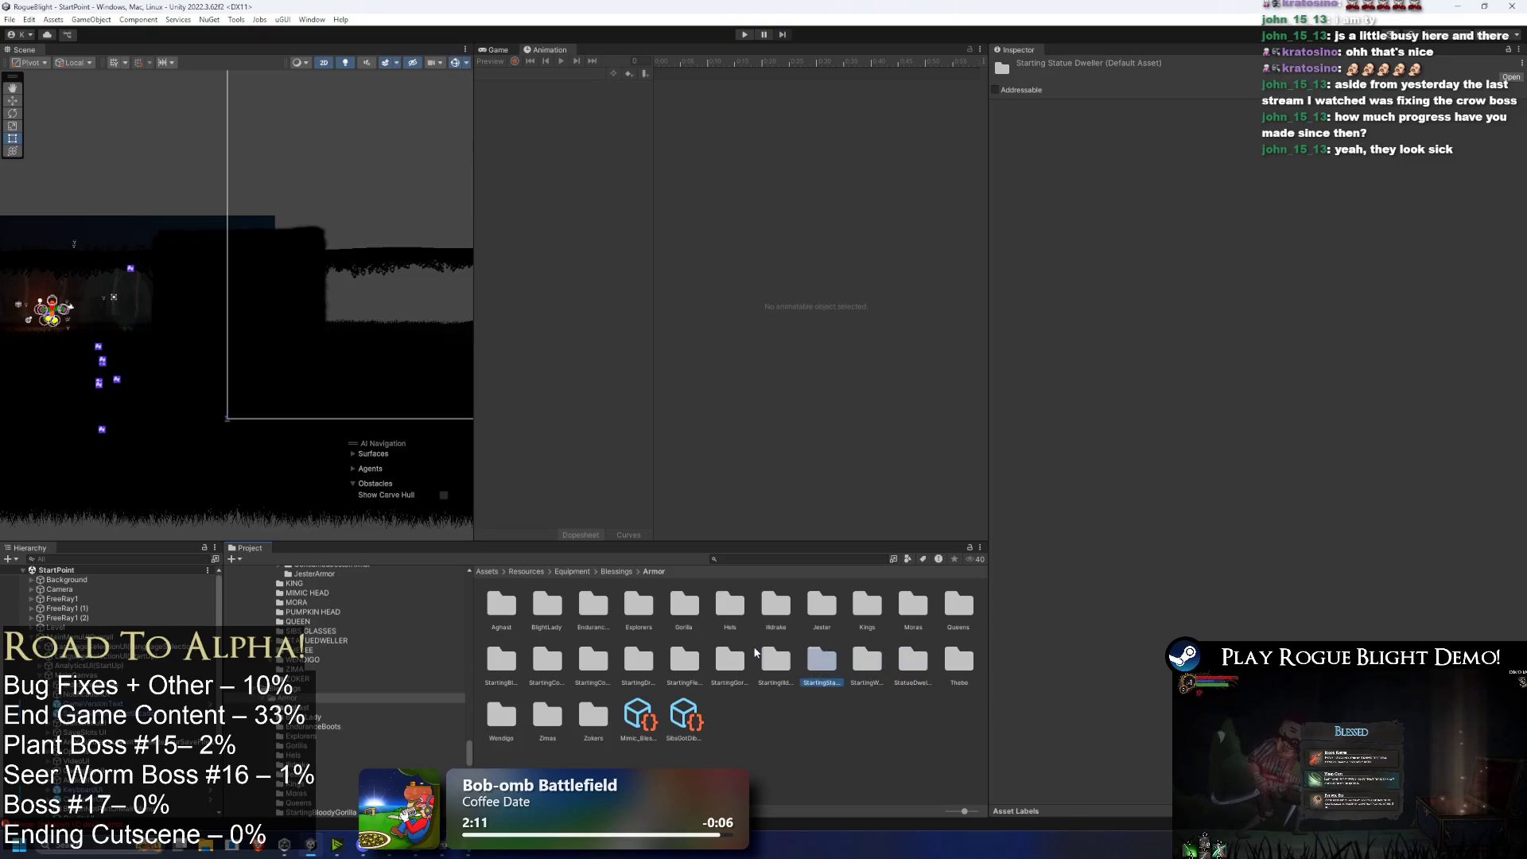
# Step: Duplicate the Starting Consumed Jester folder, rename the copy StartingJester, and open it
pyautogui.press('Left')
pyautogui.press('Right')
pyautogui.press('Left')
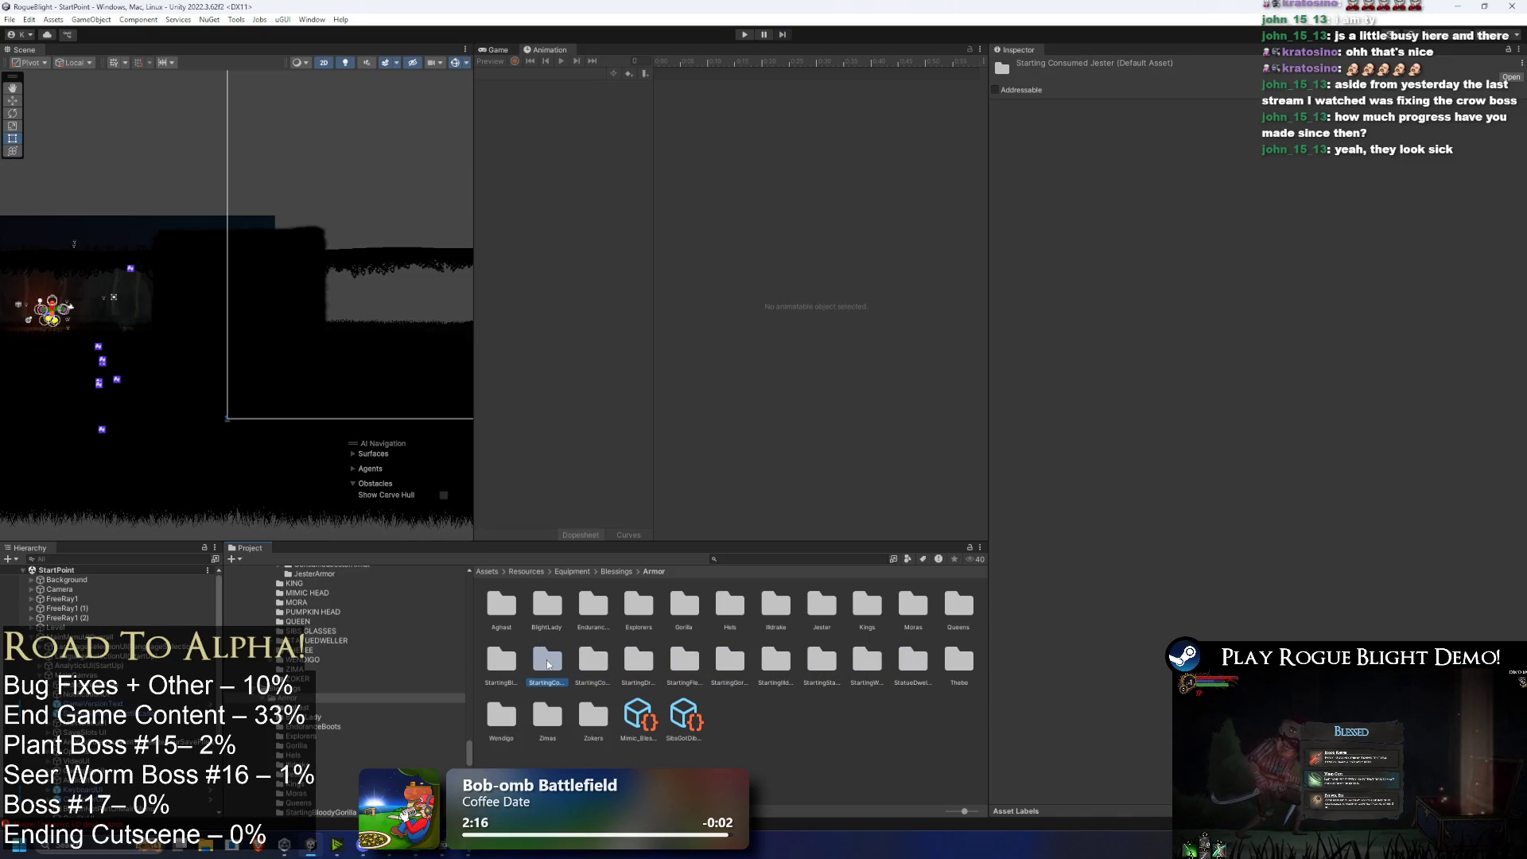
pyautogui.hotkey('ctrl', 'd')
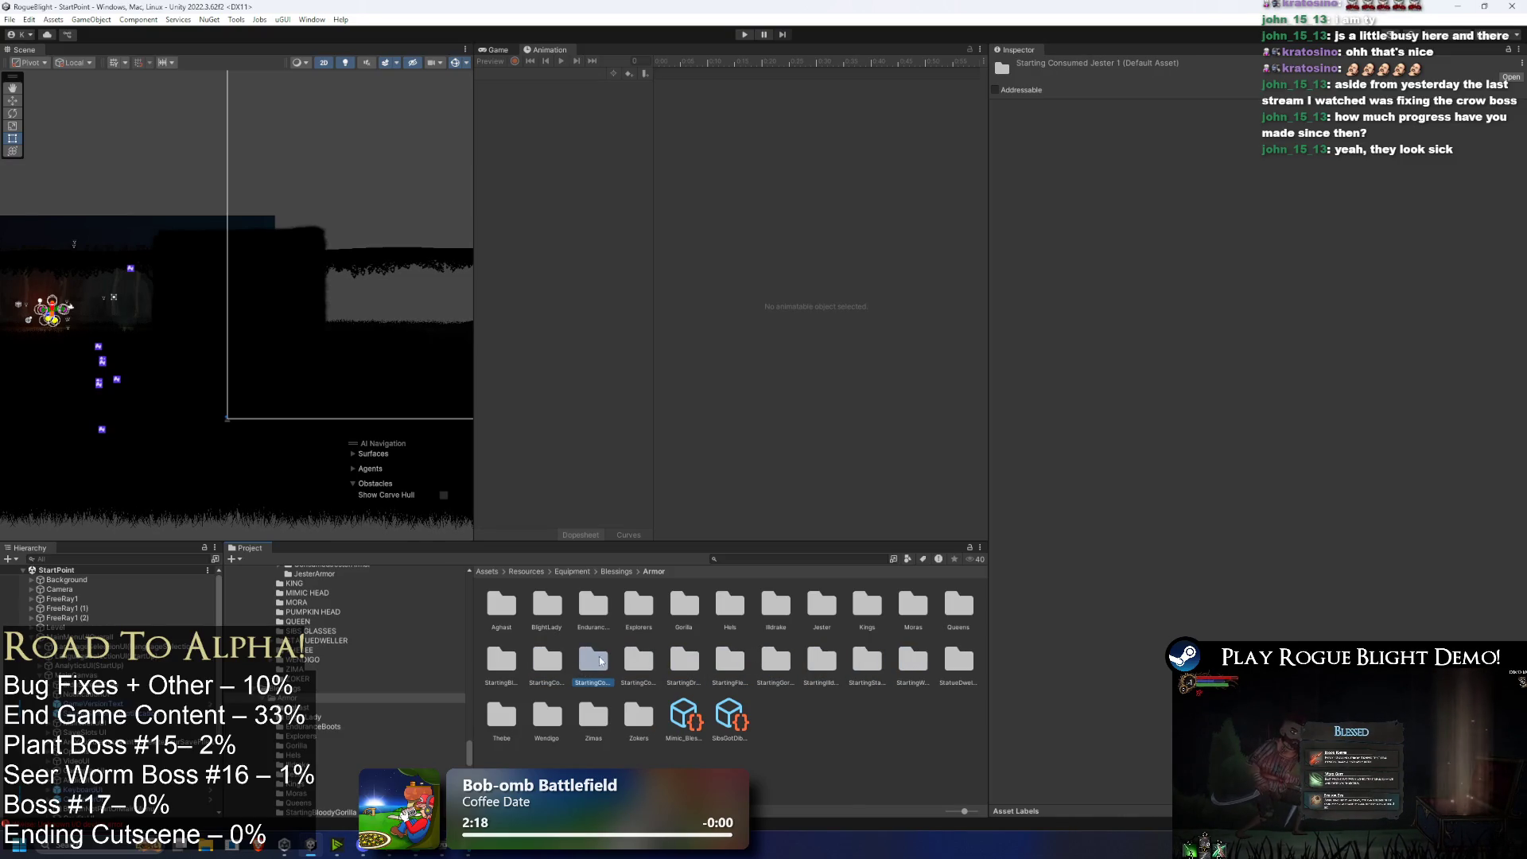
pyautogui.rightClick(598, 659)
pyautogui.click(644, 316)
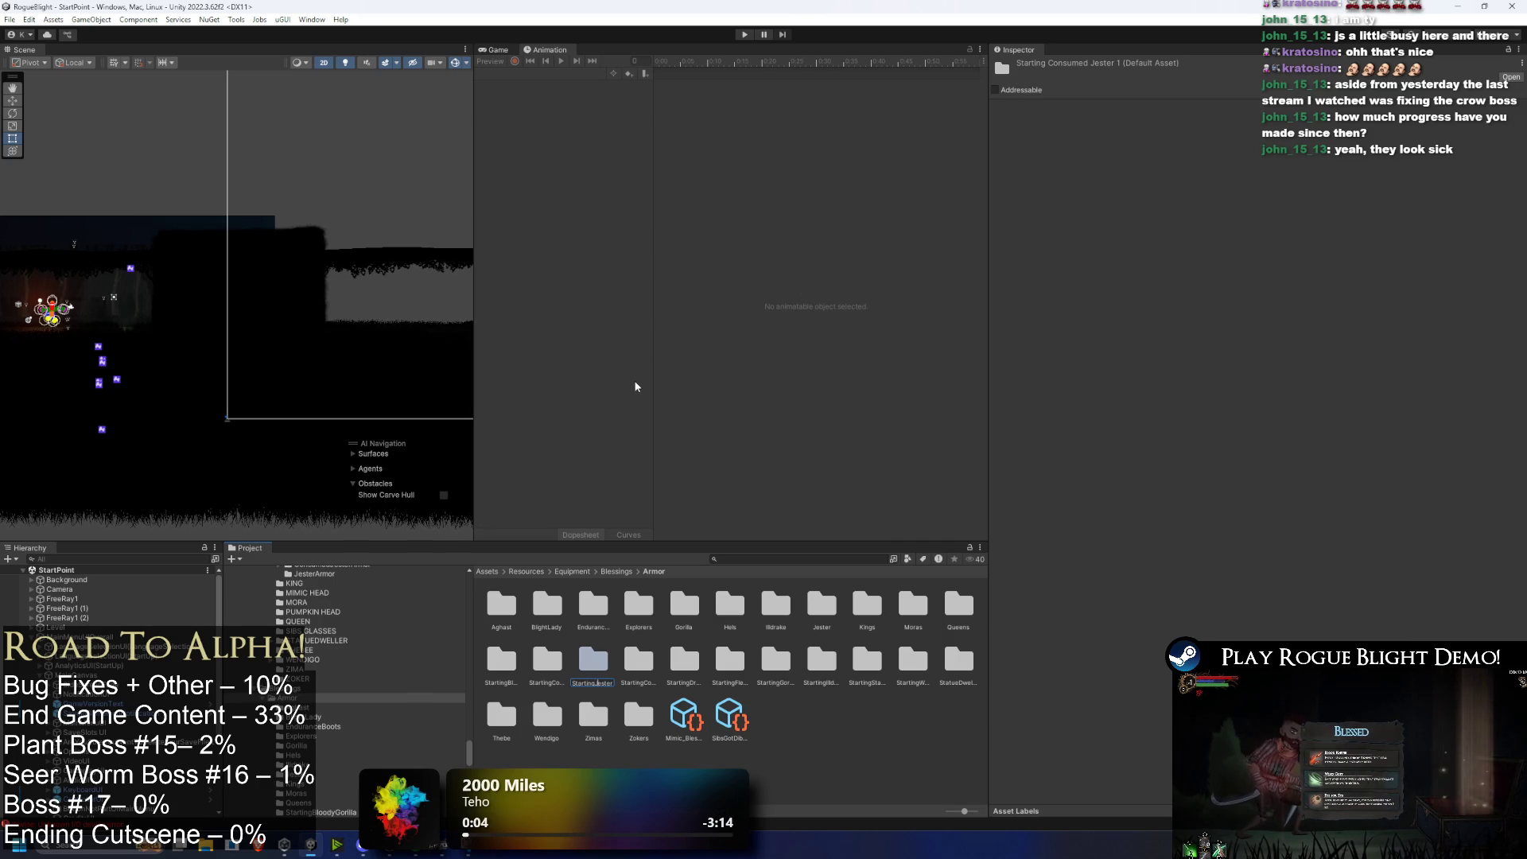
pyautogui.press('Return')
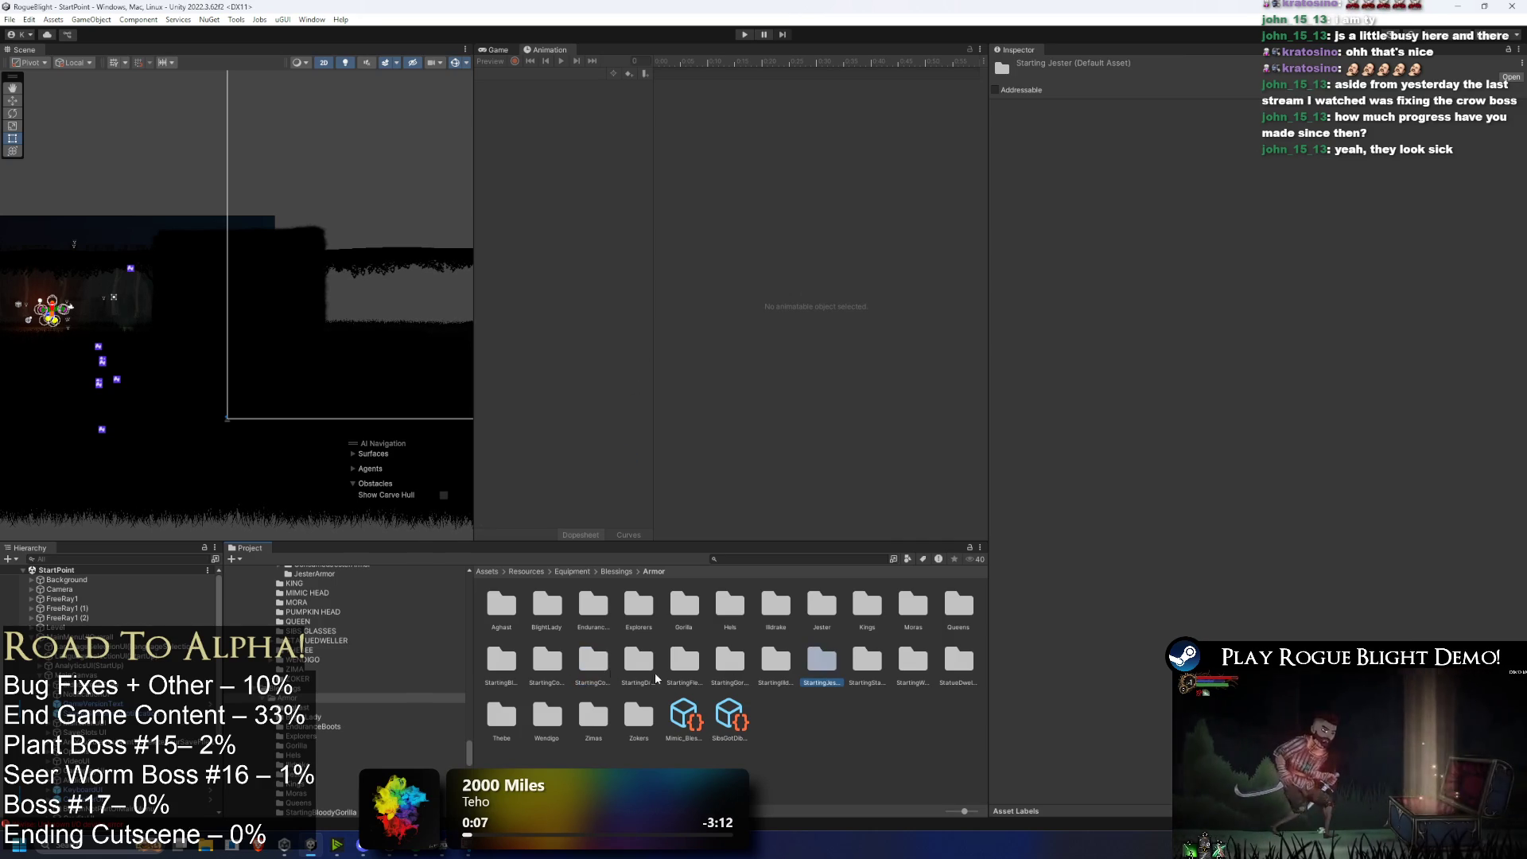
pyautogui.doubleClick(593, 660)
pyautogui.click(501, 605)
# Step: Set the asset path on the Body, Feet, Hands, Head and Legs blessings
pyautogui.click(1256, 106)
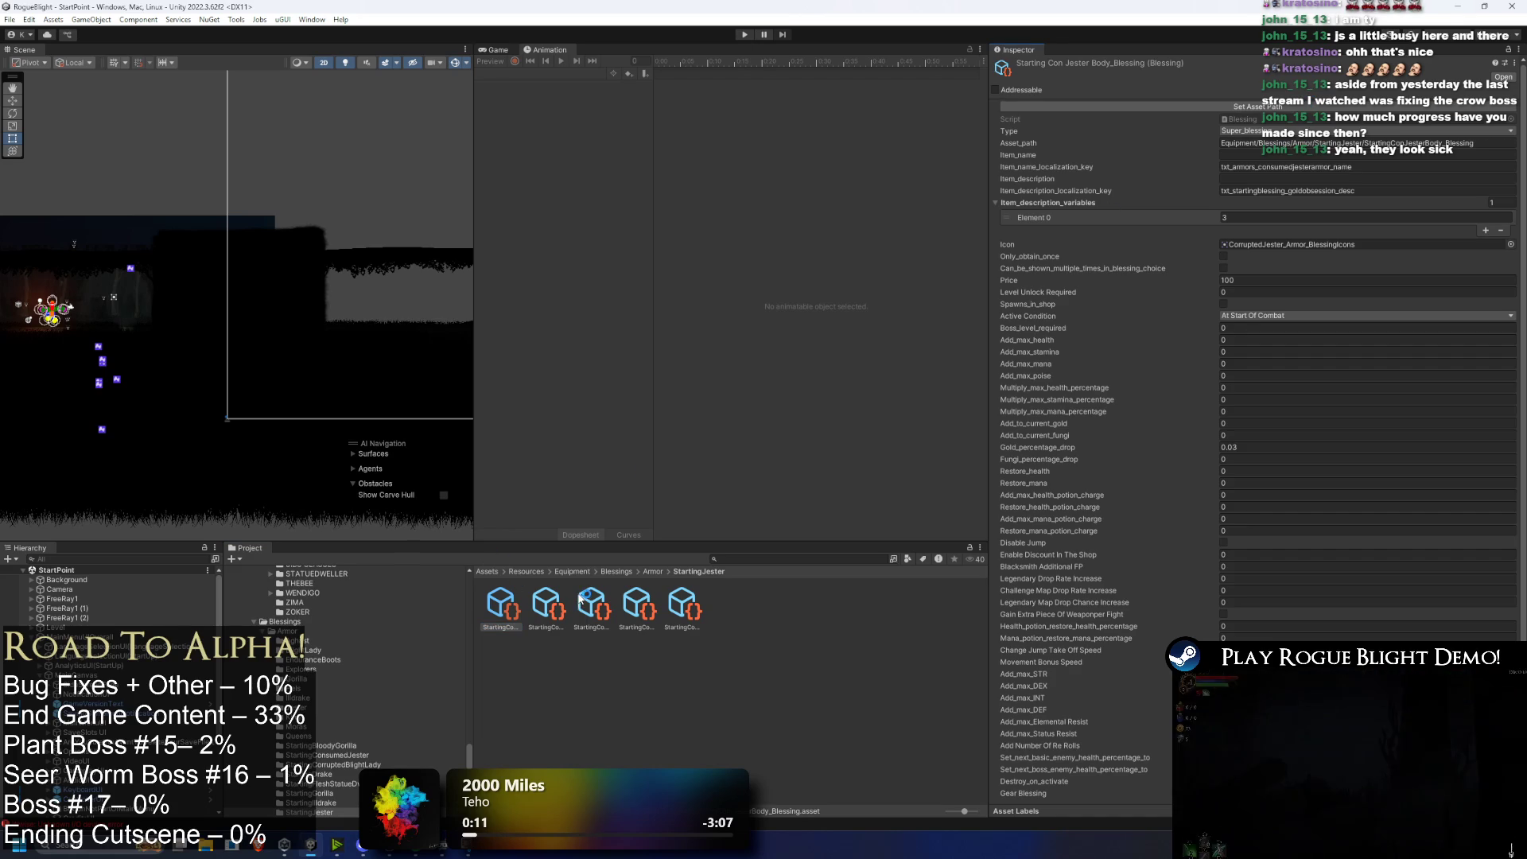
pyautogui.click(561, 606)
pyautogui.click(1353, 108)
pyautogui.click(593, 606)
pyautogui.click(1303, 105)
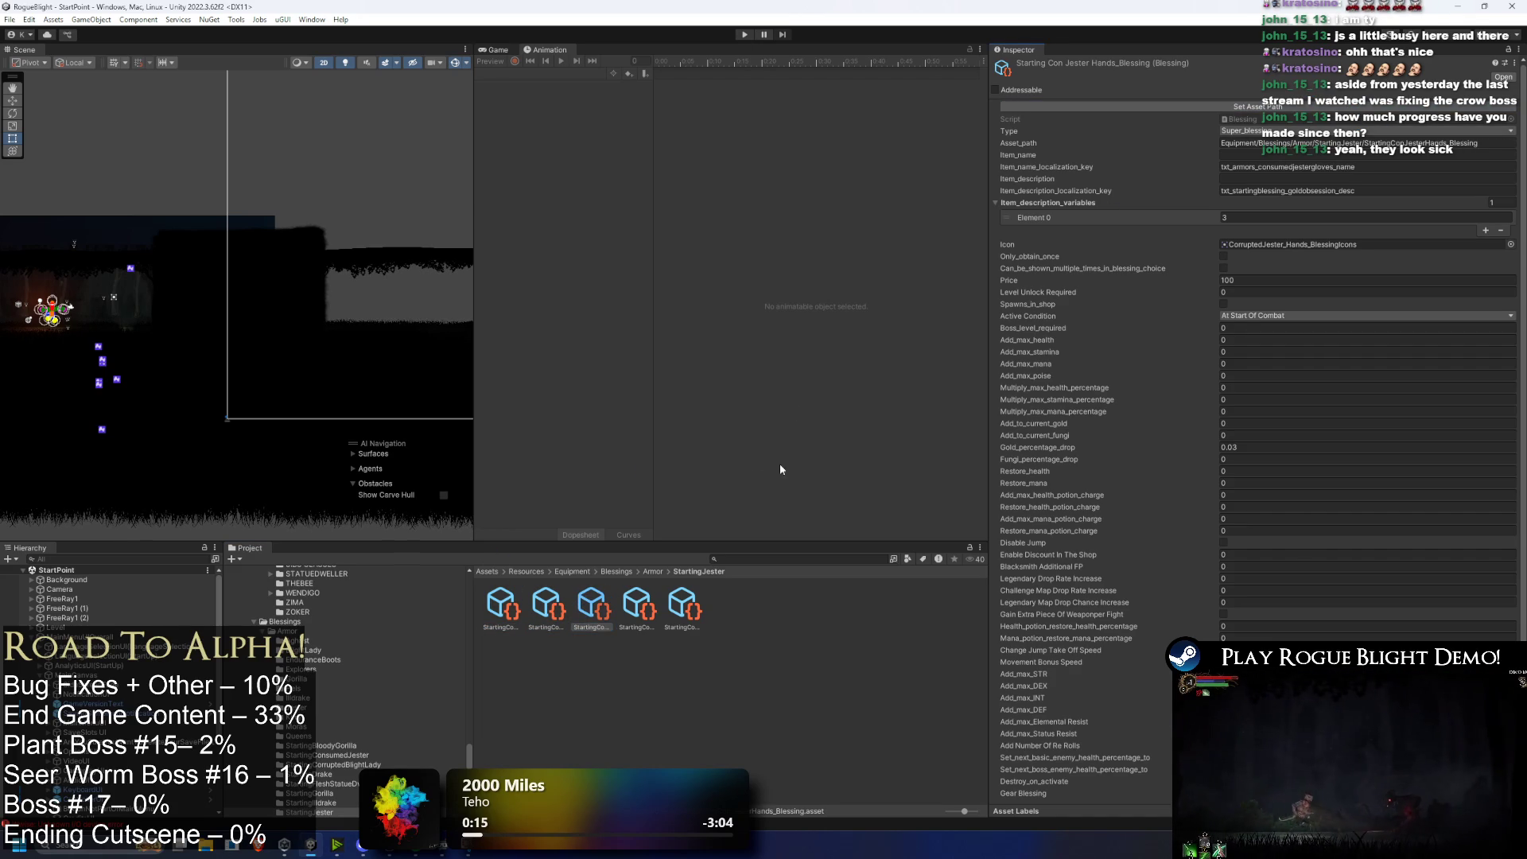
pyautogui.click(638, 606)
pyautogui.click(1272, 106)
pyautogui.click(682, 606)
pyautogui.click(1272, 106)
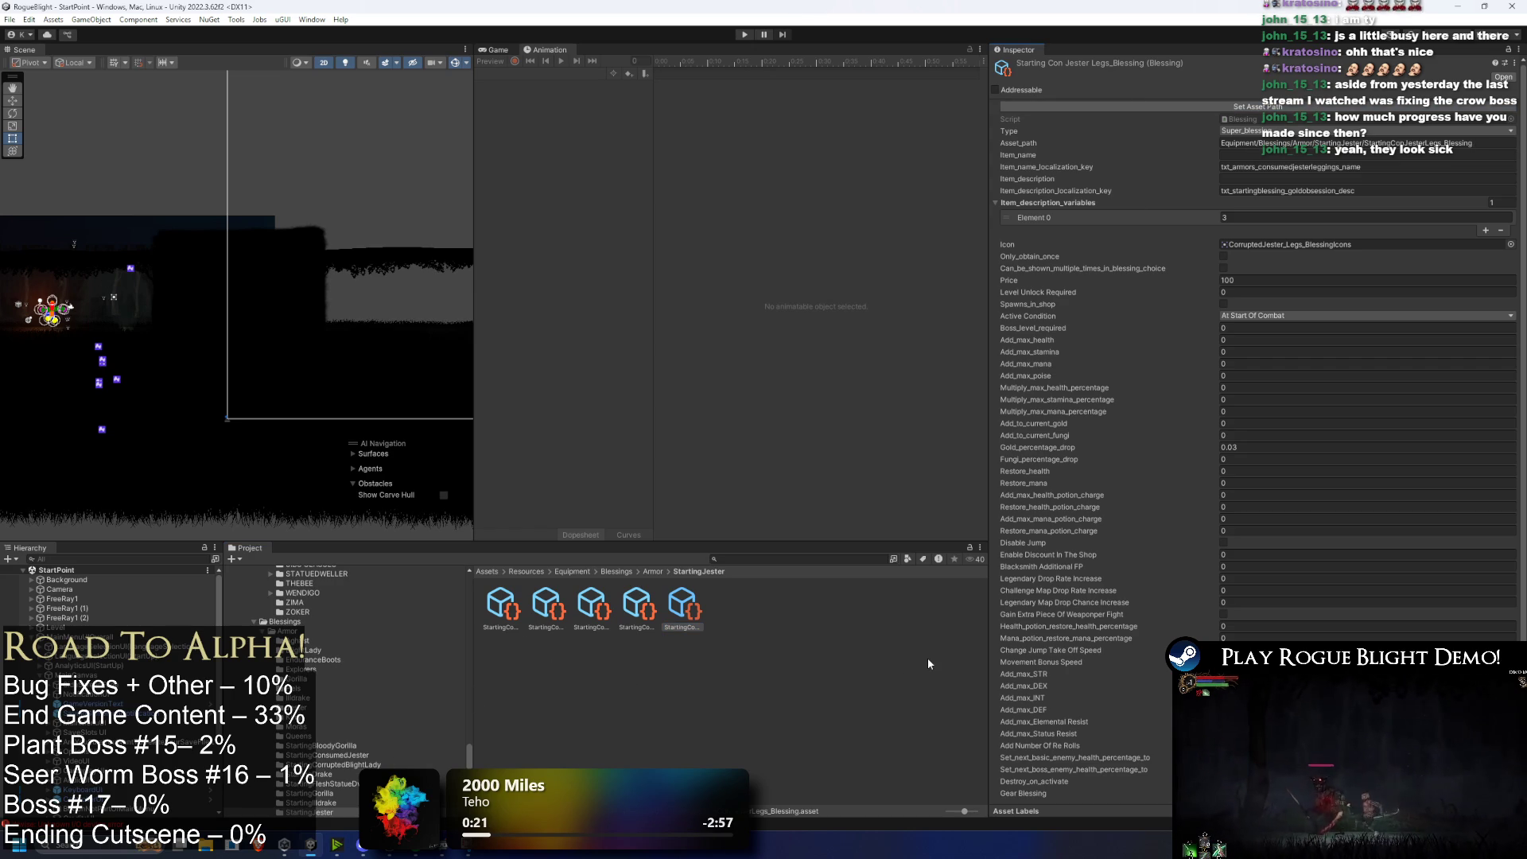
# Step: Switch over to the Rogue_Blight_Localization spreadsheet in the browser
pyautogui.press('super')
pyautogui.press('Escape')
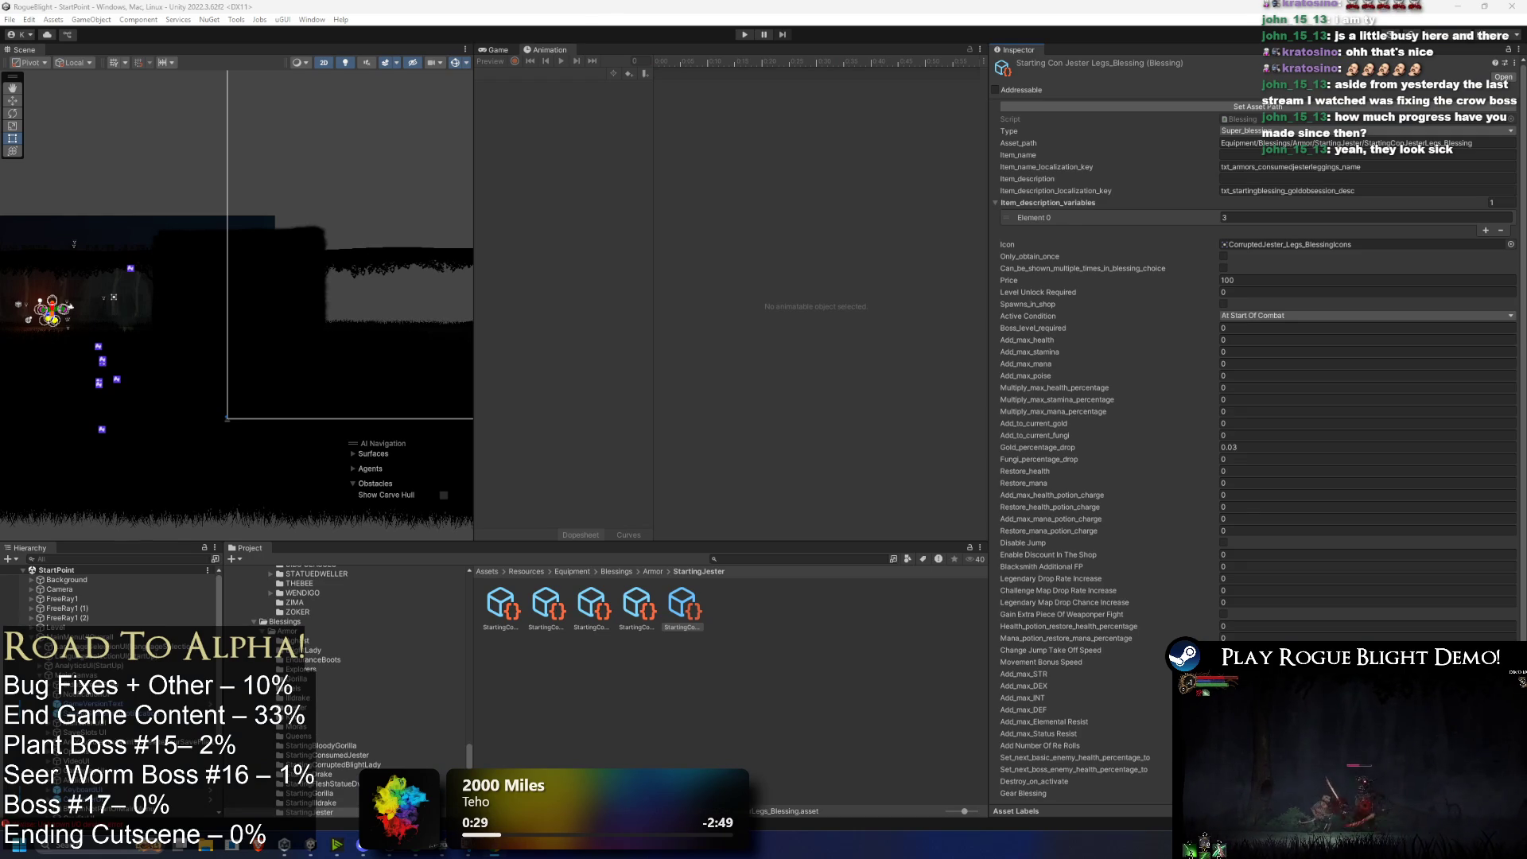
pyautogui.hotkey('alt', 'Tab')
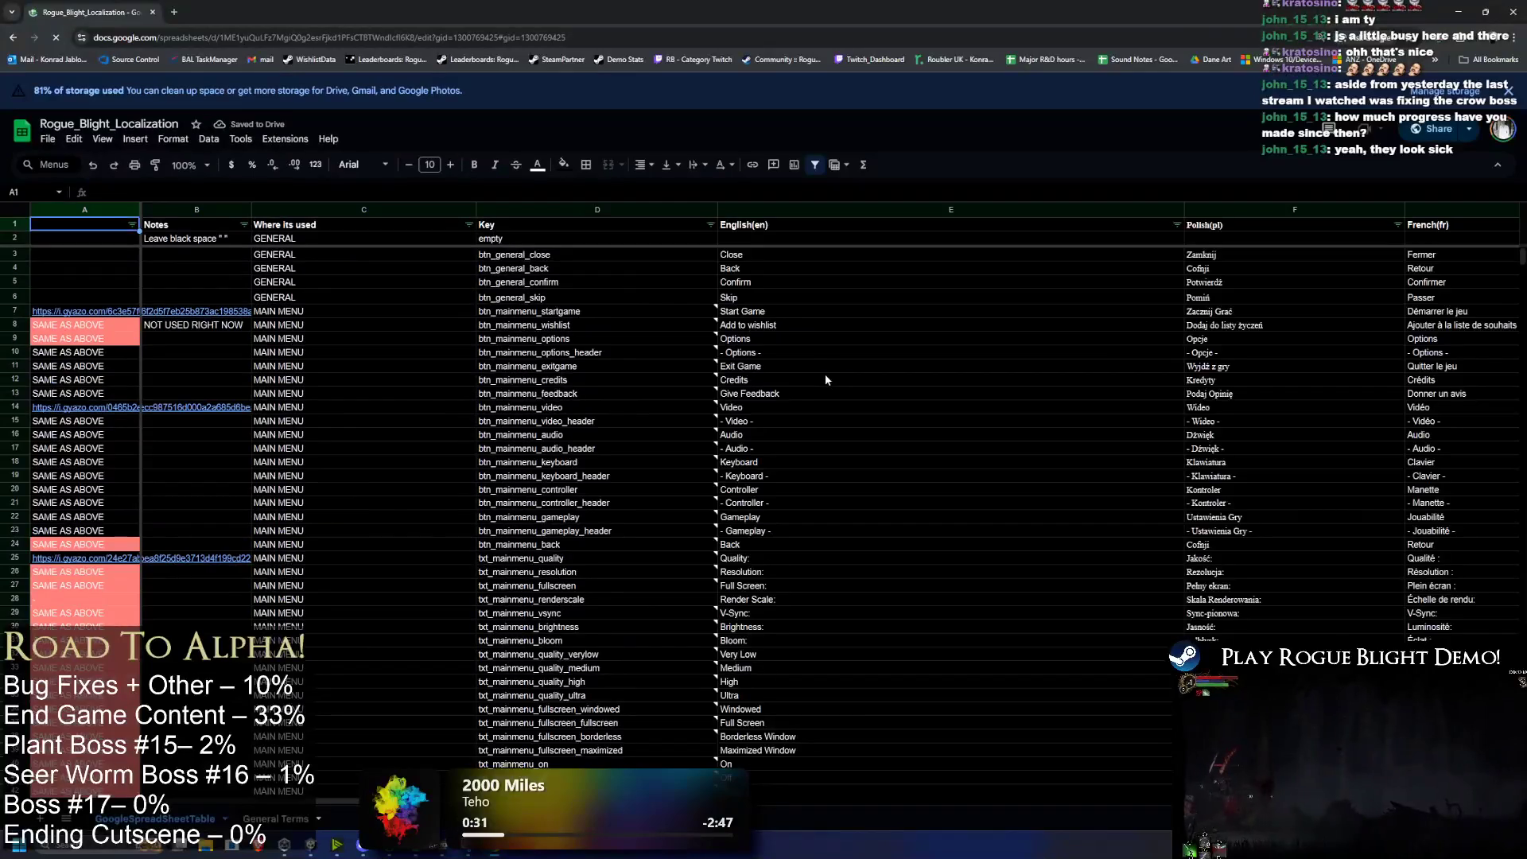
# Step: Search the spreadsheet for 'potion' and step through the matches
pyautogui.click(826, 379)
pyautogui.hotkey('ctrl', 'f')
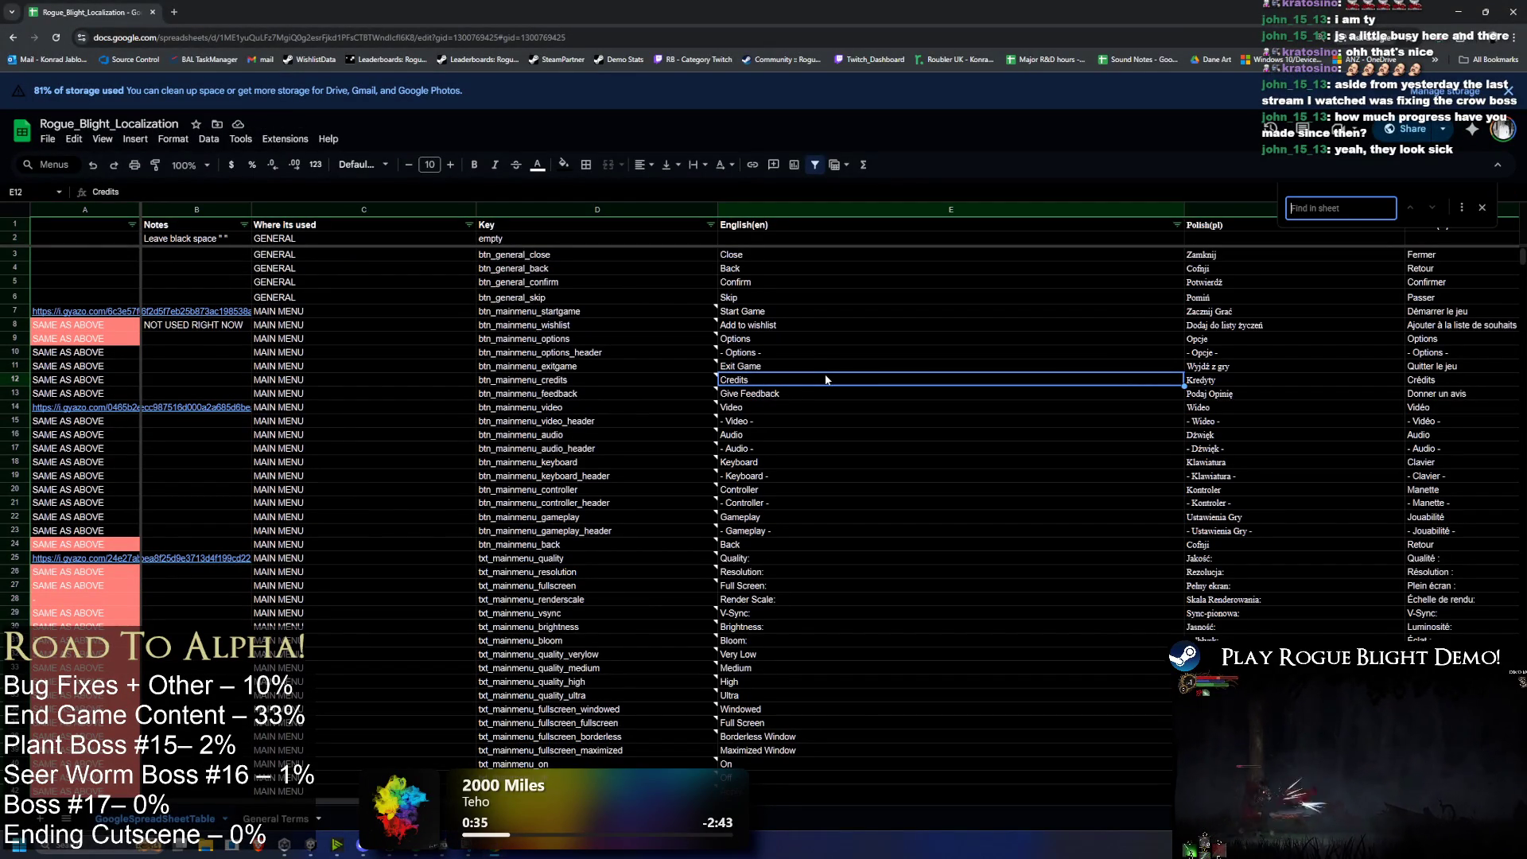
pyautogui.write('potion')
pyautogui.scroll(-10, 987, 398)
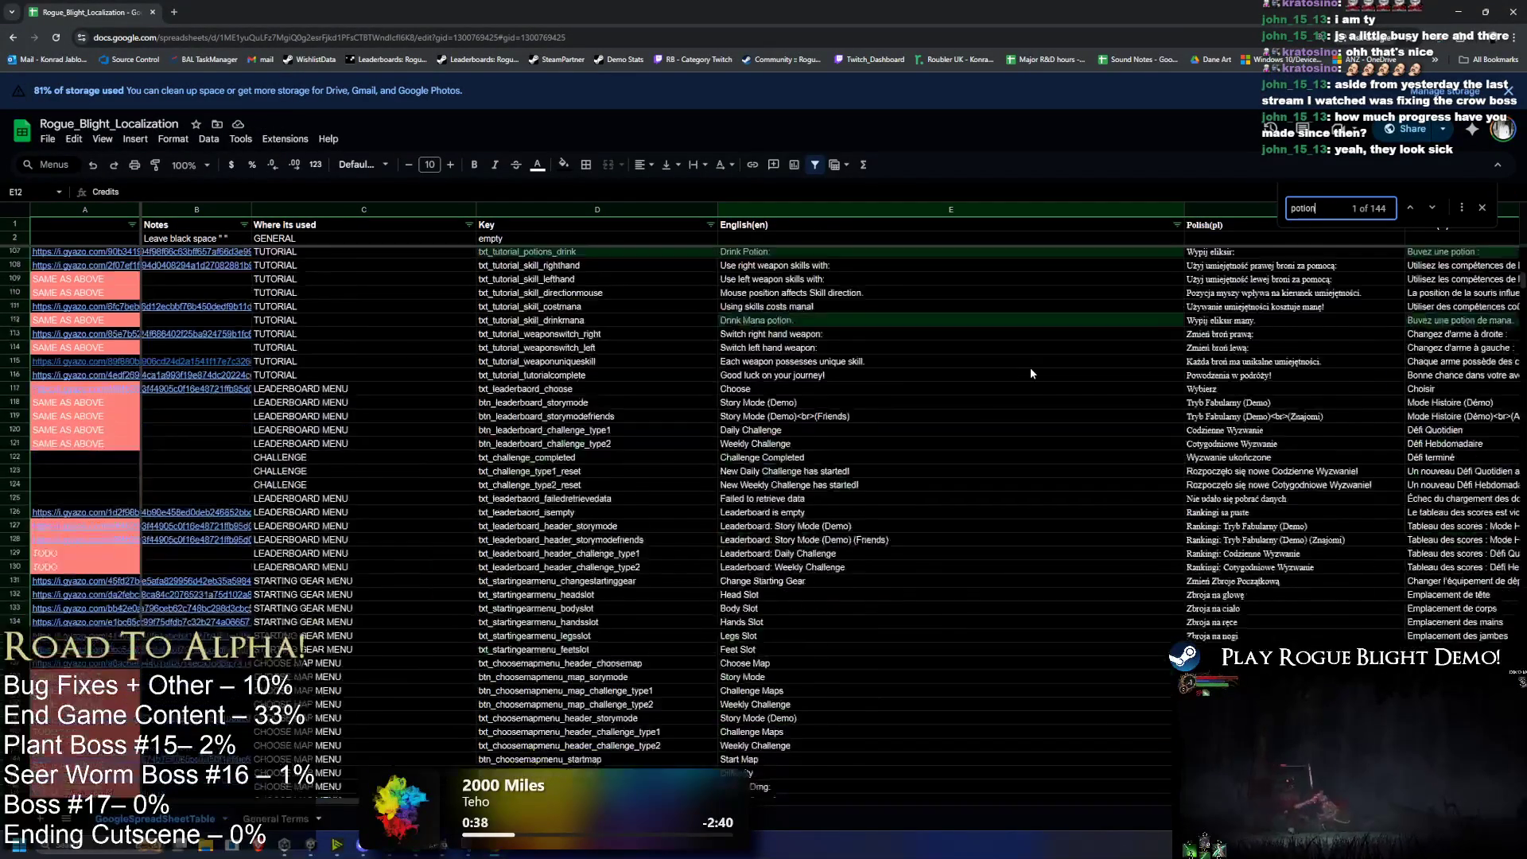
pyautogui.scroll(5, 1042, 366)
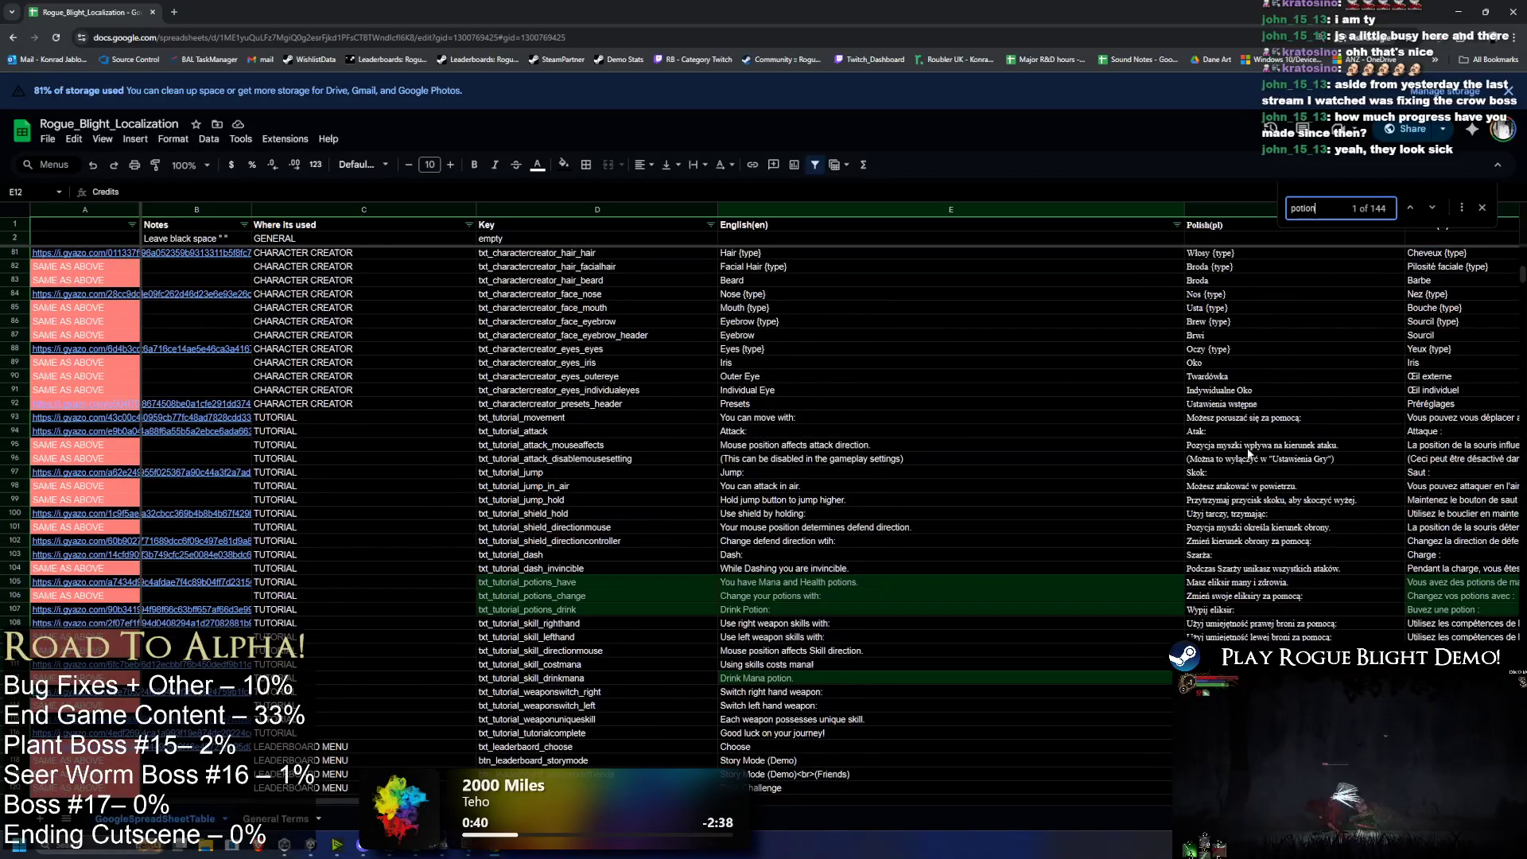
pyautogui.scroll(-7, 1270, 436)
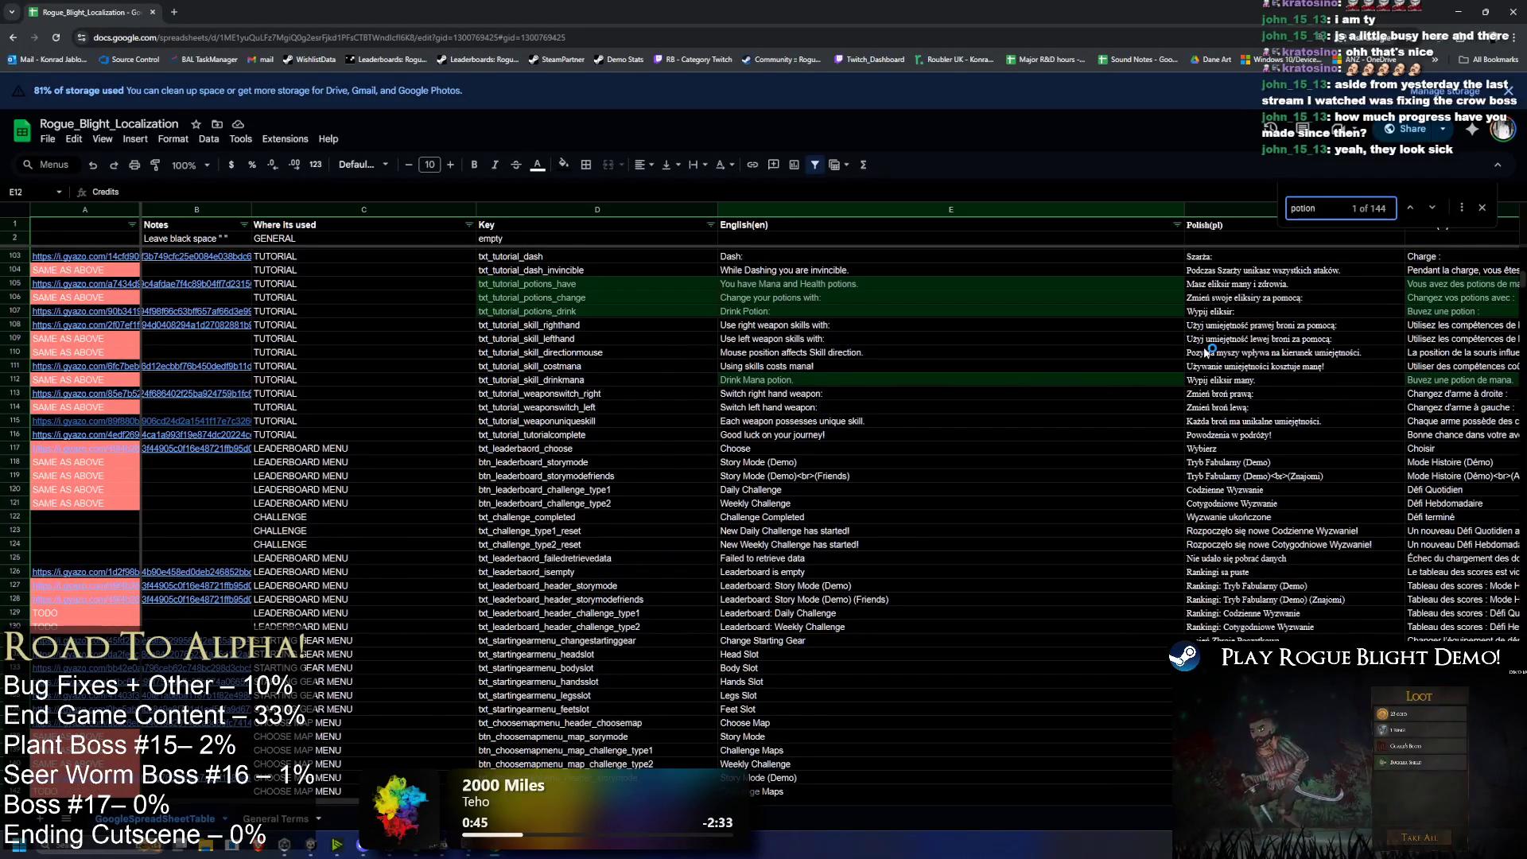
pyautogui.click(1433, 208)
pyautogui.click(1435, 208)
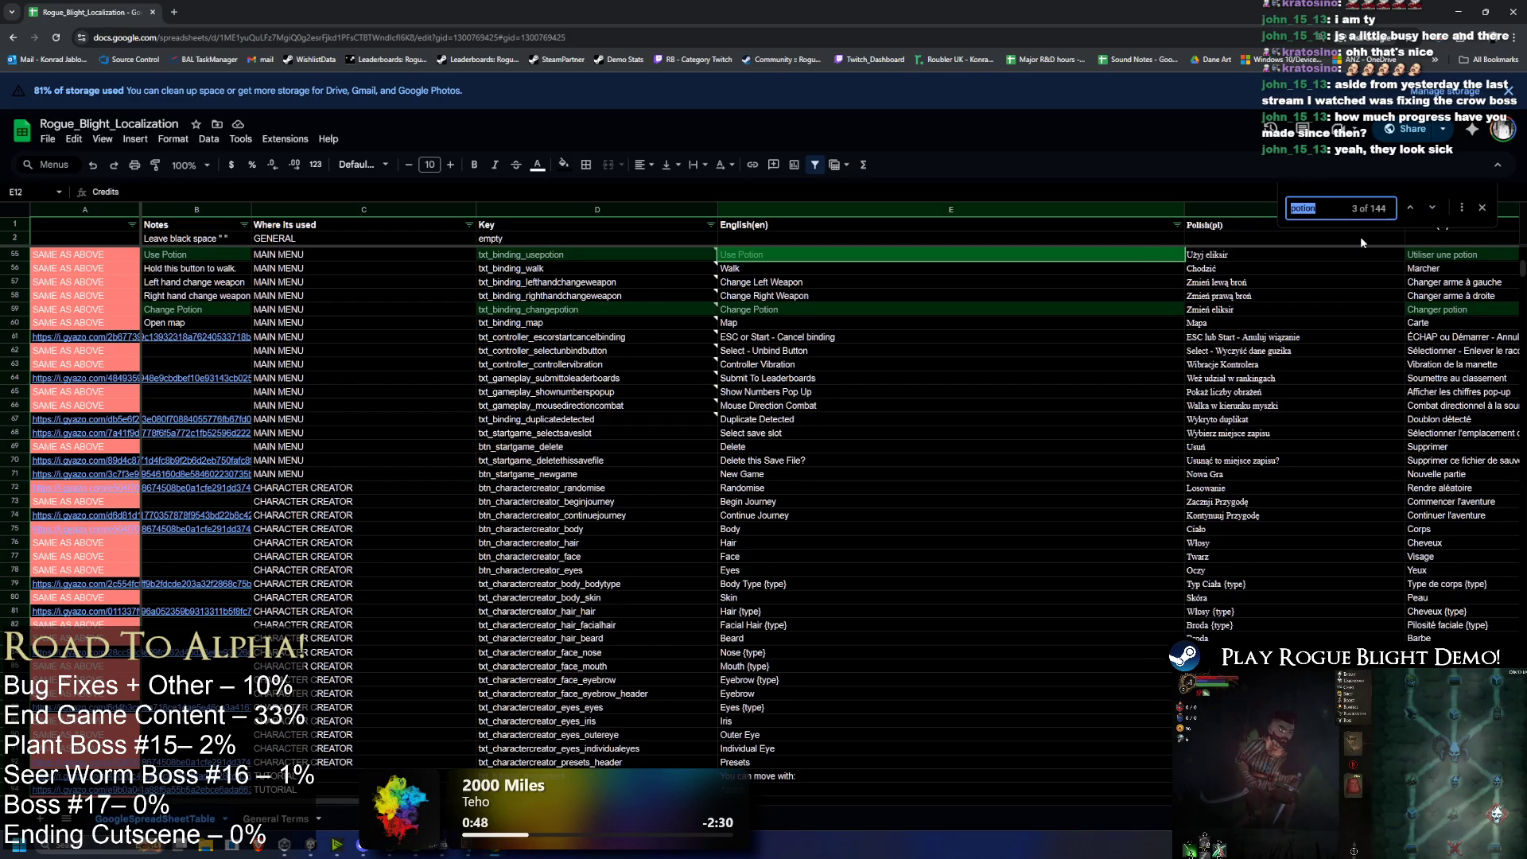
# Step: Narrow the search to 'potion belt', take the txt_startingblessing_potionbelt_desc key, and return to Unity
pyautogui.write('potion bel')
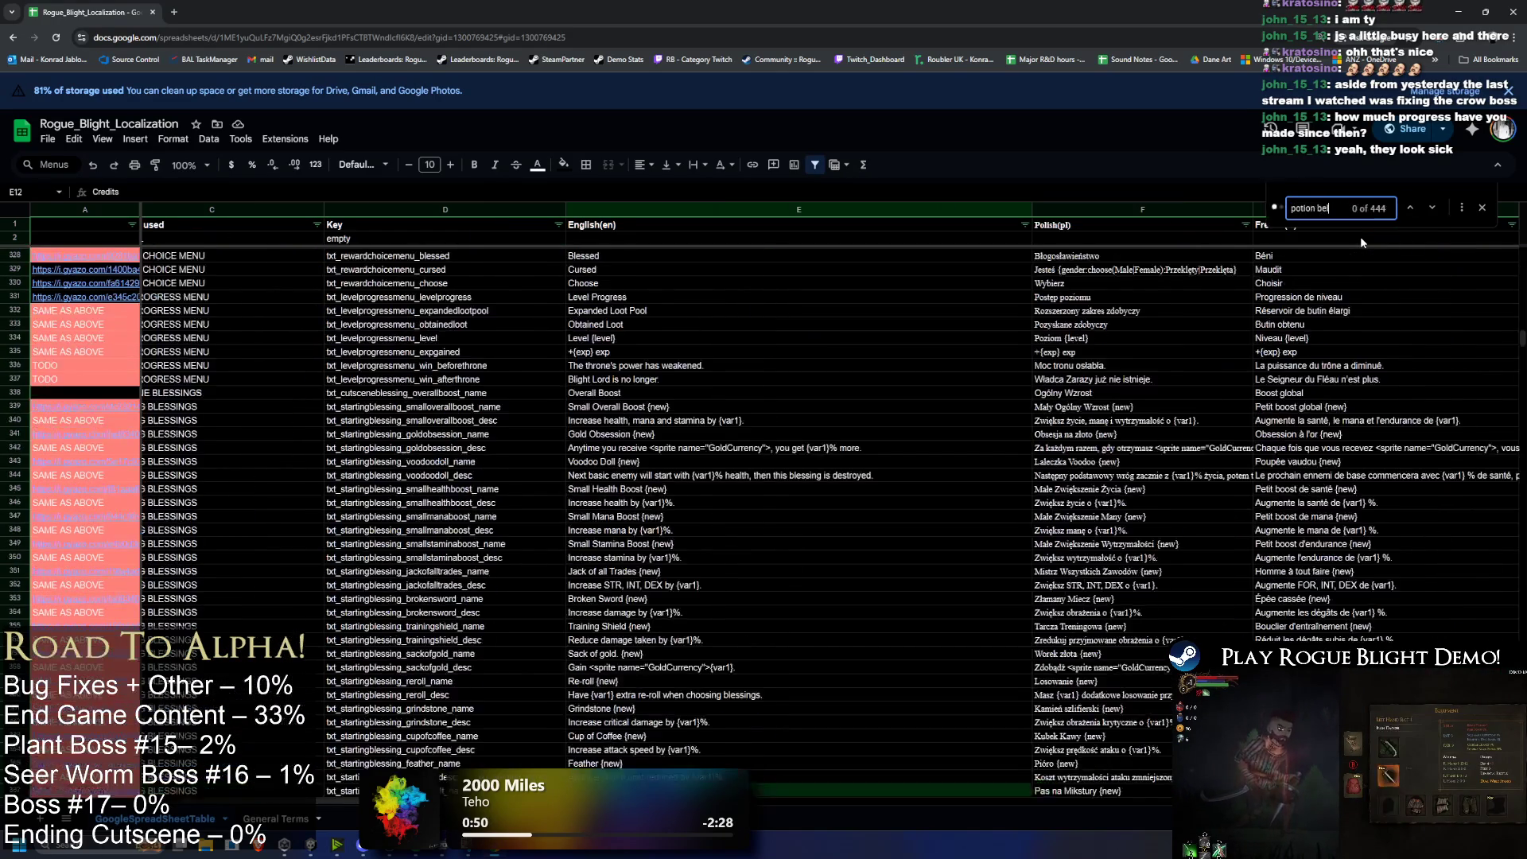
pyautogui.write('t')
pyautogui.click(632, 687)
pyautogui.doubleClick(427, 688)
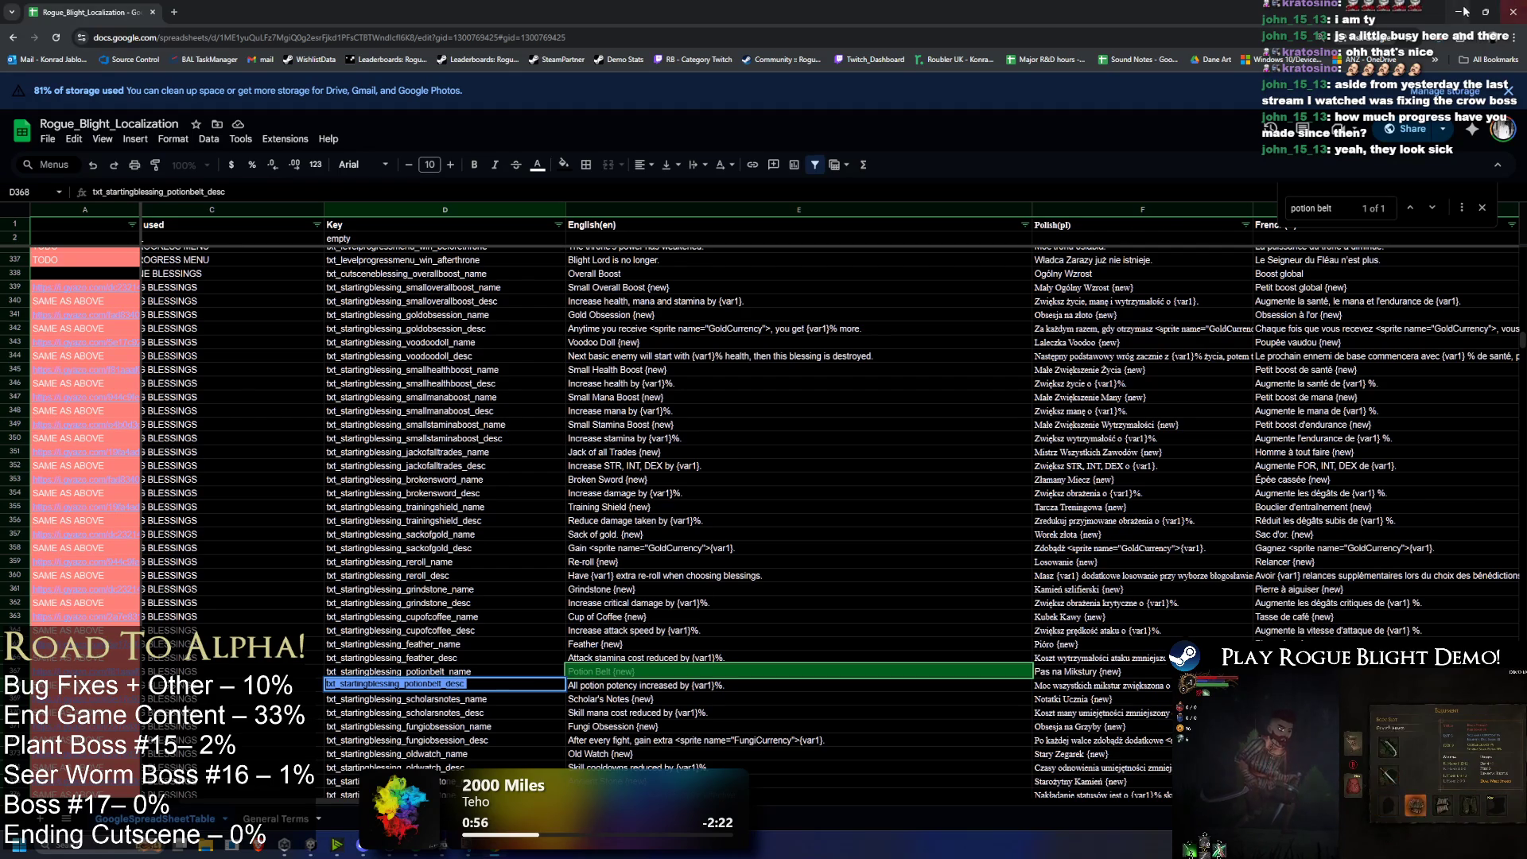
pyautogui.click(1460, 12)
pyautogui.click(1372, 192)
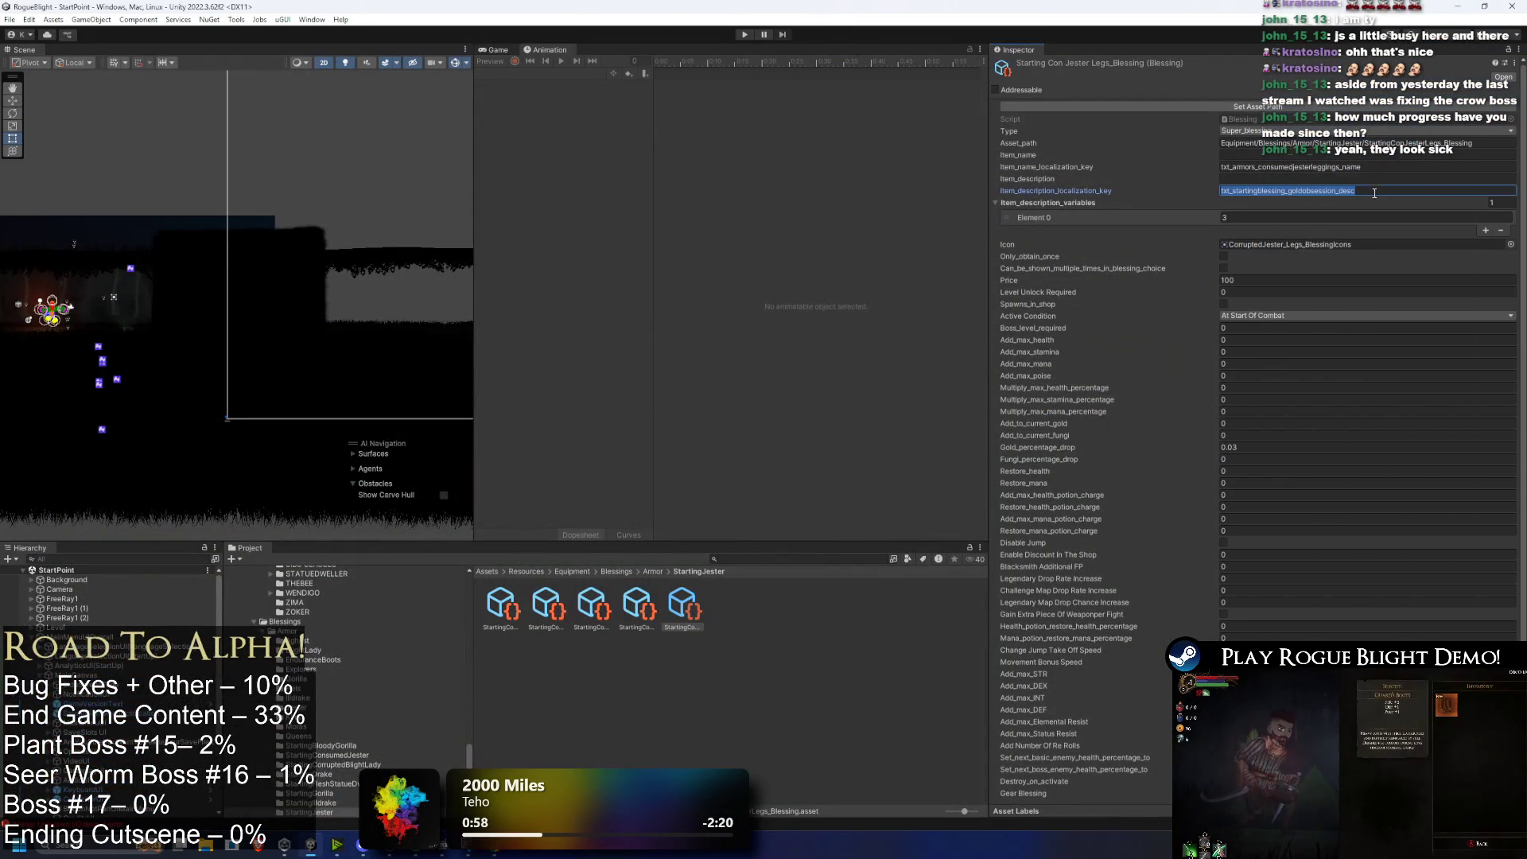
# Step: Paste txt_startingblessing_potionbelt_desc into the Legs blessing's description key field
pyautogui.hotkey('ctrl', 'v')
pyautogui.hotkey('alt', 'Tab')
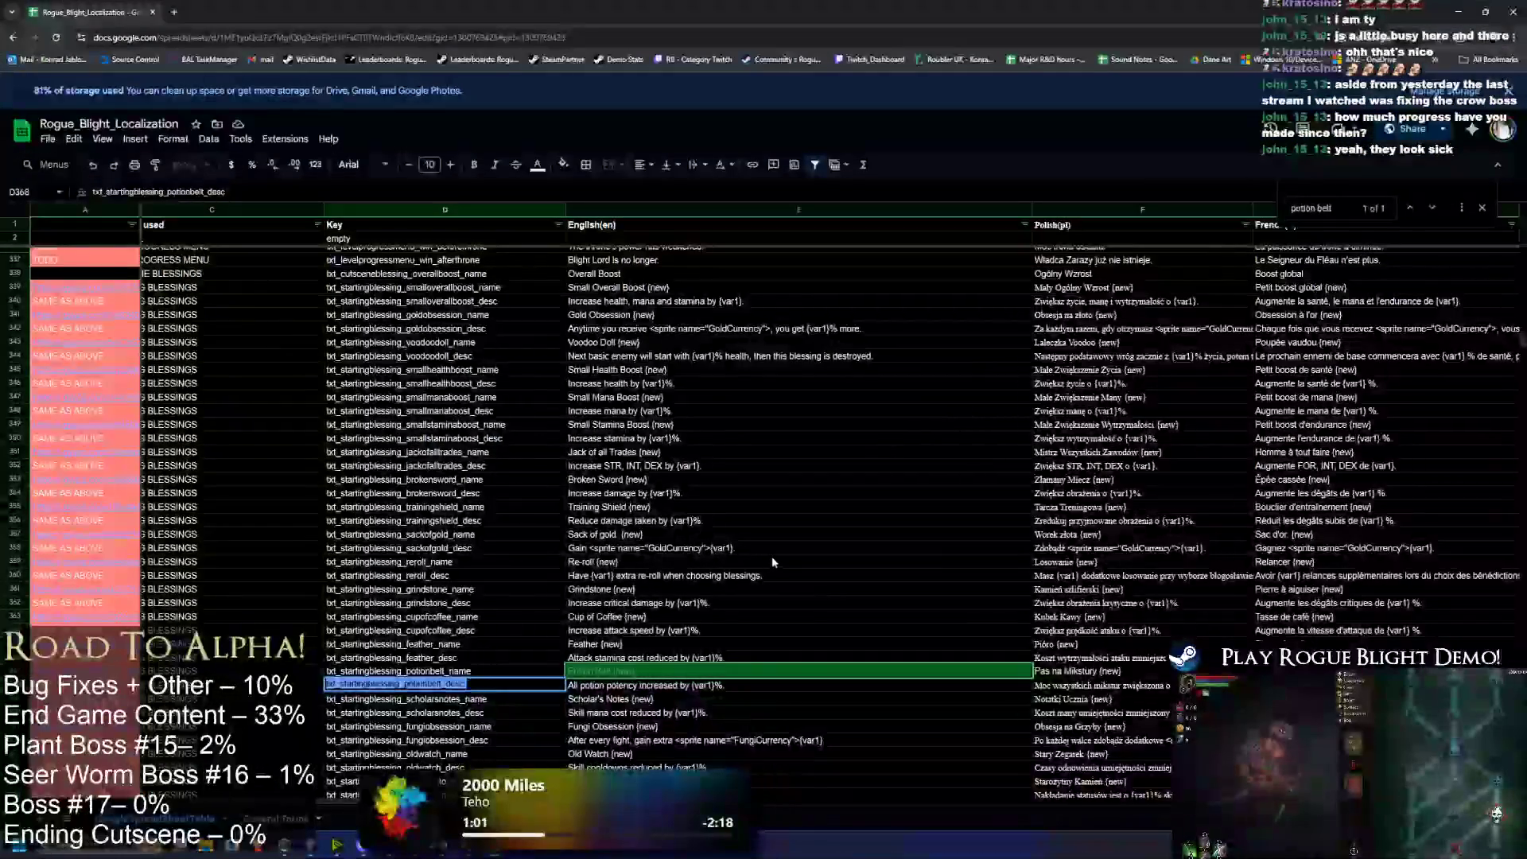
pyautogui.hotkey('alt', 'Tab')
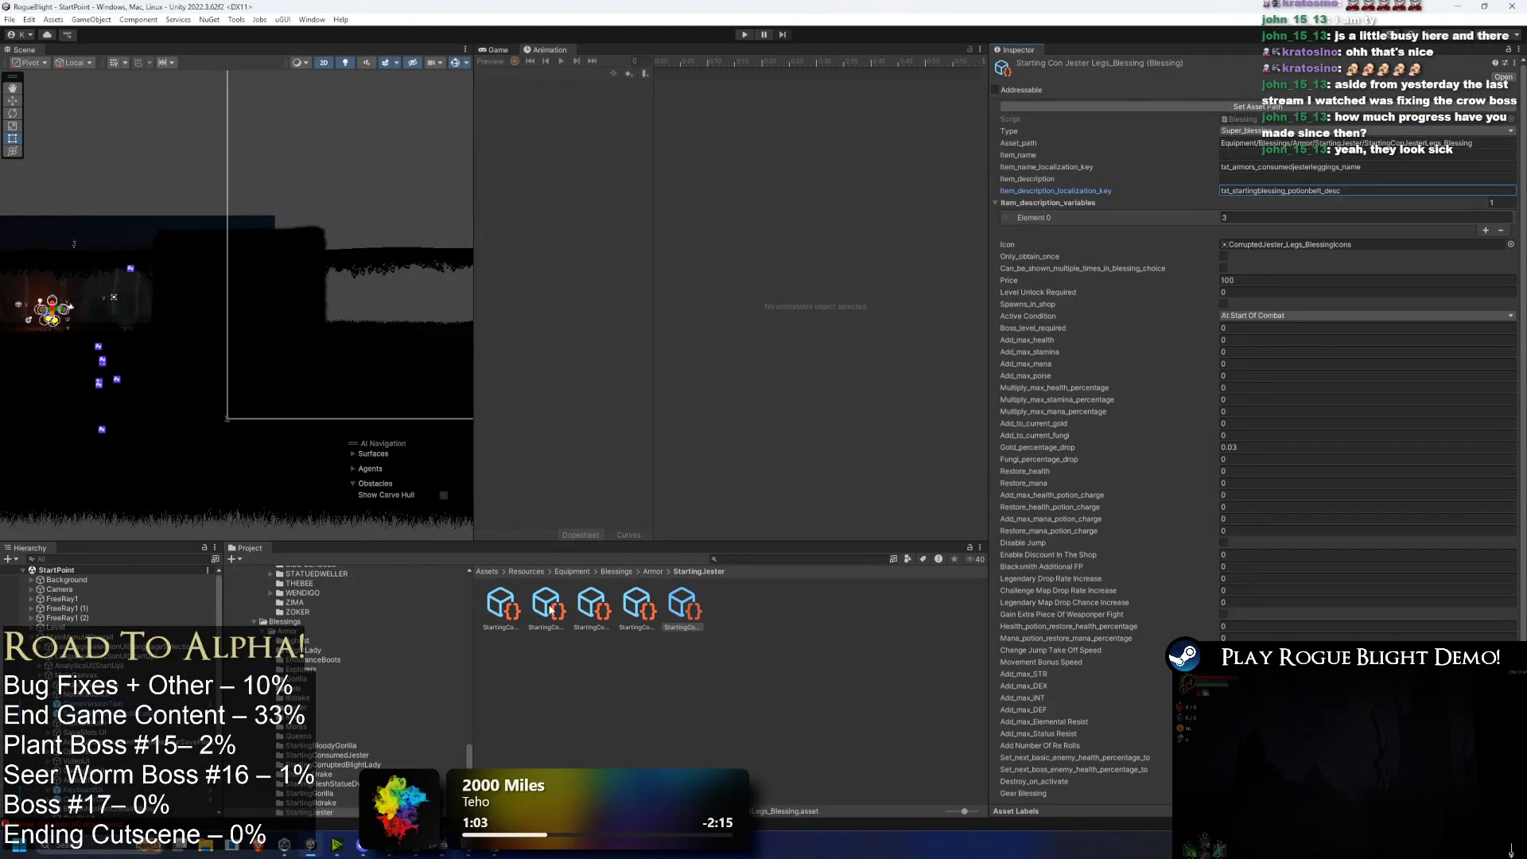
# Step: Go through the Head, Hands, Feet and Body blessings, ending in the Body's description key field
pyautogui.click(637, 606)
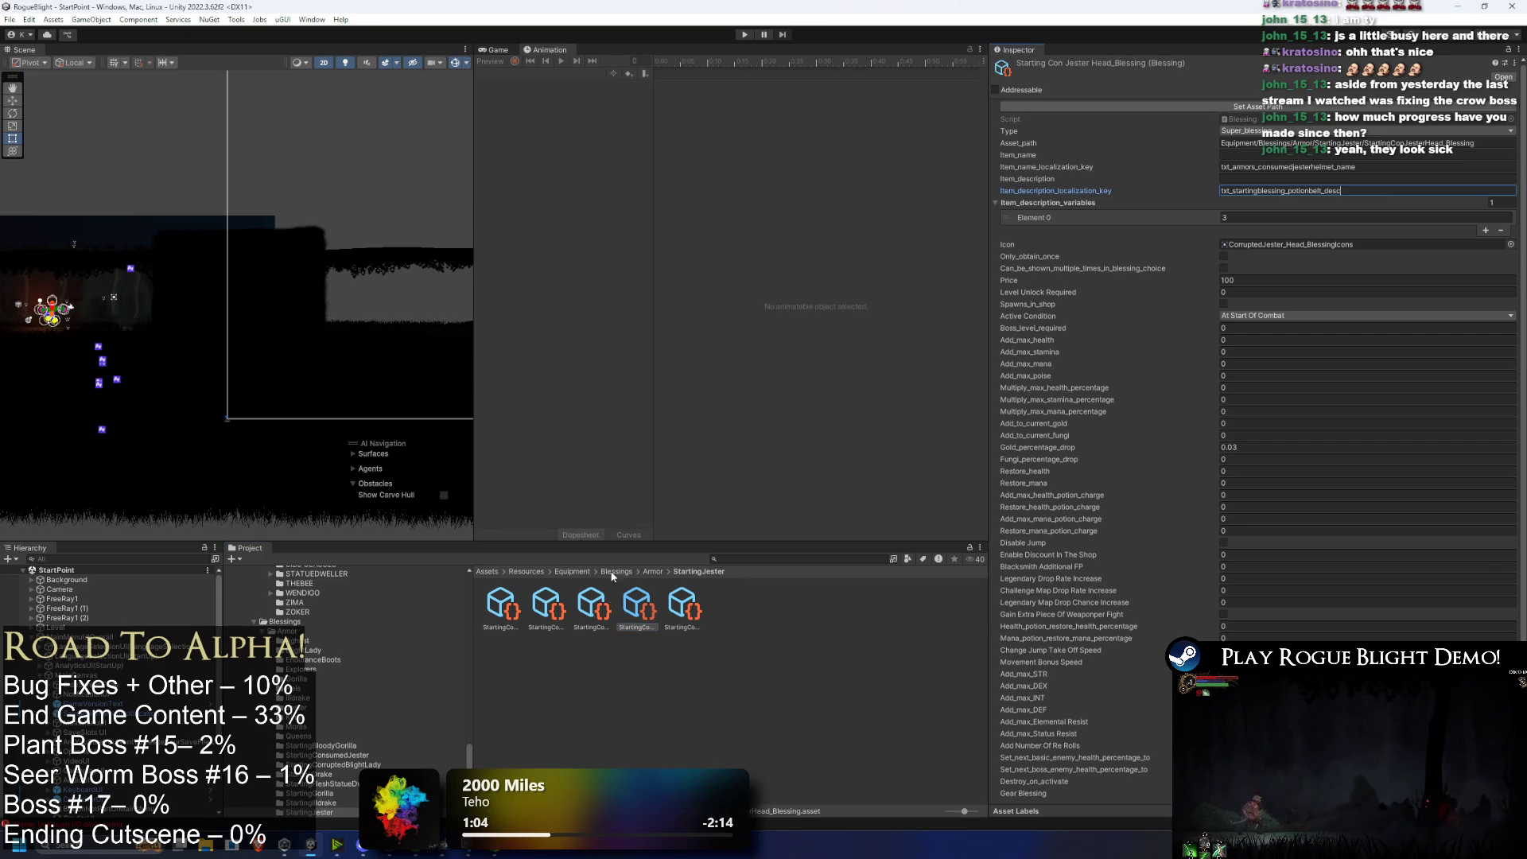
pyautogui.click(587, 618)
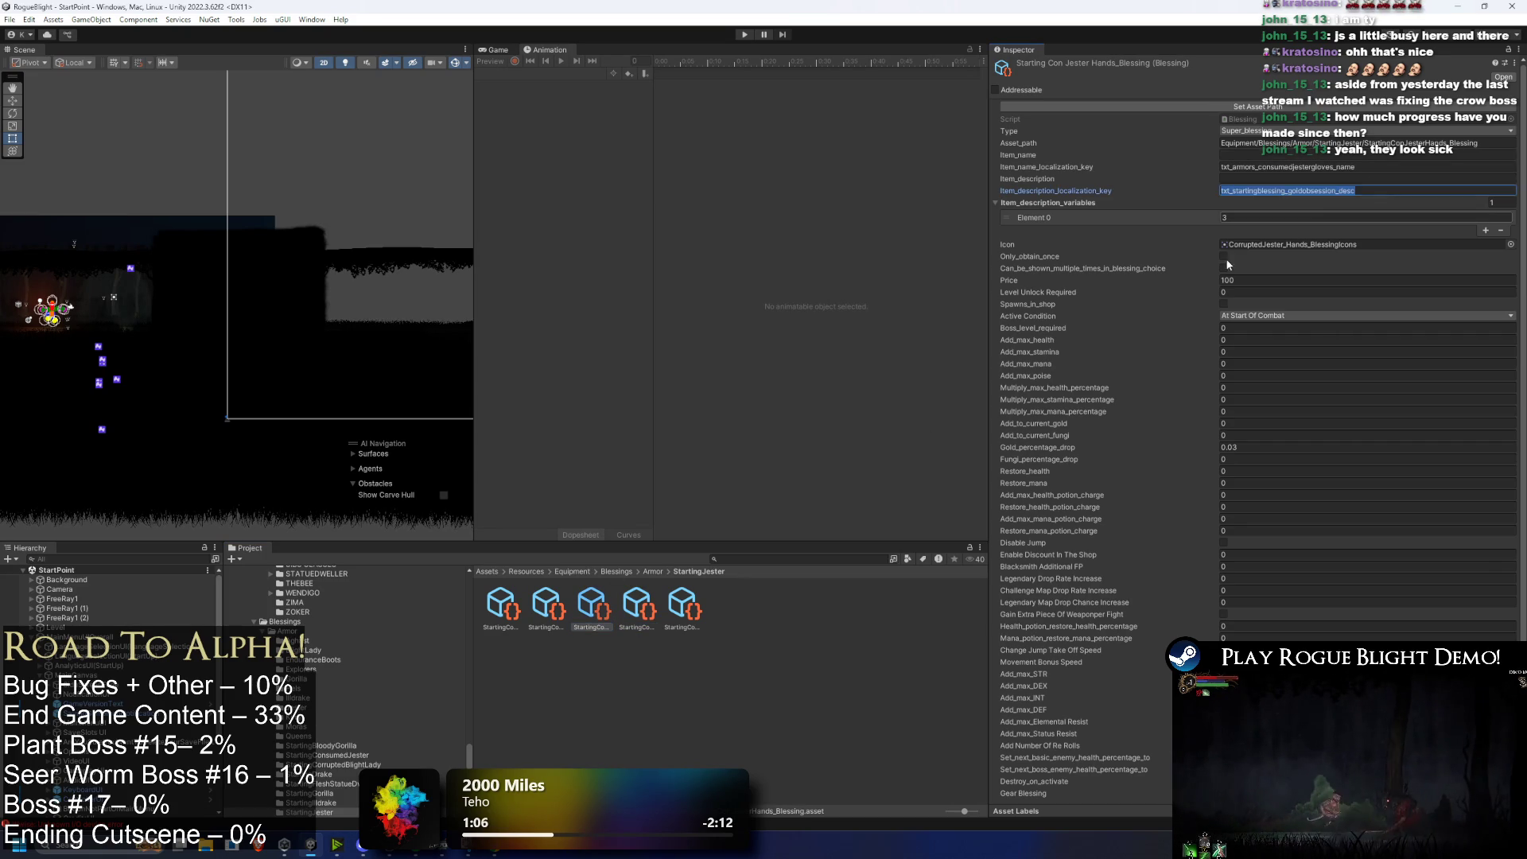
pyautogui.click(548, 608)
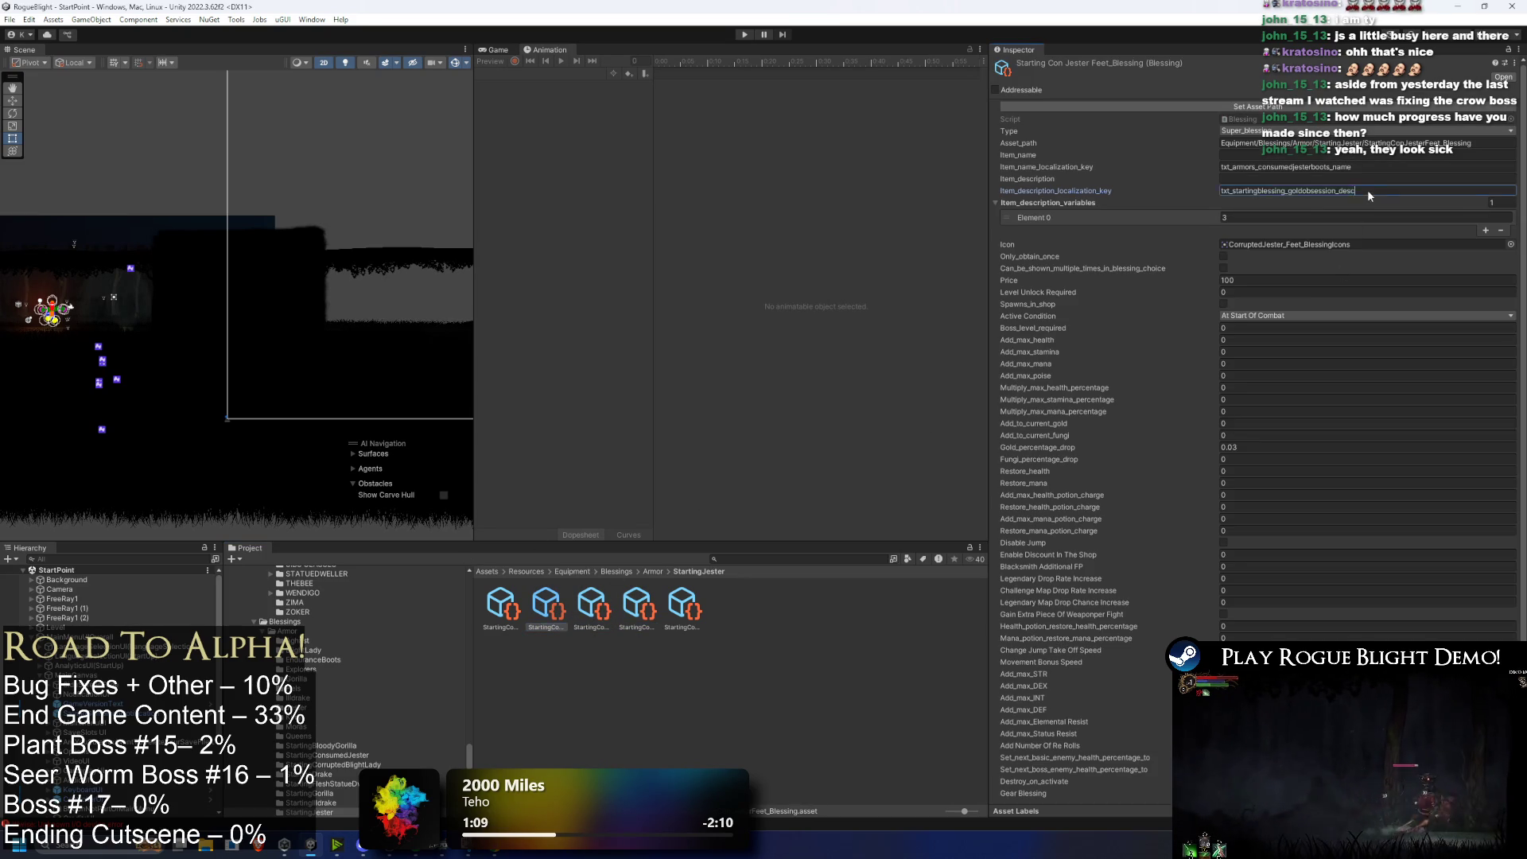
pyautogui.click(516, 608)
pyautogui.click(1376, 189)
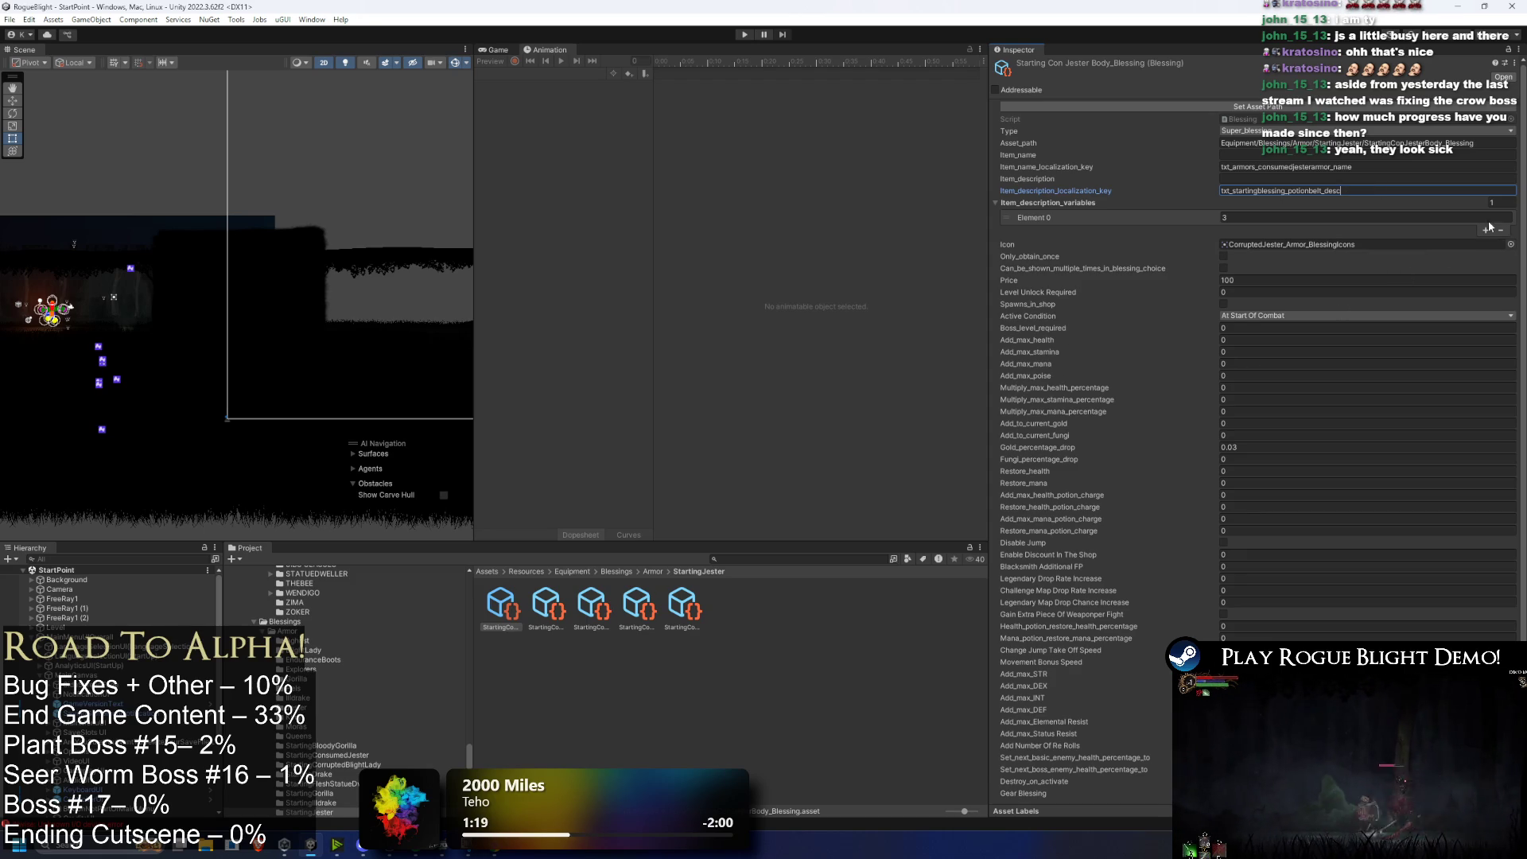
pyautogui.click(1511, 244)
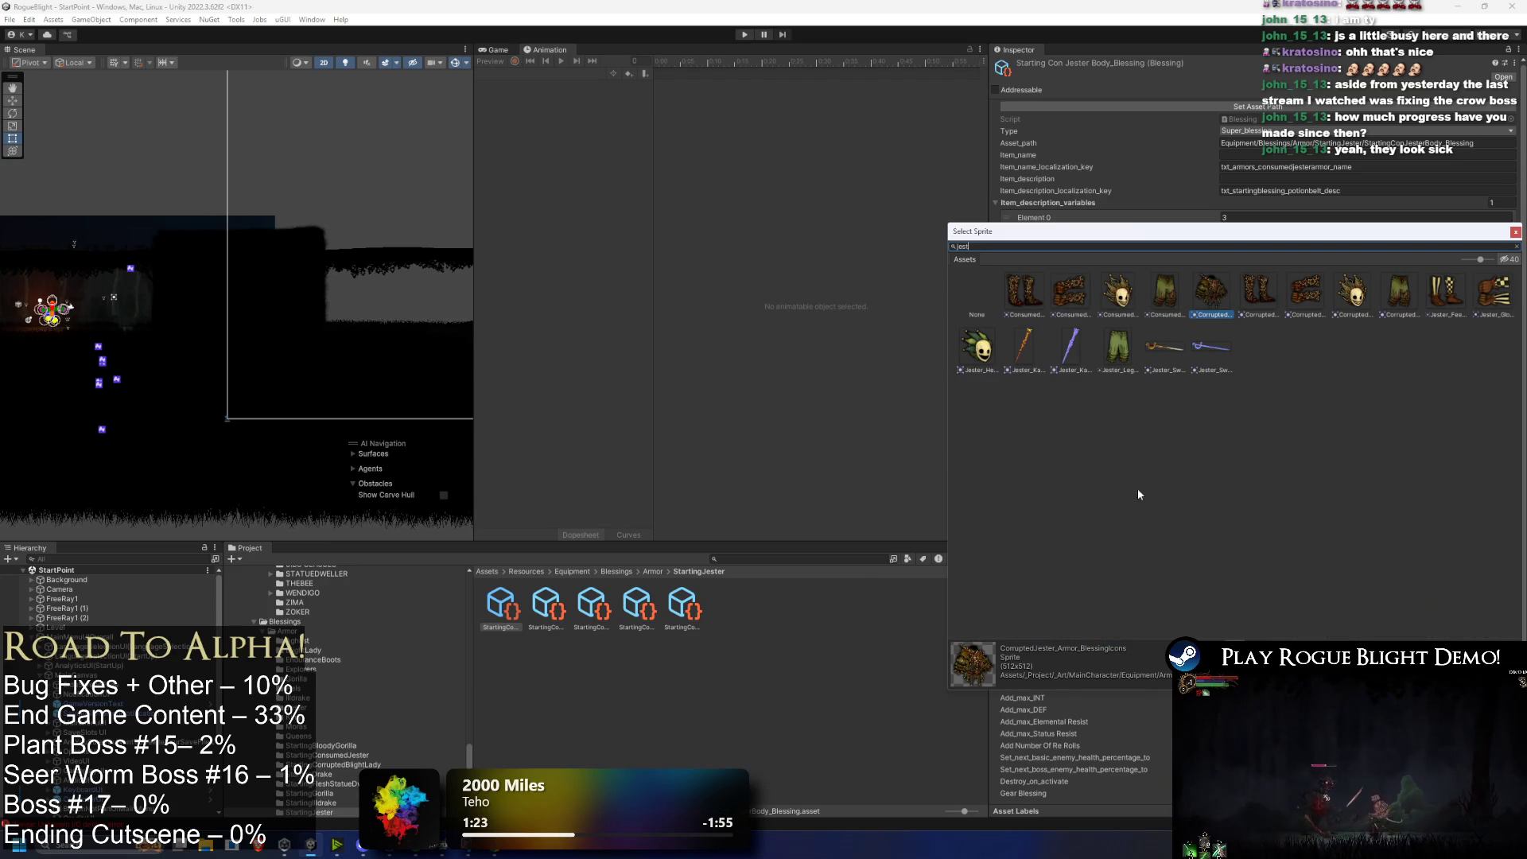
# Step: Try Jester_Helmet_Icon as the Body blessing's icon, also previewing the Jester_Legs sprite
pyautogui.click(982, 347)
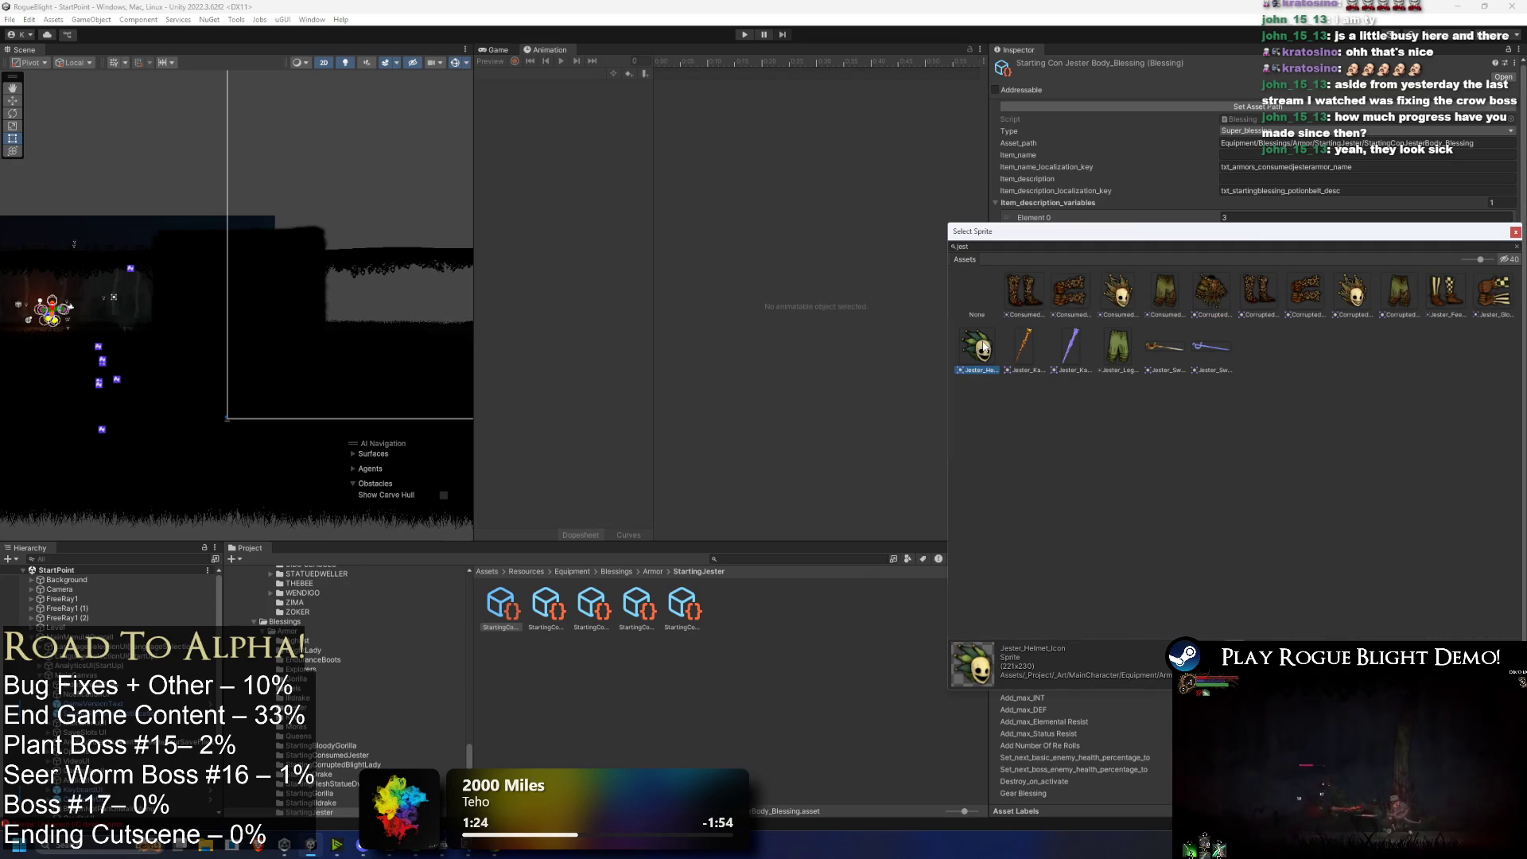
pyautogui.doubleClick(984, 348)
pyautogui.click(1511, 244)
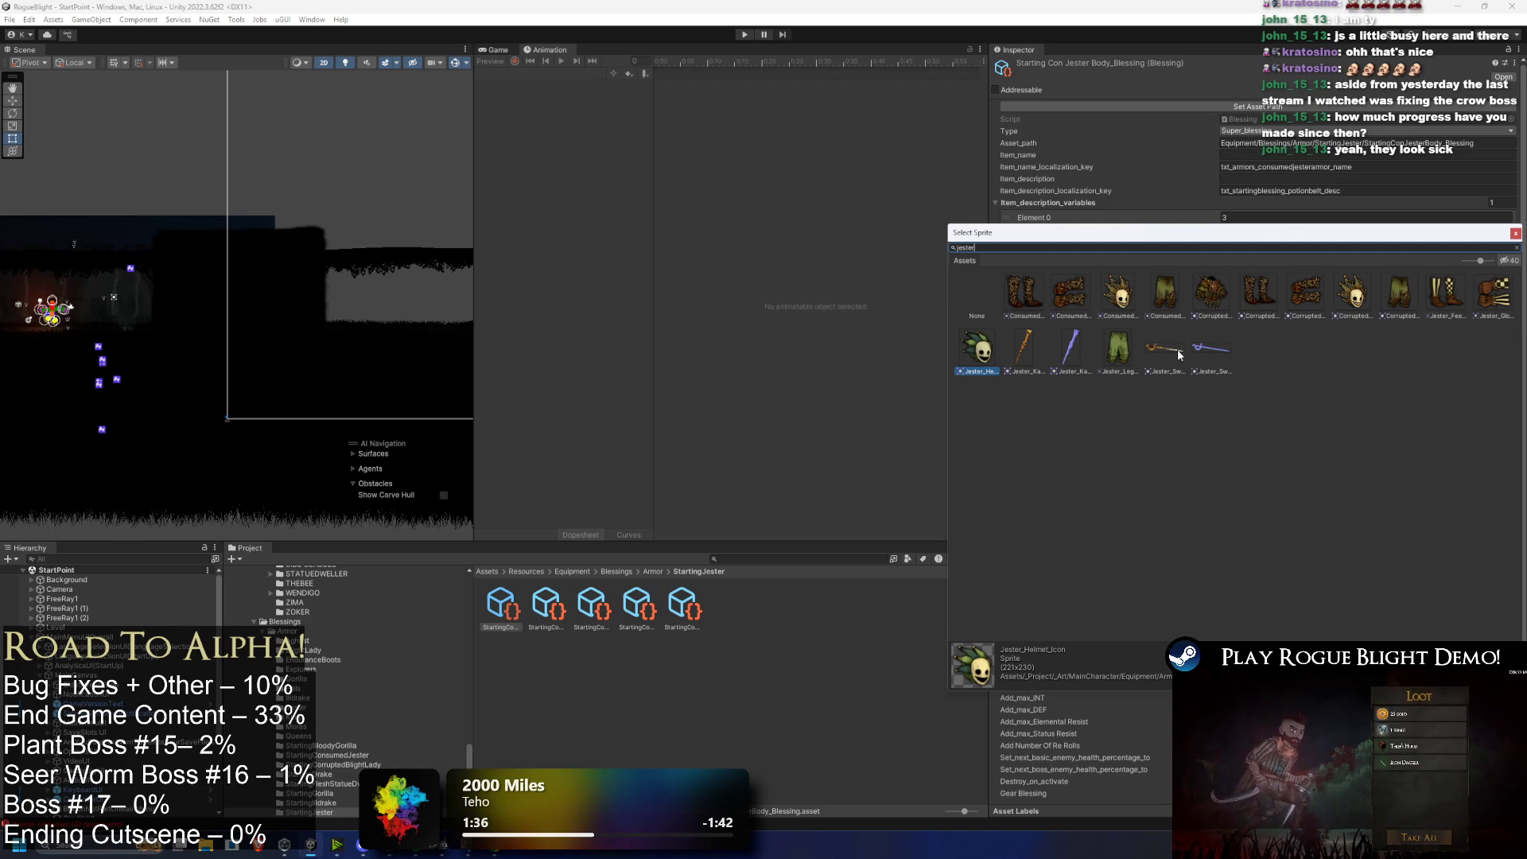
pyautogui.click(1122, 351)
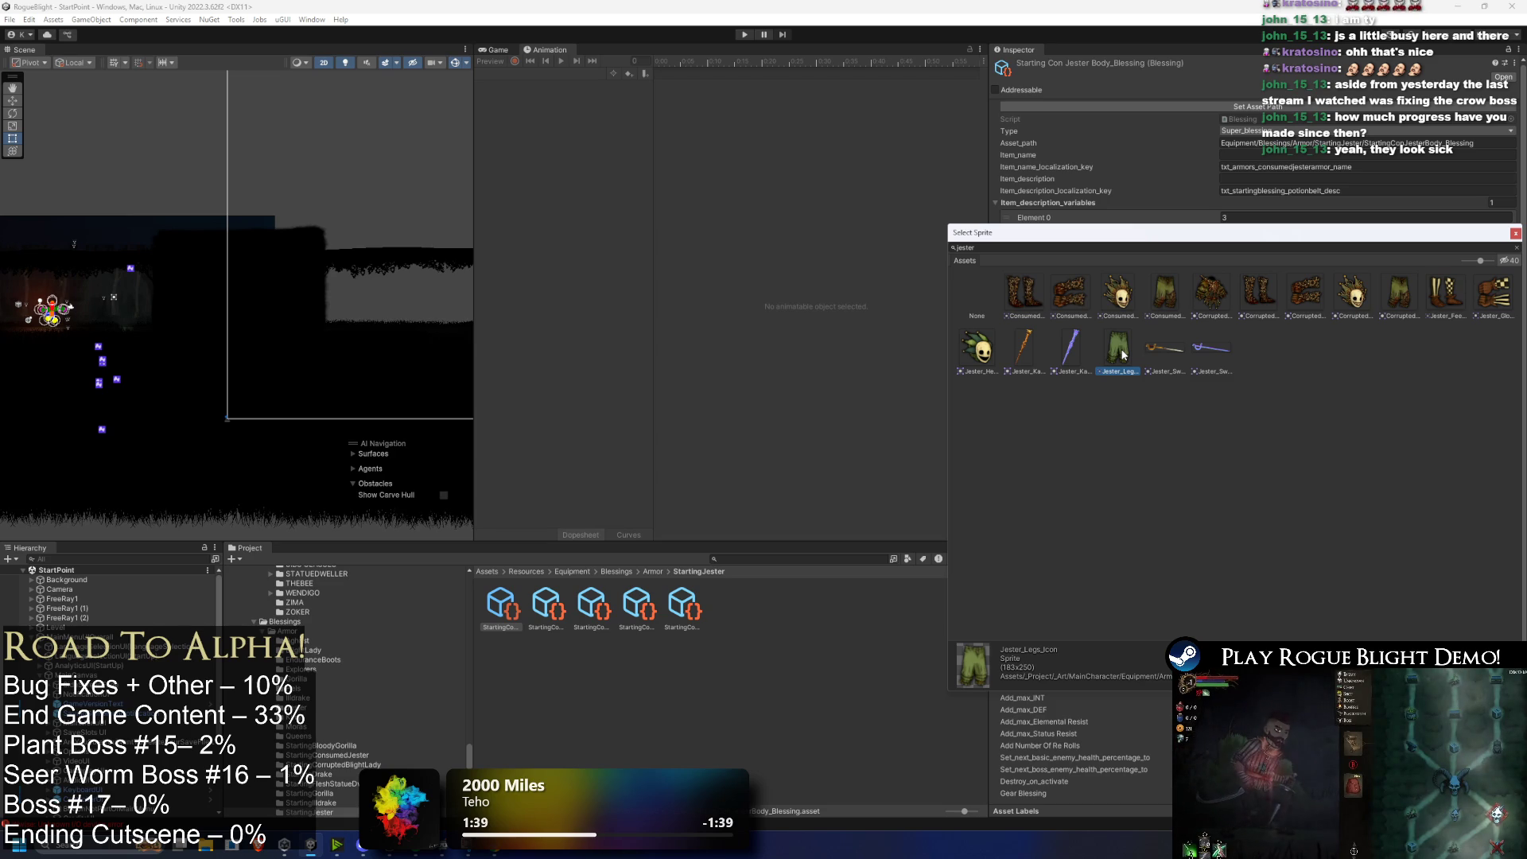
pyautogui.click(979, 351)
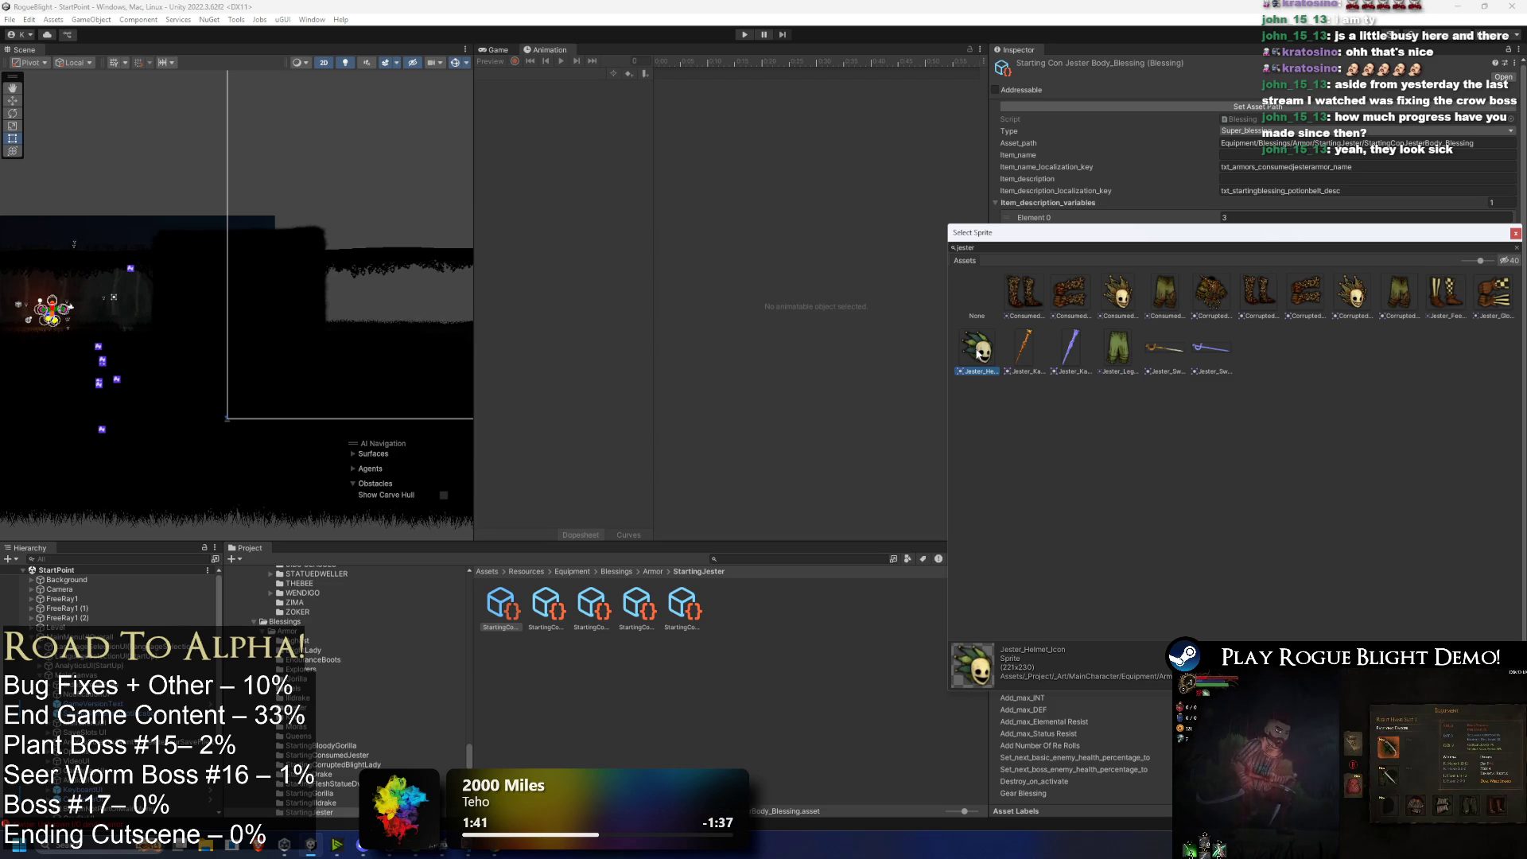
pyautogui.doubleClick(978, 352)
# Step: Filter sprites by 'jest' and apply Jesetr_Armor_Icon as the Body blessing's icon
pyautogui.click(1509, 245)
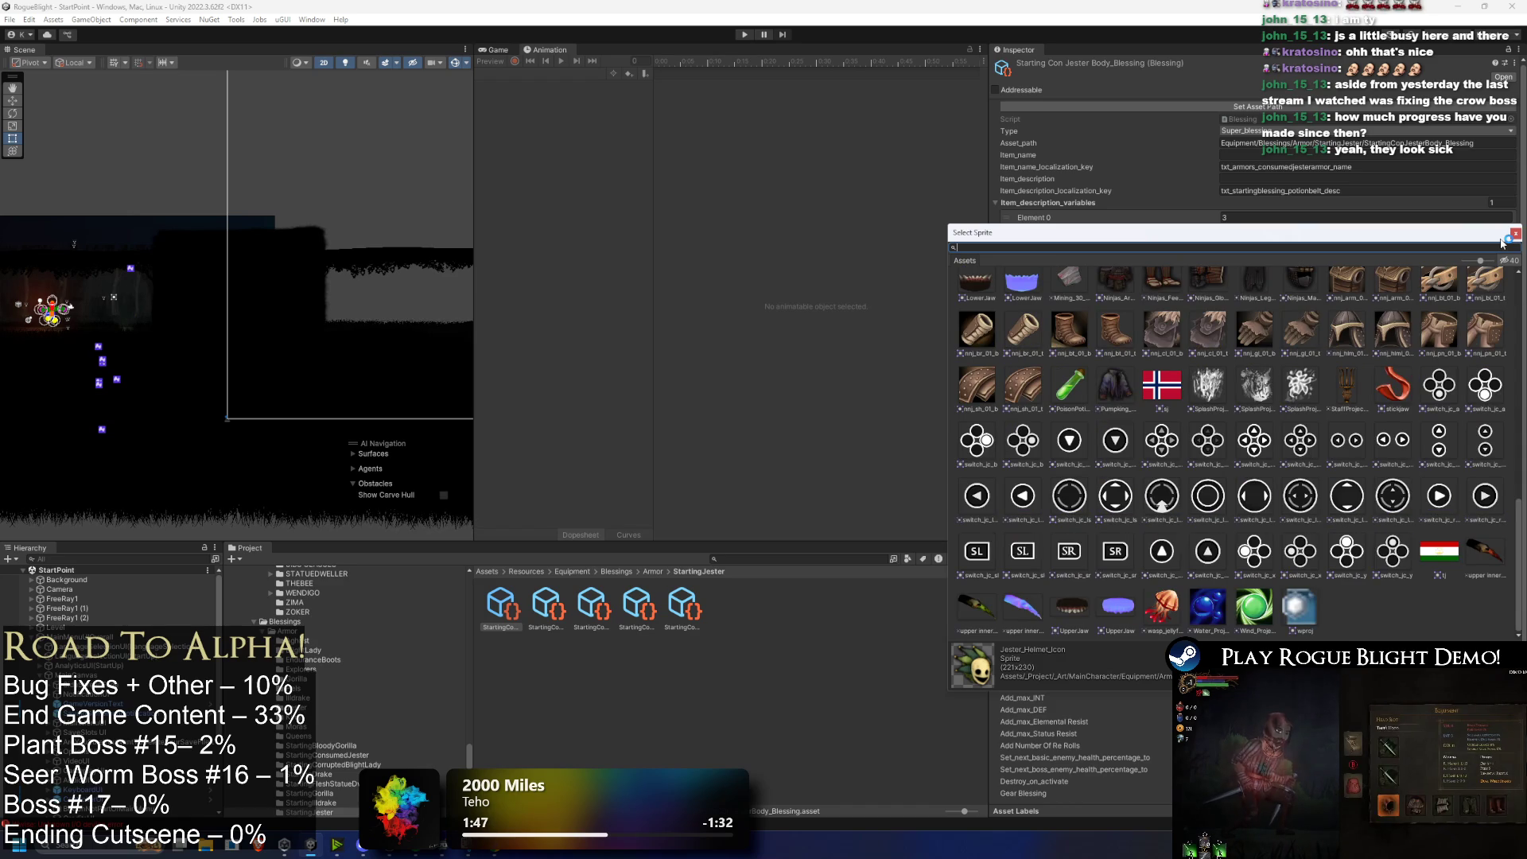
pyautogui.write('jes')
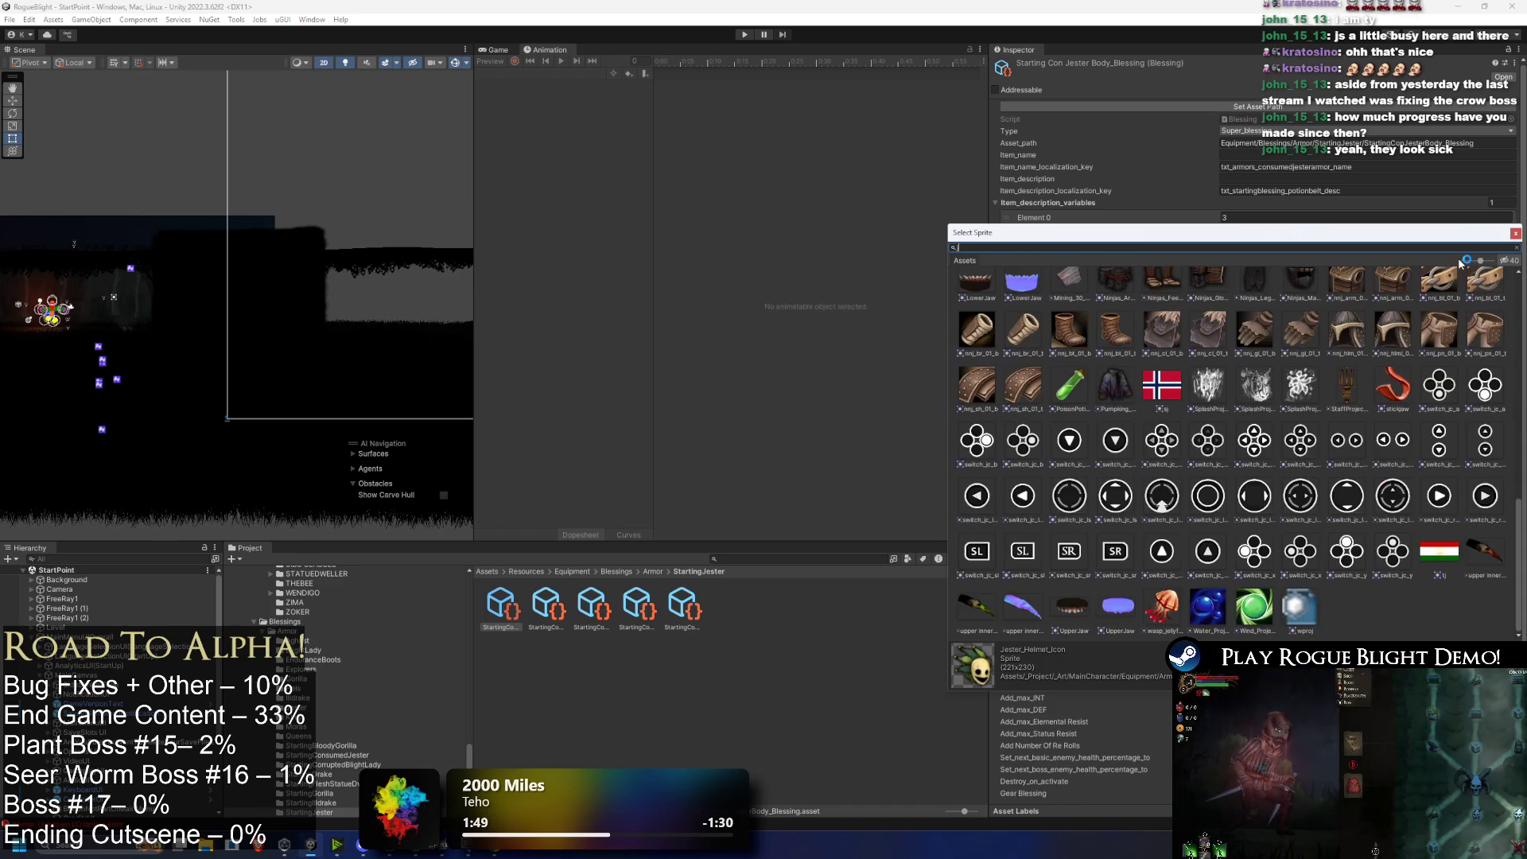
pyautogui.write('t')
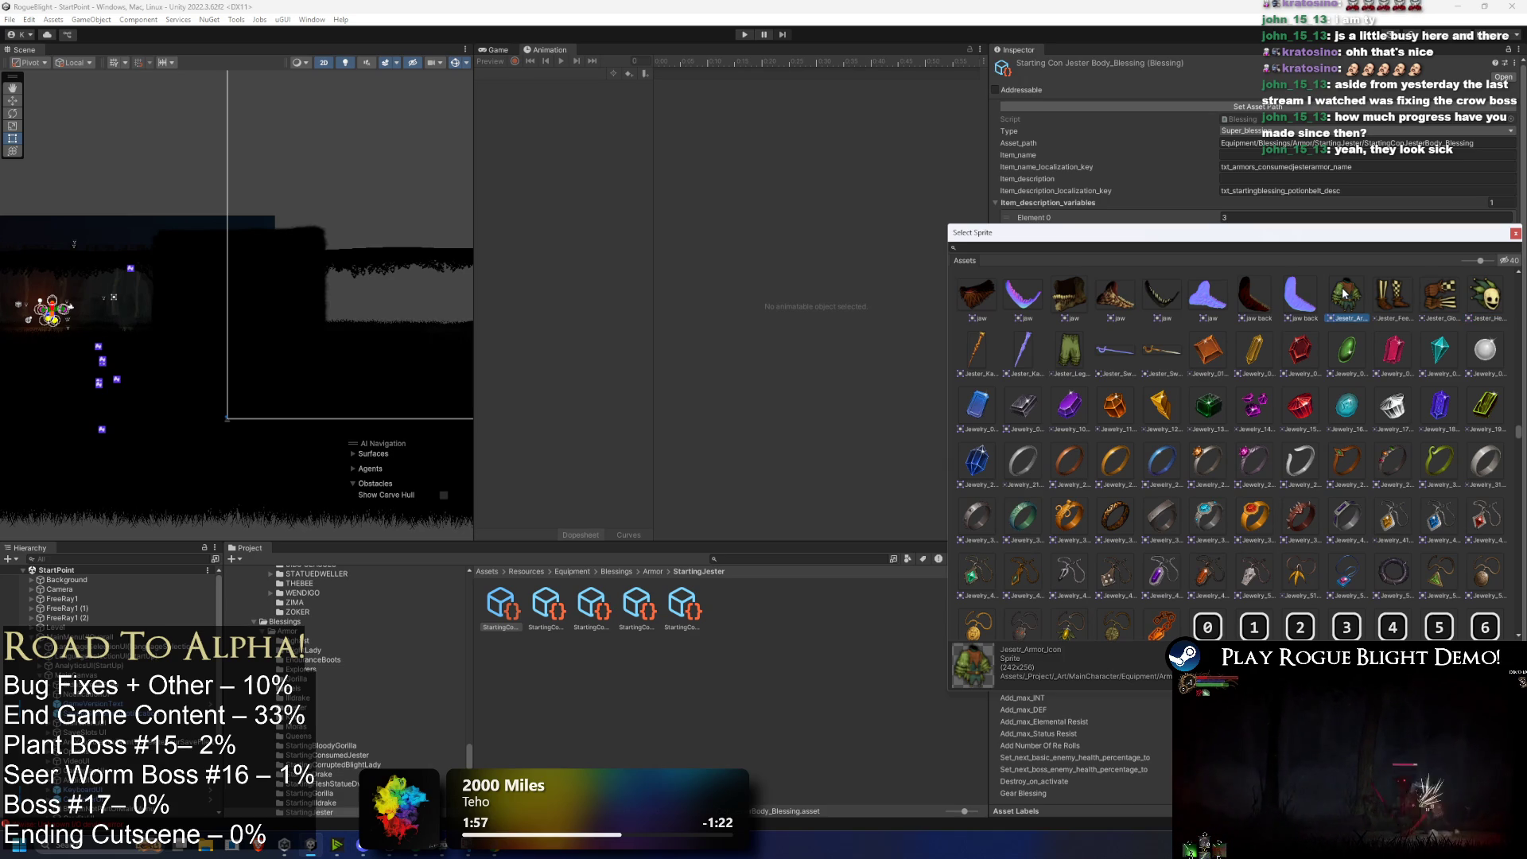
pyautogui.doubleClick(1344, 293)
pyautogui.click(551, 603)
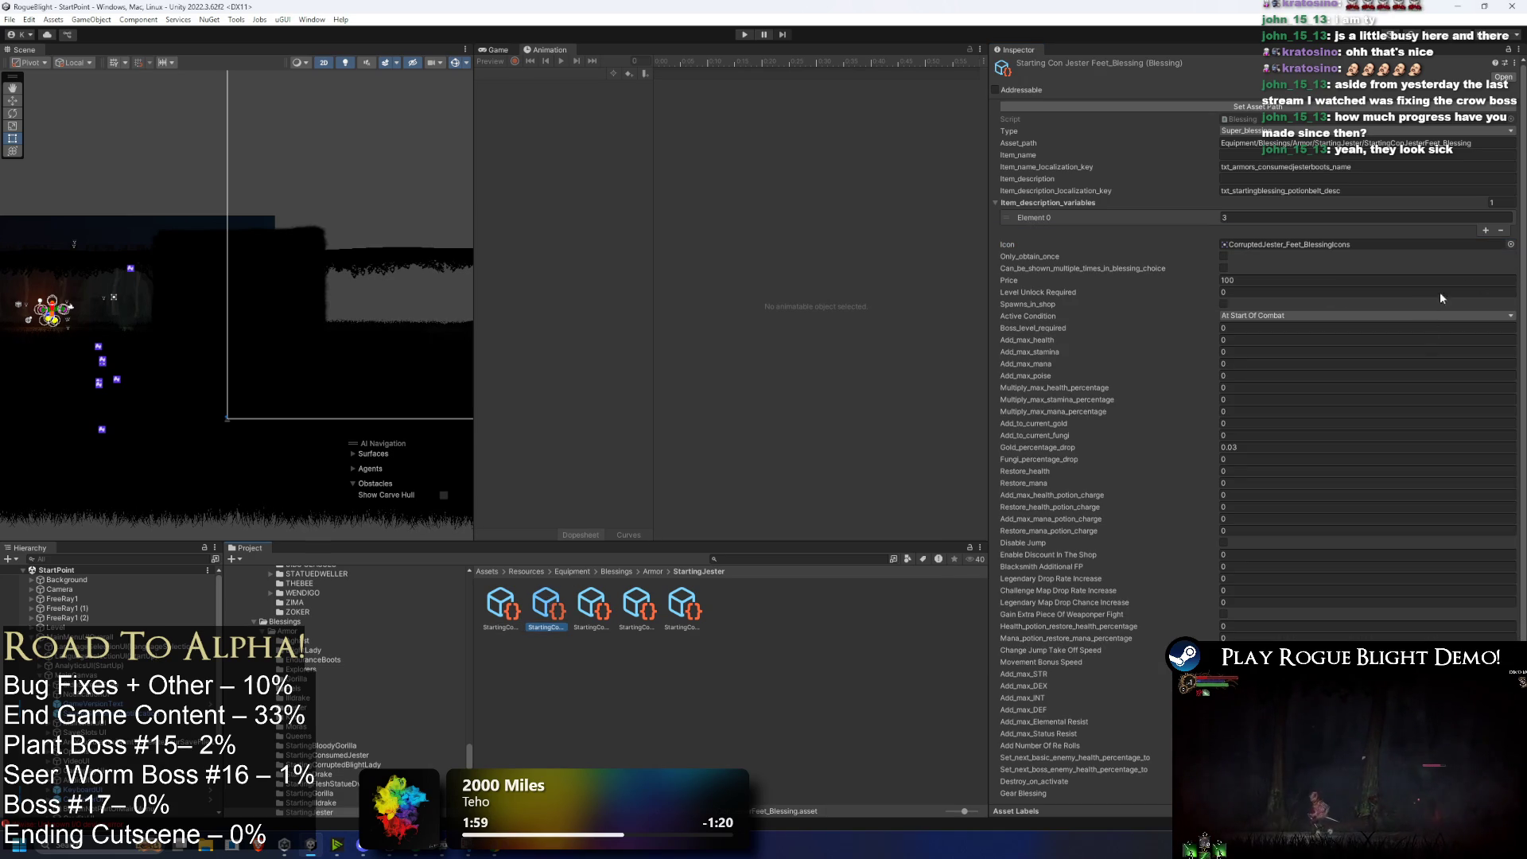
# Step: Give the feet blessing Jester_Feet_Icon and the hands blessing Jester_Gloves_Icon
pyautogui.click(1511, 245)
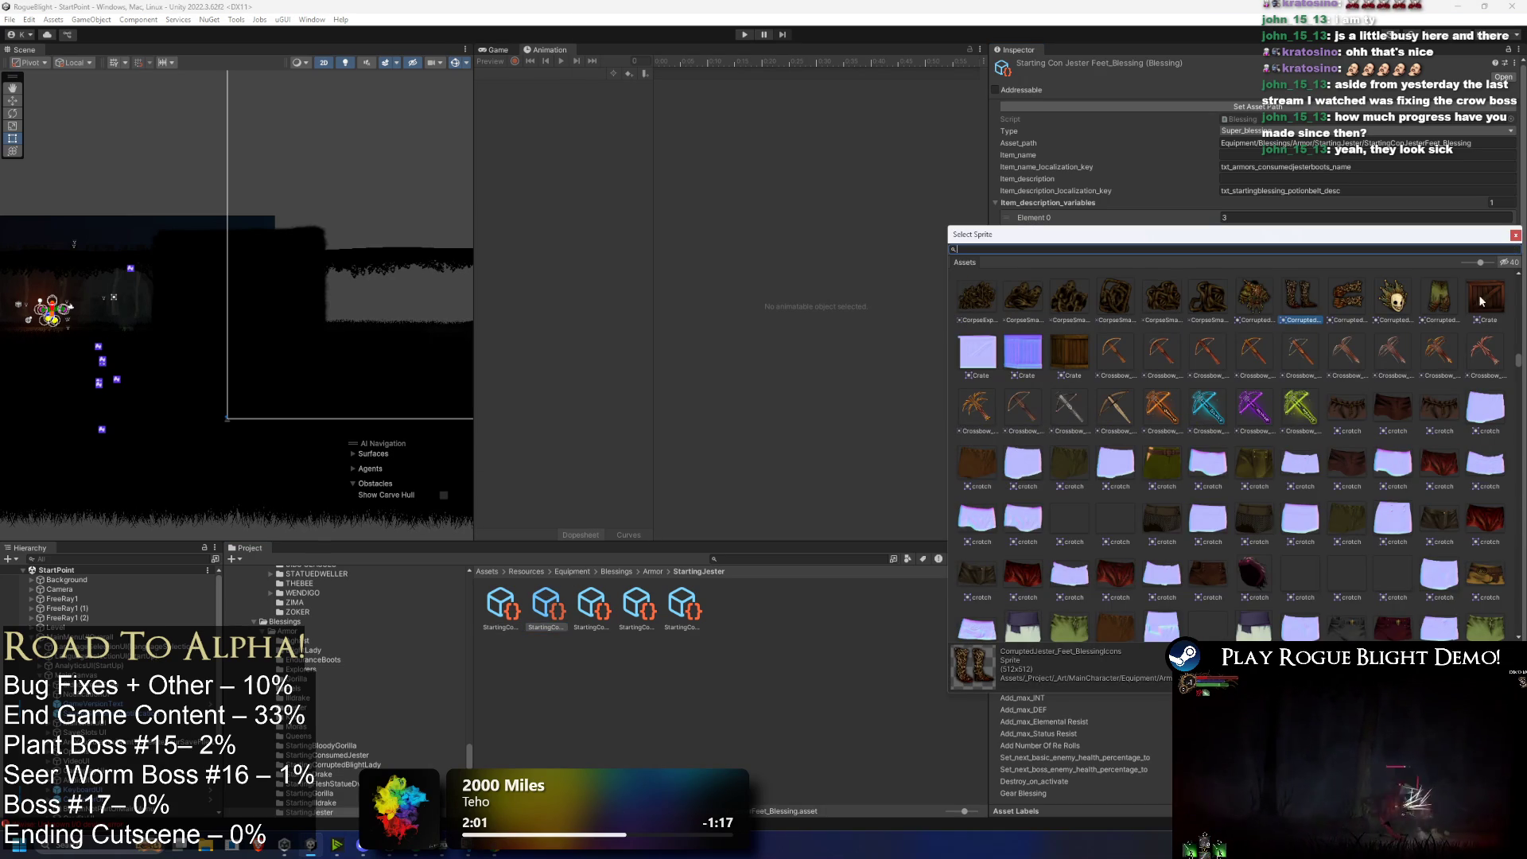
pyautogui.write('jes')
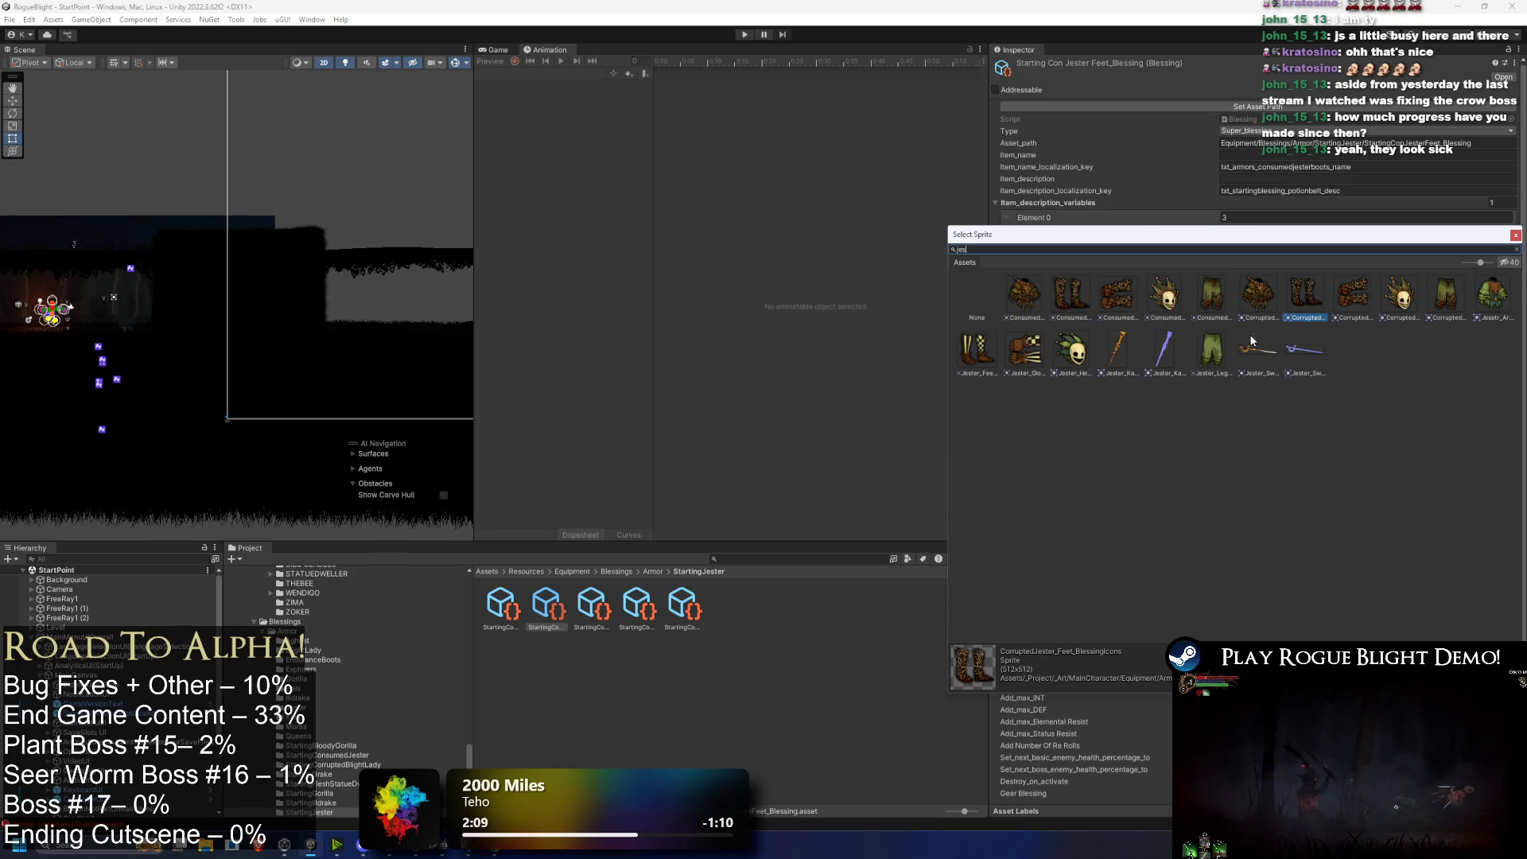
pyautogui.click(969, 348)
pyautogui.doubleClick(971, 348)
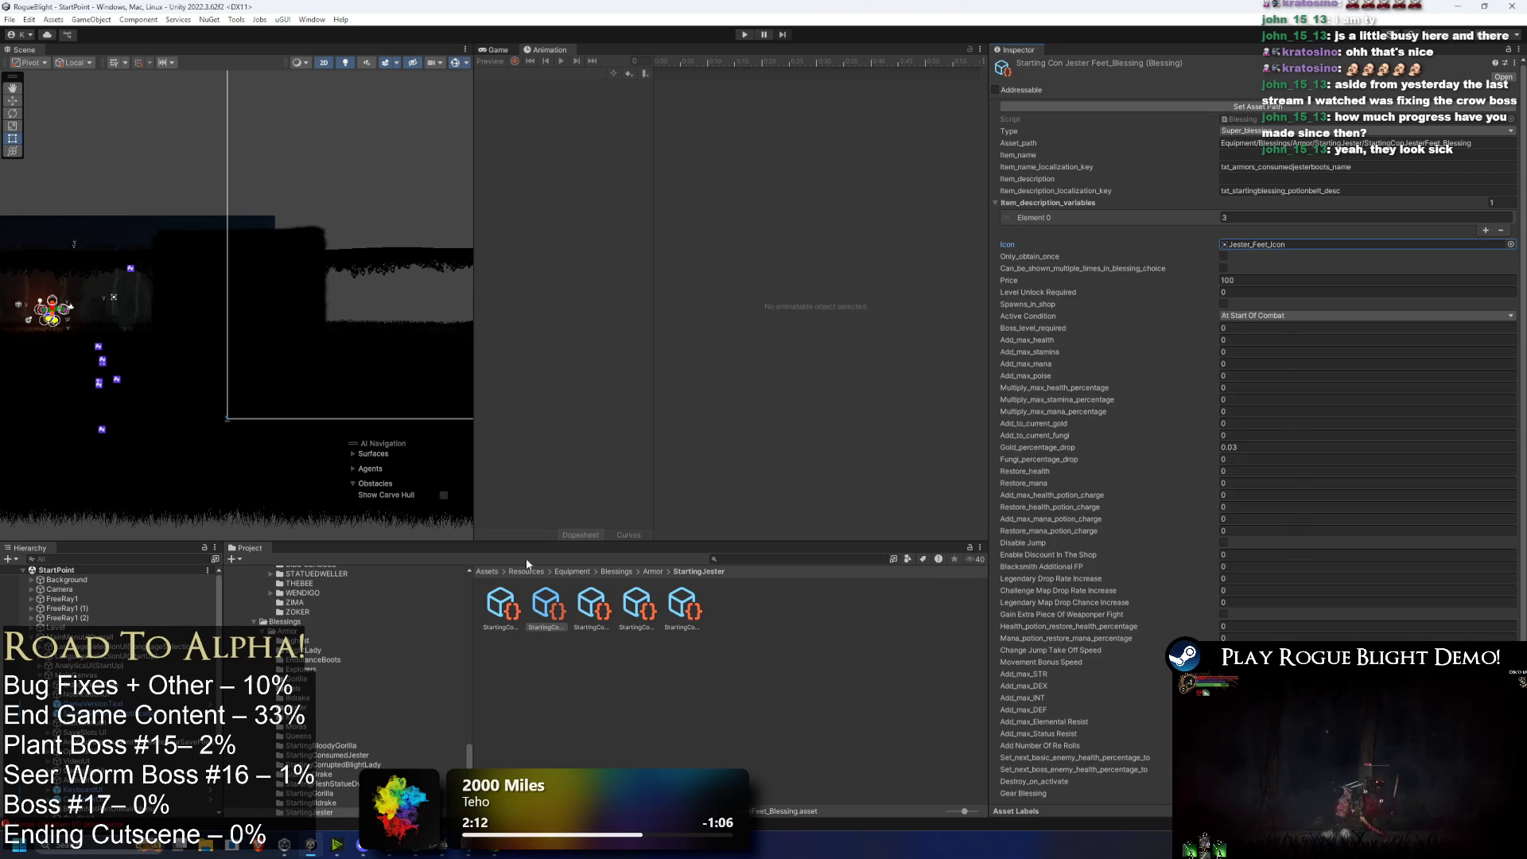
pyautogui.click(587, 607)
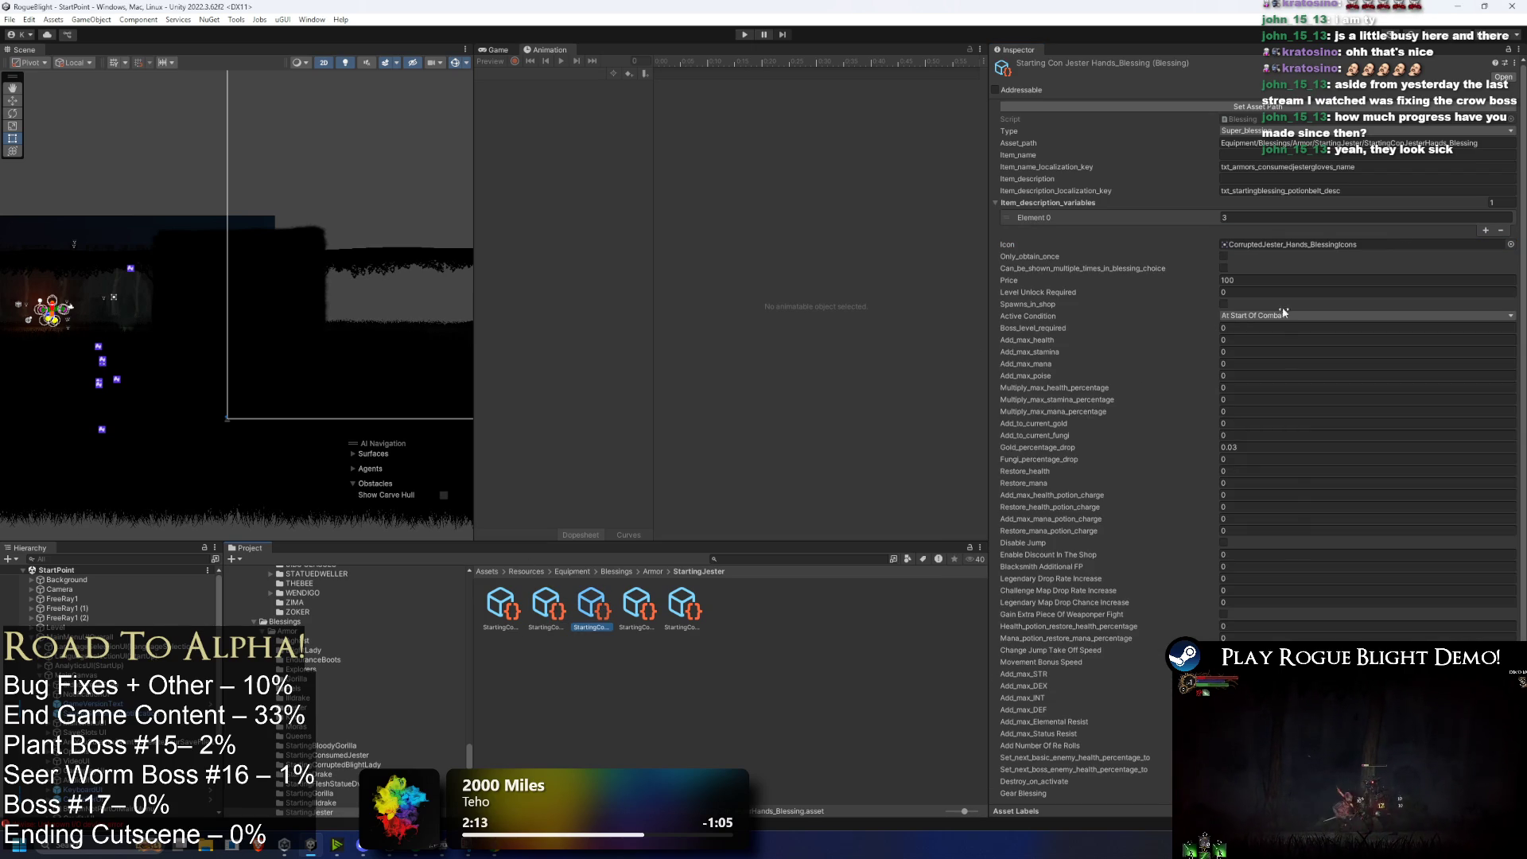
pyautogui.click(1511, 246)
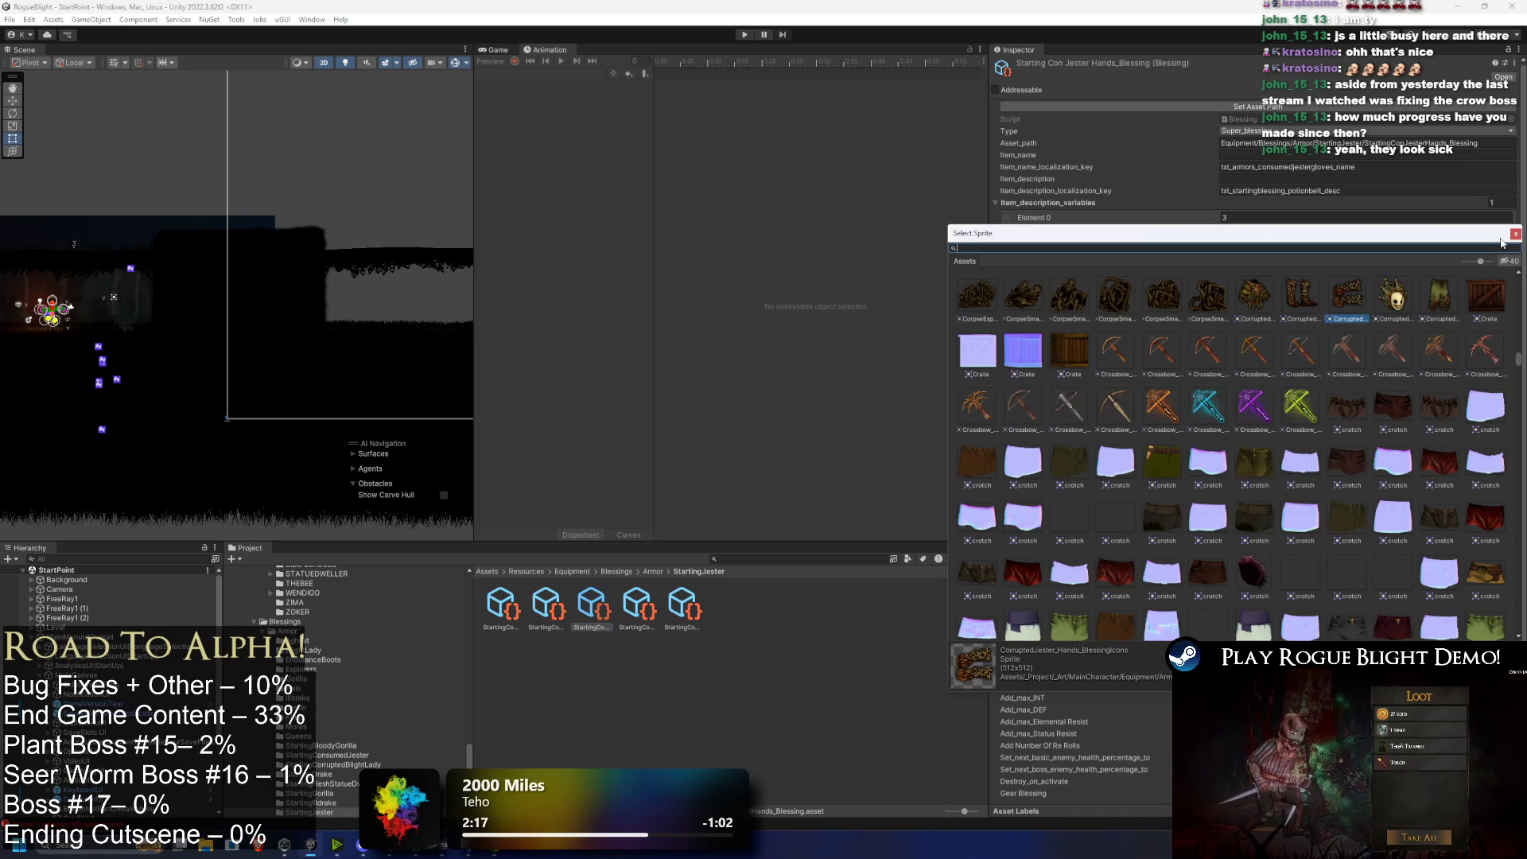
pyautogui.write('jes')
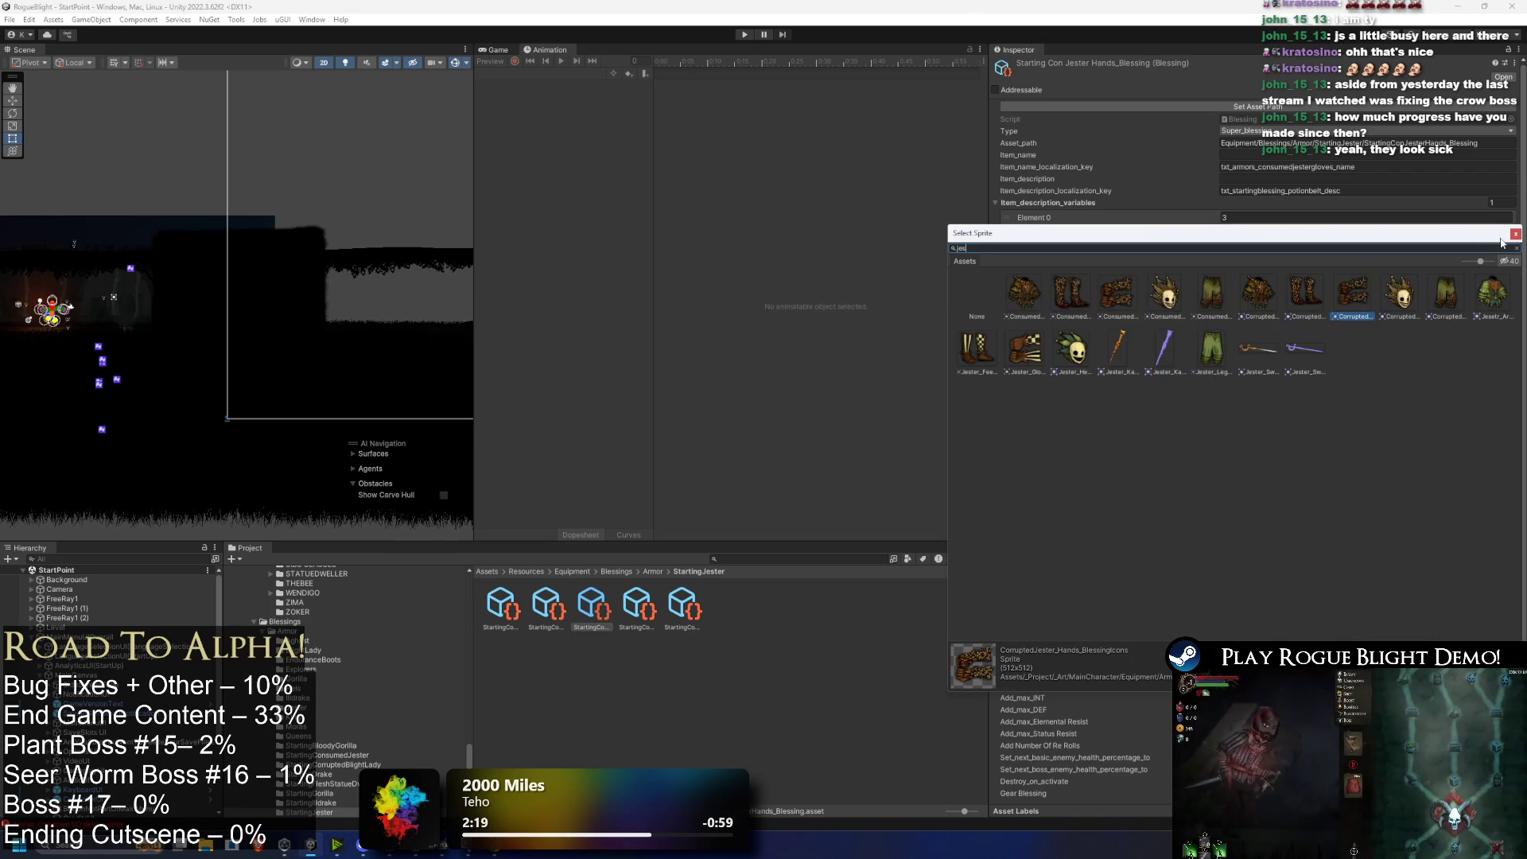
pyautogui.click(1042, 351)
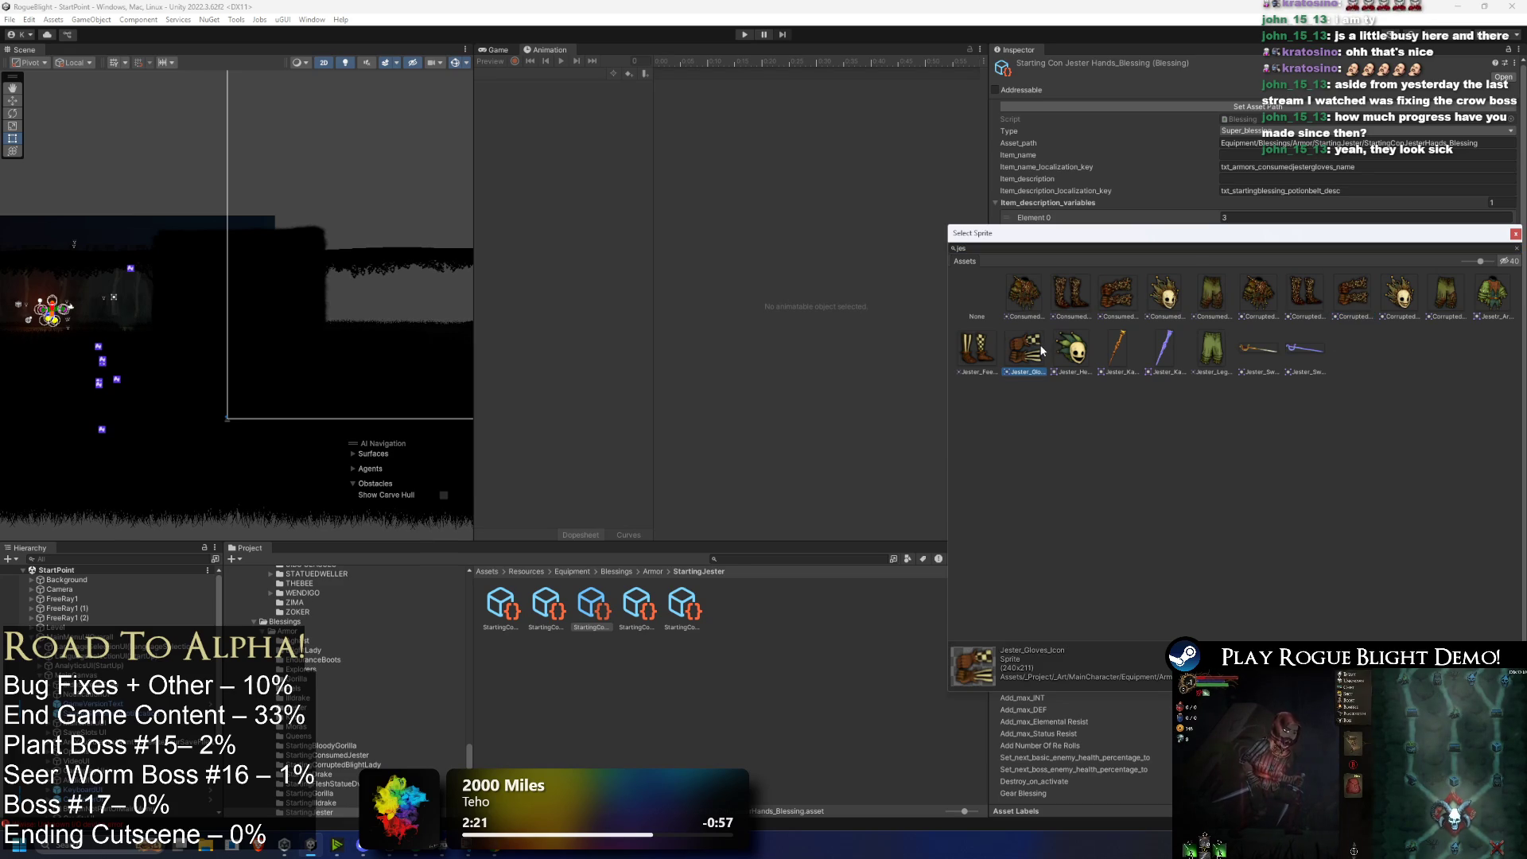
pyautogui.doubleClick(1041, 351)
# Step: Give the head blessing Jester_Helmet_Icon and the legs blessing Jester_Legs_Icon
pyautogui.click(637, 609)
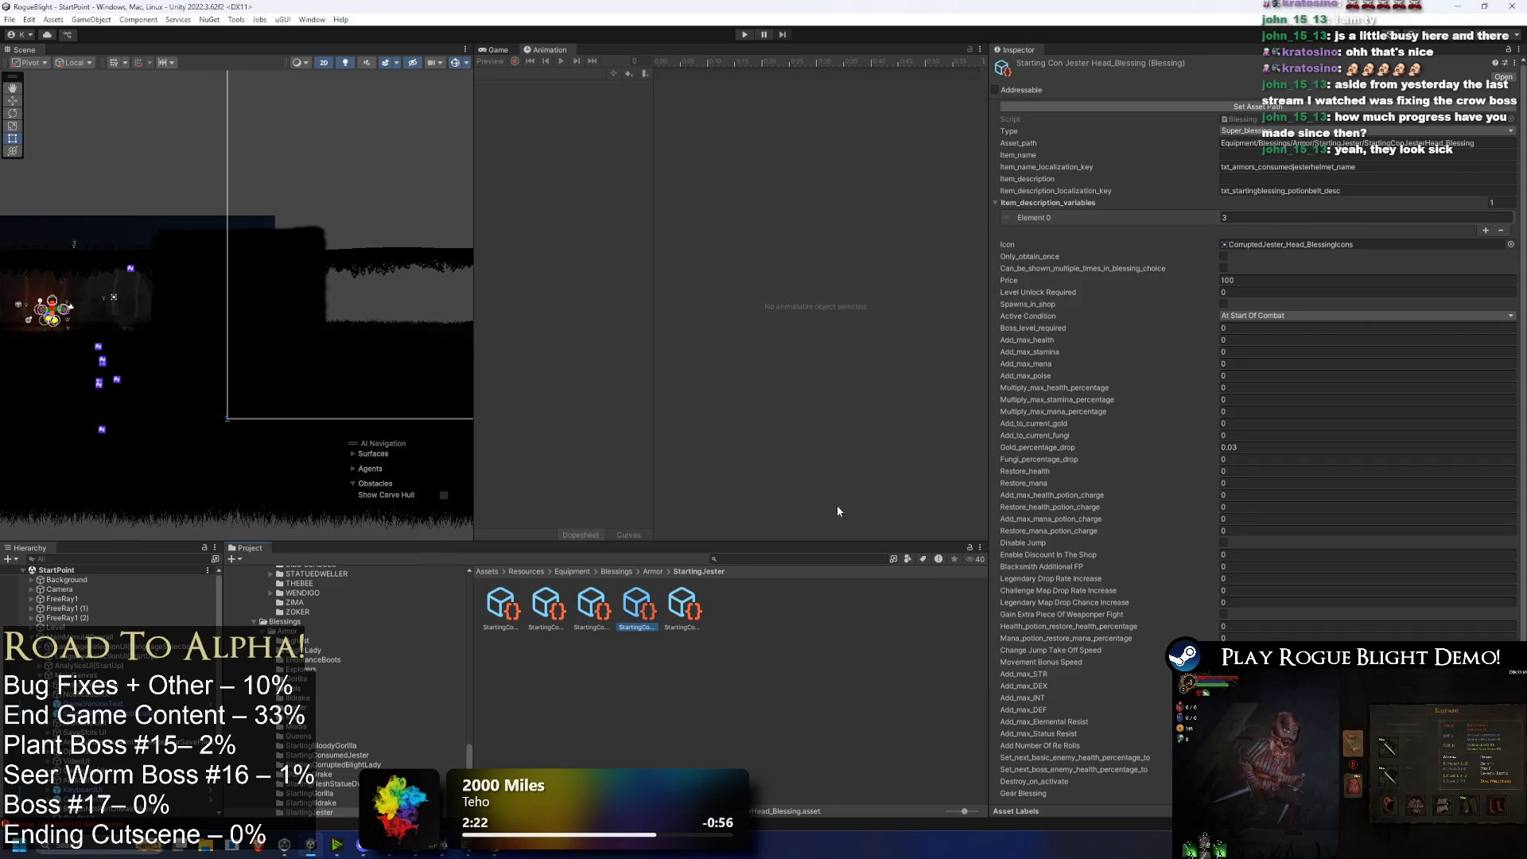
pyautogui.click(1510, 245)
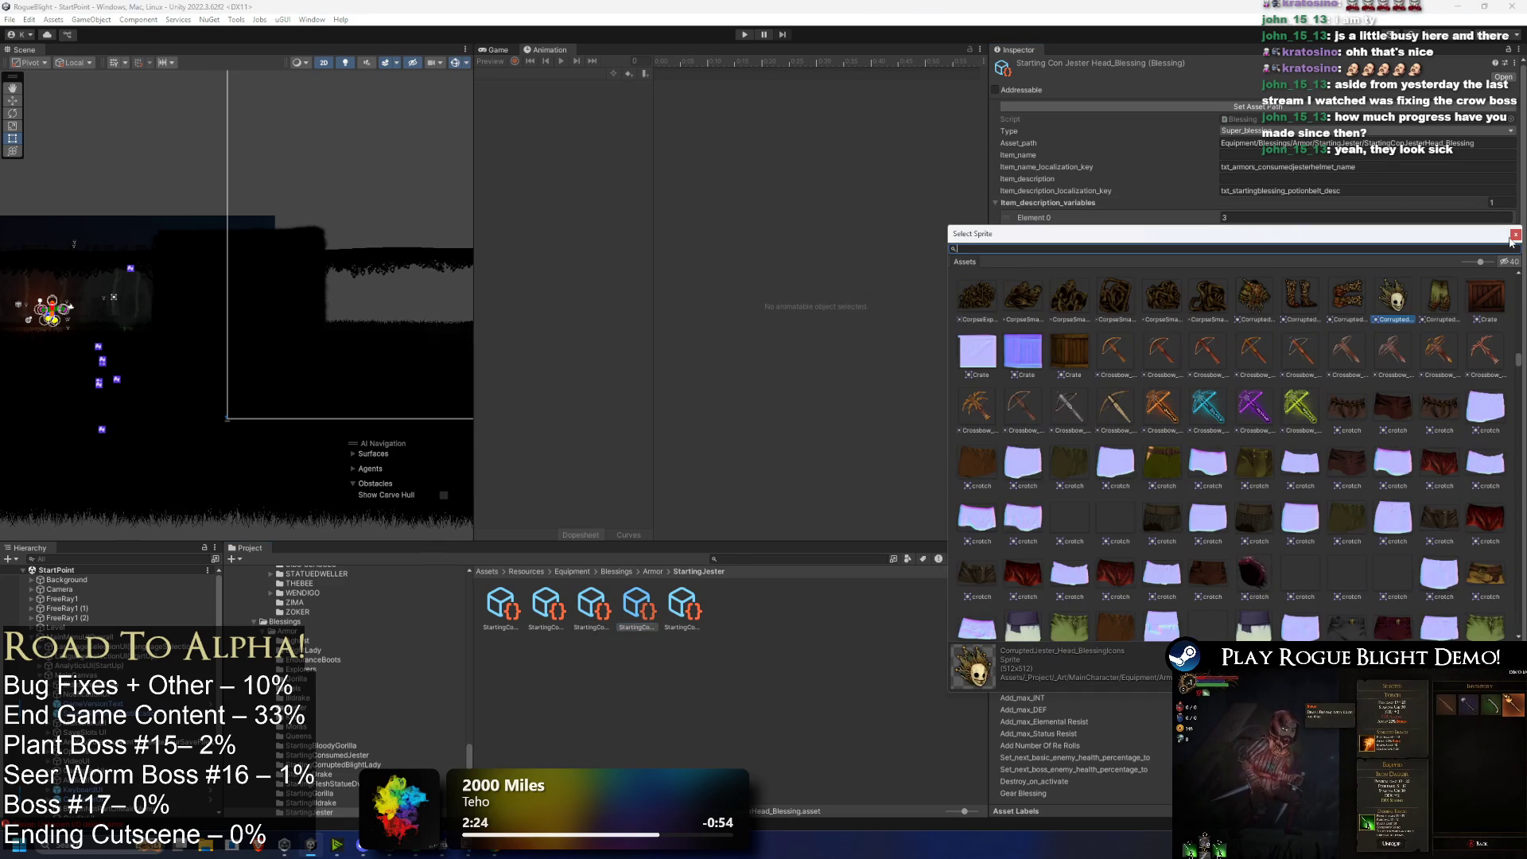
pyautogui.write('jes')
pyautogui.doubleClick(1076, 341)
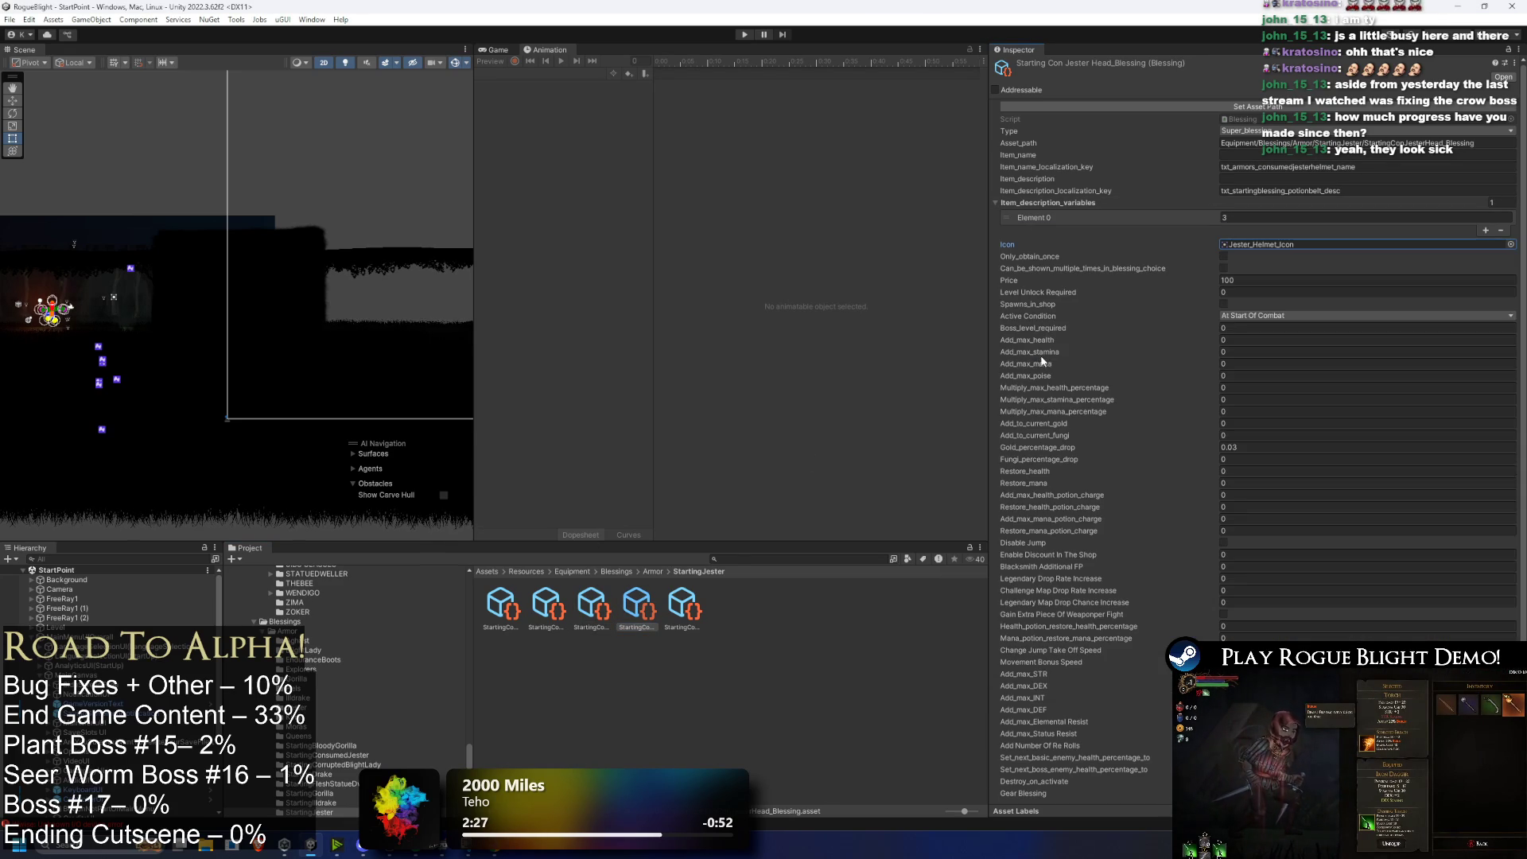
pyautogui.press('Right')
pyautogui.click(1511, 244)
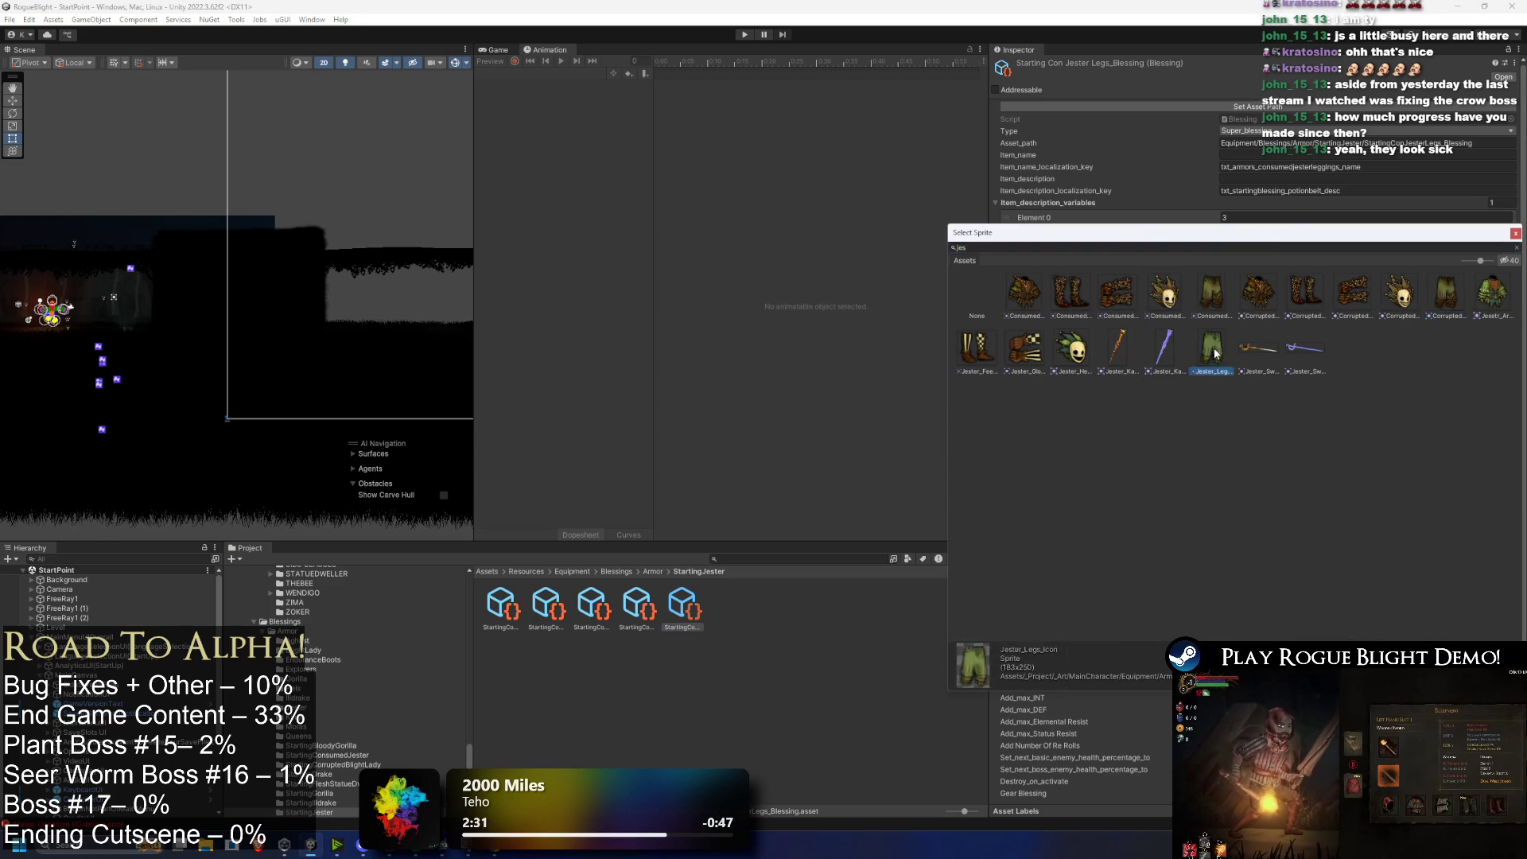
pyautogui.doubleClick(1212, 350)
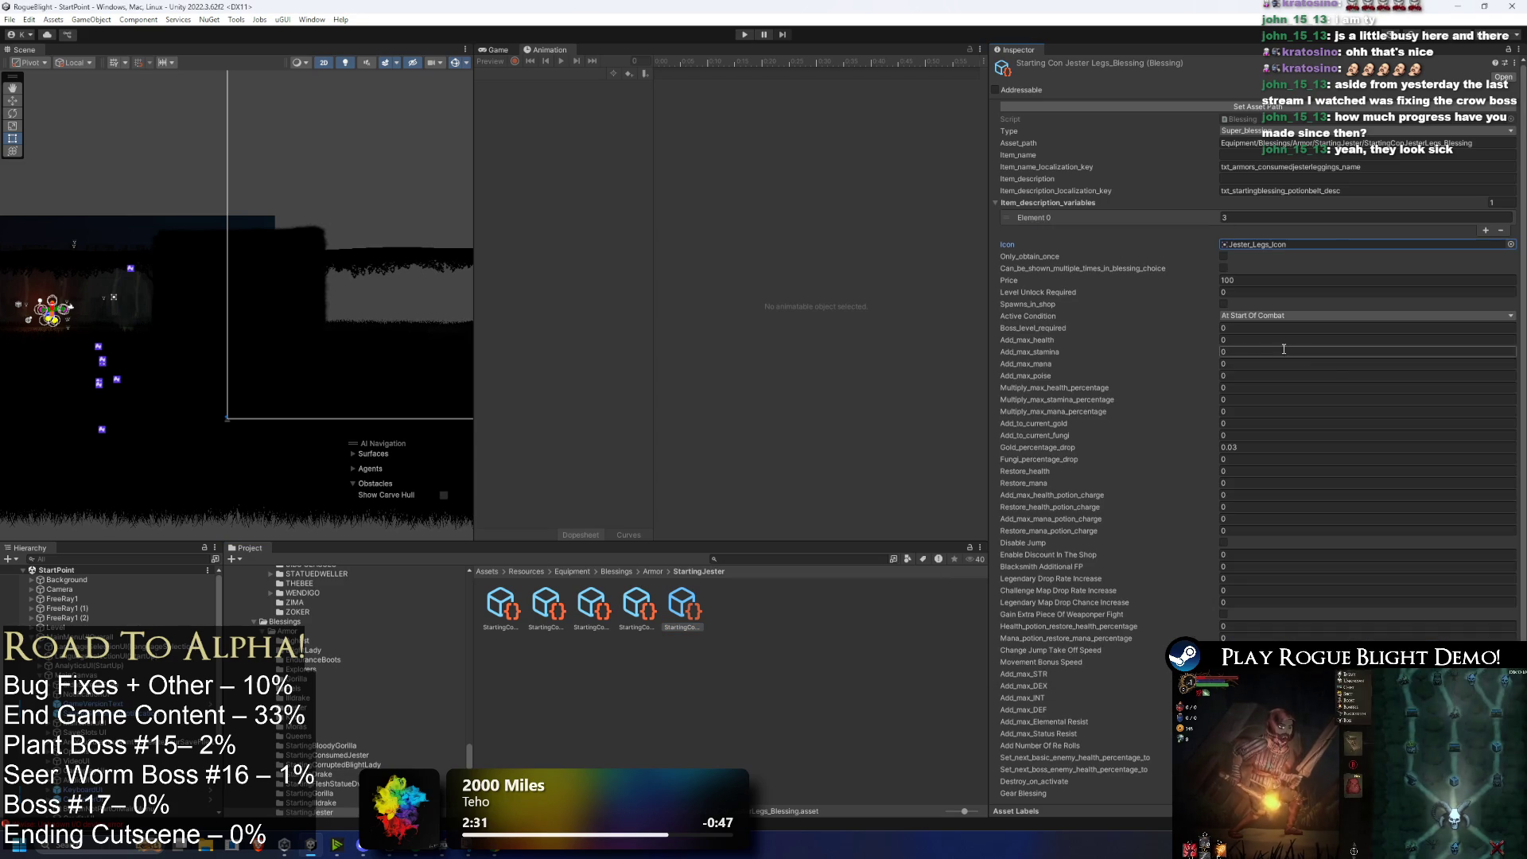
# Step: Review the head, hands, feet, body and legs blessings to check their new icons
pyautogui.press('Left')
pyautogui.press('Left')
pyautogui.click(1242, 447)
pyautogui.click(526, 612)
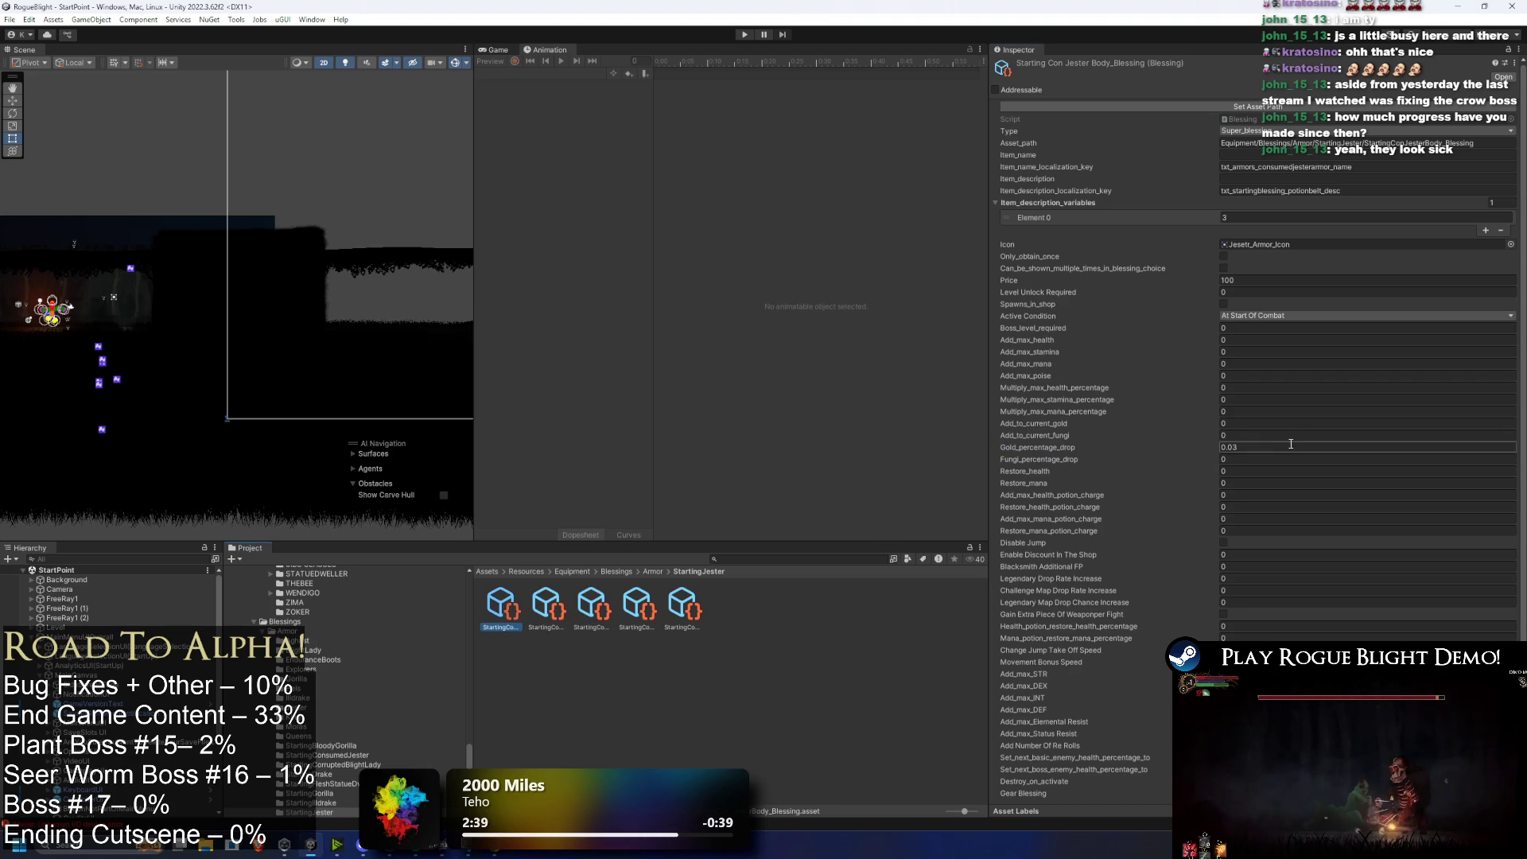
pyautogui.press('Left')
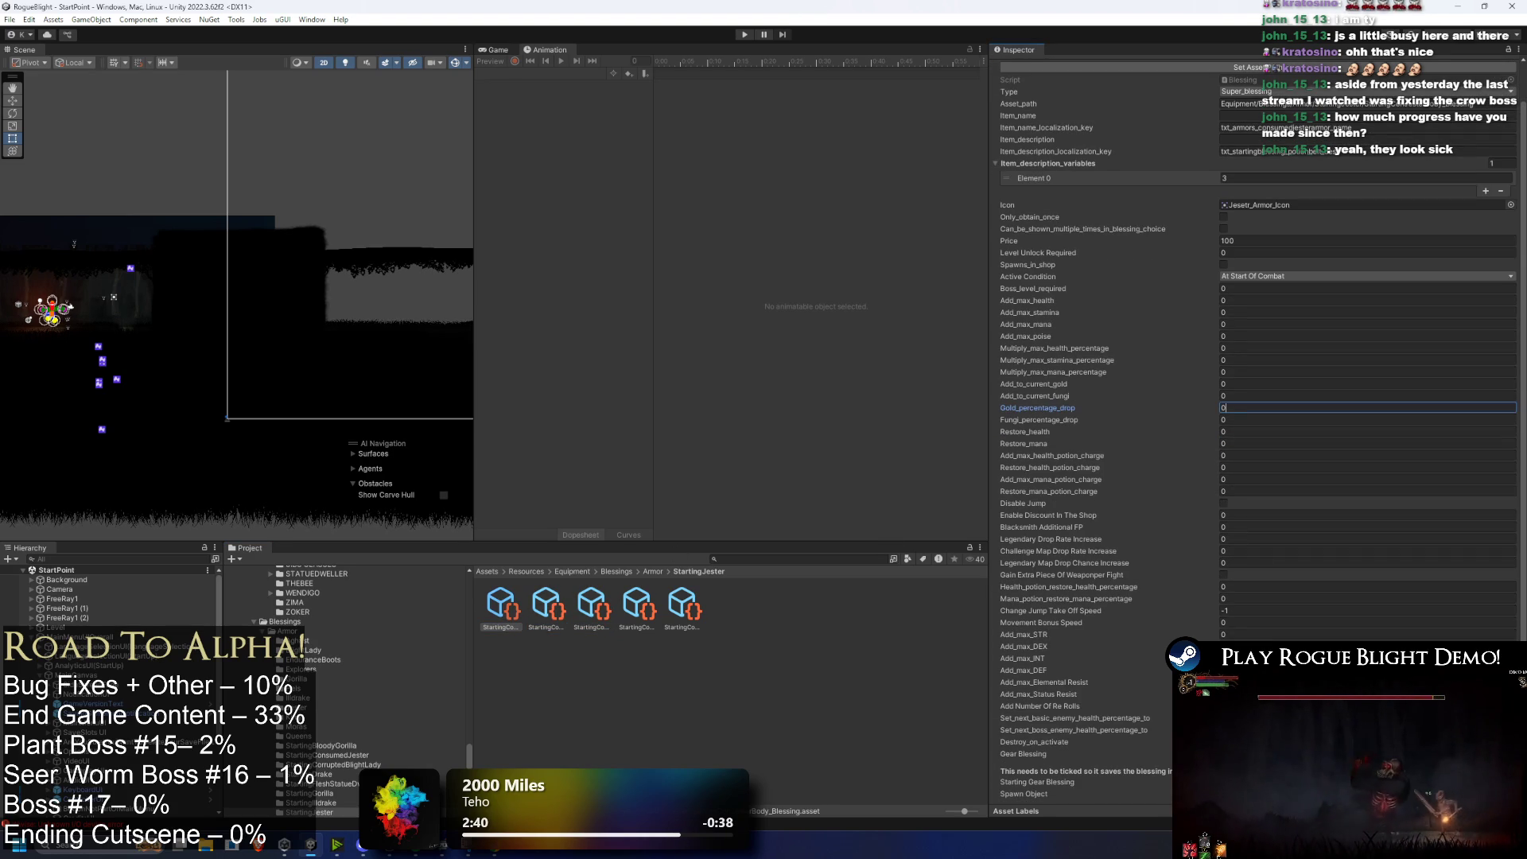
pyautogui.click(537, 613)
pyautogui.click(683, 609)
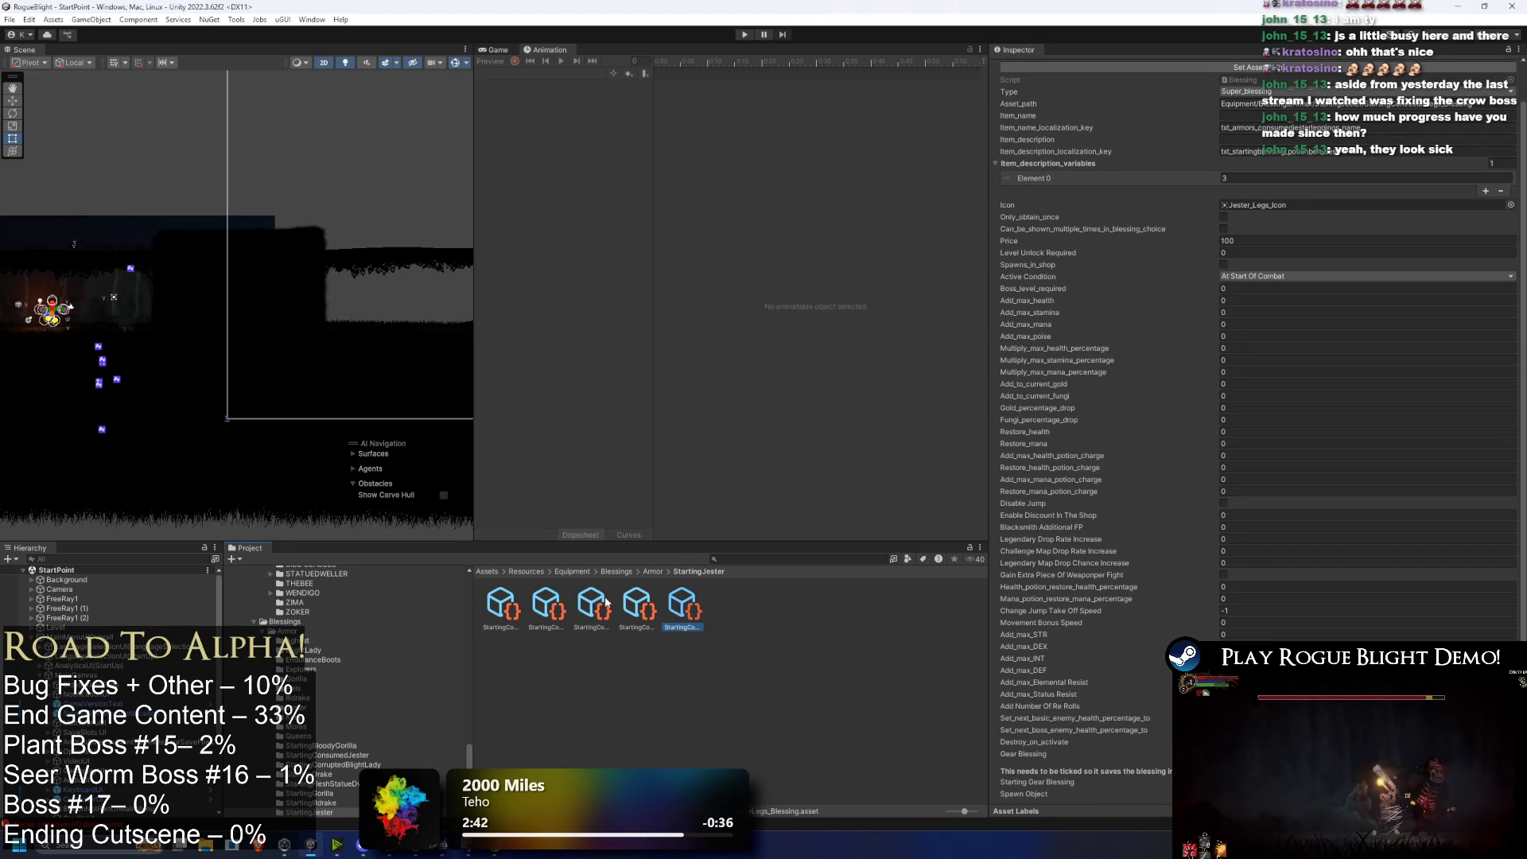
pyautogui.press('Left')
pyautogui.press('Left')
pyautogui.press('Left')
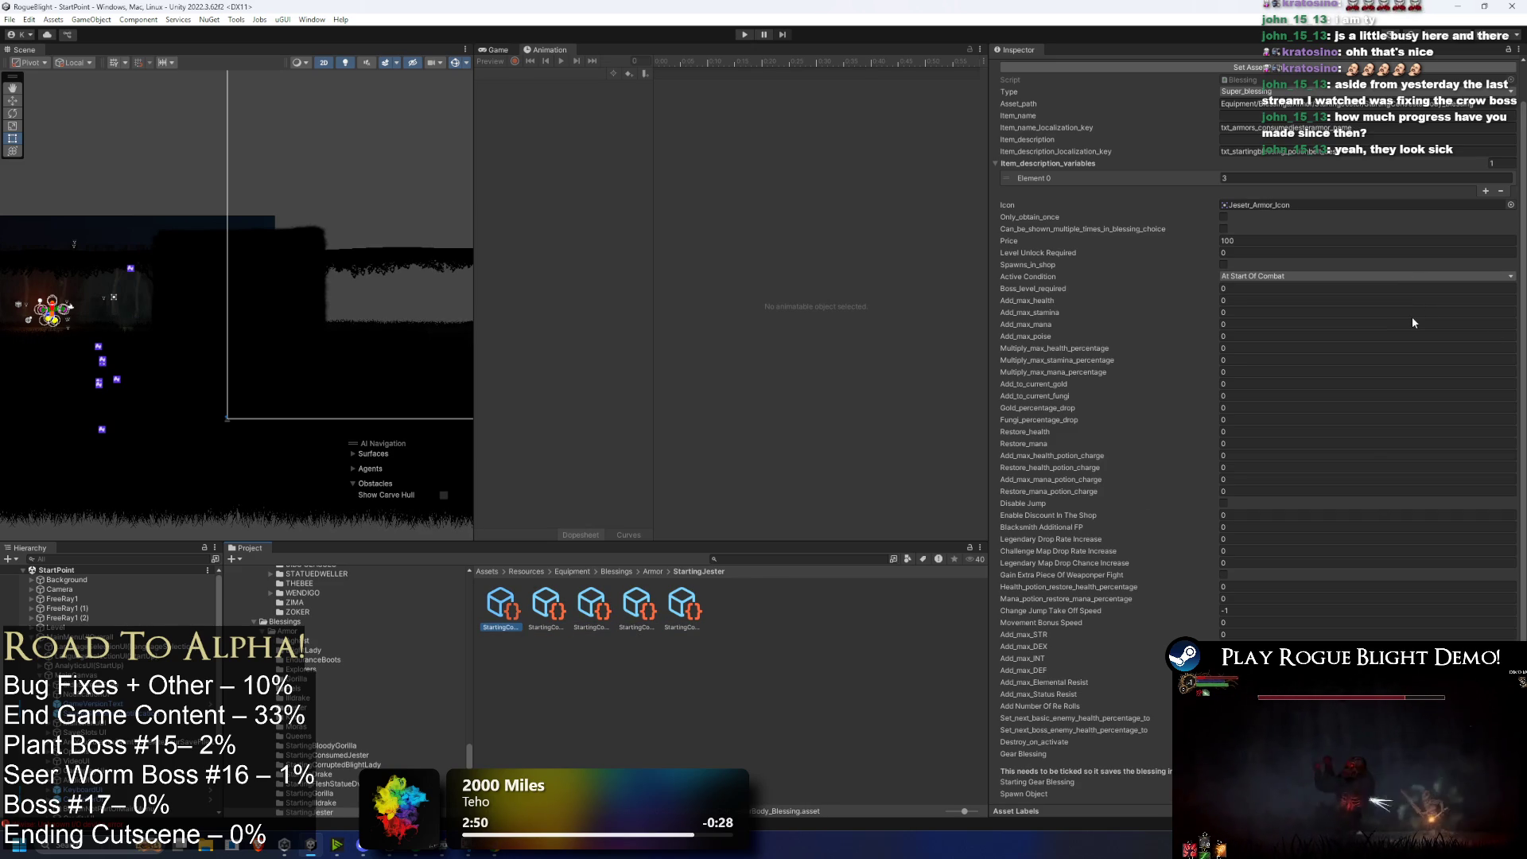
pyautogui.click(771, 559)
# Step: Find PotionBelt_Minor_Blessing via 'potion bel' and ping its Blessing script in _Scripts/Loot
pyautogui.write('potion bel')
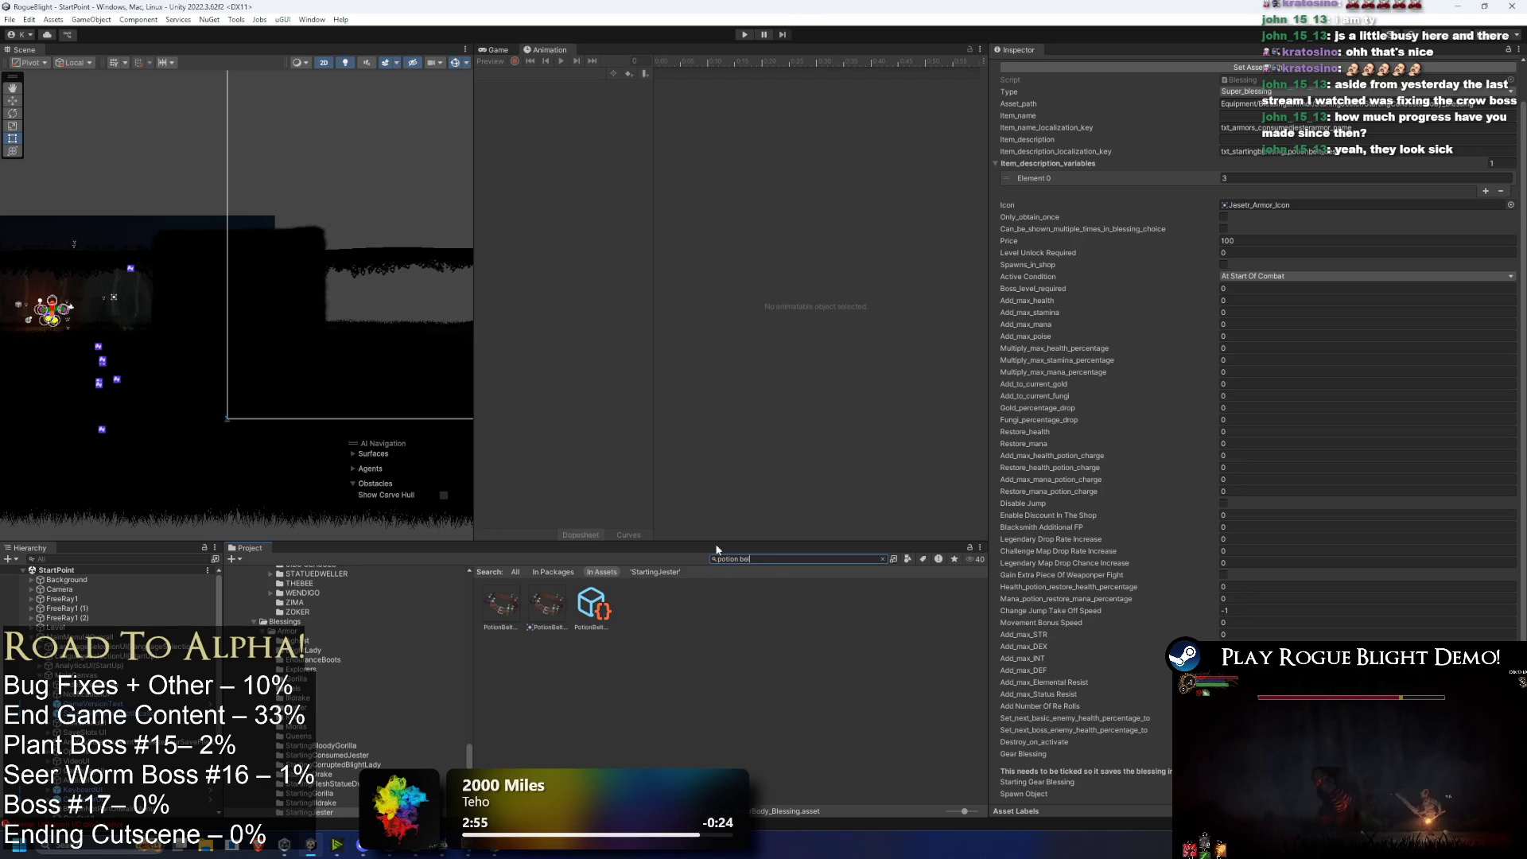
pyautogui.click(610, 605)
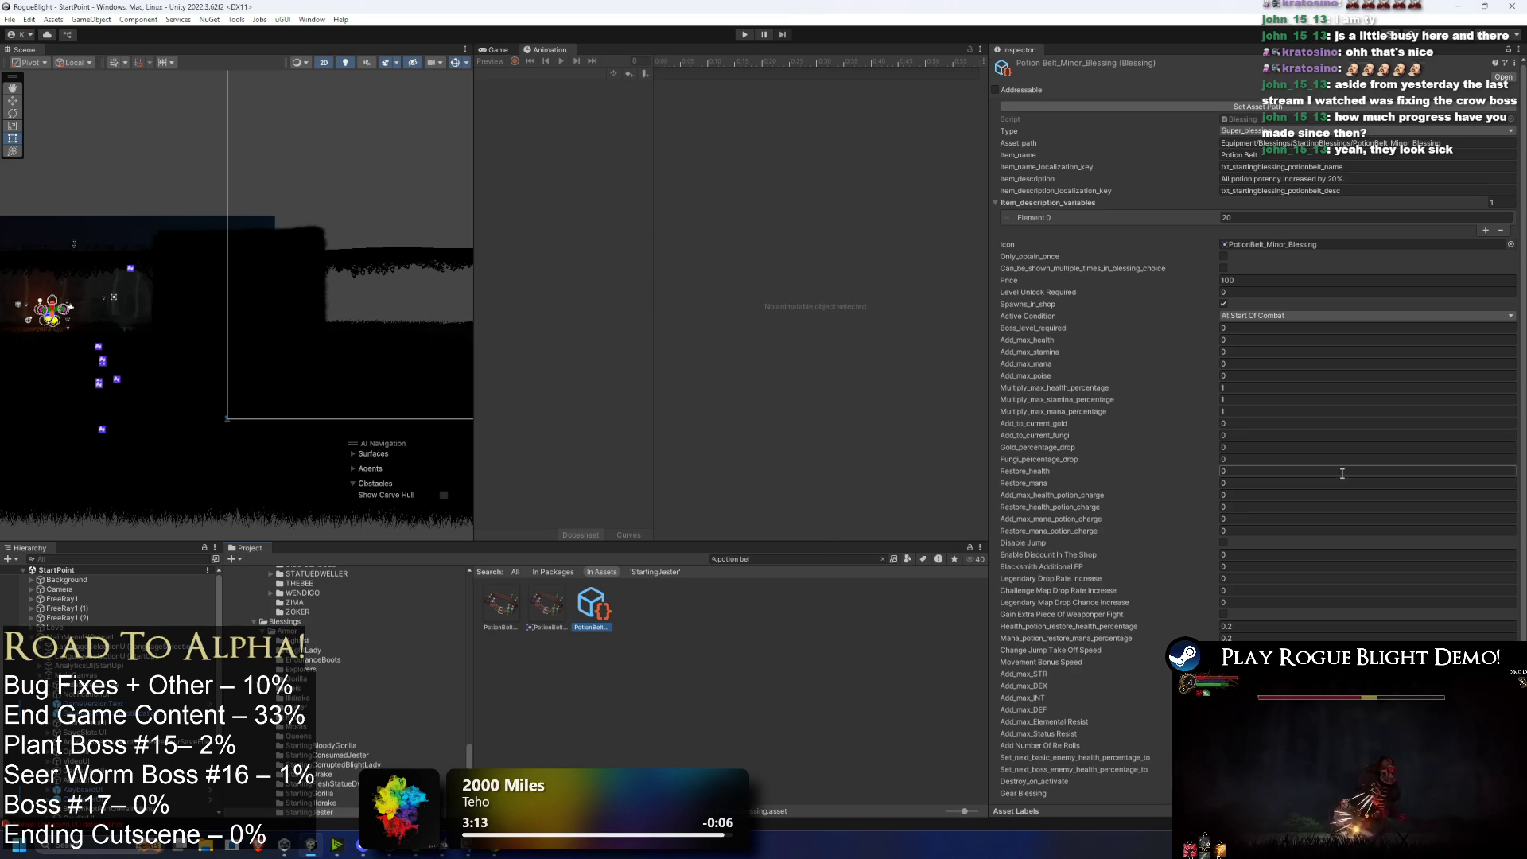
pyautogui.scroll(-2, 1352, 472)
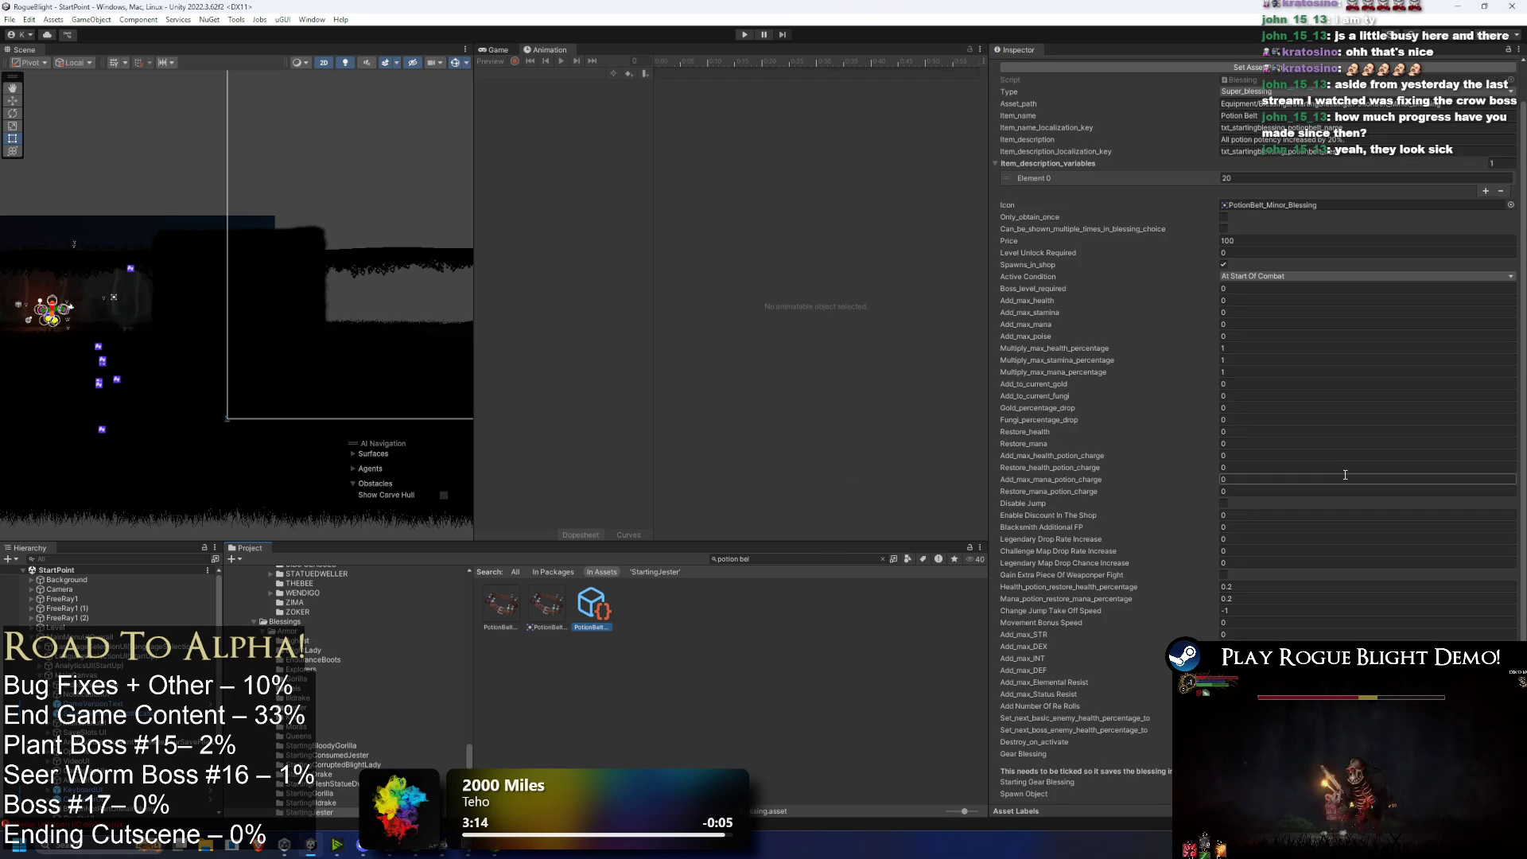
pyautogui.click(791, 561)
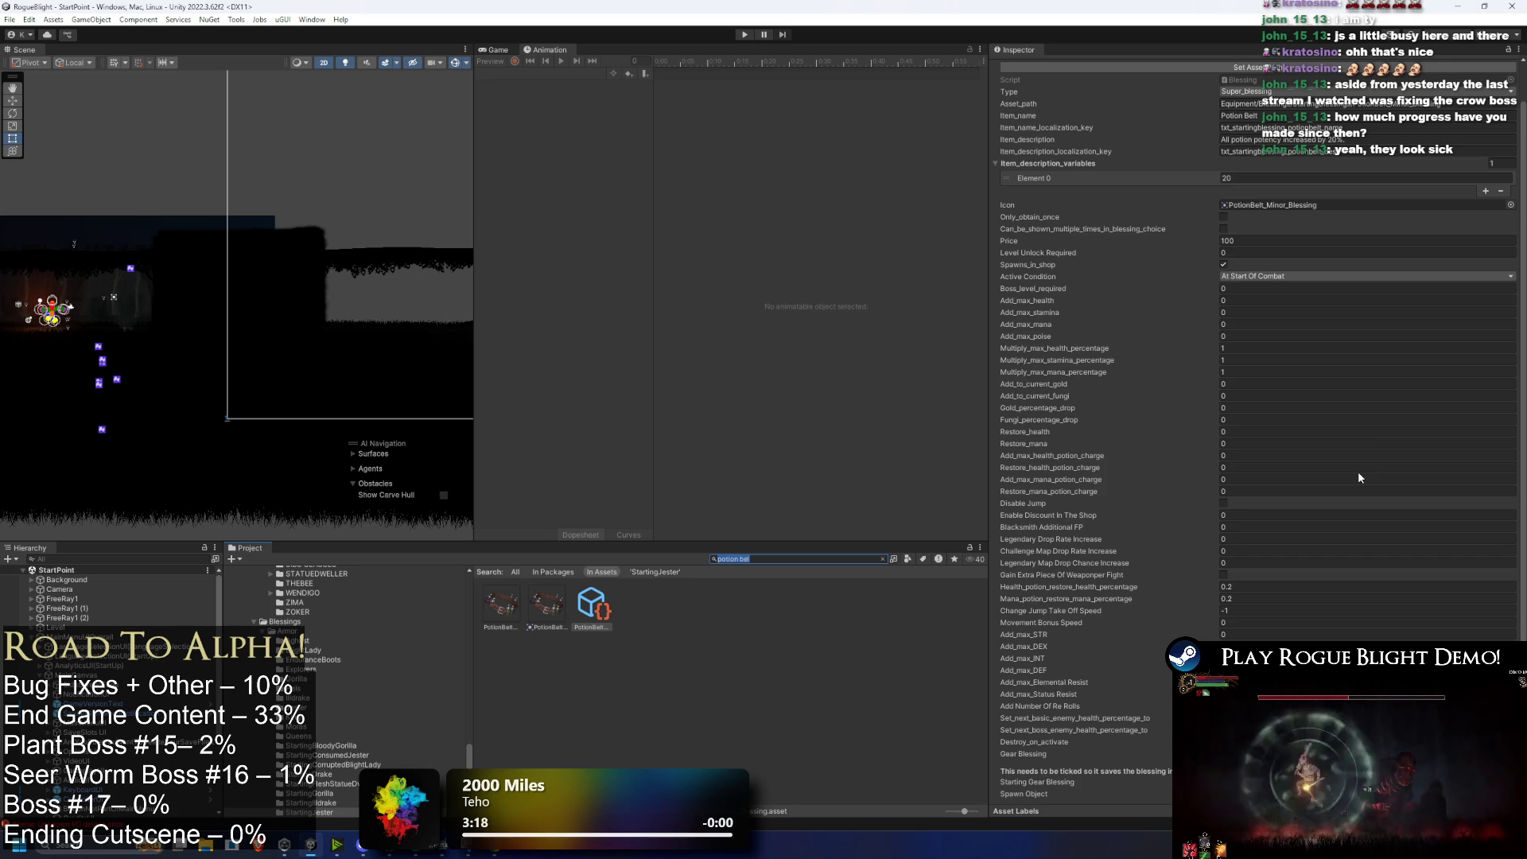
pyautogui.click(1277, 80)
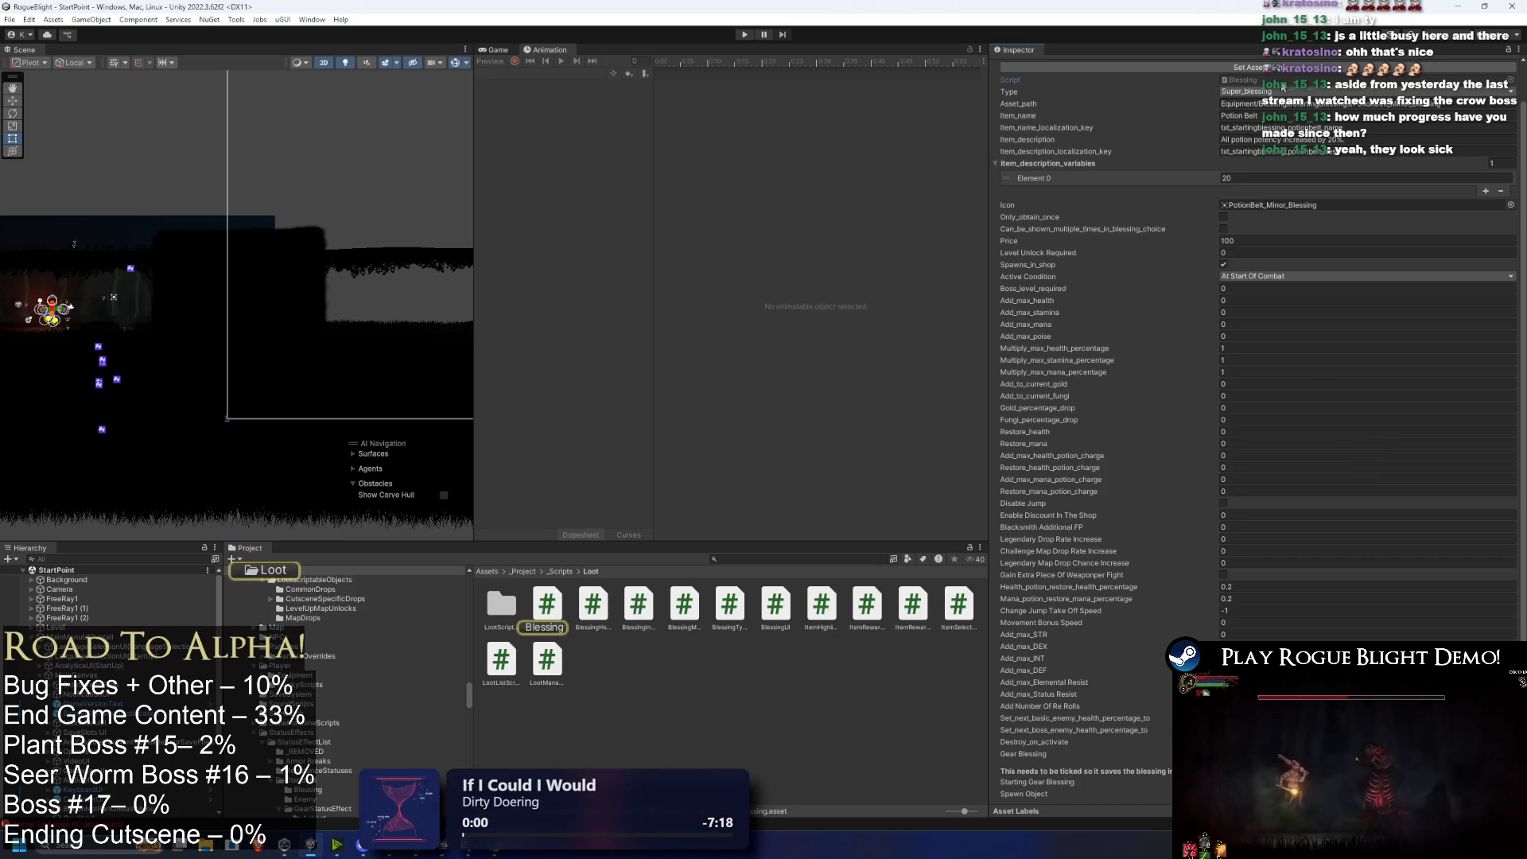
# Step: View the Blessing.cs code in Visual Studio, then go back to Unity
pyautogui.press('super')
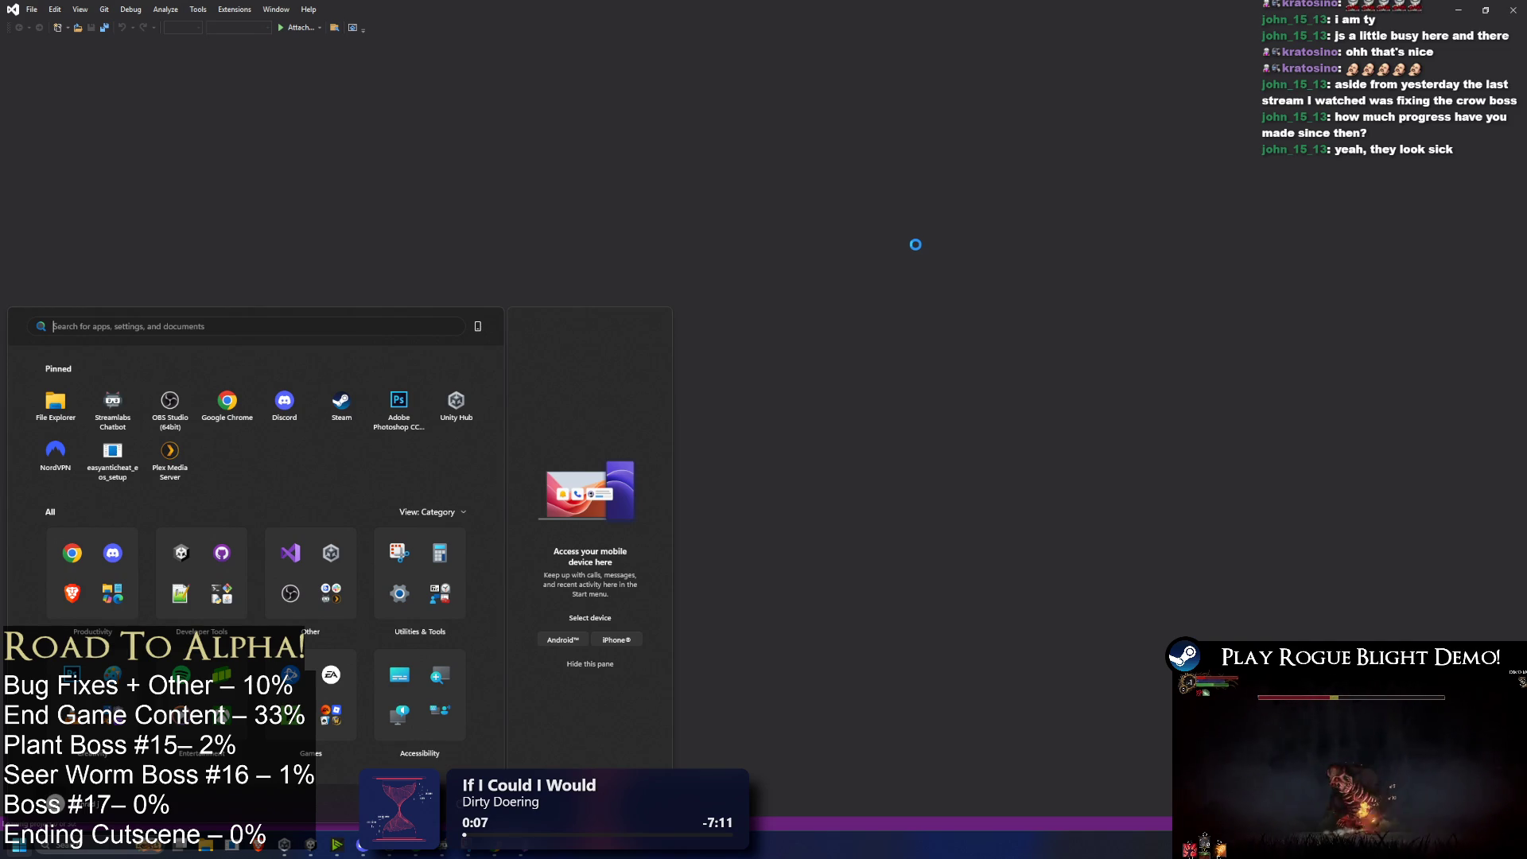
pyautogui.press('Escape')
pyautogui.hotkey('alt', 'Tab')
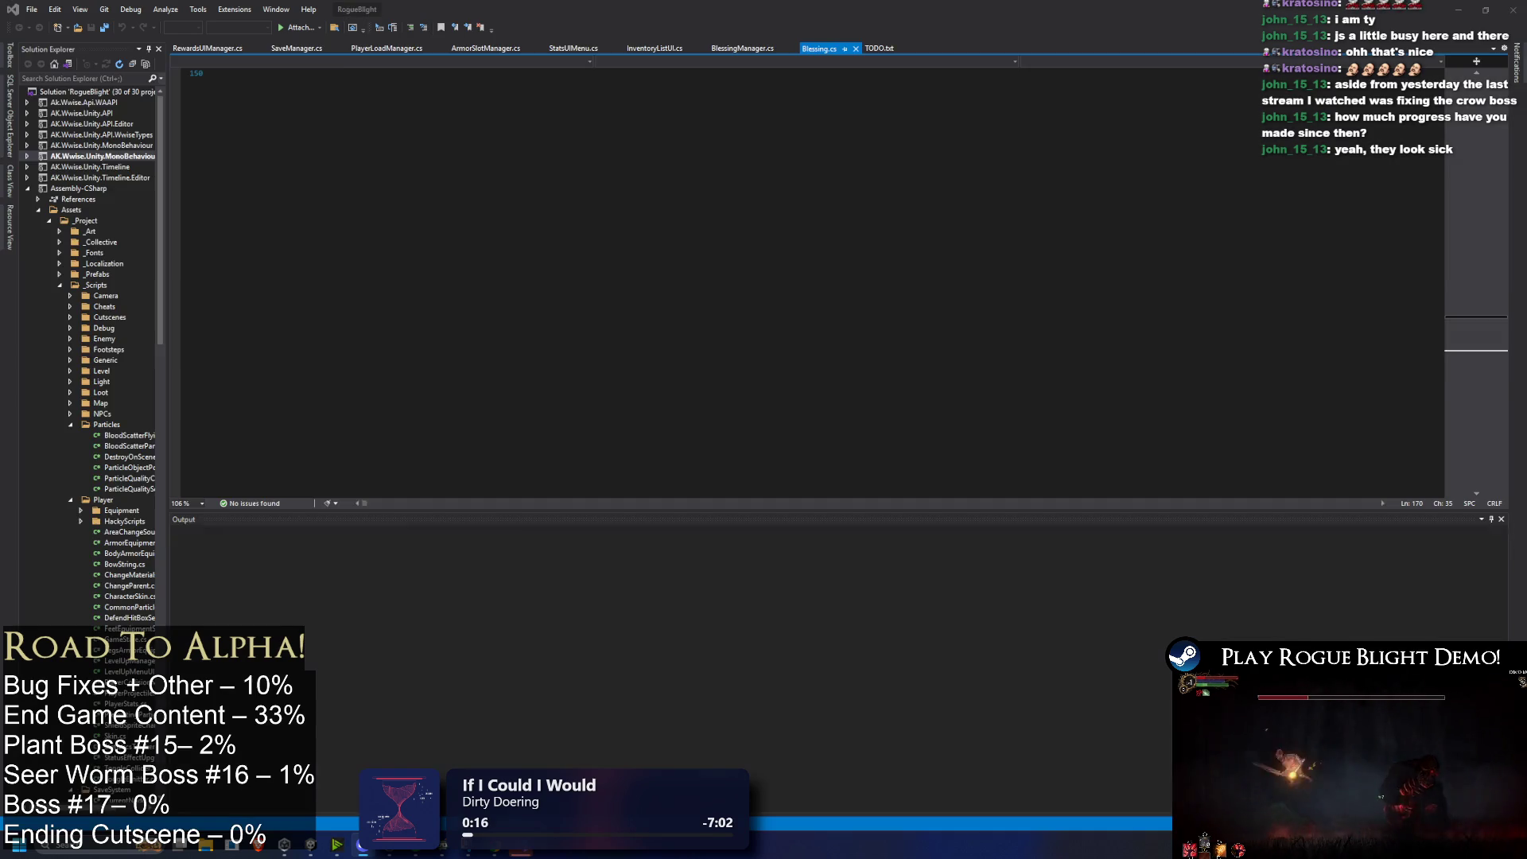
pyautogui.hotkey('alt', 'Tab')
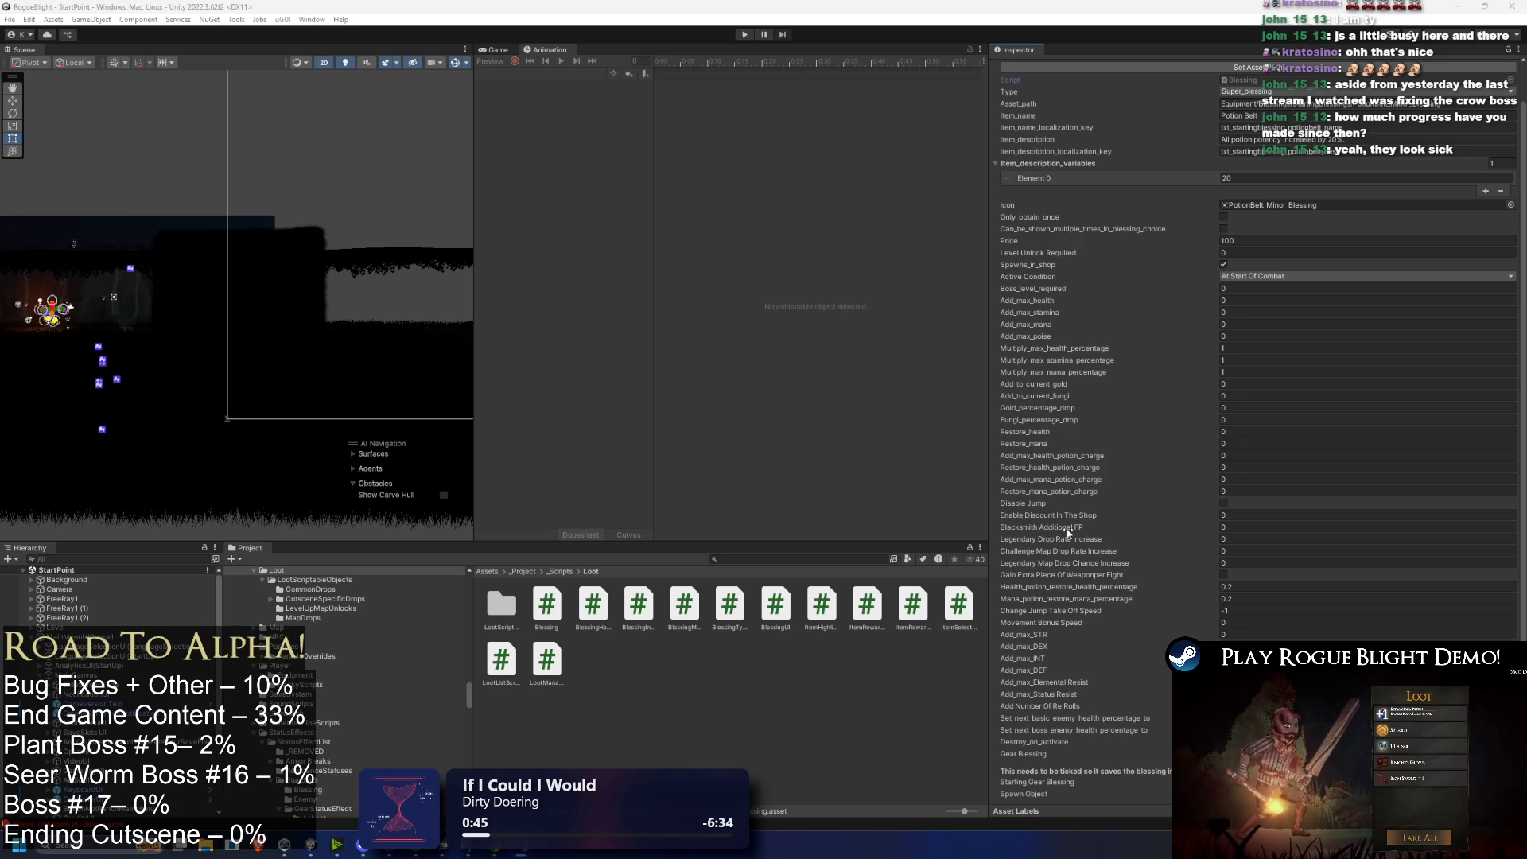
# Step: Search 'potion up' and view the Health and Mana Potion Upgrade blessings
pyautogui.click(751, 559)
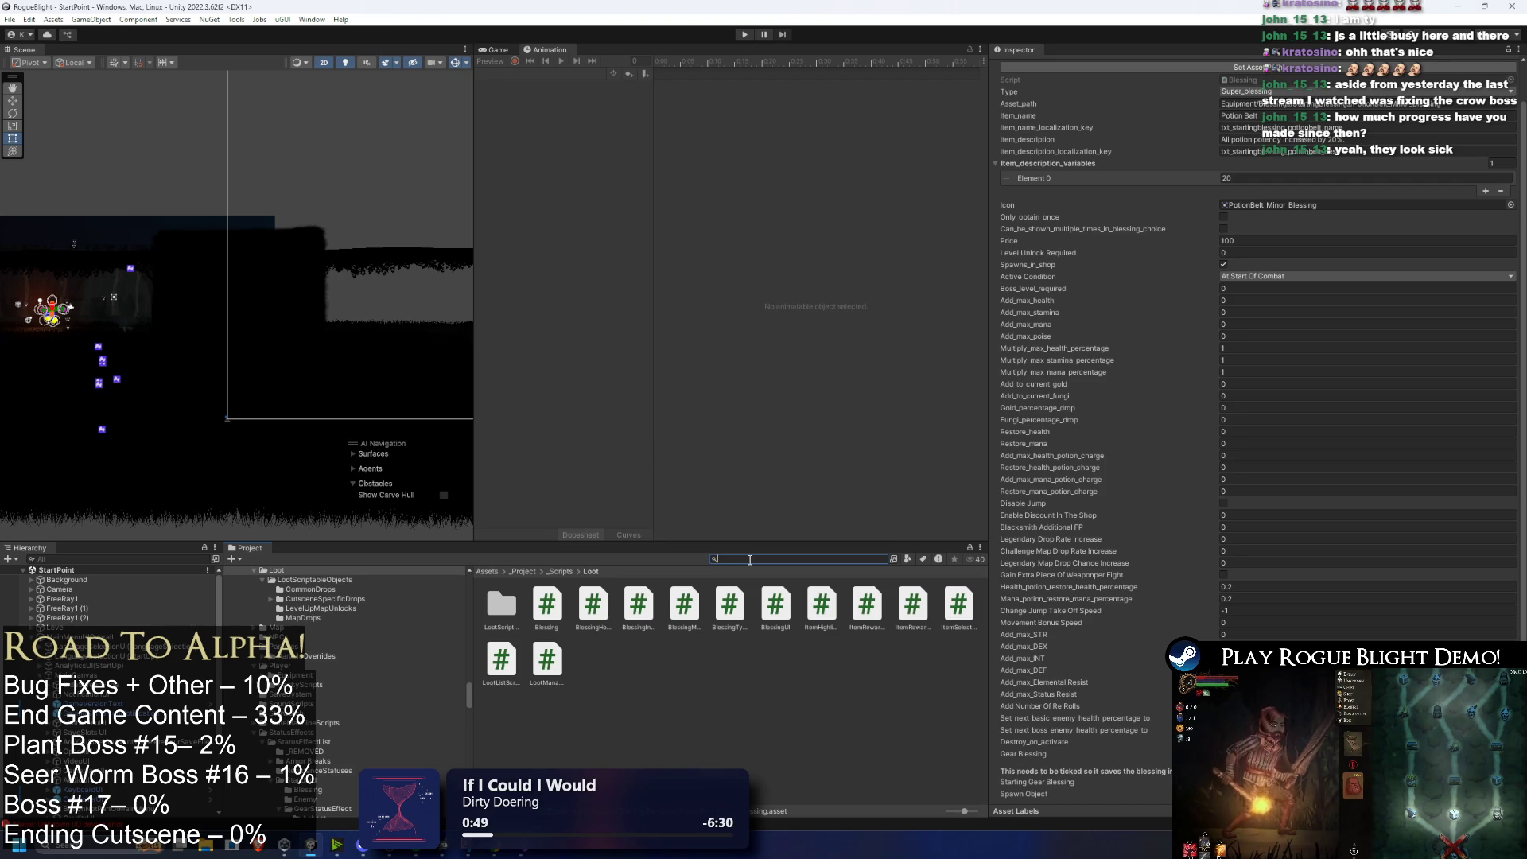
pyautogui.write('potion up')
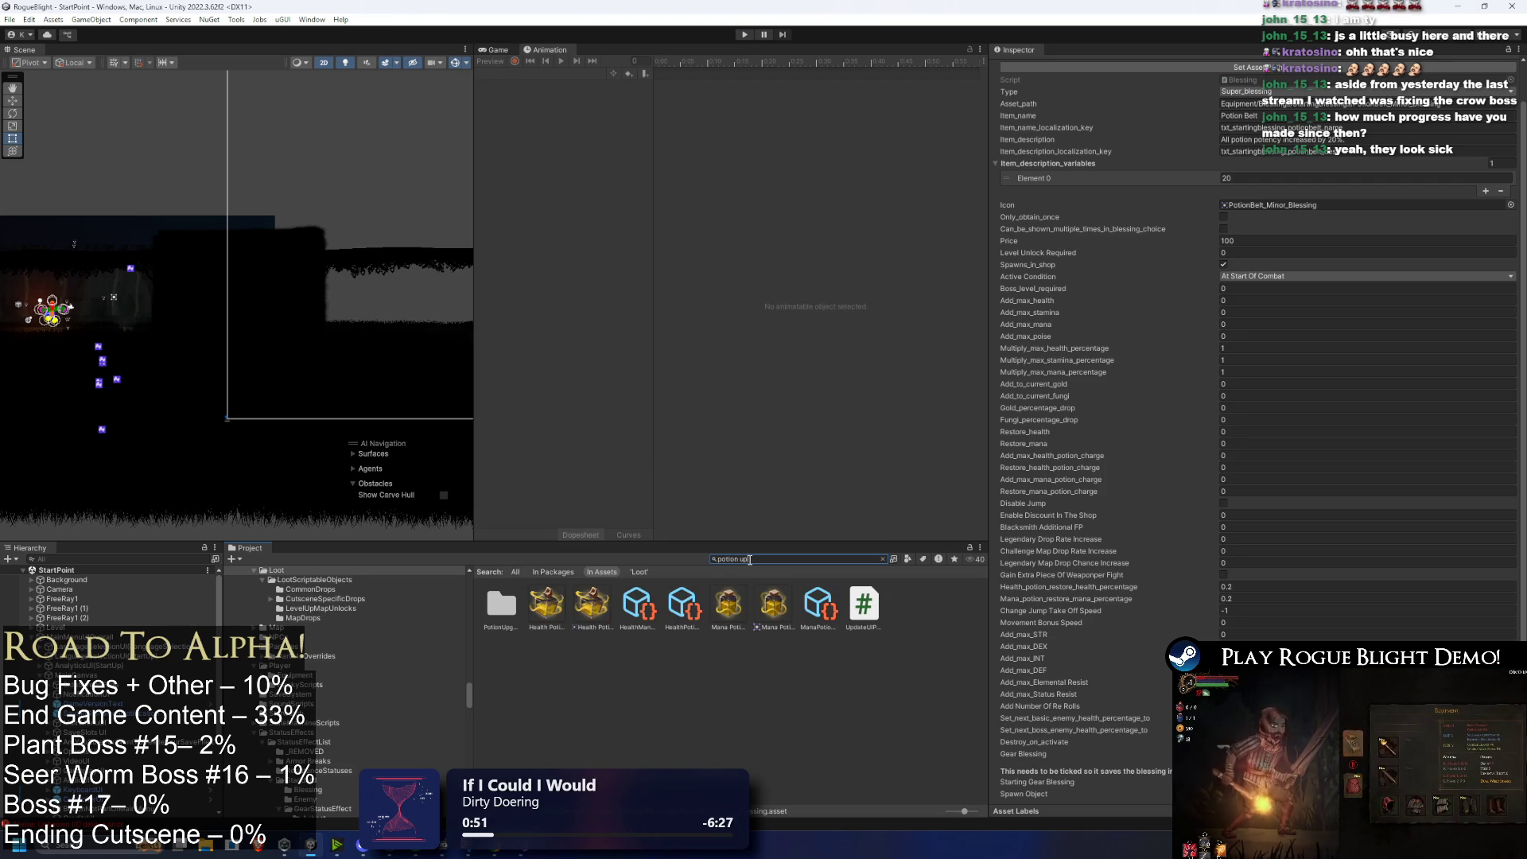
pyautogui.click(638, 605)
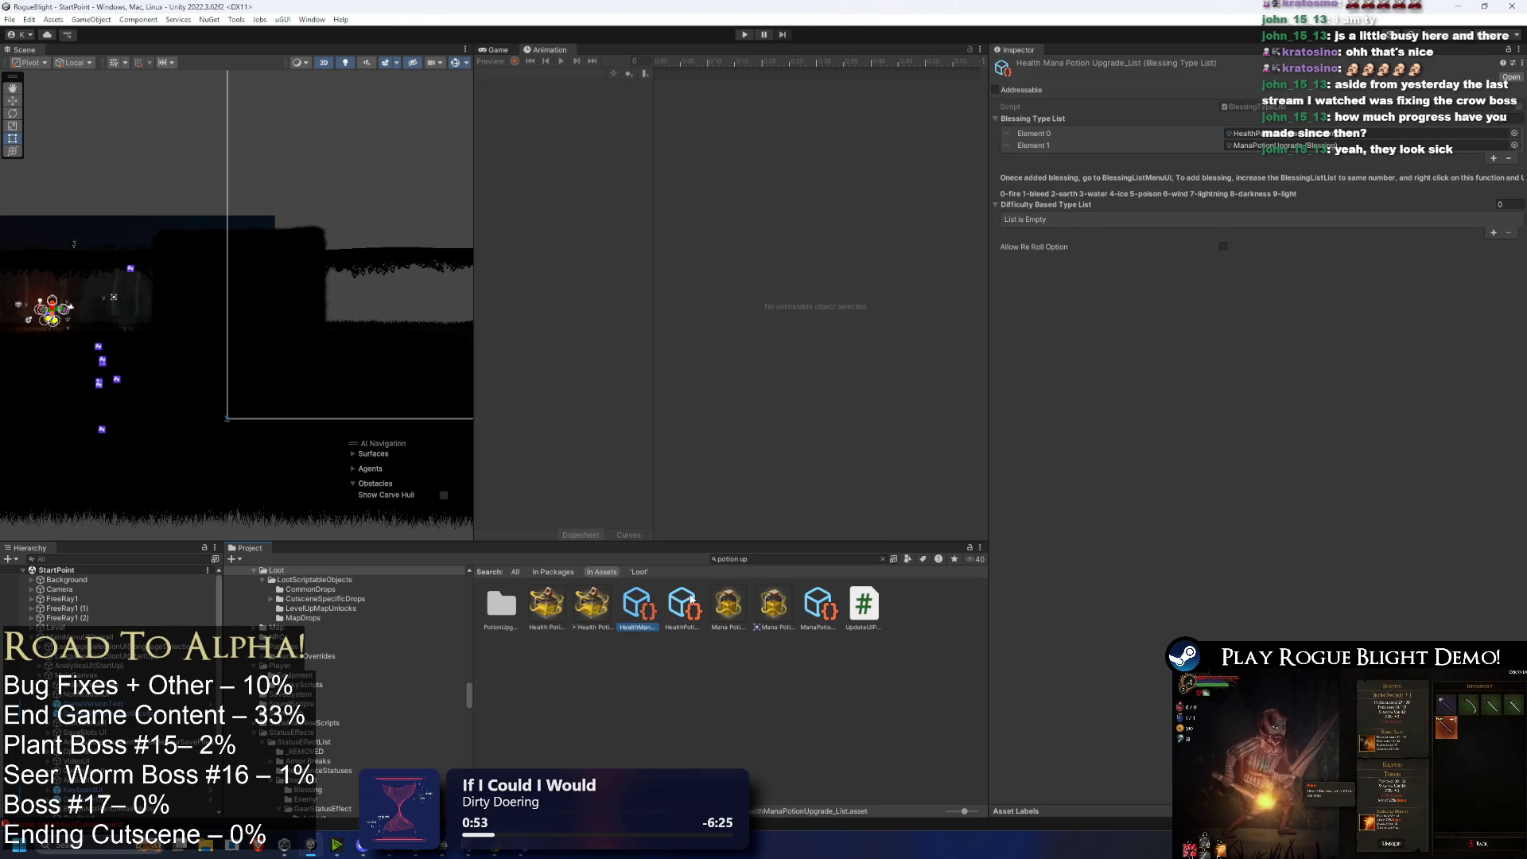
pyautogui.click(694, 602)
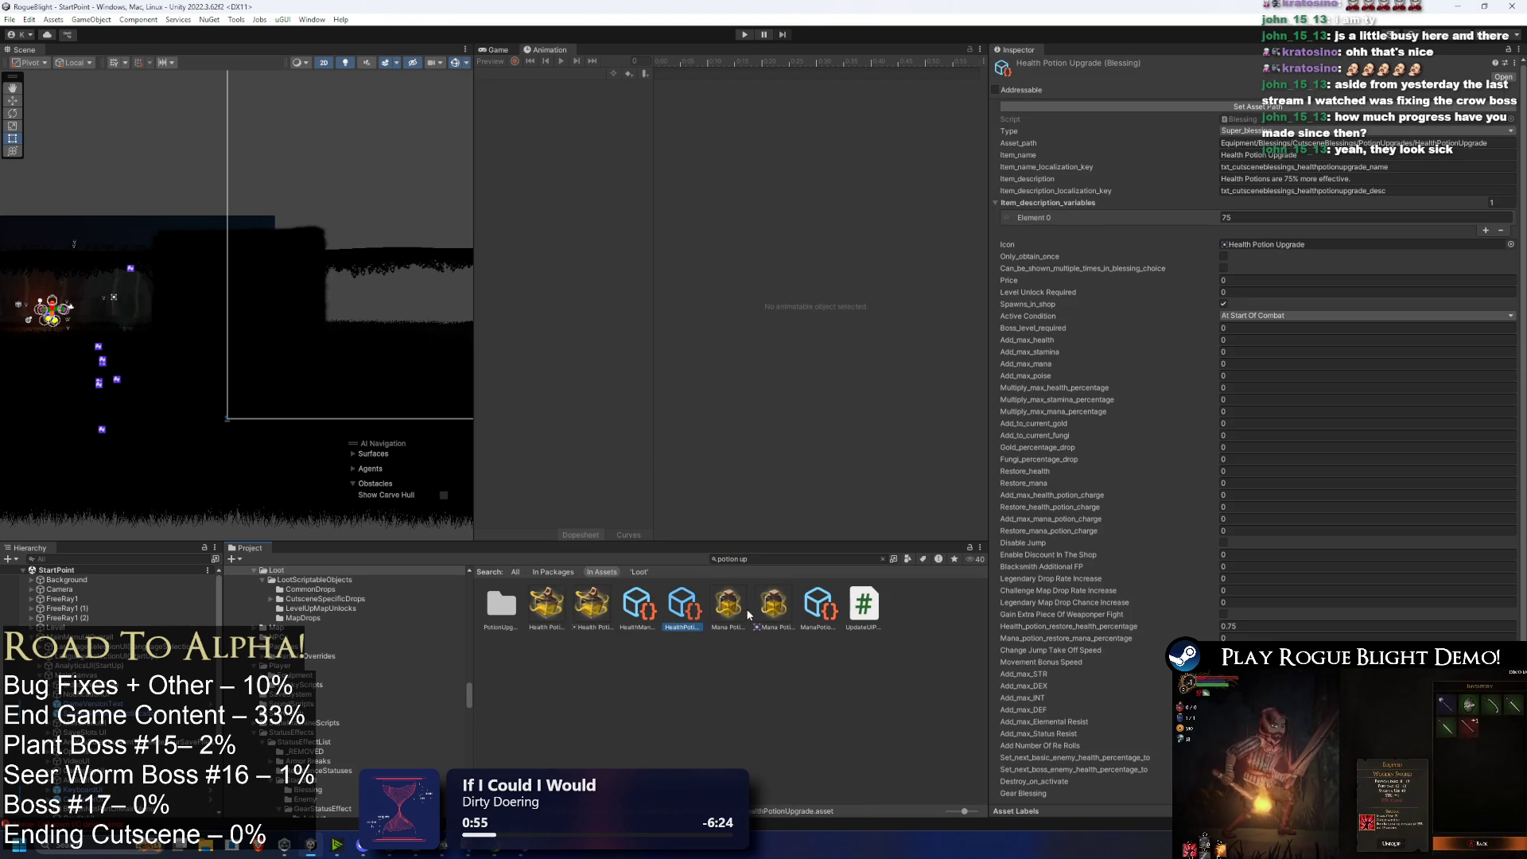
pyautogui.click(824, 612)
pyautogui.click(690, 611)
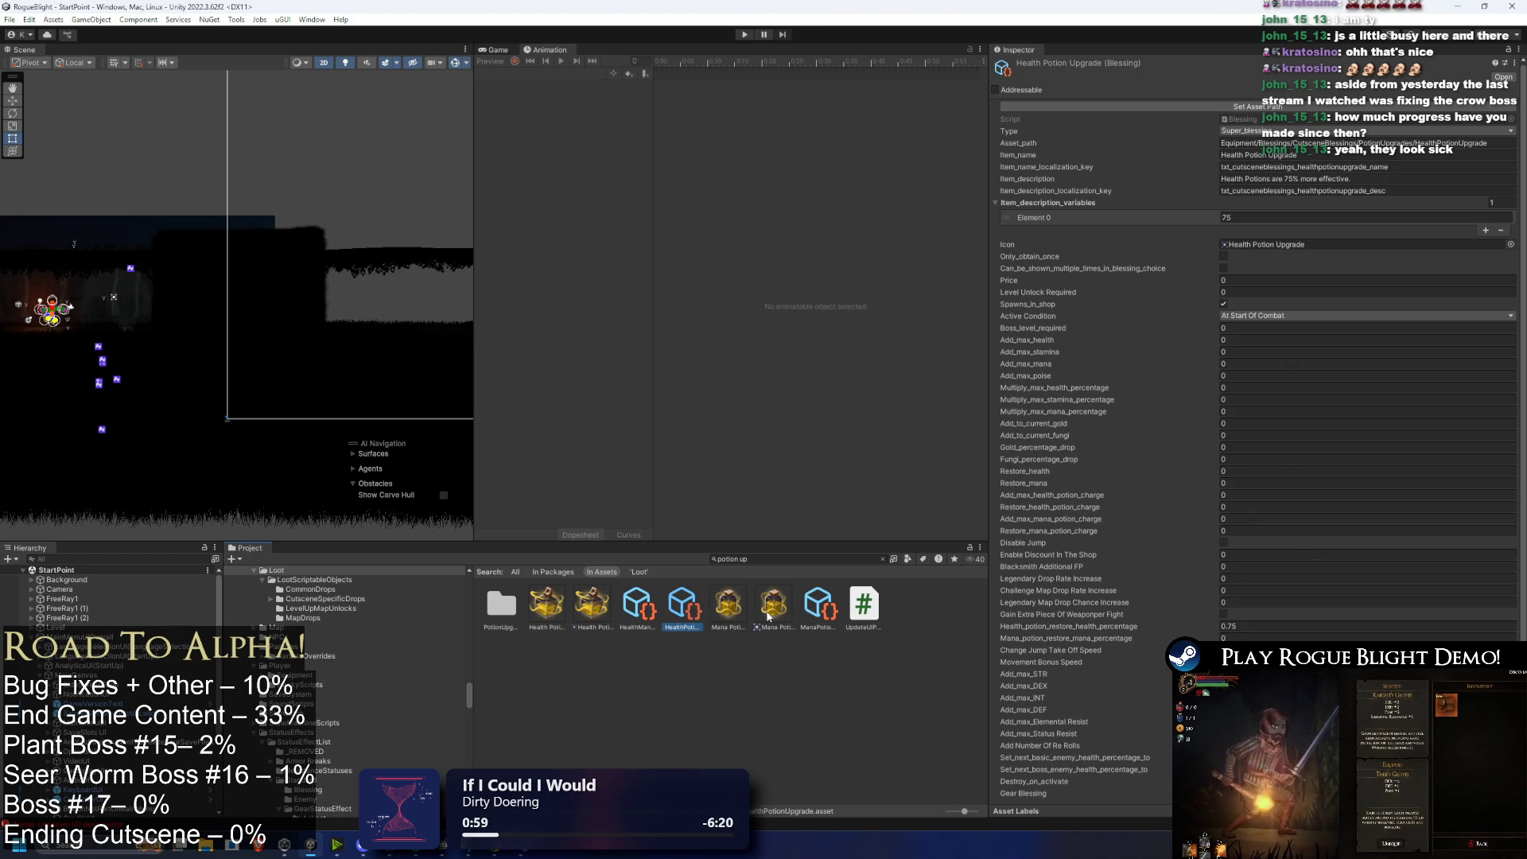
# Step: Clear the search to reveal the PotionUpgrades folder and locate the Health Potion Upgrade icon
pyautogui.click(768, 559)
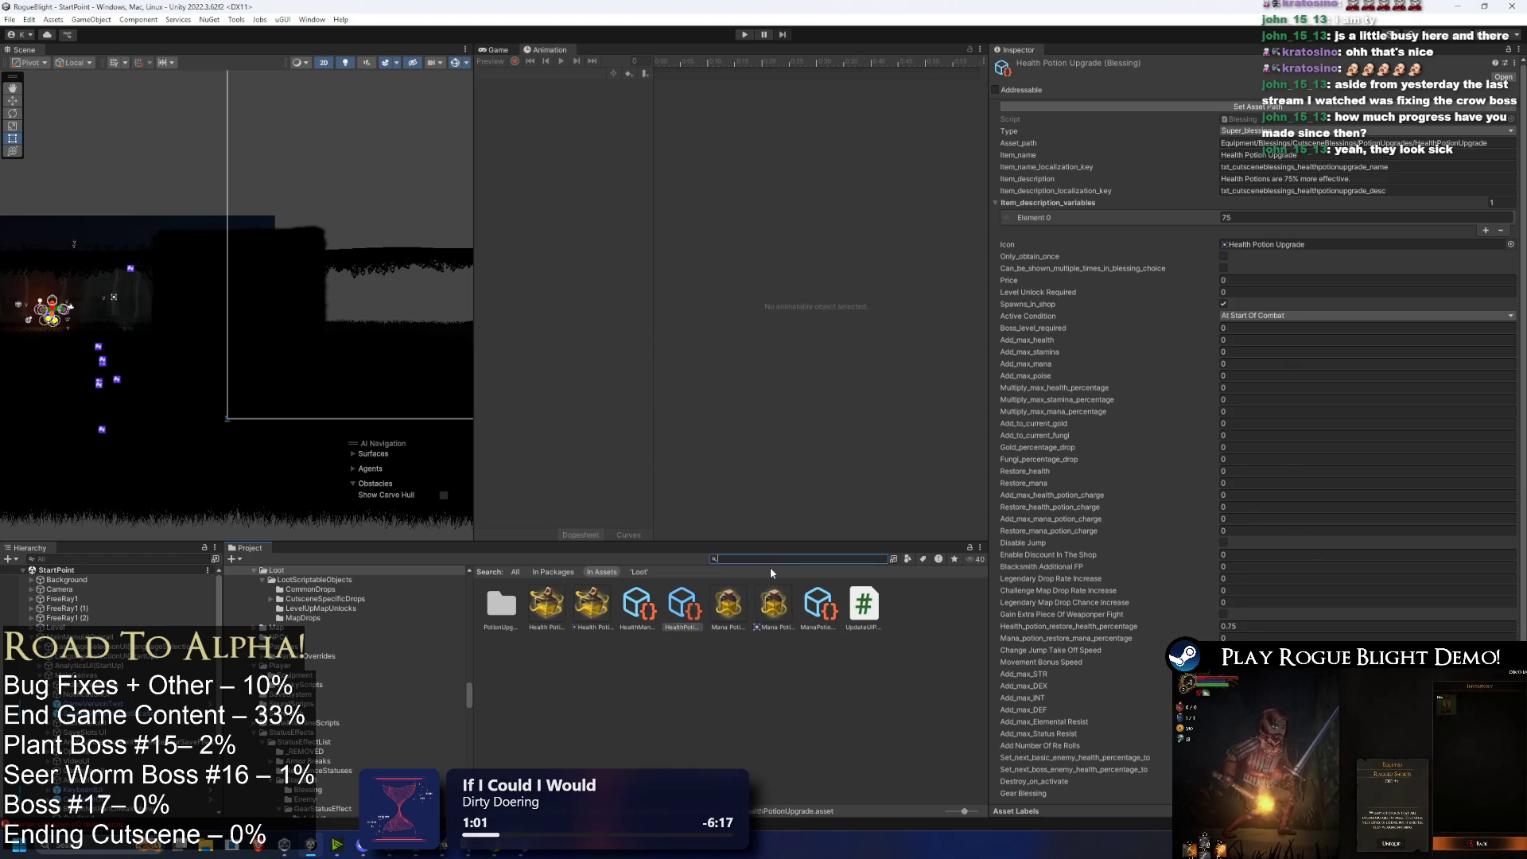
pyautogui.press('BackSpace')
pyautogui.press('Down')
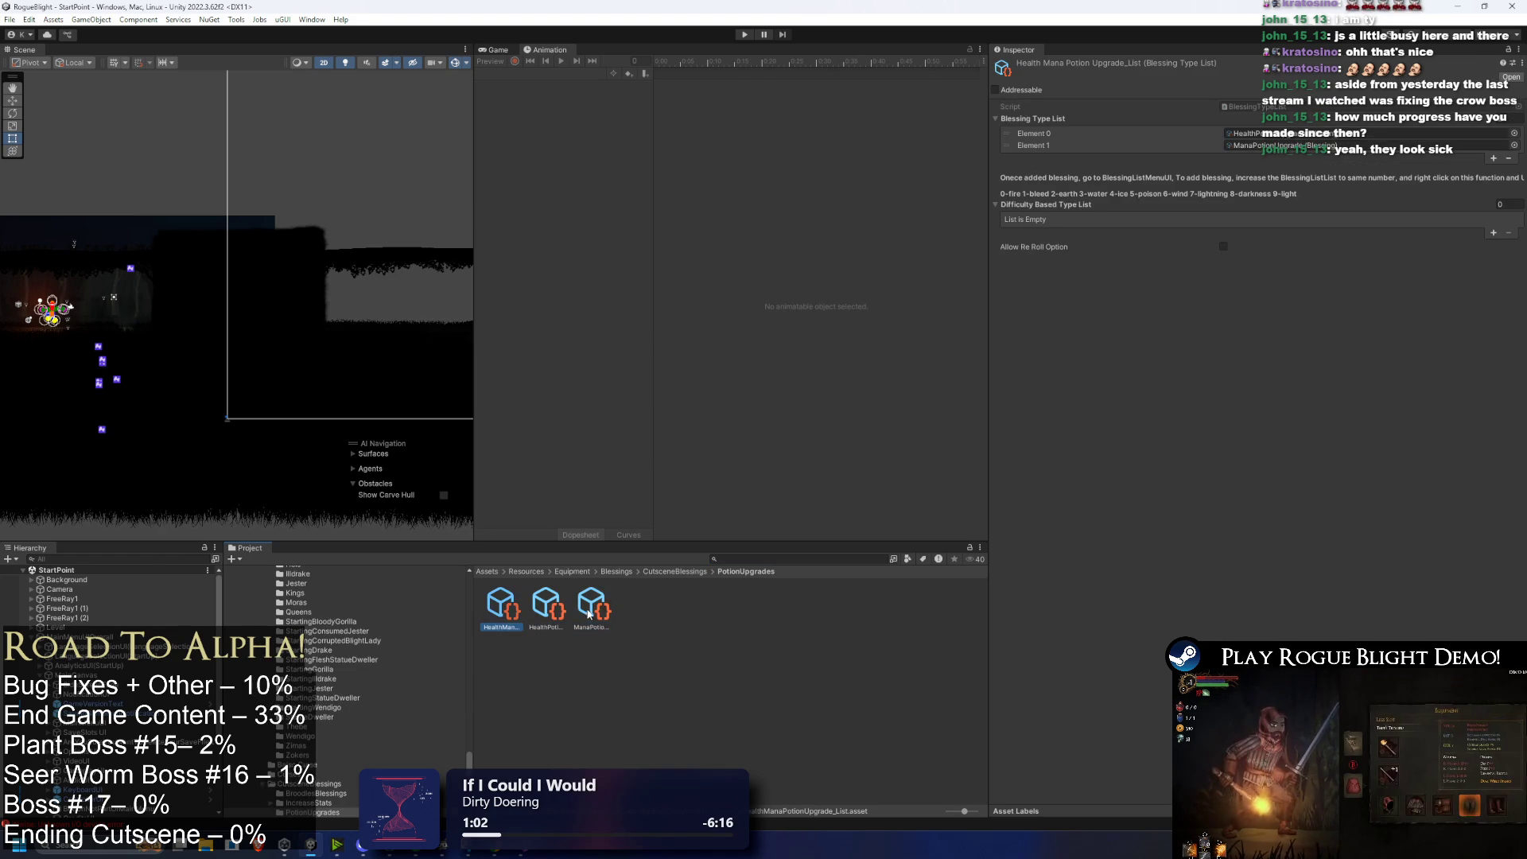
pyautogui.press('Right')
pyautogui.click(1256, 245)
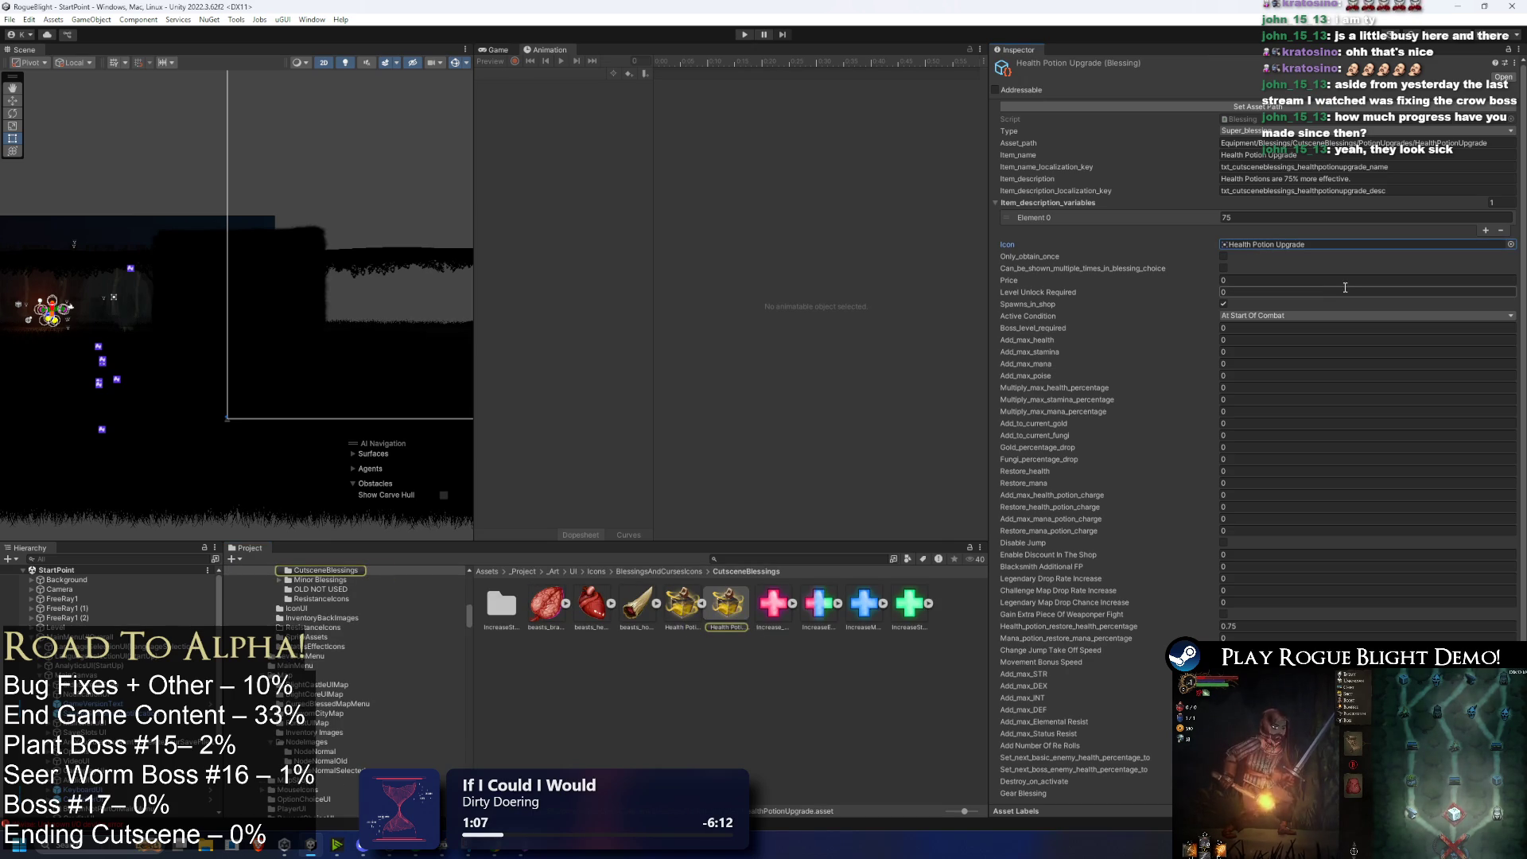
pyautogui.hotkey('ctrl', 'z')
pyautogui.click(593, 606)
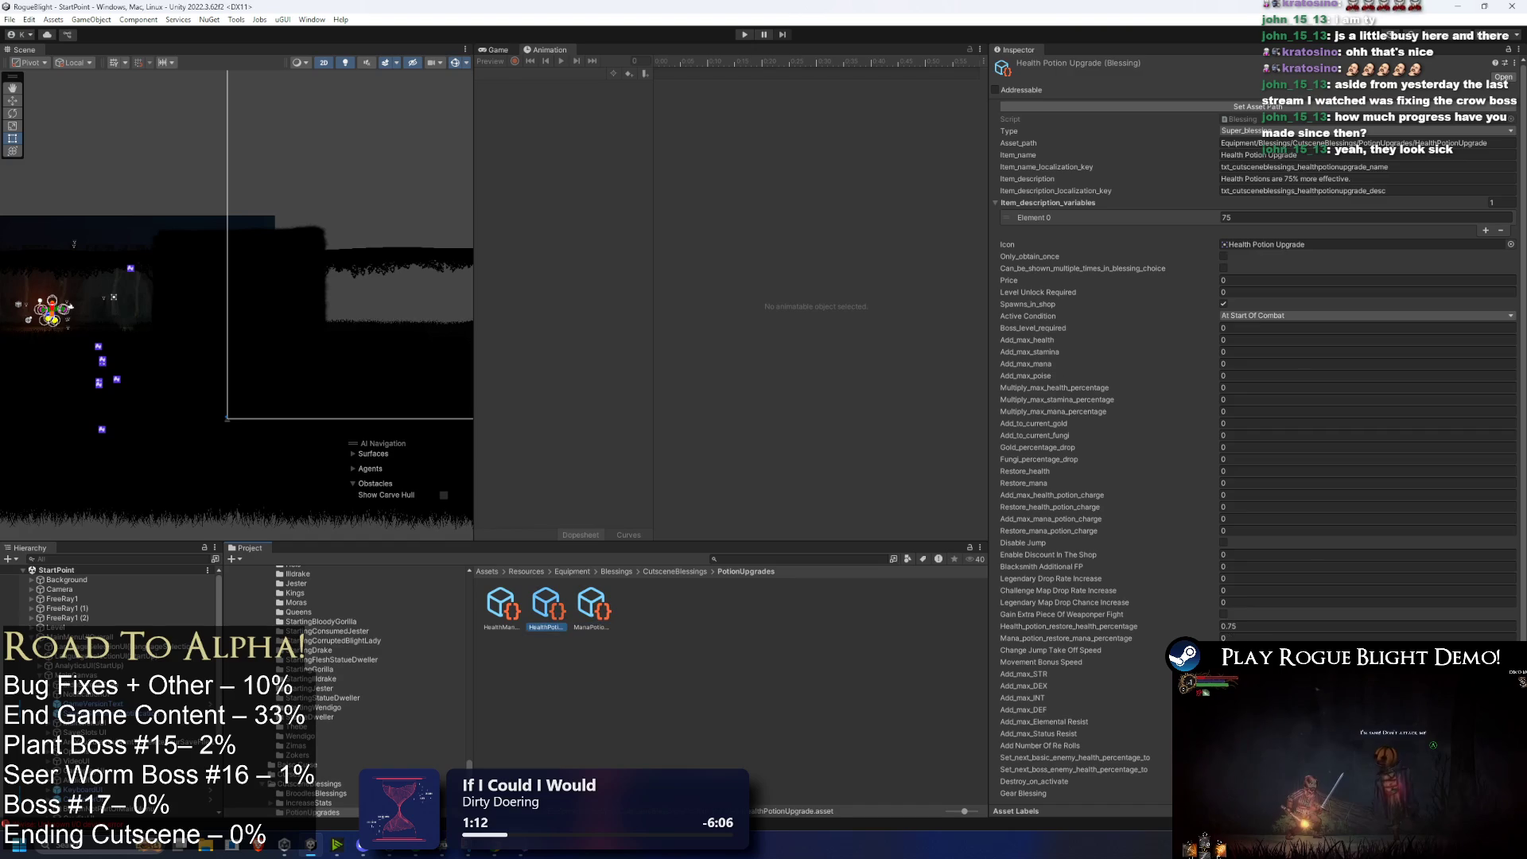
# Step: Compare Health and Mana Potion Upgrade settings, e.g. Mana's 0.75 percentage and description variable 75
pyautogui.press('Left')
pyautogui.press('Right')
pyautogui.press('Left')
pyautogui.press('Right')
pyautogui.press('Left')
pyautogui.press('Right')
pyautogui.press('Left')
pyautogui.press('Right')
pyautogui.press('Left')
pyautogui.press('Right')
pyautogui.press('Left')
pyautogui.press('Right')
pyautogui.press('Left')
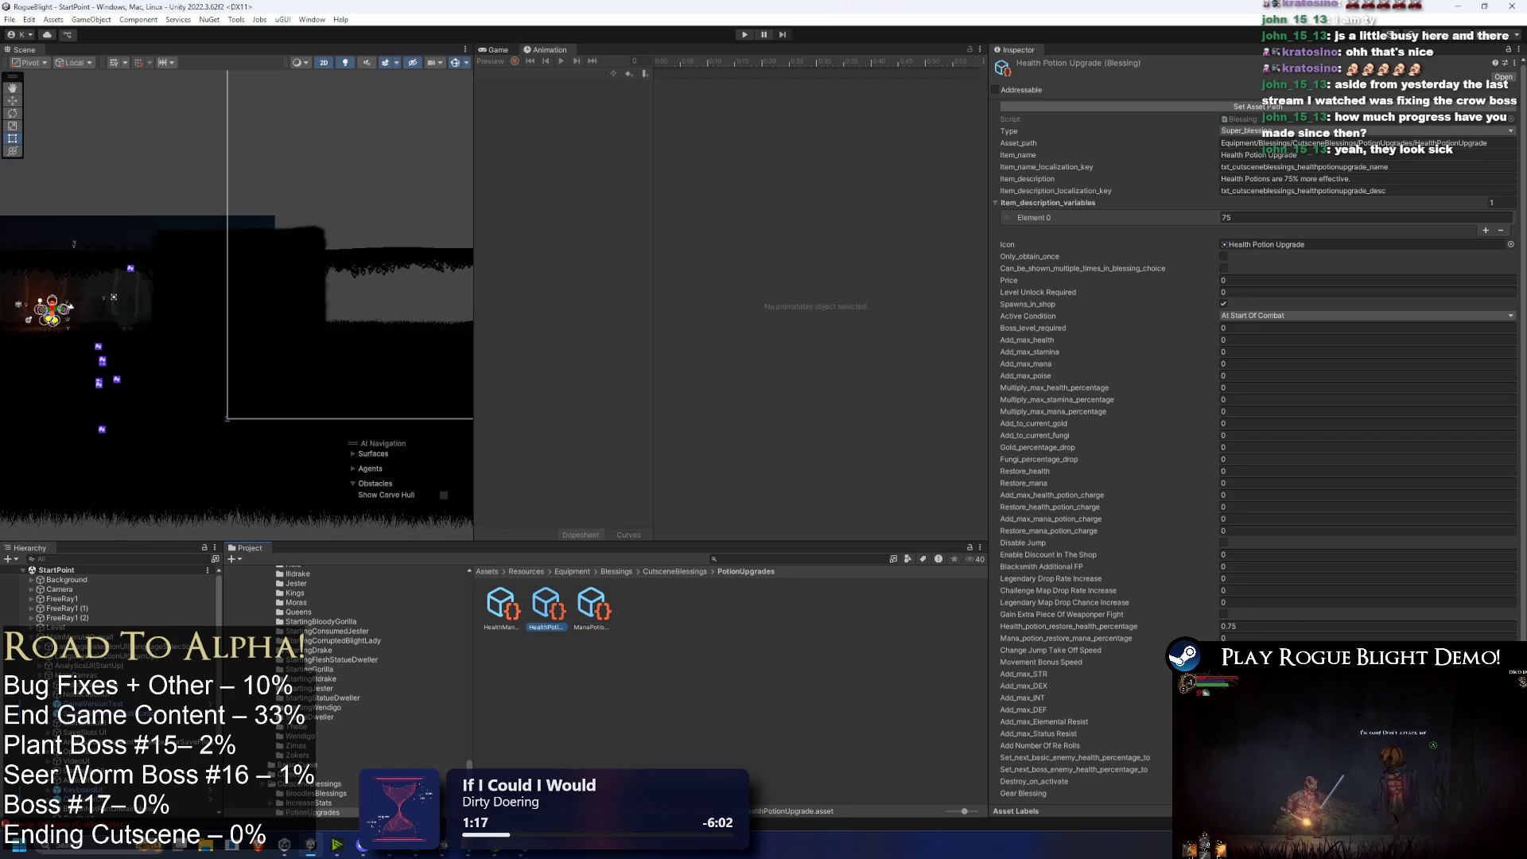
pyautogui.press('Right')
pyautogui.press('Left')
pyautogui.press('Right')
pyautogui.press('Left')
pyautogui.press('Right')
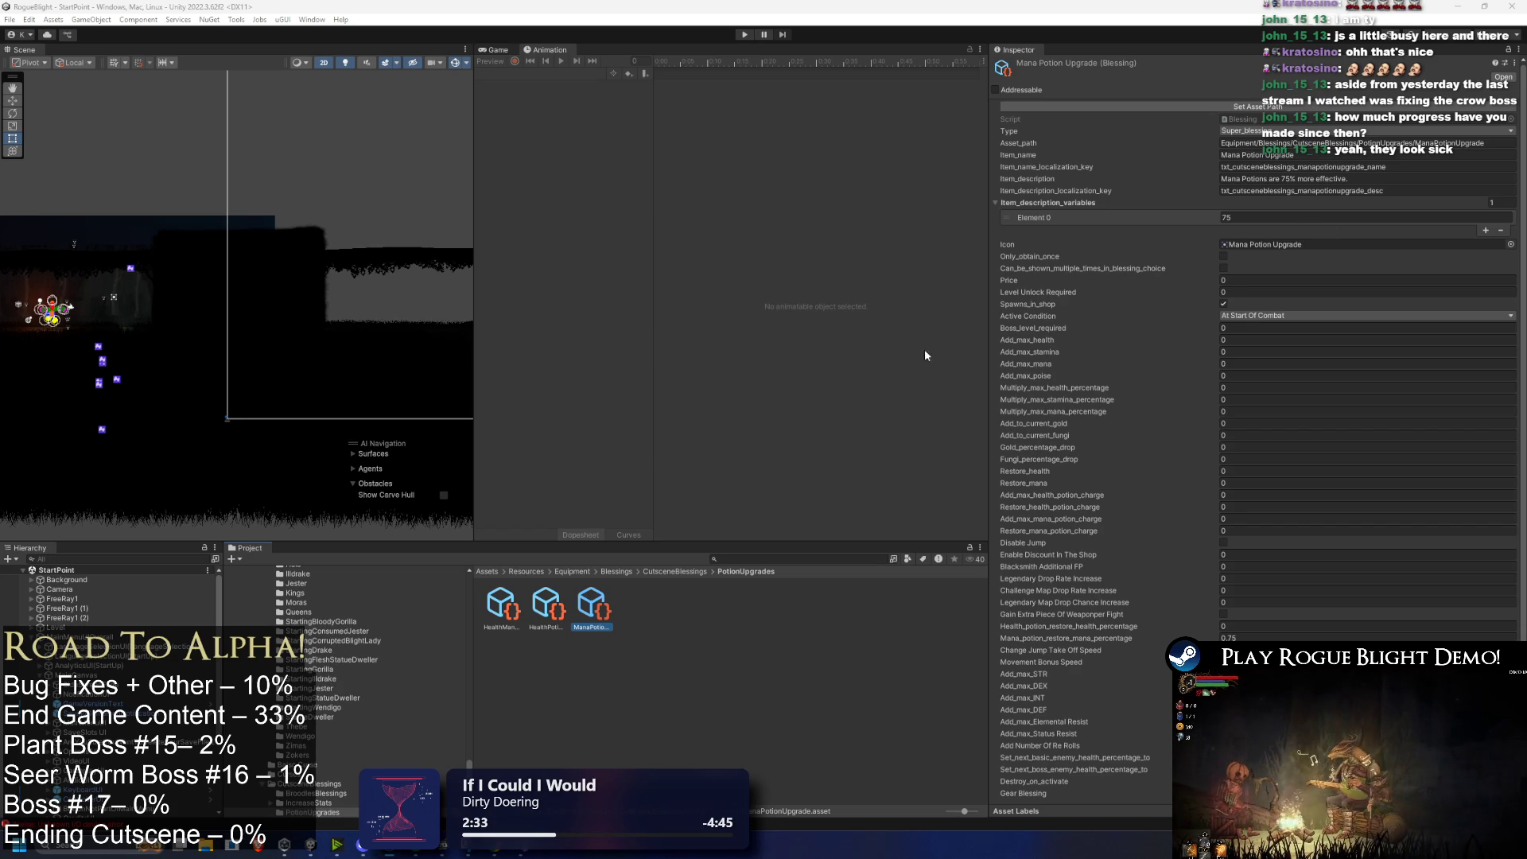
# Step: Inspect the Potion Belt minor blessing via a 'potion belt' search, then clear it to show StartingBlessings
pyautogui.click(568, 600)
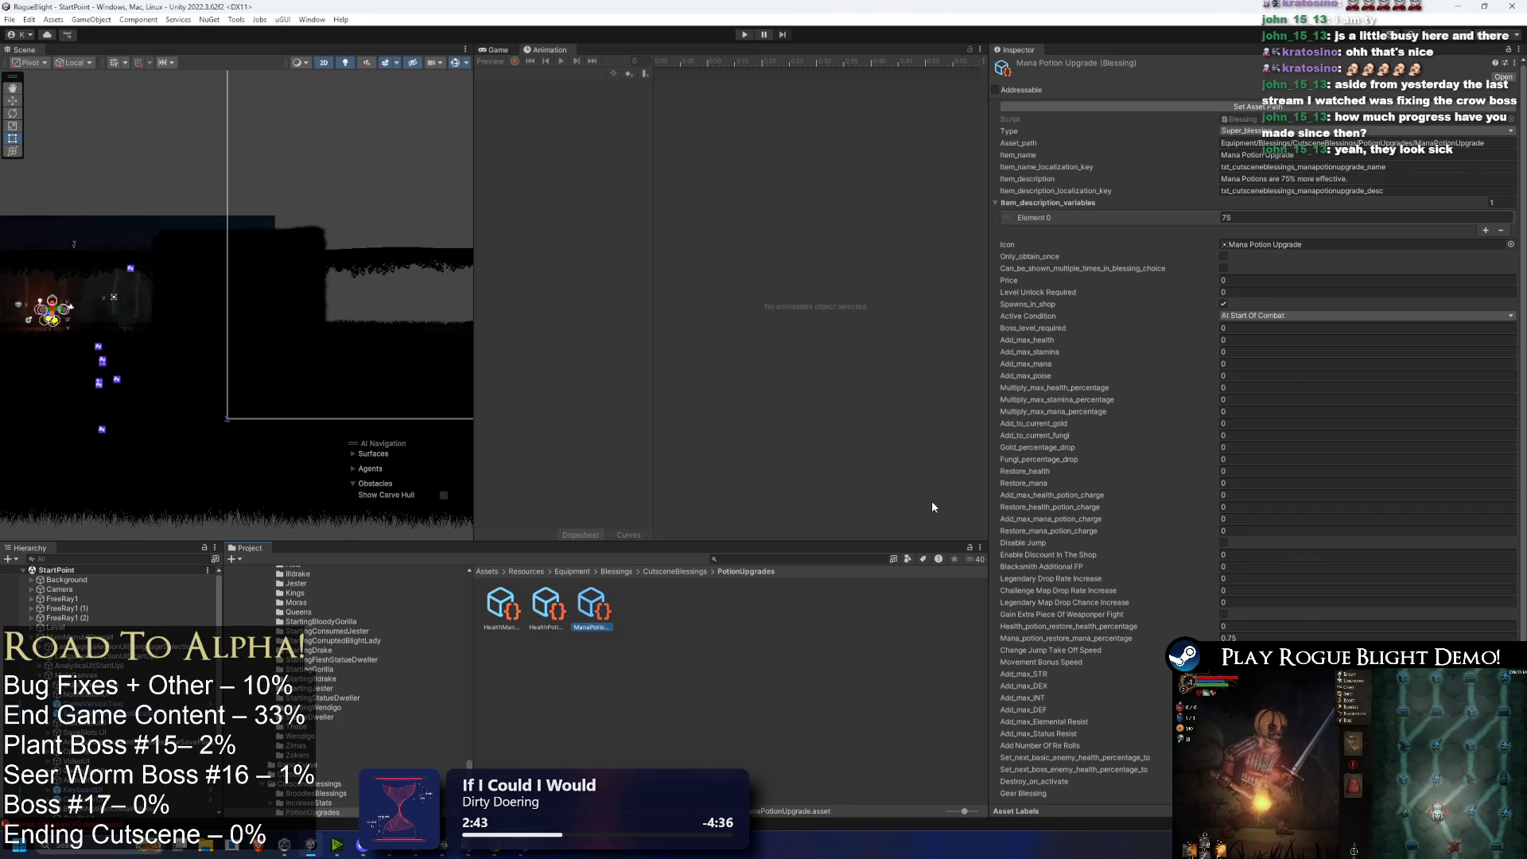
pyautogui.click(748, 560)
pyautogui.write('potion belt')
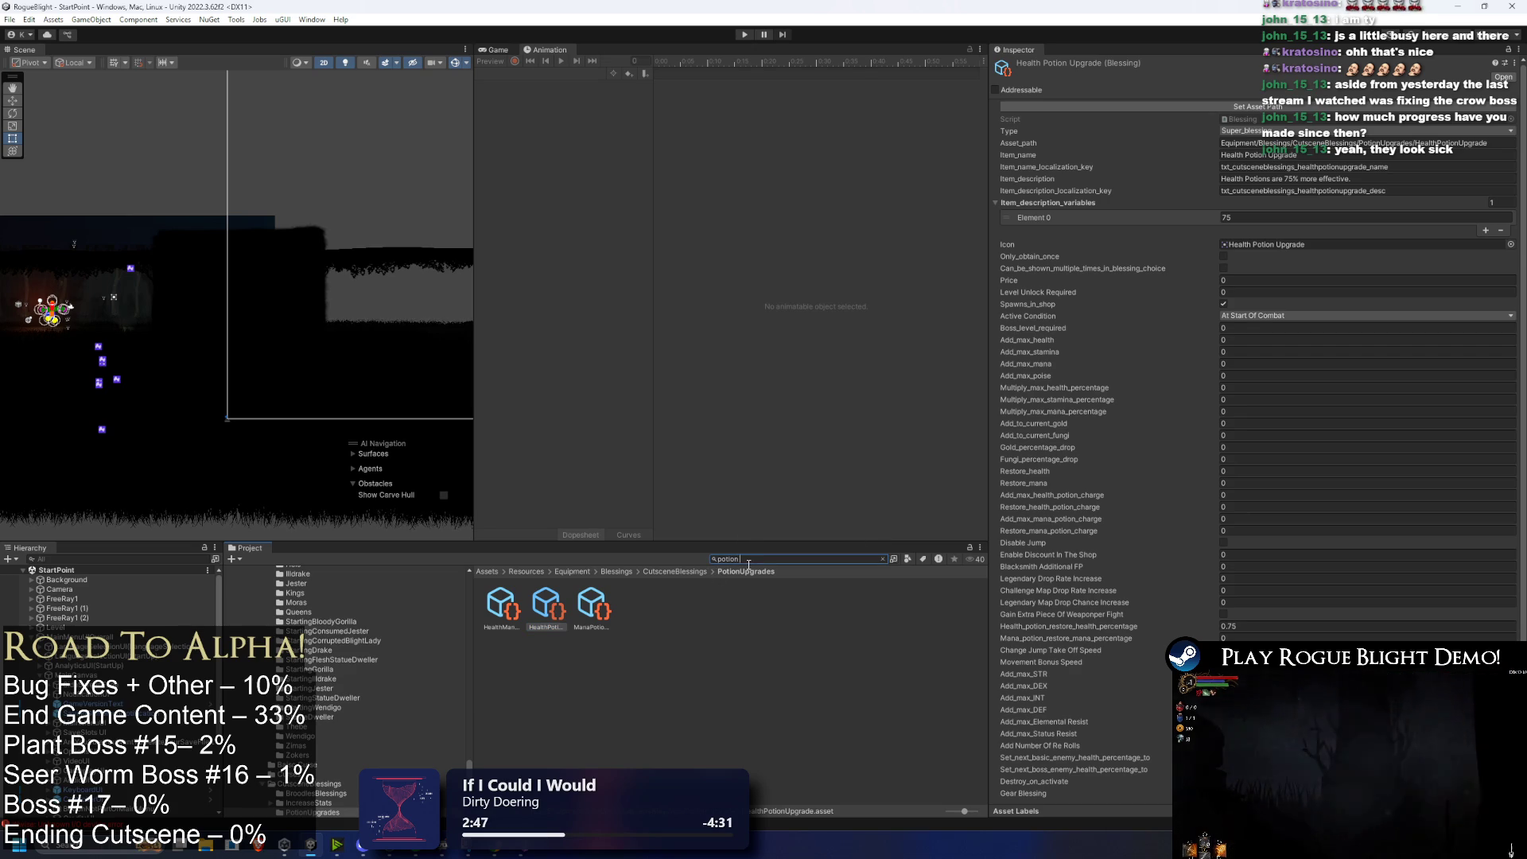
pyautogui.click(587, 613)
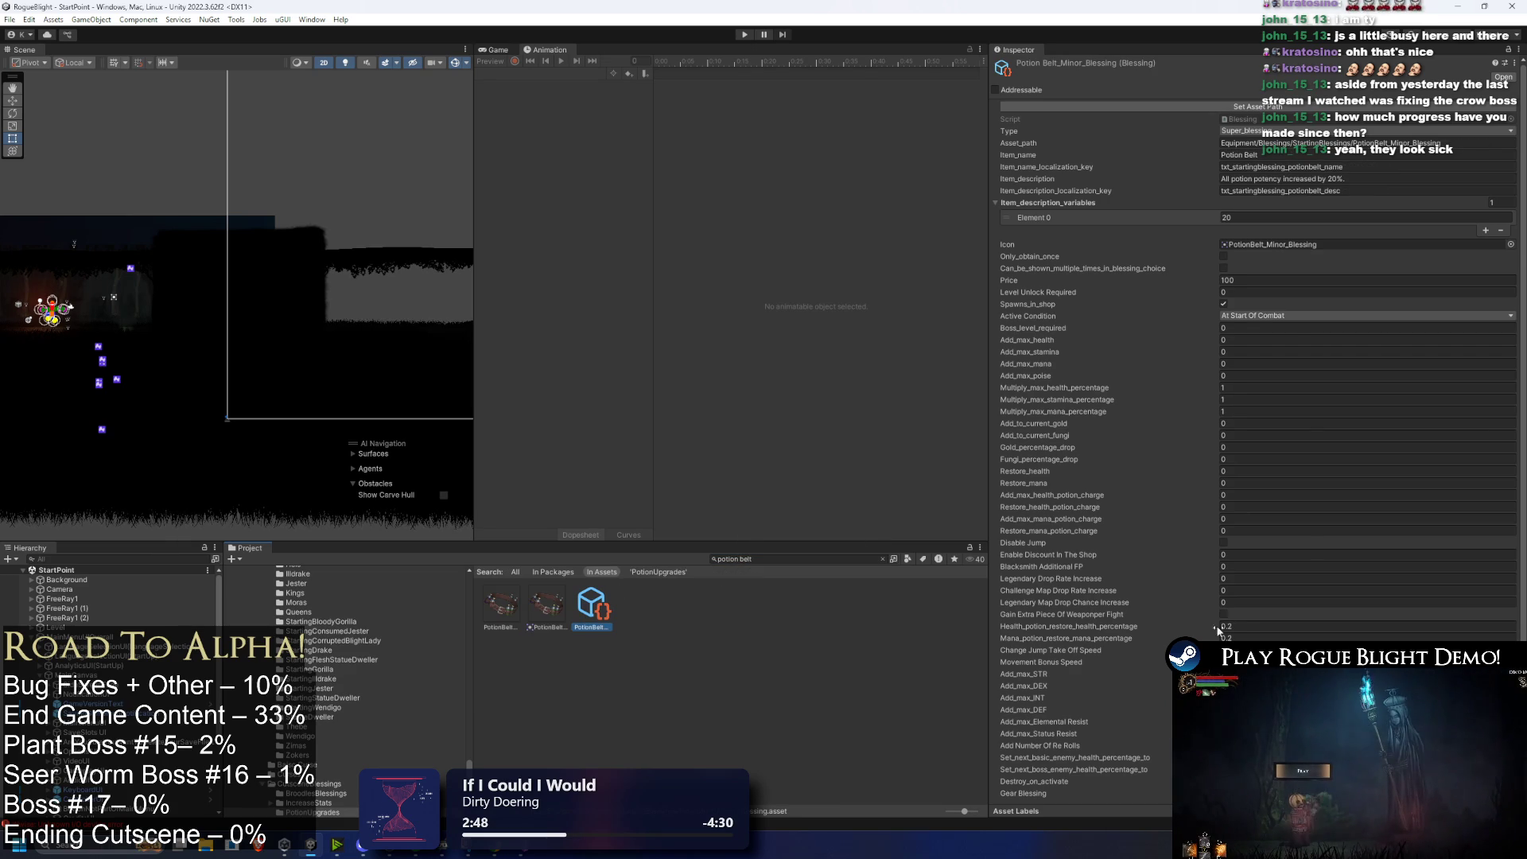
pyautogui.click(790, 558)
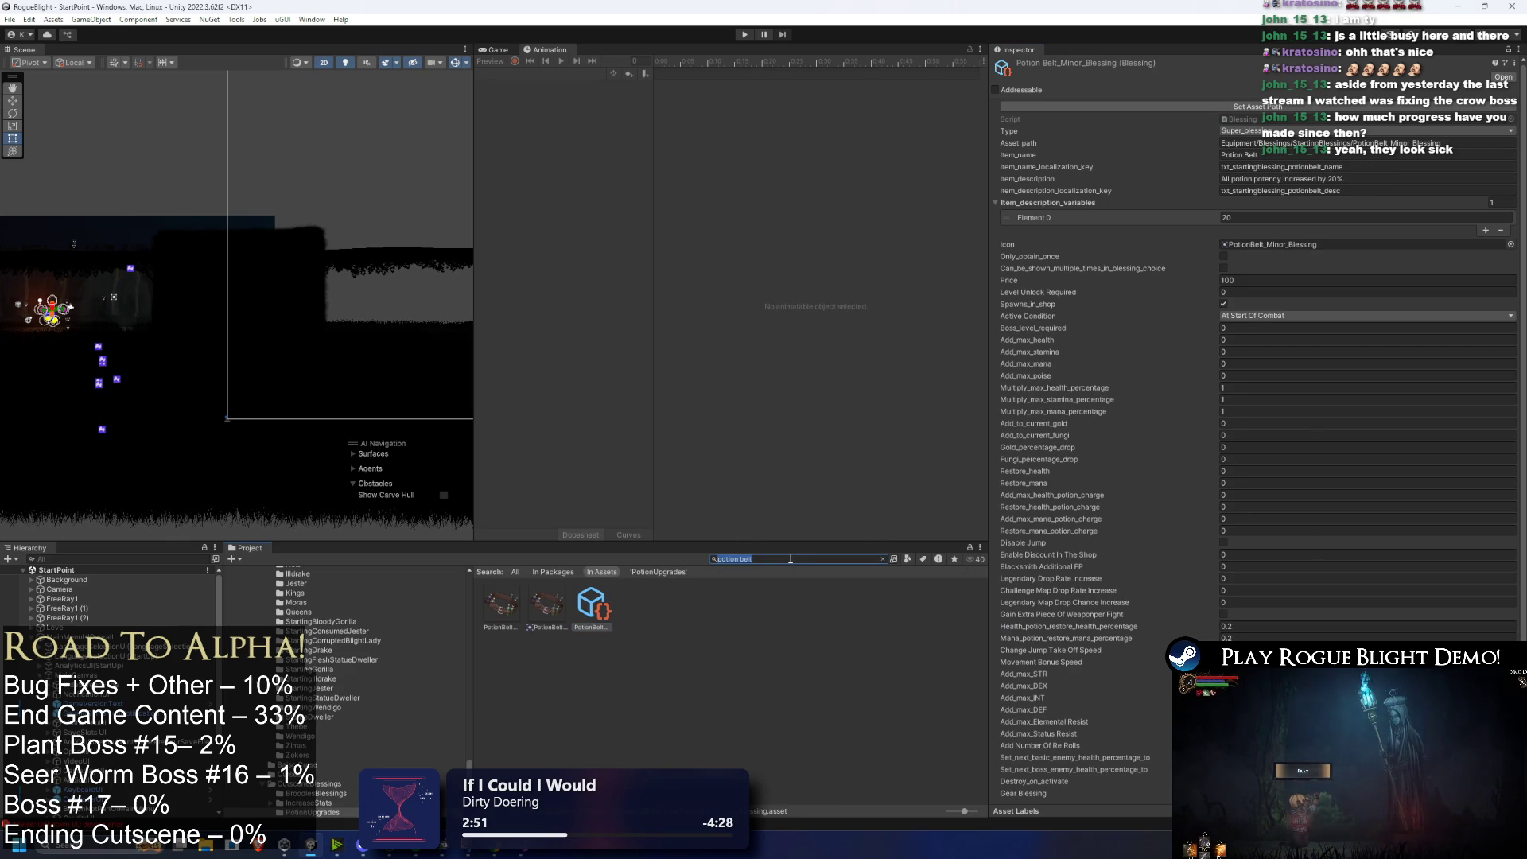
pyautogui.press('BackSpace')
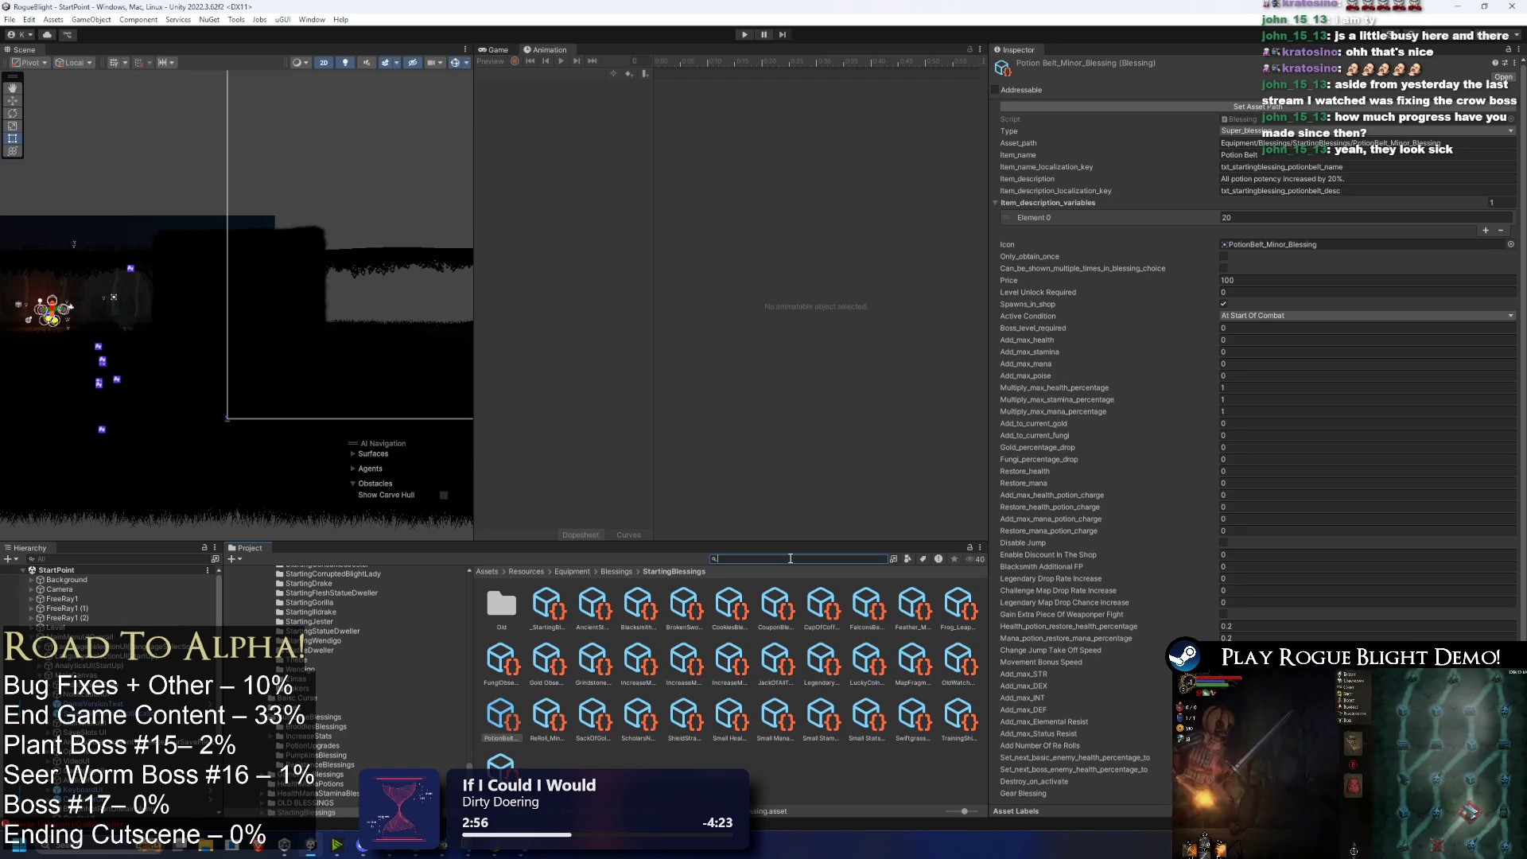
pyautogui.press('super')
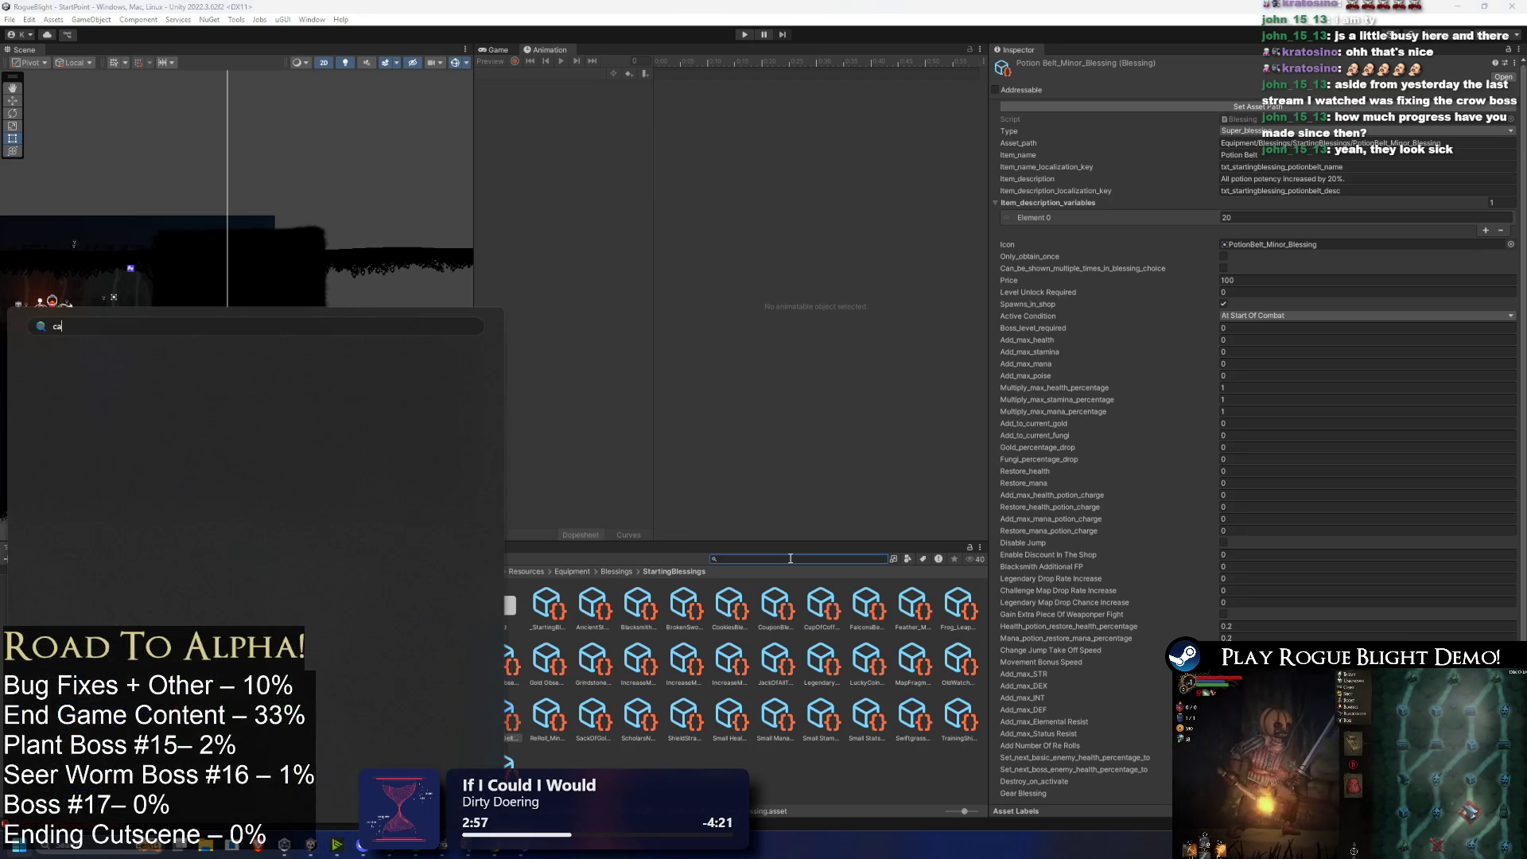
# Step: Launch Calculator, compute 25/5 = 5, then clear and close it
pyautogui.write('calculator')
pyautogui.press('Return')
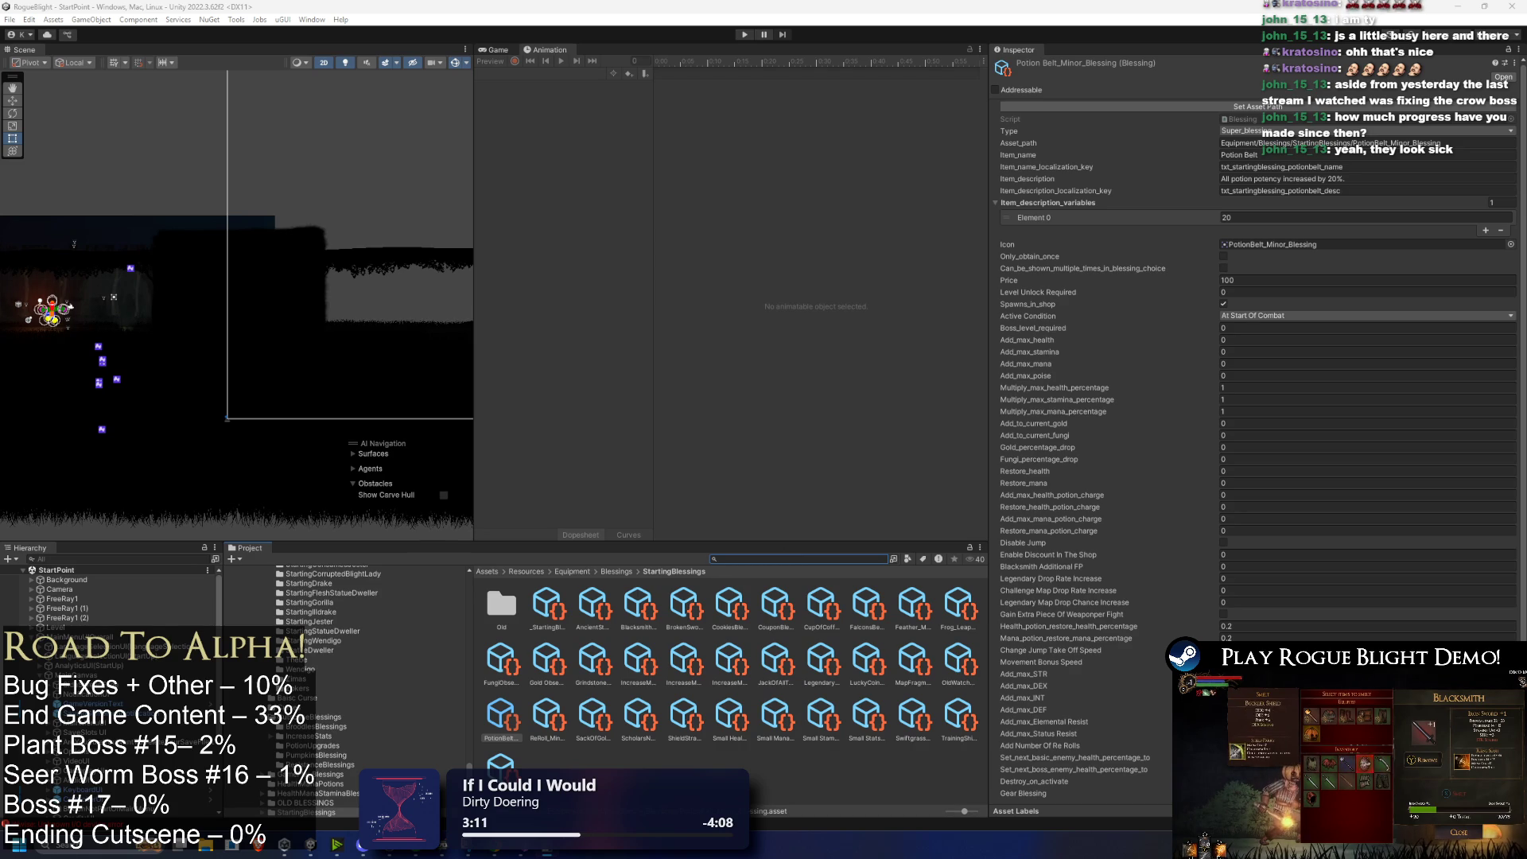
pyautogui.hotkey('alt', 'Tab')
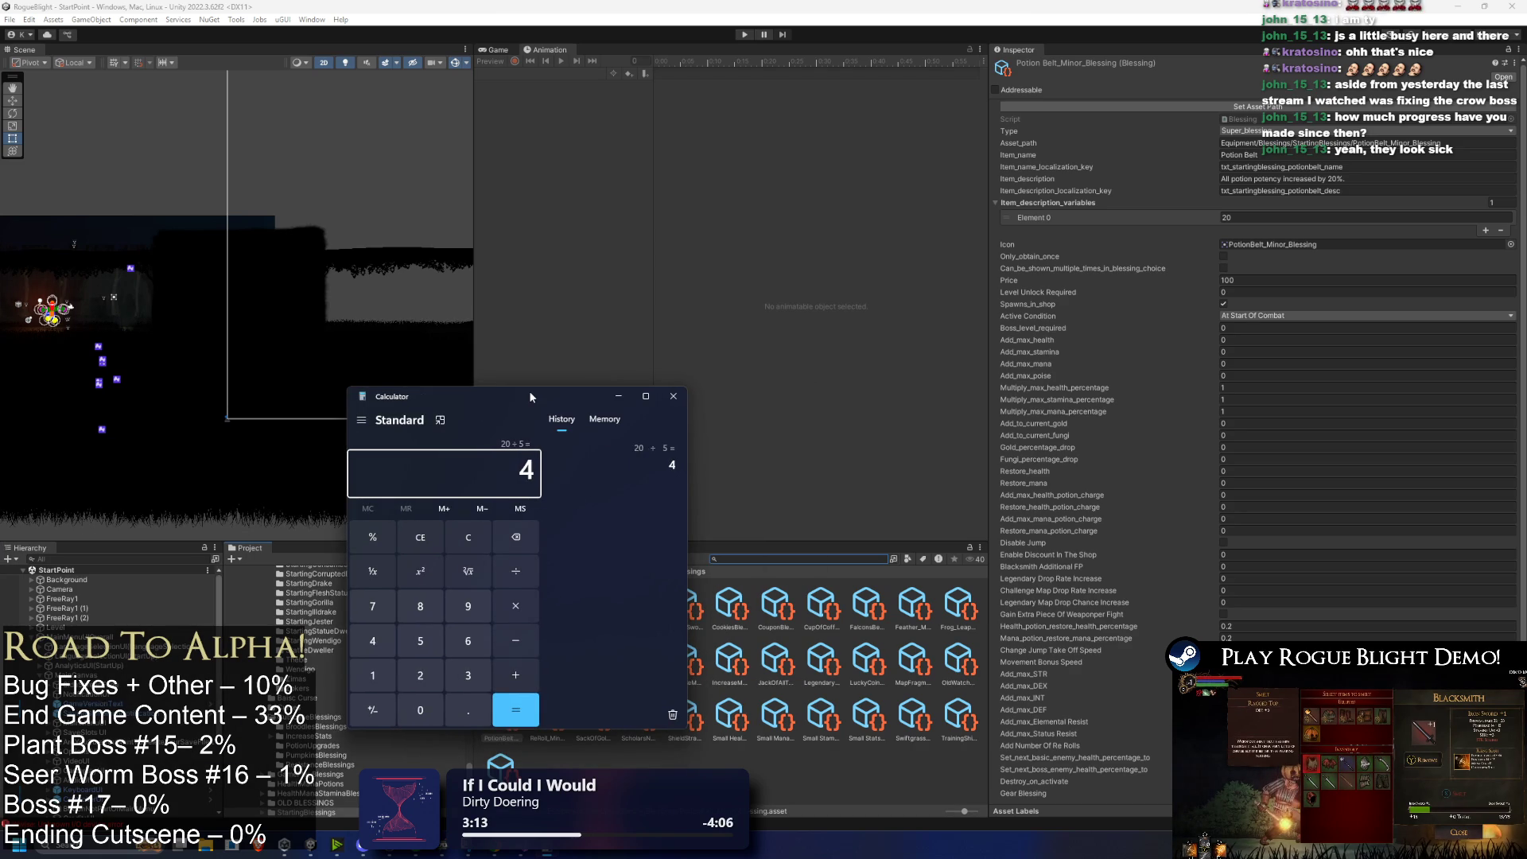
pyautogui.press('Escape')
pyautogui.write('25/5')
pyautogui.press('Return')
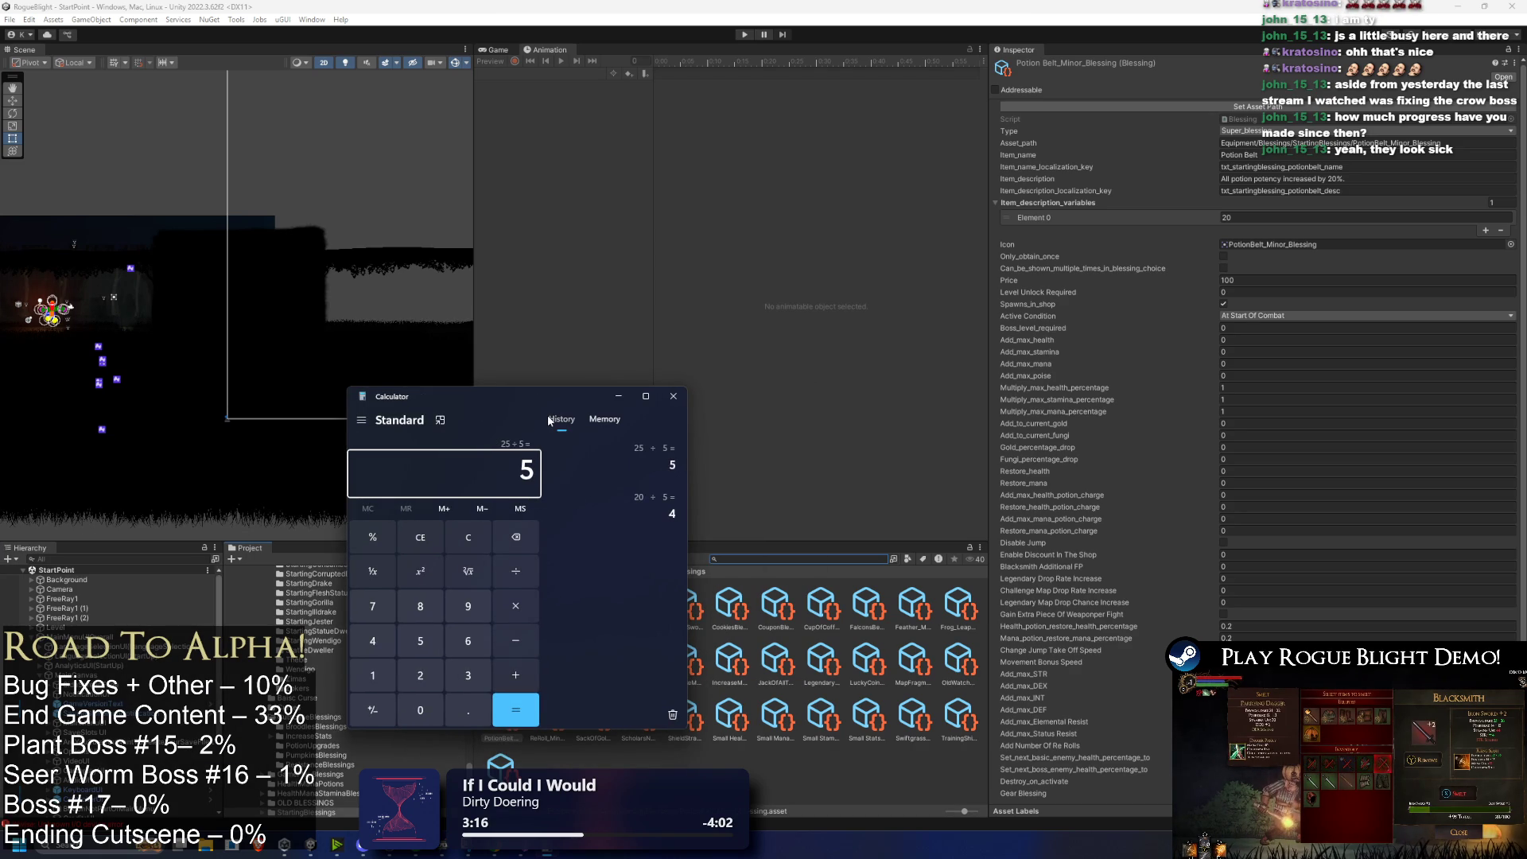
pyautogui.press('Escape')
pyautogui.click(673, 396)
pyautogui.click(776, 557)
pyautogui.write('jester pref')
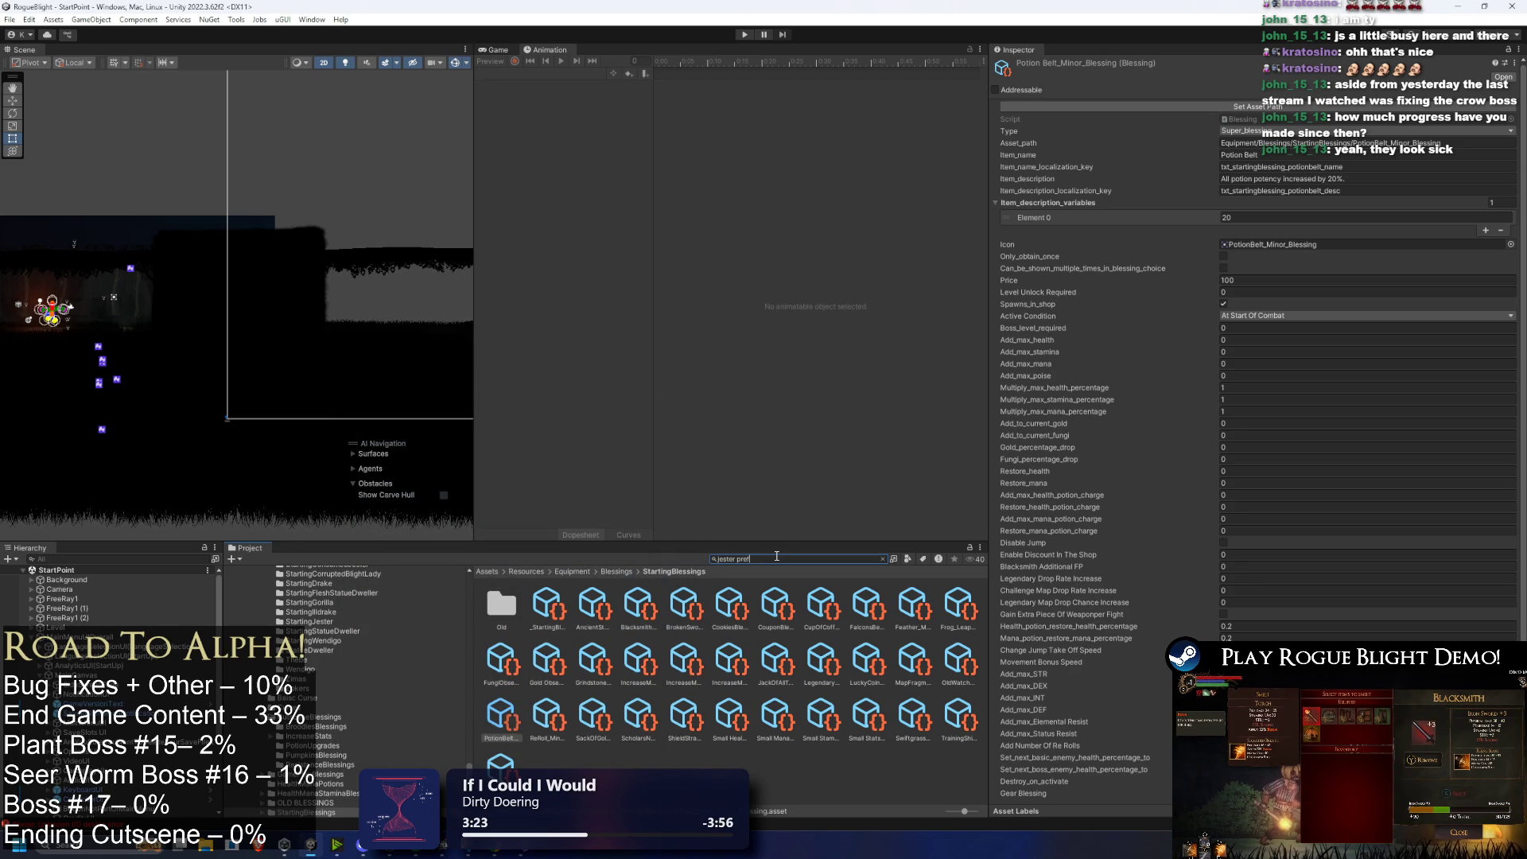
# Step: Search the Project for 'sta jester' and open the StartingJester folder
pyautogui.write('a')
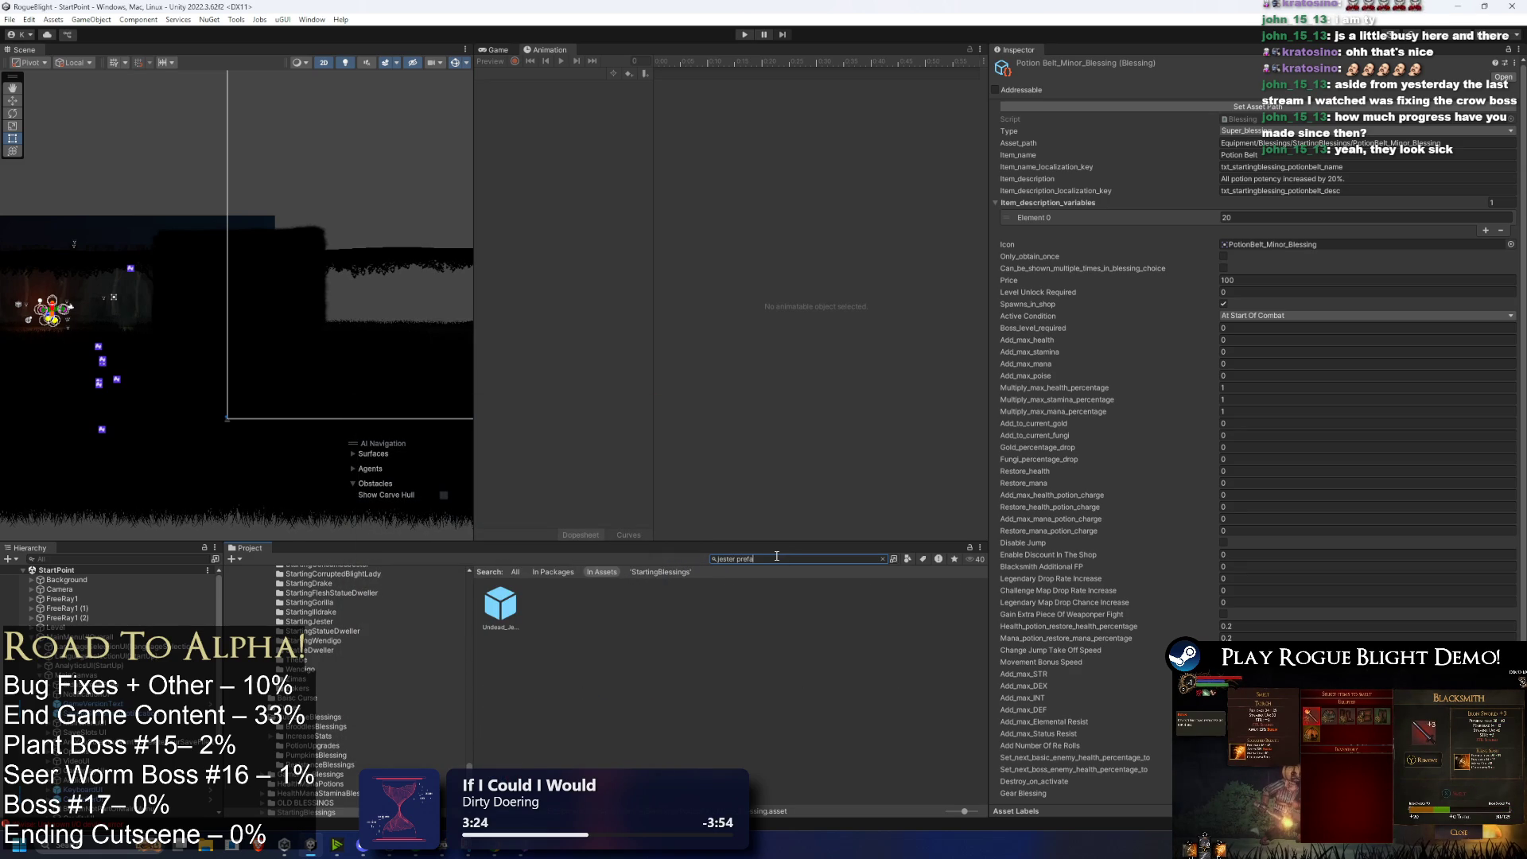
pyautogui.hotkey('ctrl', 'a')
pyautogui.press('BackSpace')
pyautogui.write('sta jester')
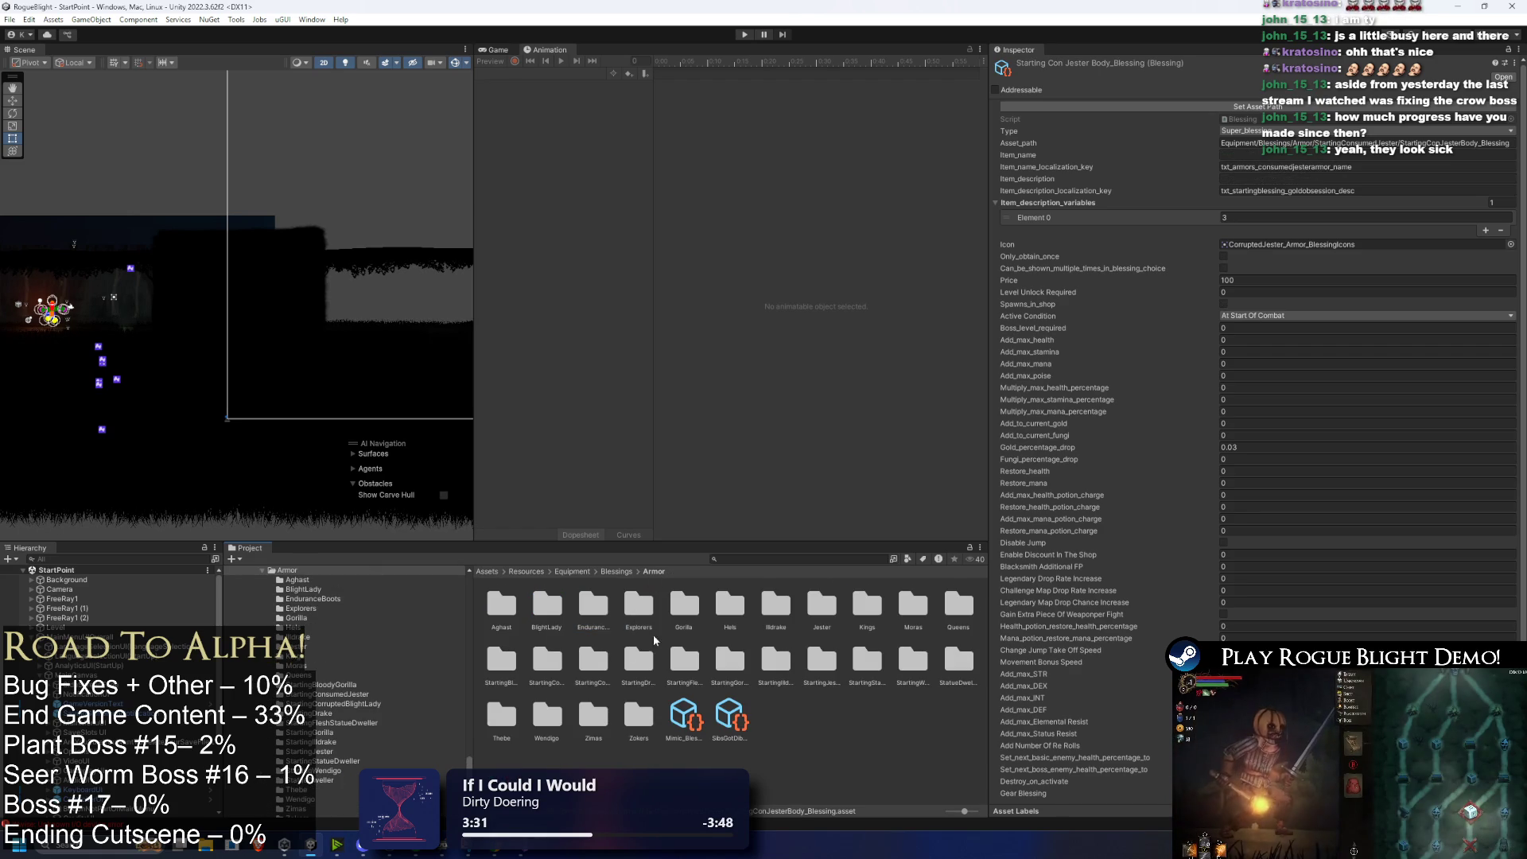
pyautogui.click(684, 660)
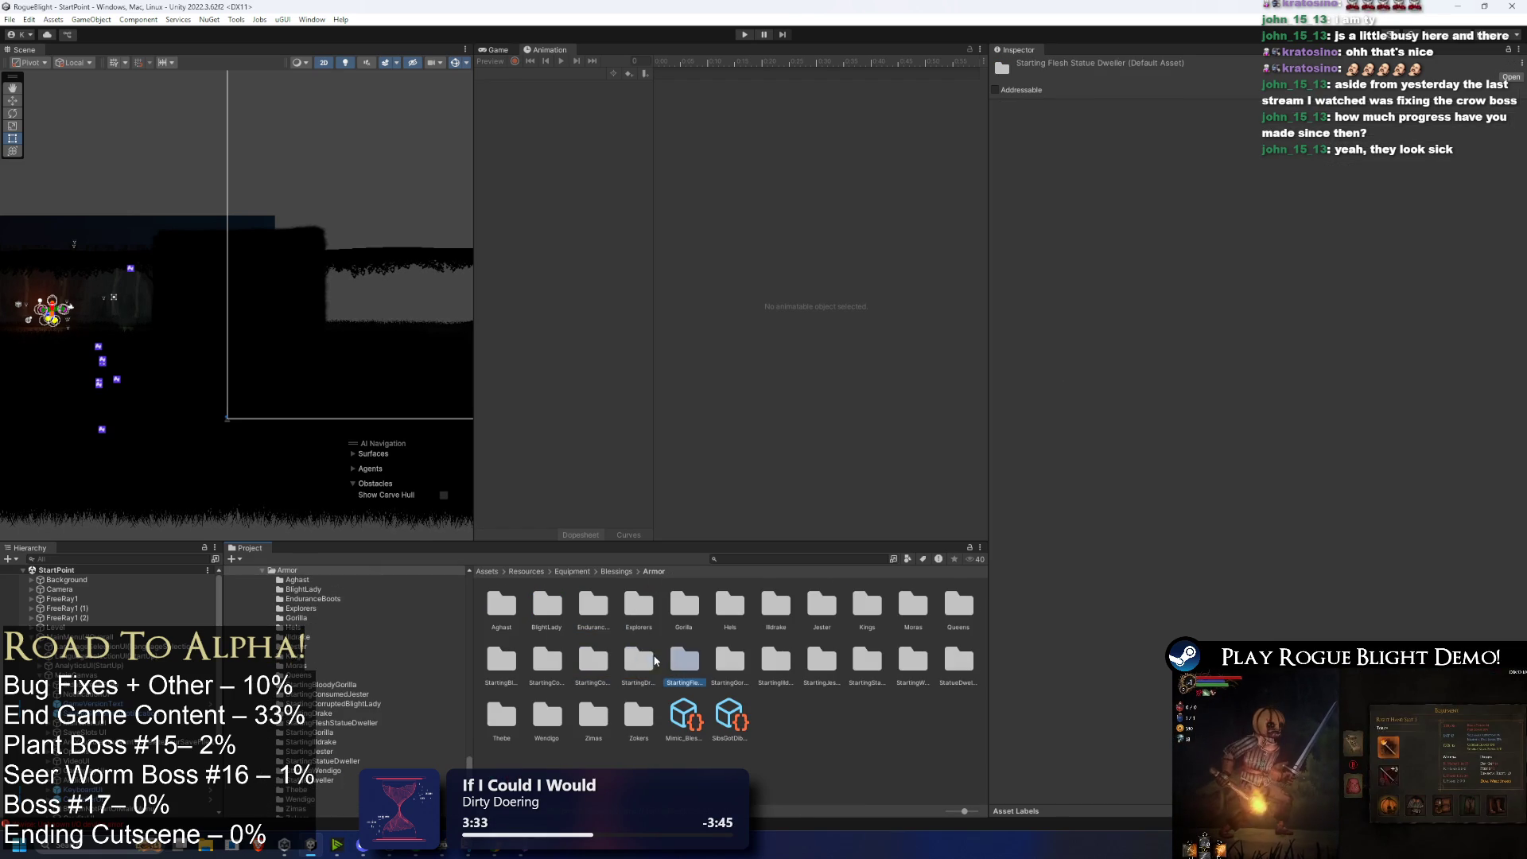
pyautogui.press('Right')
pyautogui.press('Right')
pyautogui.press('Right')
pyautogui.press('Left')
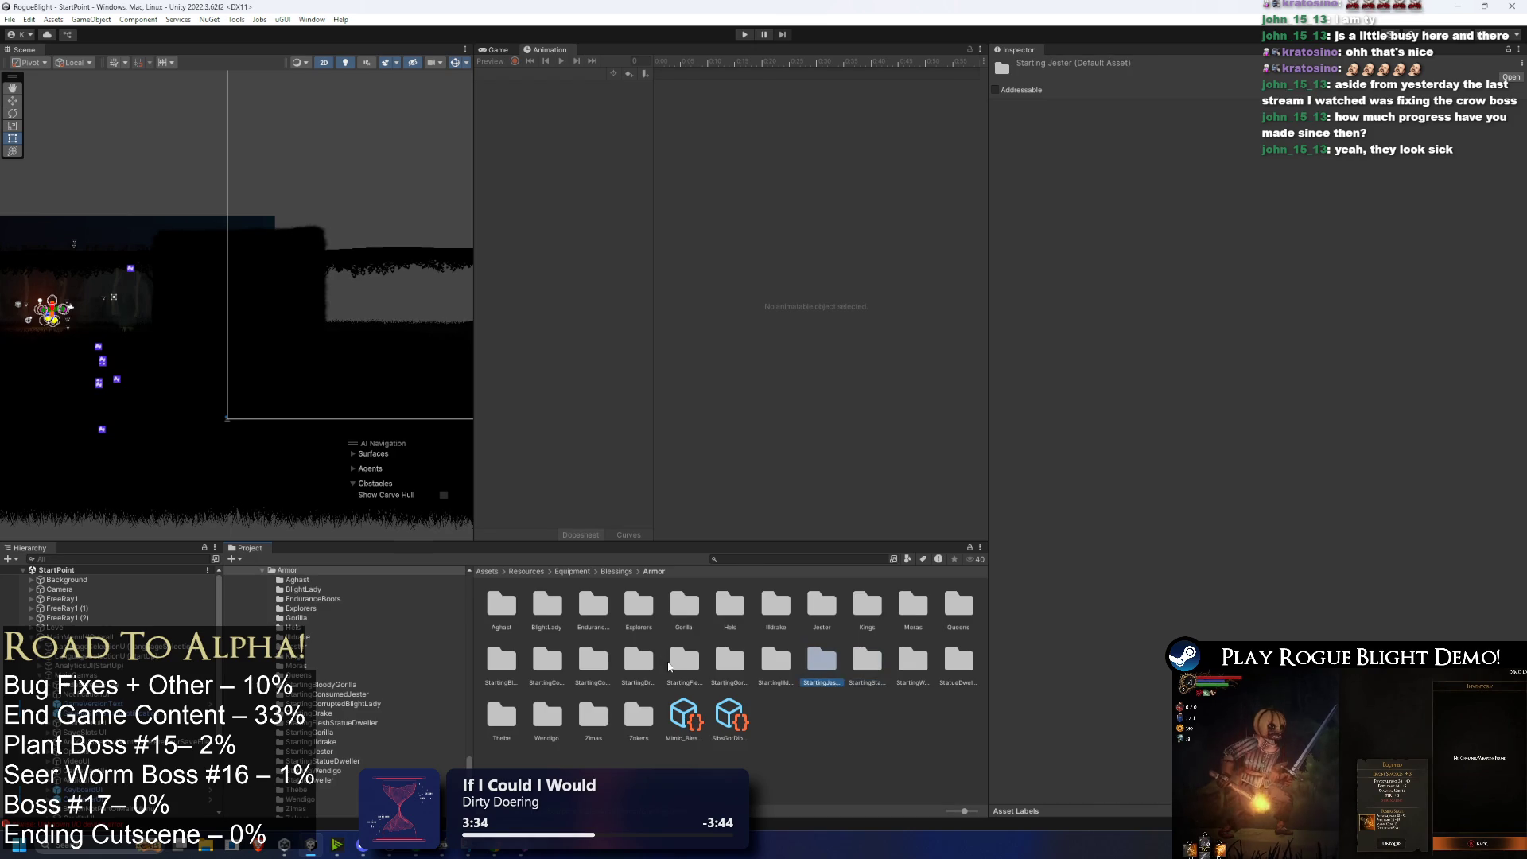
pyautogui.press('Return')
pyautogui.press('Right')
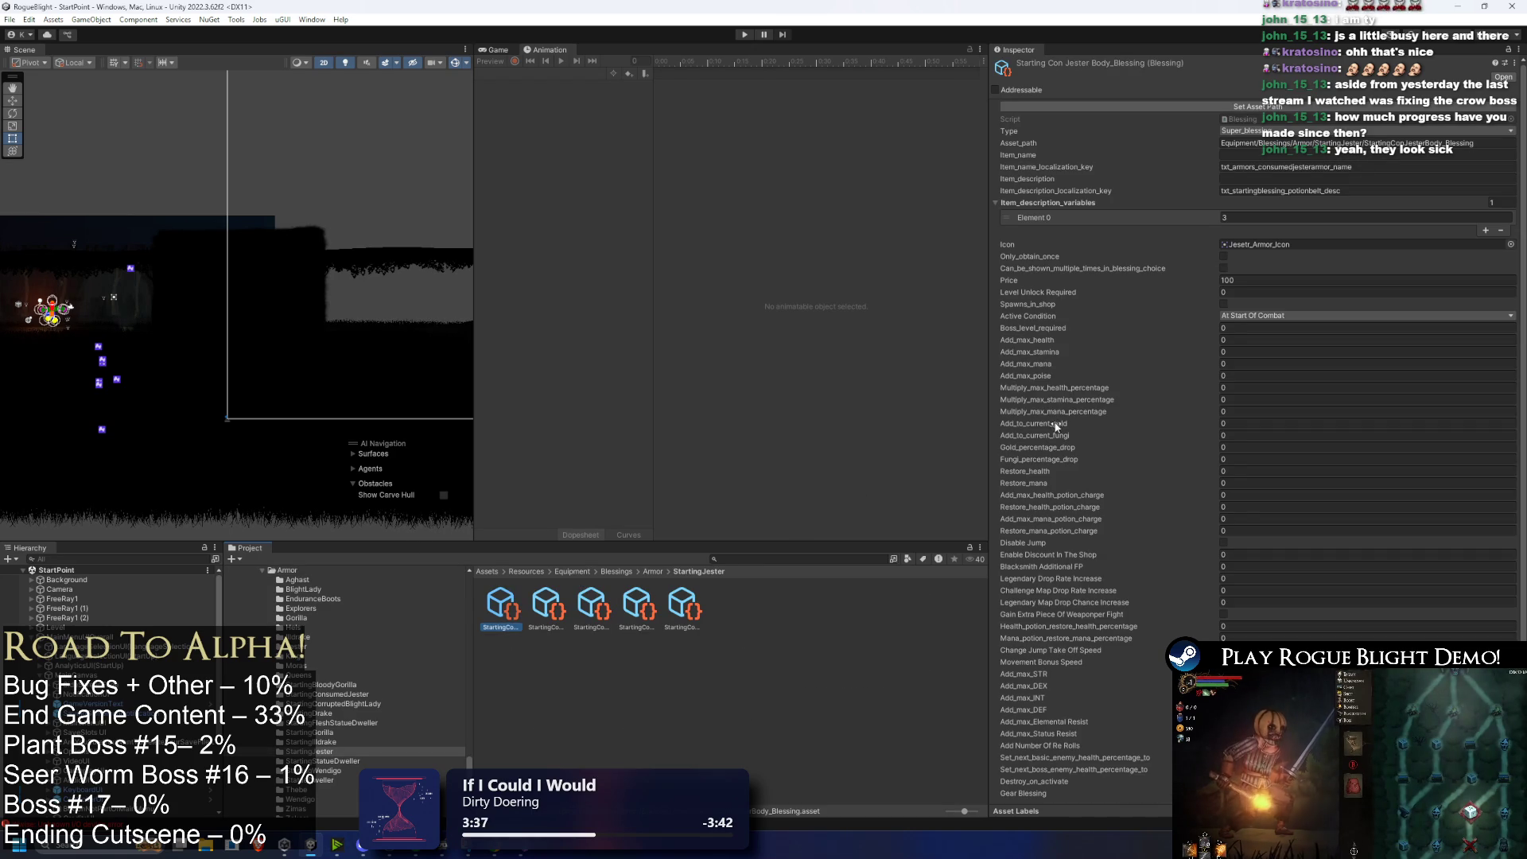
# Step: Start renaming the first Jester blessing, then select the second blessing
pyautogui.rightClick(518, 611)
pyautogui.click(590, 260)
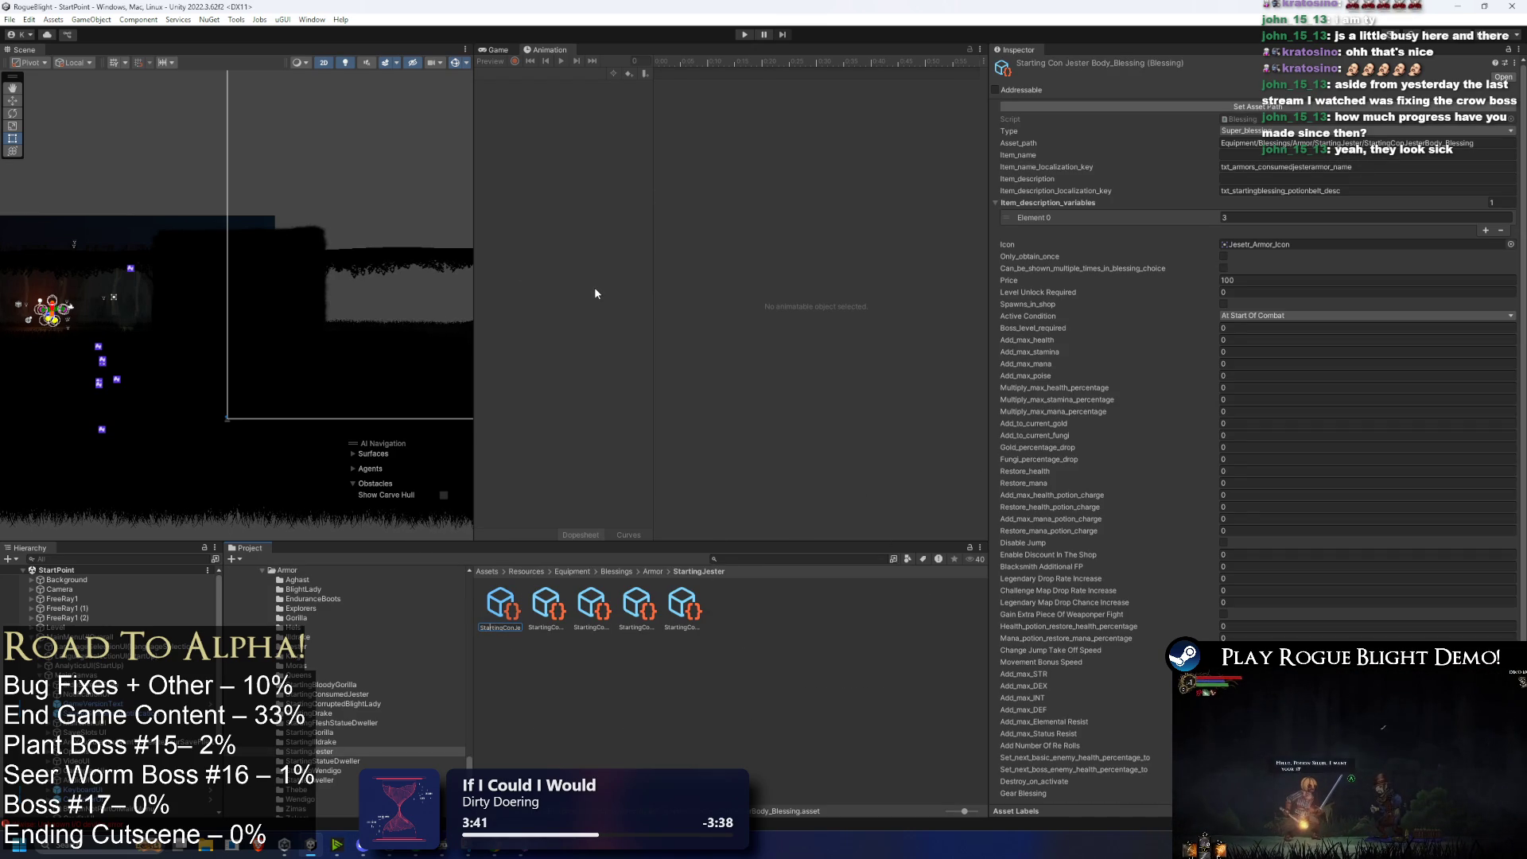
pyautogui.click(557, 606)
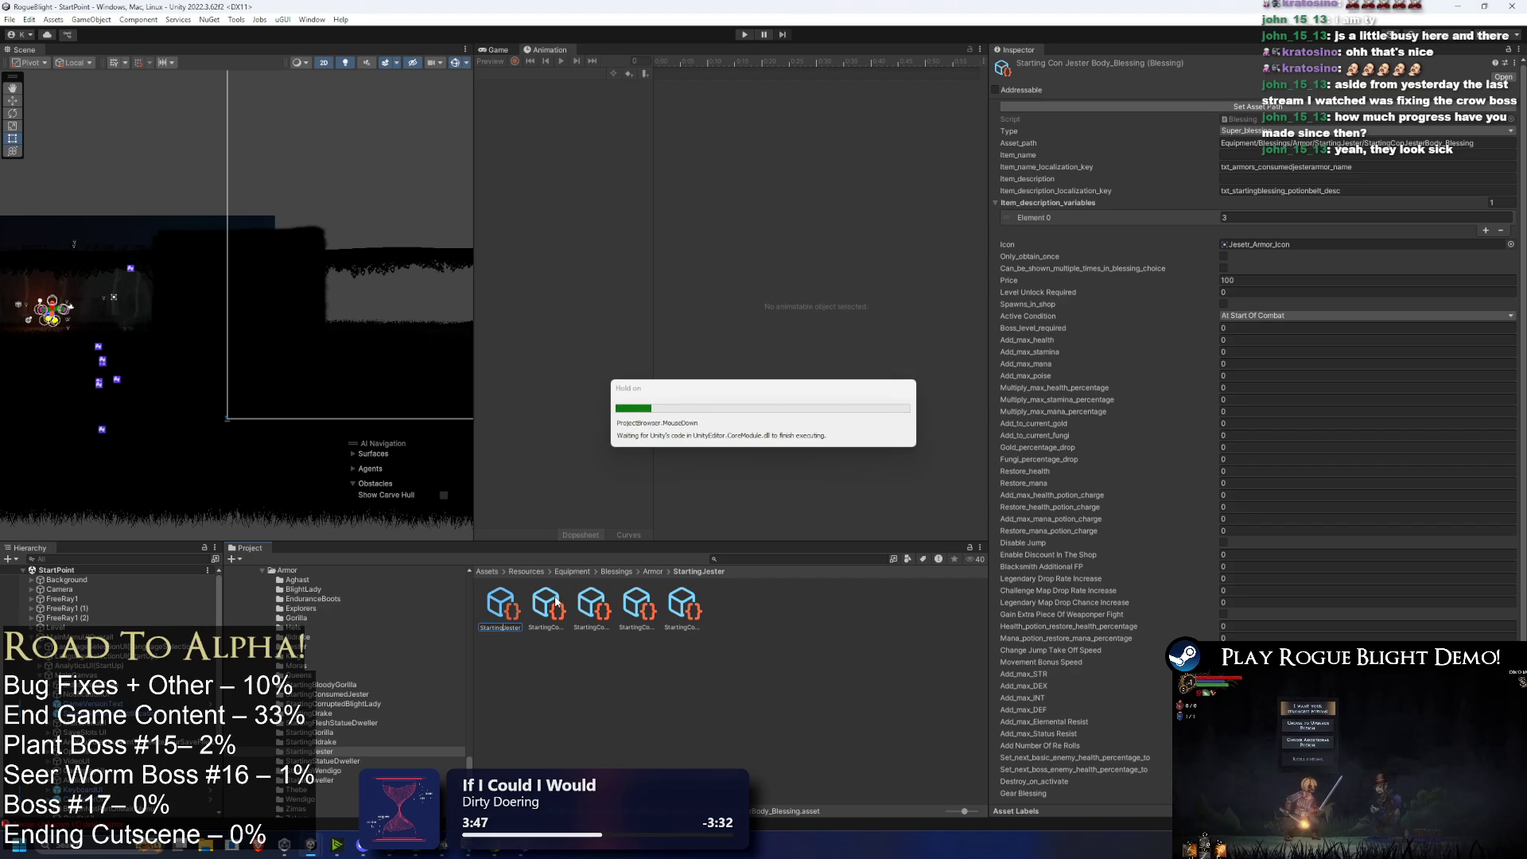
# Step: Rename the first Jester blessing and the Jester Hands blessing
pyautogui.rightClick(557, 606)
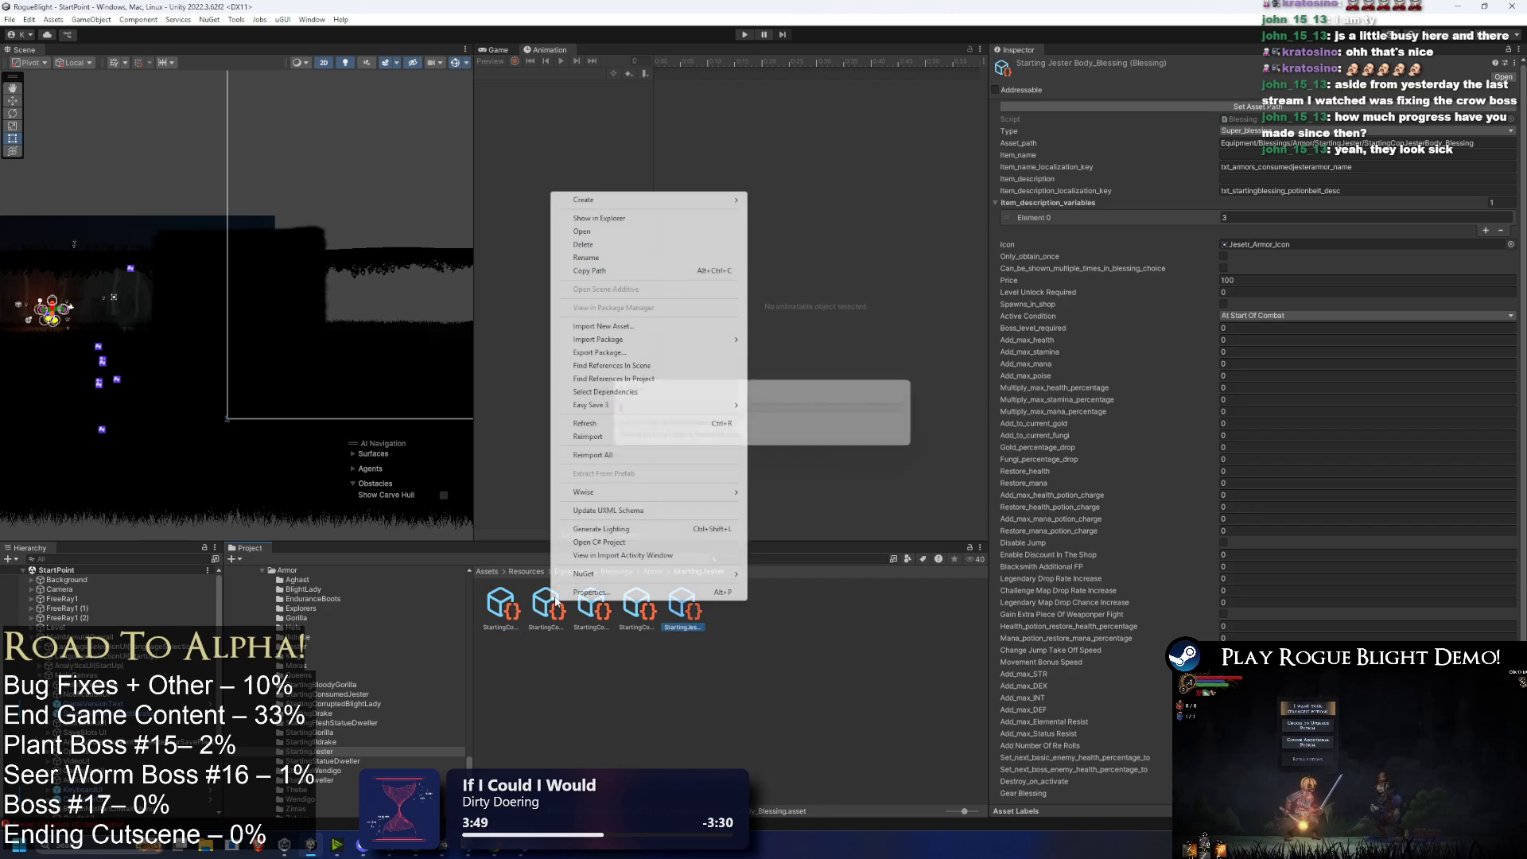
pyautogui.rightClick(488, 619)
pyautogui.click(549, 272)
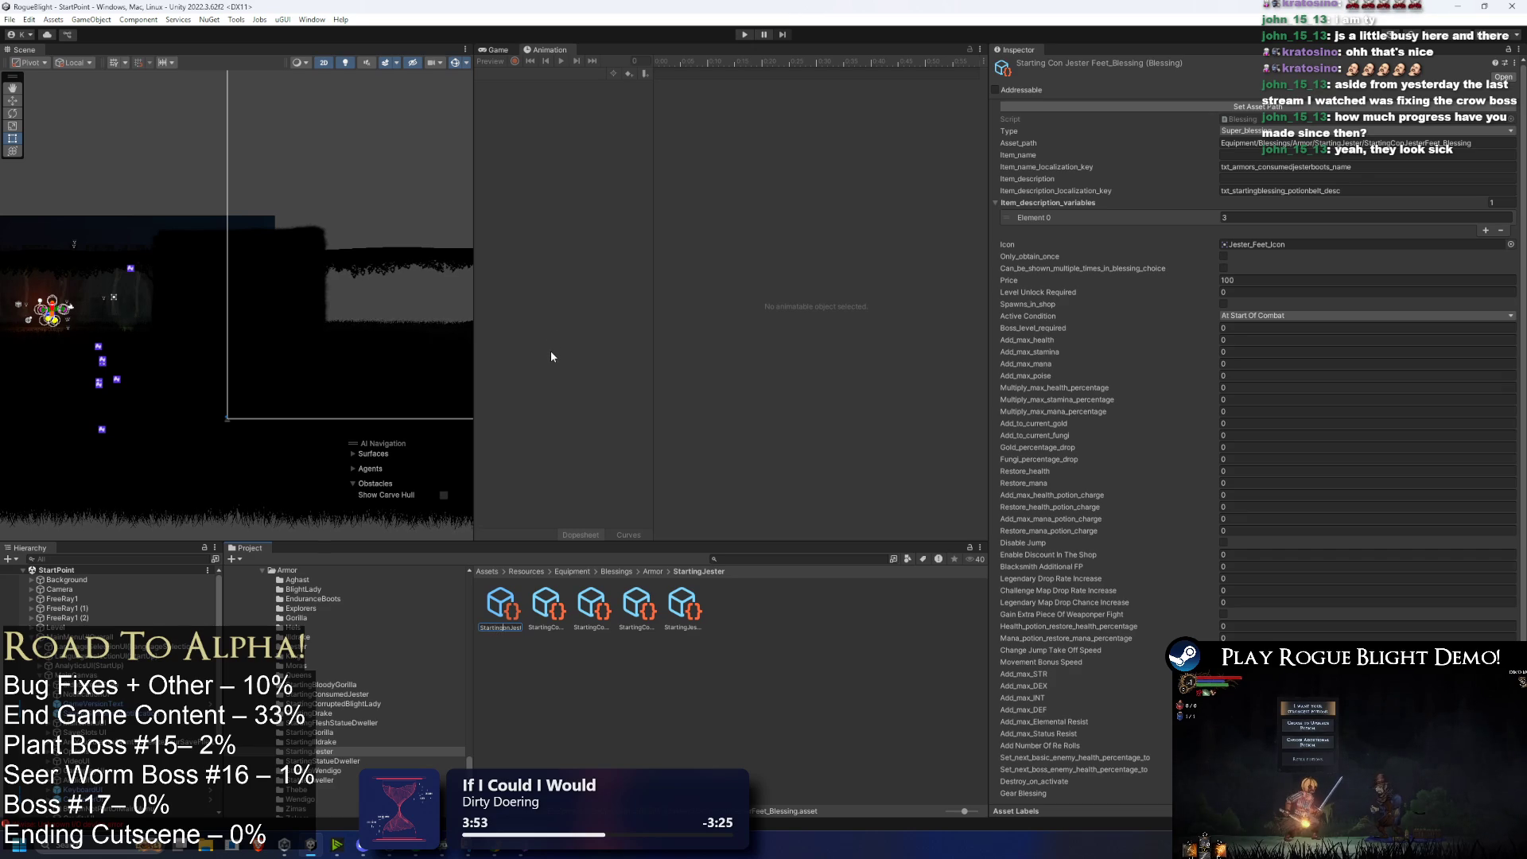
pyautogui.rightClick(502, 612)
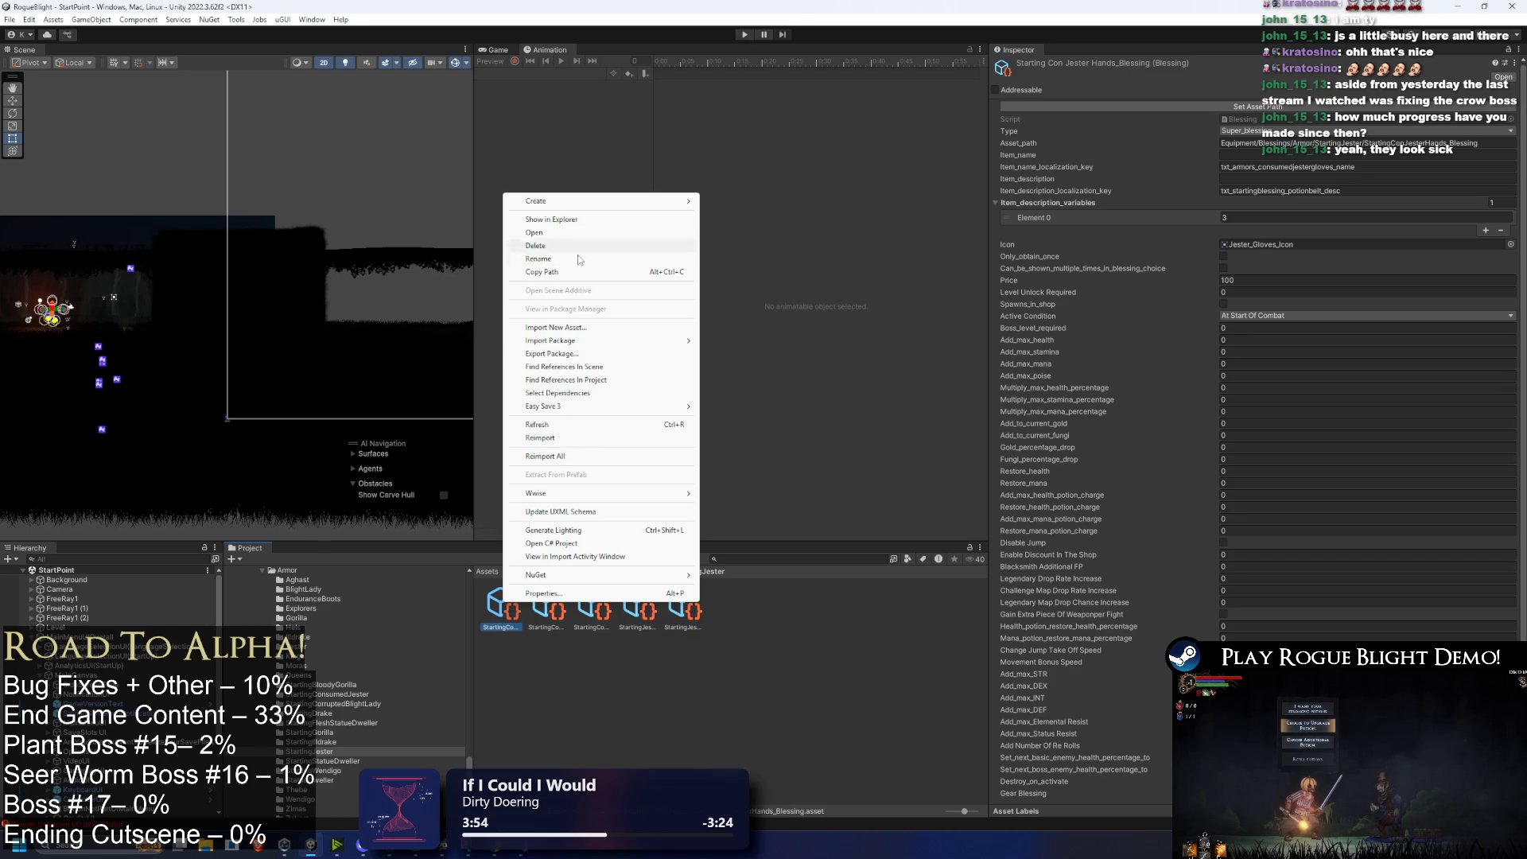
pyautogui.click(584, 259)
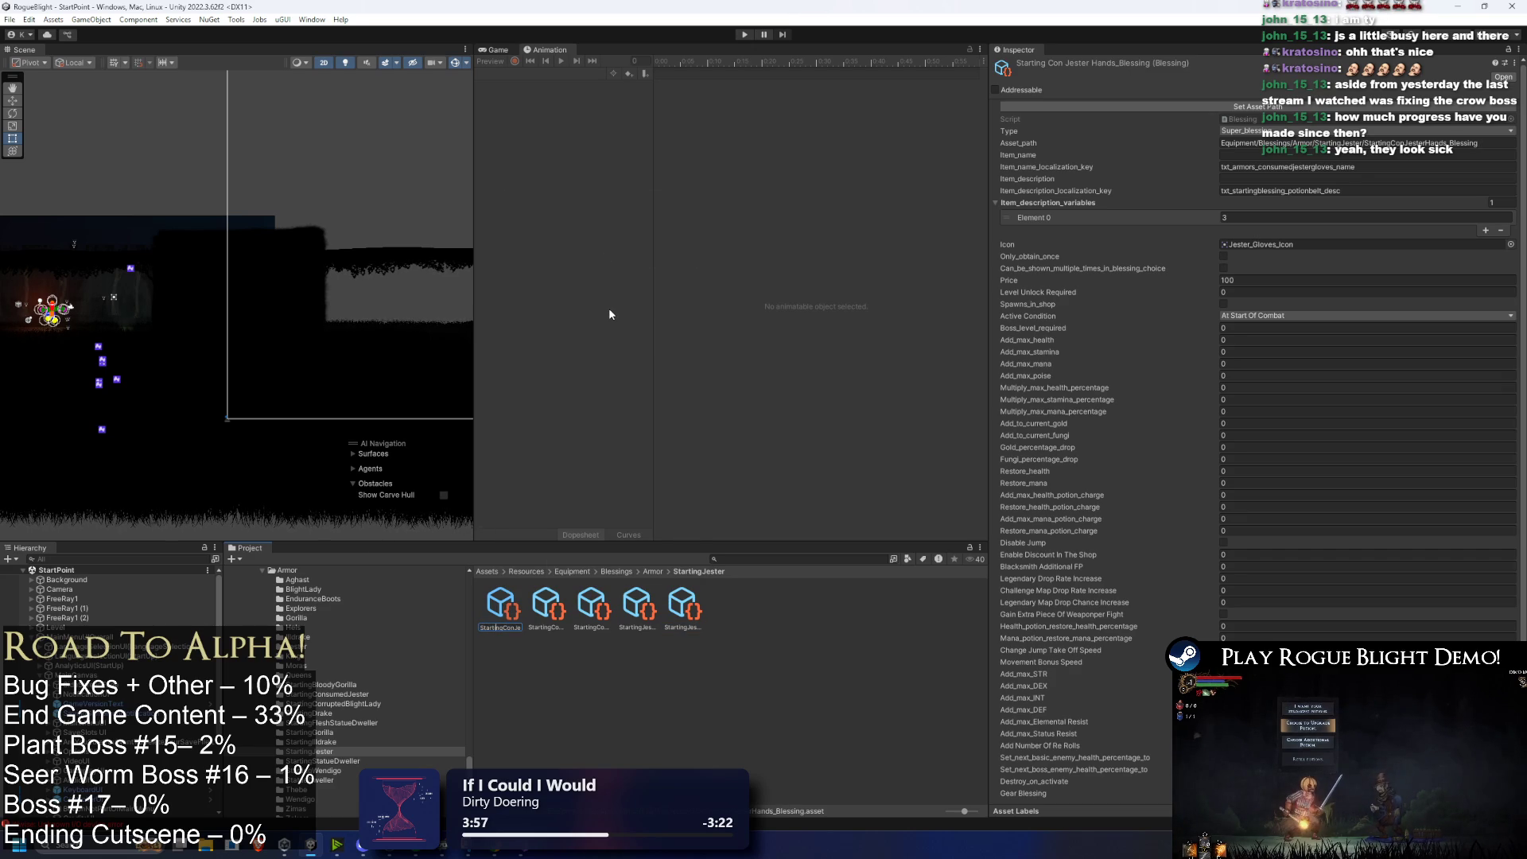
pyautogui.press('Return')
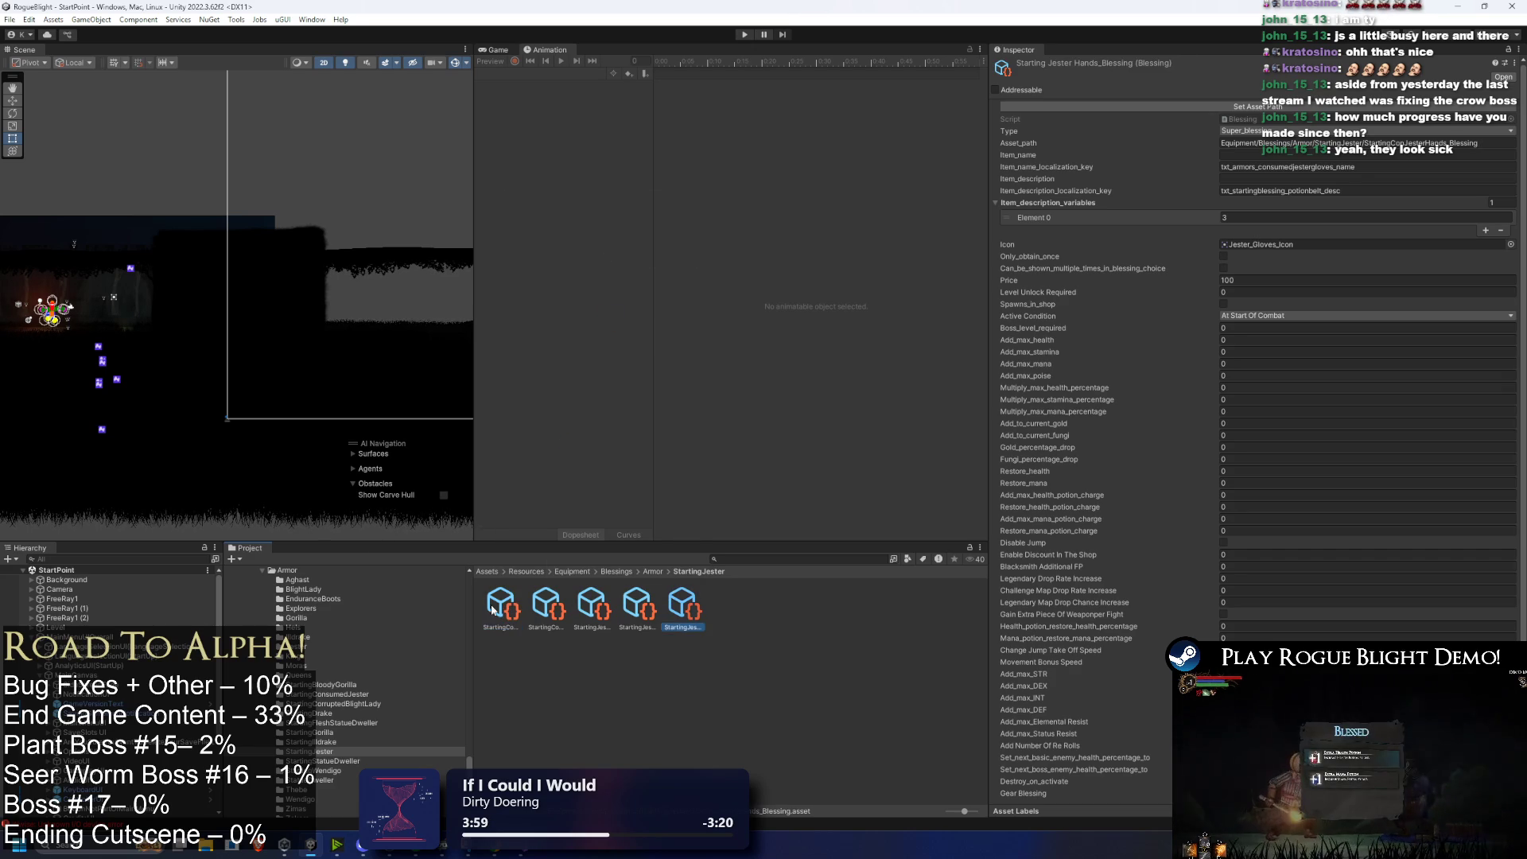
# Step: Rename the Jester Head blessing, removing 'Con', and rename the Jester Legs blessing
pyautogui.rightClick(502, 611)
pyautogui.click(546, 263)
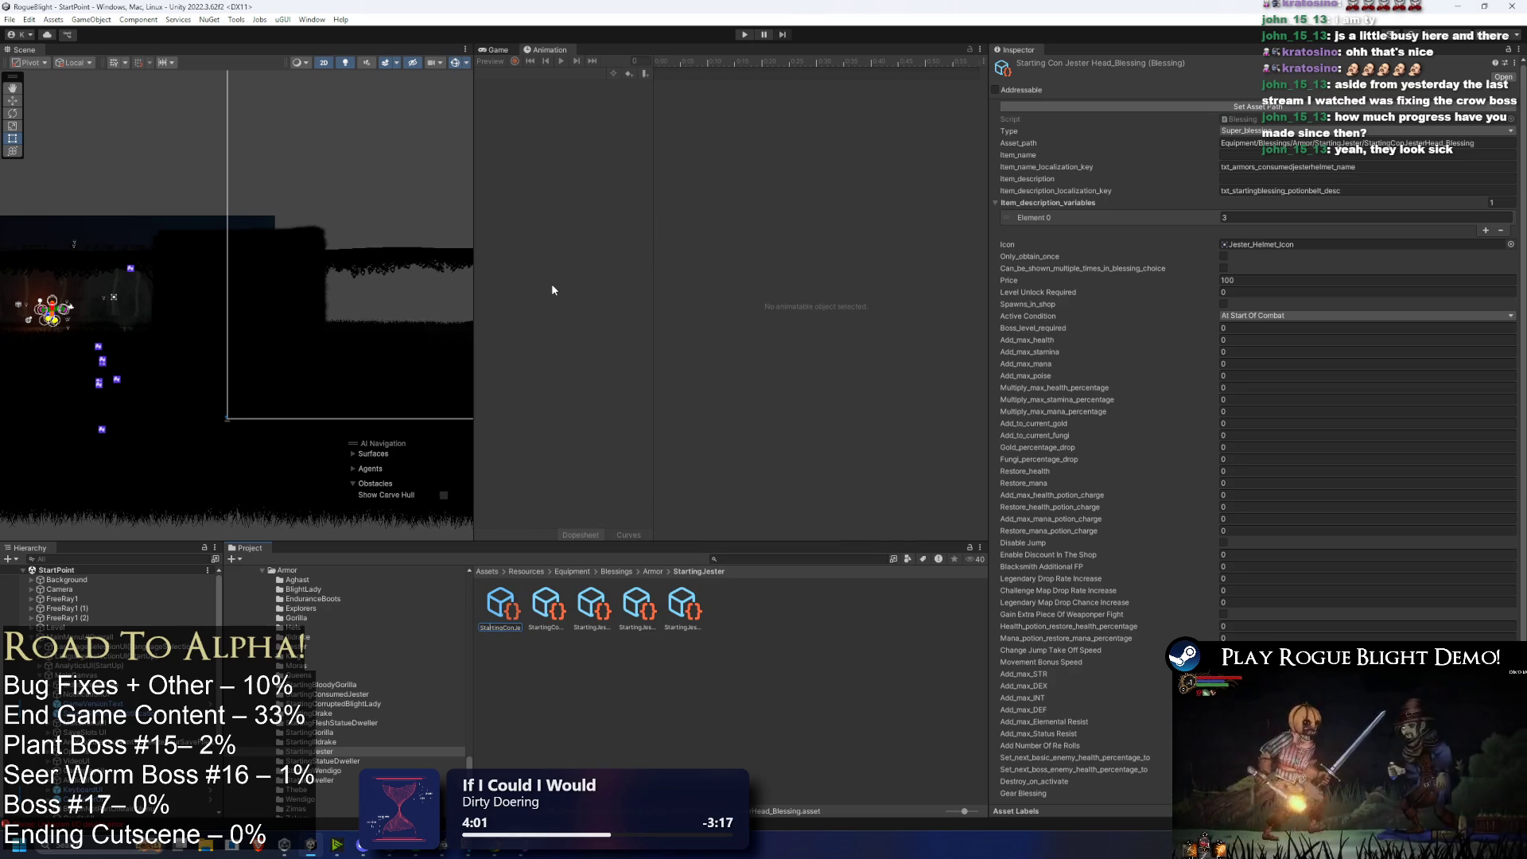
pyautogui.press('BackSpace')
pyautogui.press('BackSpace')
pyautogui.press('BackSpace')
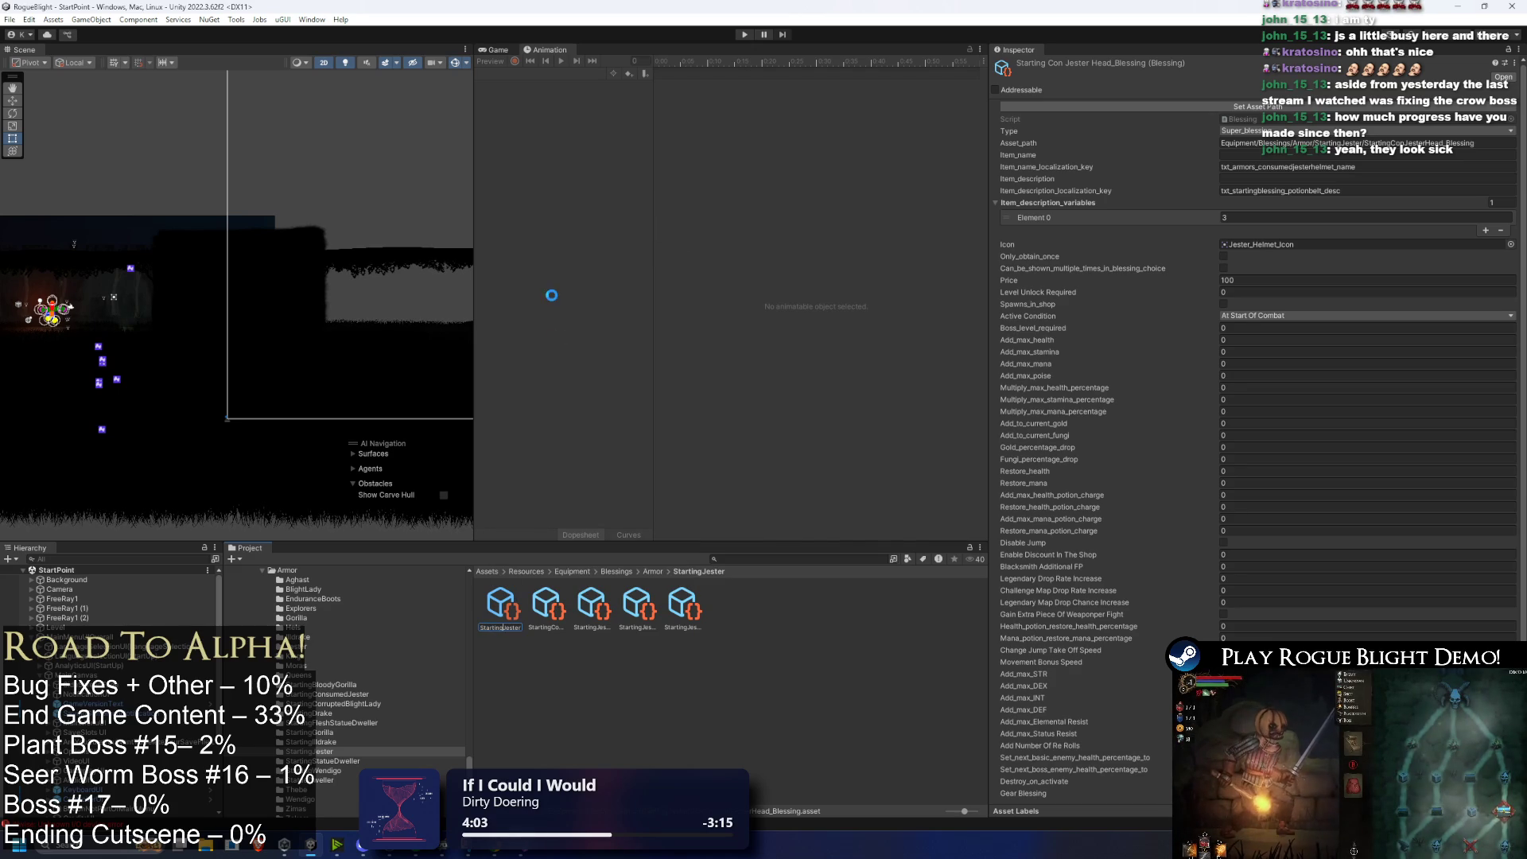
pyautogui.press('Return')
pyautogui.rightClick(502, 610)
pyautogui.click(562, 244)
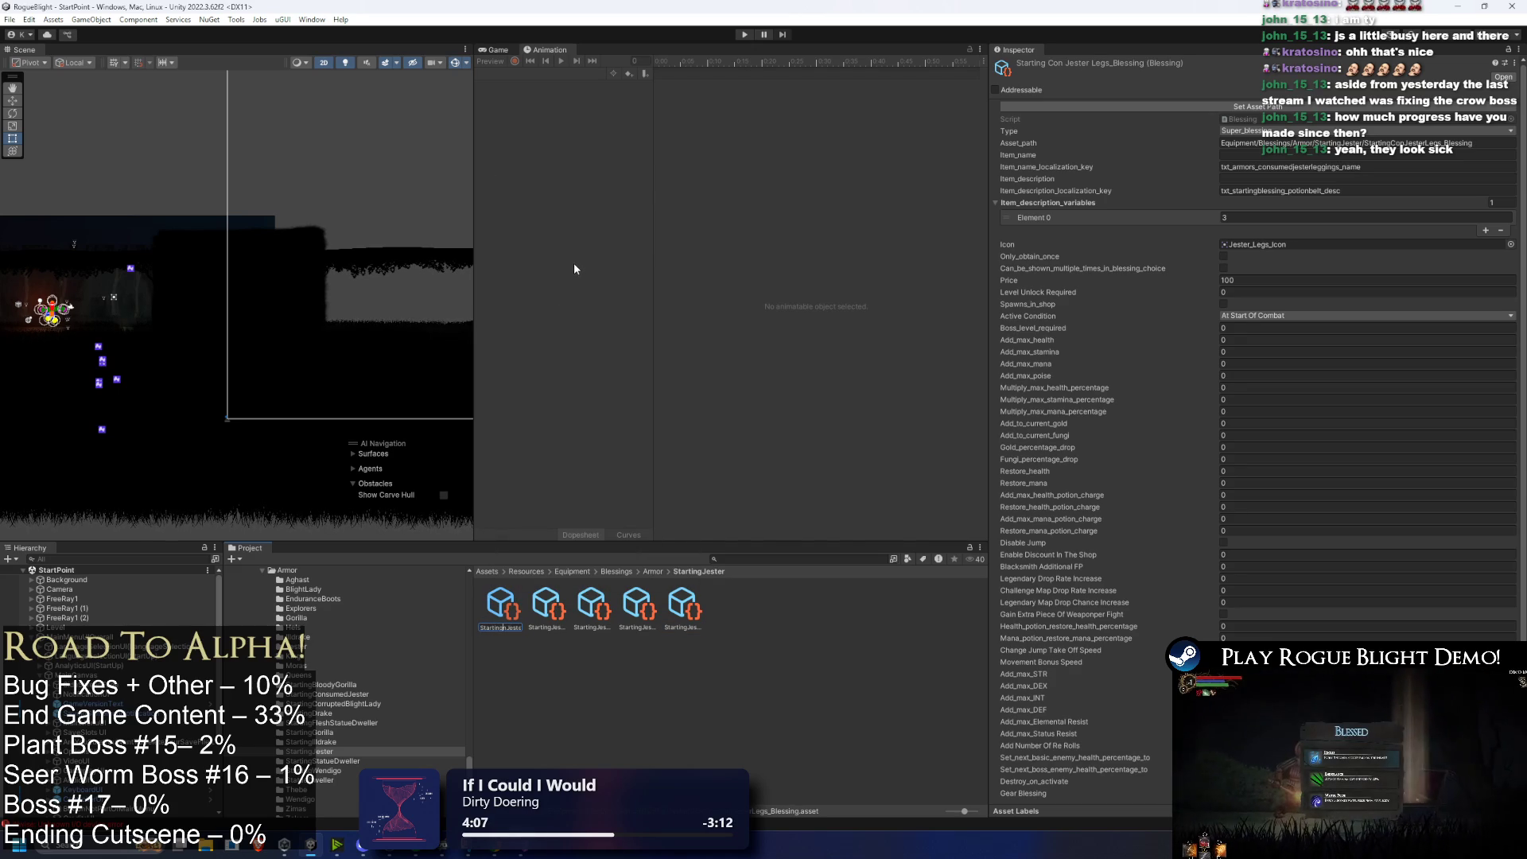
pyautogui.press('Return')
# Step: Inspect the Feet, Hands and Legs blessings, ending on Starting Jester Body
pyautogui.rightClick(692, 622)
pyautogui.click(692, 622)
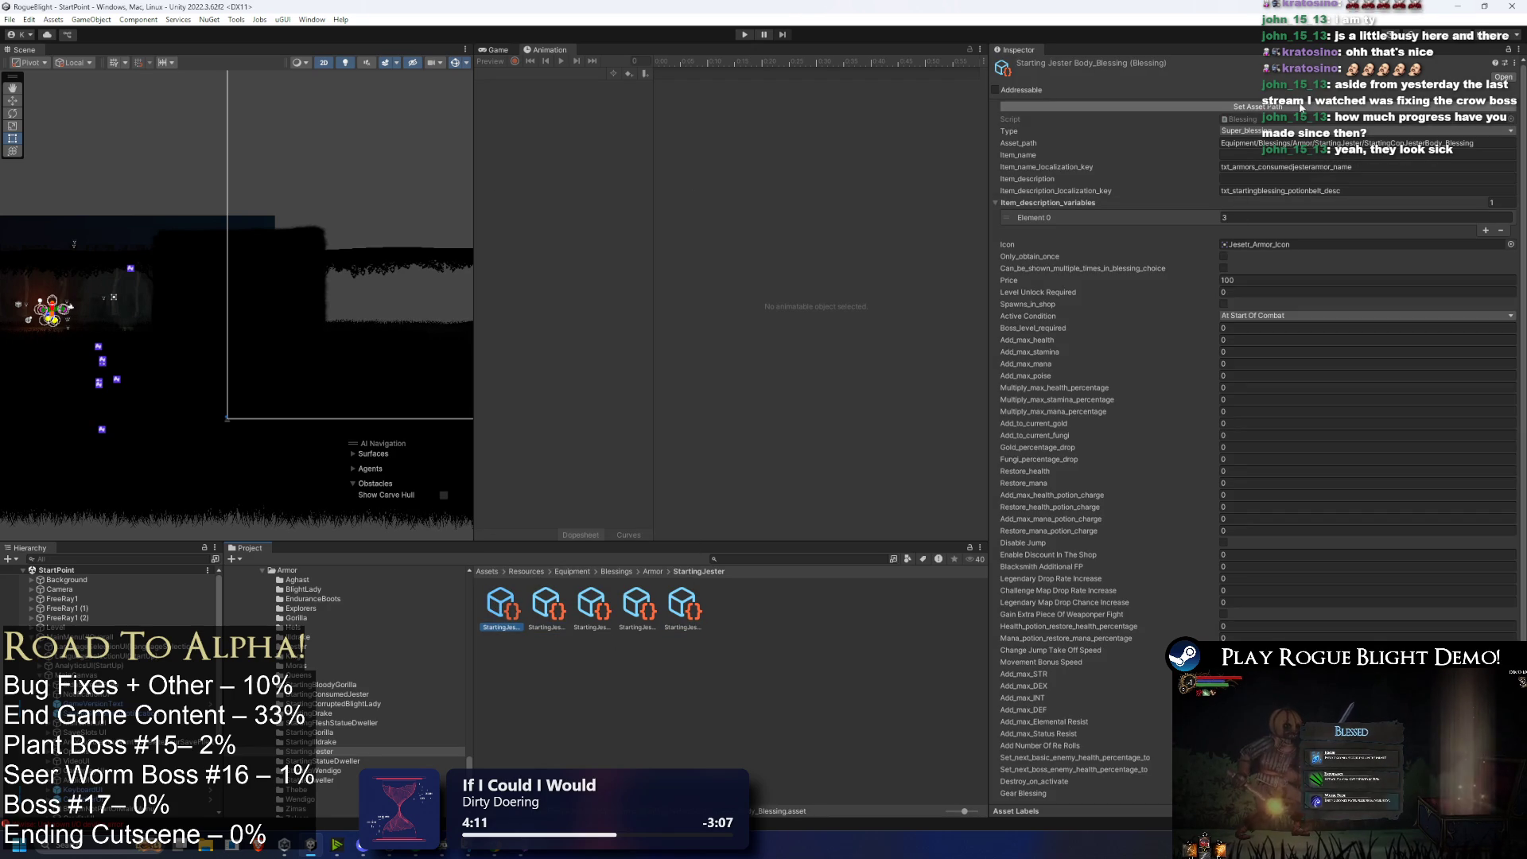
pyautogui.press('Right')
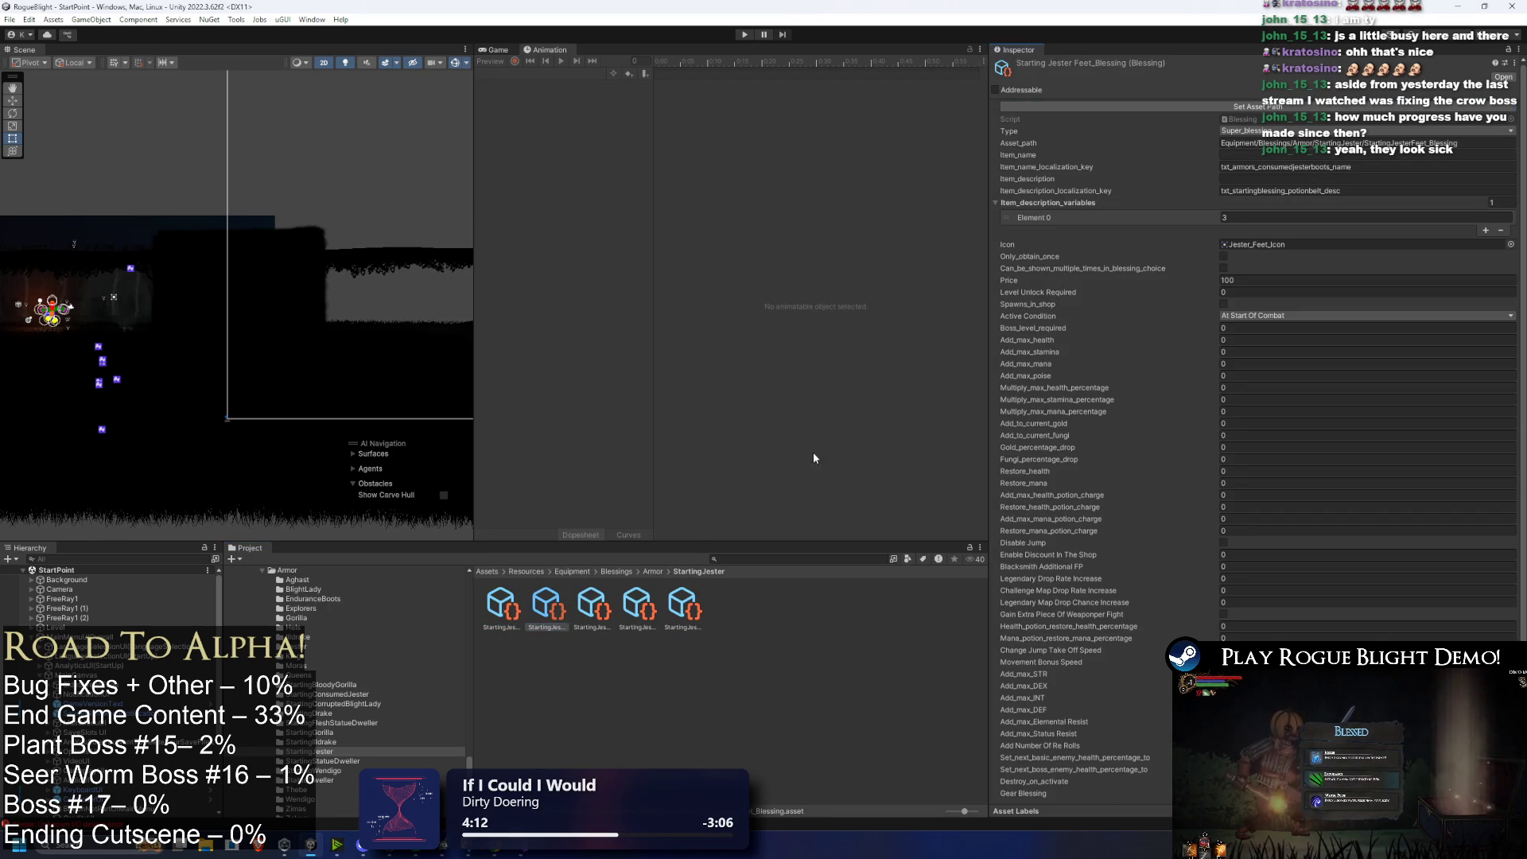
pyautogui.click(601, 609)
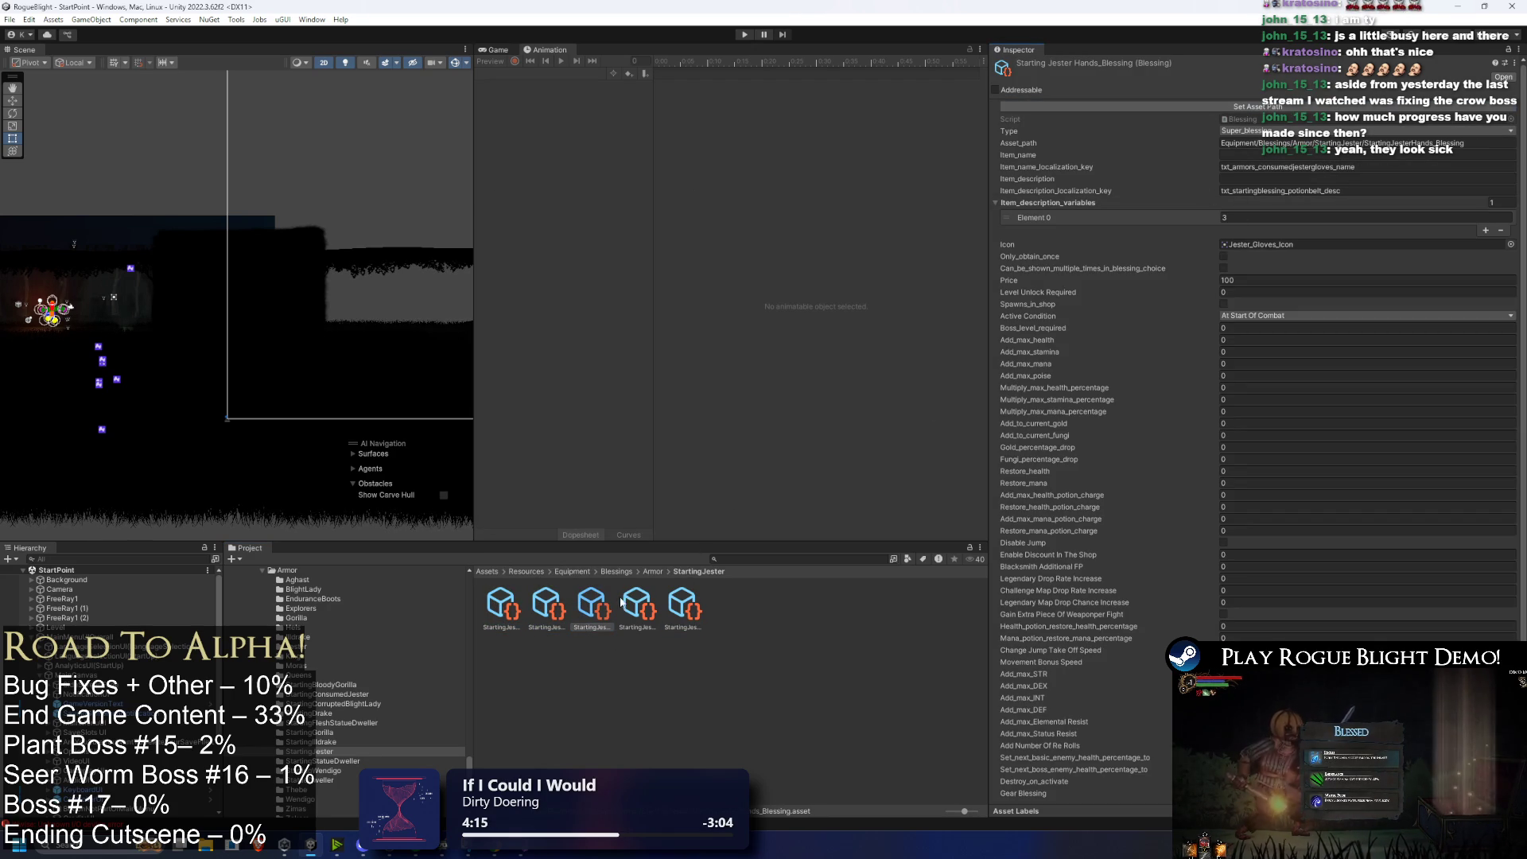
pyautogui.click(683, 609)
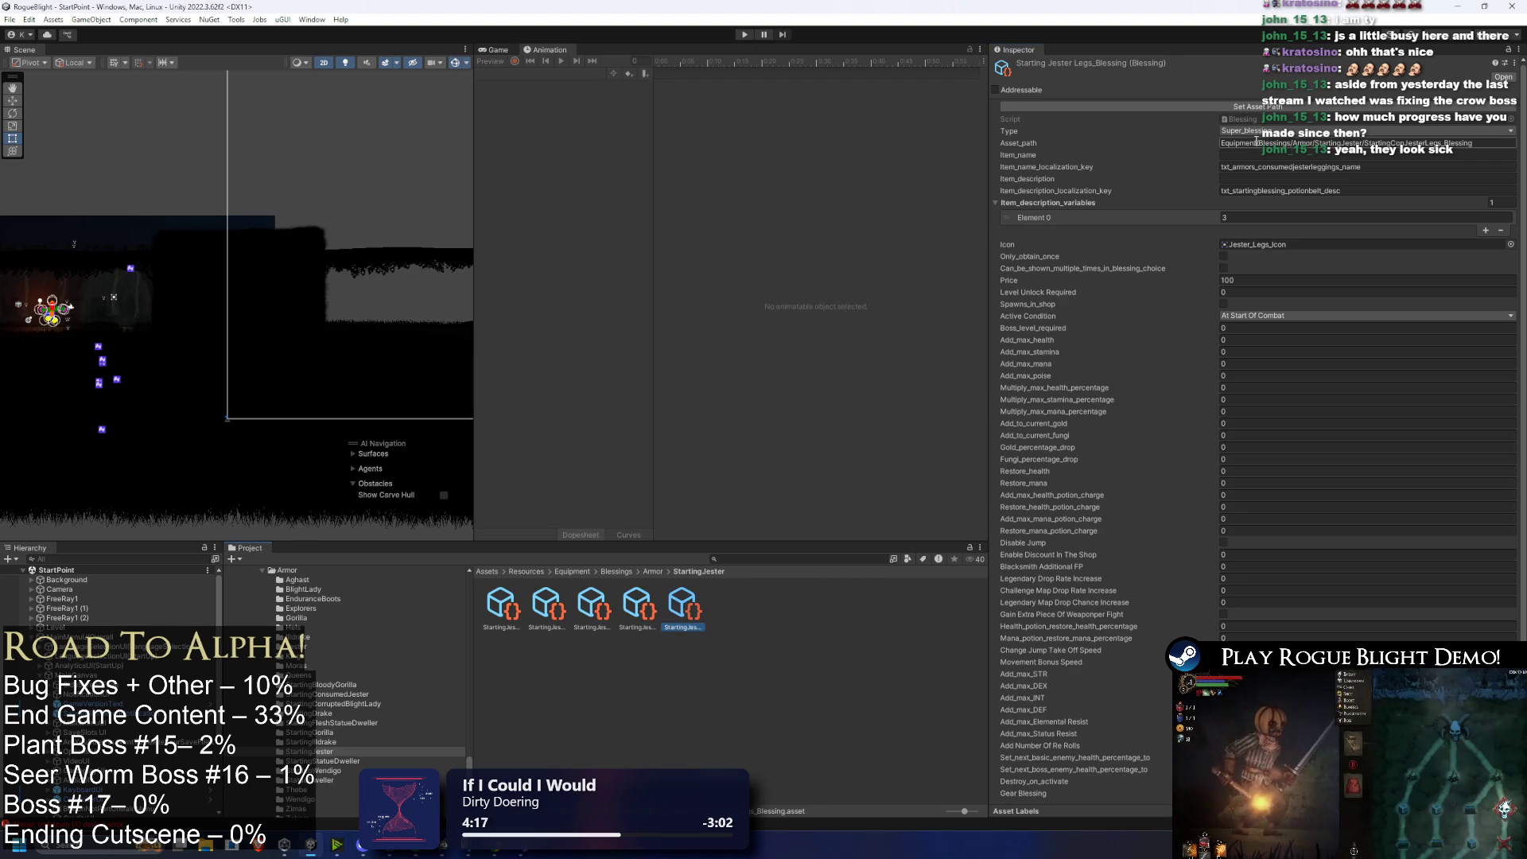
pyautogui.click(502, 606)
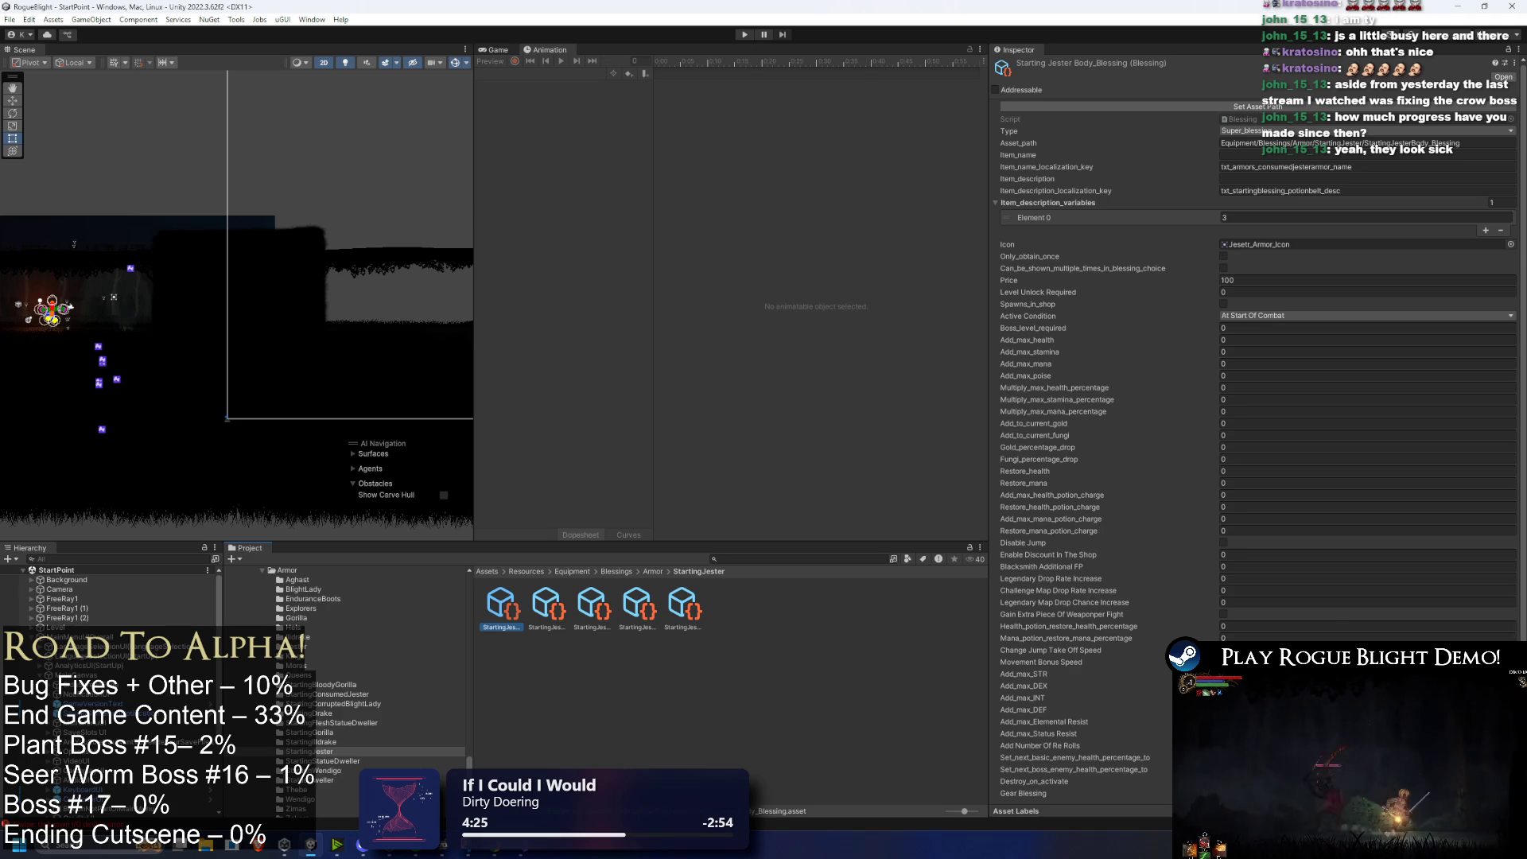
# Step: Enter 0.05 potion restore percentages on the Body blessing, then browse to the Legs blessing
pyautogui.click(1239, 626)
pyautogui.write('.05')
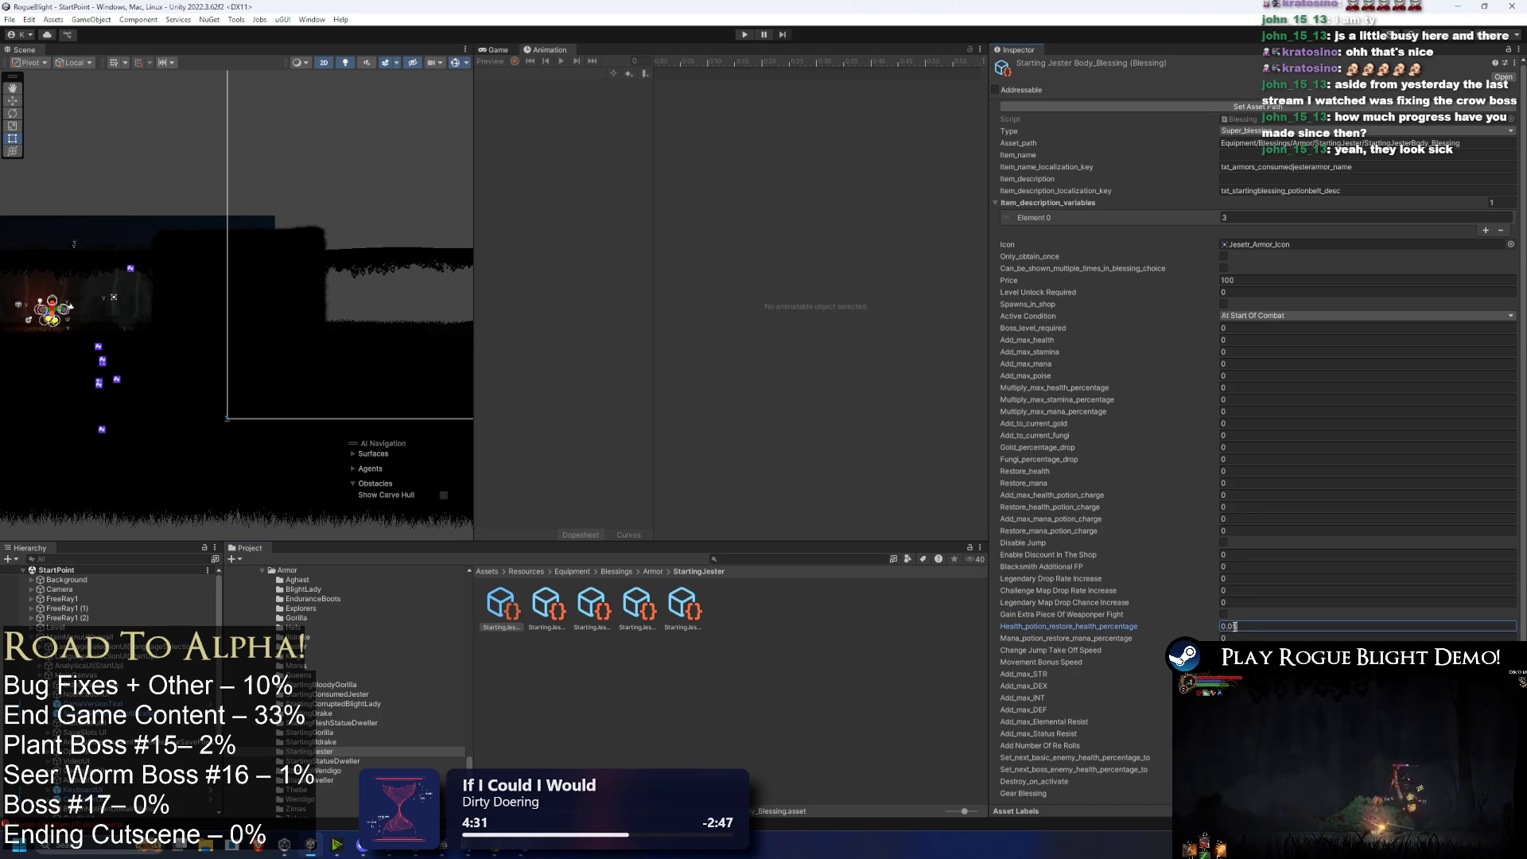
pyautogui.click(1244, 636)
pyautogui.click(568, 603)
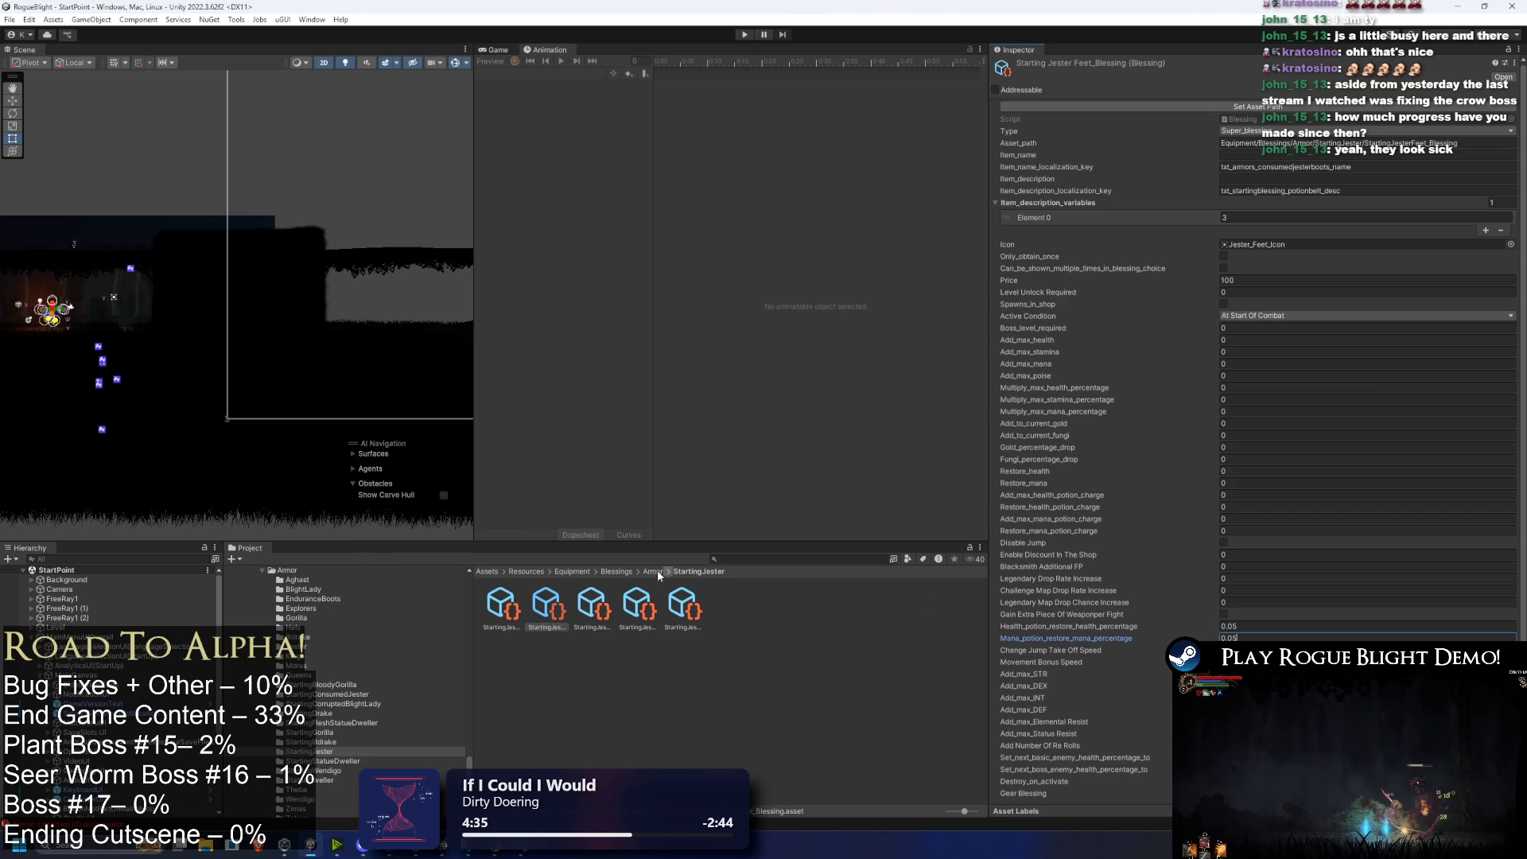
pyautogui.click(590, 609)
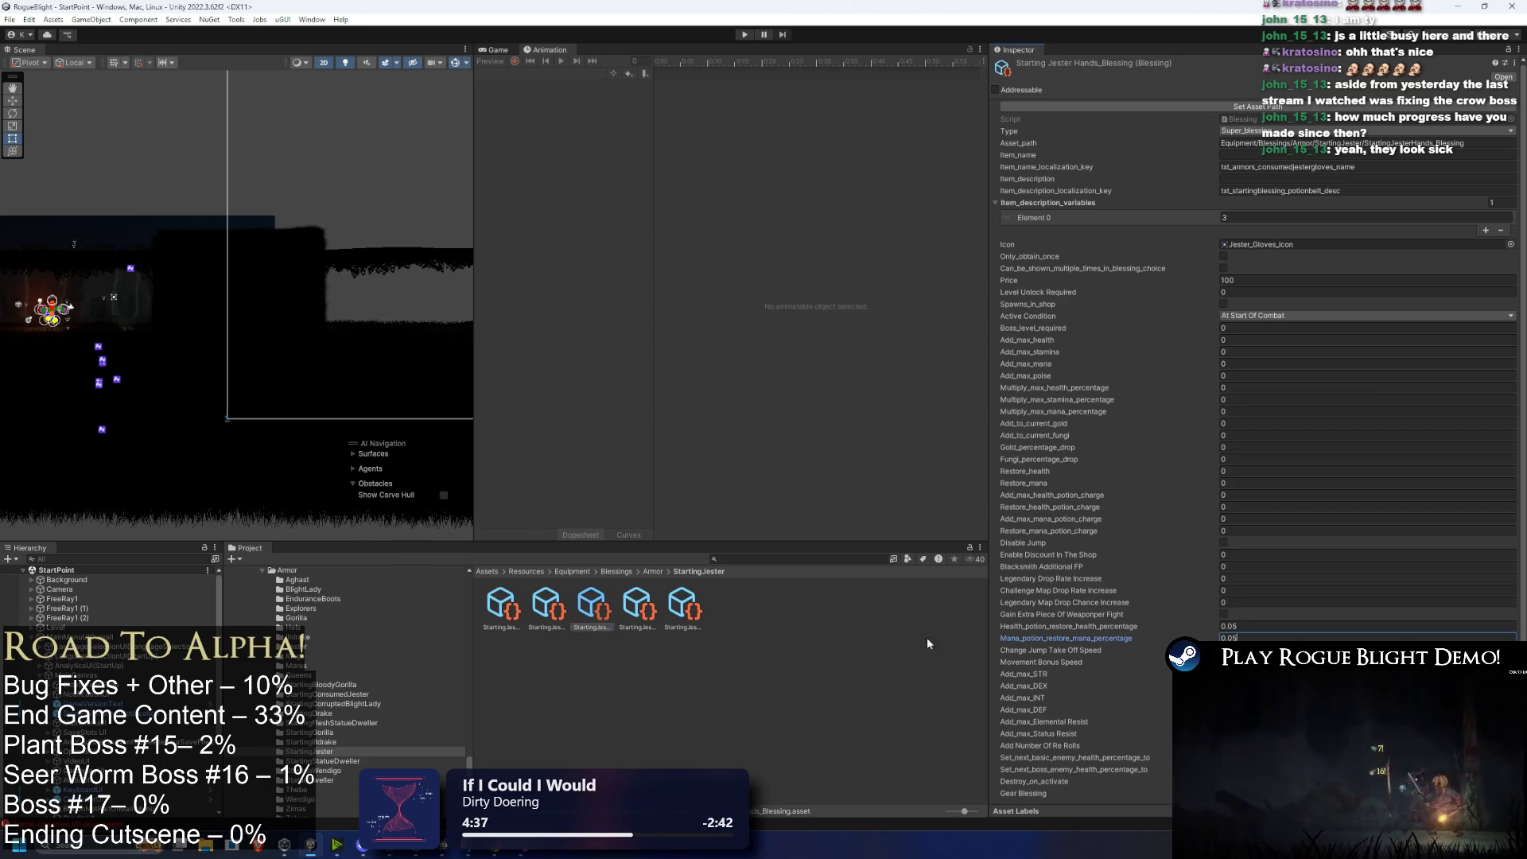
pyautogui.click(651, 605)
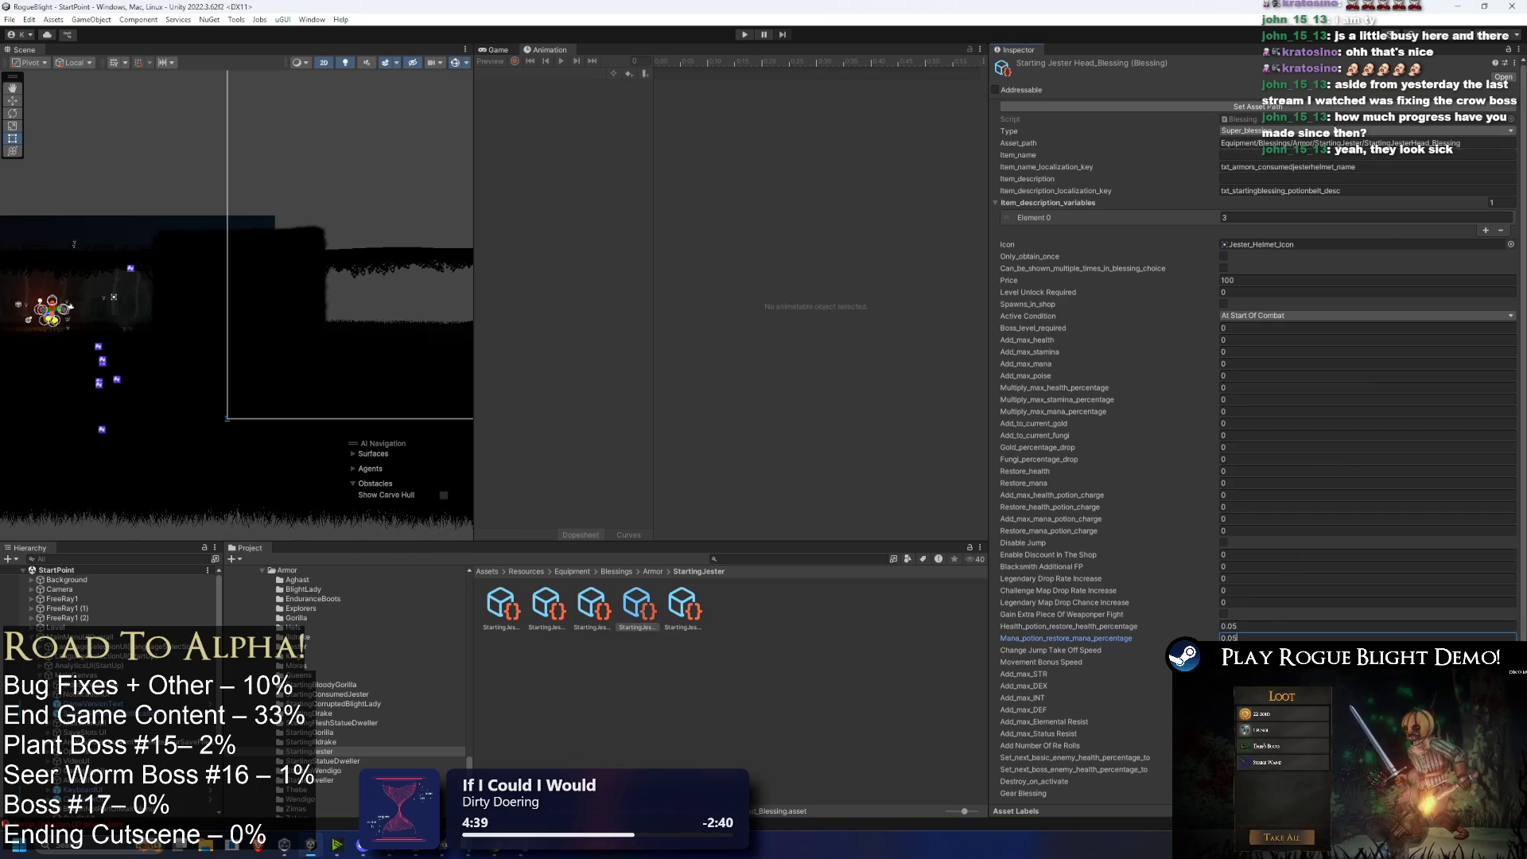
pyautogui.click(694, 608)
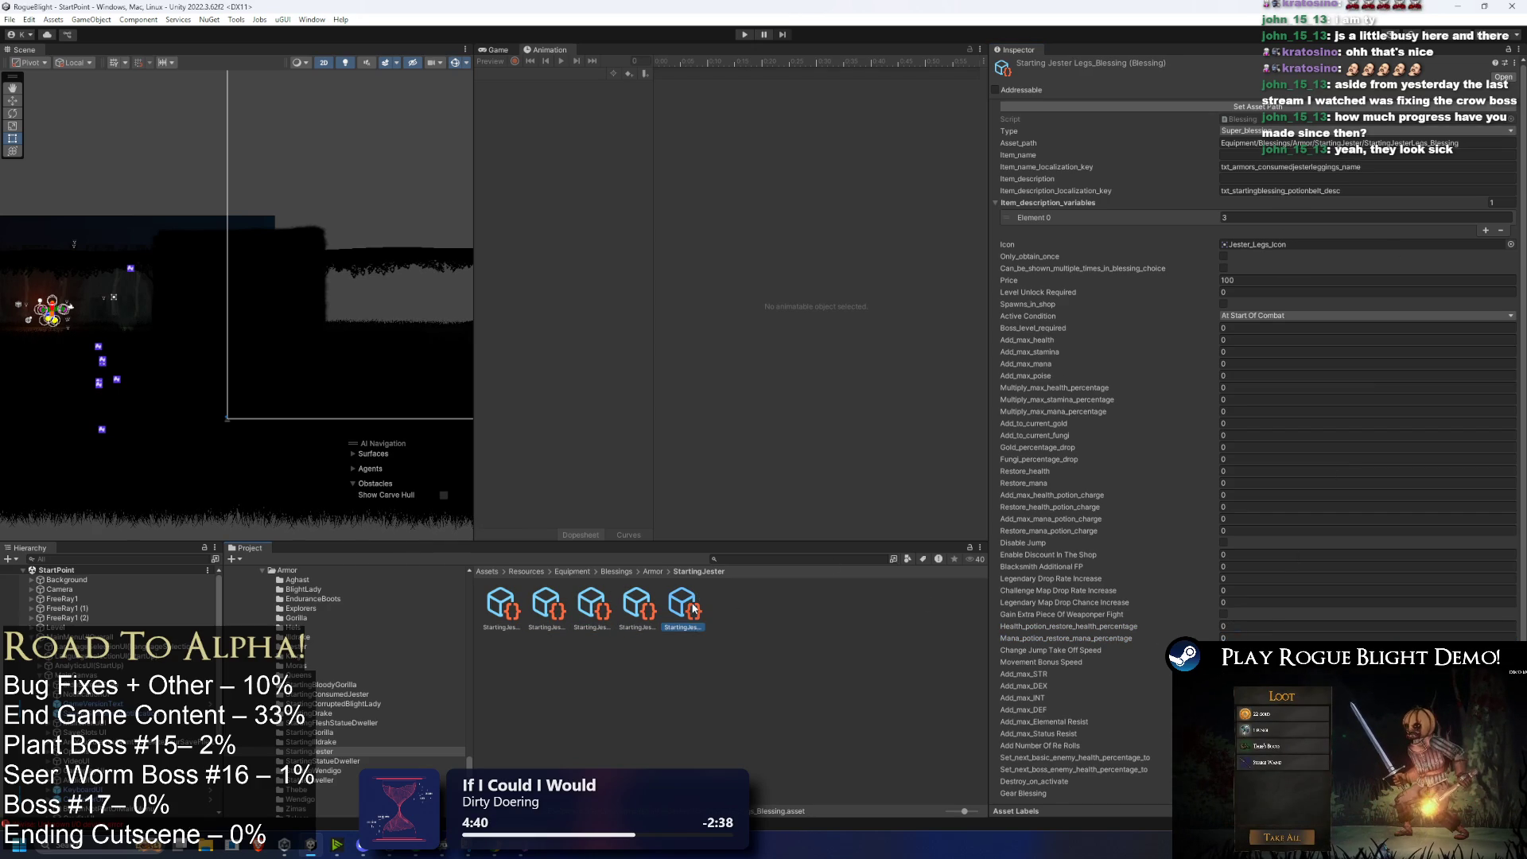
# Step: Set the Legs blessing's health and mana potion restore percentages to 0.05
pyautogui.click(1248, 626)
pyautogui.write('0.05')
pyautogui.press('Tab')
pyautogui.write('0.05')
pyautogui.scroll(-1, 1288, 607)
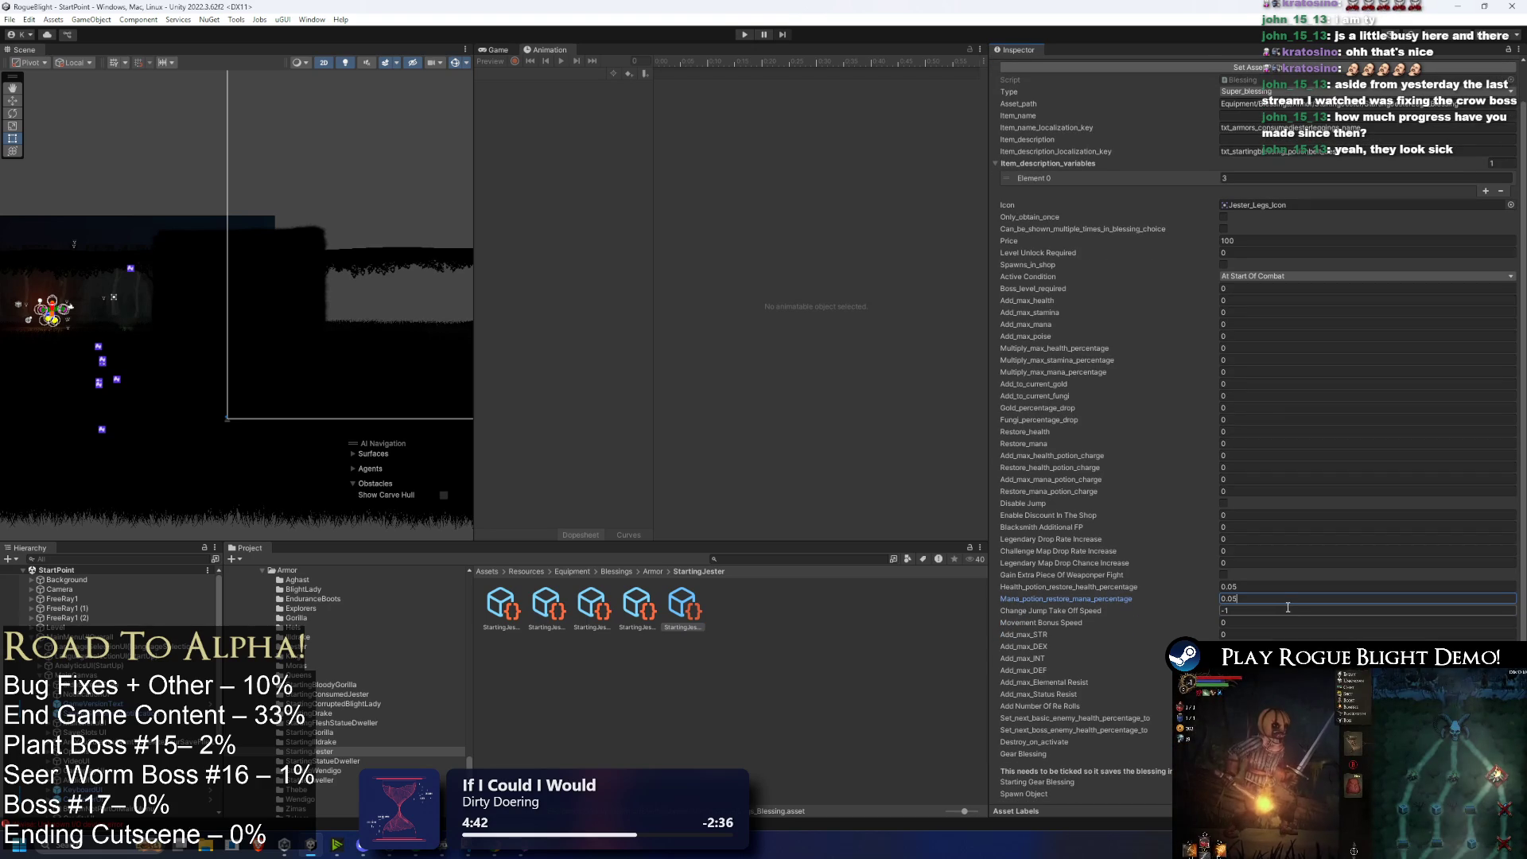
pyautogui.scroll(1, 1259, 217)
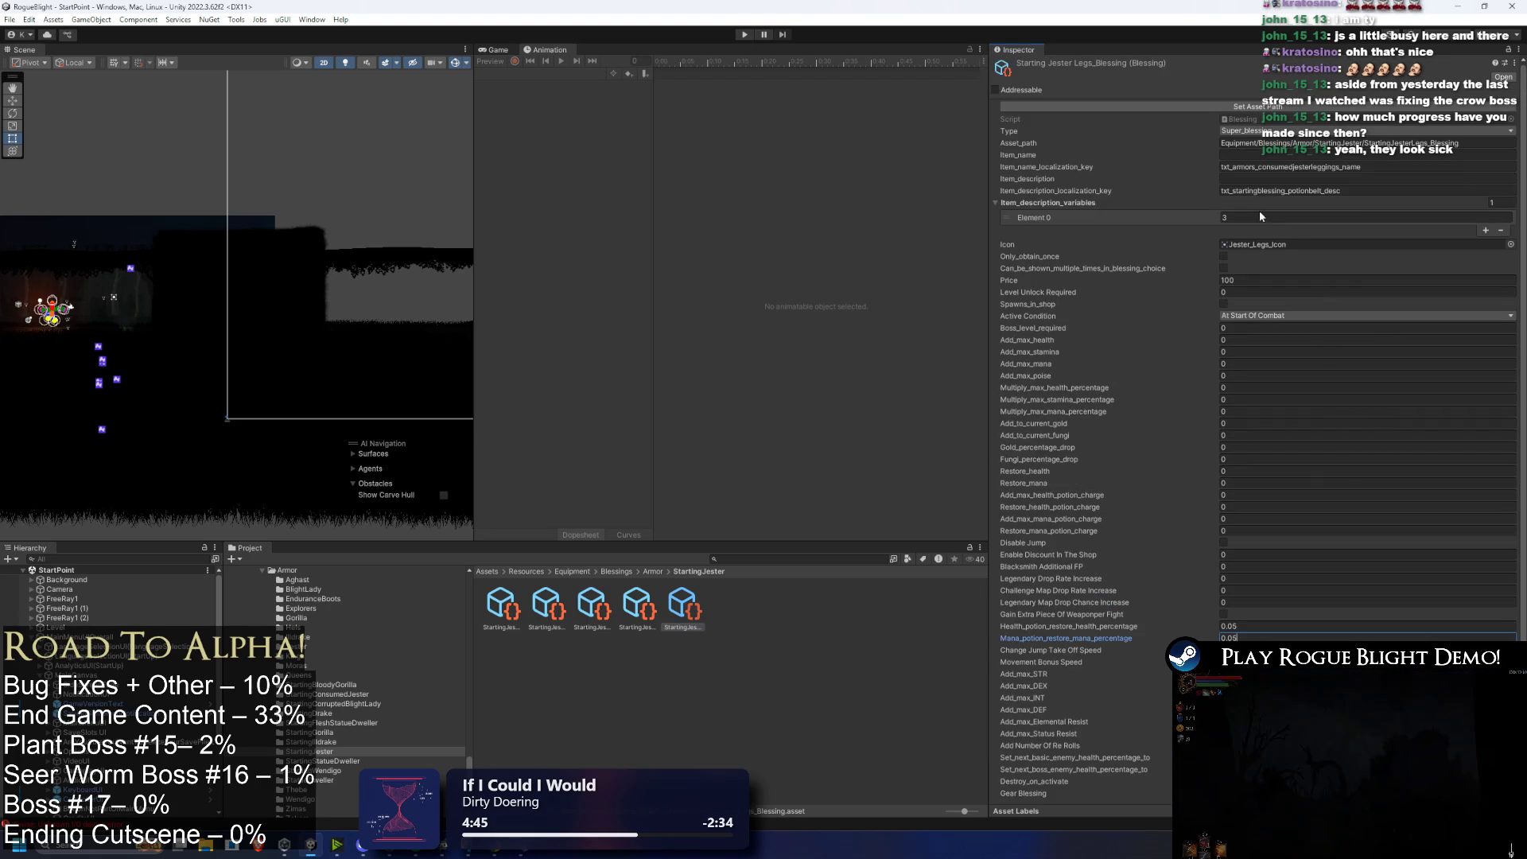
# Step: Change the Hands blessing's description variable from 3 to 5
pyautogui.click(625, 619)
pyautogui.click(593, 607)
pyautogui.click(502, 607)
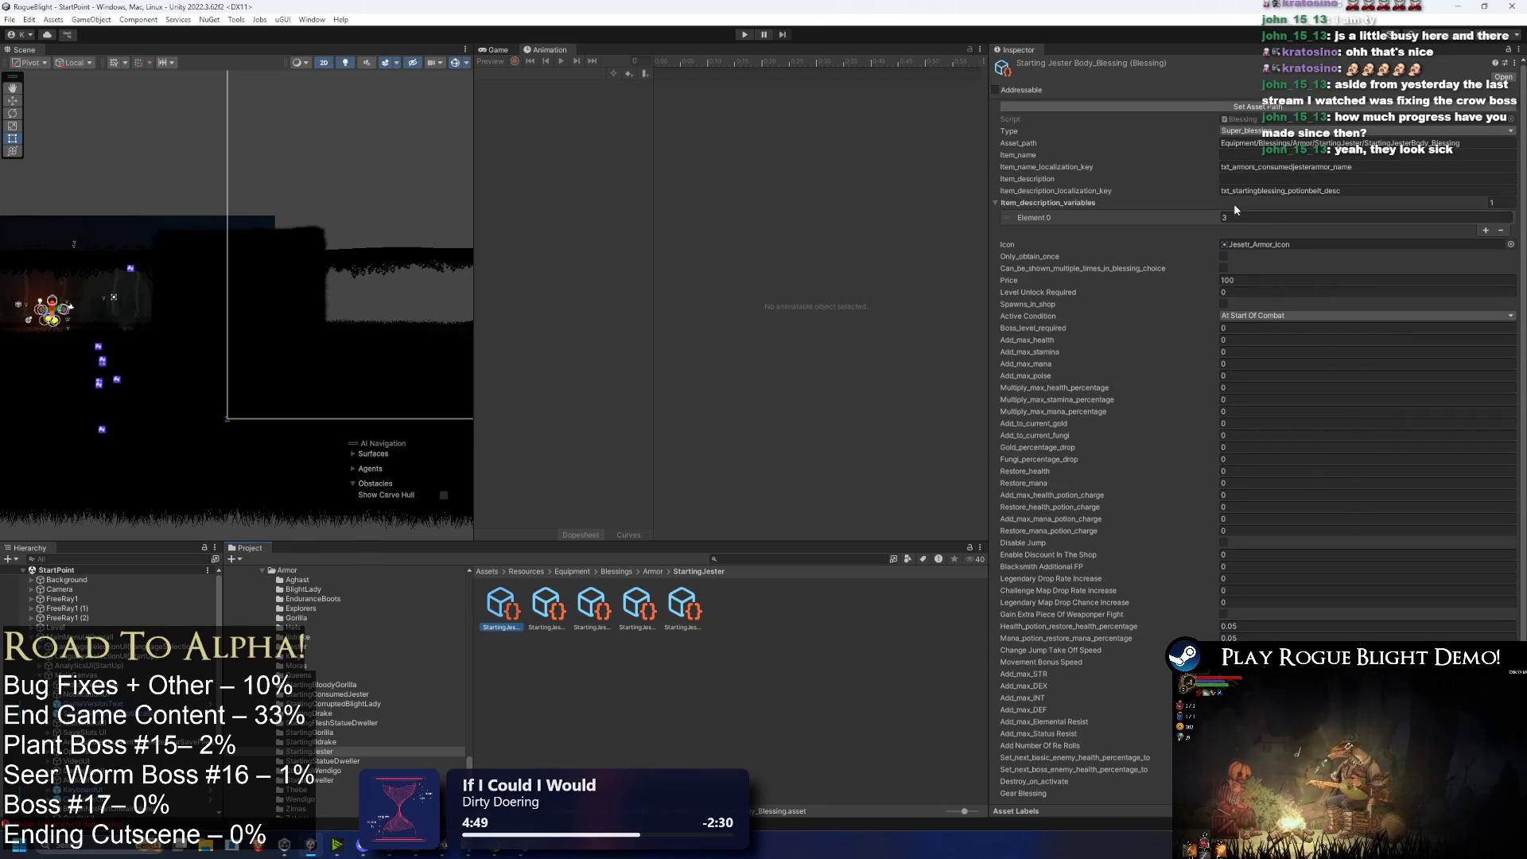
pyautogui.click(549, 608)
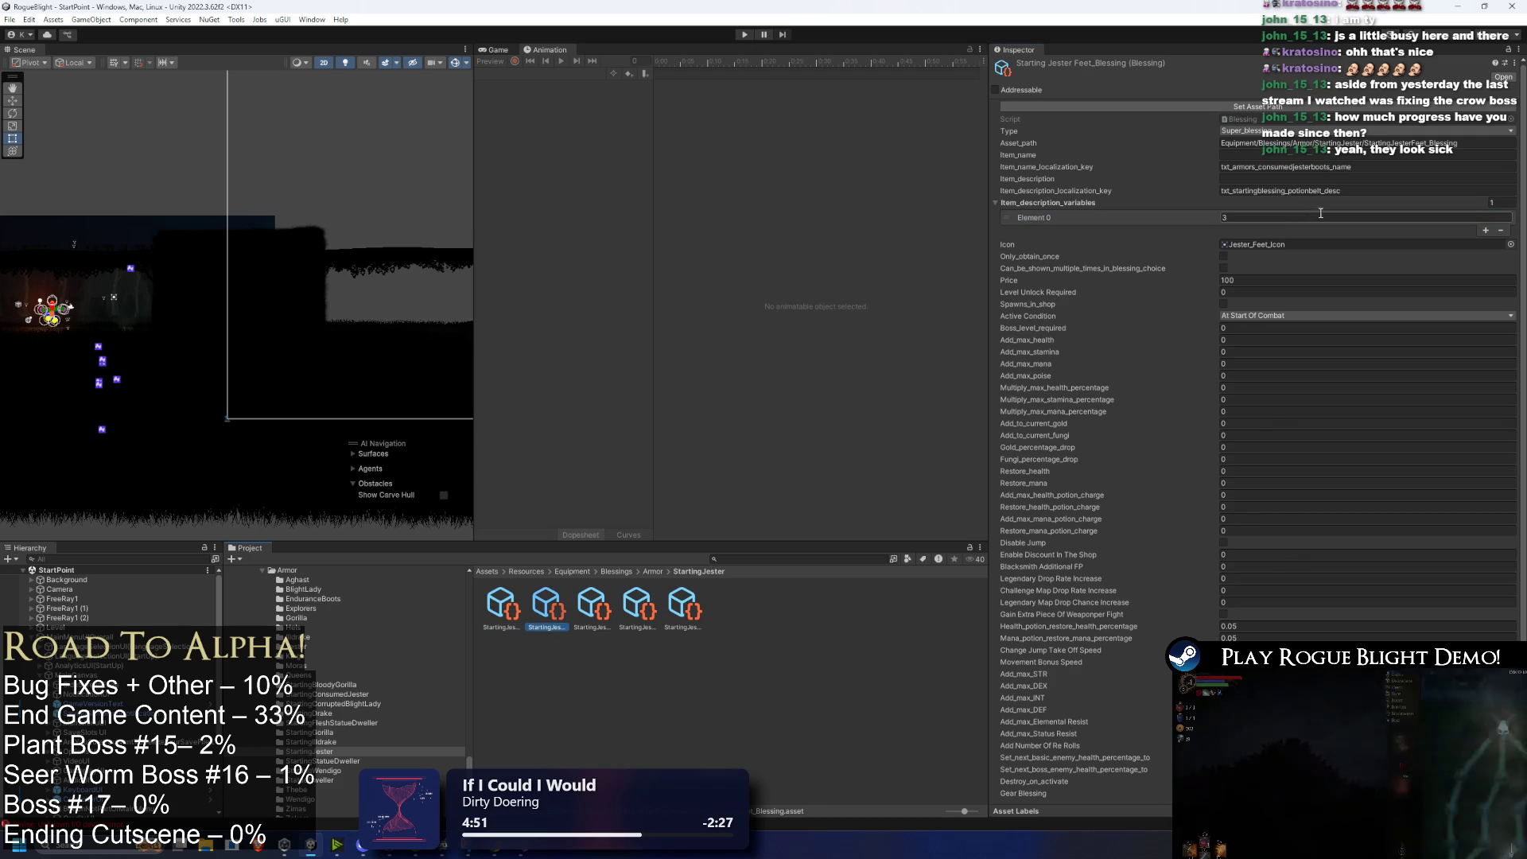
pyautogui.click(593, 607)
pyautogui.click(1260, 218)
pyautogui.click(639, 607)
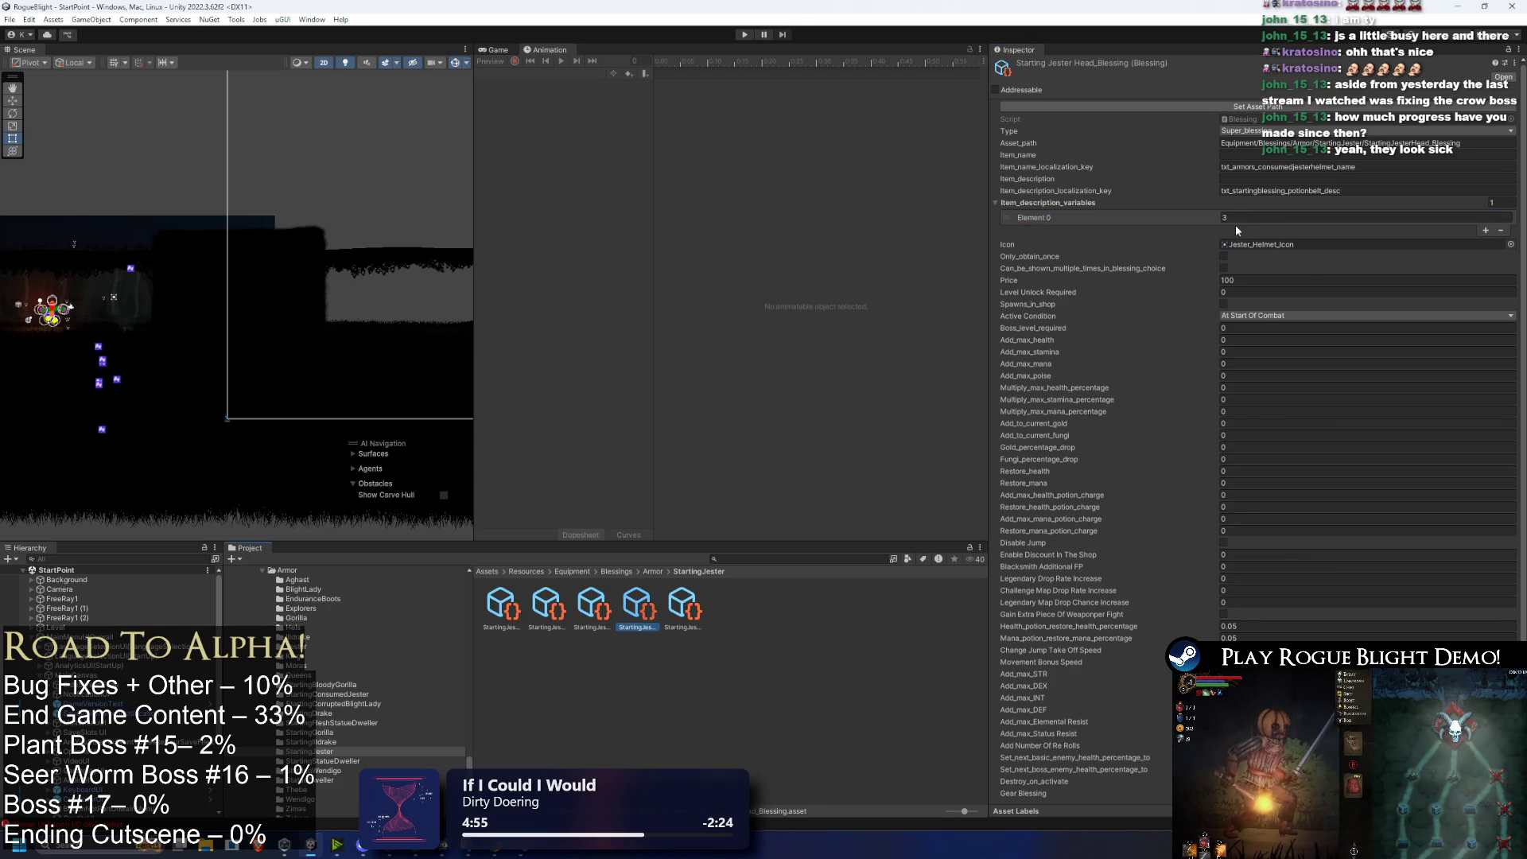
# Step: Tick Only_obtain_once on the Legs blessing and browse back to the Body blessing
pyautogui.click(682, 607)
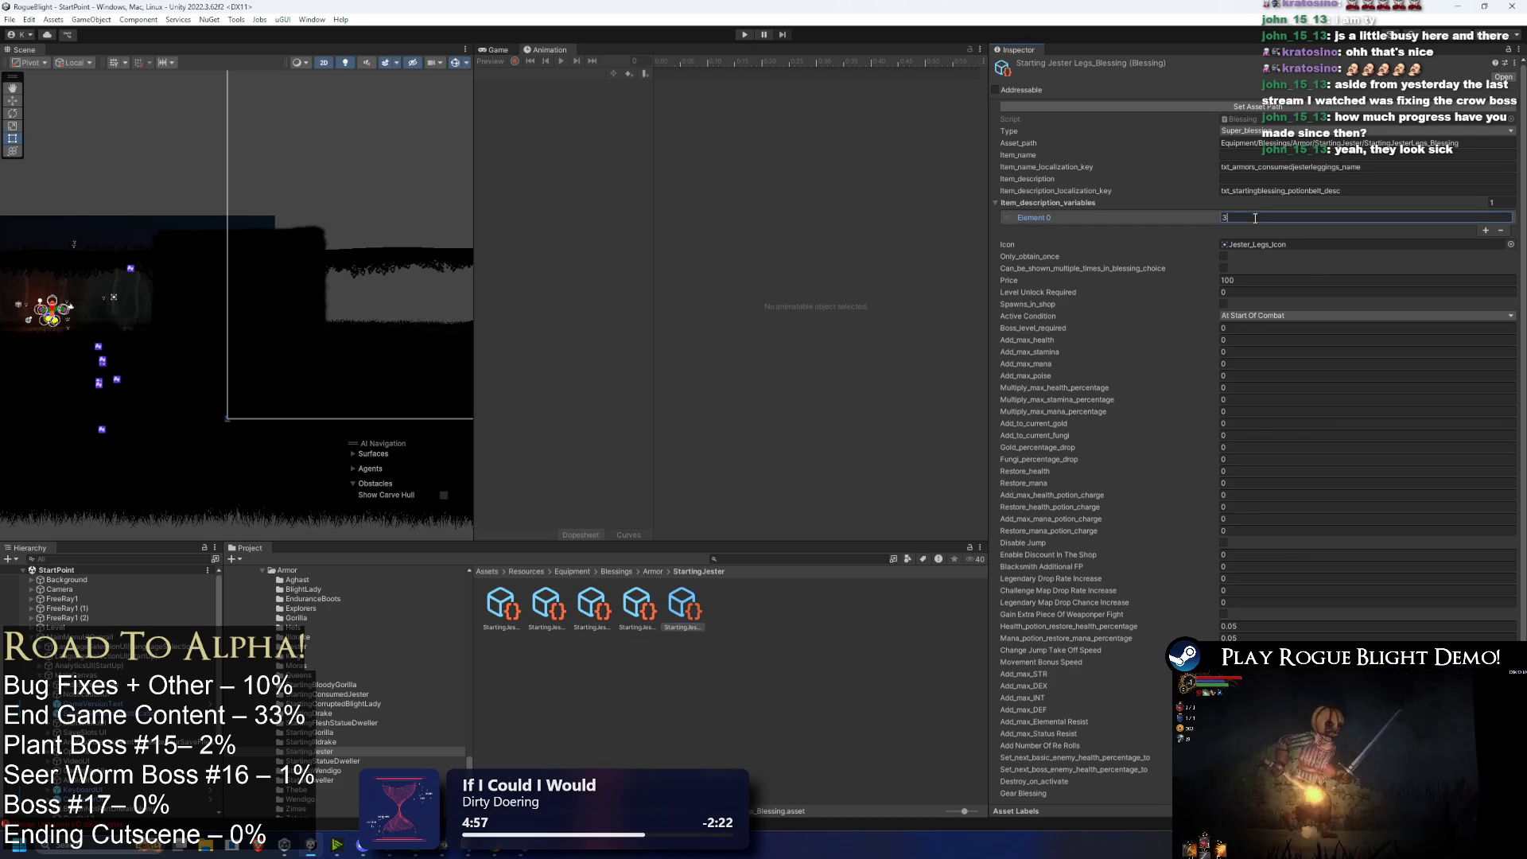
pyautogui.click(1223, 256)
pyautogui.click(639, 607)
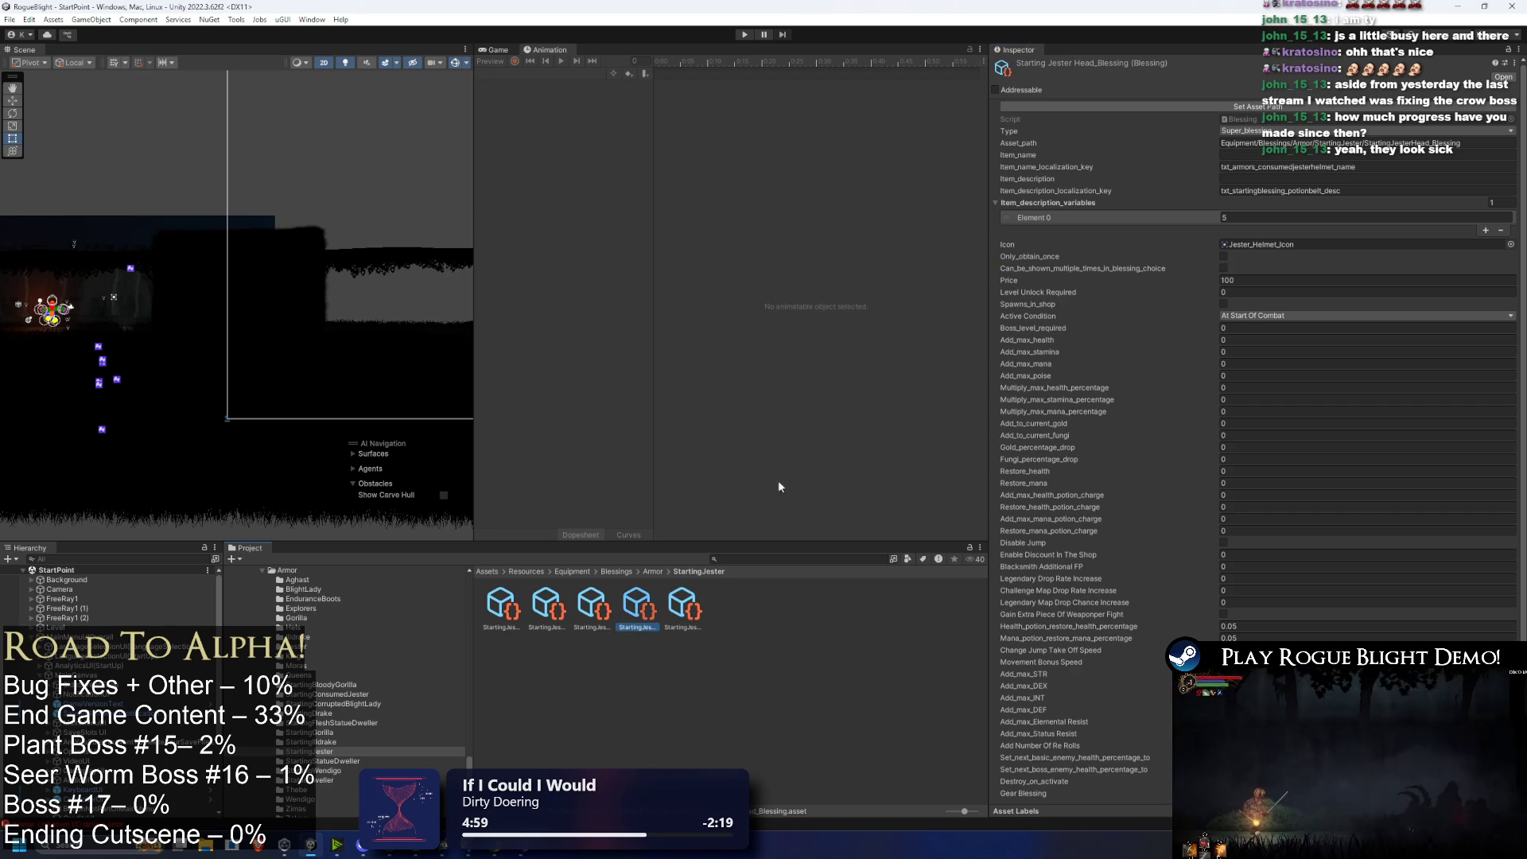
pyautogui.click(593, 606)
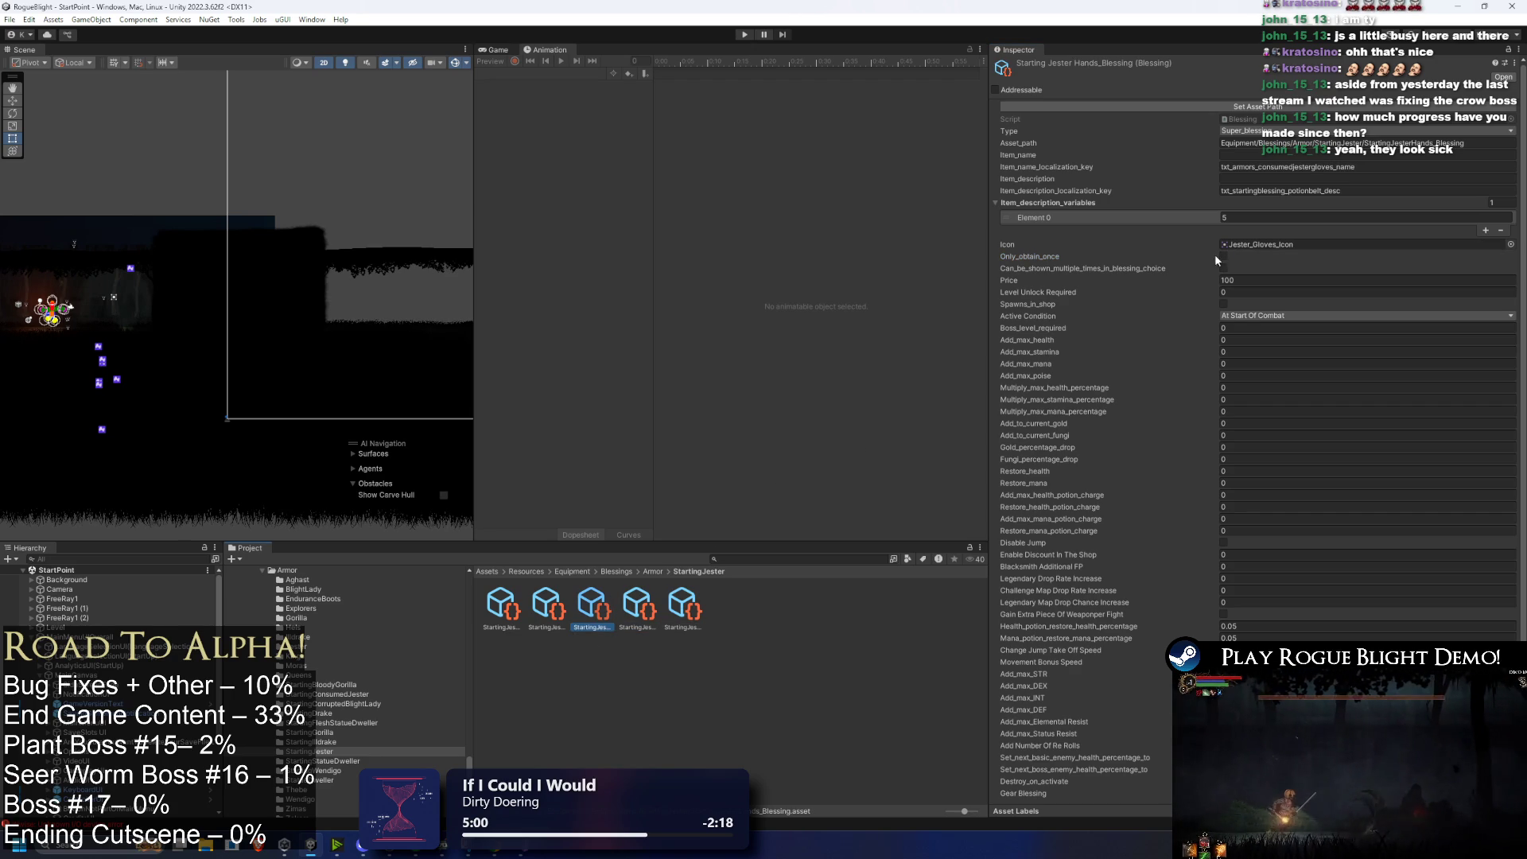
pyautogui.click(548, 606)
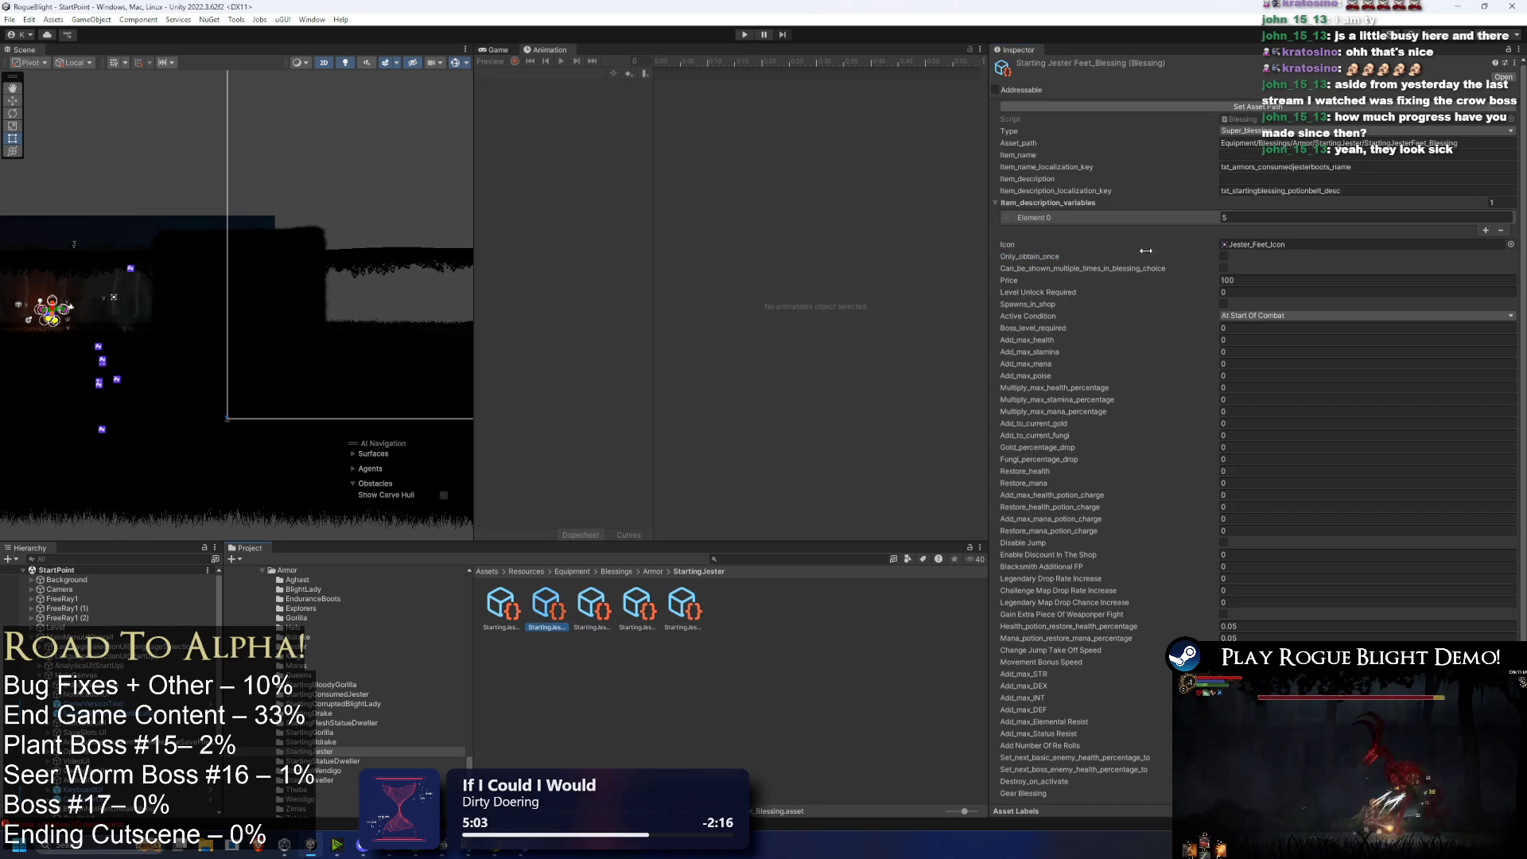
pyautogui.click(502, 606)
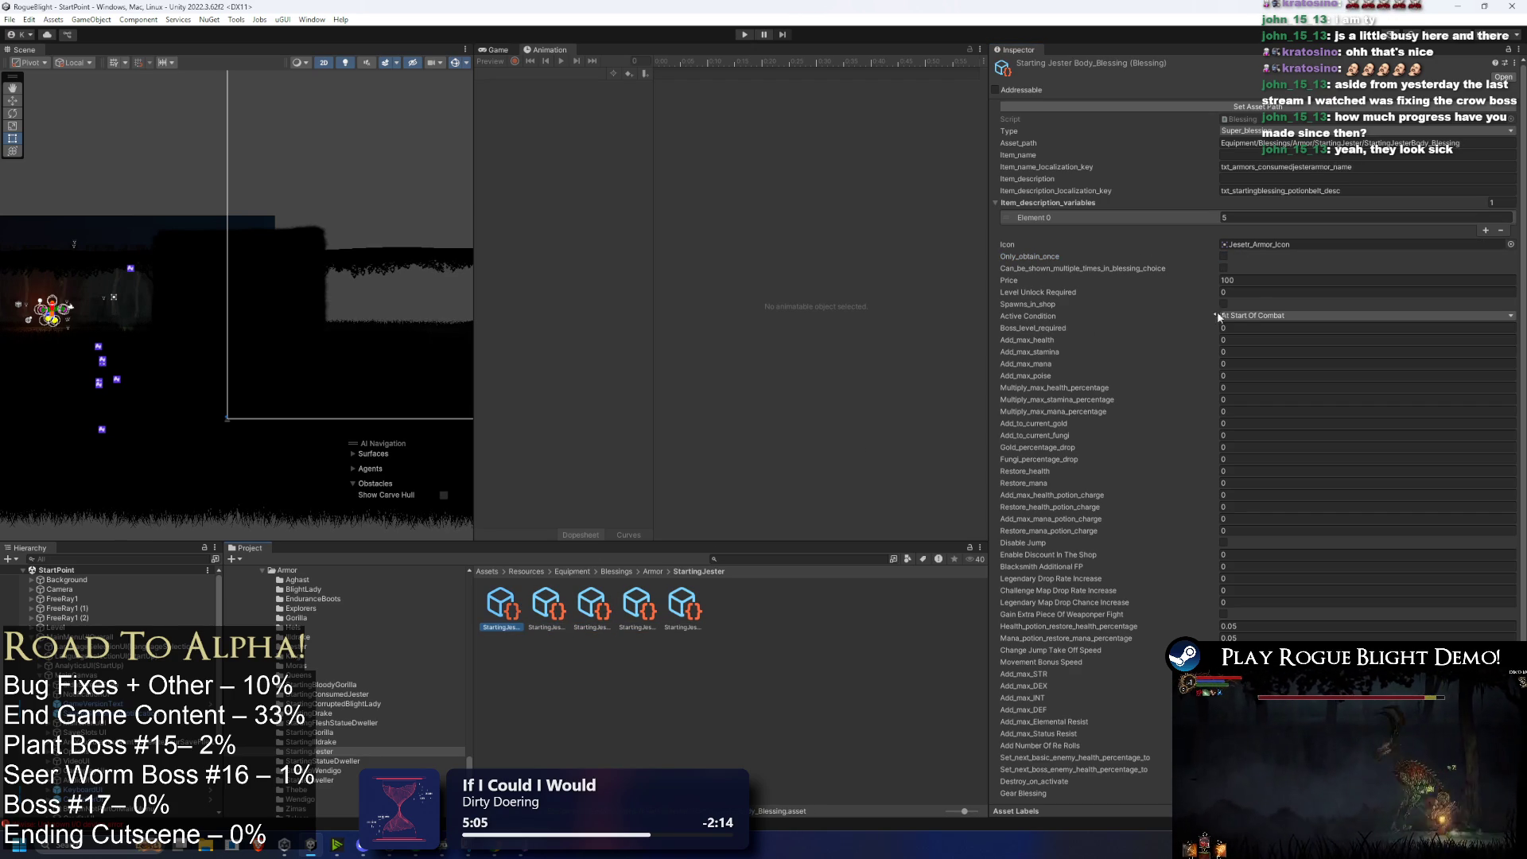
# Step: Select the Body blessing's description localization key, then go up to the Blessings folder
pyautogui.click(1384, 191)
pyautogui.hotkey('ctrl', 'a')
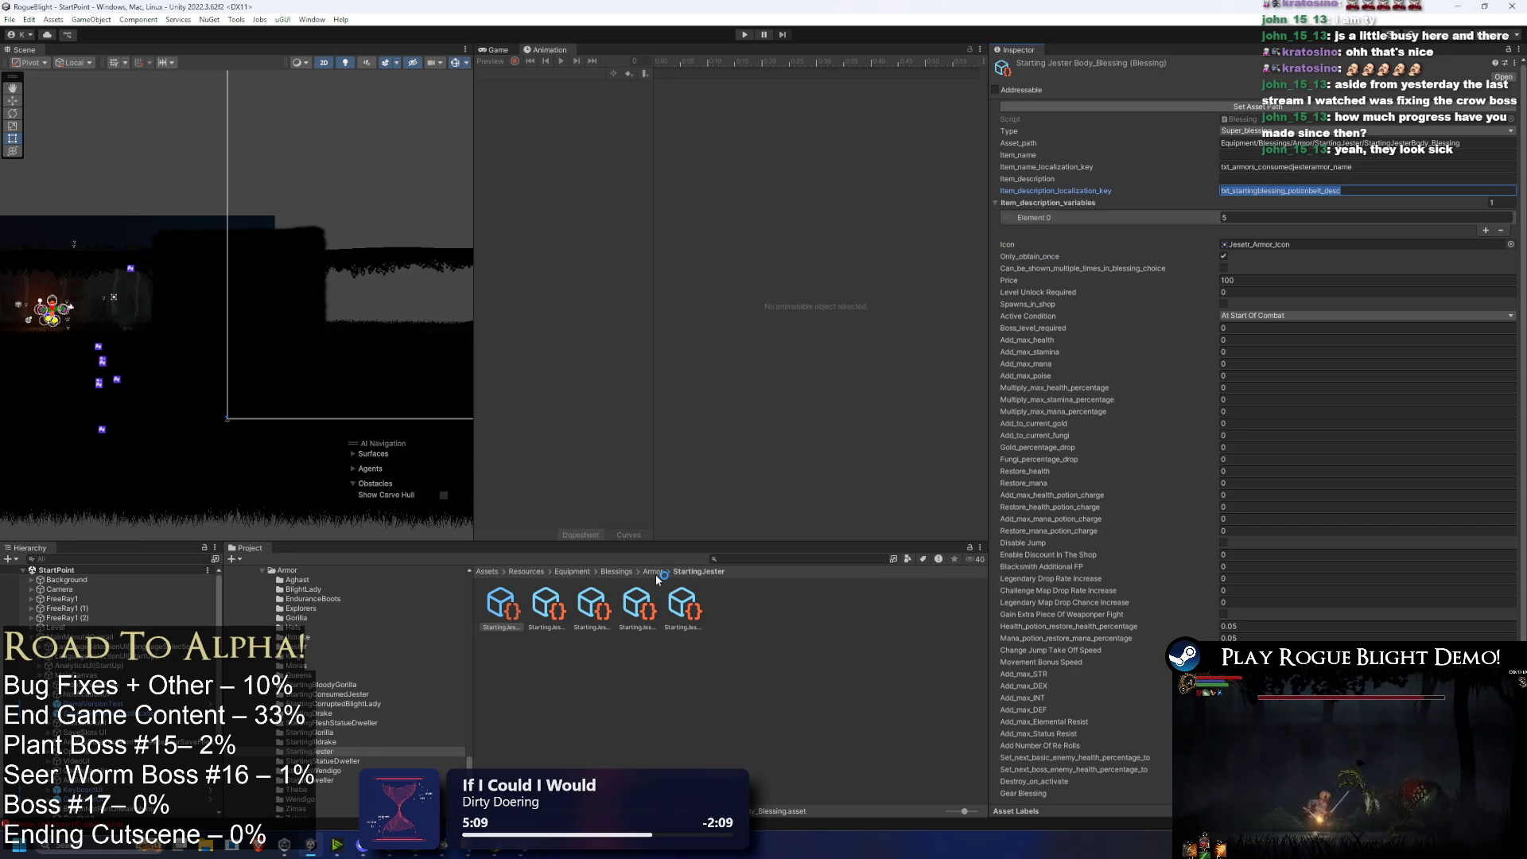
pyautogui.click(625, 571)
# Step: Search the Project for 'unique' and open a UNIQUE folder from the results
pyautogui.click(744, 561)
pyautogui.write('unique')
pyautogui.click(593, 605)
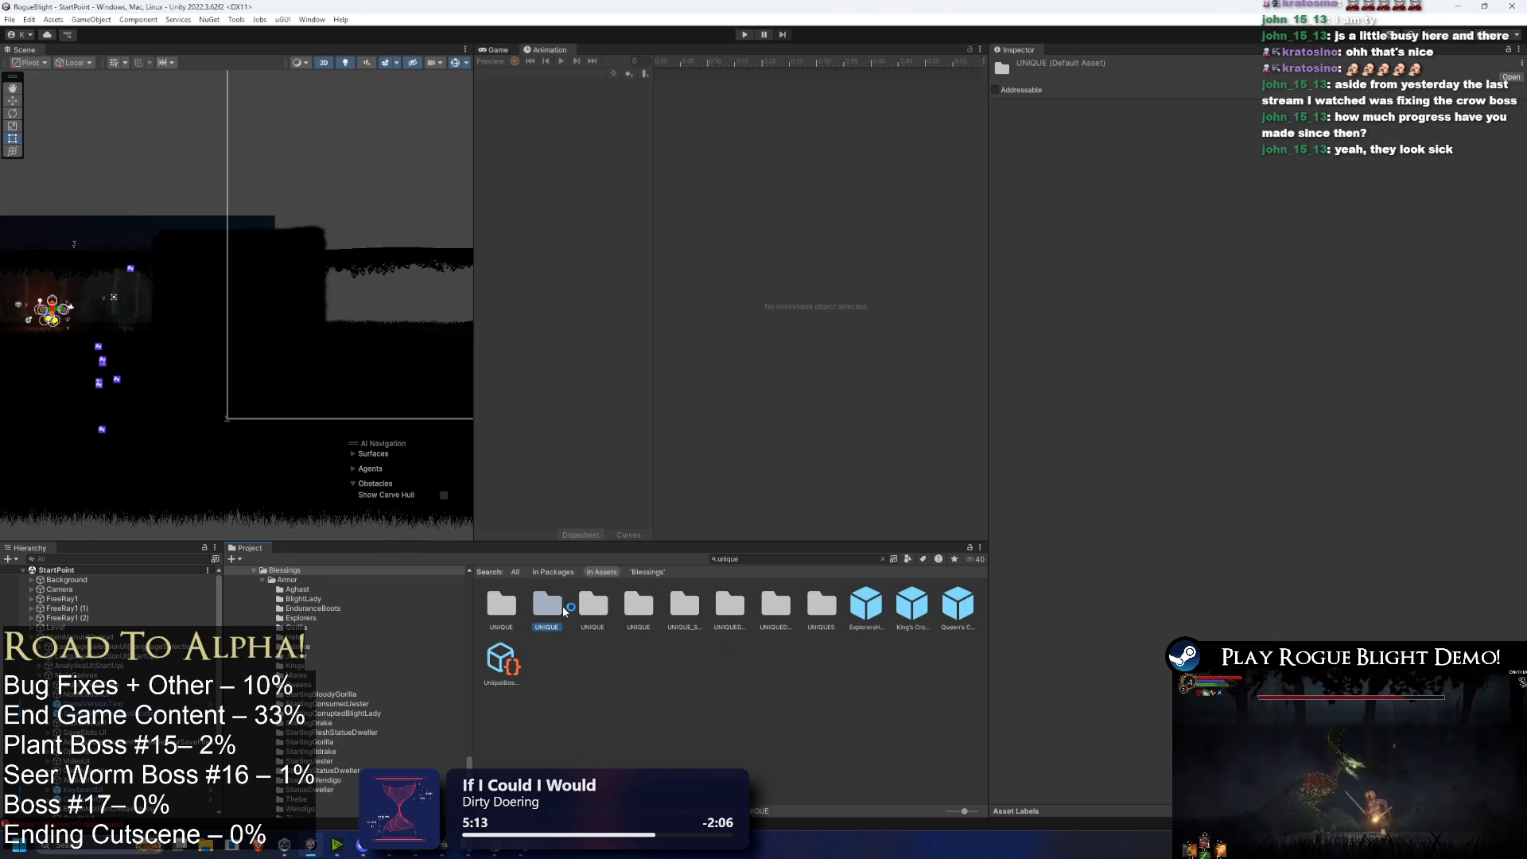
pyautogui.click(633, 603)
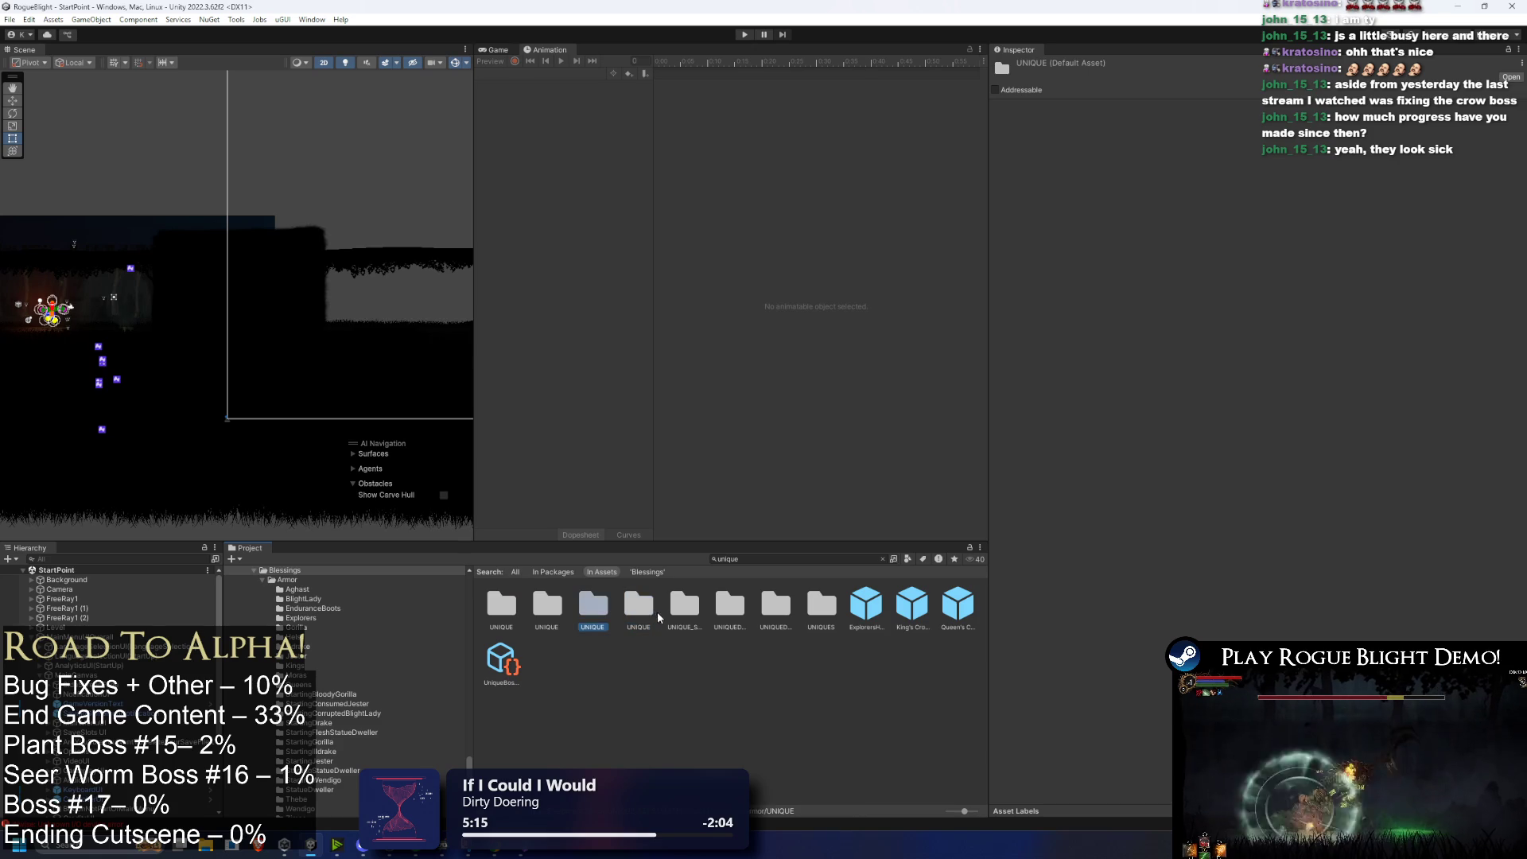
pyautogui.click(684, 606)
pyautogui.click(738, 613)
pyautogui.press('Right')
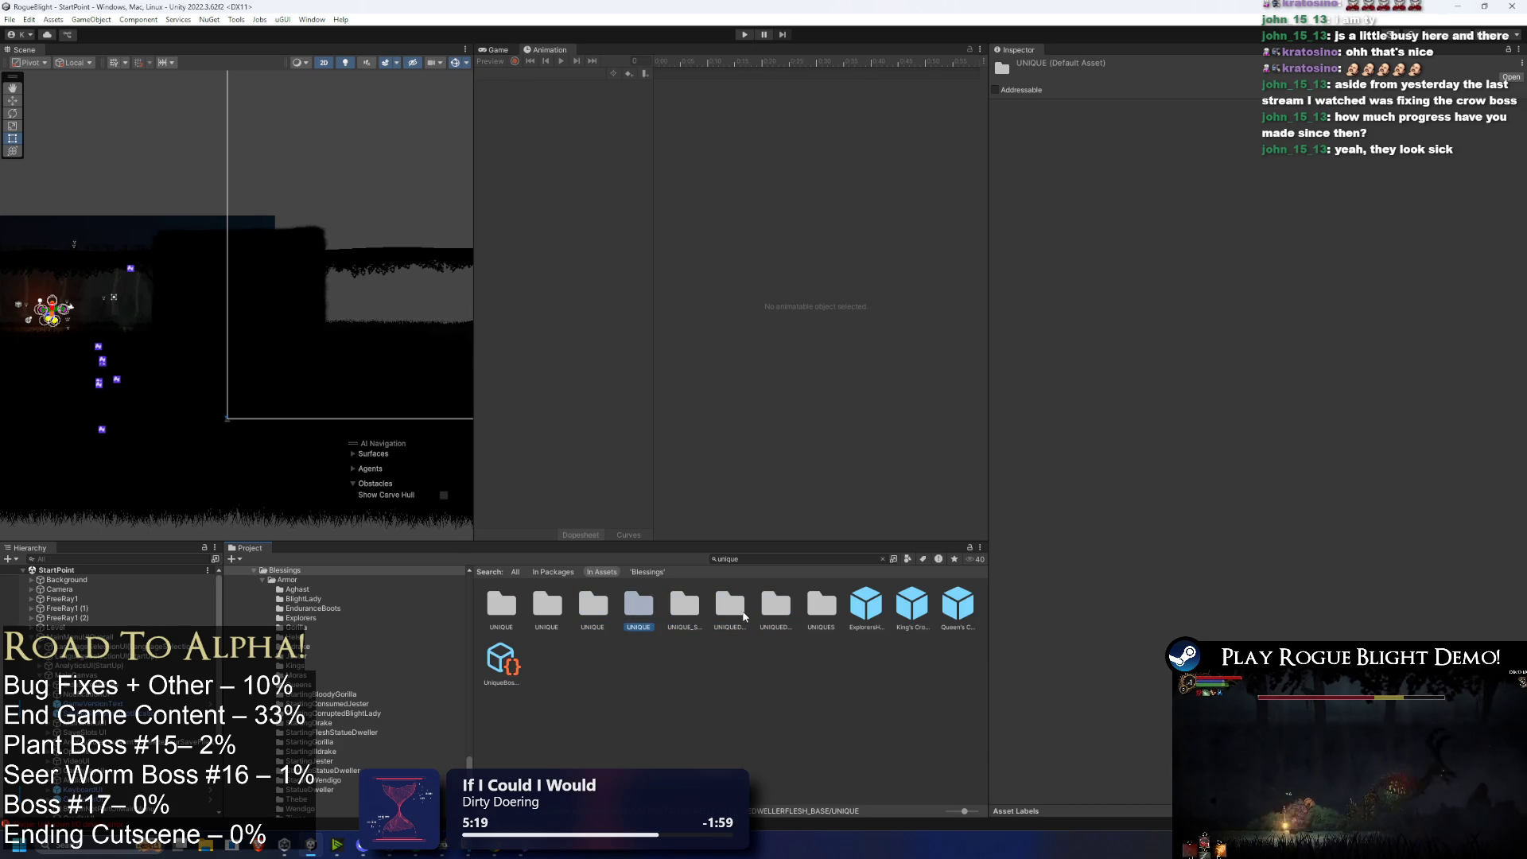
pyautogui.doubleClick(638, 604)
# Step: Navigate to UNIQUE_SETS/JESTER/JesterArmor and select the Jester Armor prefab
pyautogui.click(695, 573)
pyautogui.click(657, 571)
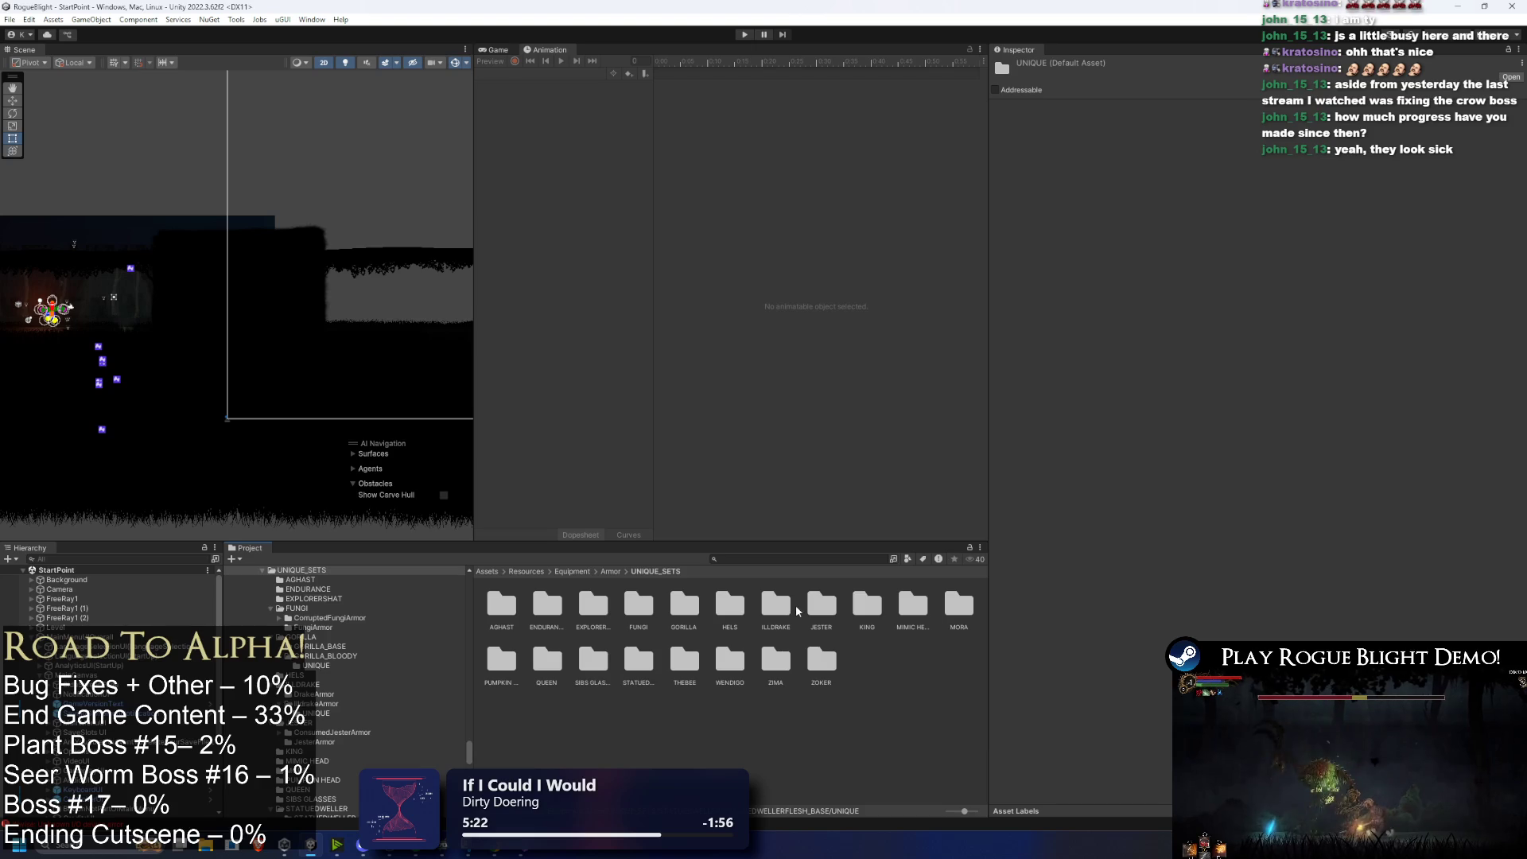
pyautogui.doubleClick(825, 609)
pyautogui.click(513, 609)
pyautogui.doubleClick(548, 604)
pyautogui.click(515, 606)
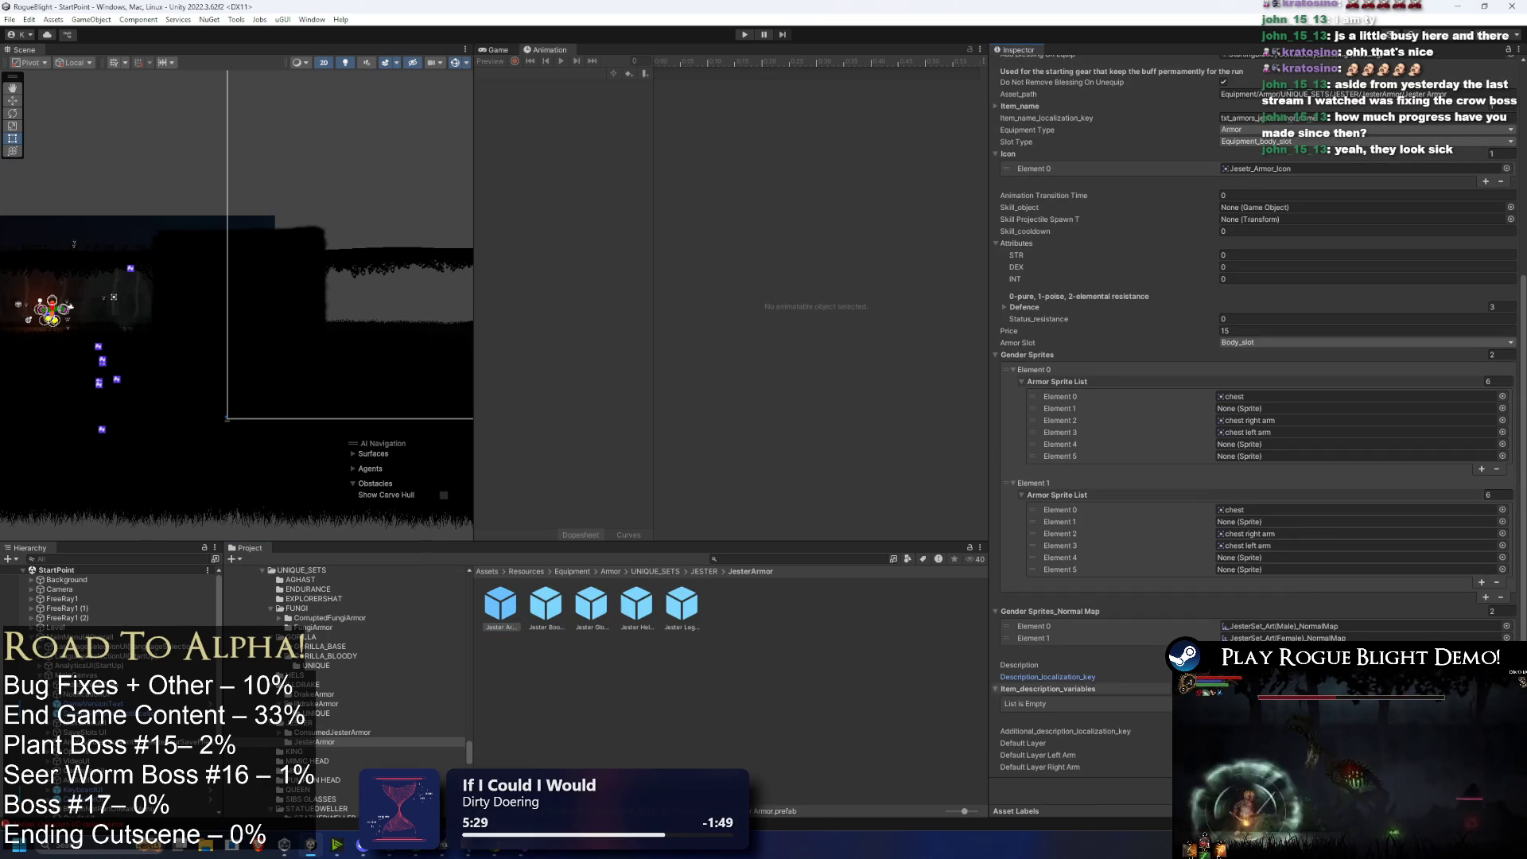
# Step: Add a description variable entry to the Jester Armor, Boots, Gloves, Helmet and Leggings
pyautogui.click(1485, 716)
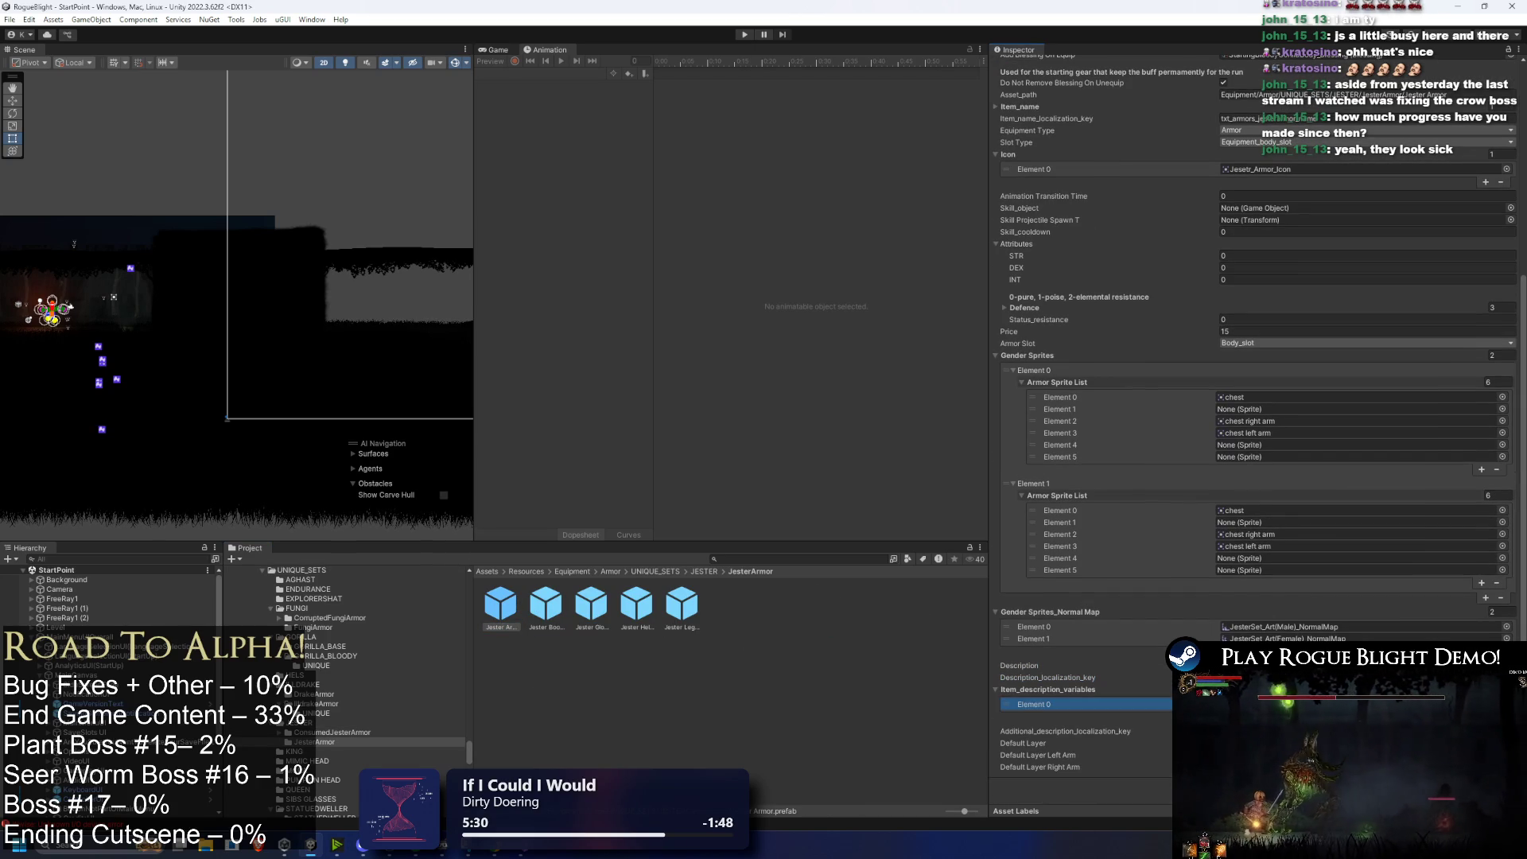
pyautogui.click(545, 606)
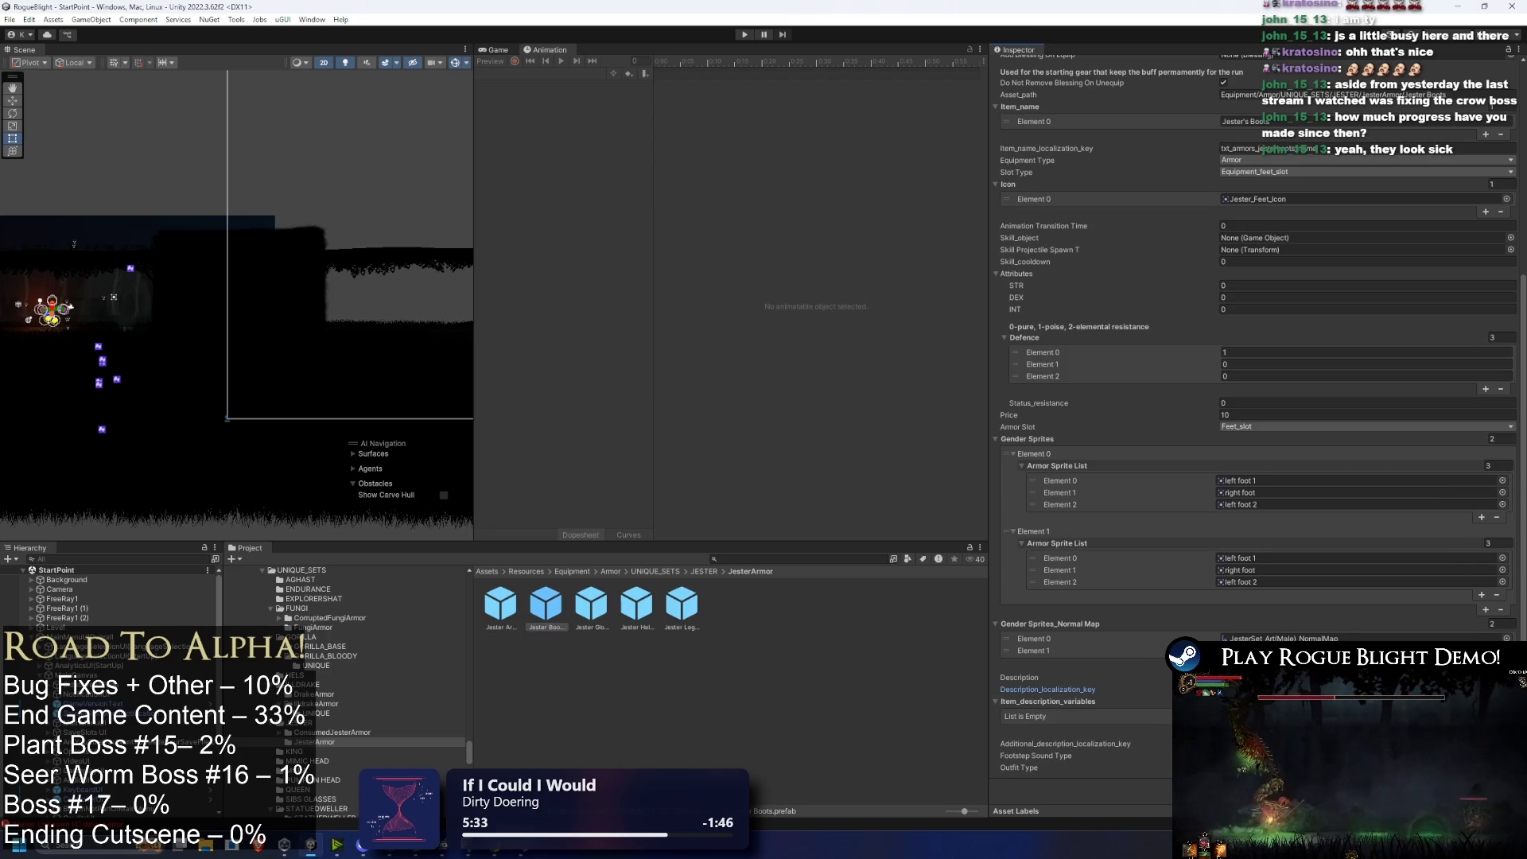
pyautogui.click(1485, 729)
pyautogui.click(591, 604)
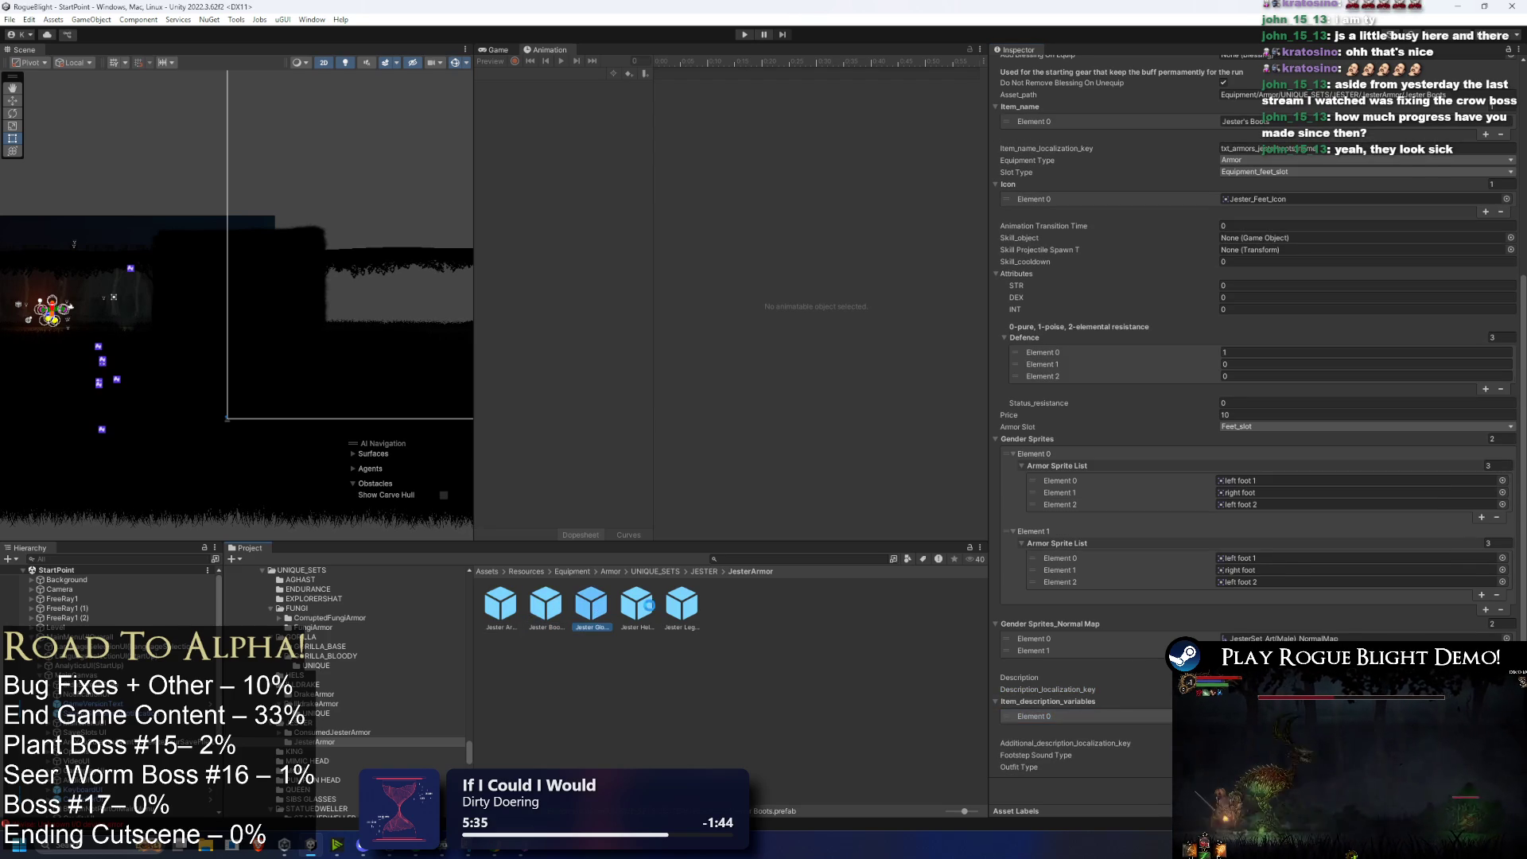
pyautogui.click(1485, 753)
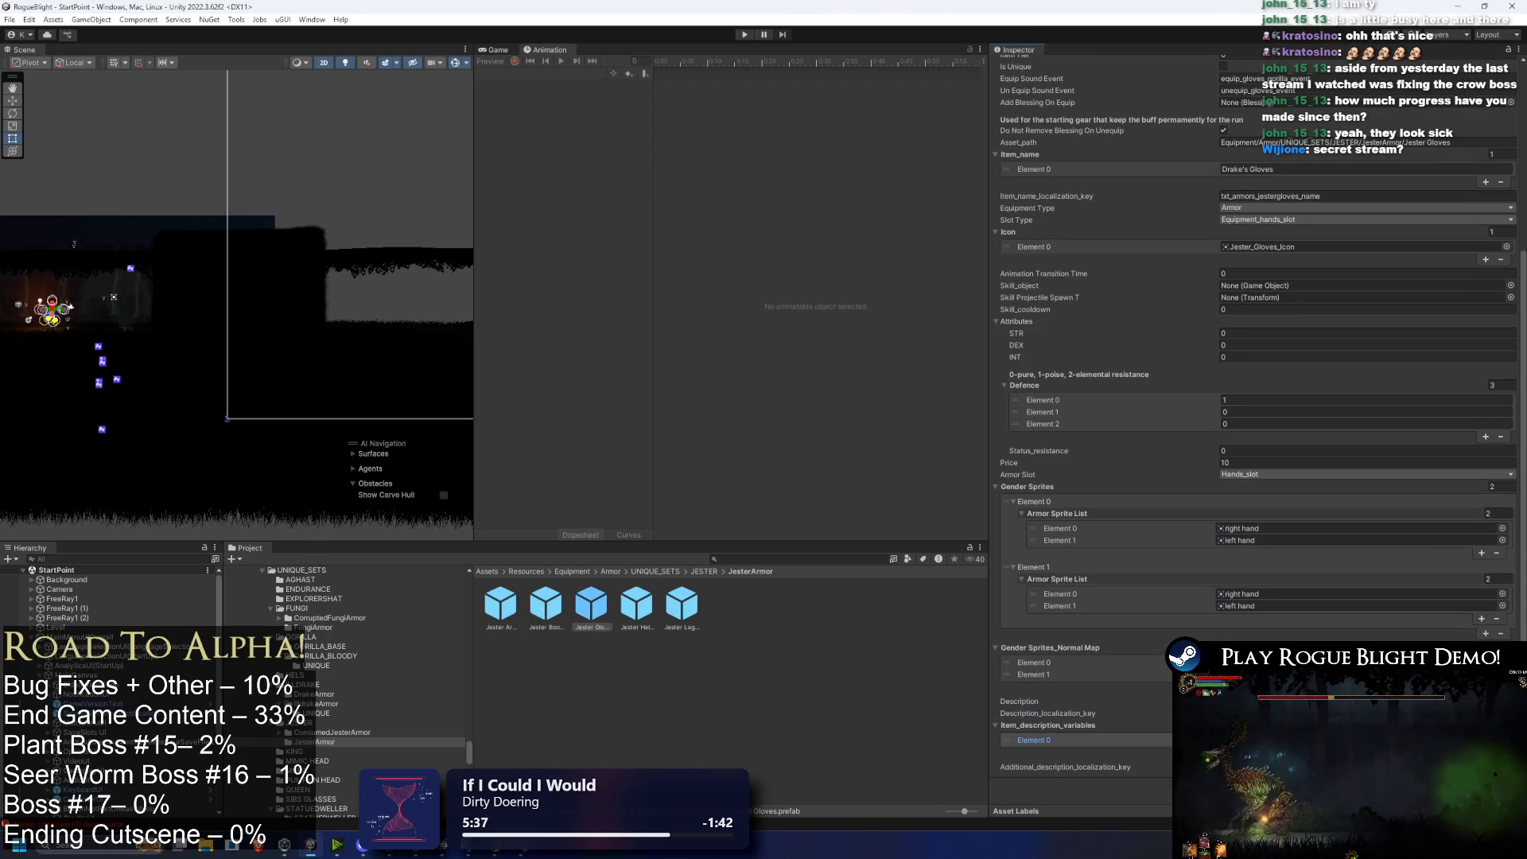
pyautogui.click(636, 604)
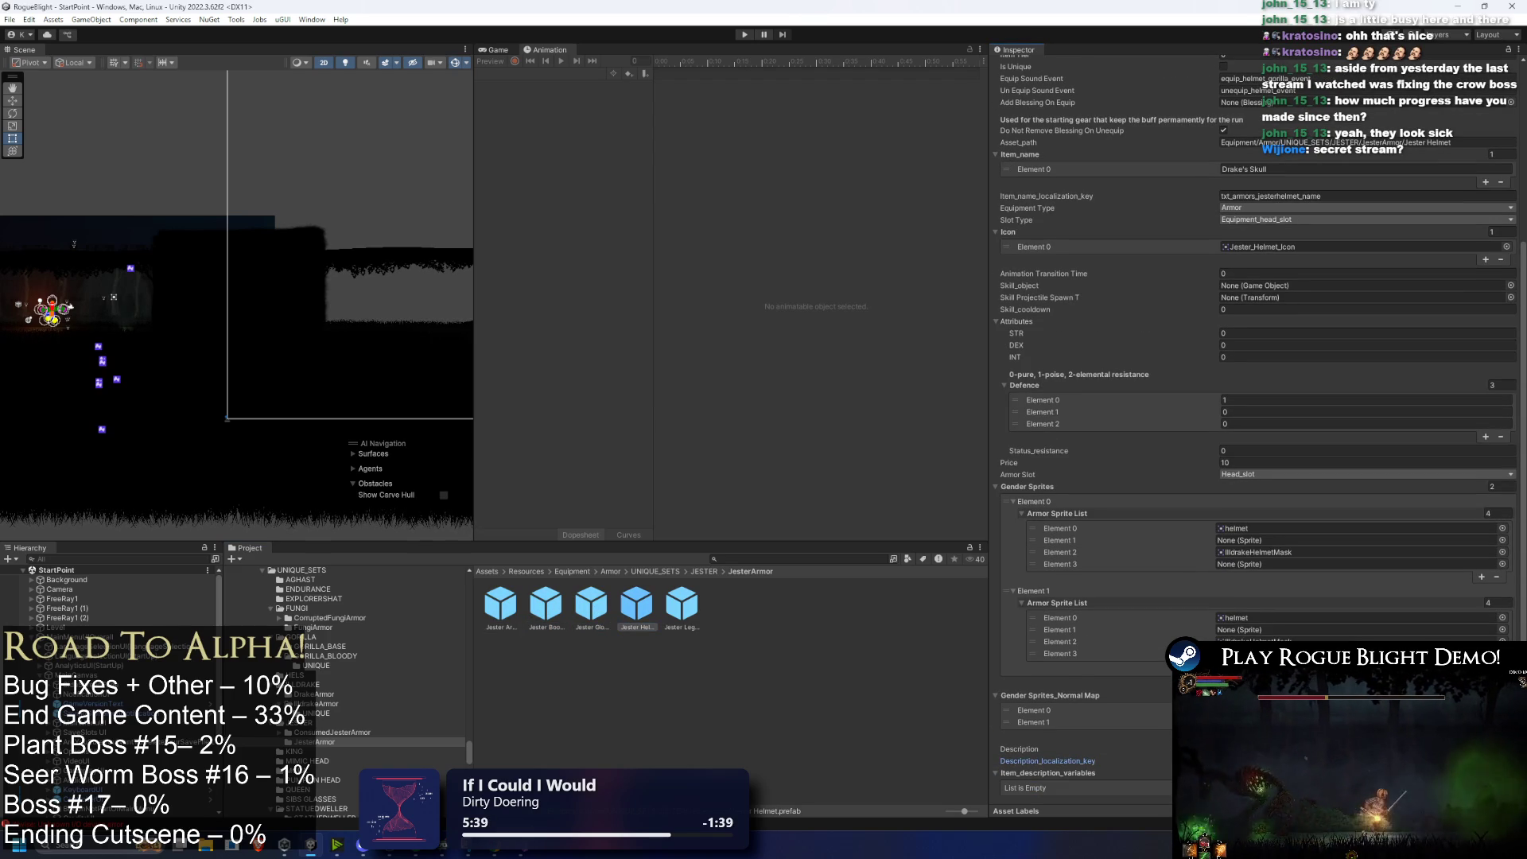
pyautogui.scroll(-2, 1260, 425)
pyautogui.click(1485, 753)
pyautogui.click(682, 605)
pyautogui.click(1485, 729)
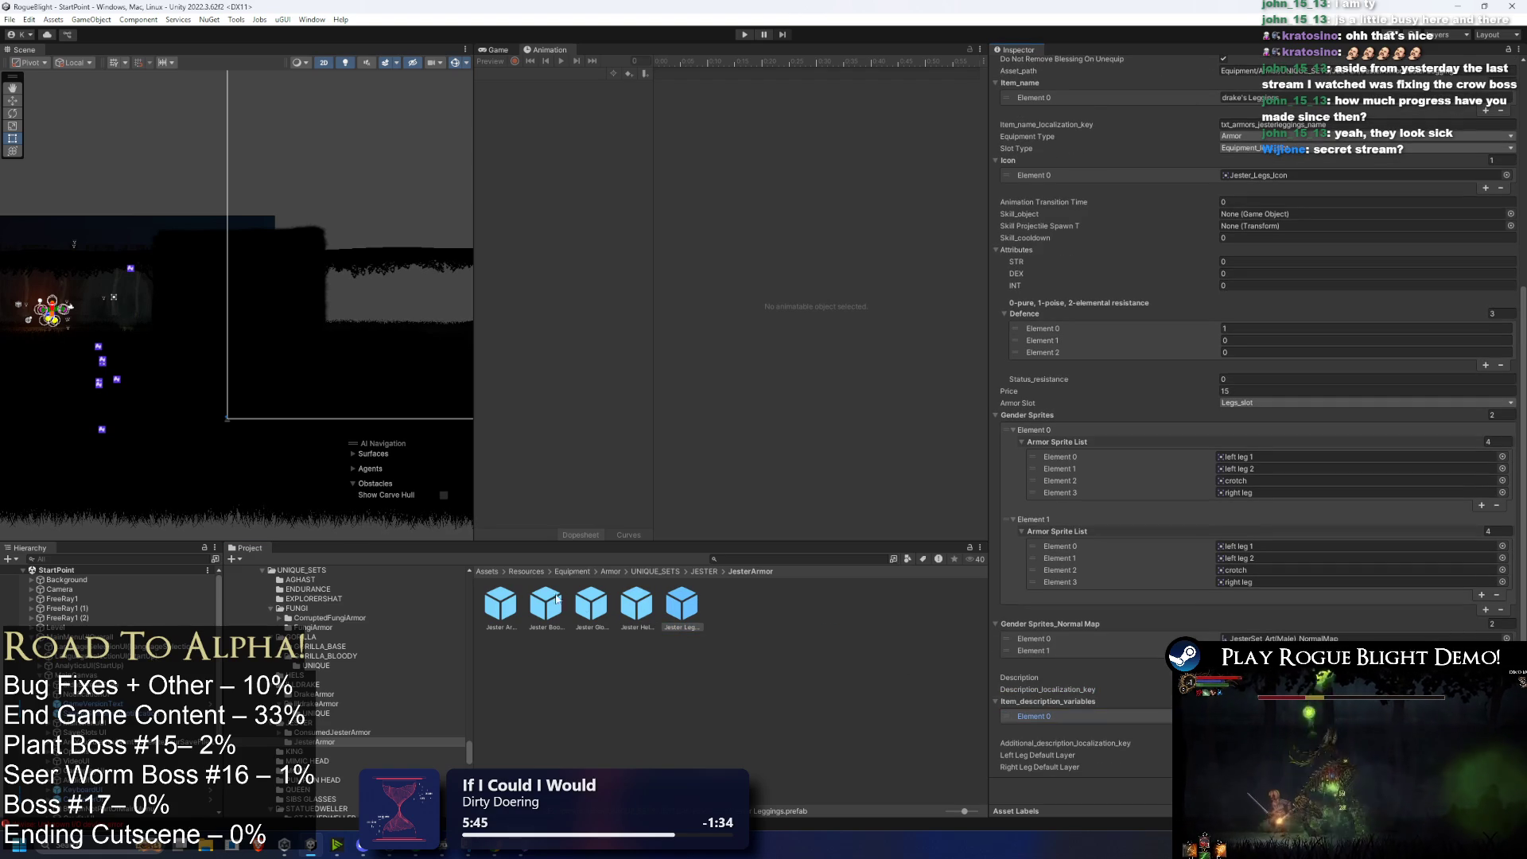
# Step: Return to the Jester Armor and open its Add Blessing On Equip picker
pyautogui.click(500, 604)
pyautogui.scroll(4, 1087, 420)
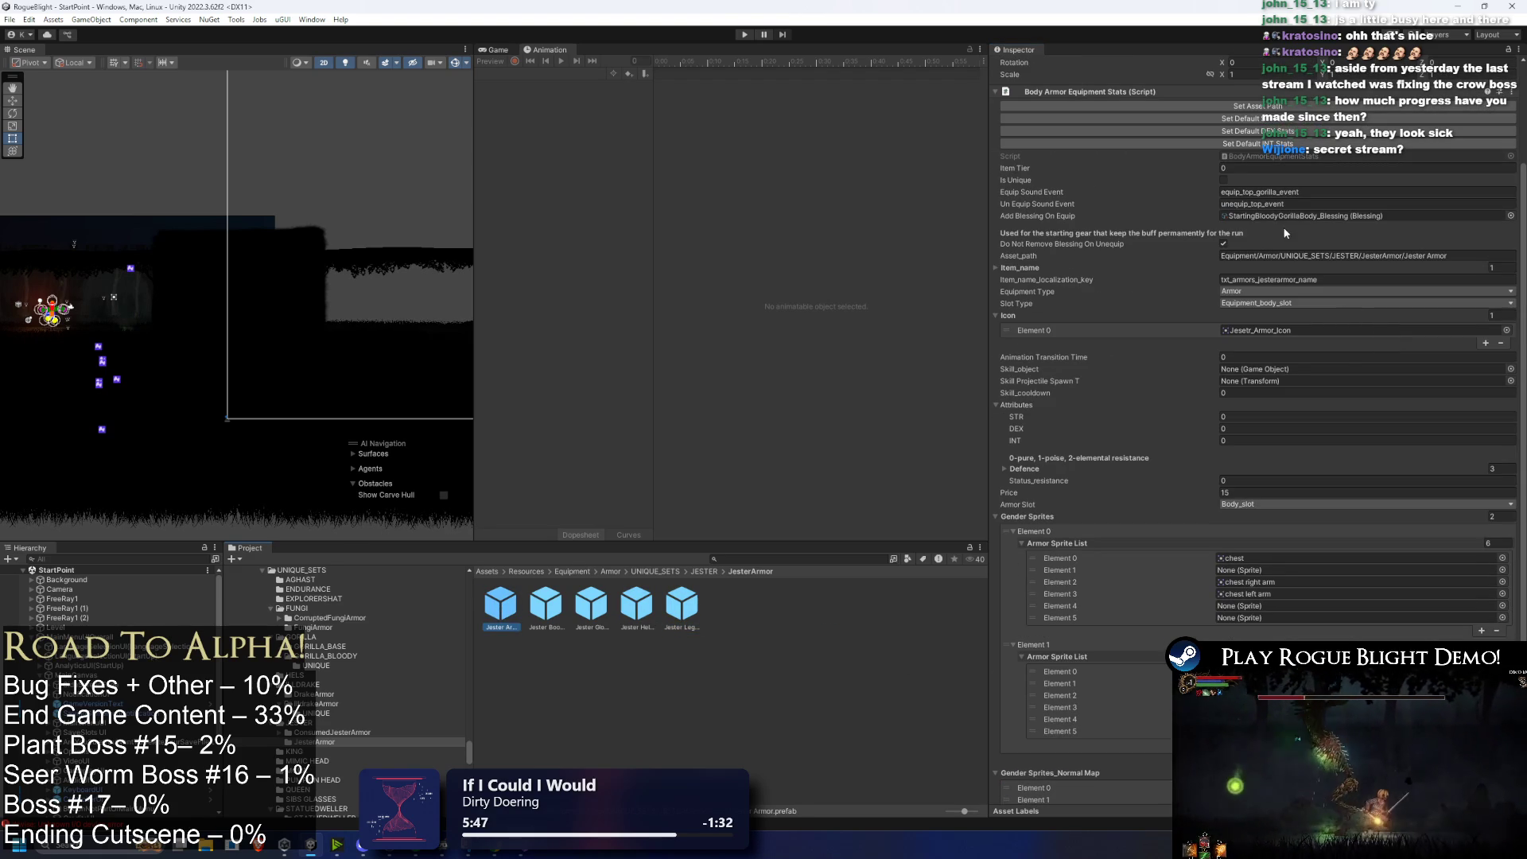
pyautogui.click(1511, 216)
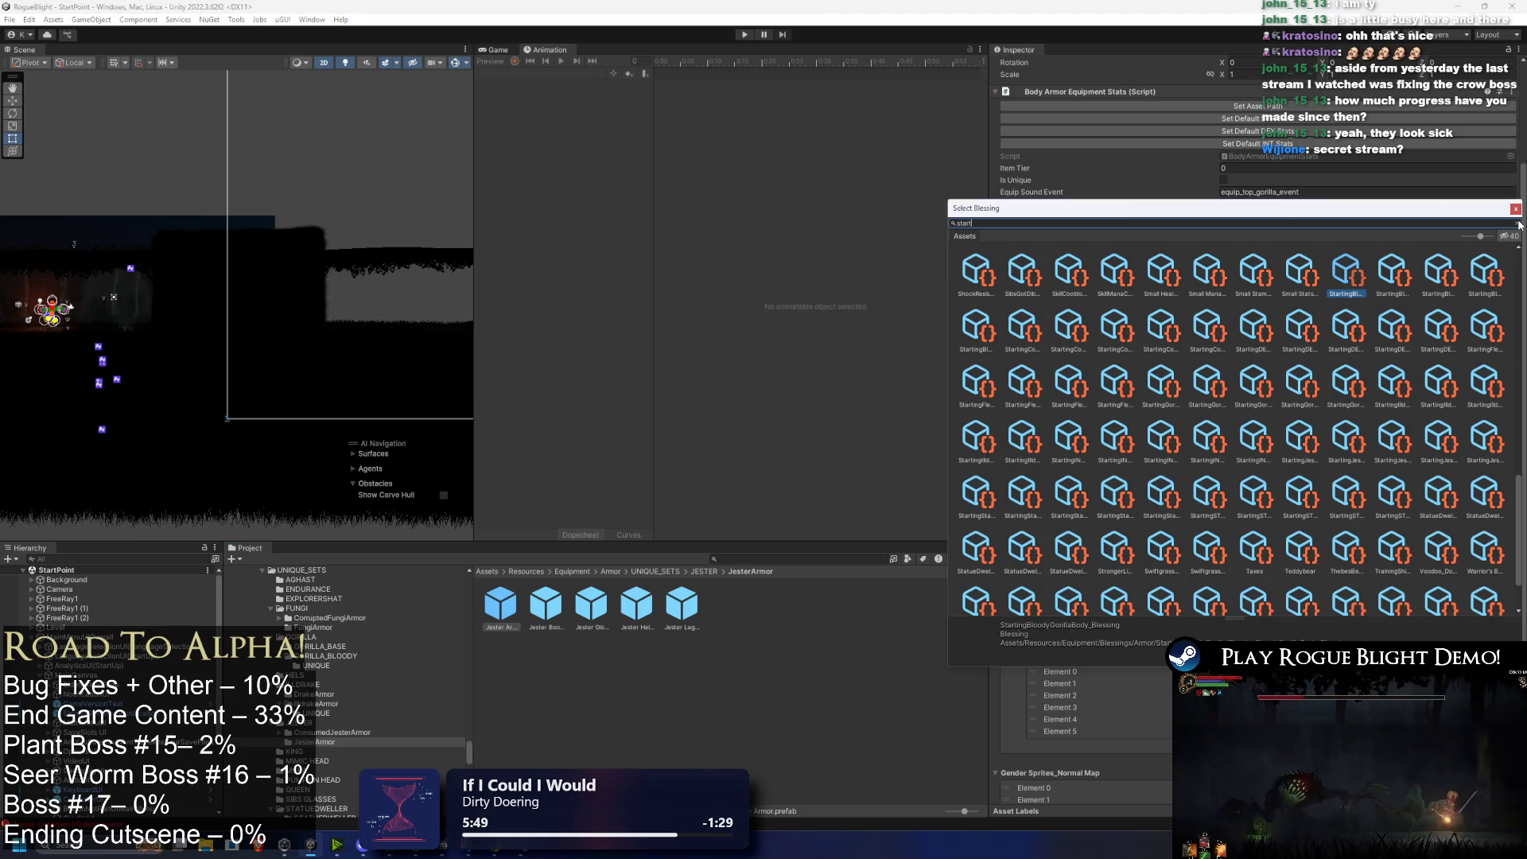
# Step: Search 'starting jes' and assign StartingJesterBody_Blessing to the Jester Armor's on-equip slot
pyautogui.write('ing jes')
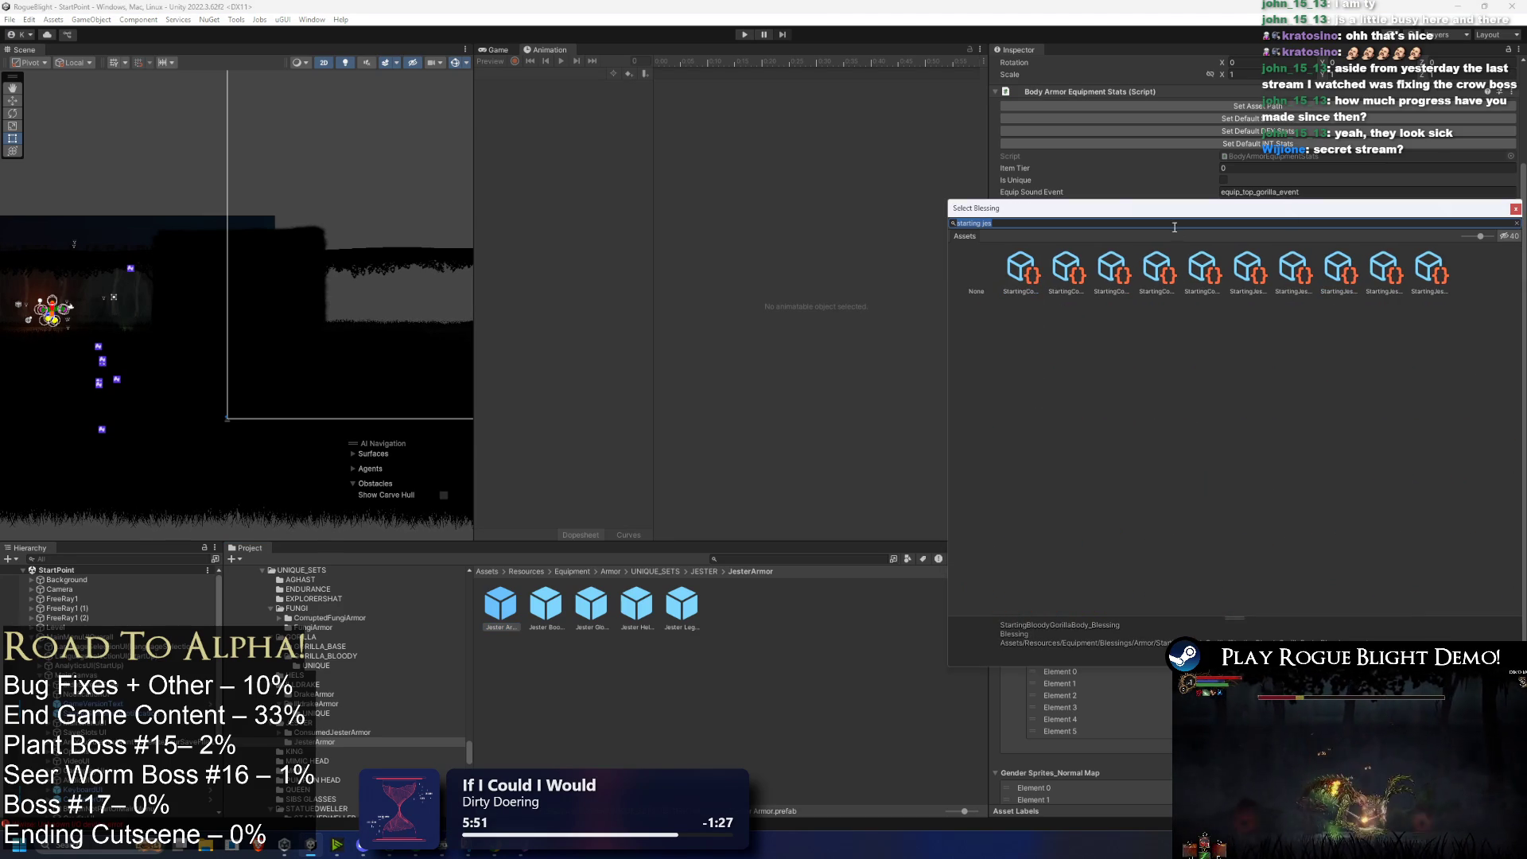
pyautogui.click(1166, 222)
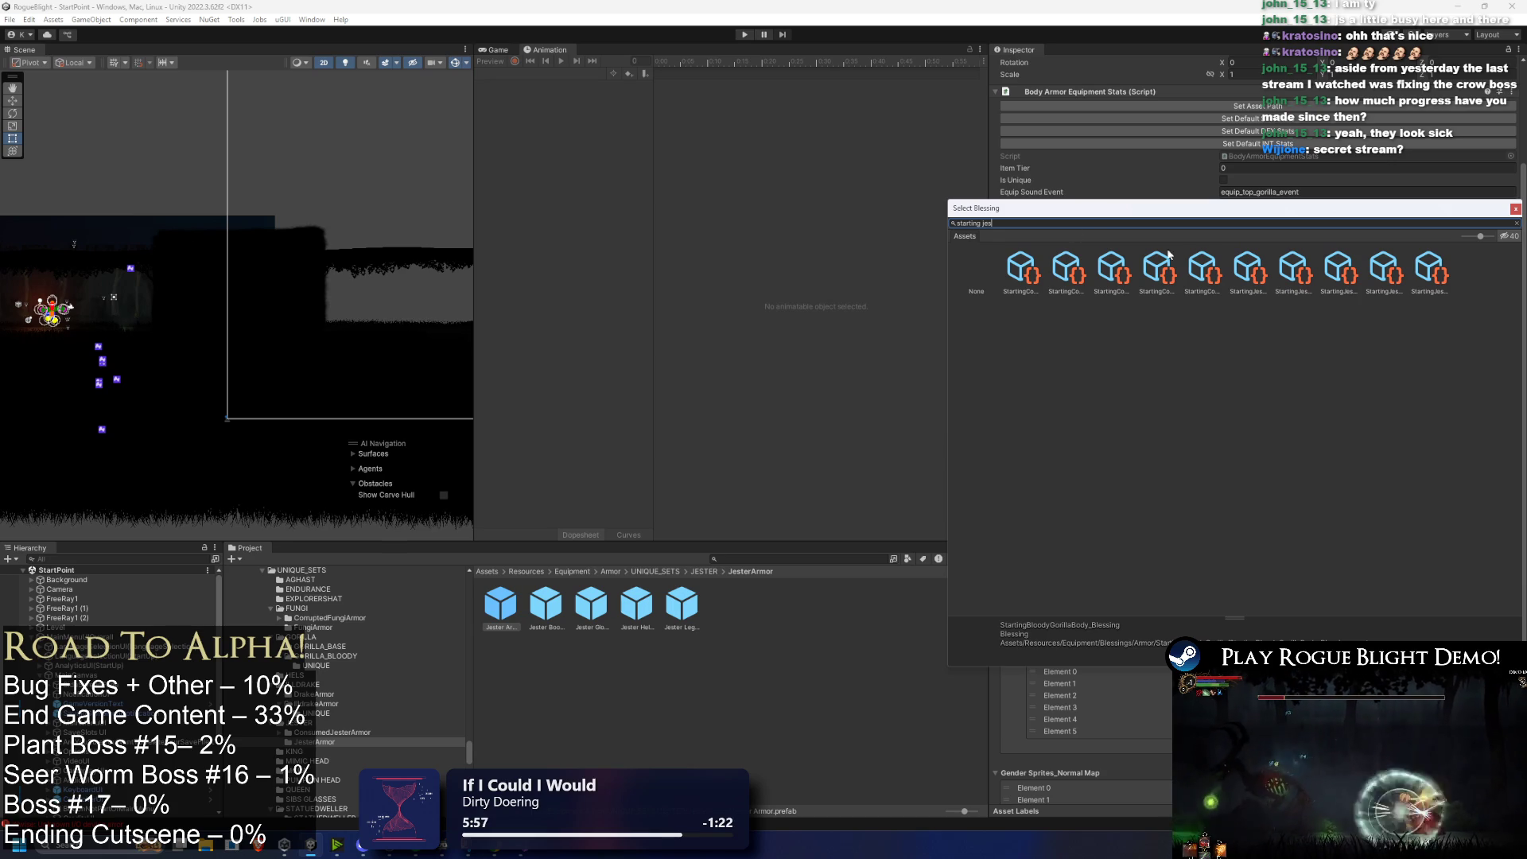
pyautogui.click(1202, 268)
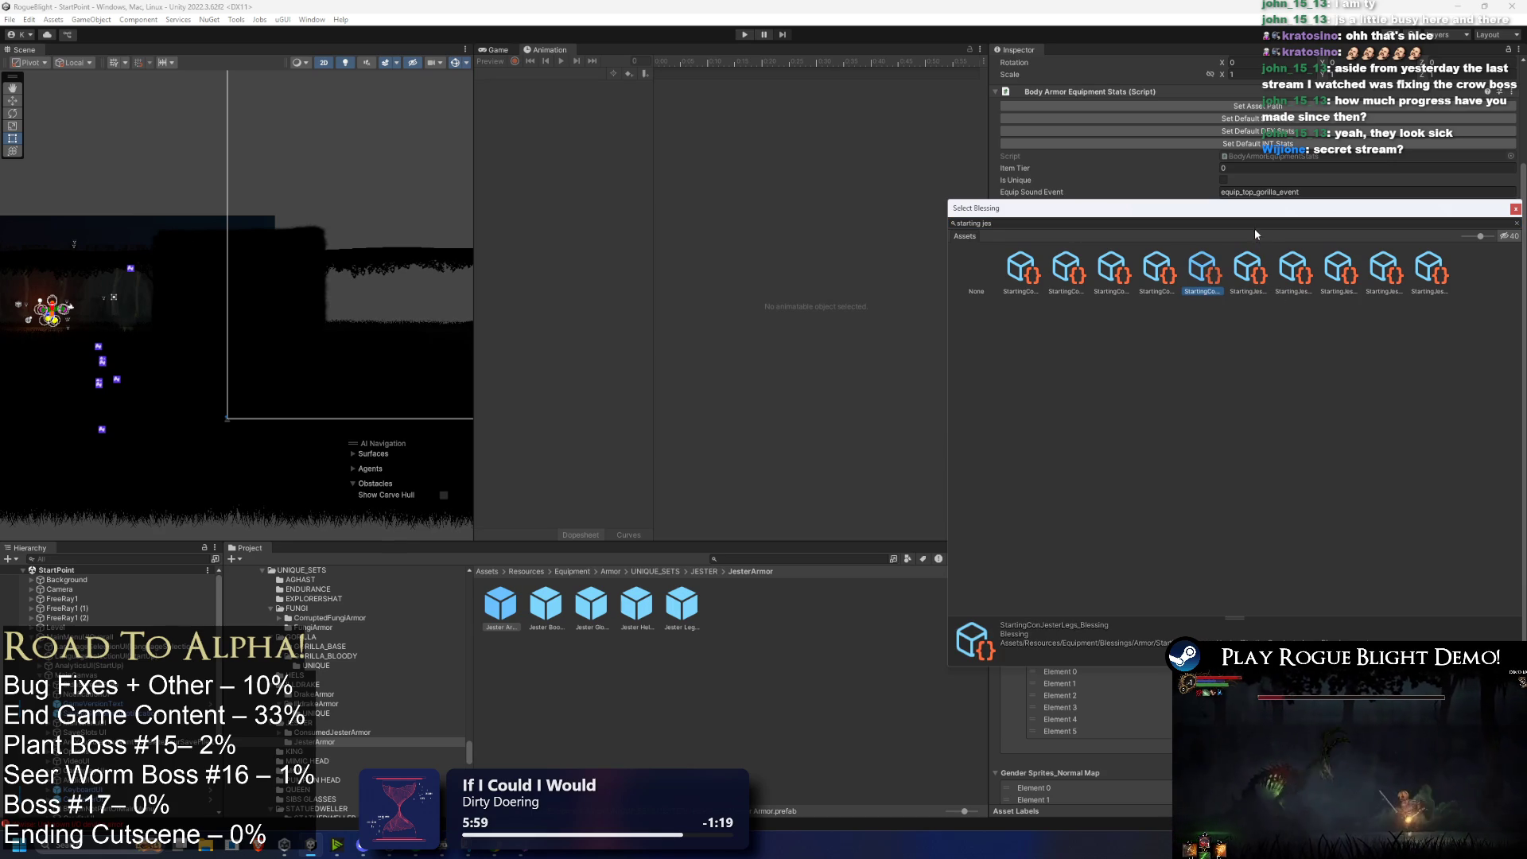
pyautogui.moveTo(1248, 209)
pyautogui.mouseDown()
pyautogui.moveTo(1057, 336)
pyautogui.moveTo(1094, 336)
pyautogui.mouseUp()
pyautogui.click(1093, 400)
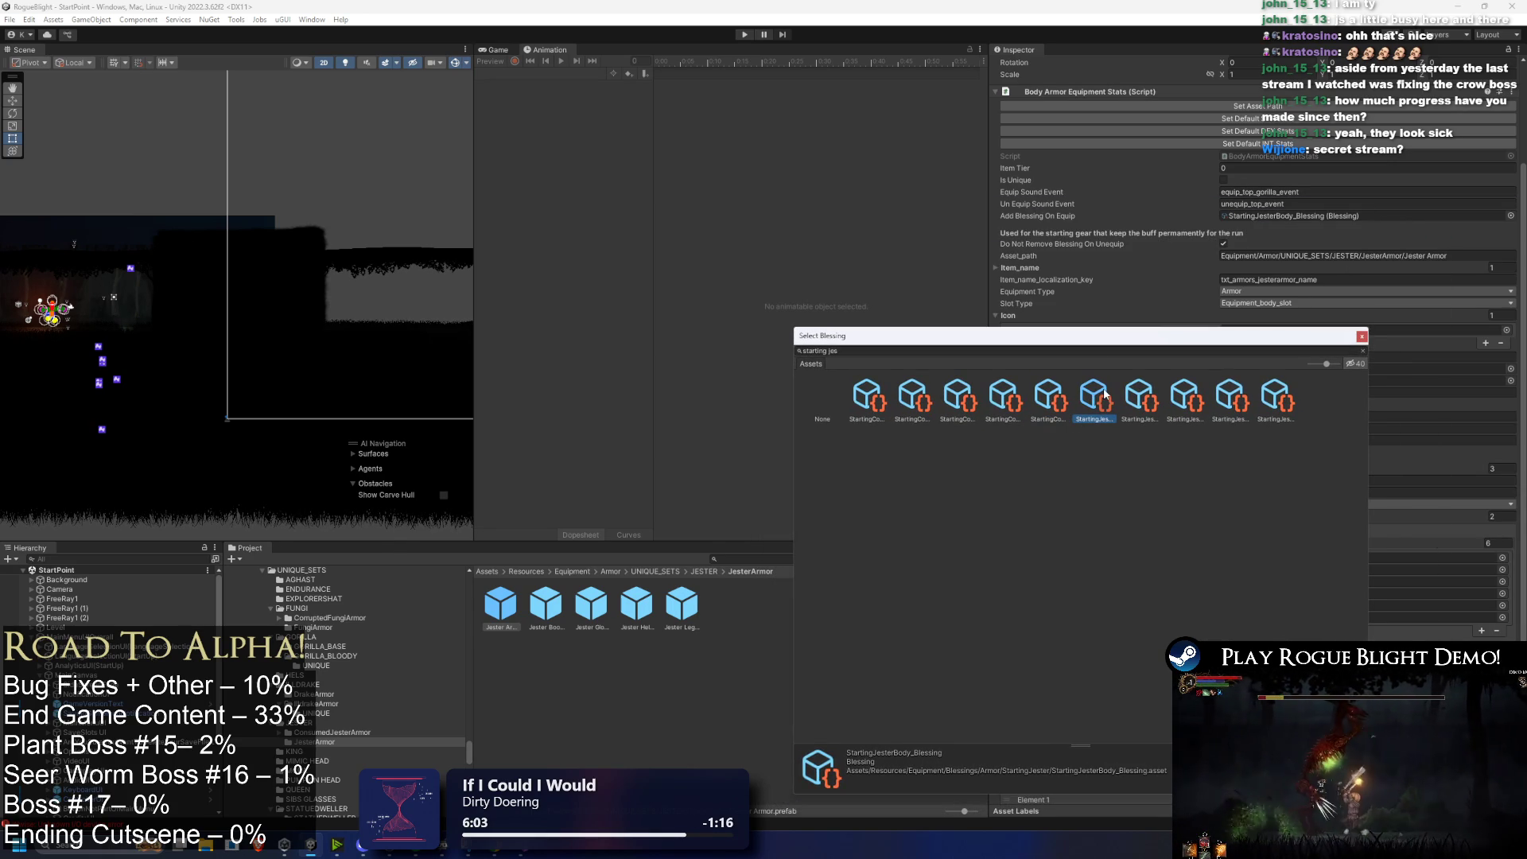
pyautogui.click(929, 352)
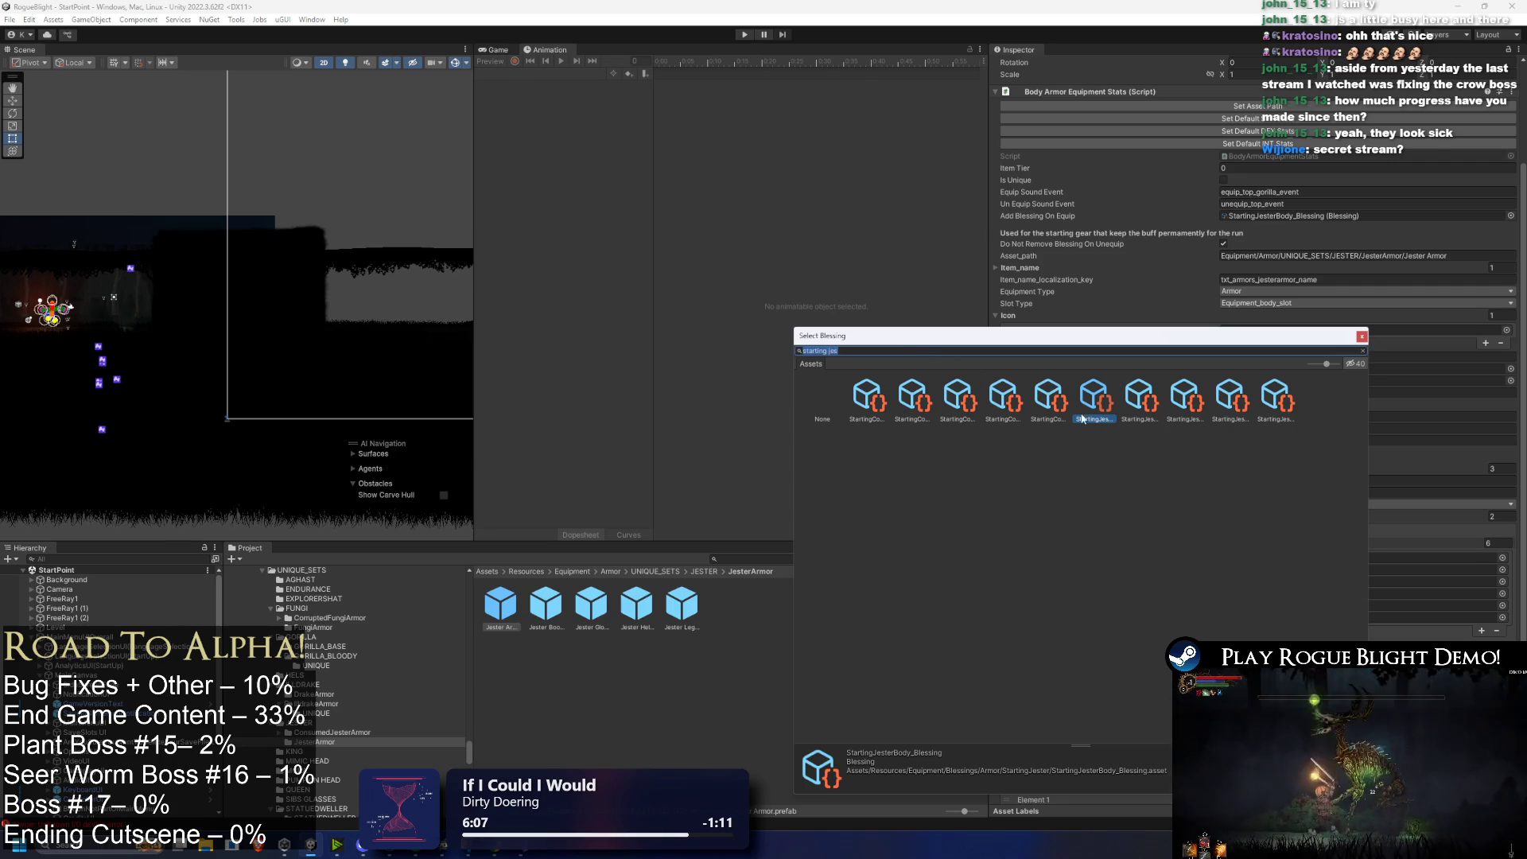
pyautogui.press('Escape')
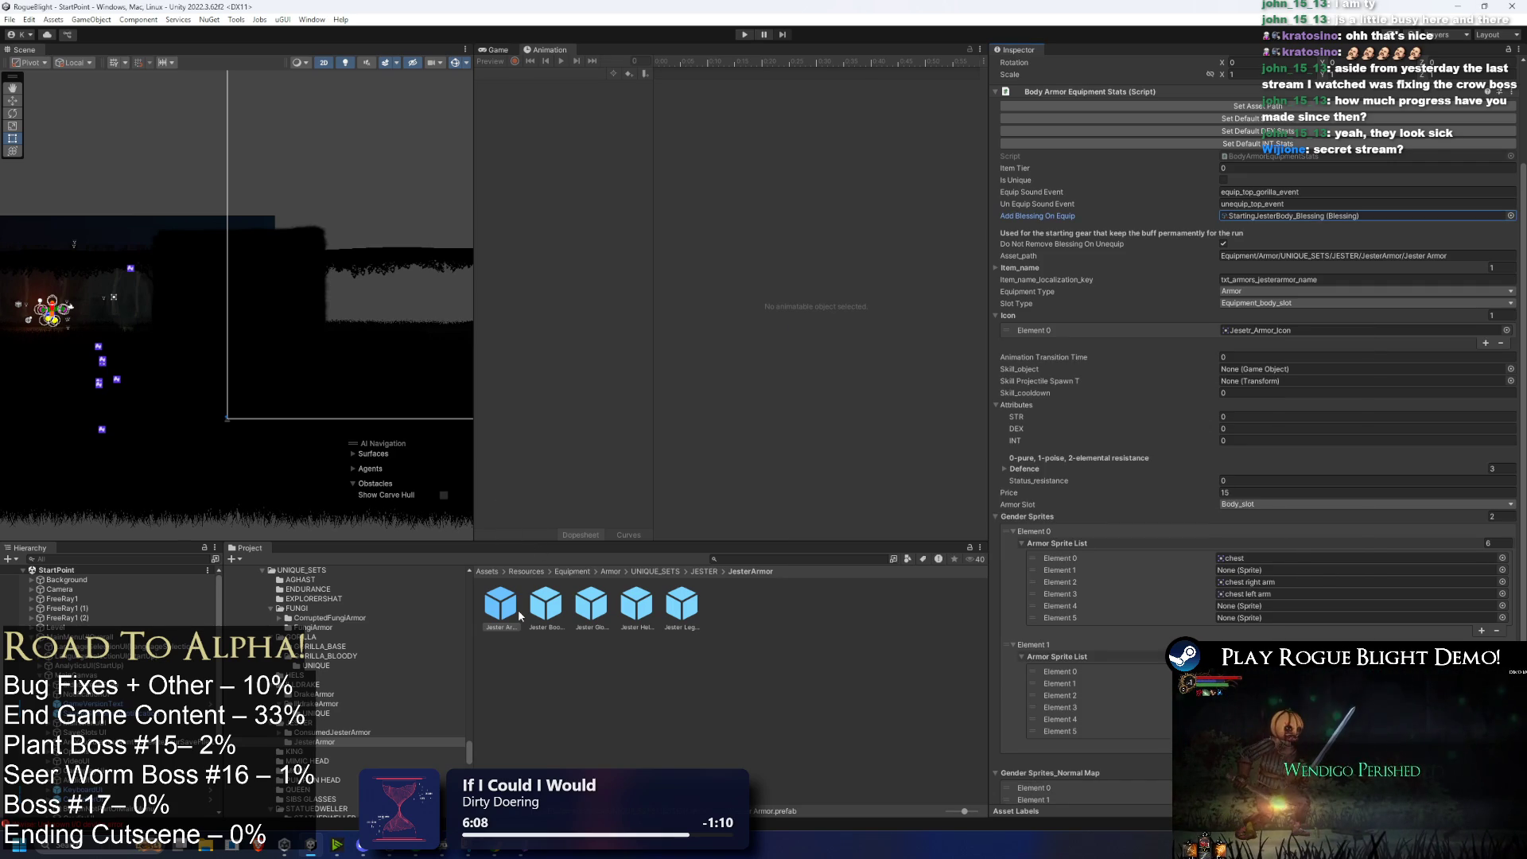
pyautogui.click(539, 611)
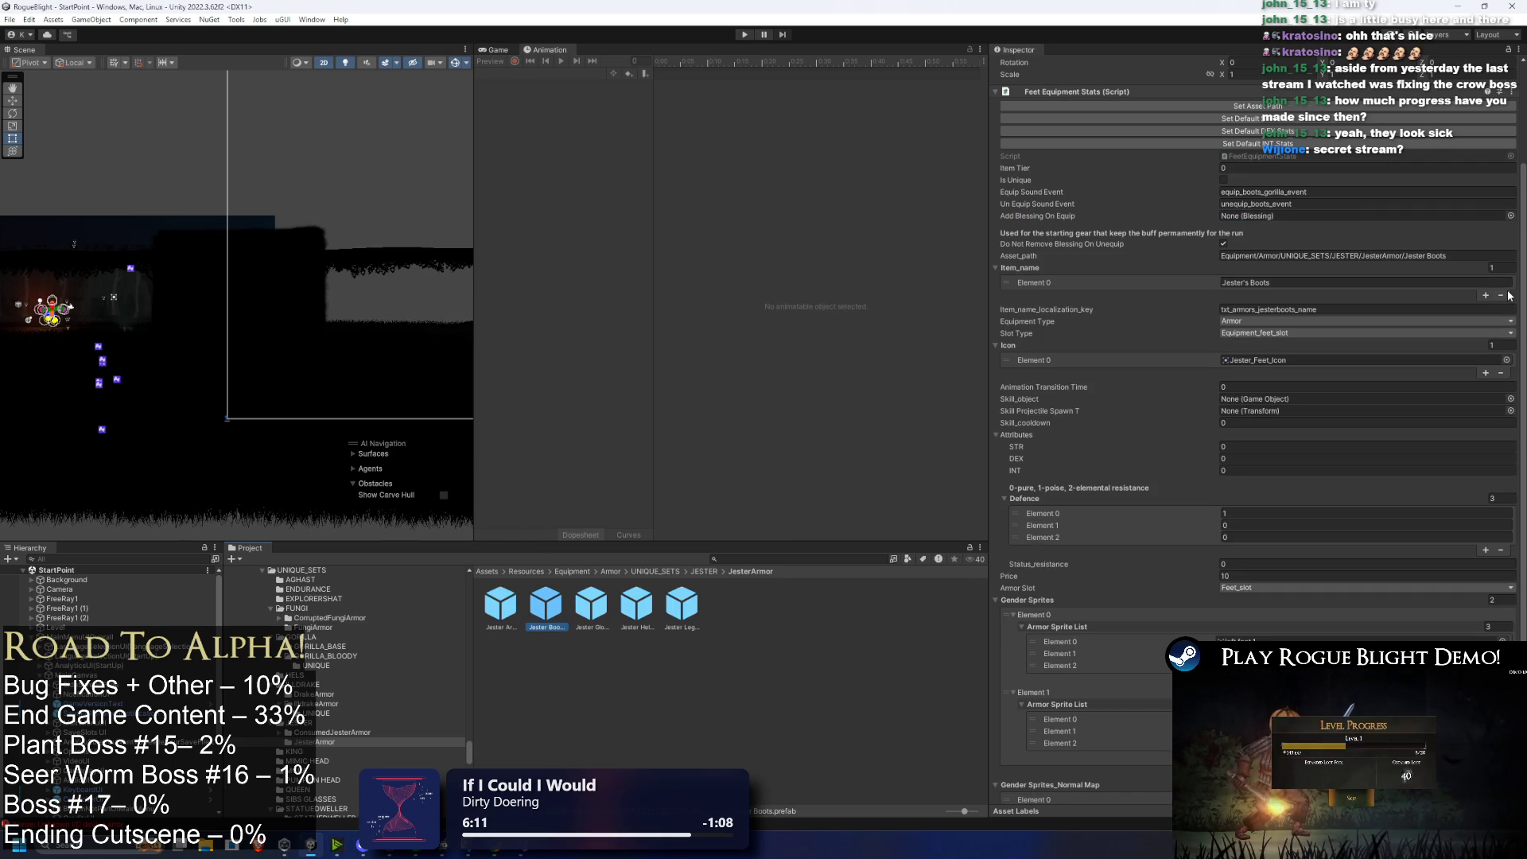
# Step: Assign StartingJesterFeet_Blessing to the boots and StartingJesterHands_Blessing to the gloves
pyautogui.click(1510, 215)
pyautogui.write('starting jes')
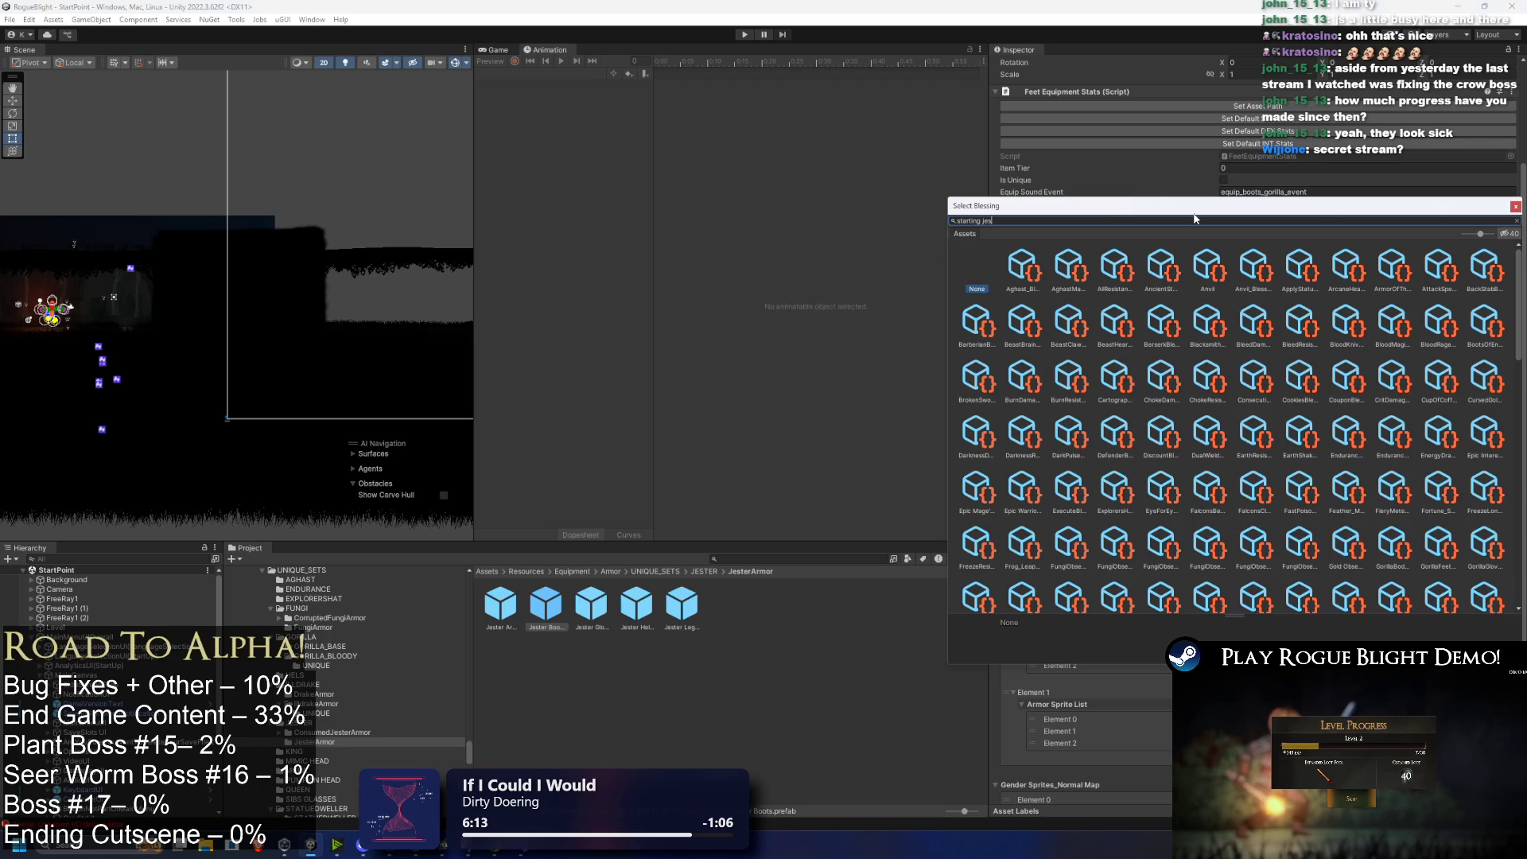
pyautogui.click(1261, 271)
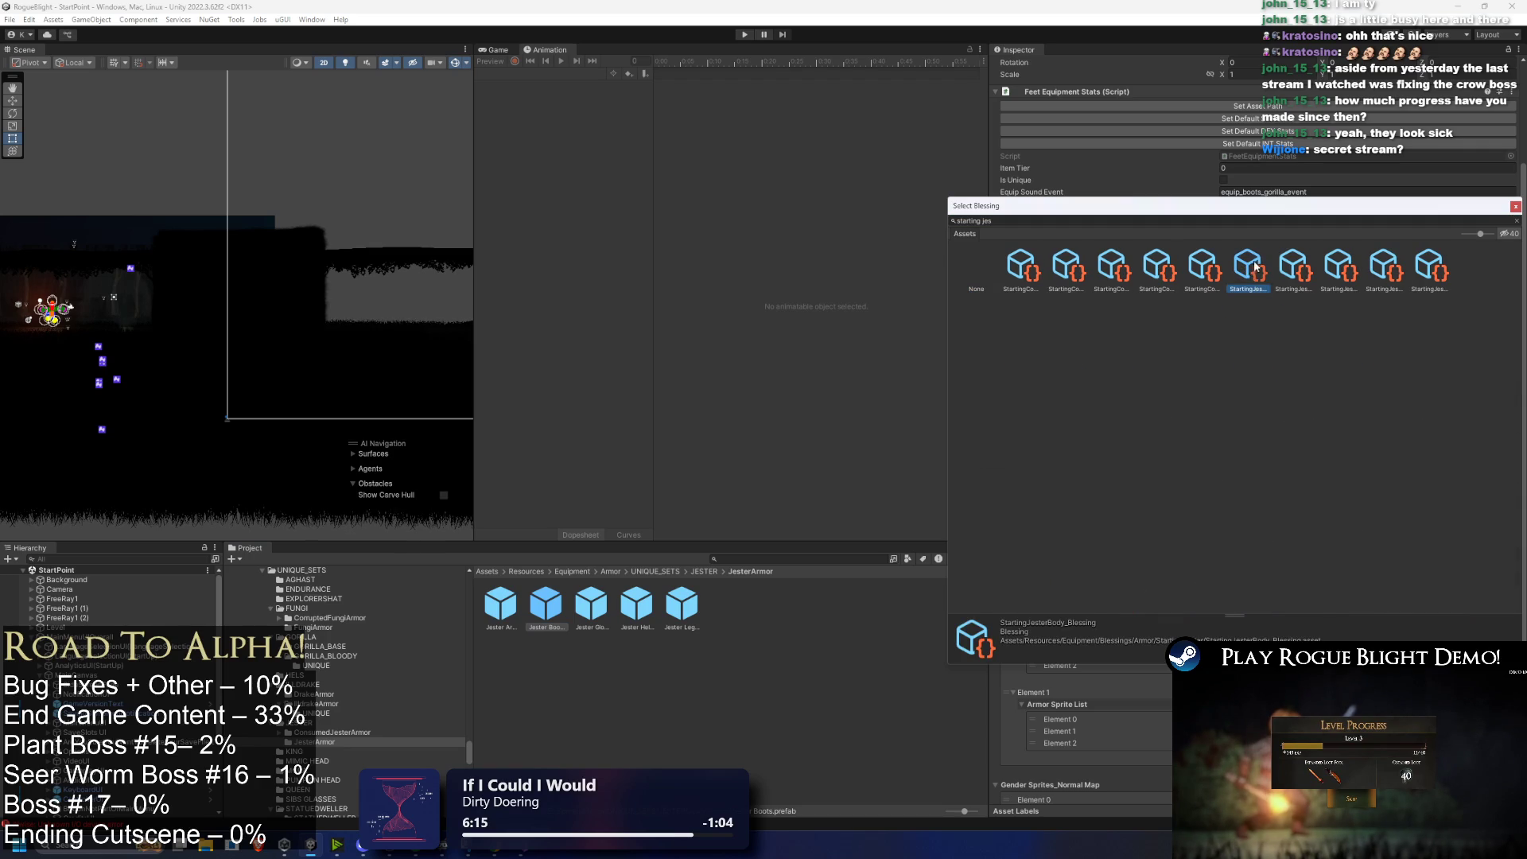
pyautogui.doubleClick(1261, 271)
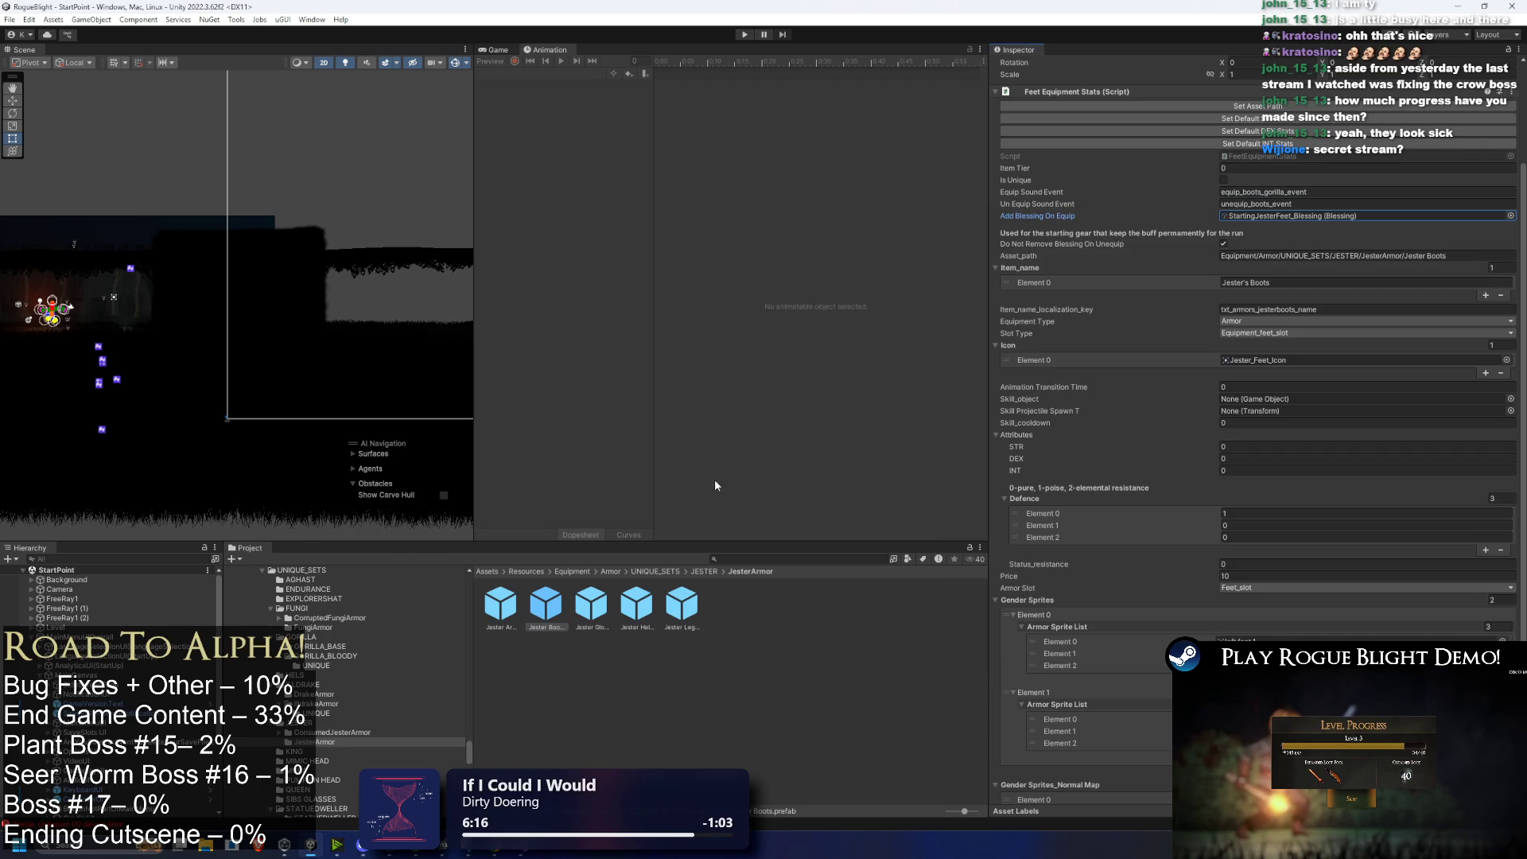
pyautogui.click(579, 609)
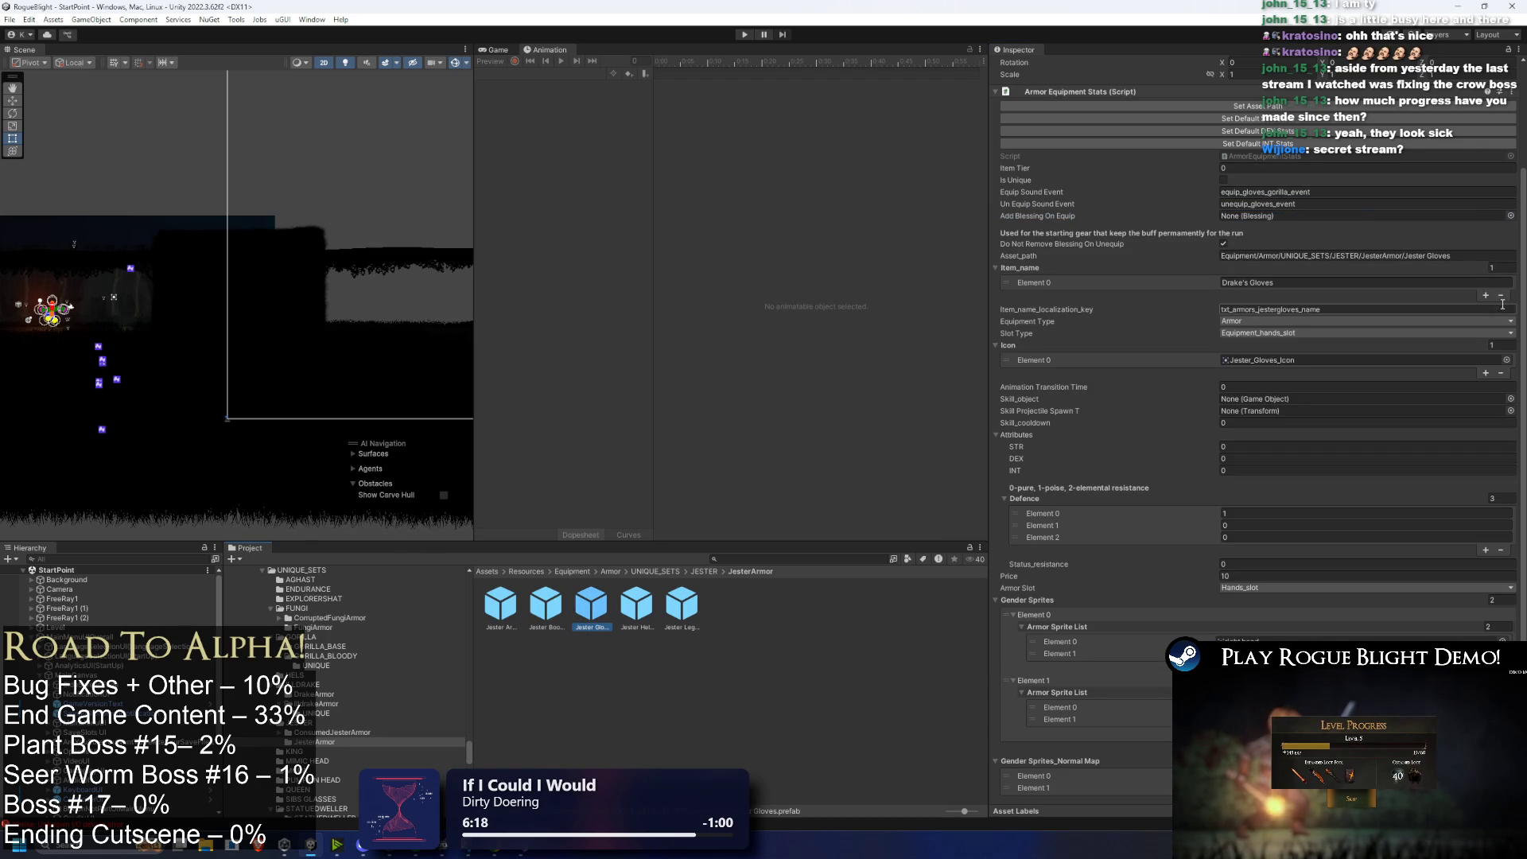
pyautogui.click(1511, 215)
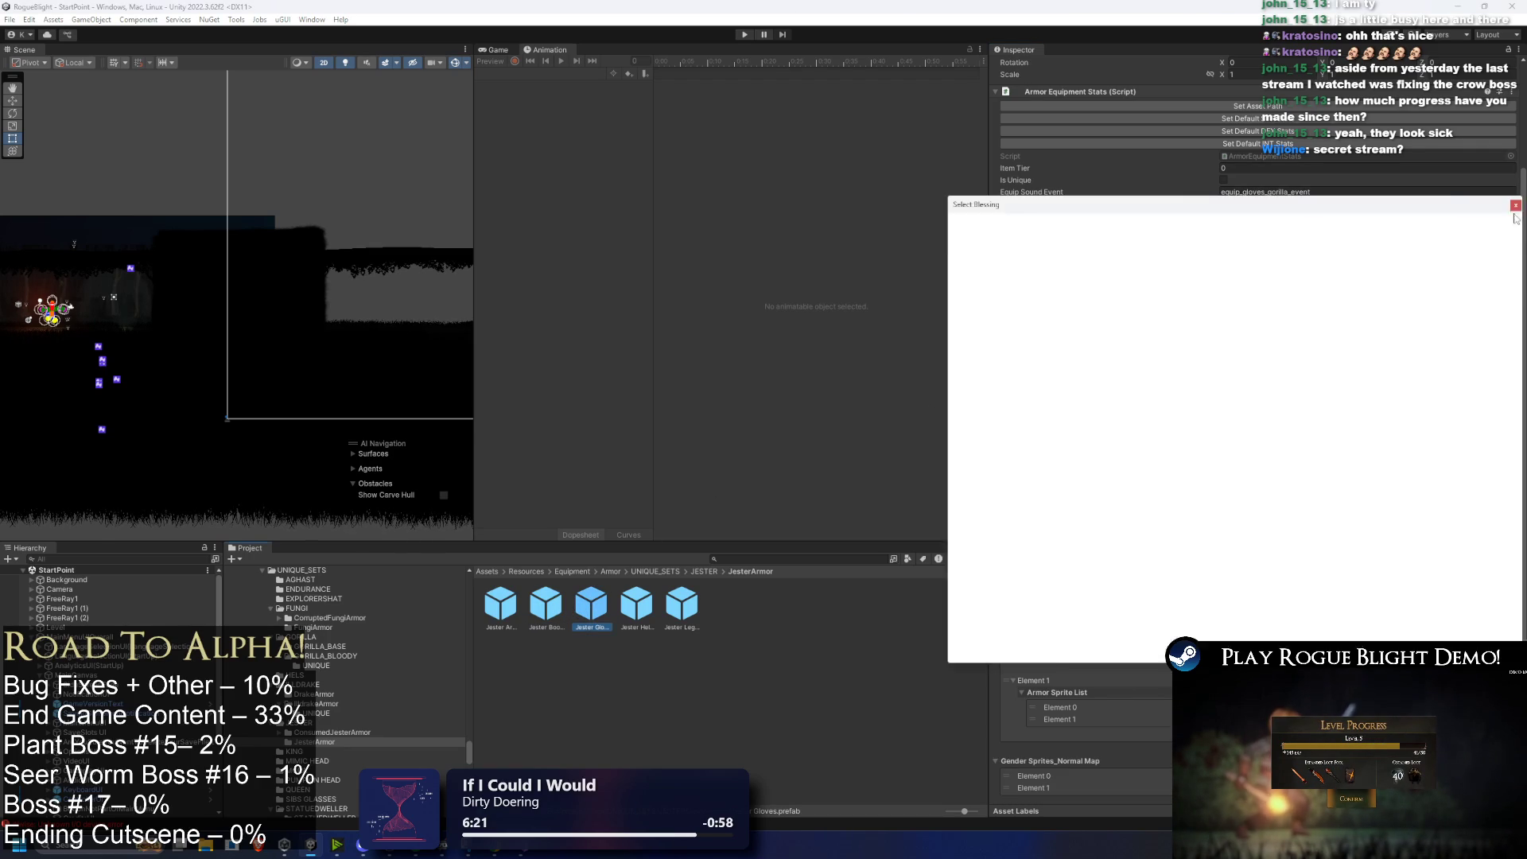
pyautogui.click(1251, 258)
pyautogui.press('Right')
pyautogui.press('Right')
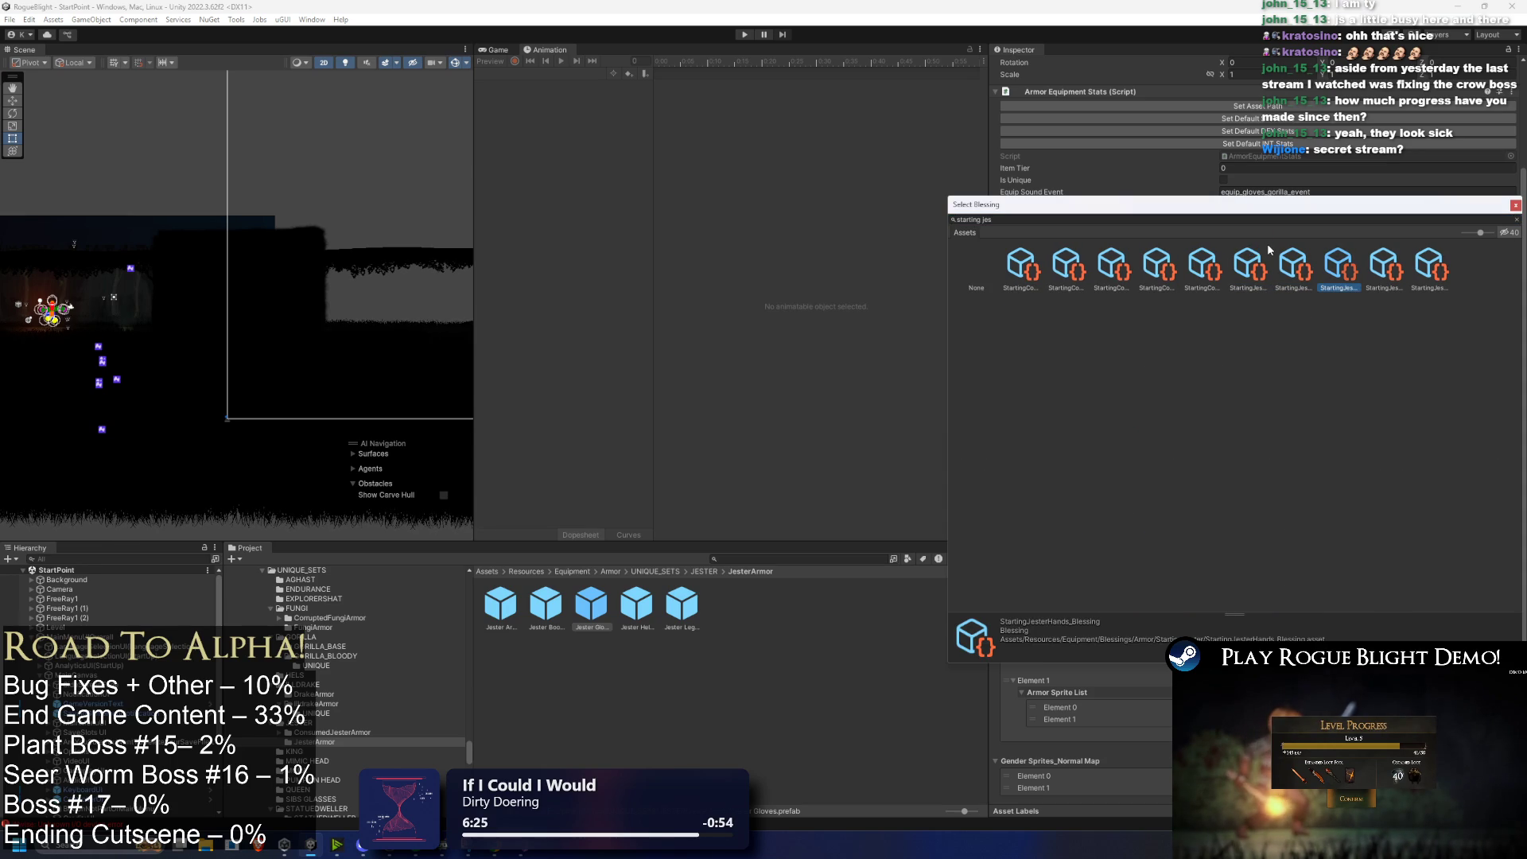
# Step: Assign StartingJesterHead_Blessing to the helmet and StartingJesterLegs_Blessing to the leggings, then press Play
pyautogui.click(633, 611)
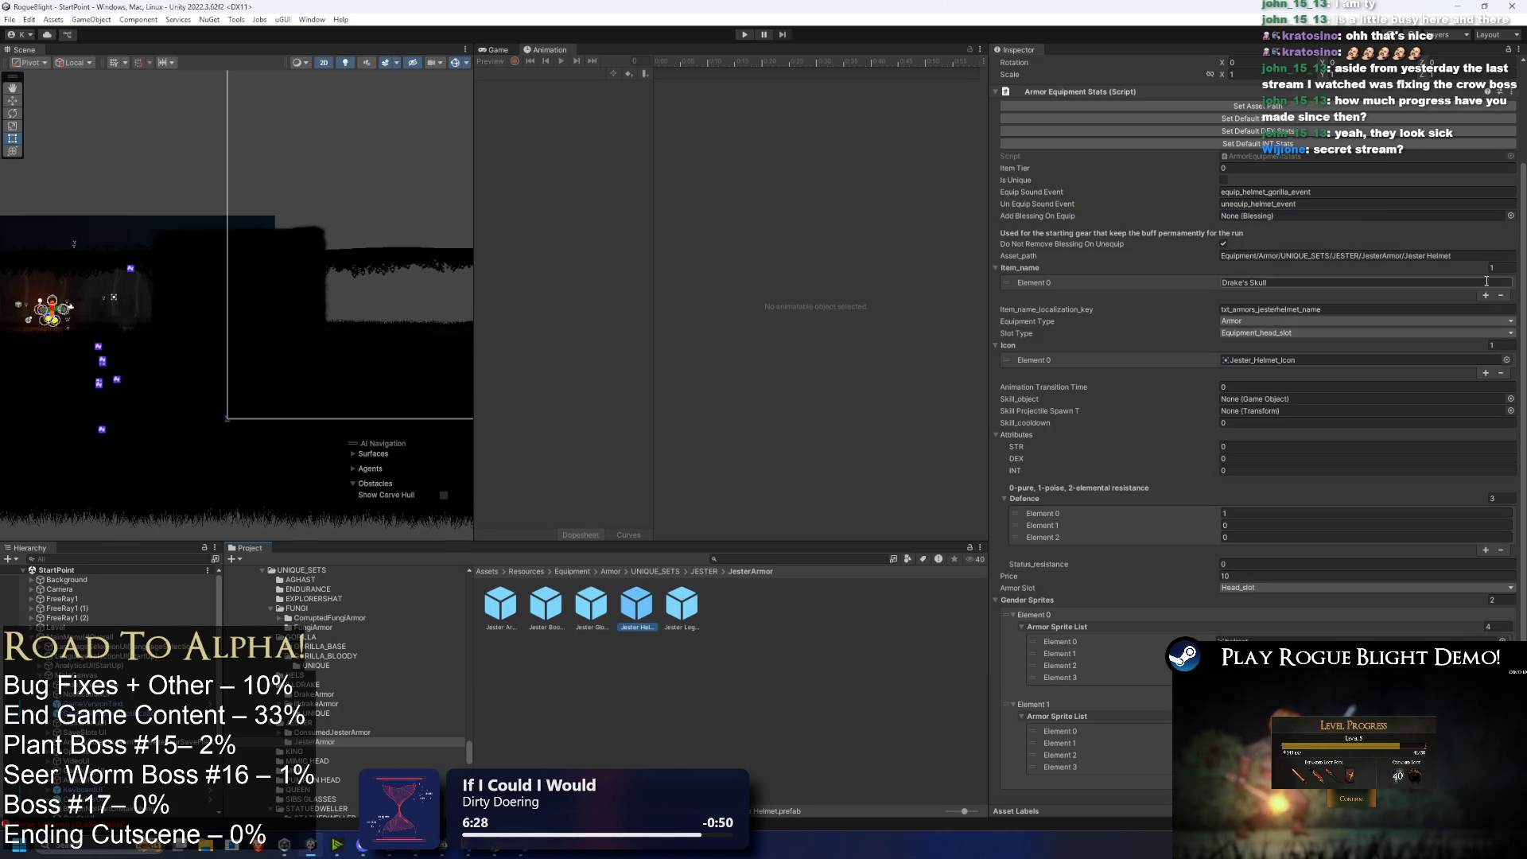
pyautogui.click(1510, 216)
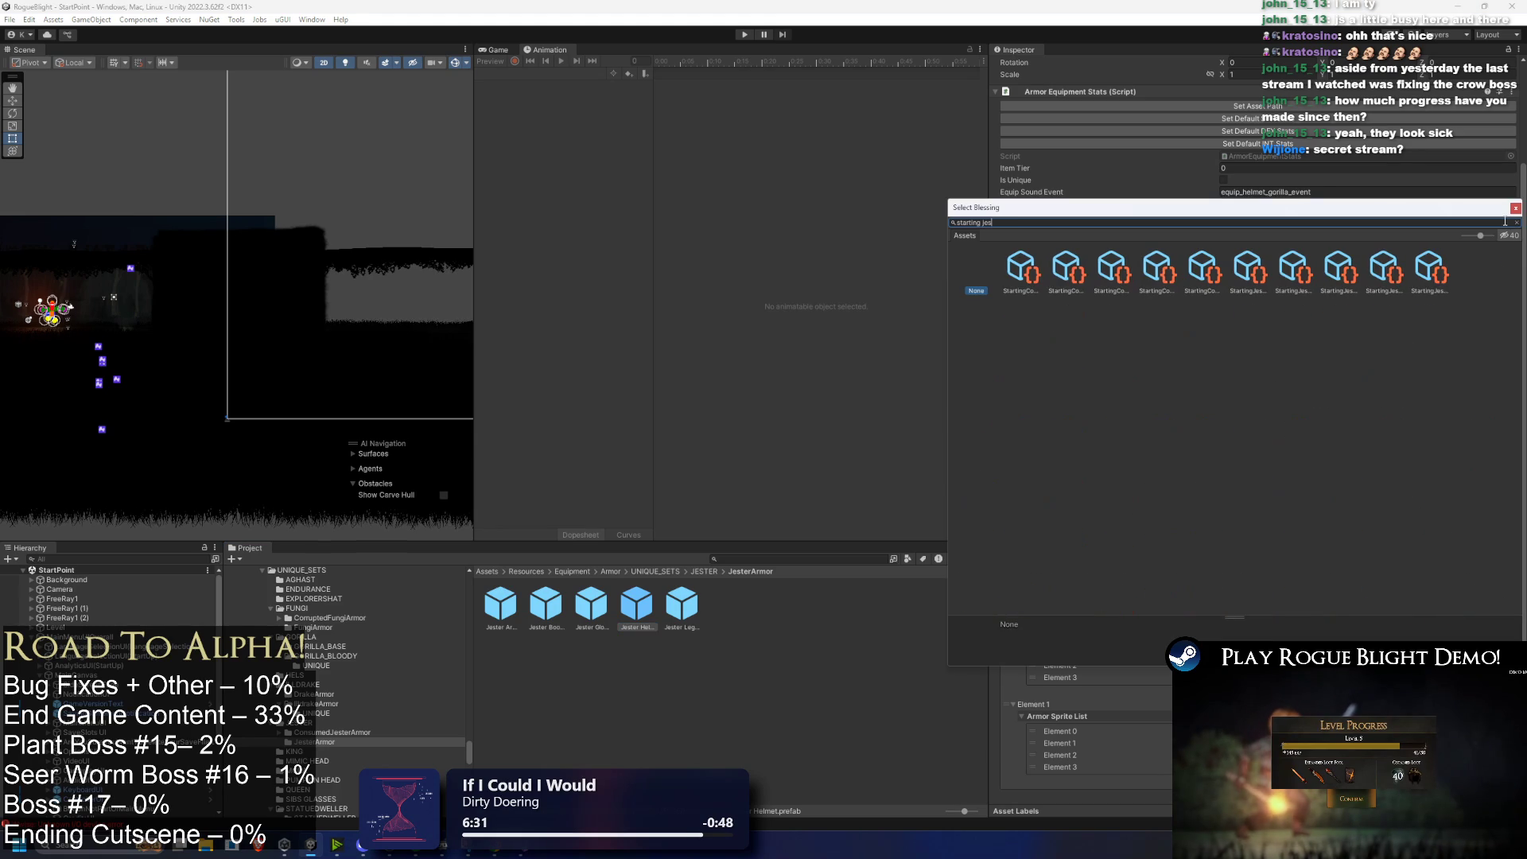
pyautogui.click(1375, 273)
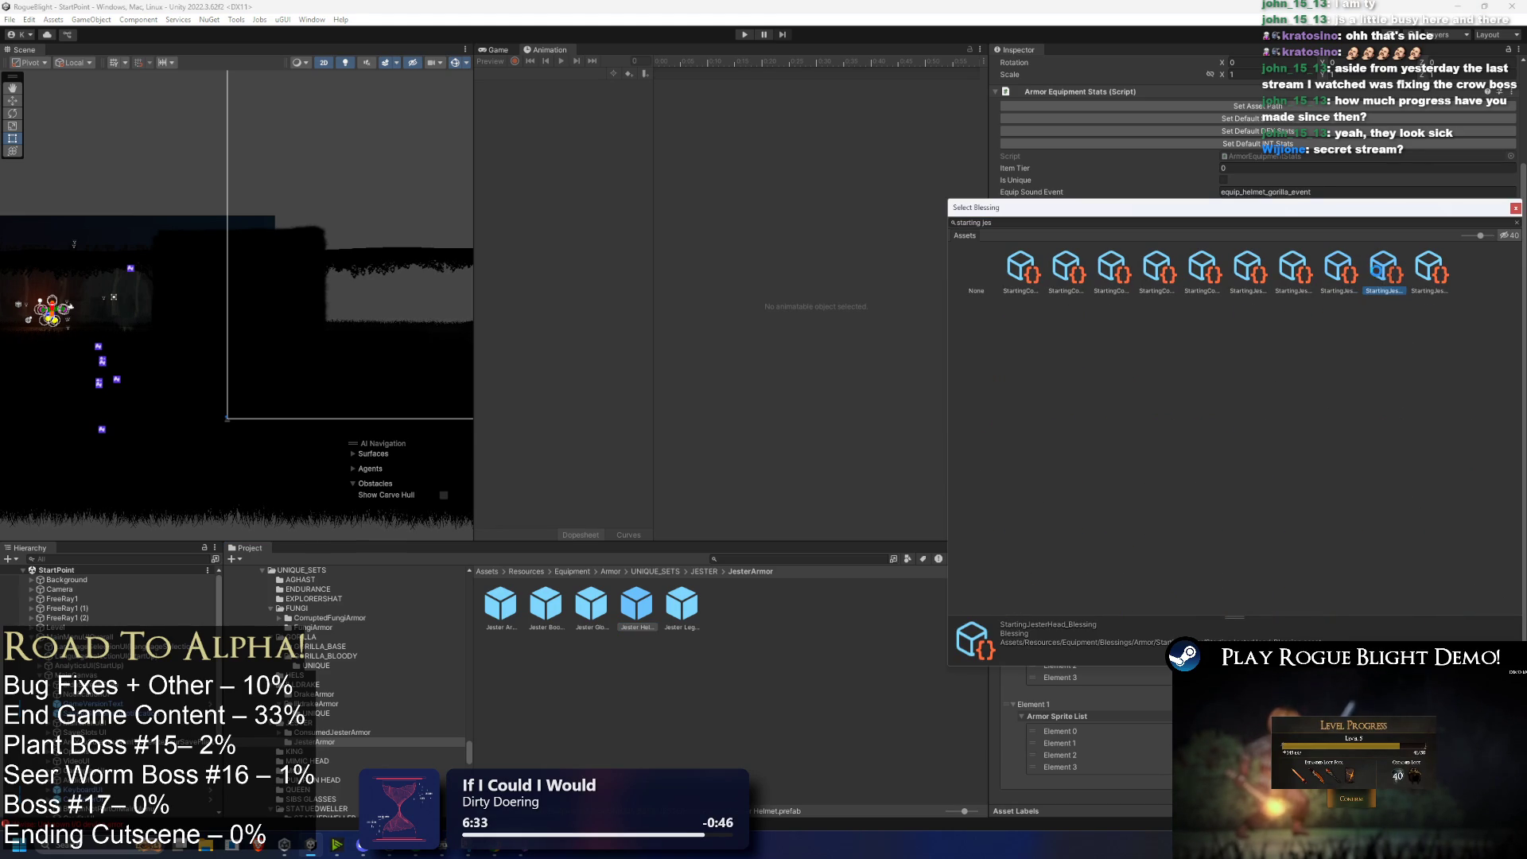
pyautogui.click(636, 602)
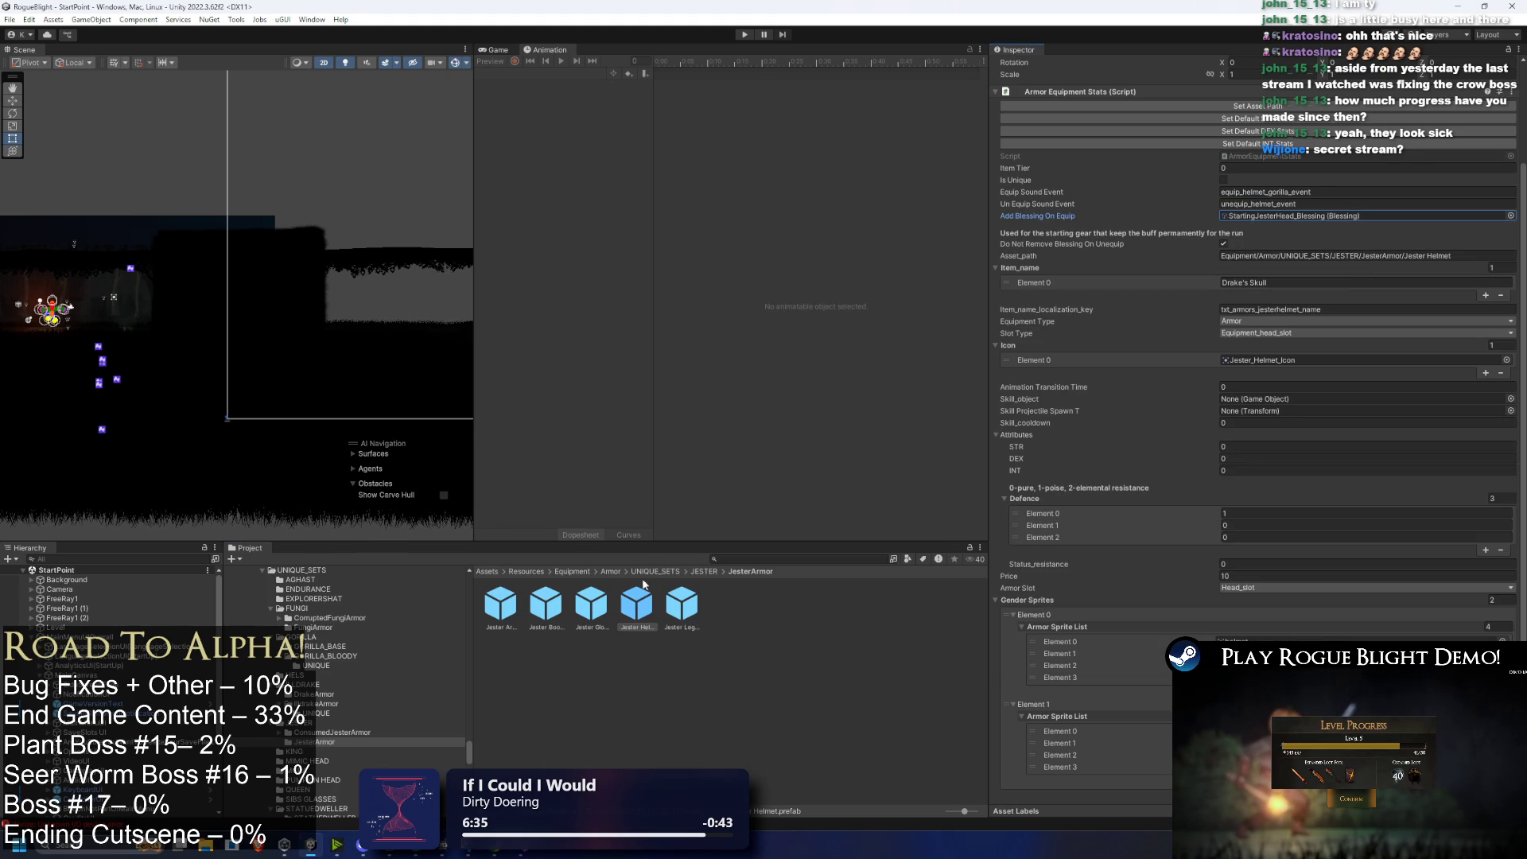
pyautogui.click(682, 604)
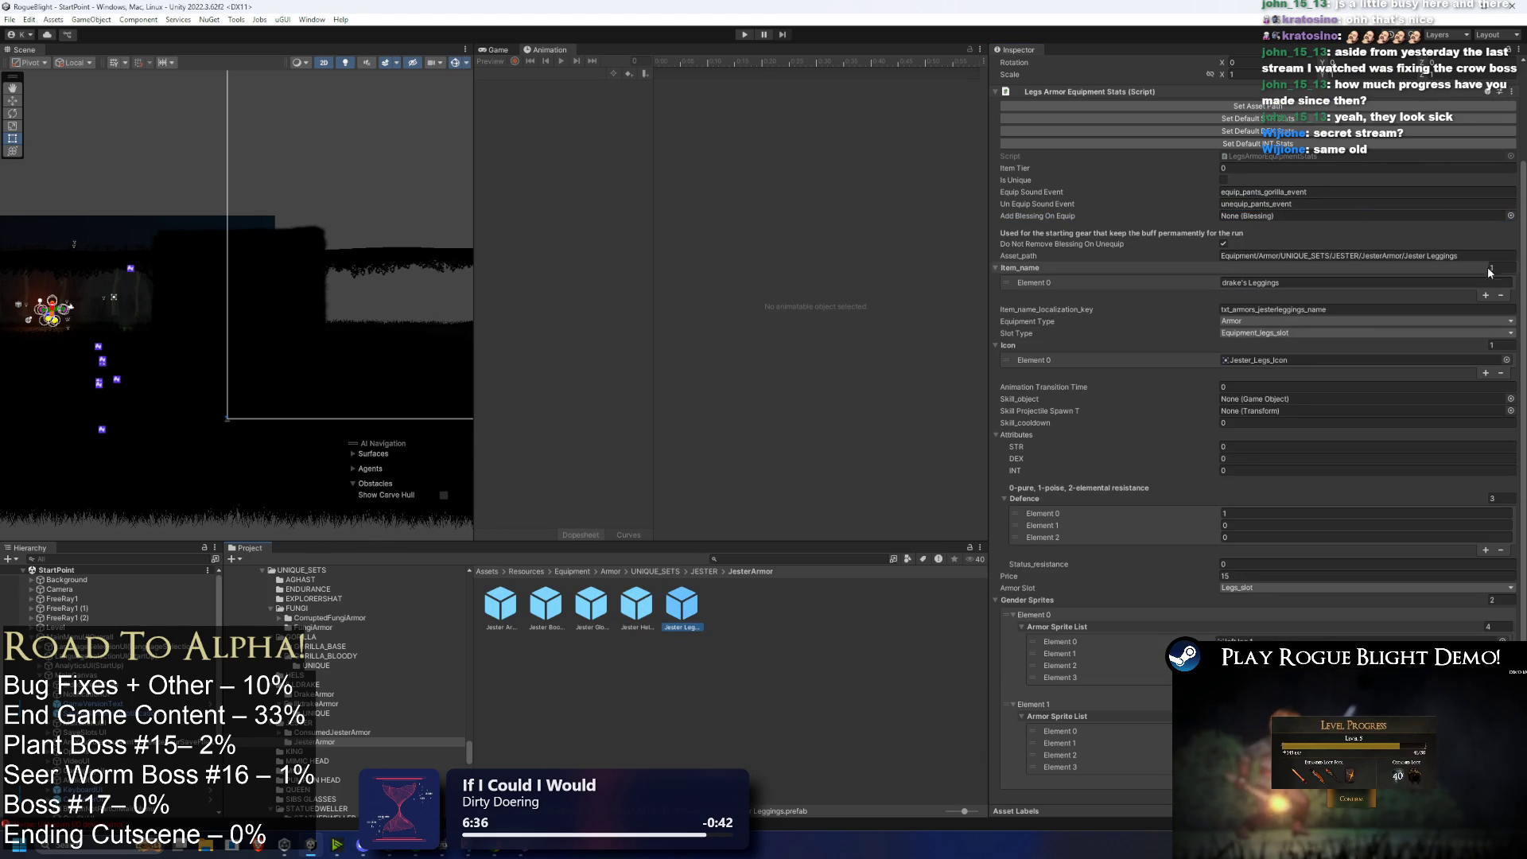
pyautogui.click(1510, 216)
pyautogui.doubleClick(1319, 285)
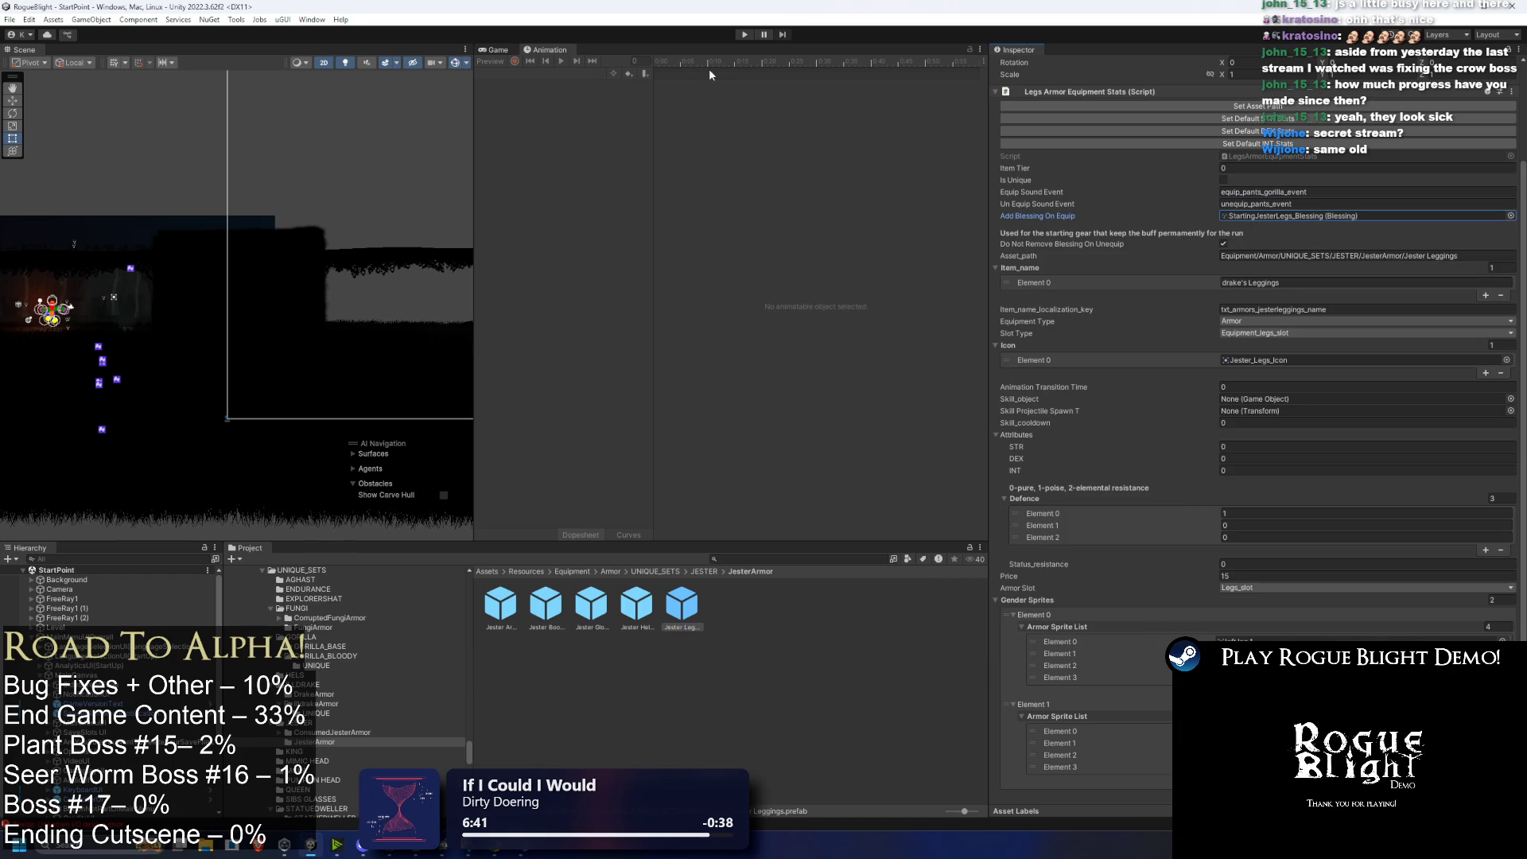
pyautogui.click(744, 36)
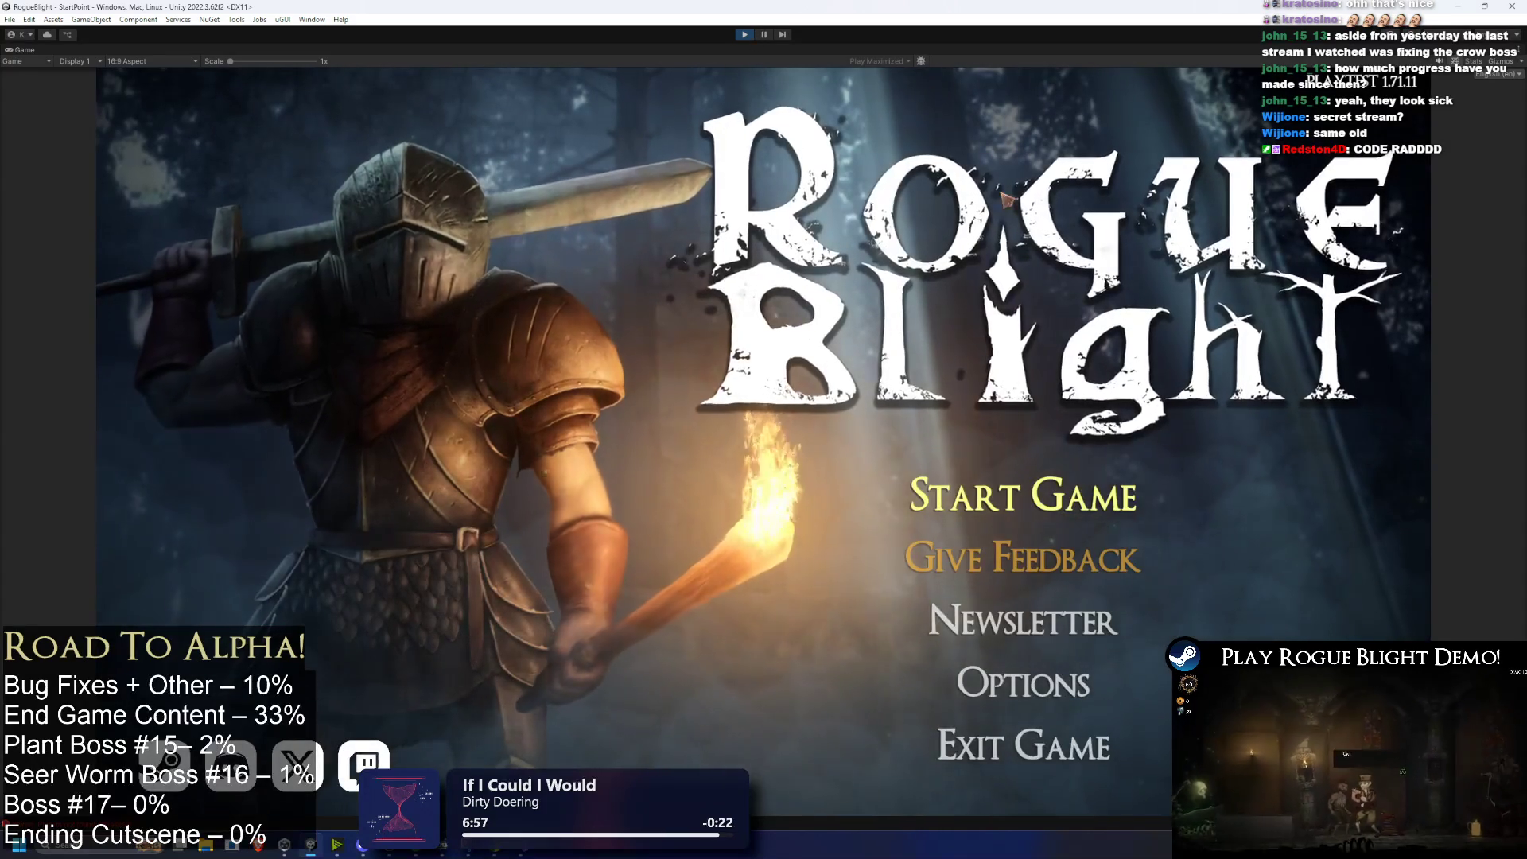
pyautogui.press('Return')
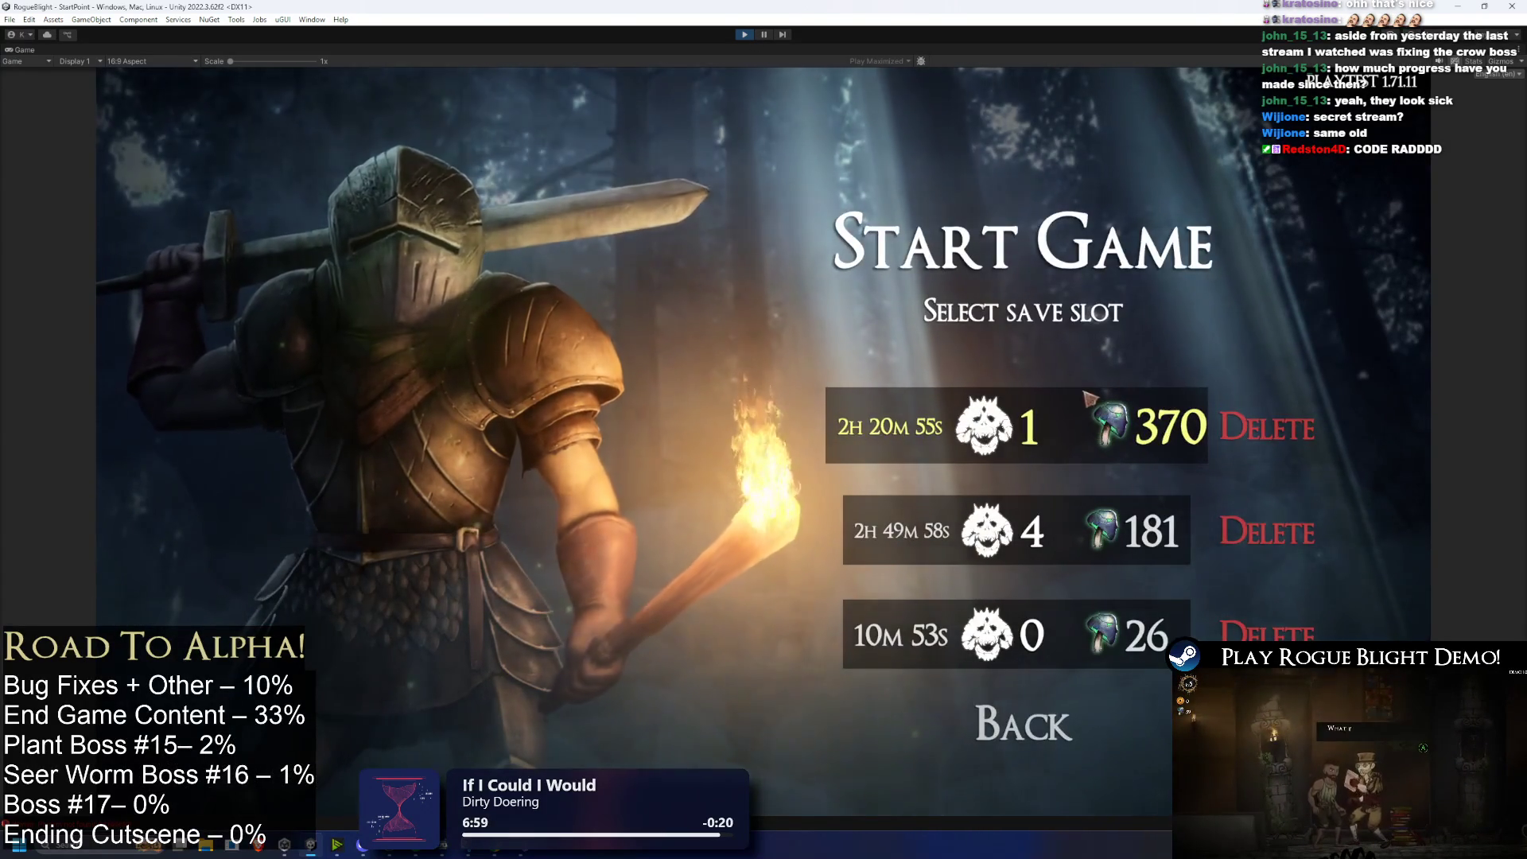
pyautogui.click(1091, 395)
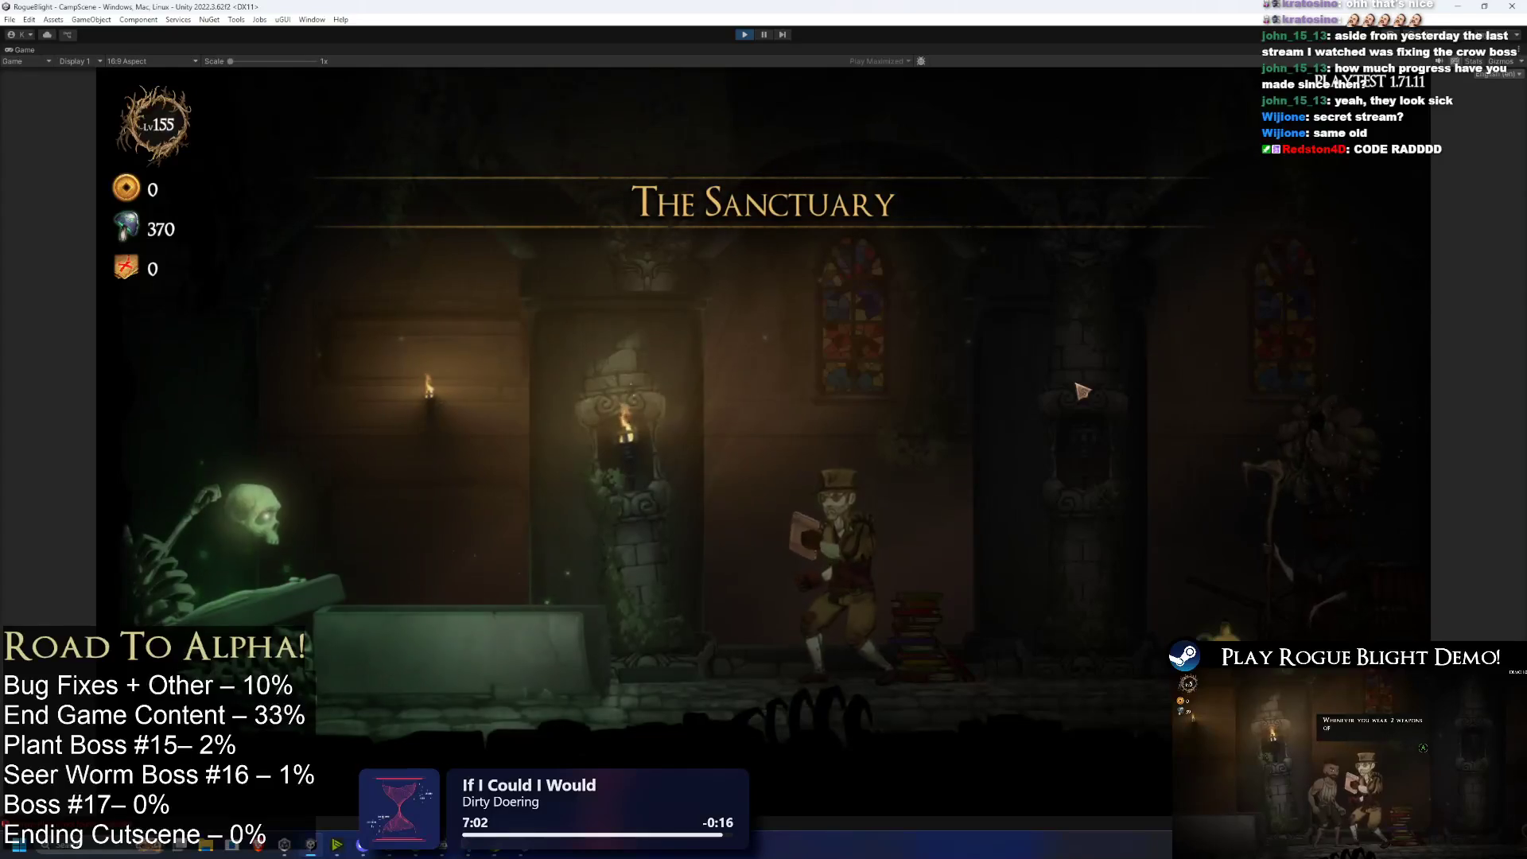
pyautogui.press('a')
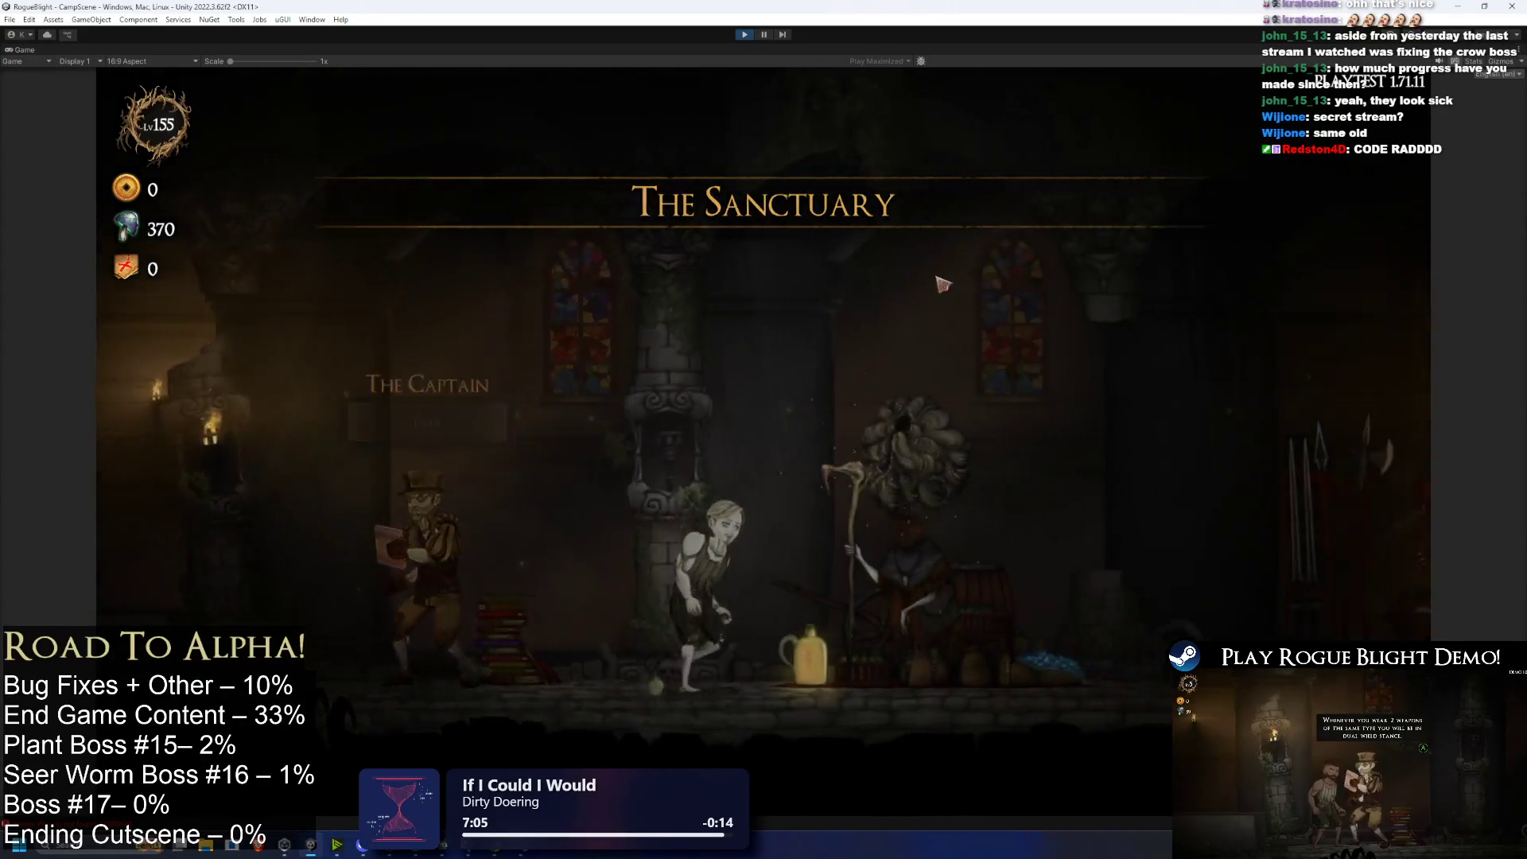
pyautogui.press('e')
pyautogui.click(790, 300)
pyautogui.press('Escape')
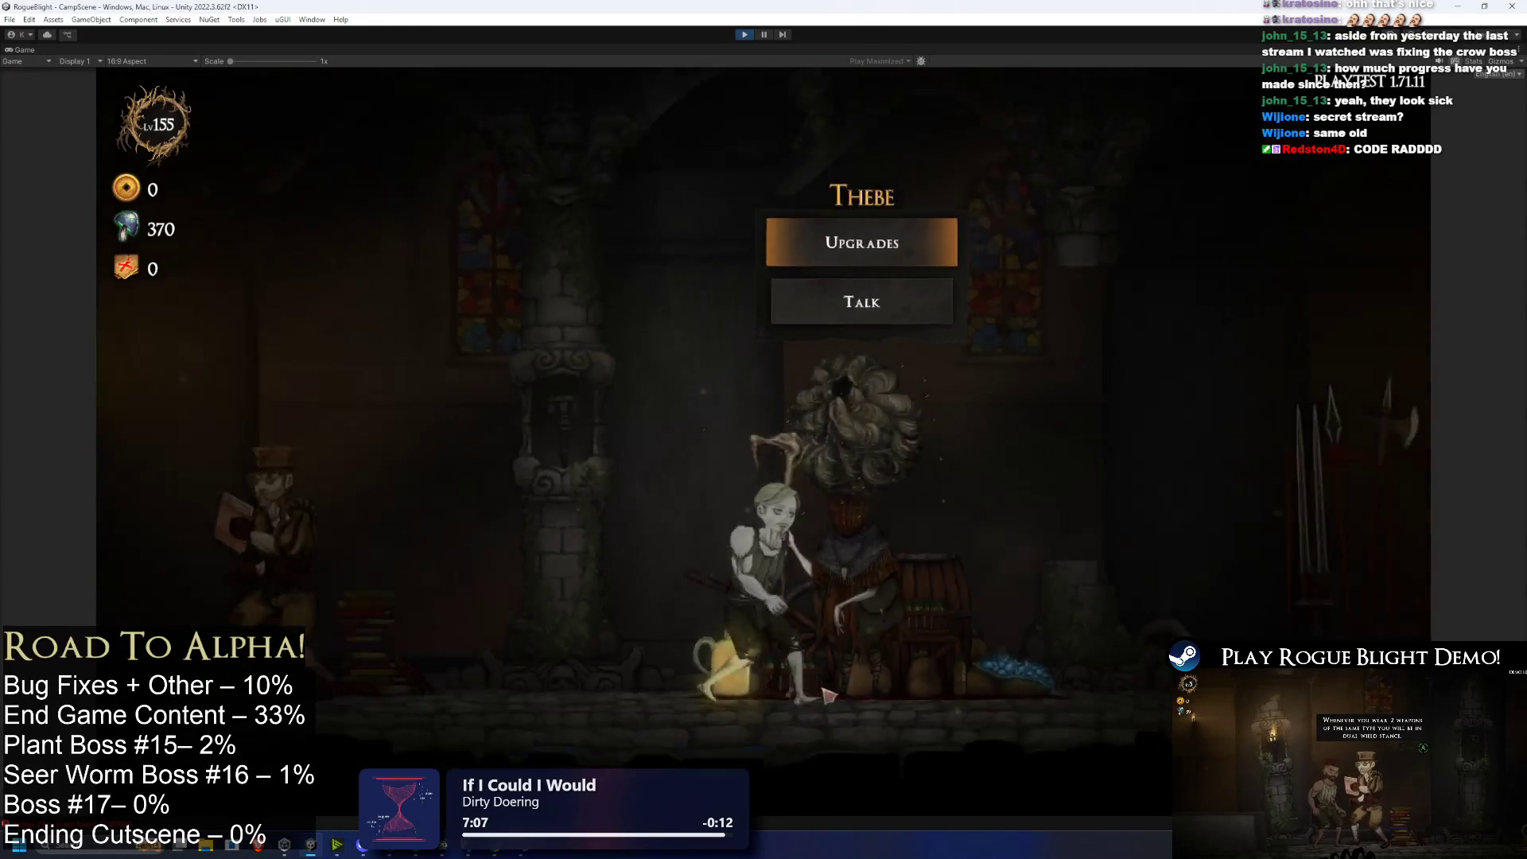
pyautogui.press('d')
pyautogui.click(528, 299)
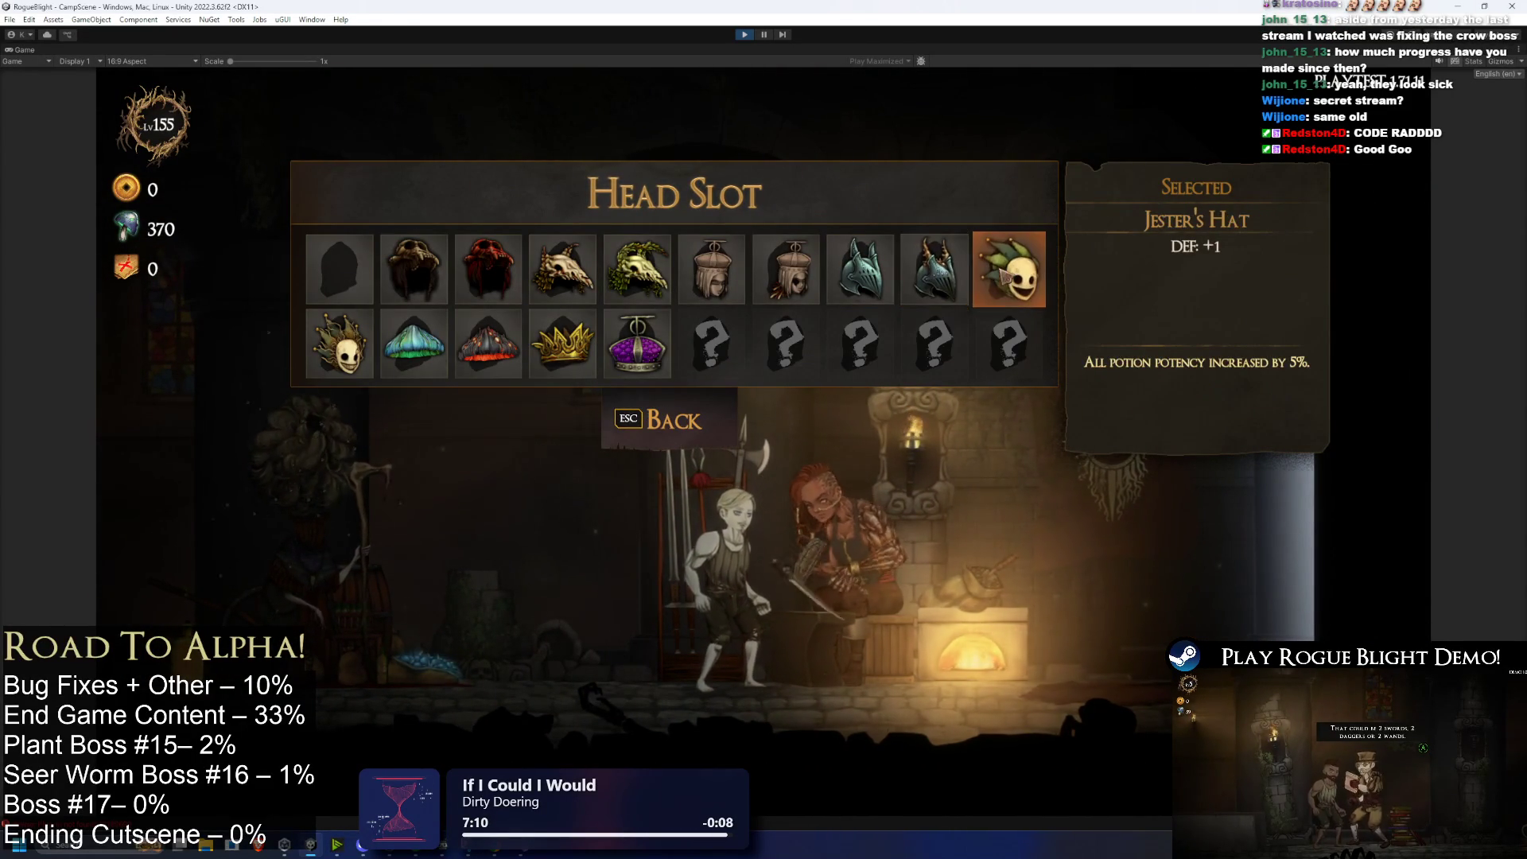
pyautogui.press('a')
pyautogui.click(743, 36)
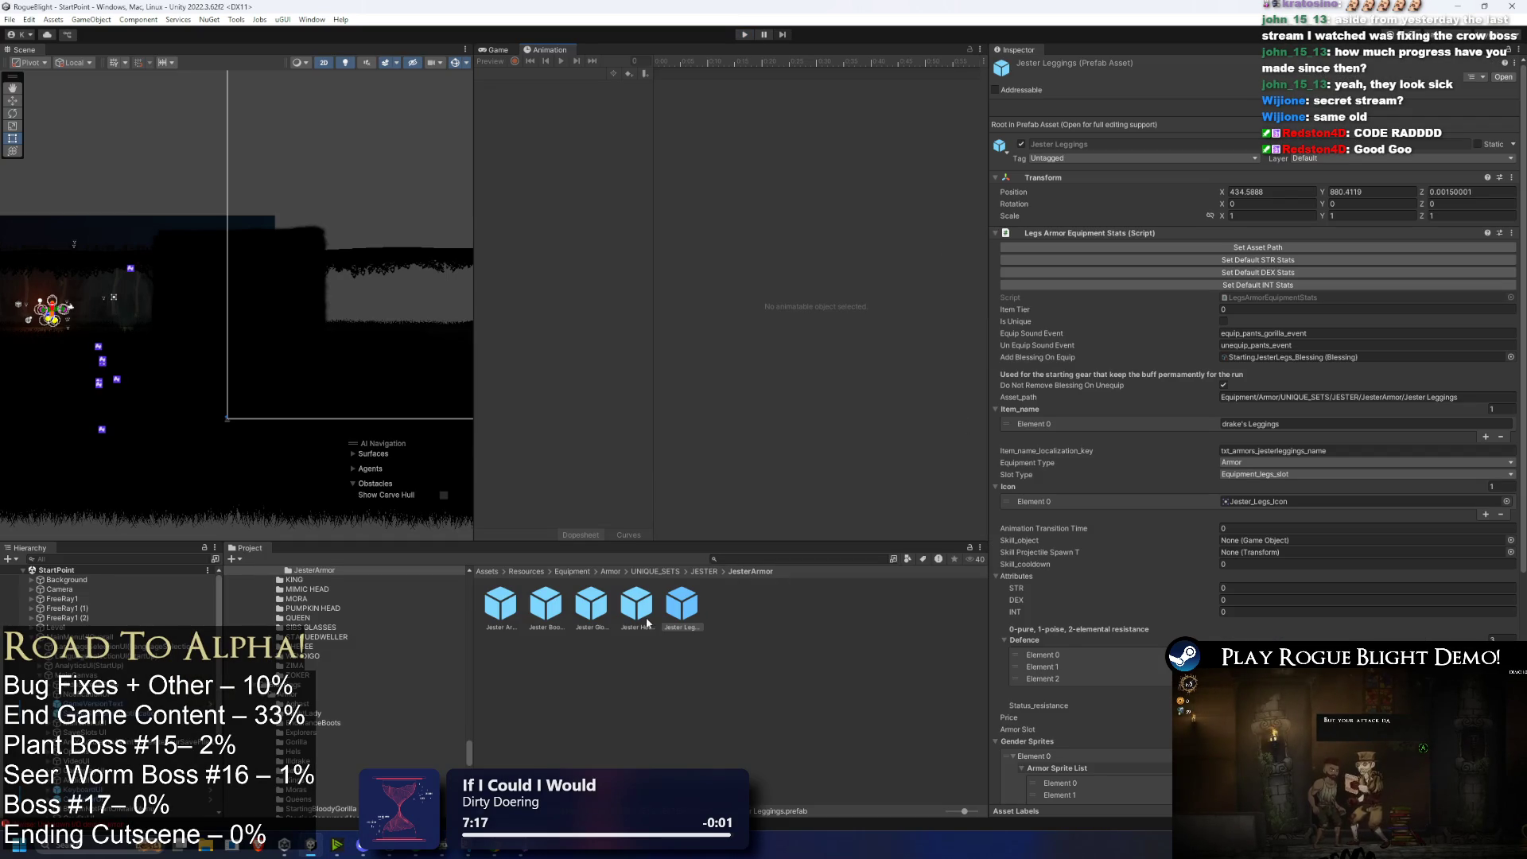
# Step: Check the Jester Armor and Consumed Jester Boots stats, then return to JesterArmor
pyautogui.click(500, 604)
pyautogui.scroll(-10, 1398, 522)
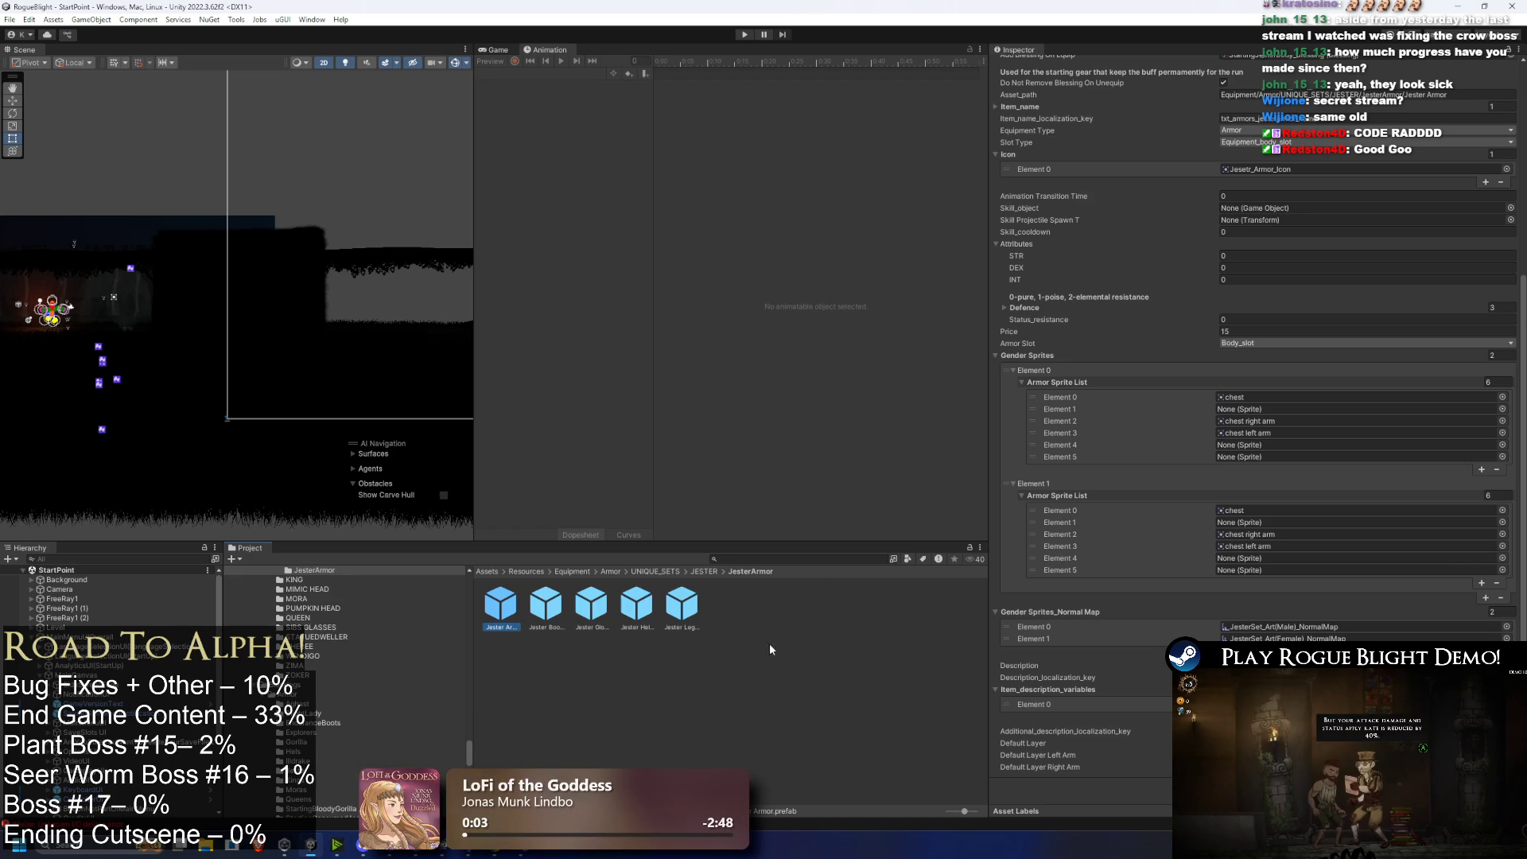
pyautogui.click(703, 571)
pyautogui.doubleClick(511, 613)
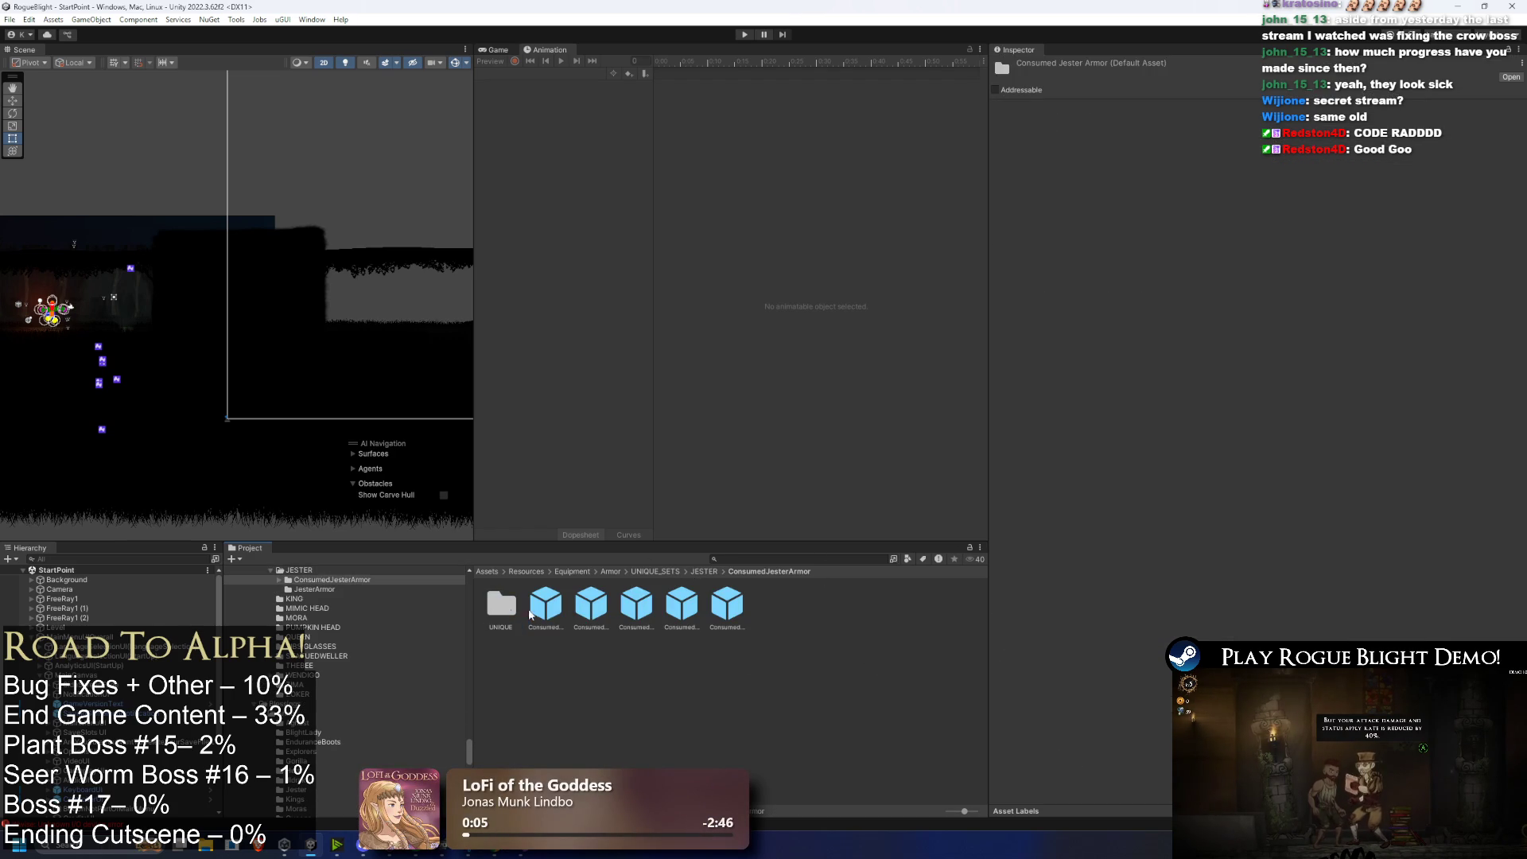
pyautogui.click(588, 613)
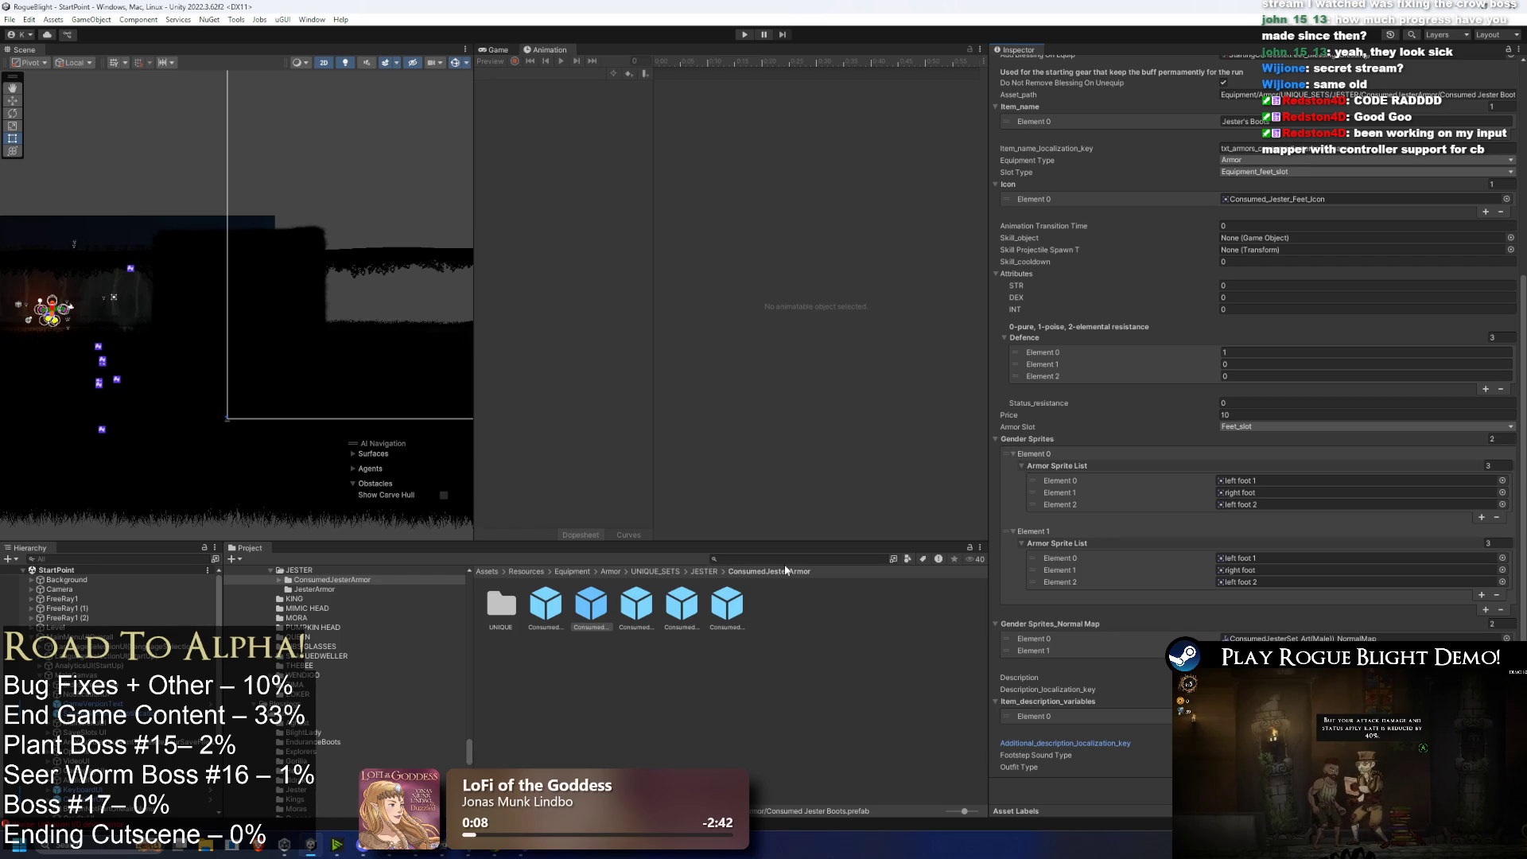
pyautogui.click(705, 572)
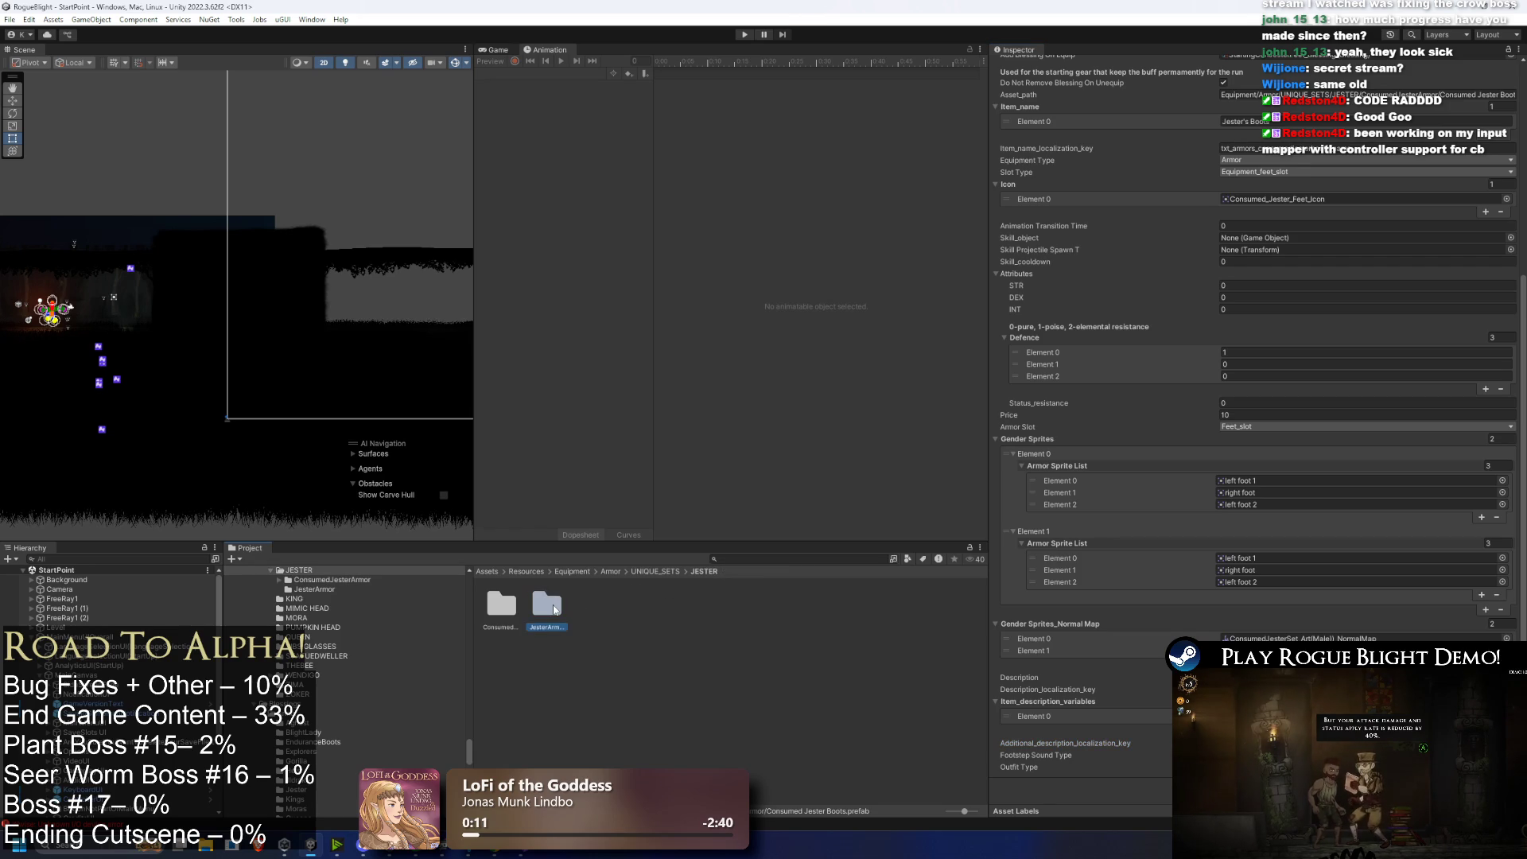
pyautogui.doubleClick(554, 610)
# Step: Review the Jester Armor, Gloves, Helmet and Leggings data, then run the game in Play mode
pyautogui.click(501, 605)
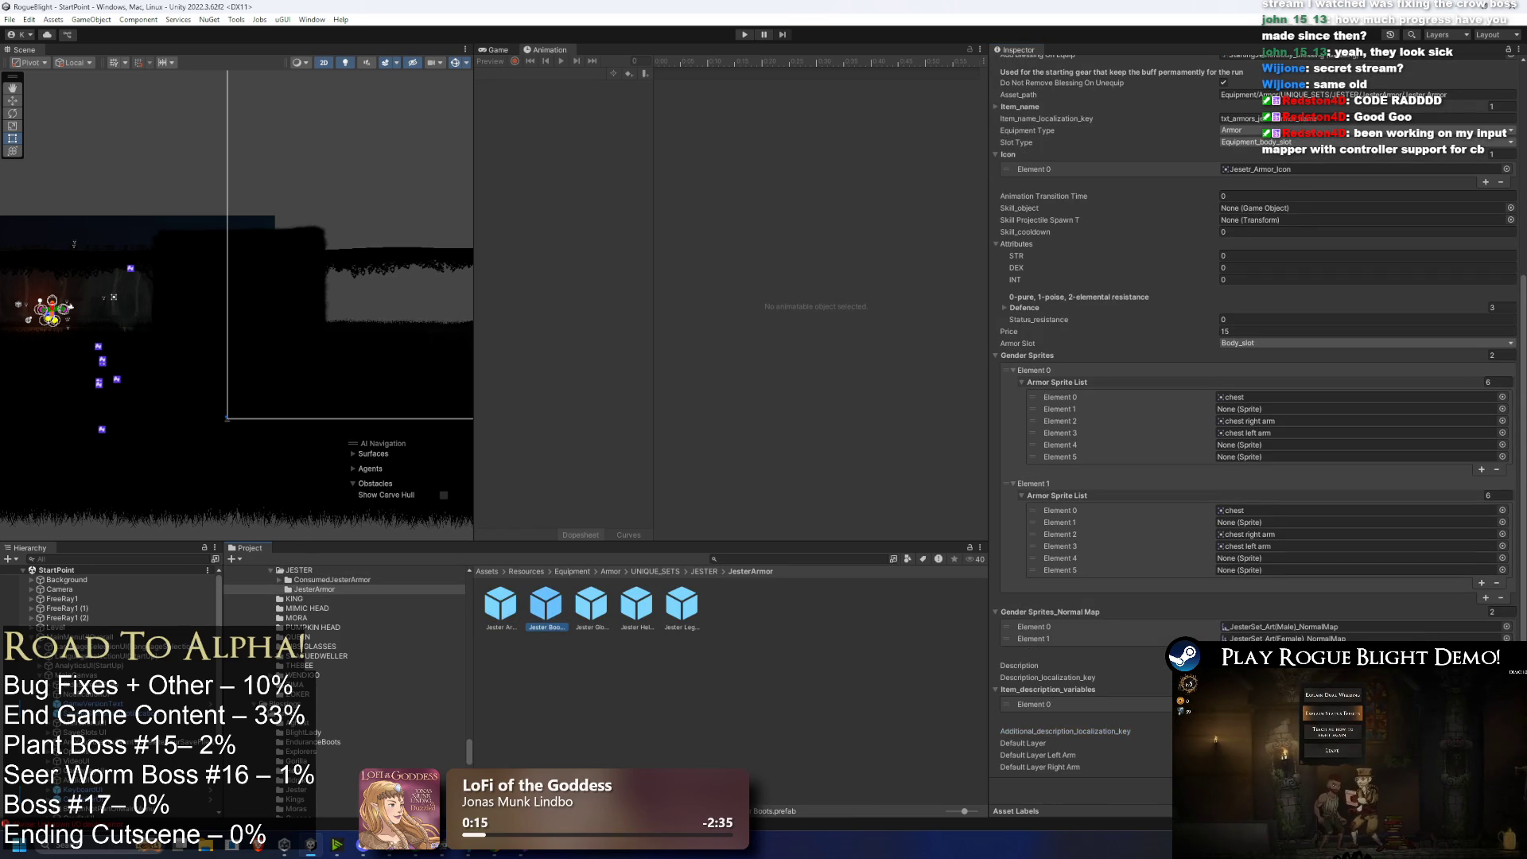
pyautogui.click(591, 605)
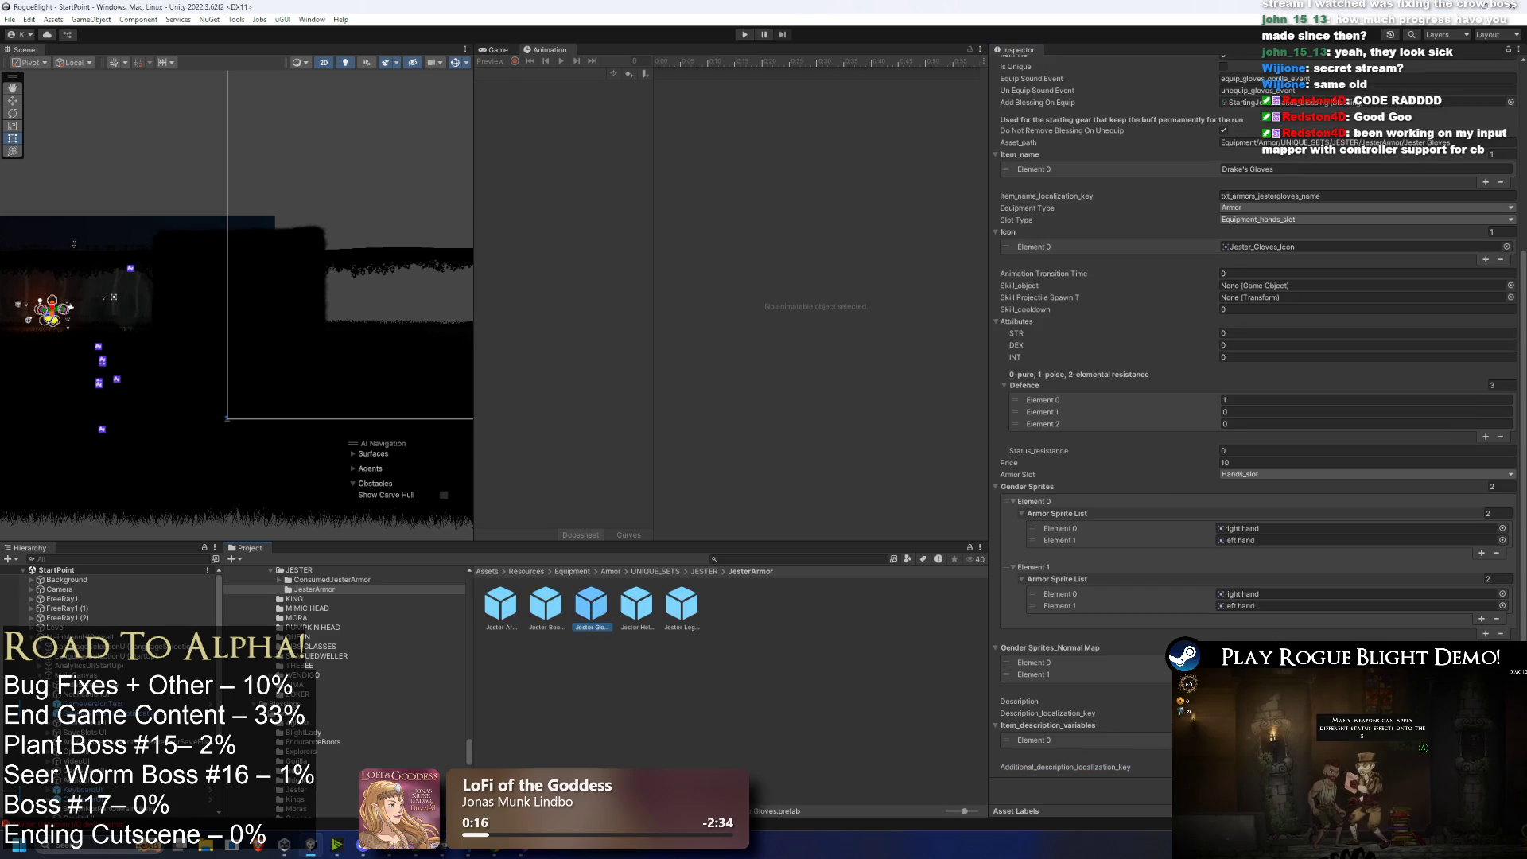
pyautogui.click(635, 603)
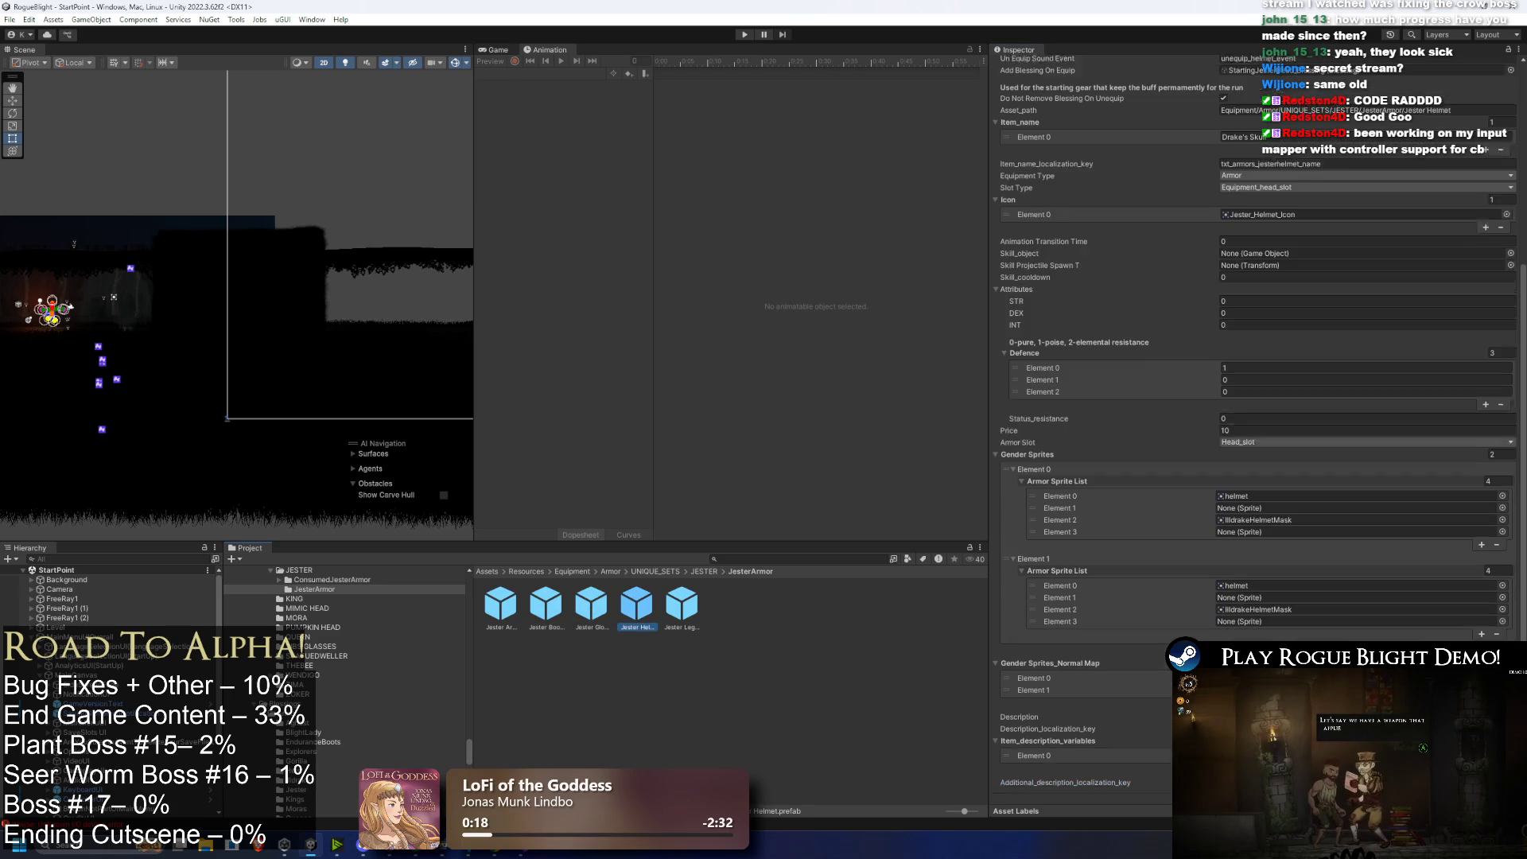
pyautogui.click(682, 611)
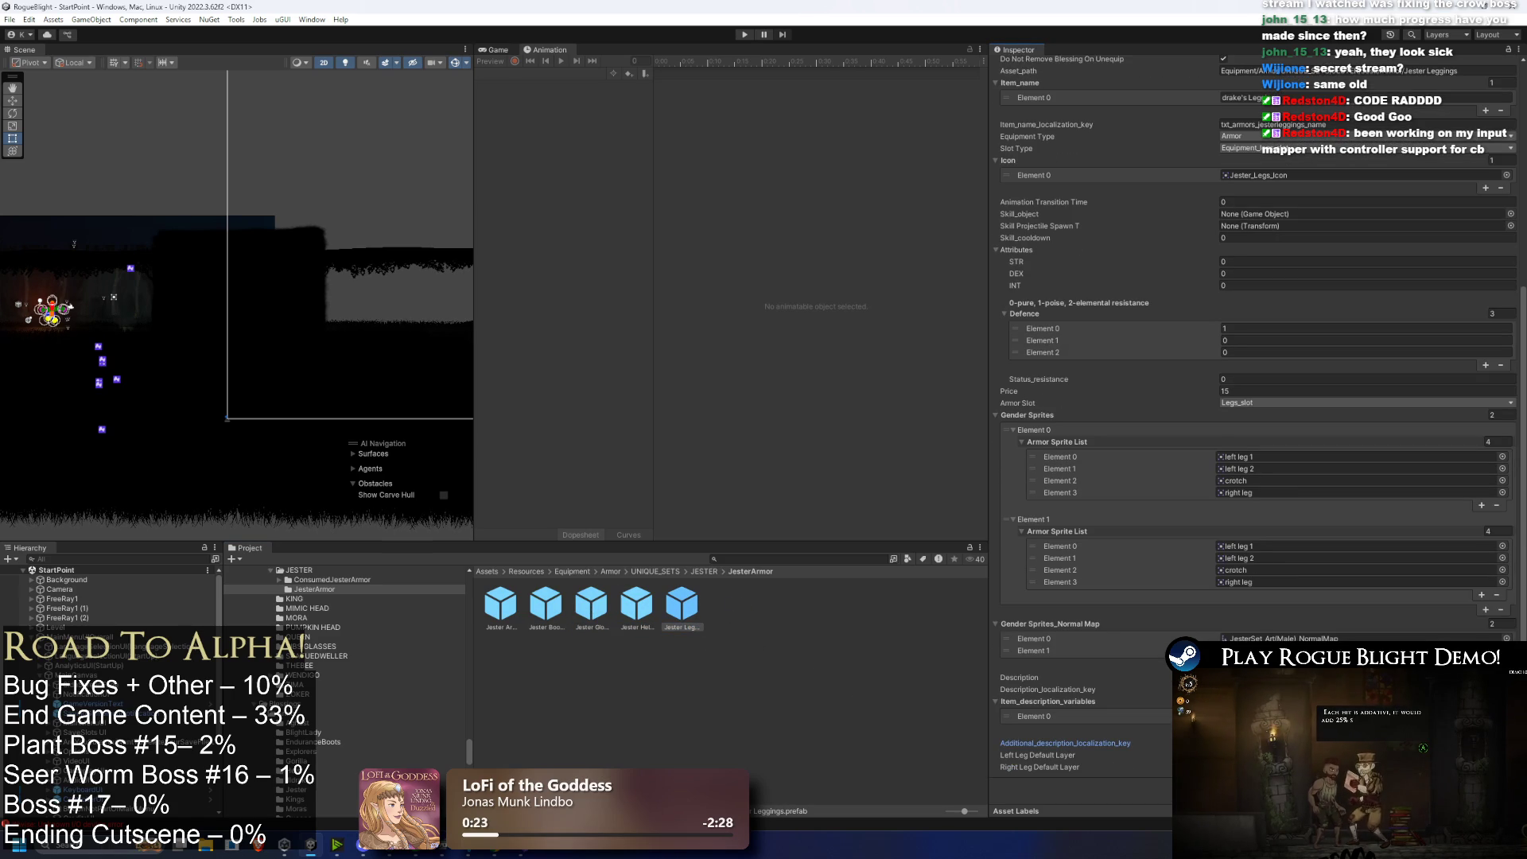
pyautogui.click(619, 613)
pyautogui.press('Left')
pyautogui.press('Left')
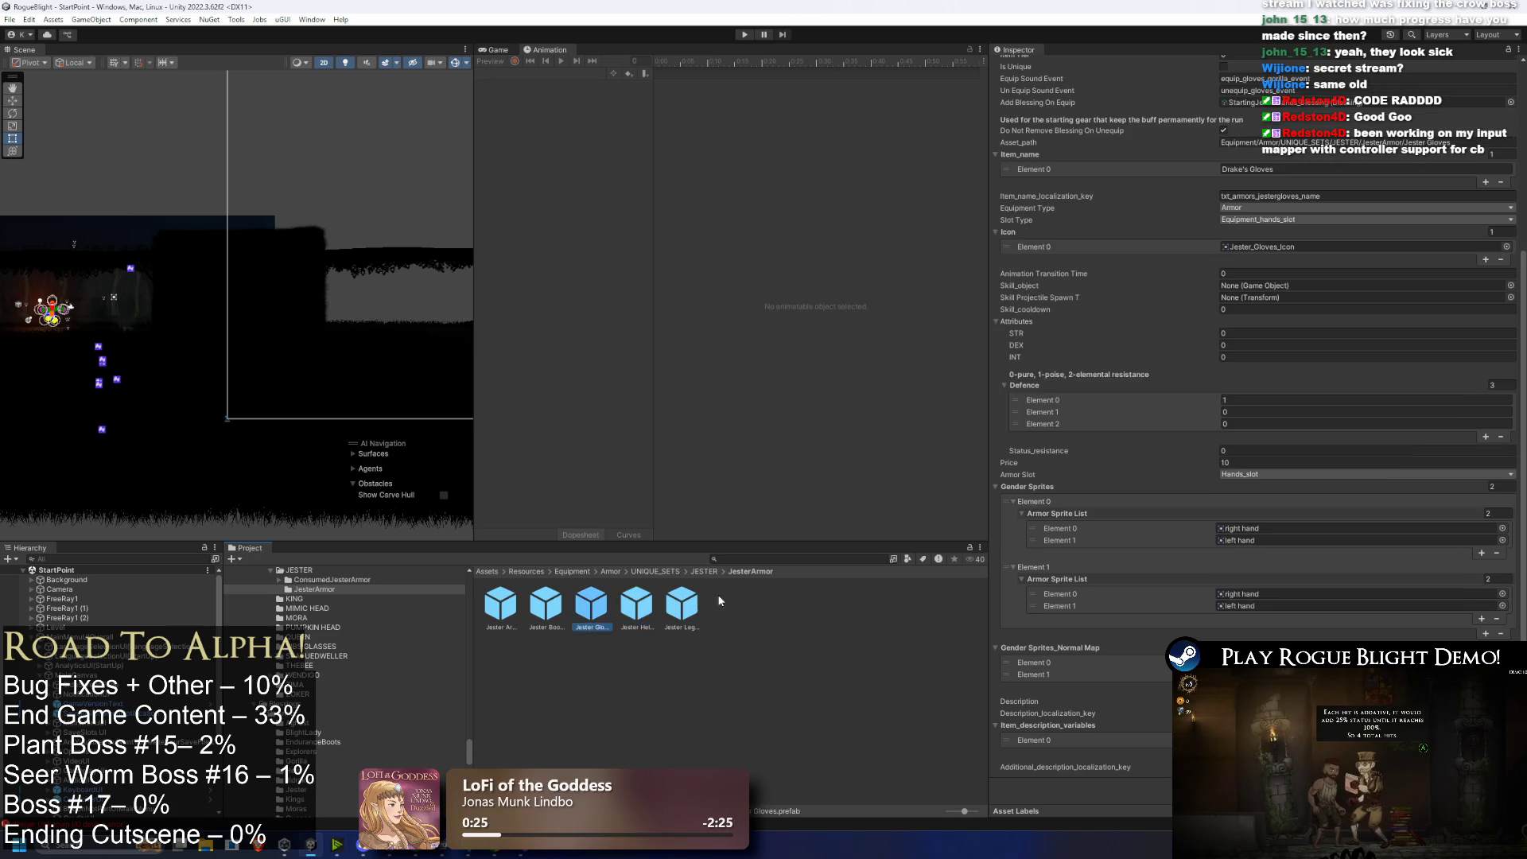
pyautogui.press('Right')
pyautogui.press('Right')
pyautogui.press('Right')
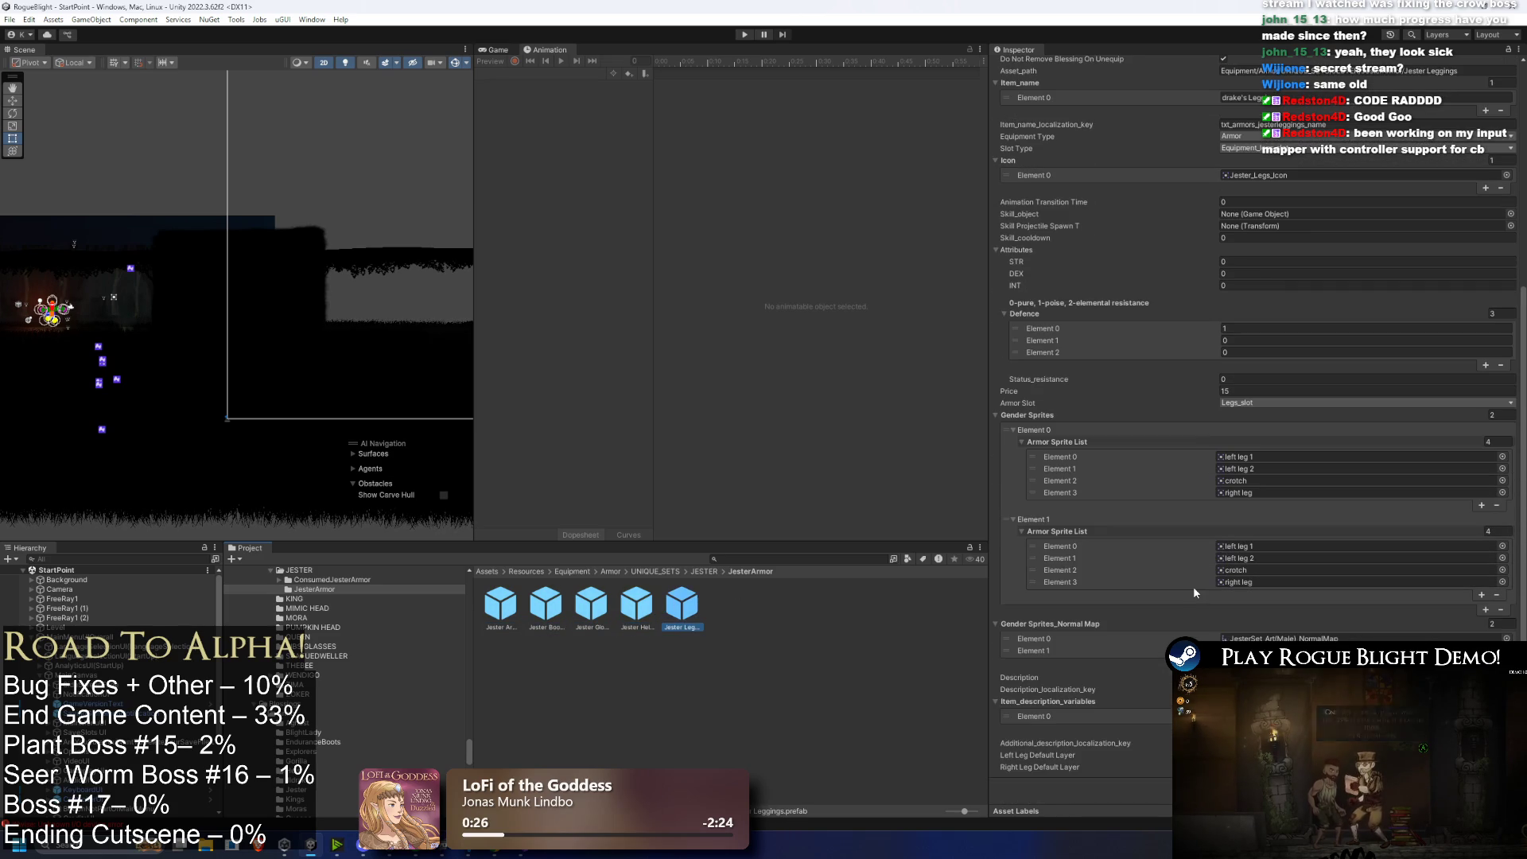
pyautogui.press('Left')
pyautogui.press('Left')
pyautogui.press('Left')
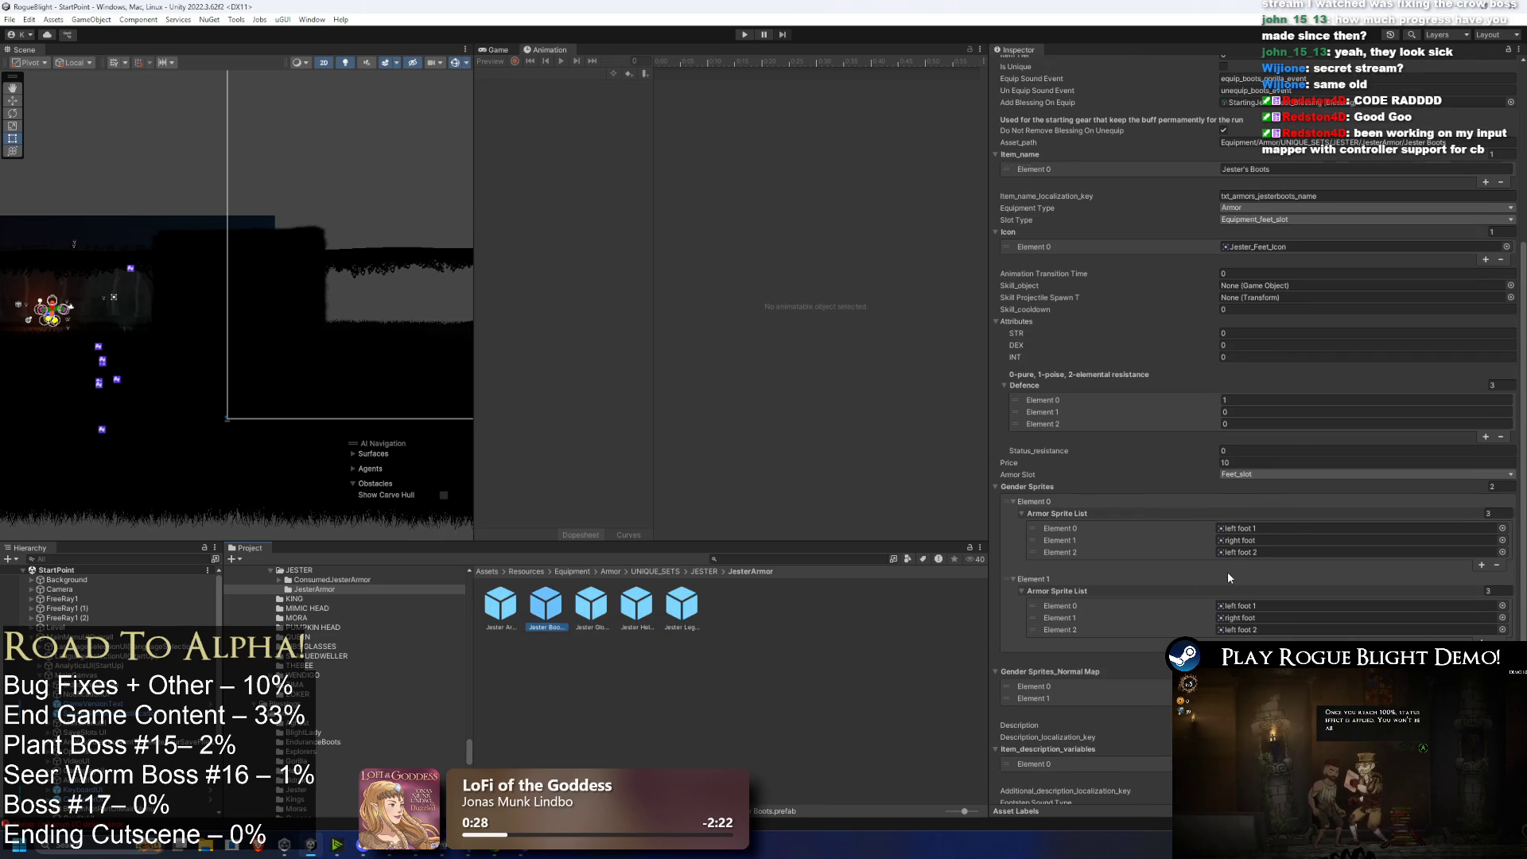
pyautogui.scroll(-2, 1275, 584)
pyautogui.press('Right')
pyautogui.press('Right')
pyautogui.press('Right')
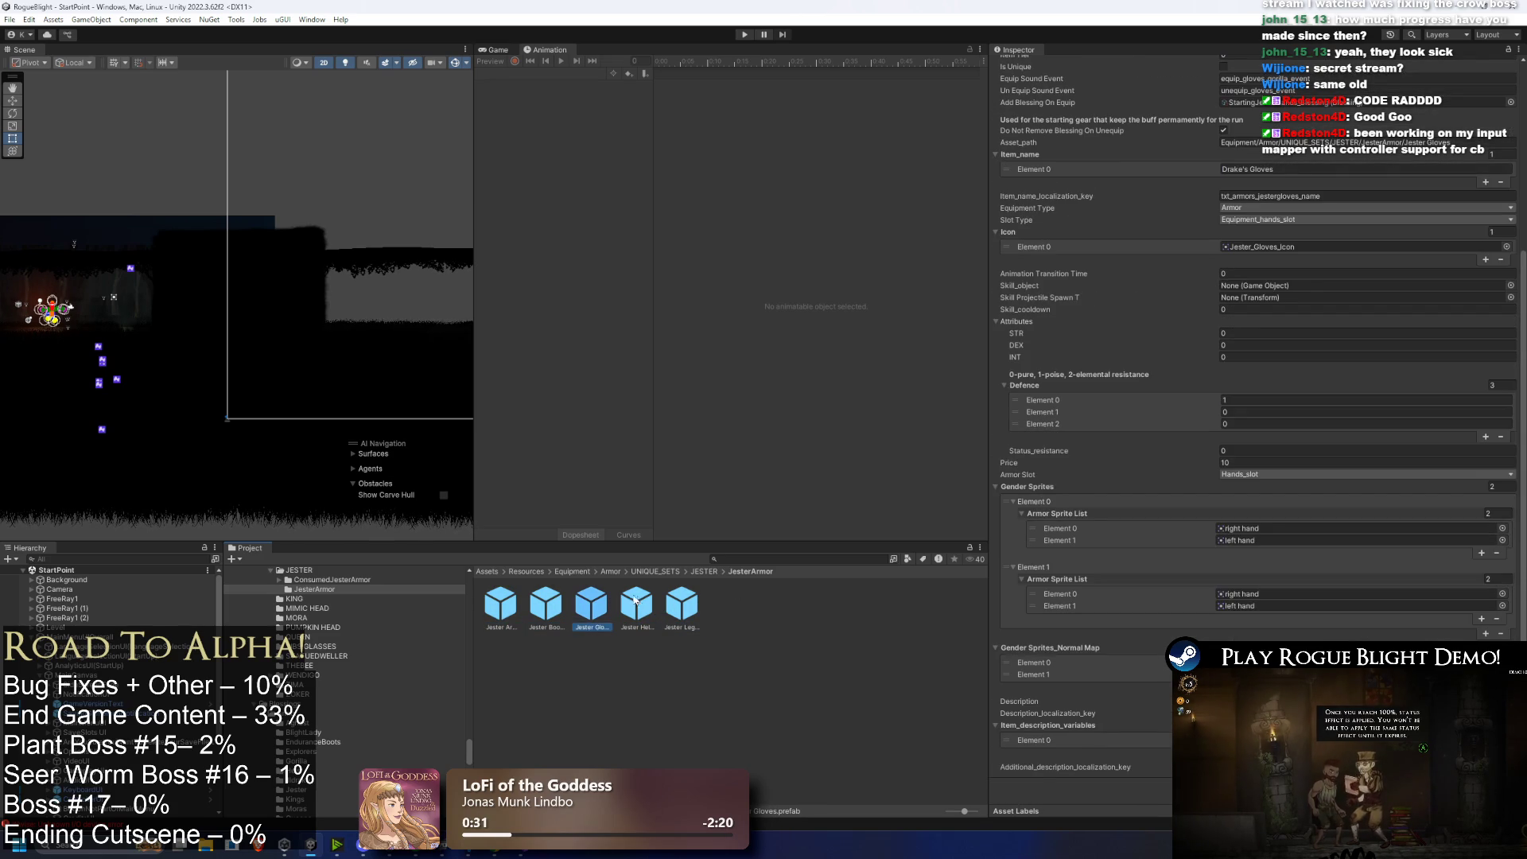
pyautogui.press('Left')
pyautogui.press('Left')
pyautogui.press('Left')
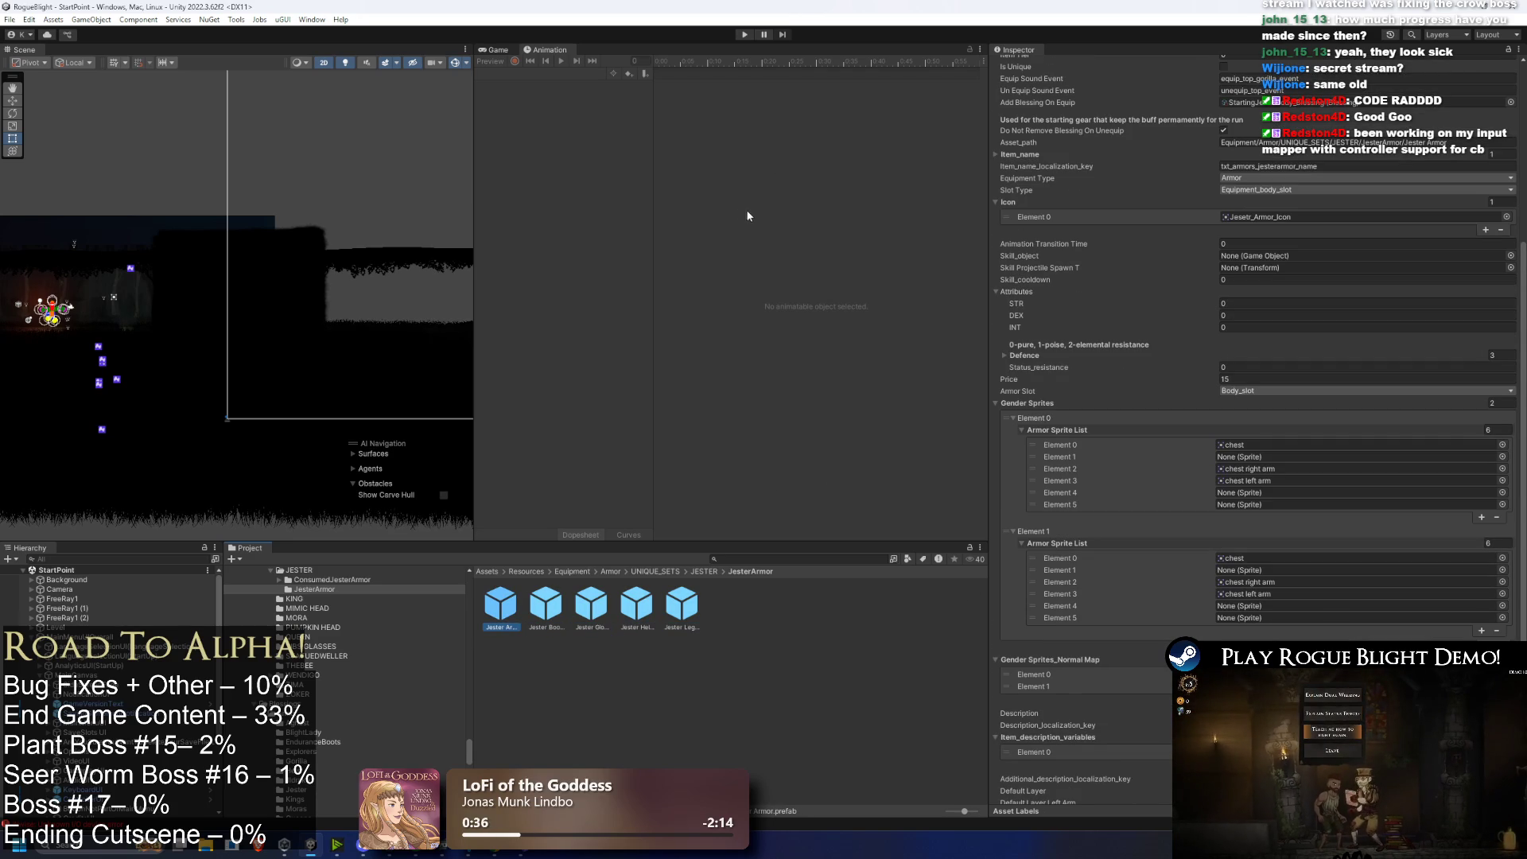
pyautogui.click(752, 35)
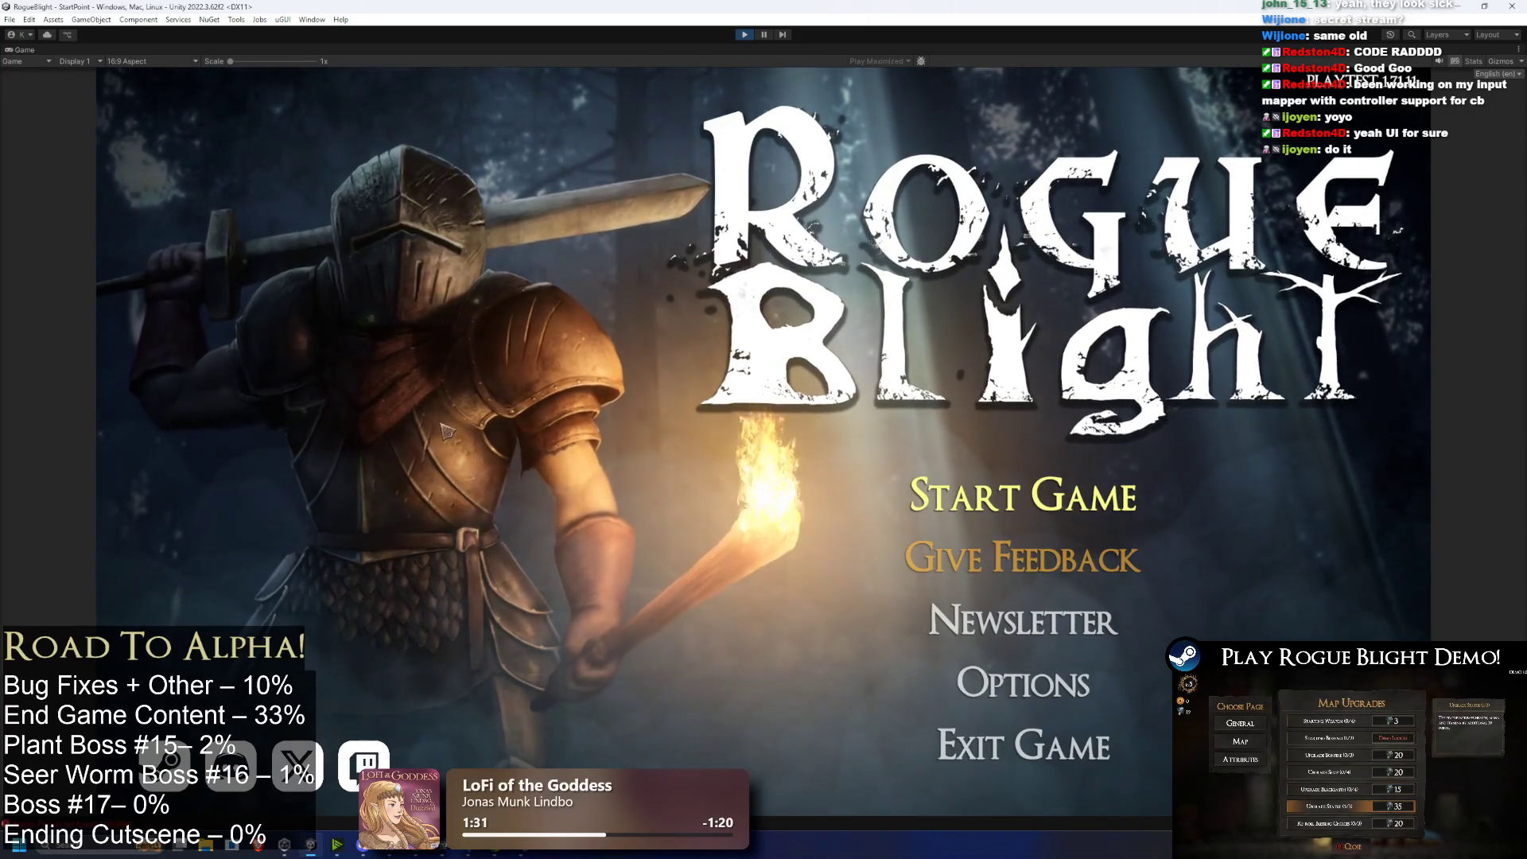
# Step: Start the game from the main menu and load save slot 1 into The Sanctuary
pyautogui.click(1026, 494)
pyautogui.click(1042, 431)
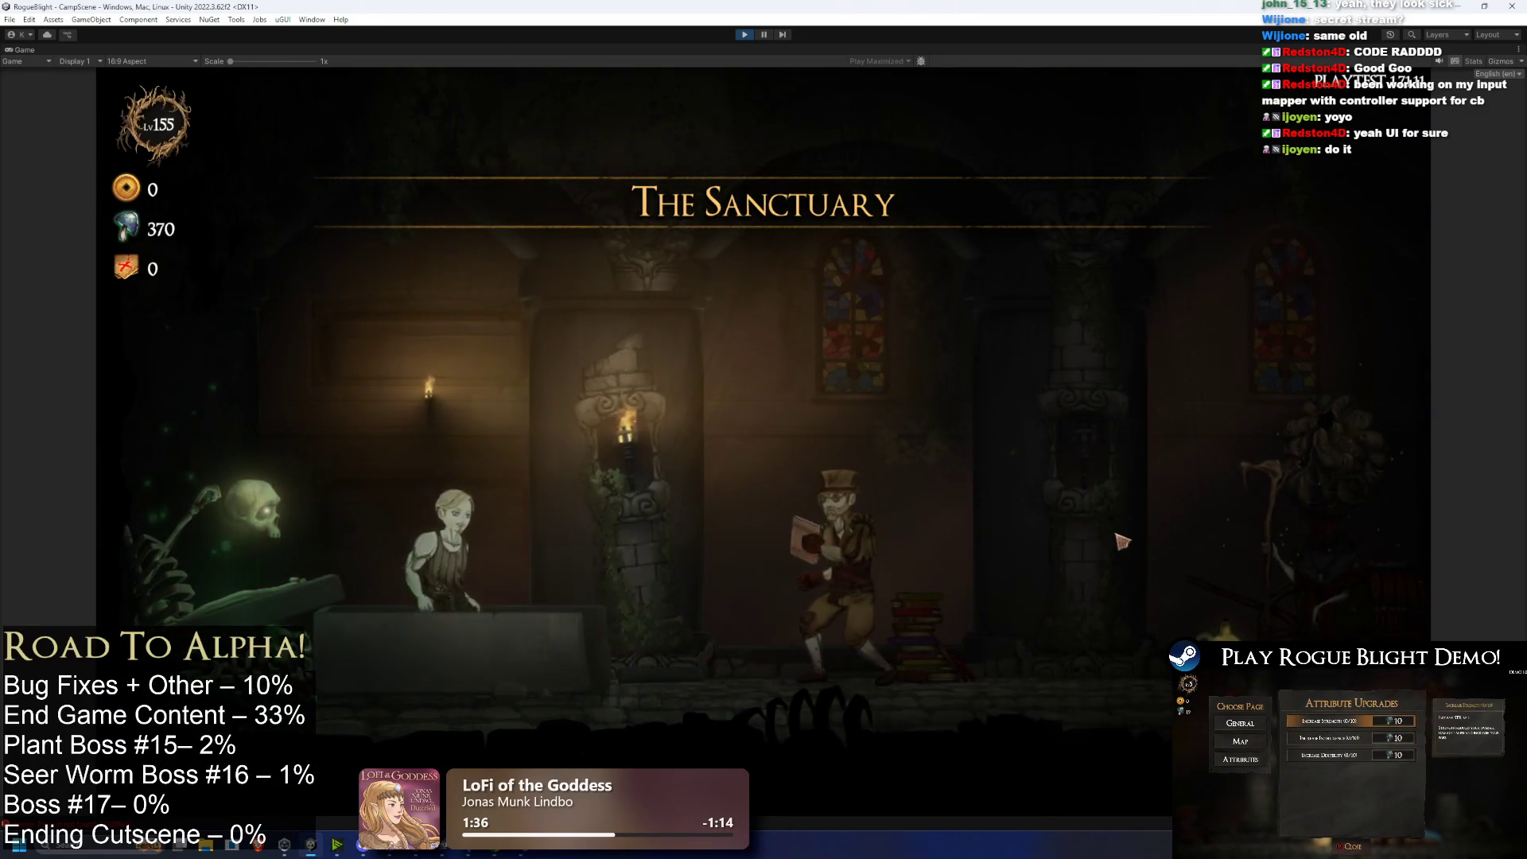
# Step: Walk to the Cartographer and start a Story Mode map in Waywood Forest
pyautogui.press('a')
pyautogui.press('d')
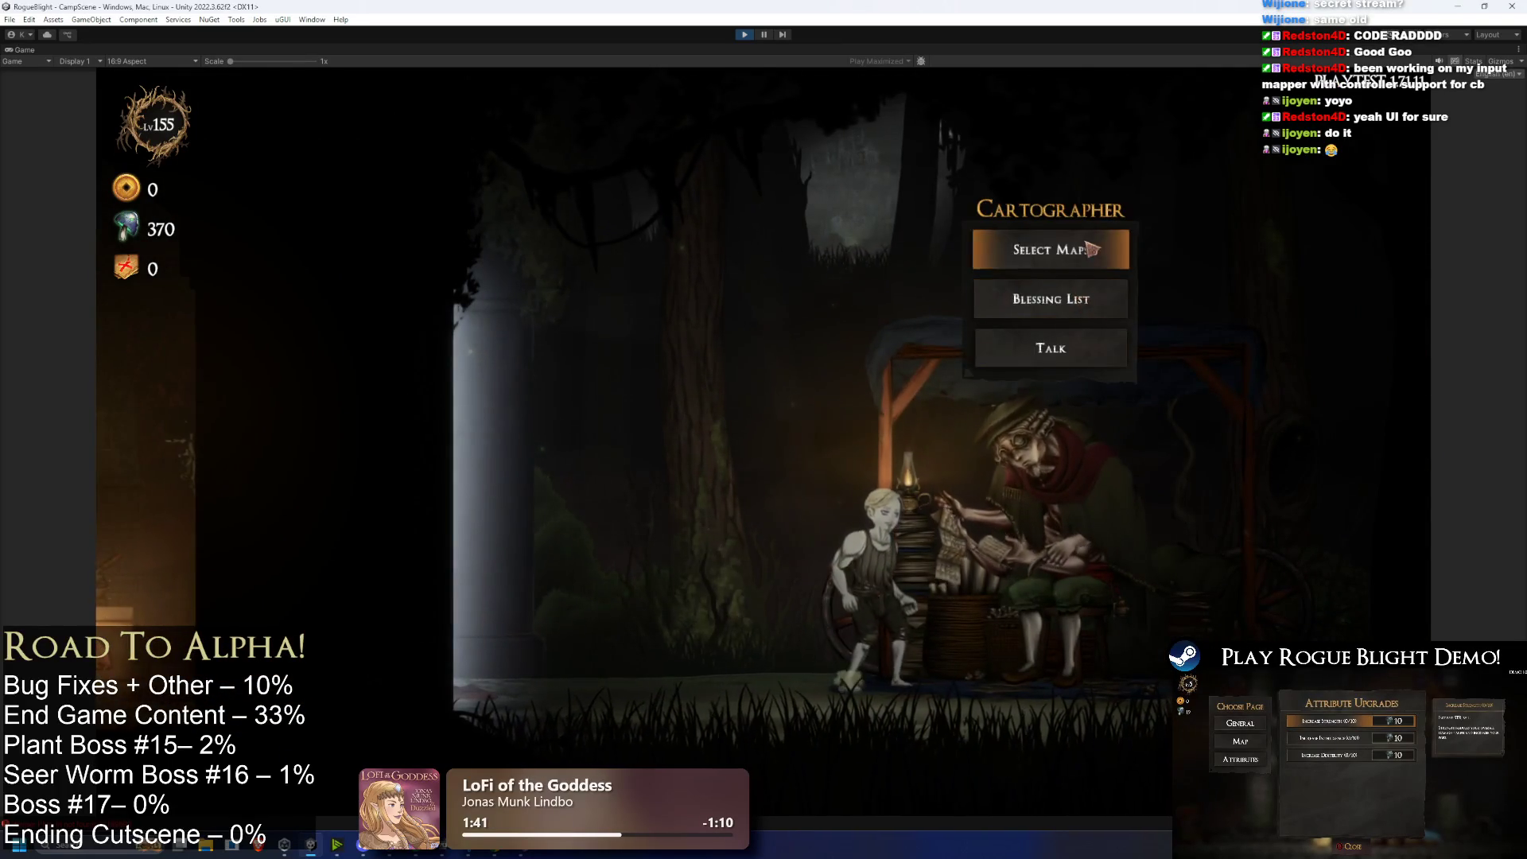
pyautogui.click(1092, 250)
pyautogui.click(715, 366)
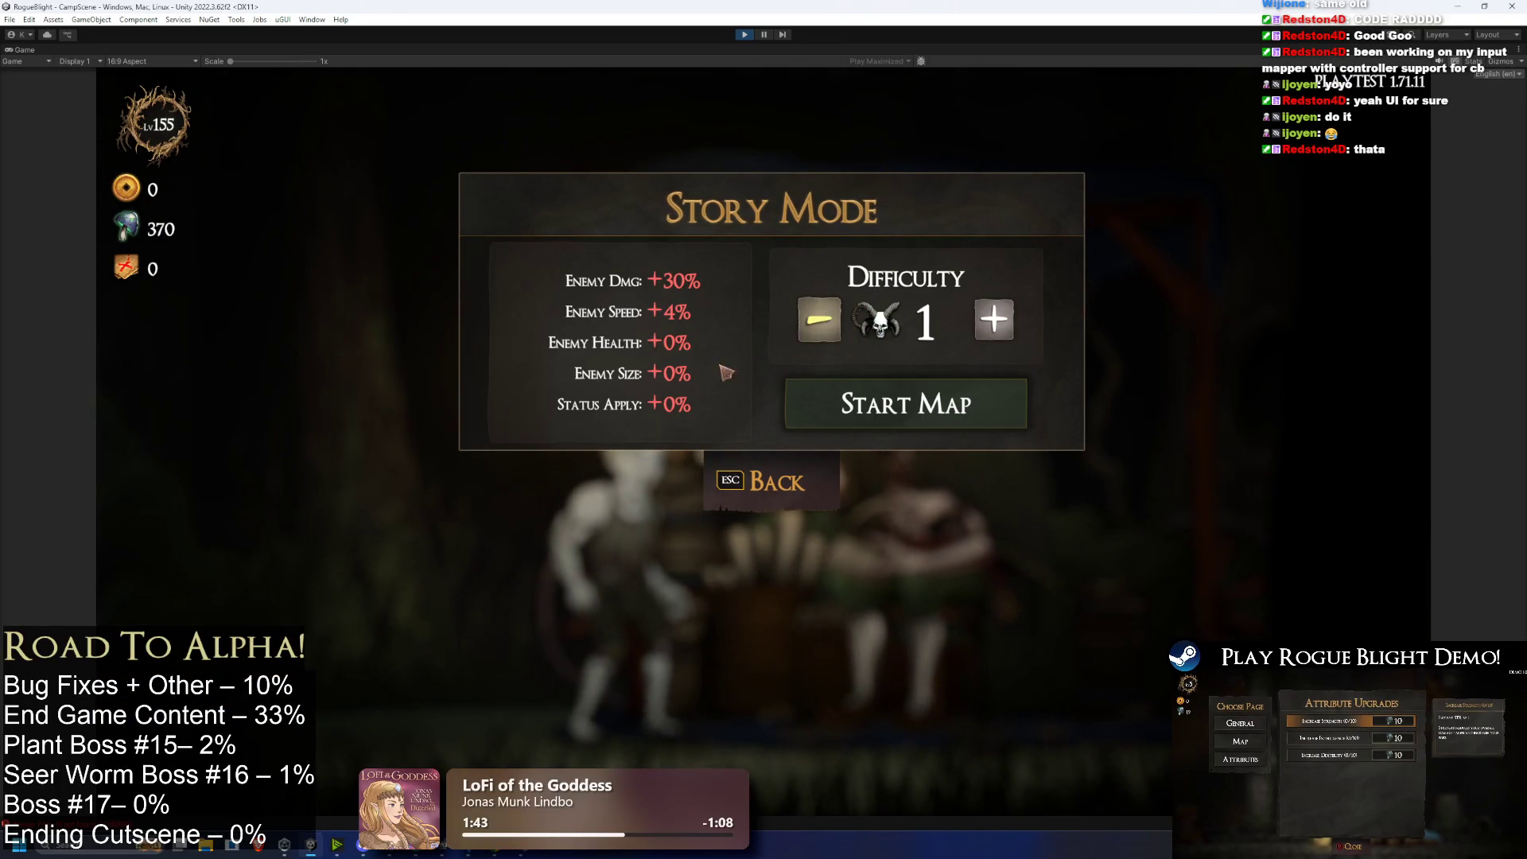
pyautogui.click(738, 499)
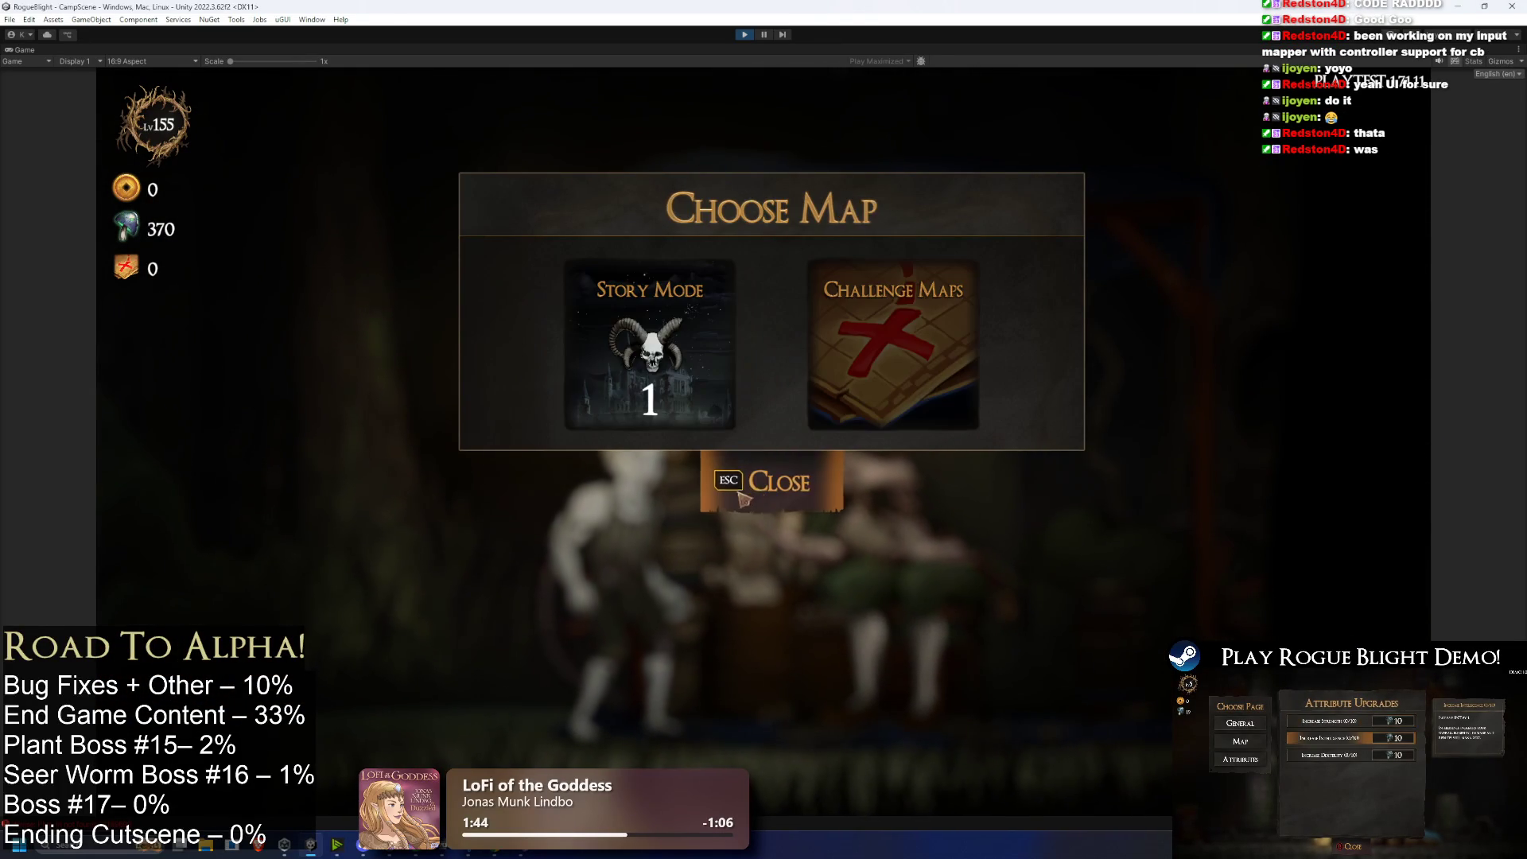
pyautogui.click(817, 492)
pyautogui.click(1082, 248)
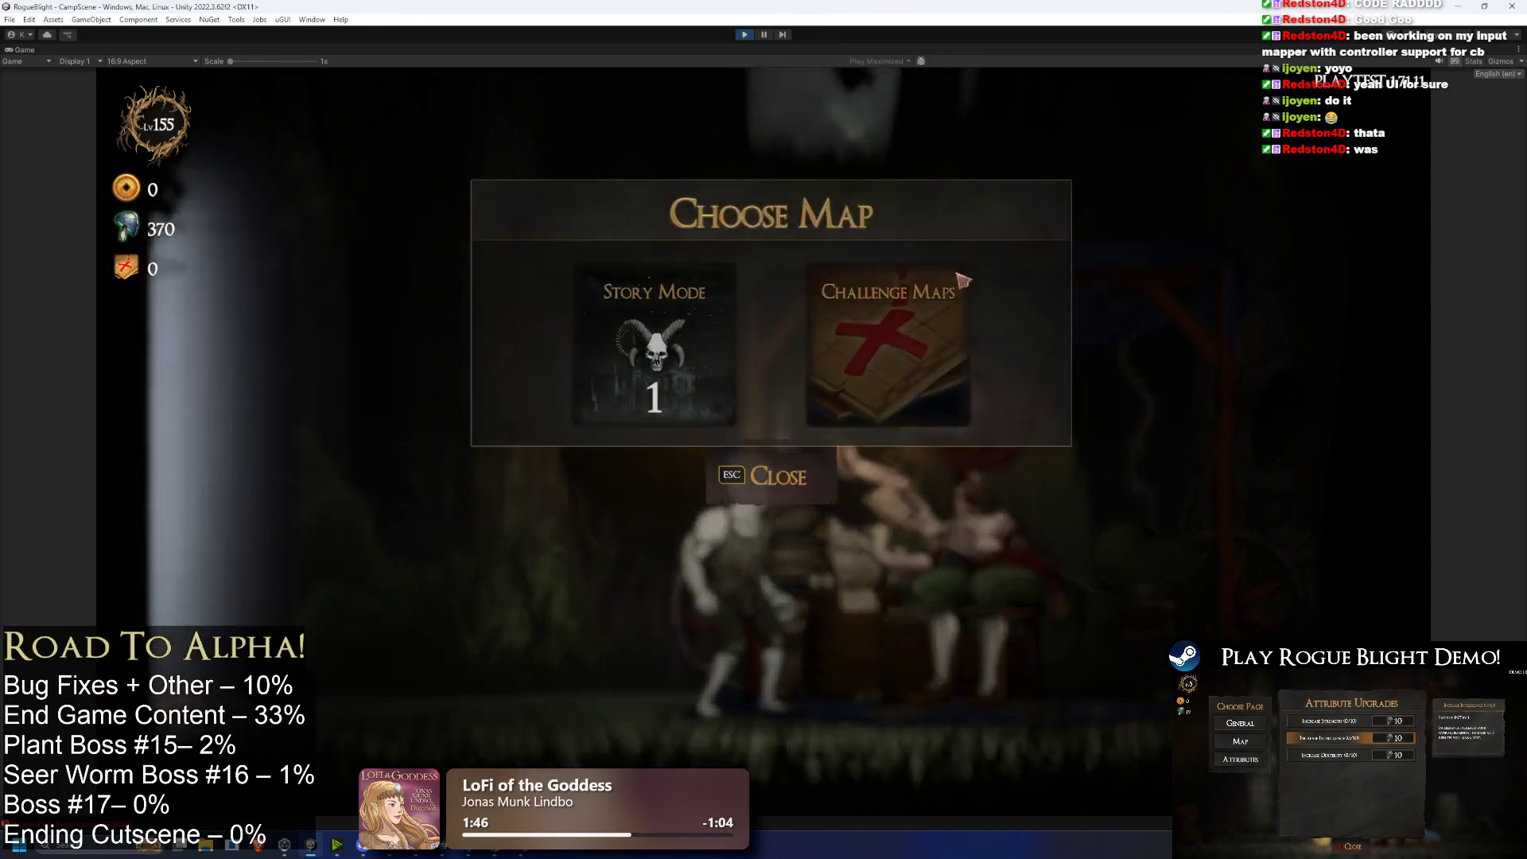
pyautogui.click(702, 366)
pyautogui.click(896, 400)
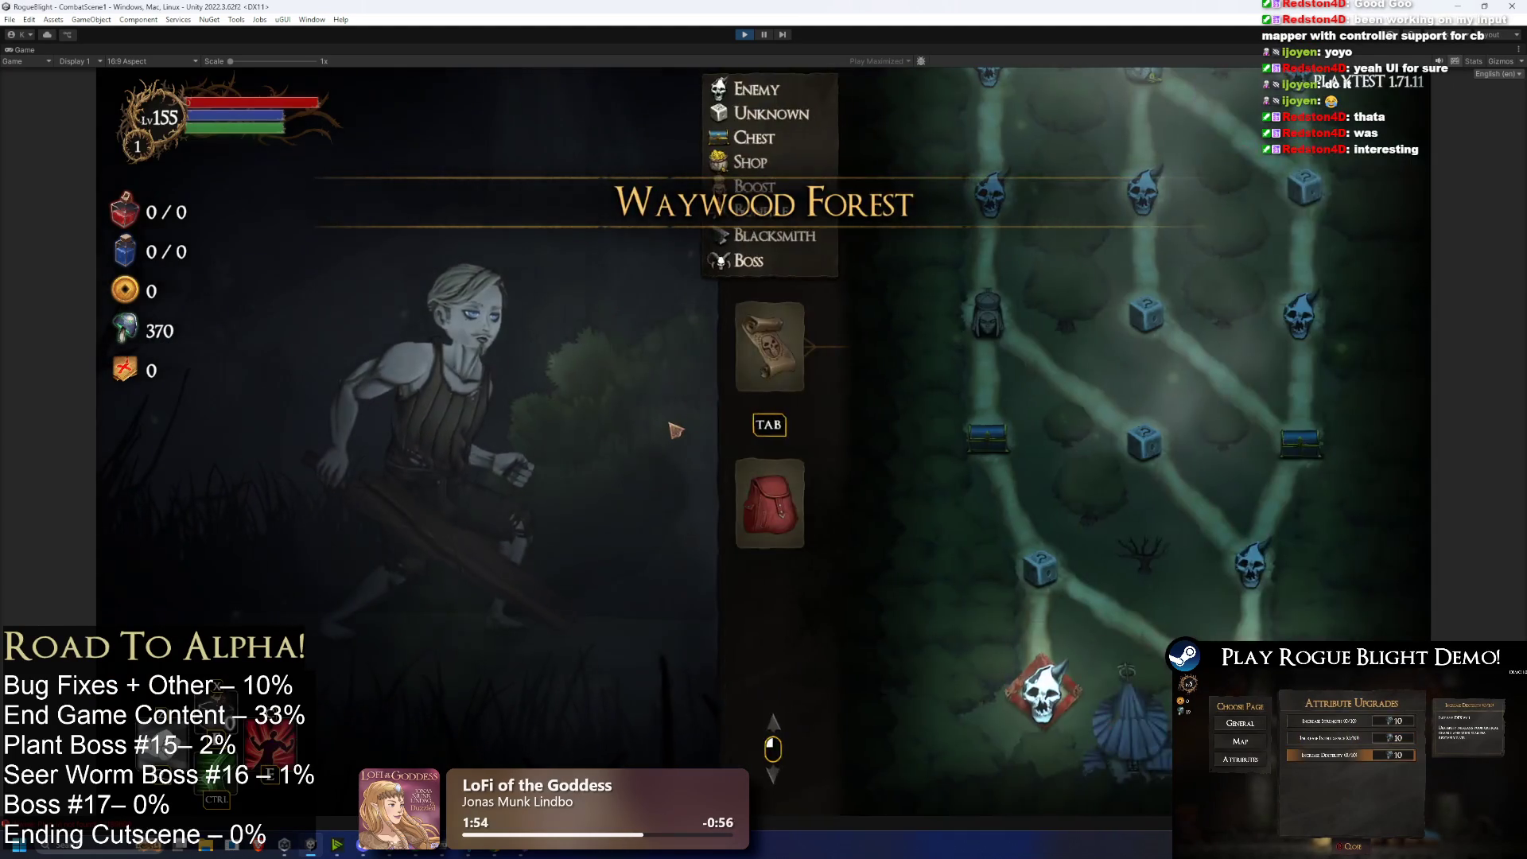
# Step: Abandon the run, then open the upgrades vendor's General Upgrades page in the Sanctuary
pyautogui.press('Escape')
pyautogui.click(744, 473)
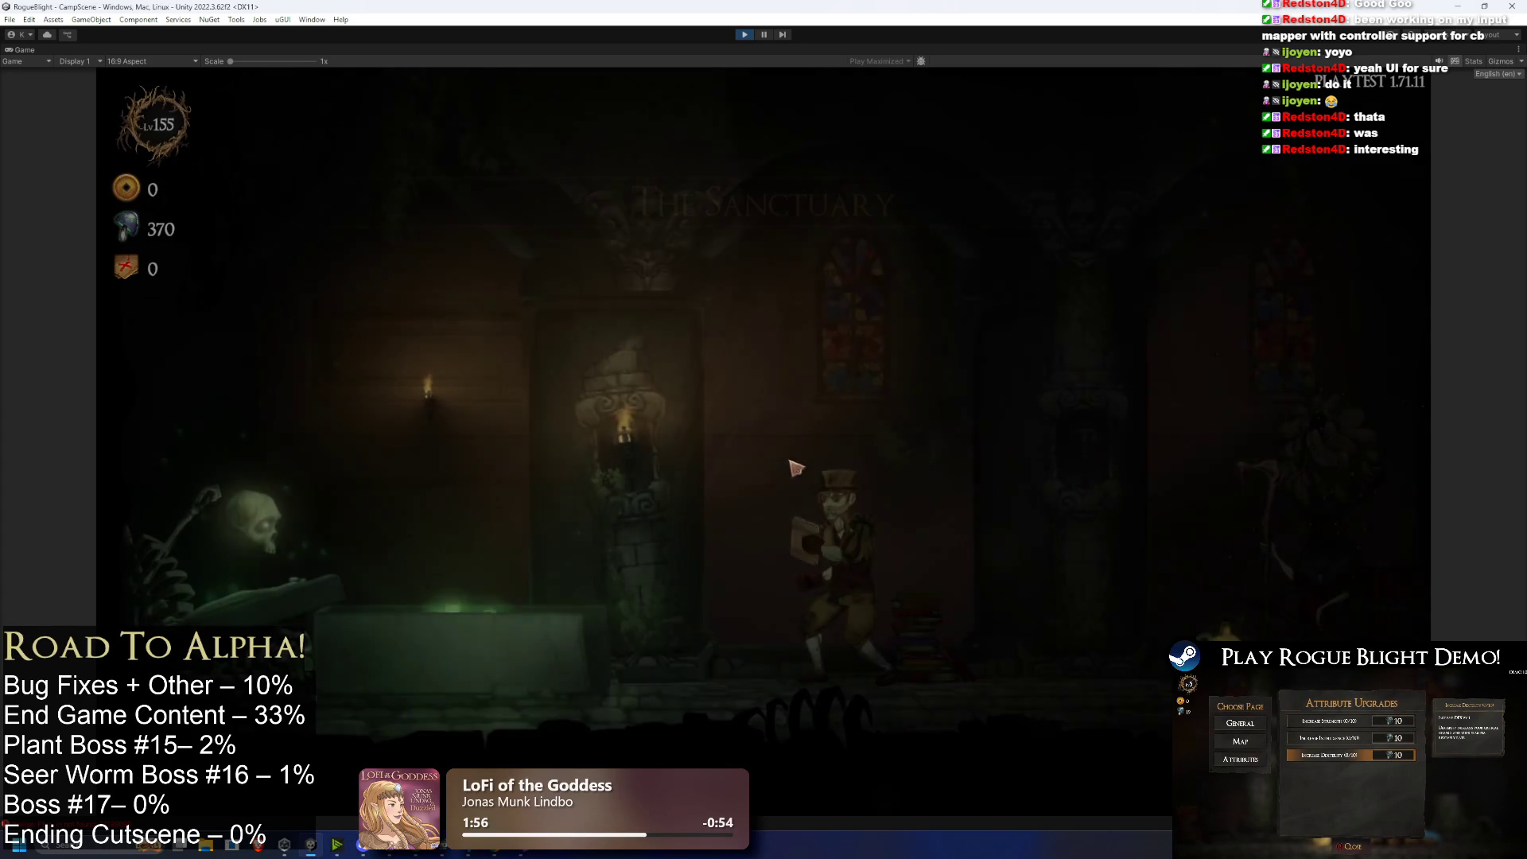
pyautogui.press('d')
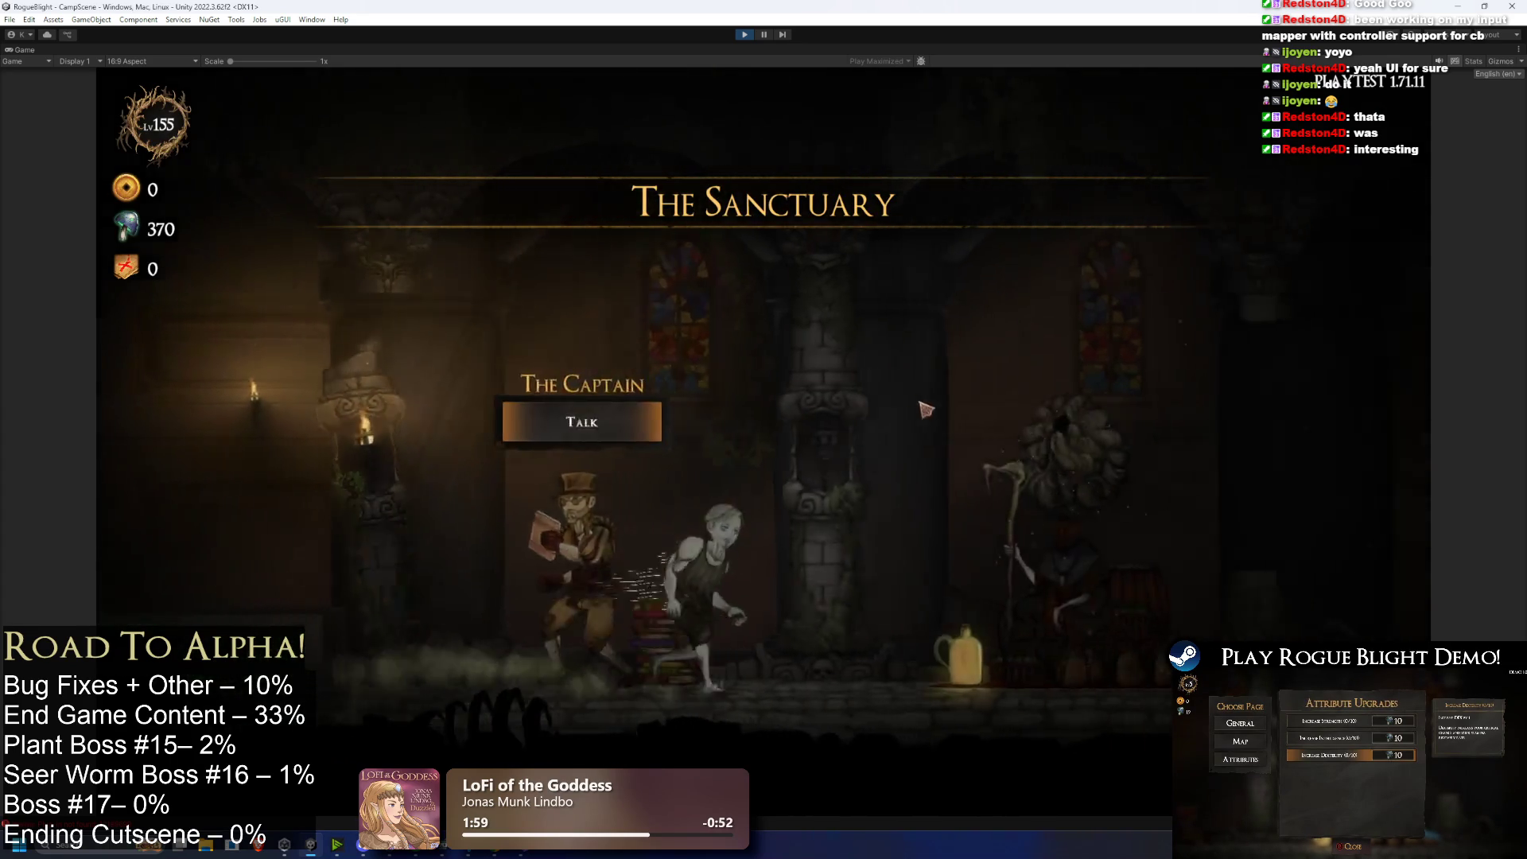
pyautogui.press('e')
pyautogui.press('Return')
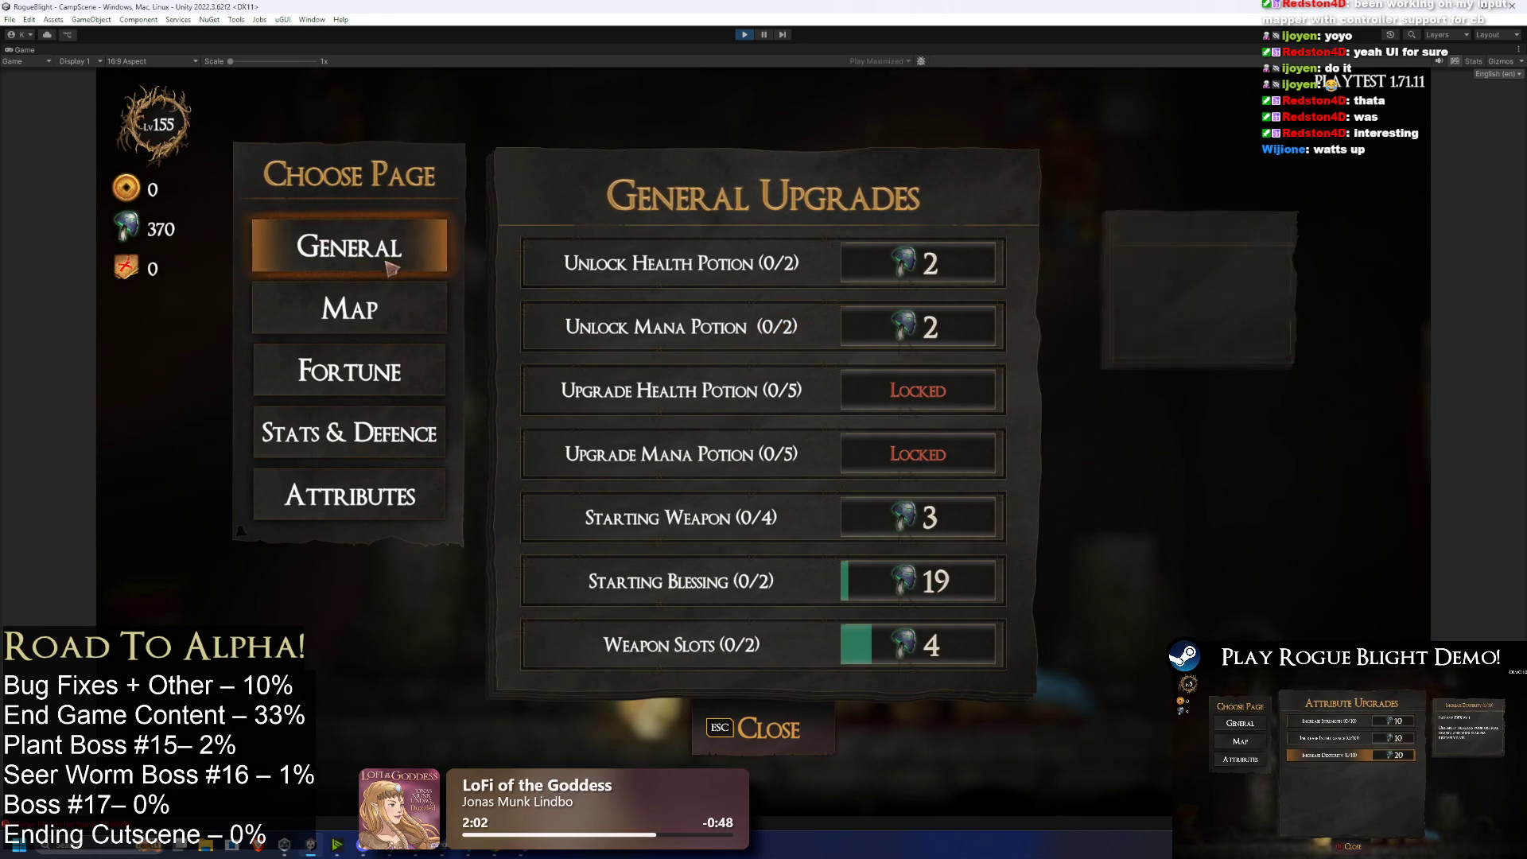
# Step: Browse the Fortune, Stats & Defence and Attribute upgrade pages, then close the upgrades menu
pyautogui.click(402, 369)
pyautogui.click(418, 432)
pyautogui.click(417, 481)
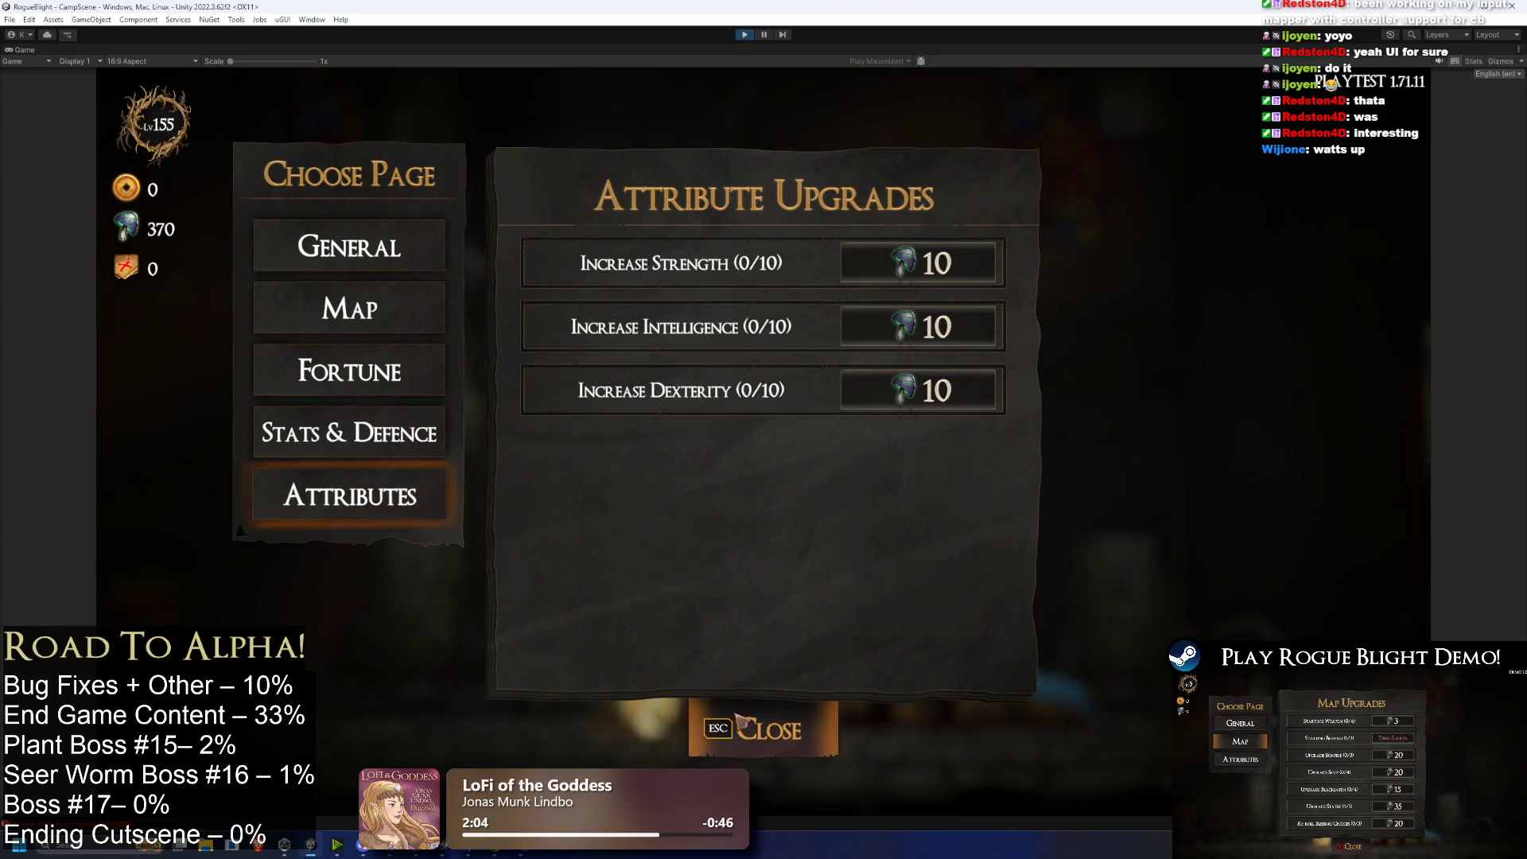
pyautogui.press('Escape')
# Step: At Kali, set Jester's Hat, Tunic and Gloves as starting gear
pyautogui.press('d')
pyautogui.click(810, 363)
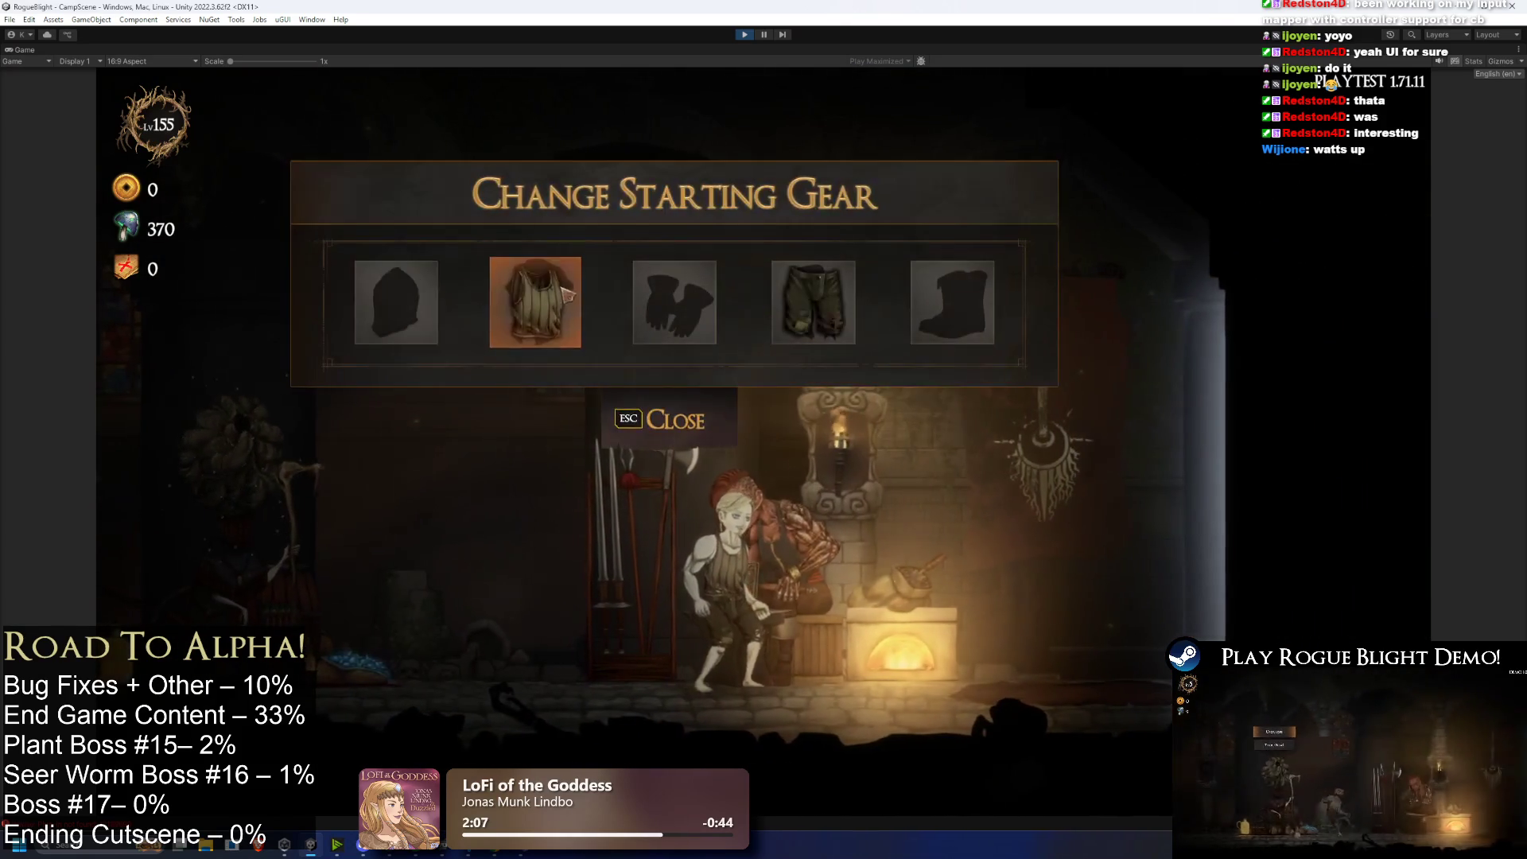
pyautogui.click(402, 300)
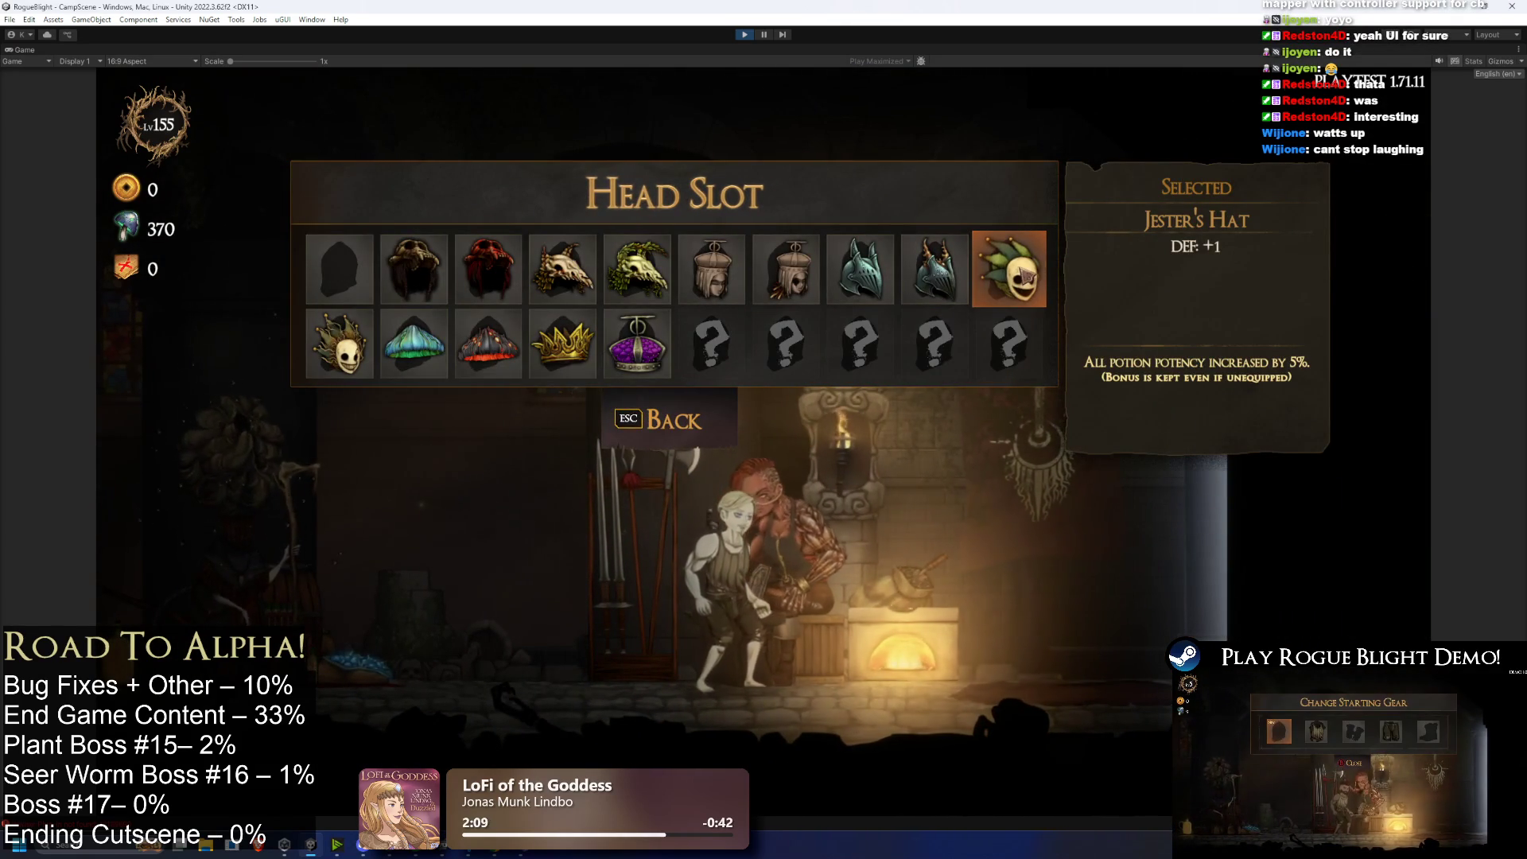
pyautogui.click(1008, 268)
pyautogui.click(535, 303)
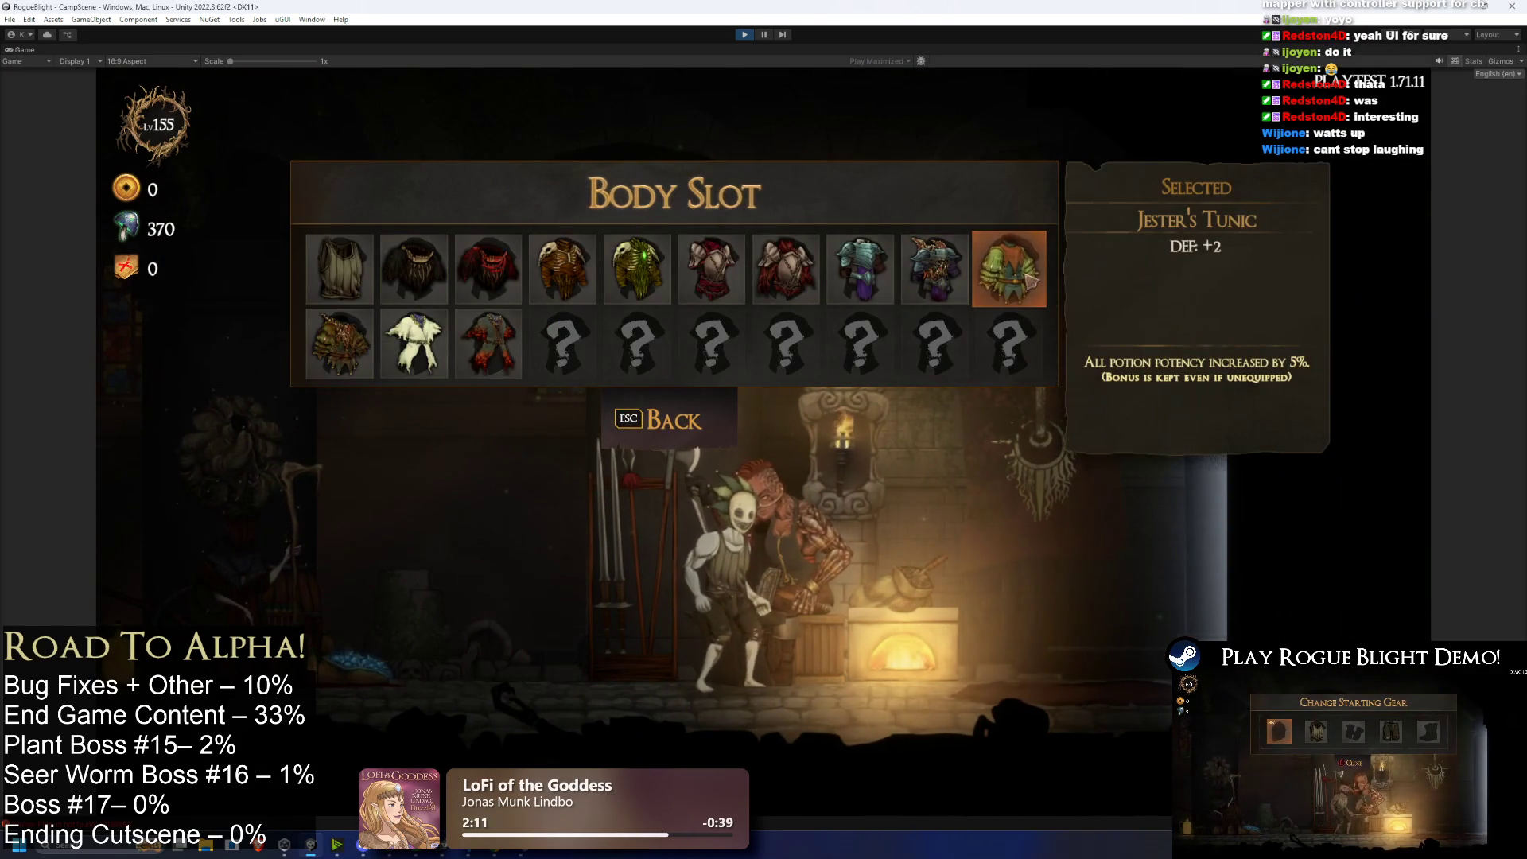
pyautogui.click(1009, 268)
pyautogui.click(674, 302)
pyautogui.click(1009, 268)
# Step: Set Jester's Leggings and Boots as starting gear to complete the Jester set
pyautogui.click(813, 302)
pyautogui.click(1008, 268)
pyautogui.click(952, 303)
pyautogui.click(1009, 268)
pyautogui.click(684, 416)
# Step: Walk to the Cartographer and start a new Story Mode run
pyautogui.press('Escape')
pyautogui.press('Escape')
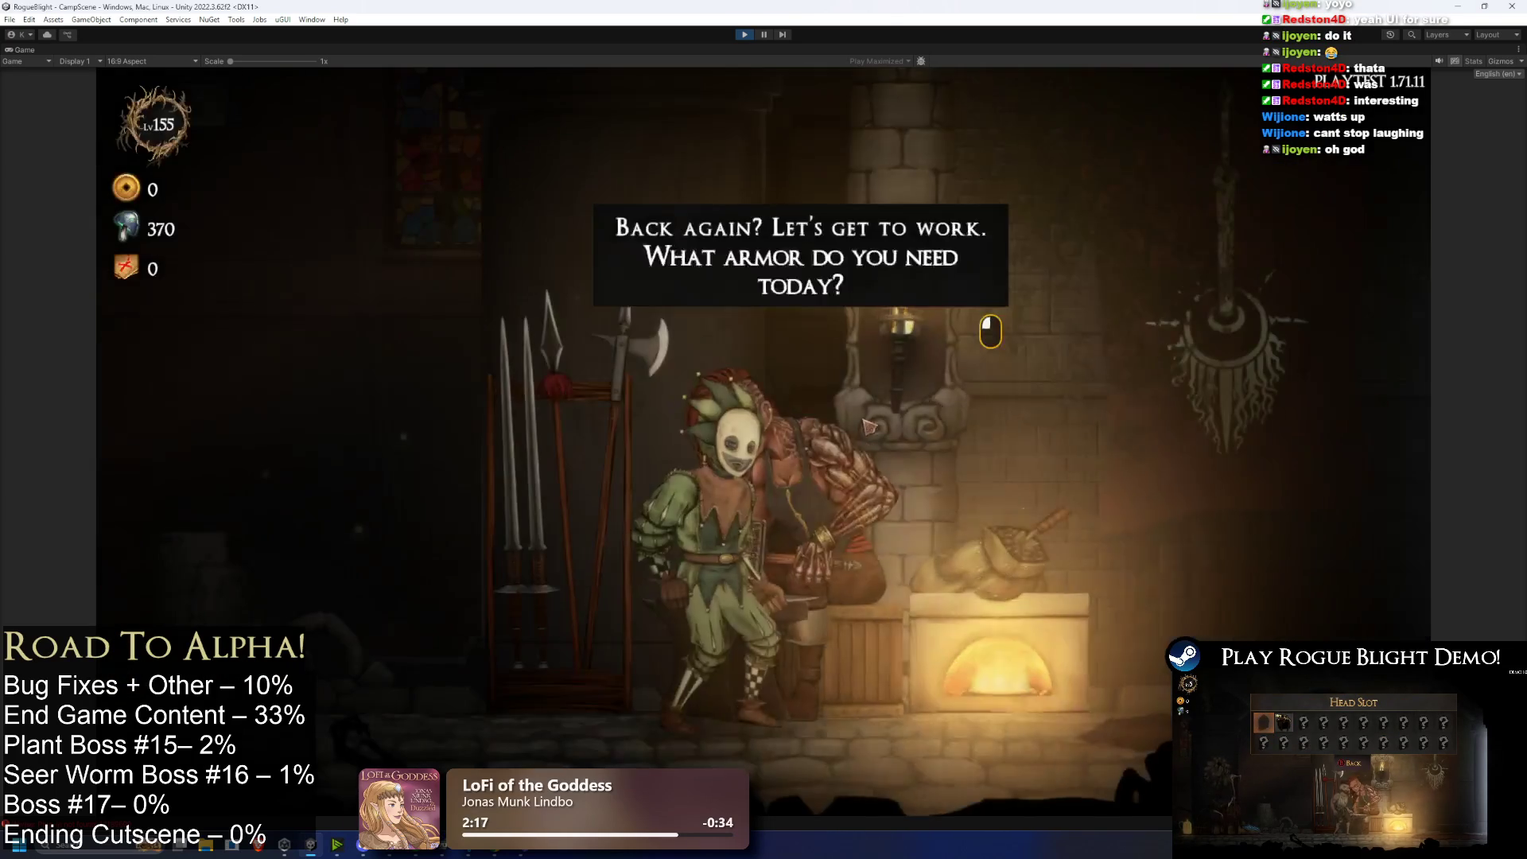
pyautogui.press('d')
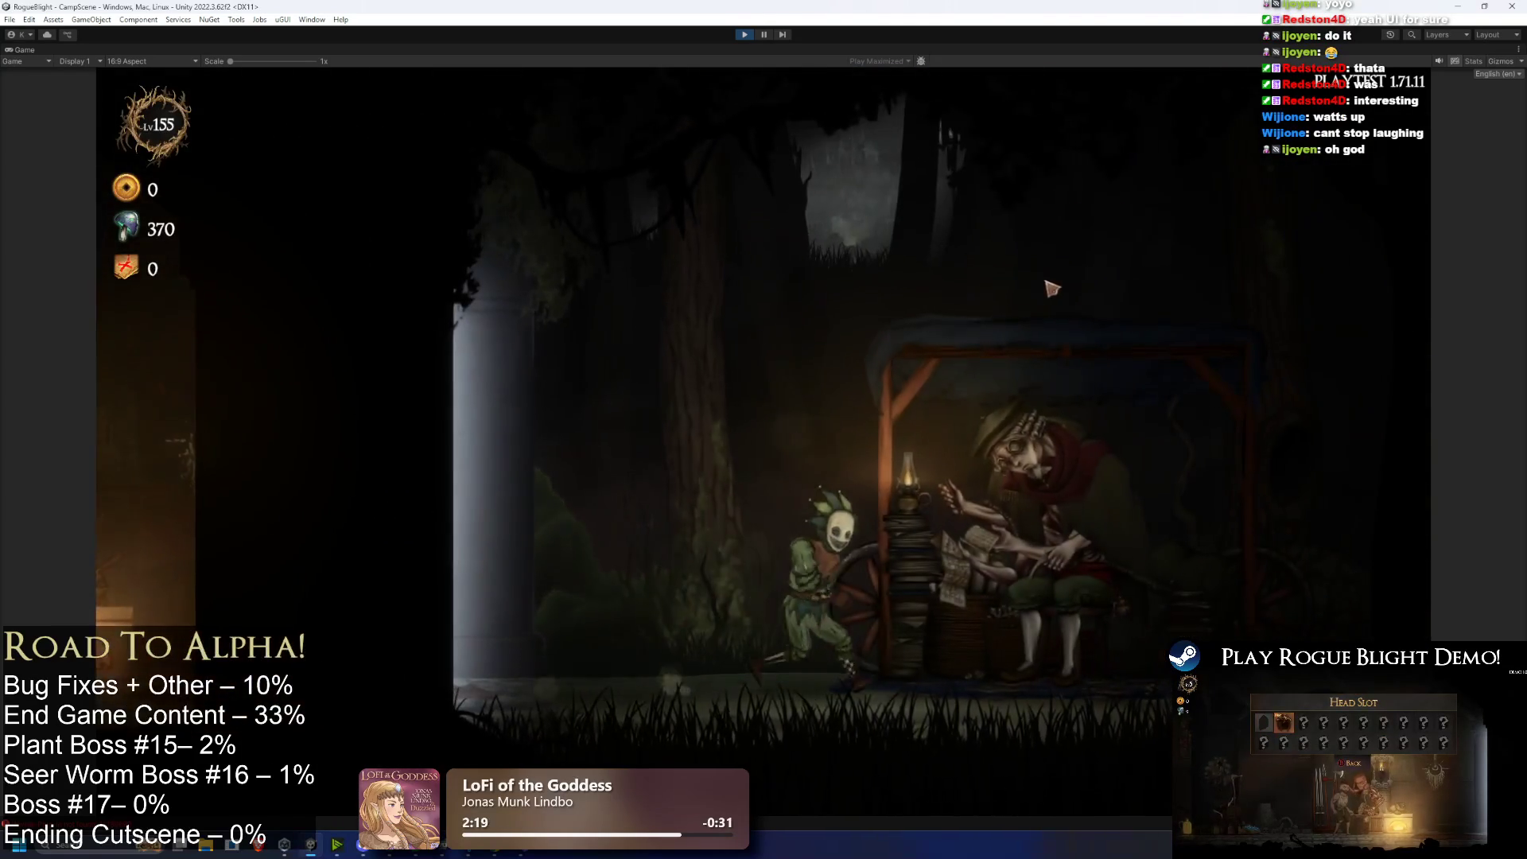
pyautogui.click(1068, 239)
pyautogui.click(637, 342)
pyautogui.click(958, 408)
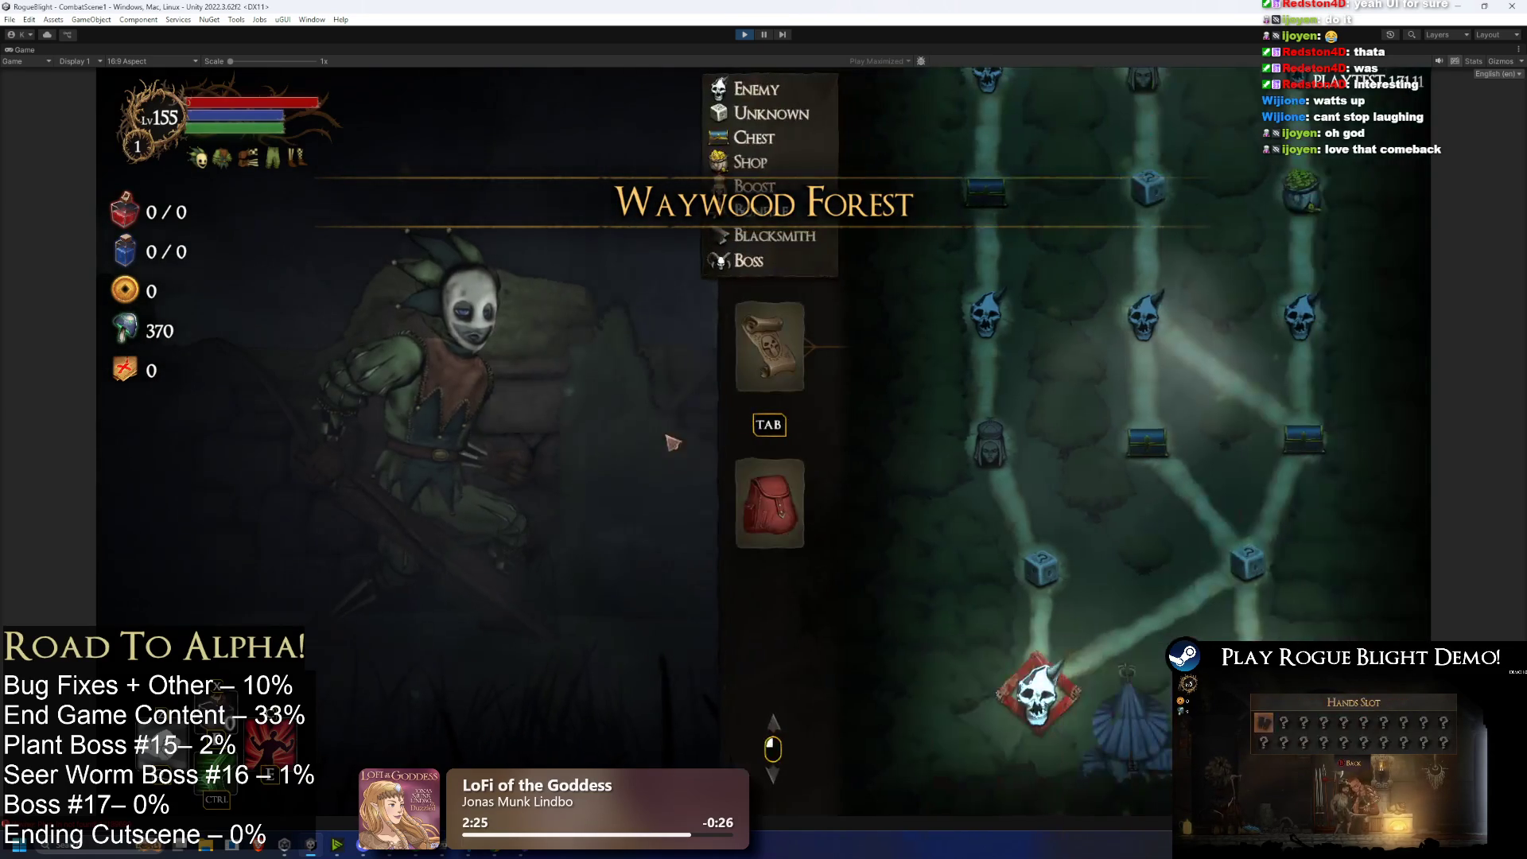
# Step: Check the equipped Jester gear in the equipment overview, then pause the run
pyautogui.press('Tab')
pyautogui.moveTo(198, 163)
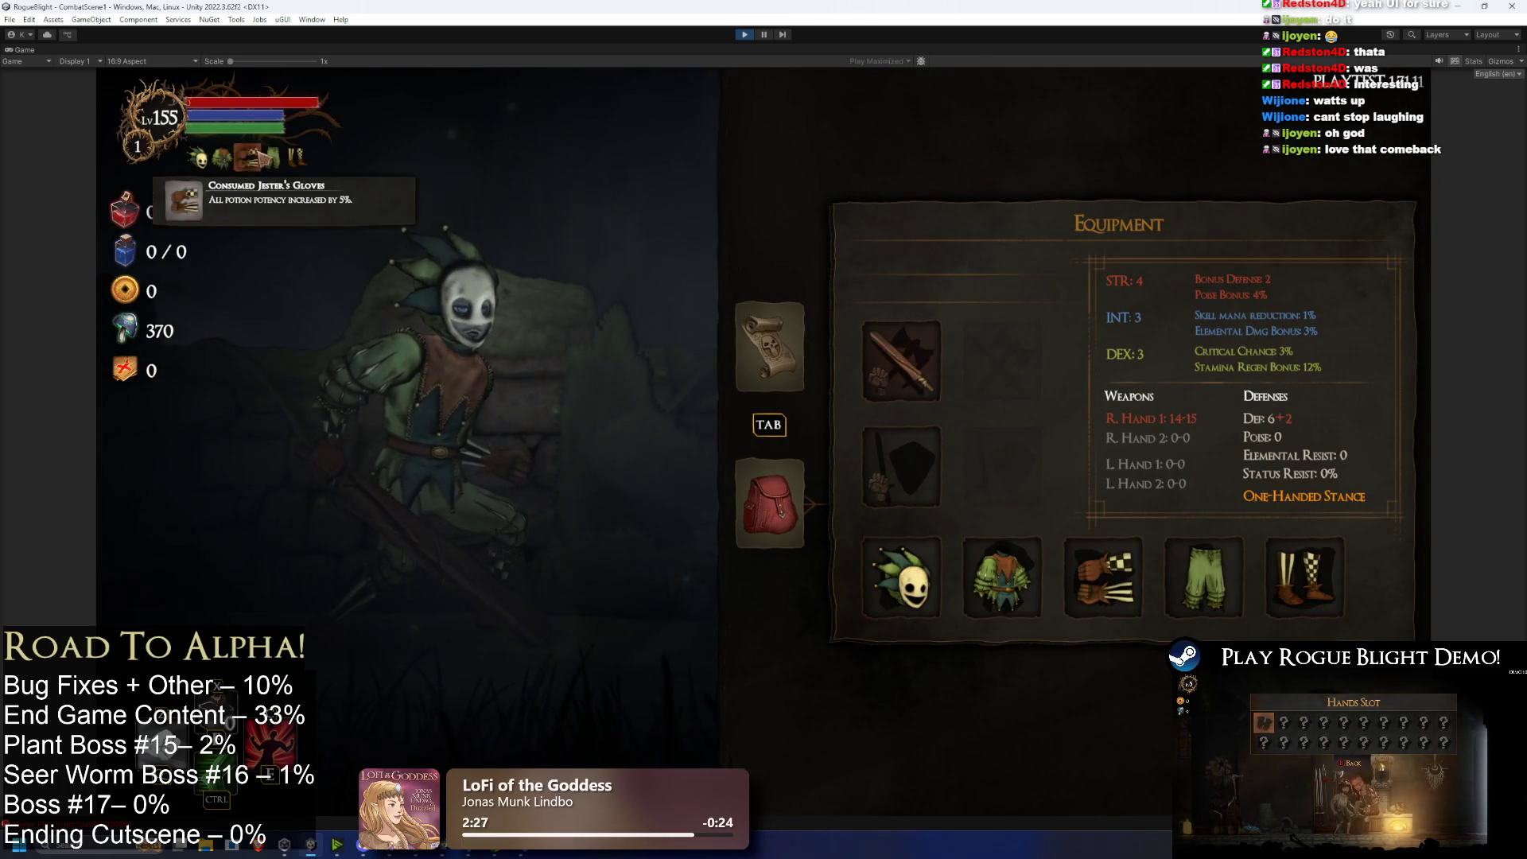
pyautogui.press('Escape')
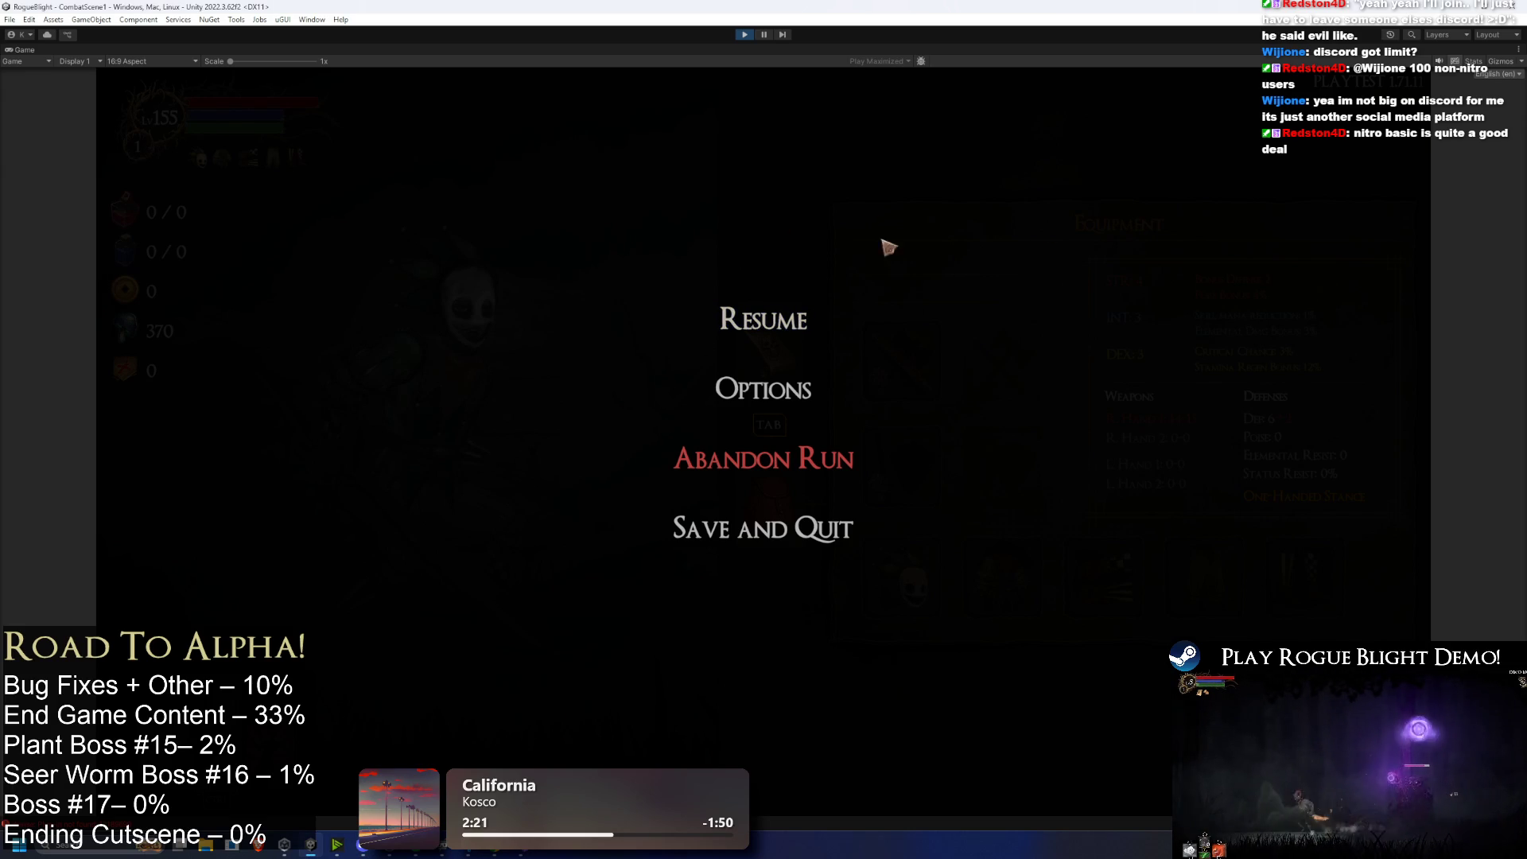
# Step: Resume and unequip Jester's Hat, Tunic and Gloves from the equipment page
pyautogui.click(827, 315)
pyautogui.press('Tab')
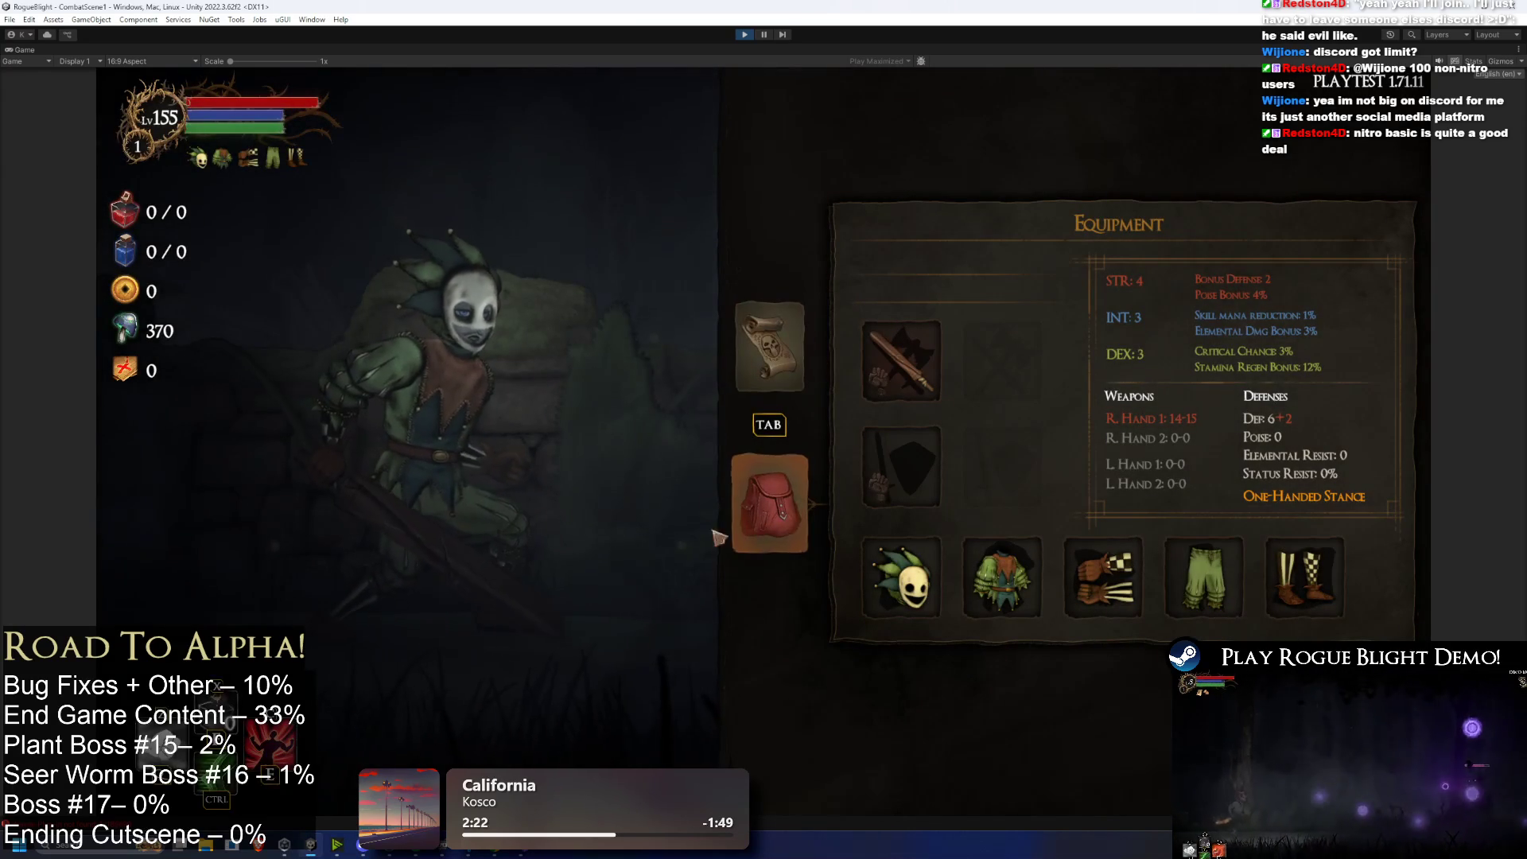
pyautogui.click(901, 576)
pyautogui.click(923, 720)
pyautogui.click(1007, 612)
pyautogui.click(923, 720)
pyautogui.click(1098, 580)
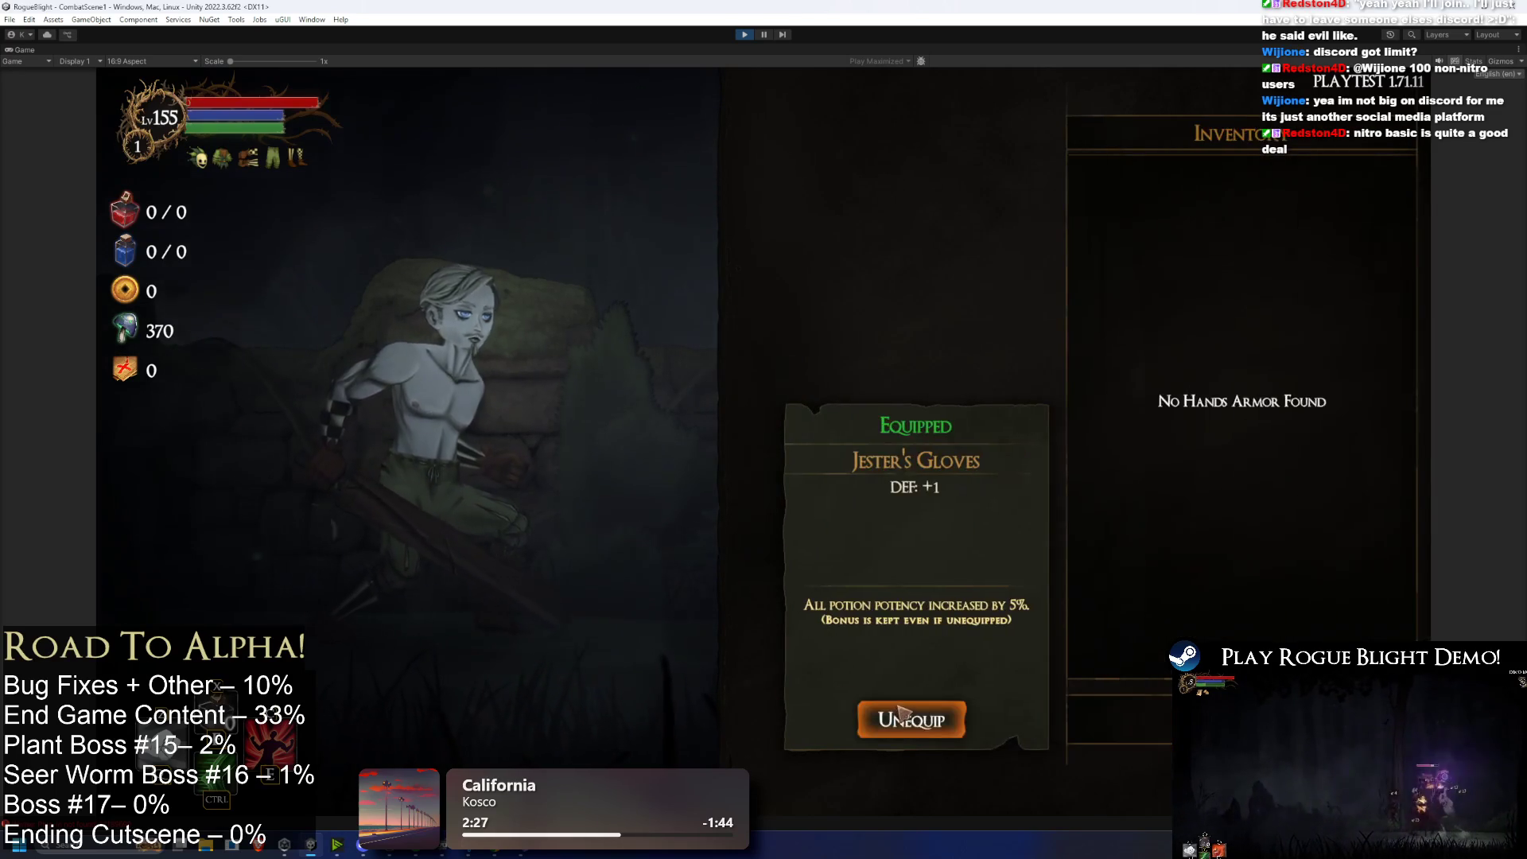
pyautogui.click(917, 720)
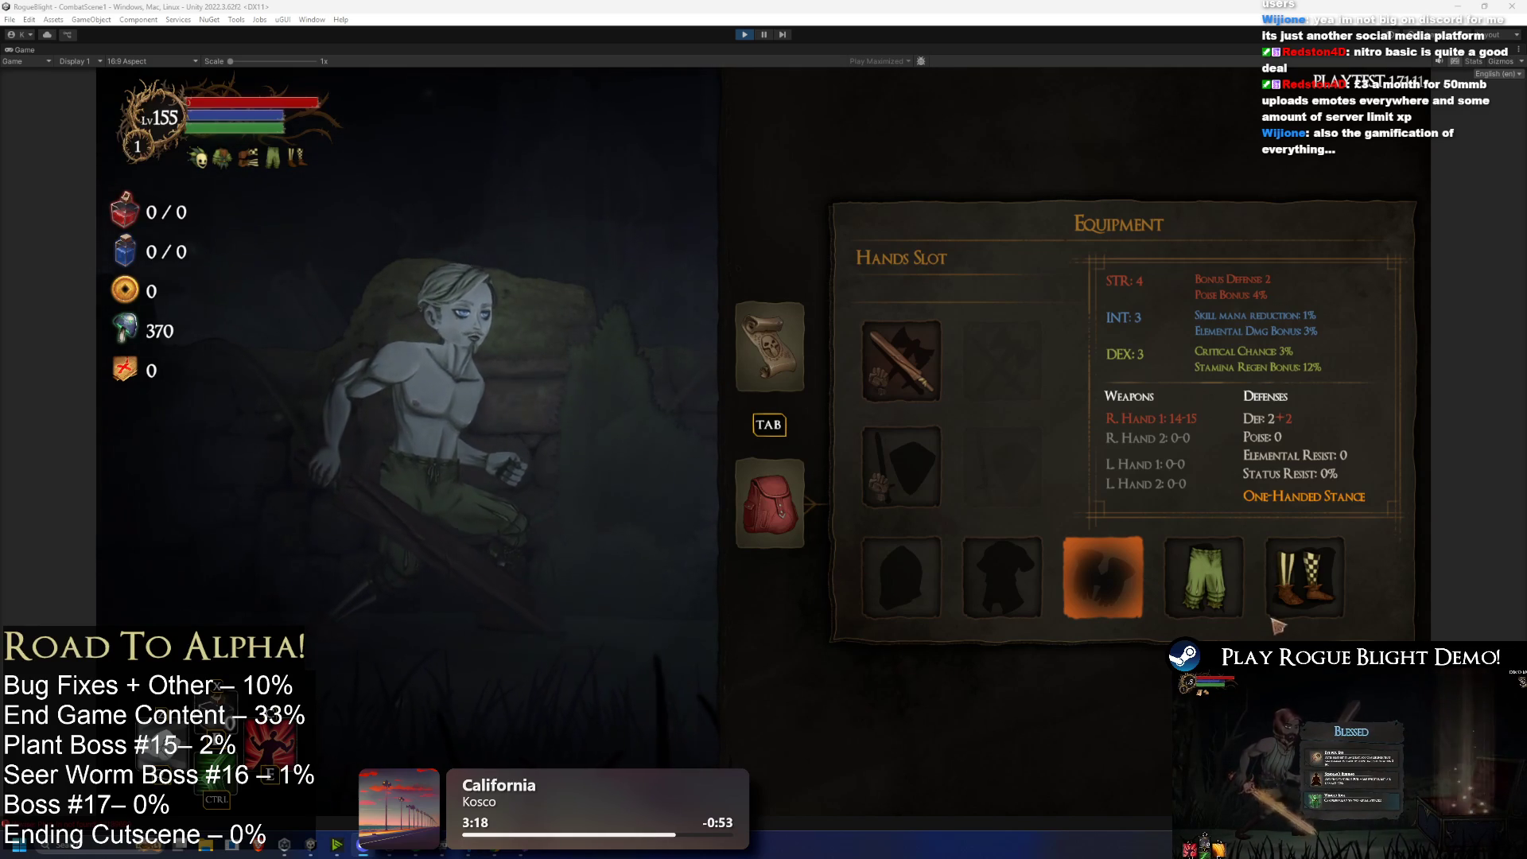
# Step: Unequip Jester's Leggings and Boots, then save and quit to the main menu
pyautogui.click(1203, 579)
pyautogui.click(907, 719)
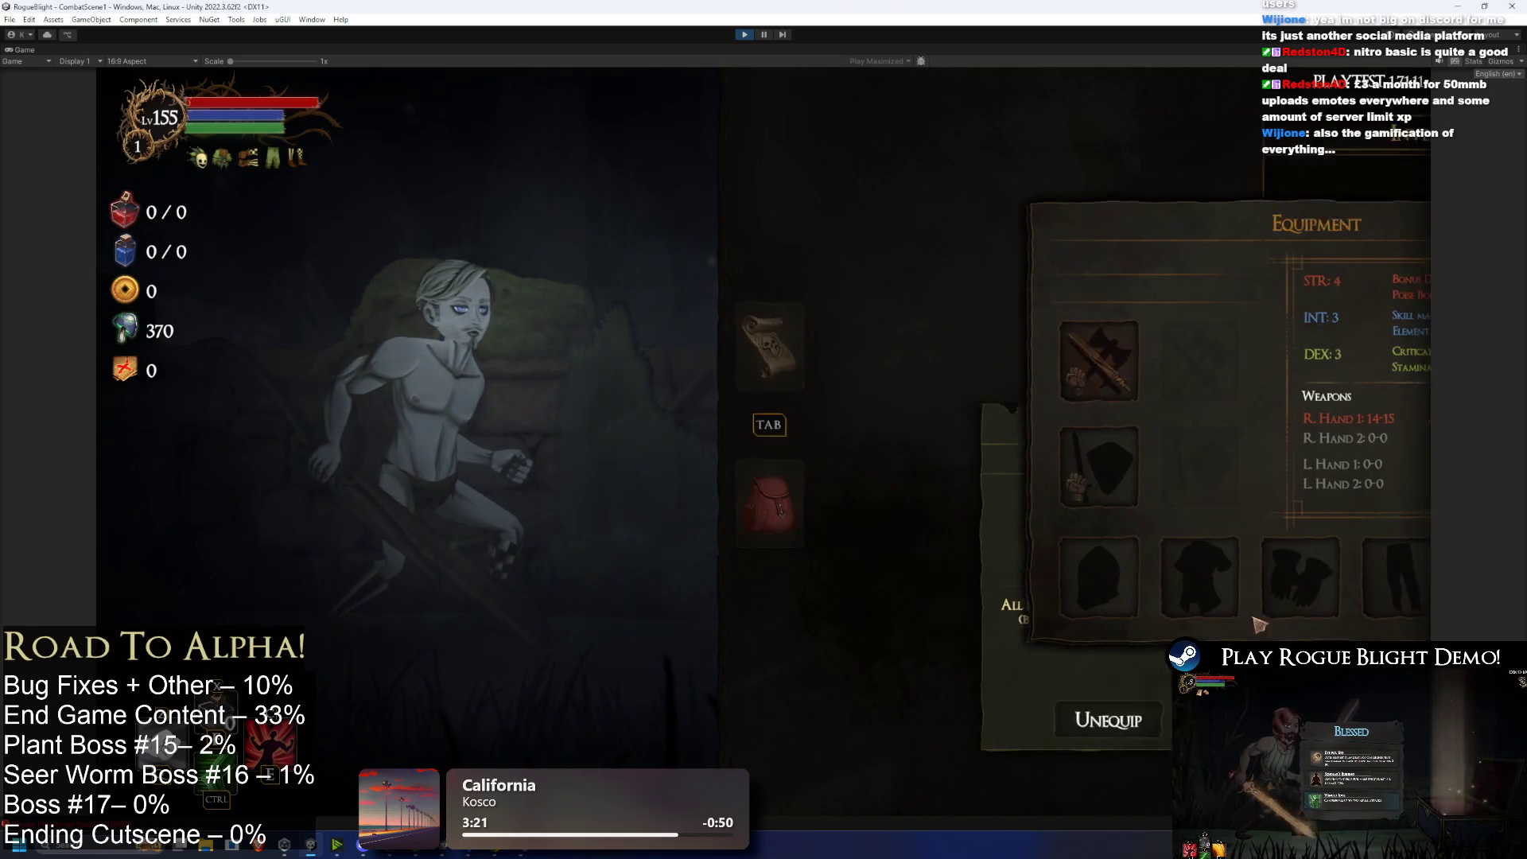
pyautogui.click(1316, 602)
pyautogui.click(915, 725)
pyautogui.press('Escape')
pyautogui.click(803, 531)
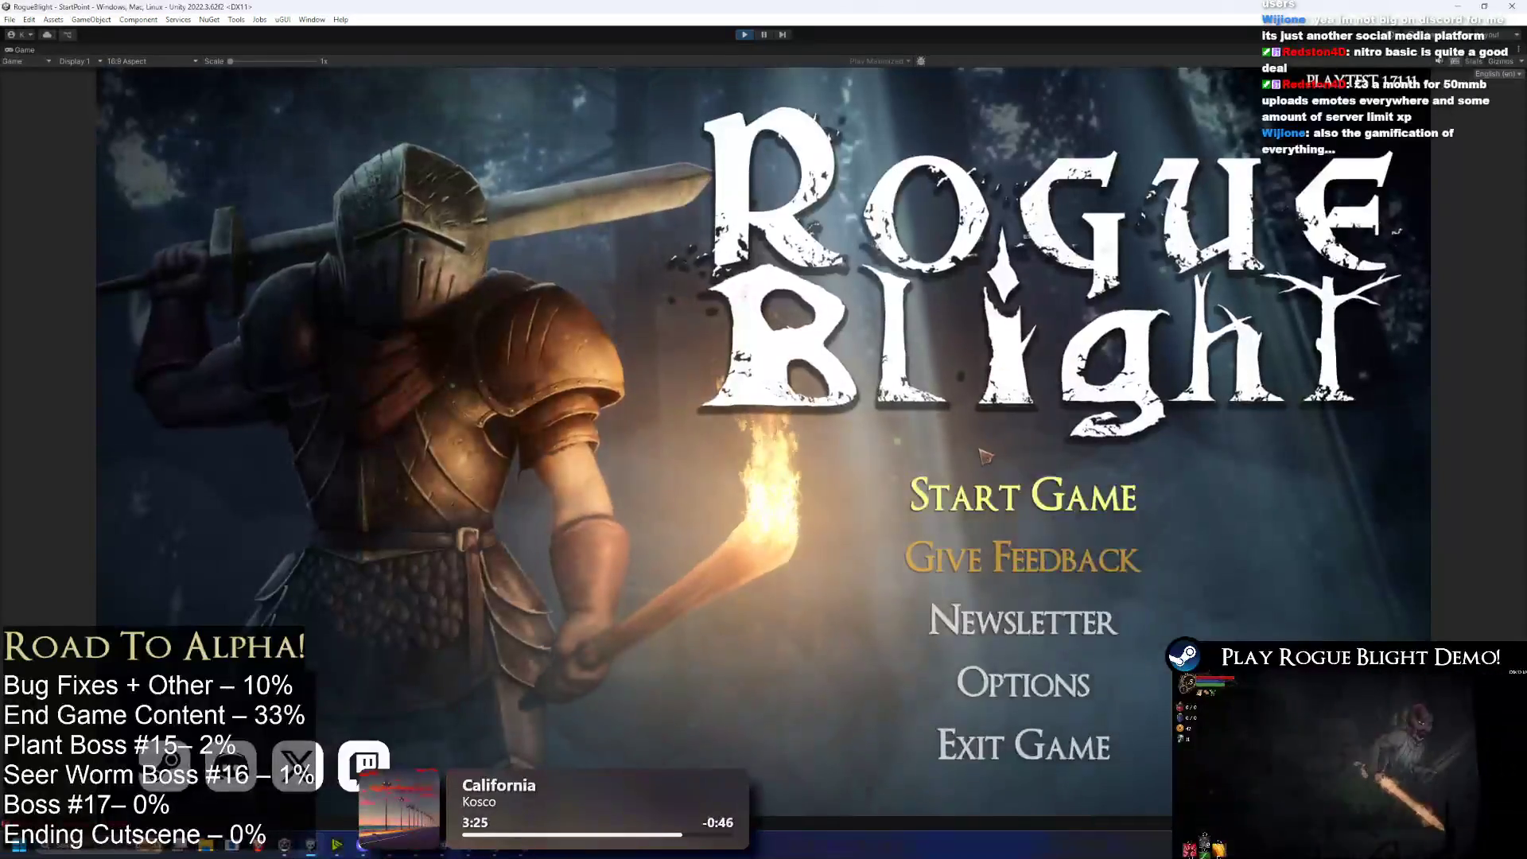
# Step: Reload save slot 1 and check the pause menu and equipment page
pyautogui.click(1009, 490)
pyautogui.click(1074, 433)
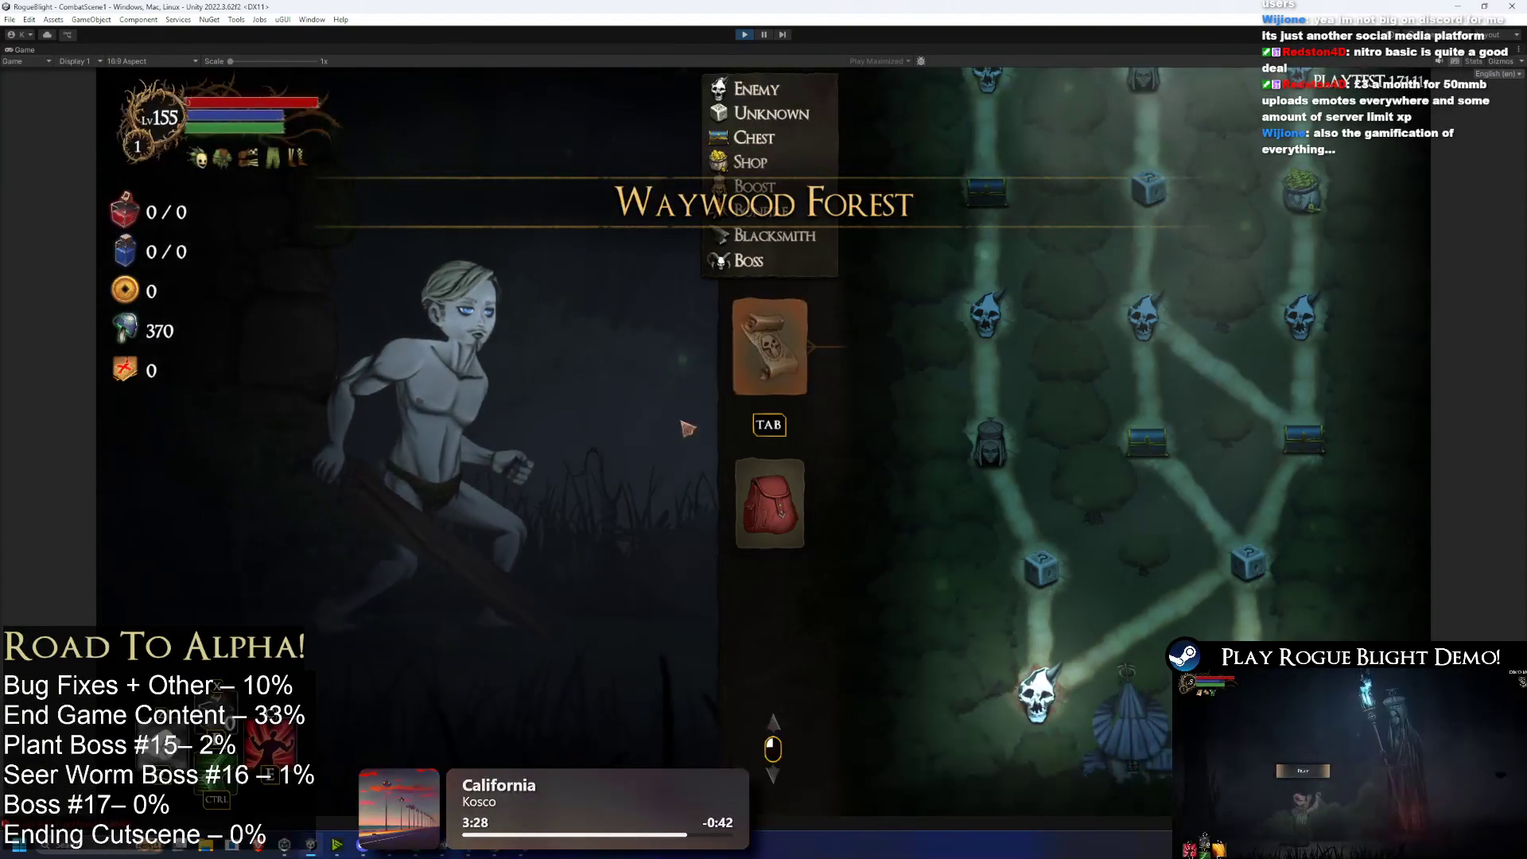
pyautogui.press('Escape')
pyautogui.press('Escape')
pyautogui.moveTo(297, 167)
pyautogui.click(769, 503)
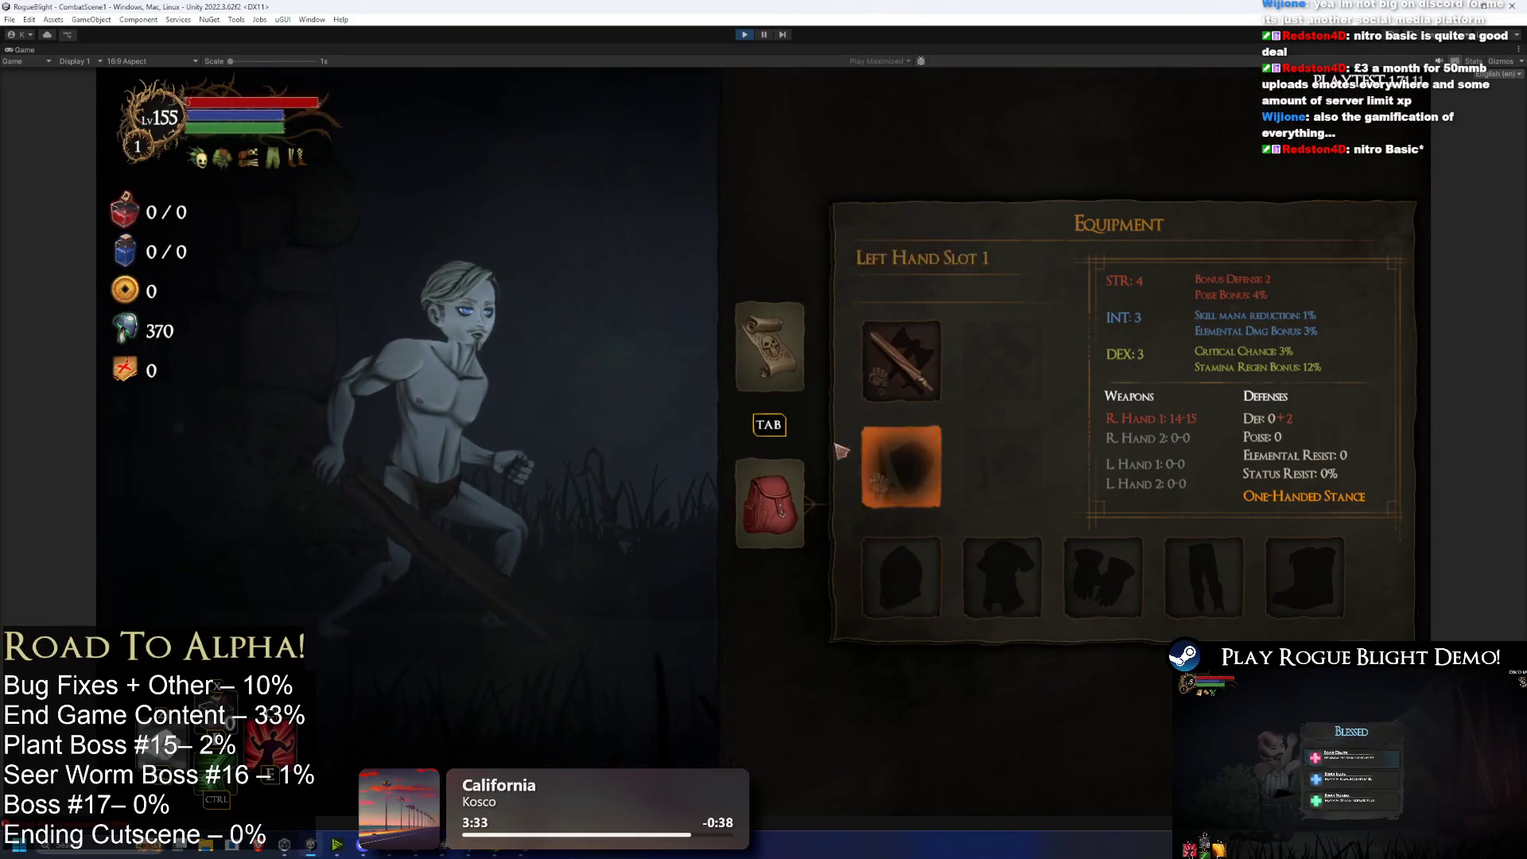
pyautogui.press('Tab')
pyautogui.press('Escape')
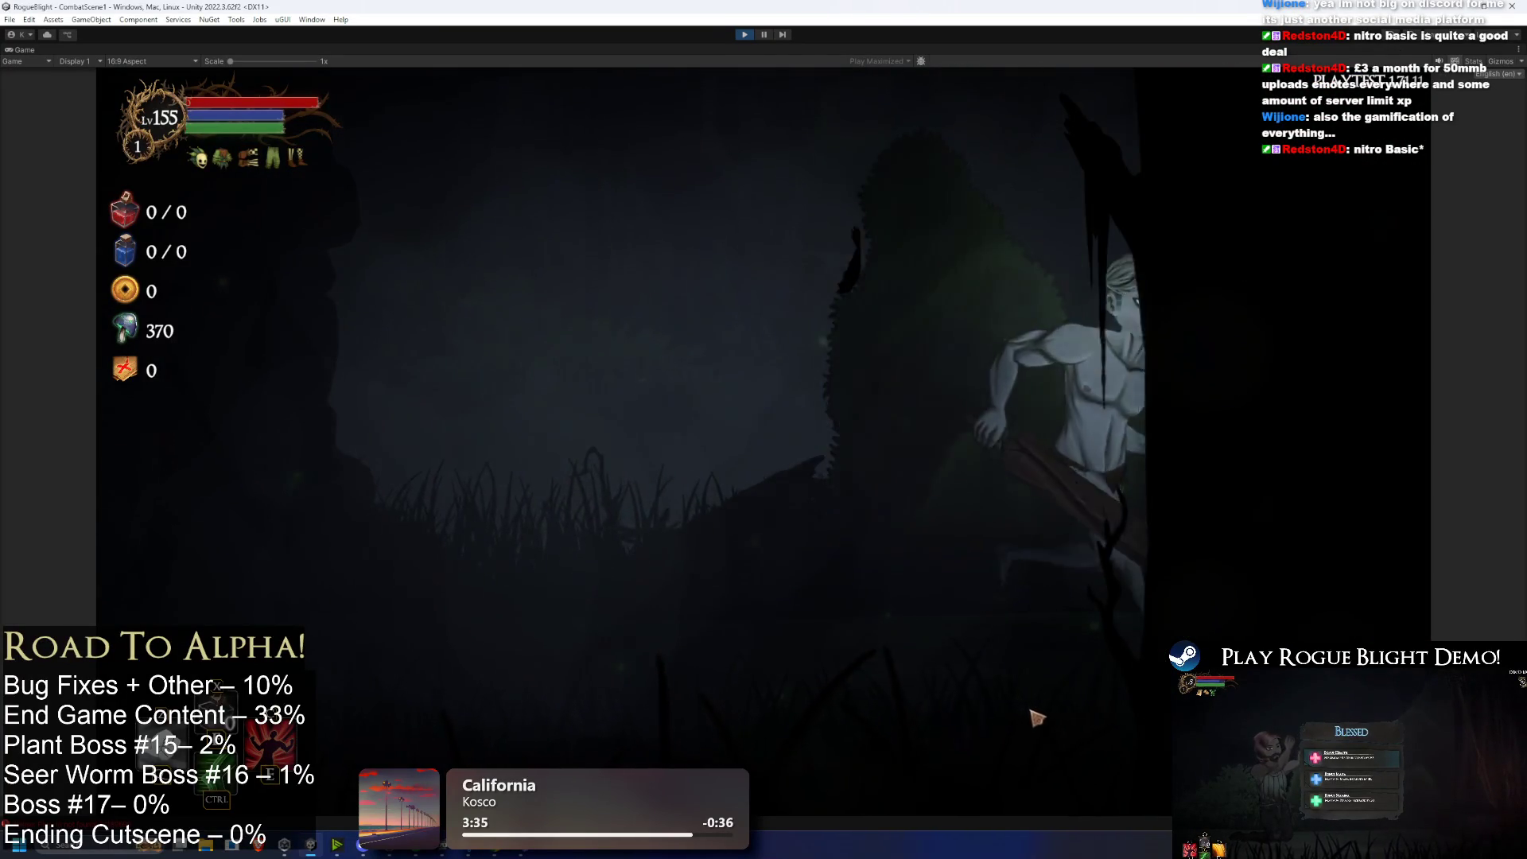
# Step: Review the blessings and map overlay, then abandon the current run
pyautogui.press('Tab')
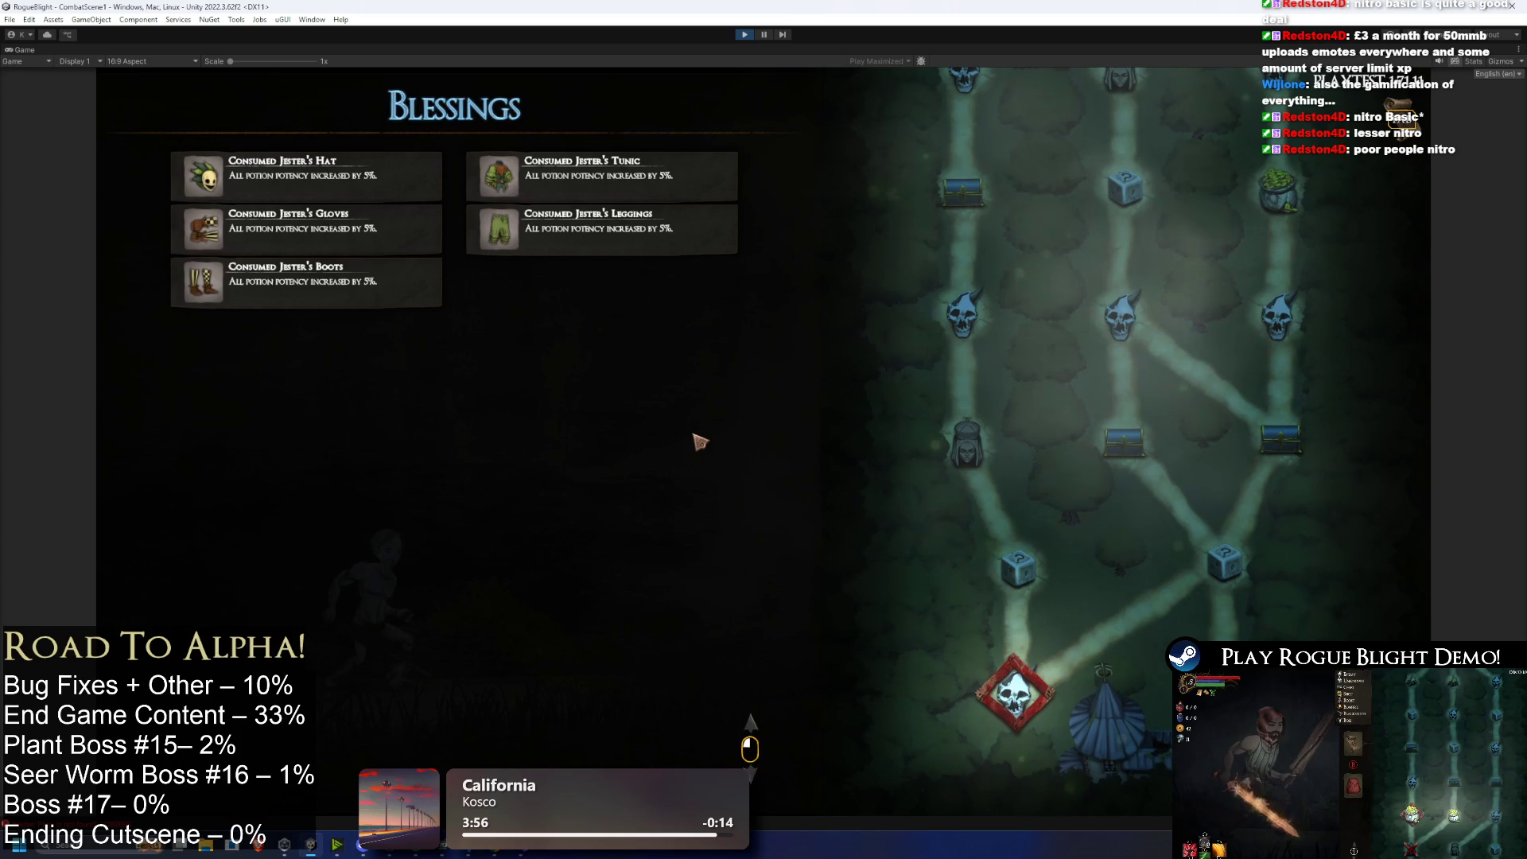
pyautogui.press('Escape')
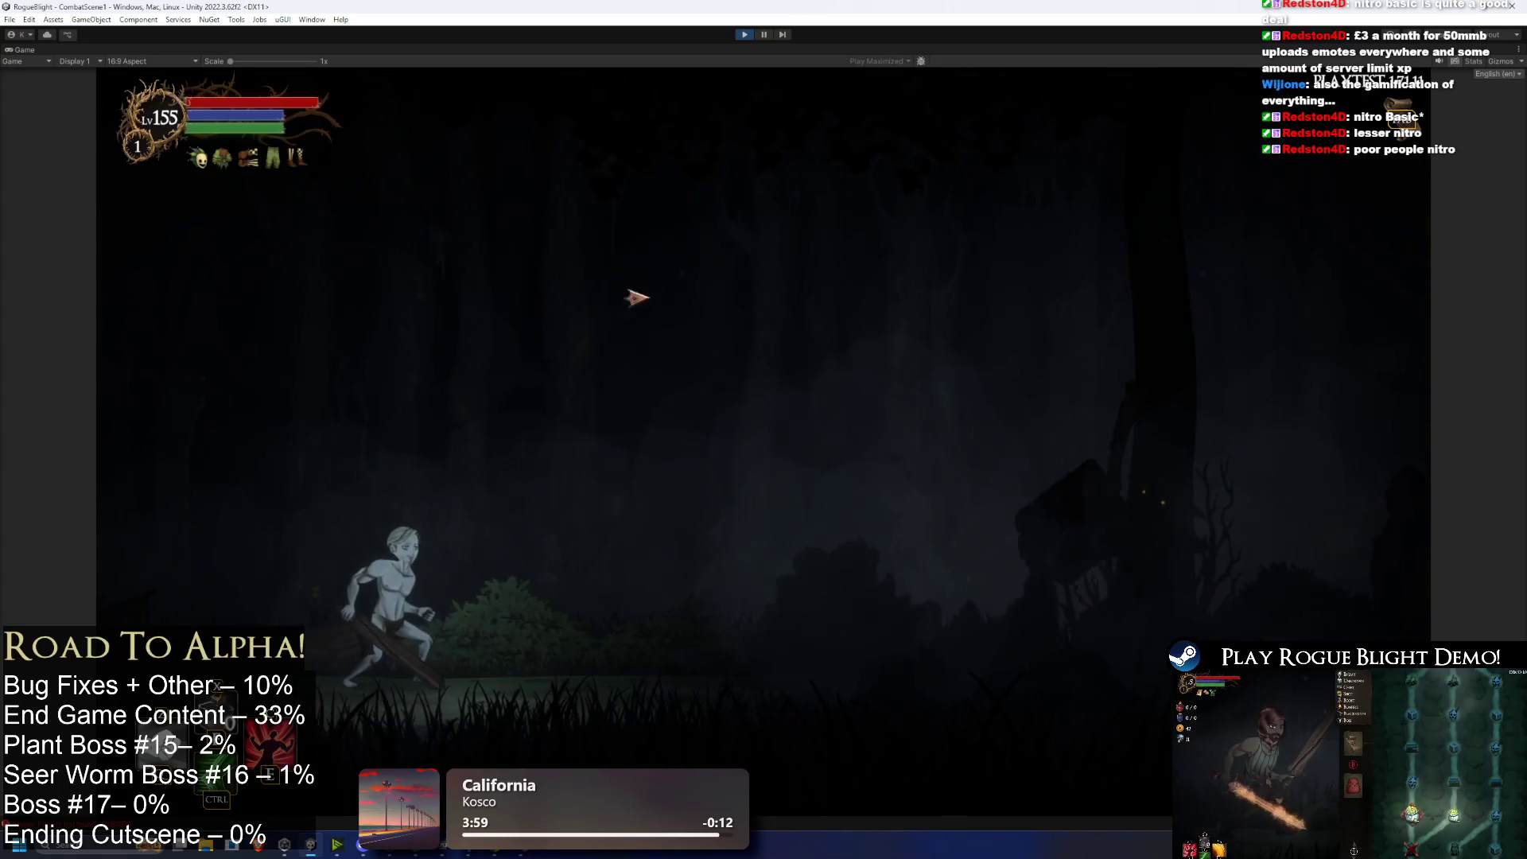
pyautogui.press('Escape')
pyautogui.click(690, 460)
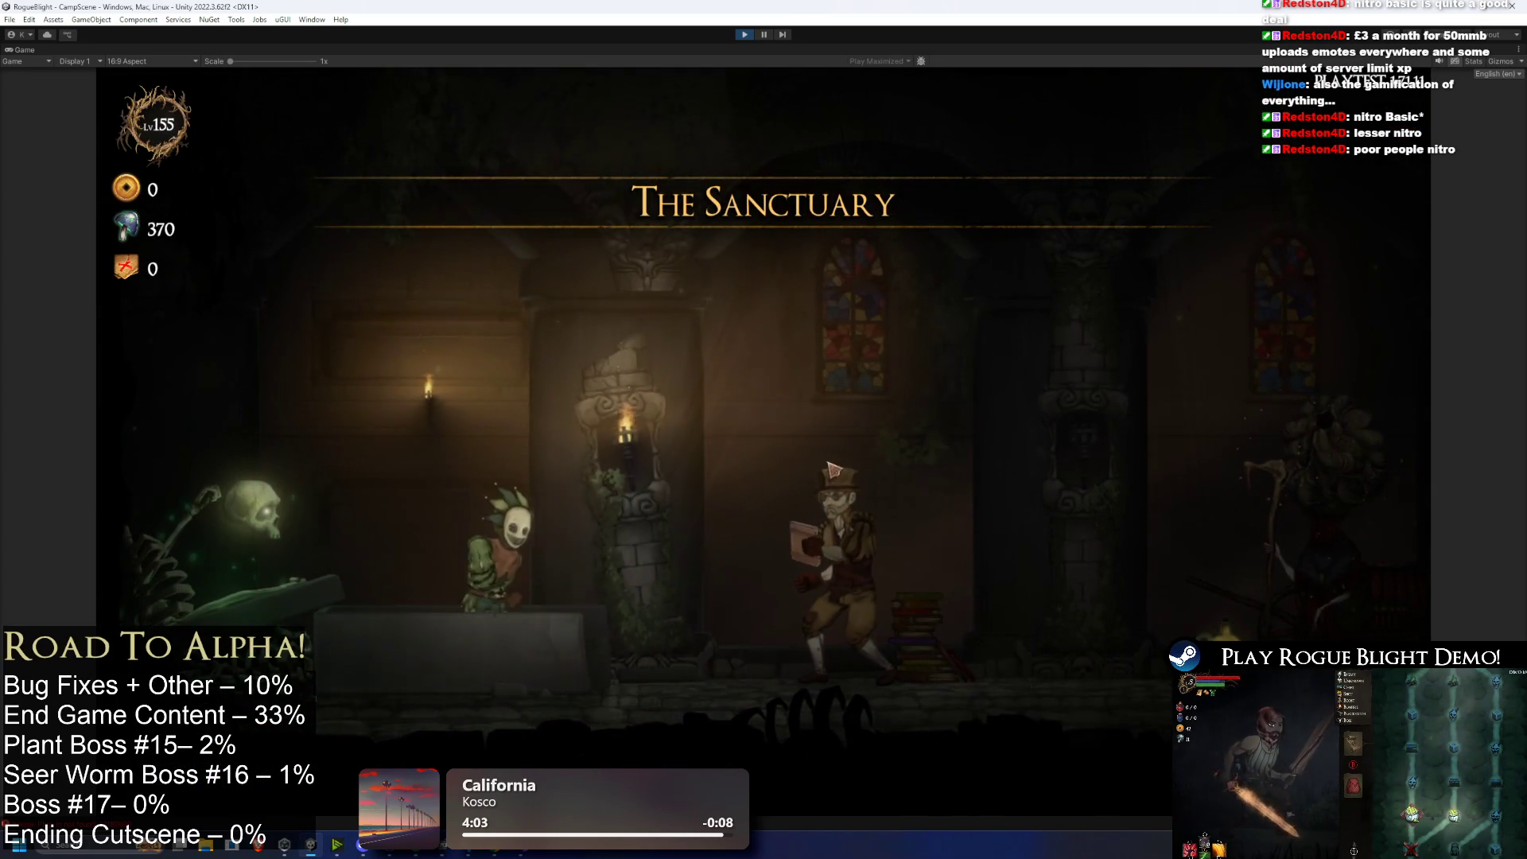
# Step: Browse the Map, Fortune, Stats & Defence and Attributes upgrade pages, then close the shop
pyautogui.press('d')
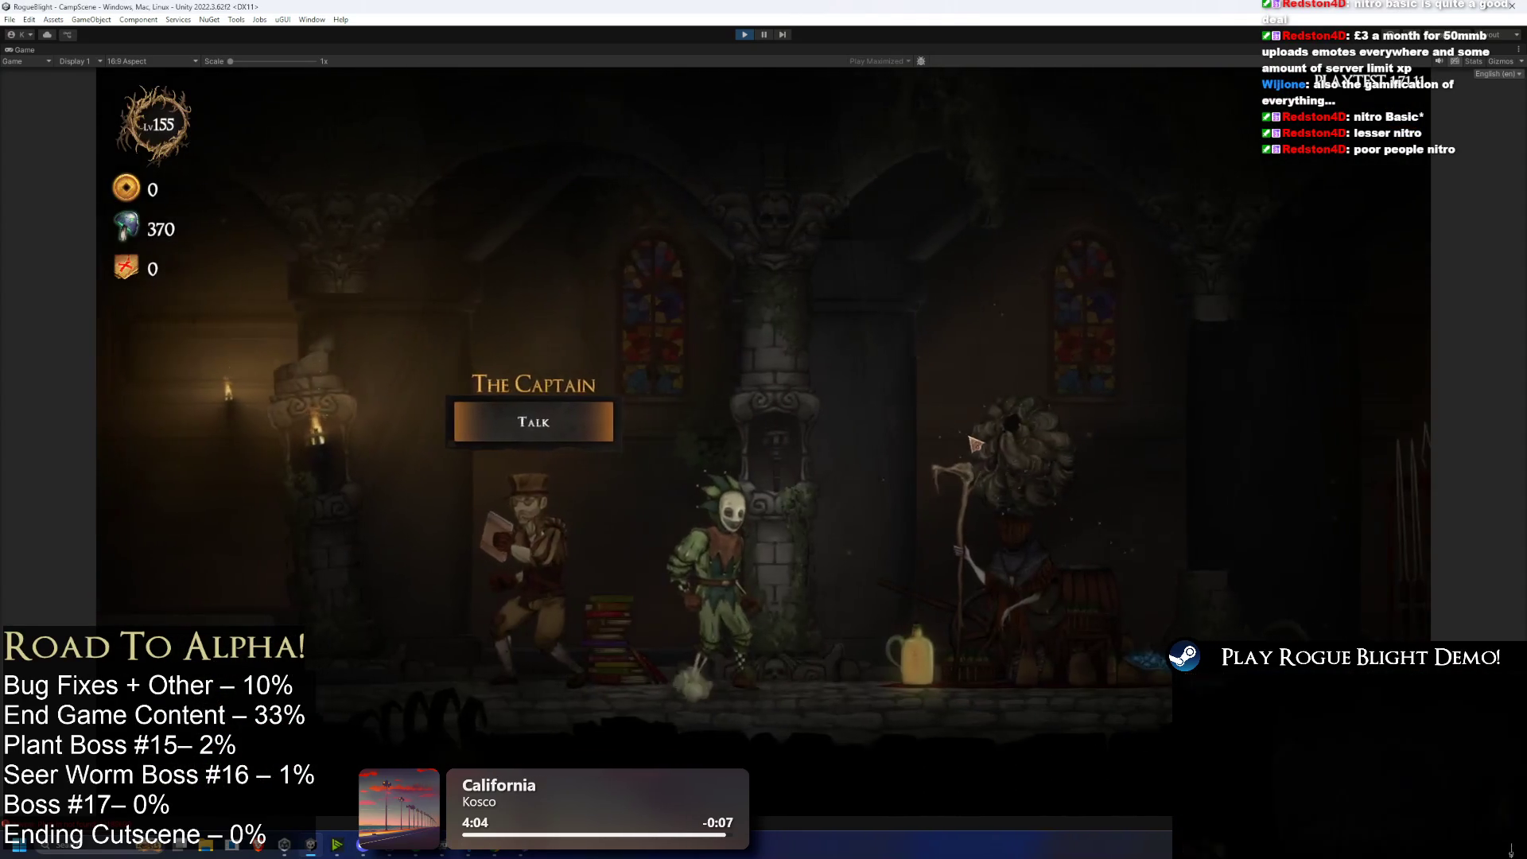
pyautogui.click(859, 309)
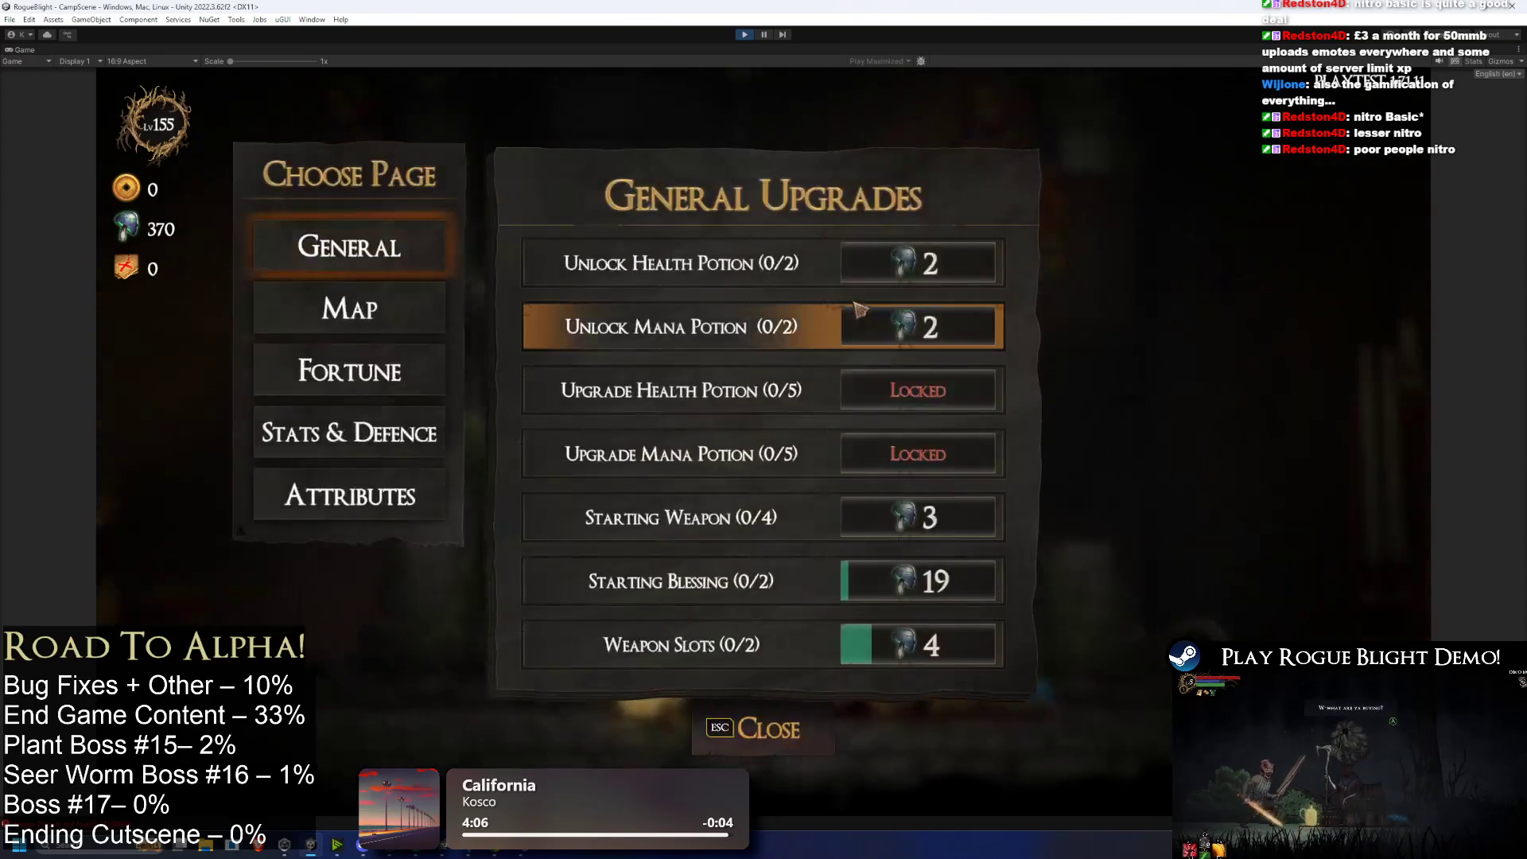
pyautogui.click(357, 306)
pyautogui.click(386, 367)
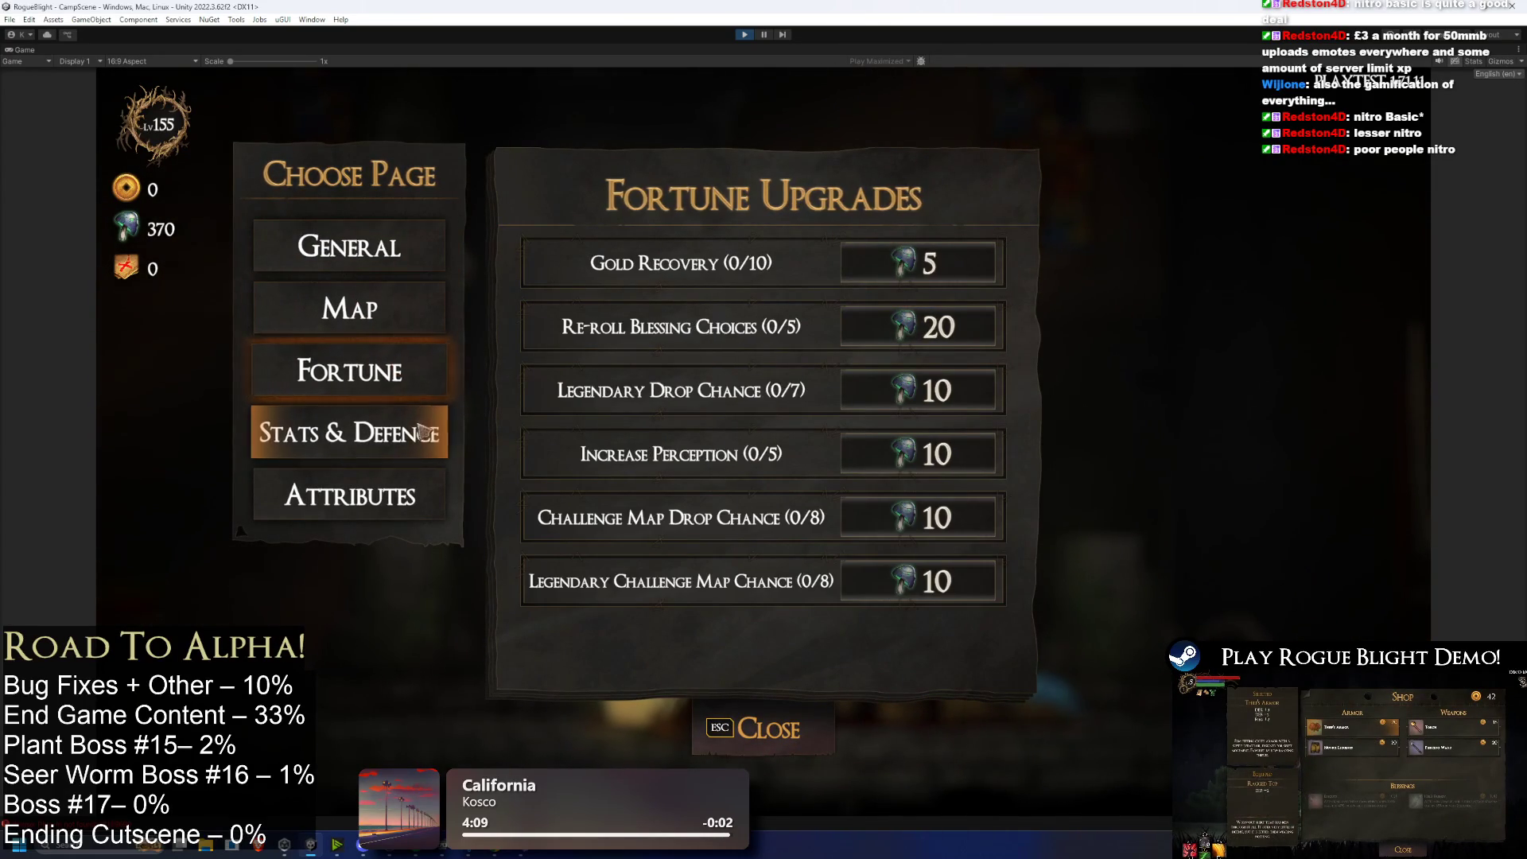
pyautogui.click(426, 427)
pyautogui.click(409, 495)
pyautogui.click(378, 351)
pyautogui.click(350, 309)
pyautogui.click(350, 247)
pyautogui.click(788, 728)
# Step: Show Kali's Head Slot starting-gear choices and capture that screen
pyautogui.press('e')
pyautogui.click(782, 355)
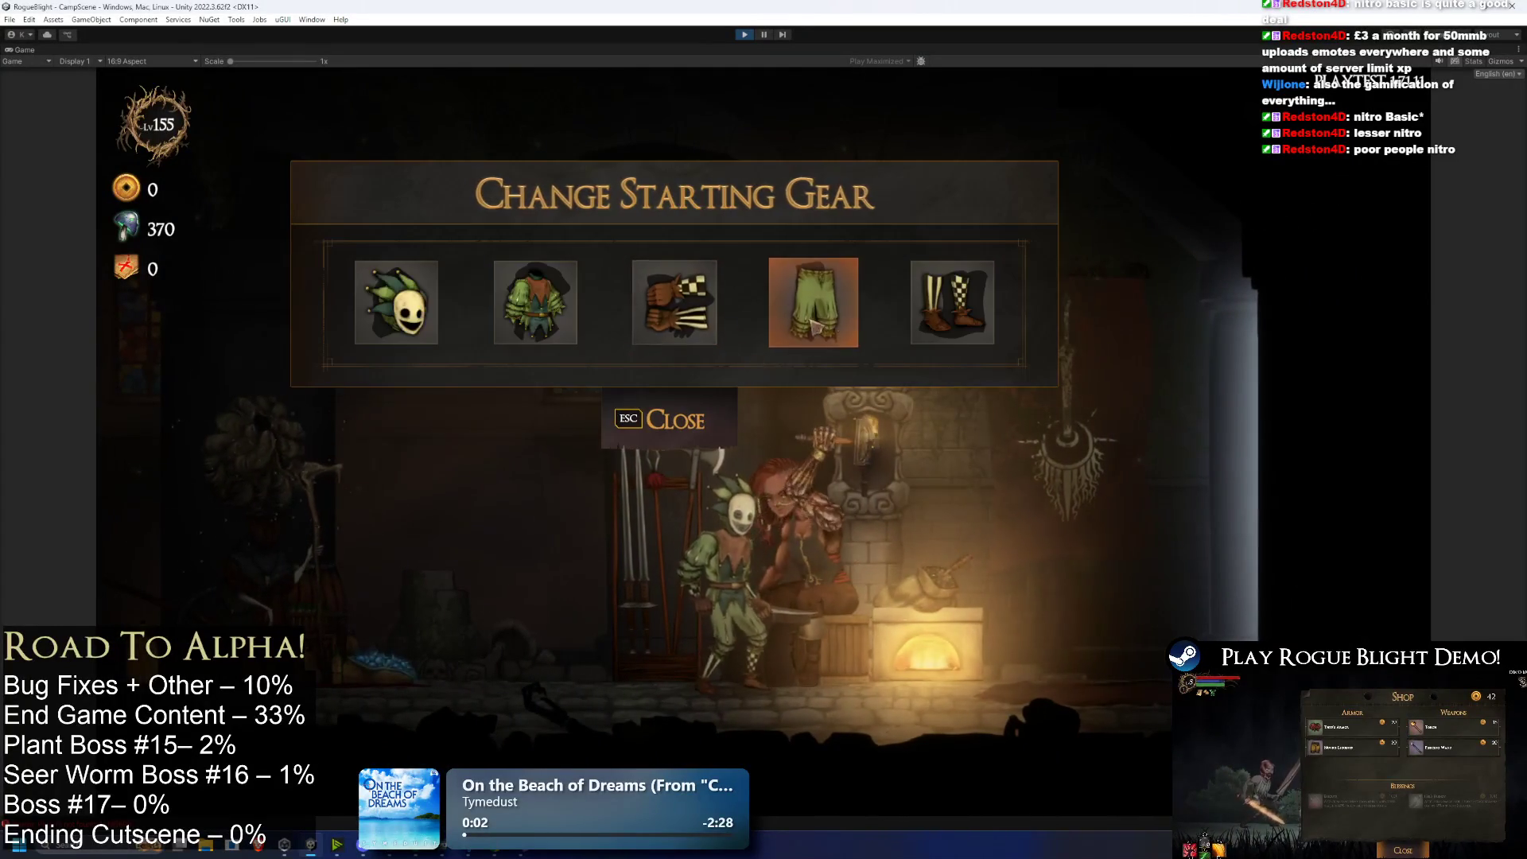
pyautogui.click(396, 302)
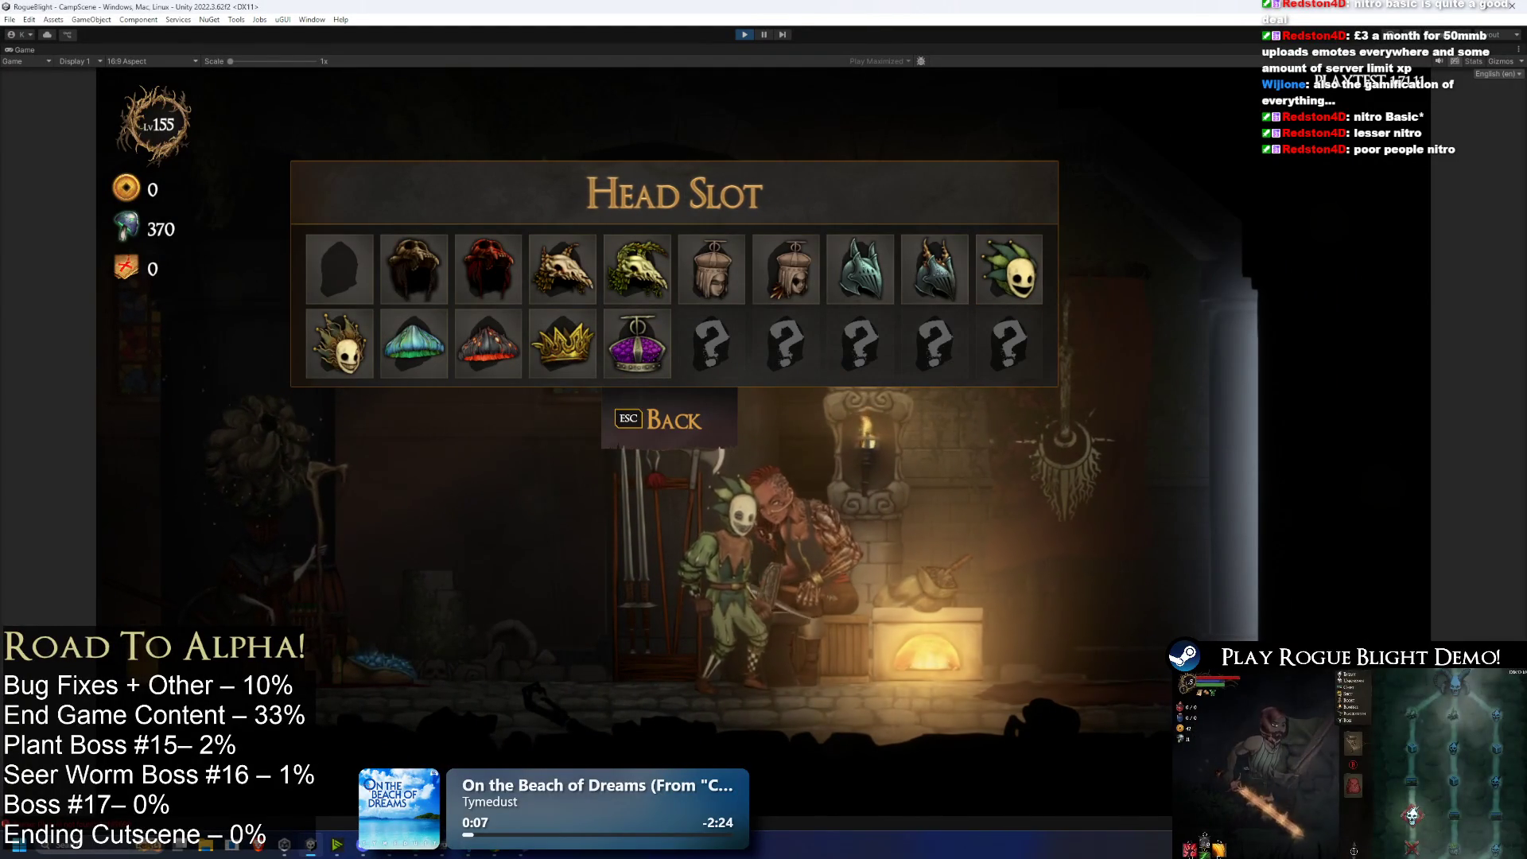
pyautogui.hotkey('alt', 'Tab')
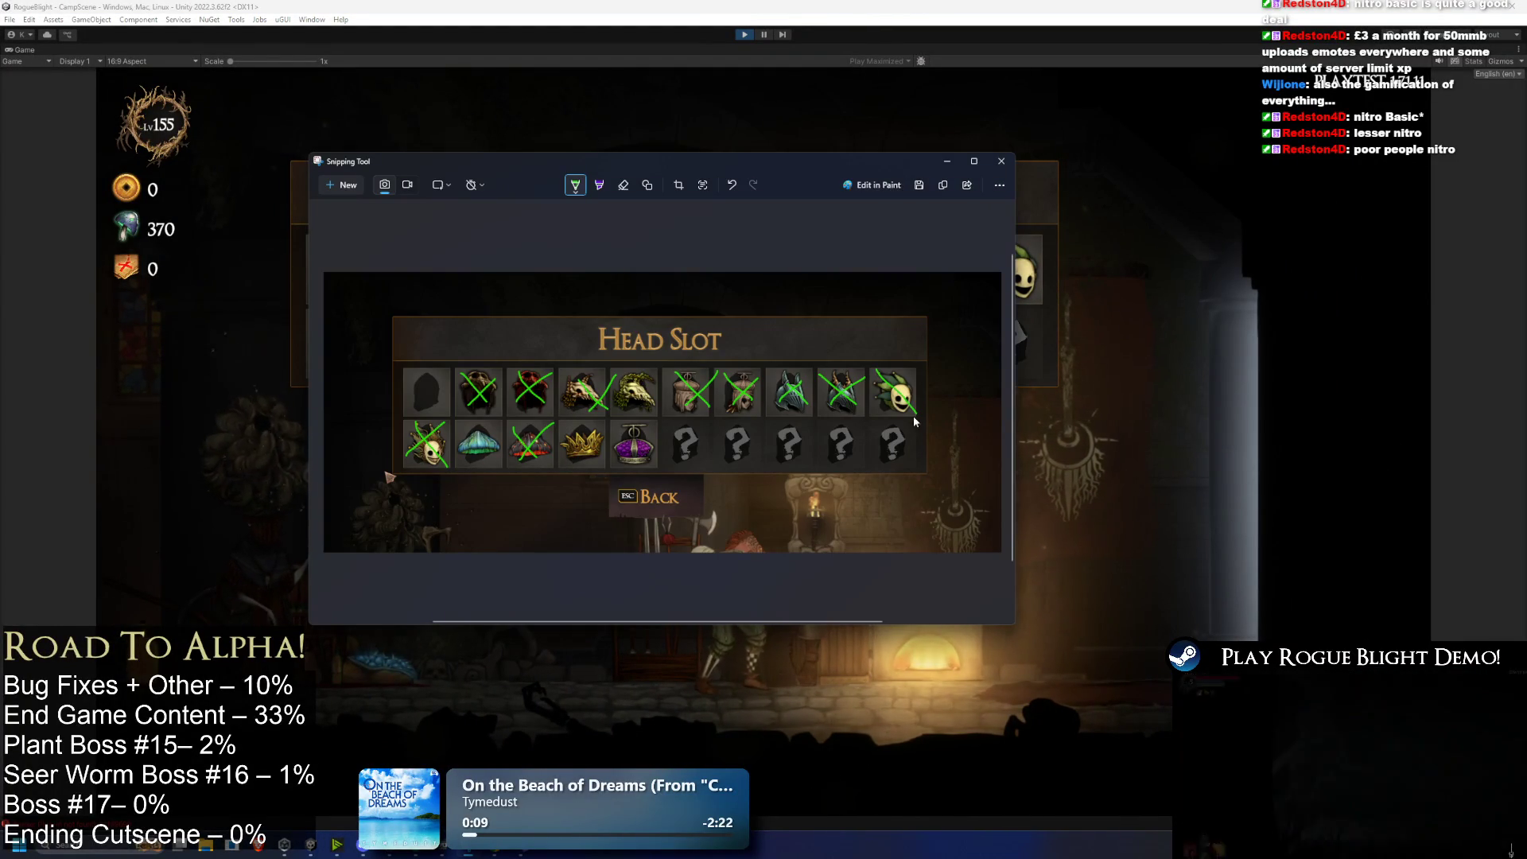
# Step: Cross out the jester mask in green, copy the capture, and bring up Windows search
pyautogui.moveTo(875, 413); pyautogui.dragTo(921, 369)
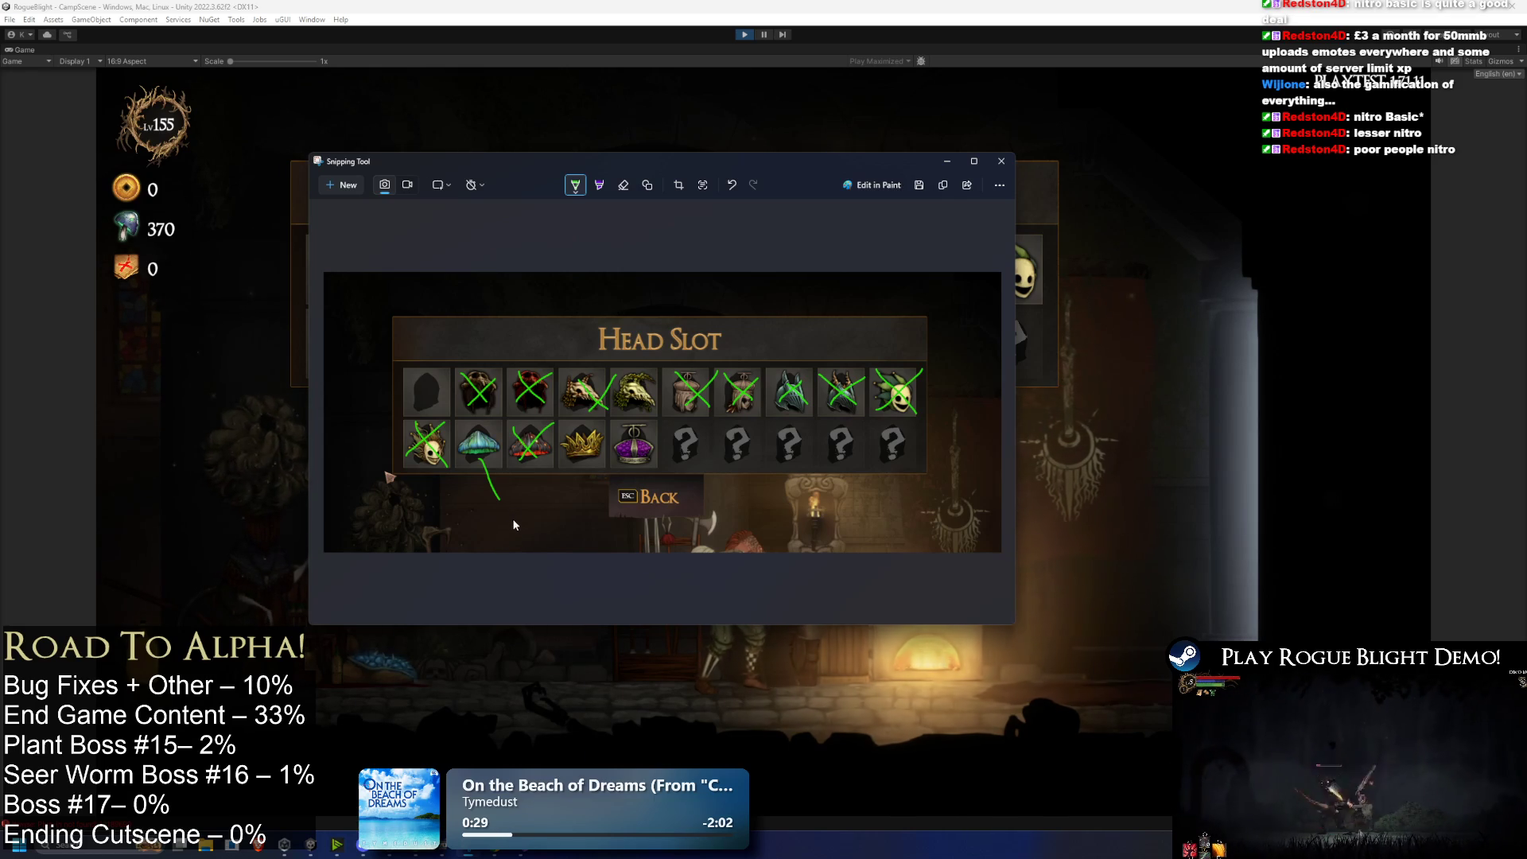
pyautogui.rightClick(627, 344)
pyautogui.click(697, 364)
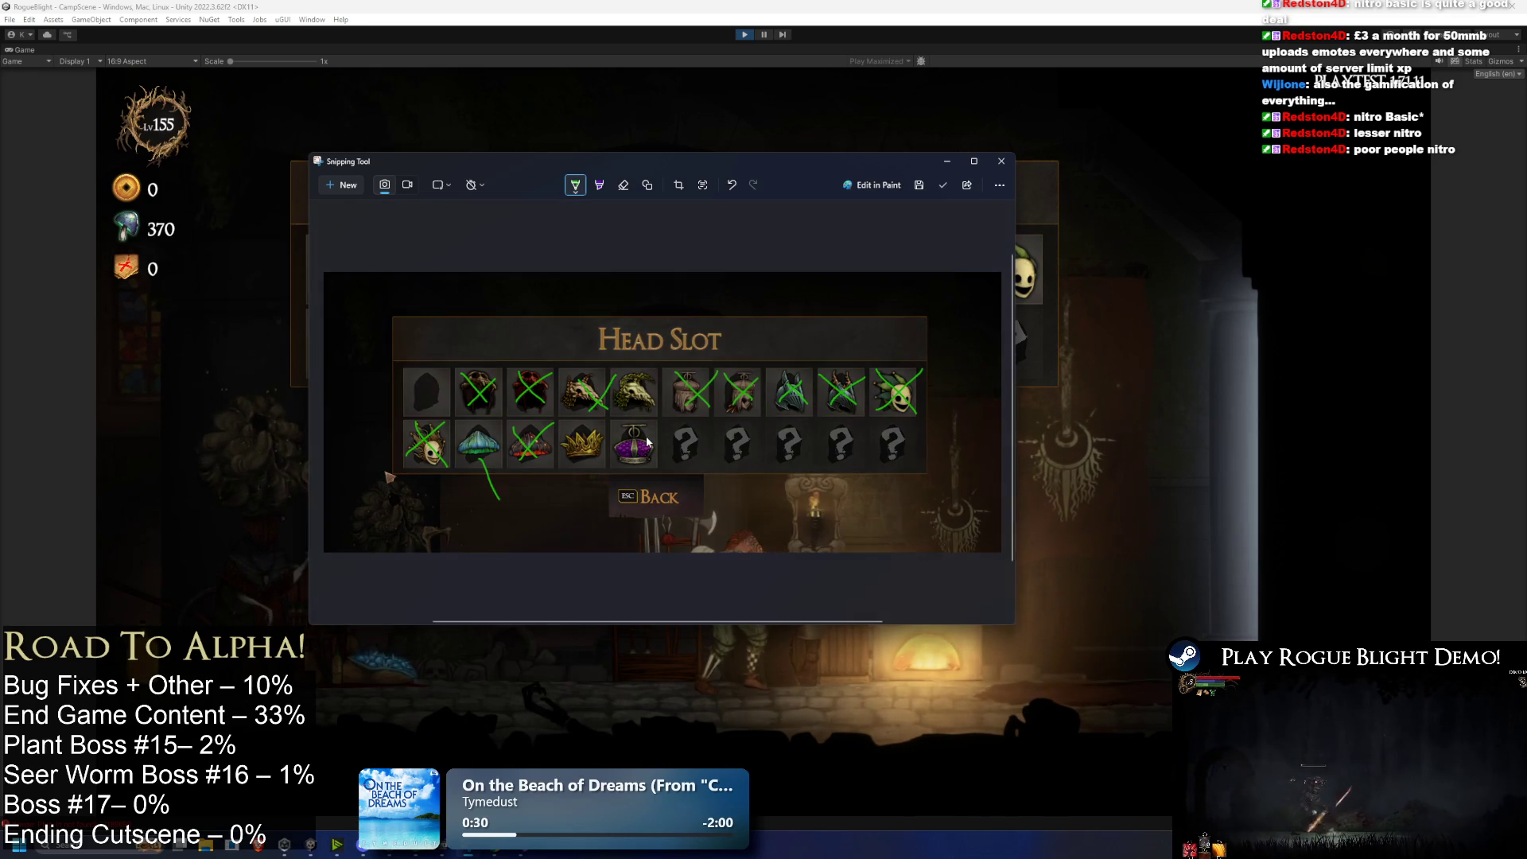
pyautogui.press('super')
# Step: Launch Paint, paste the Head Slot capture, trim the canvas and fill the bottom strip black
pyautogui.write('paint')
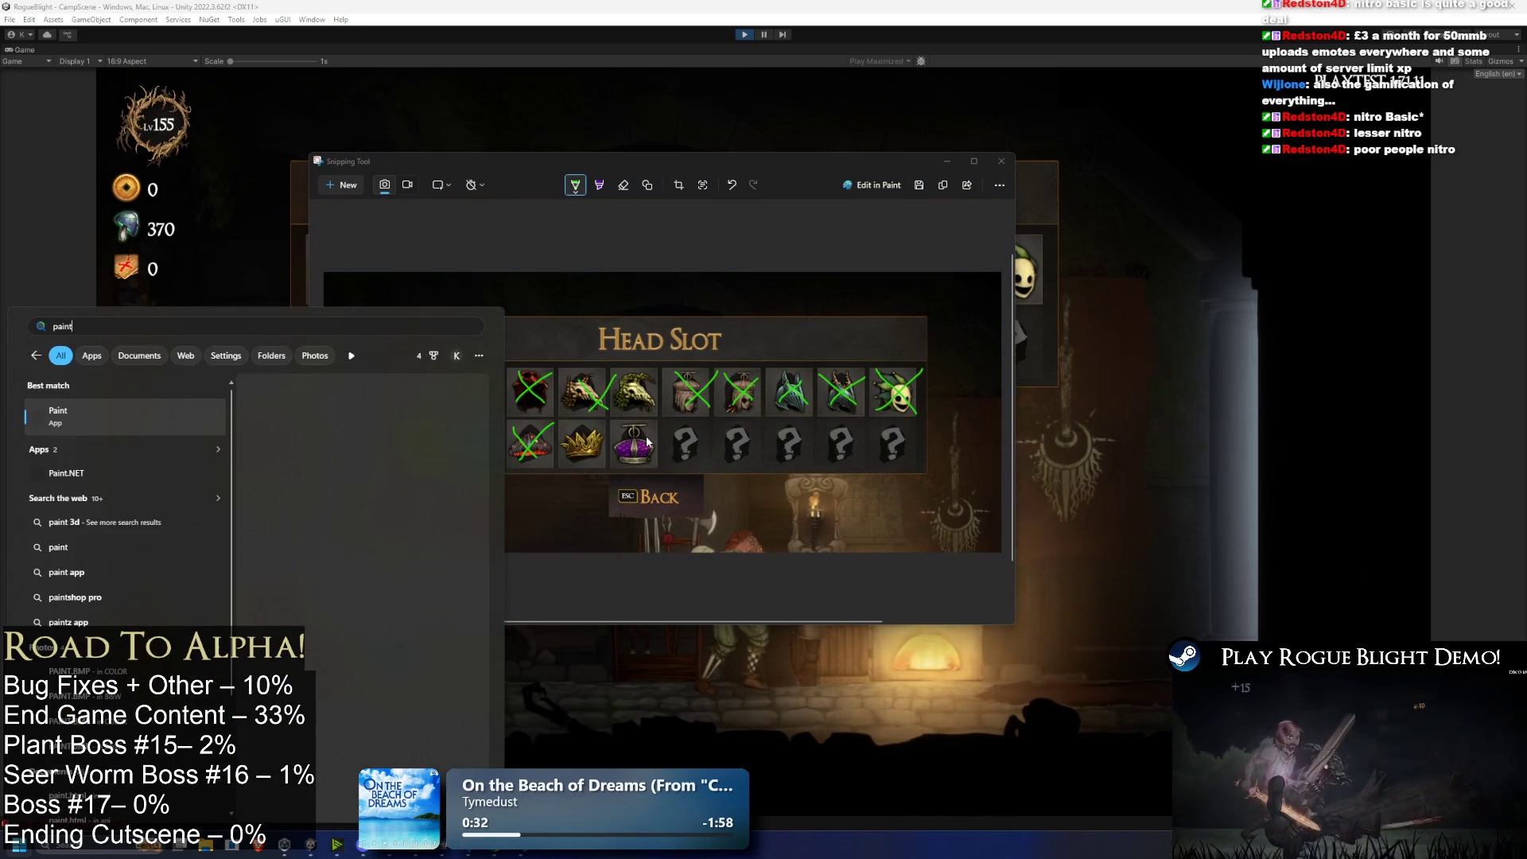
pyautogui.press('Return')
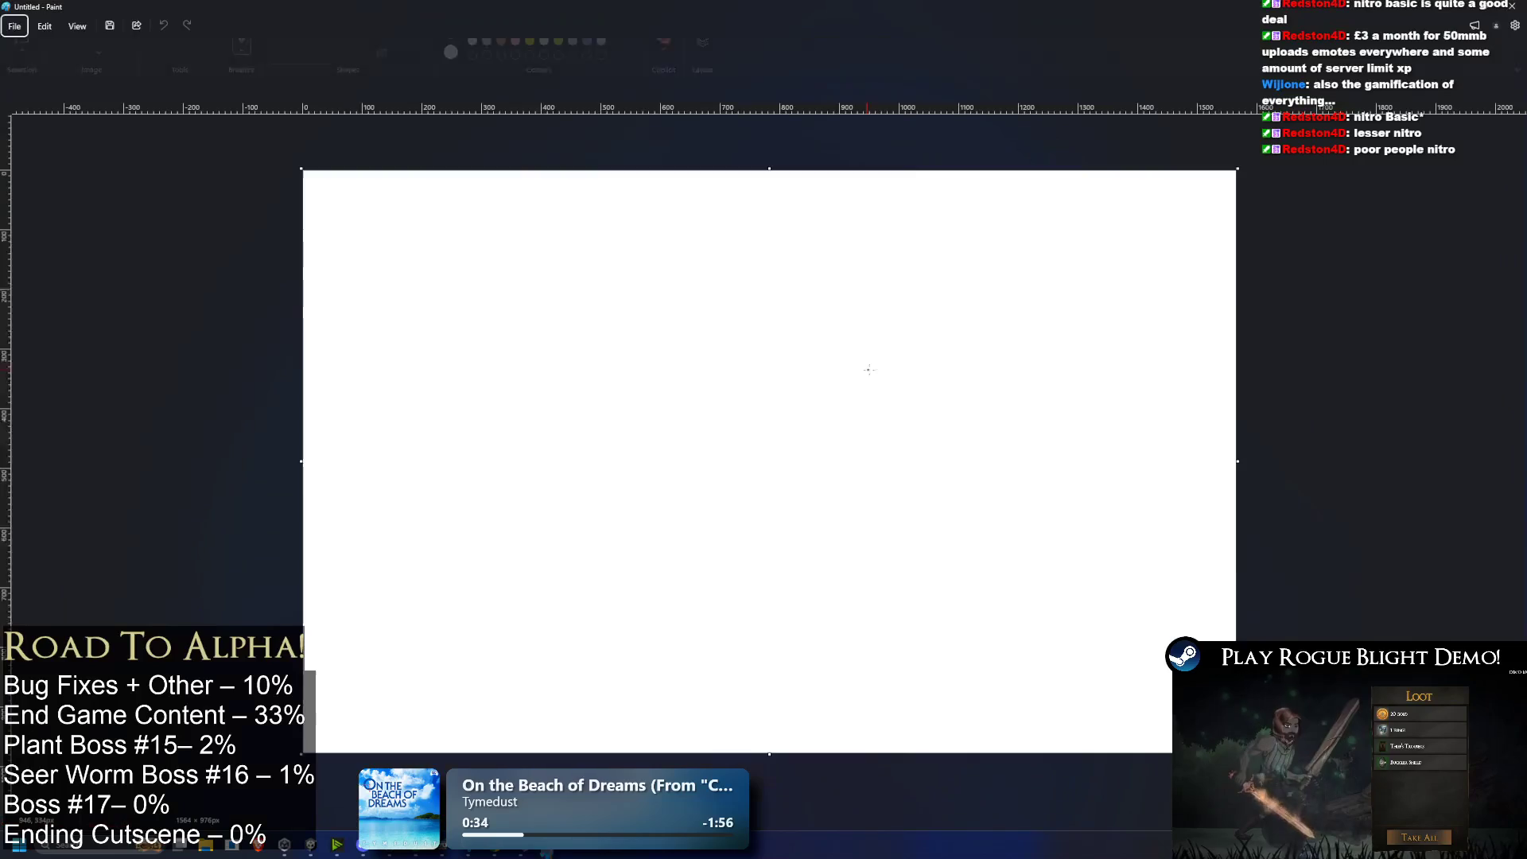
pyautogui.hotkey('ctrl', 'v')
pyautogui.moveTo(769, 751); pyautogui.dragTo(788, 738)
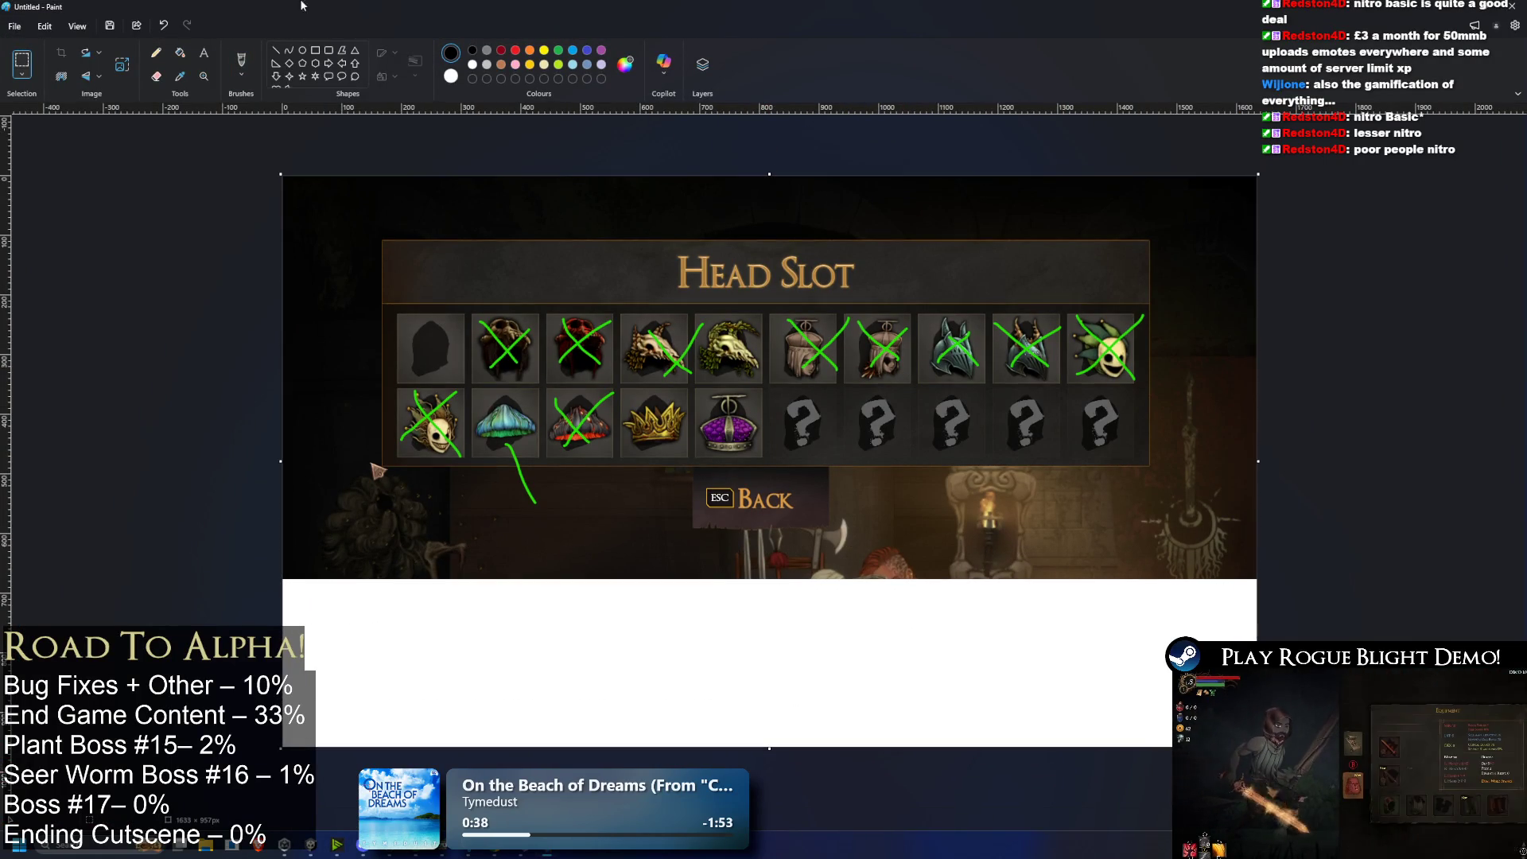
pyautogui.click(180, 53)
pyautogui.click(699, 689)
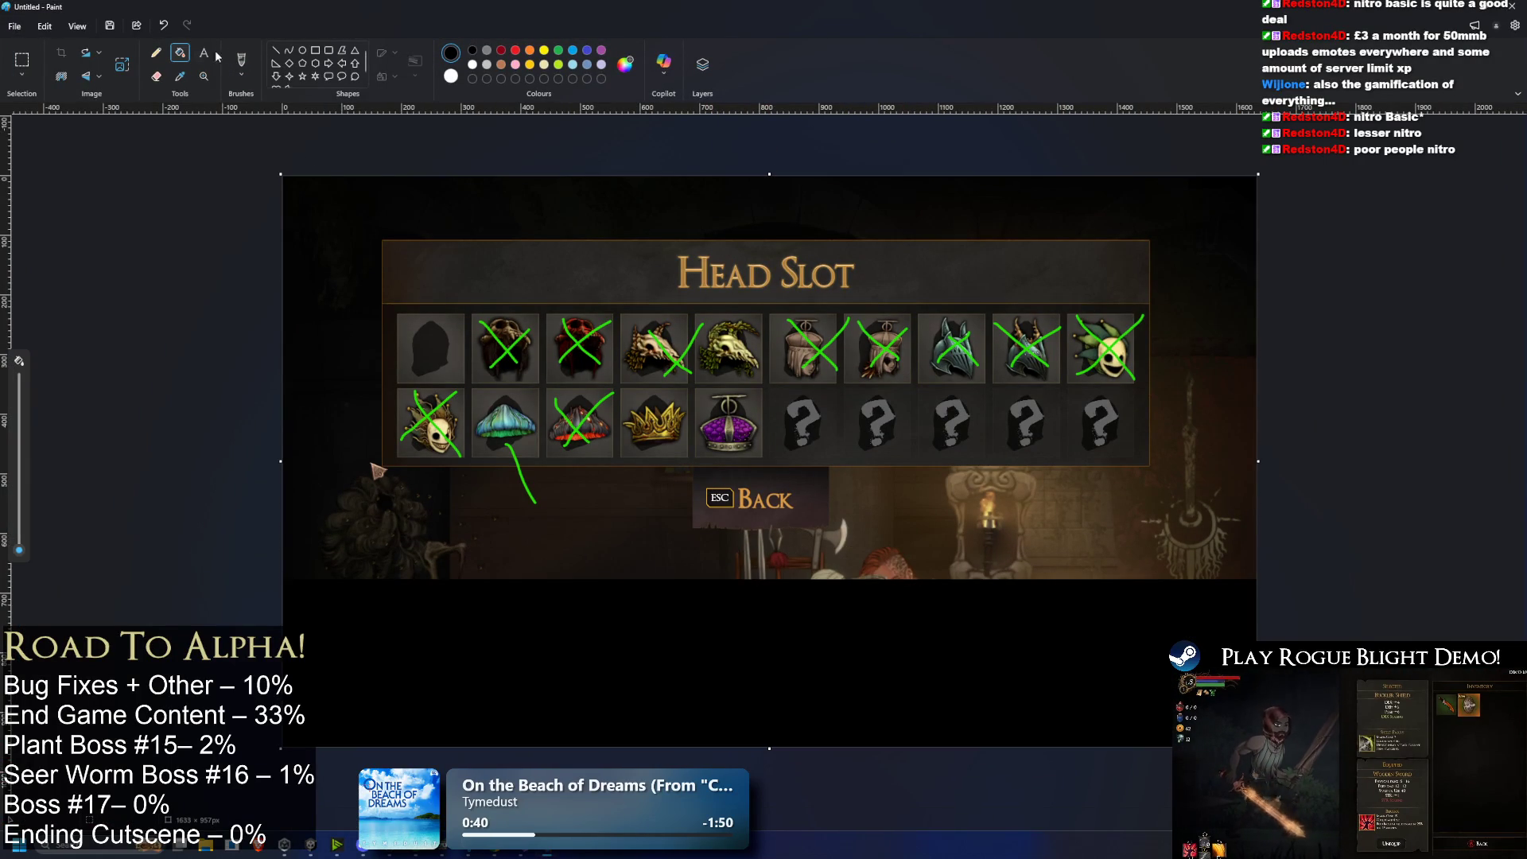
# Step: Add a green text box reading '1 extra fungi after every fight' below the capture
pyautogui.click(390, 294)
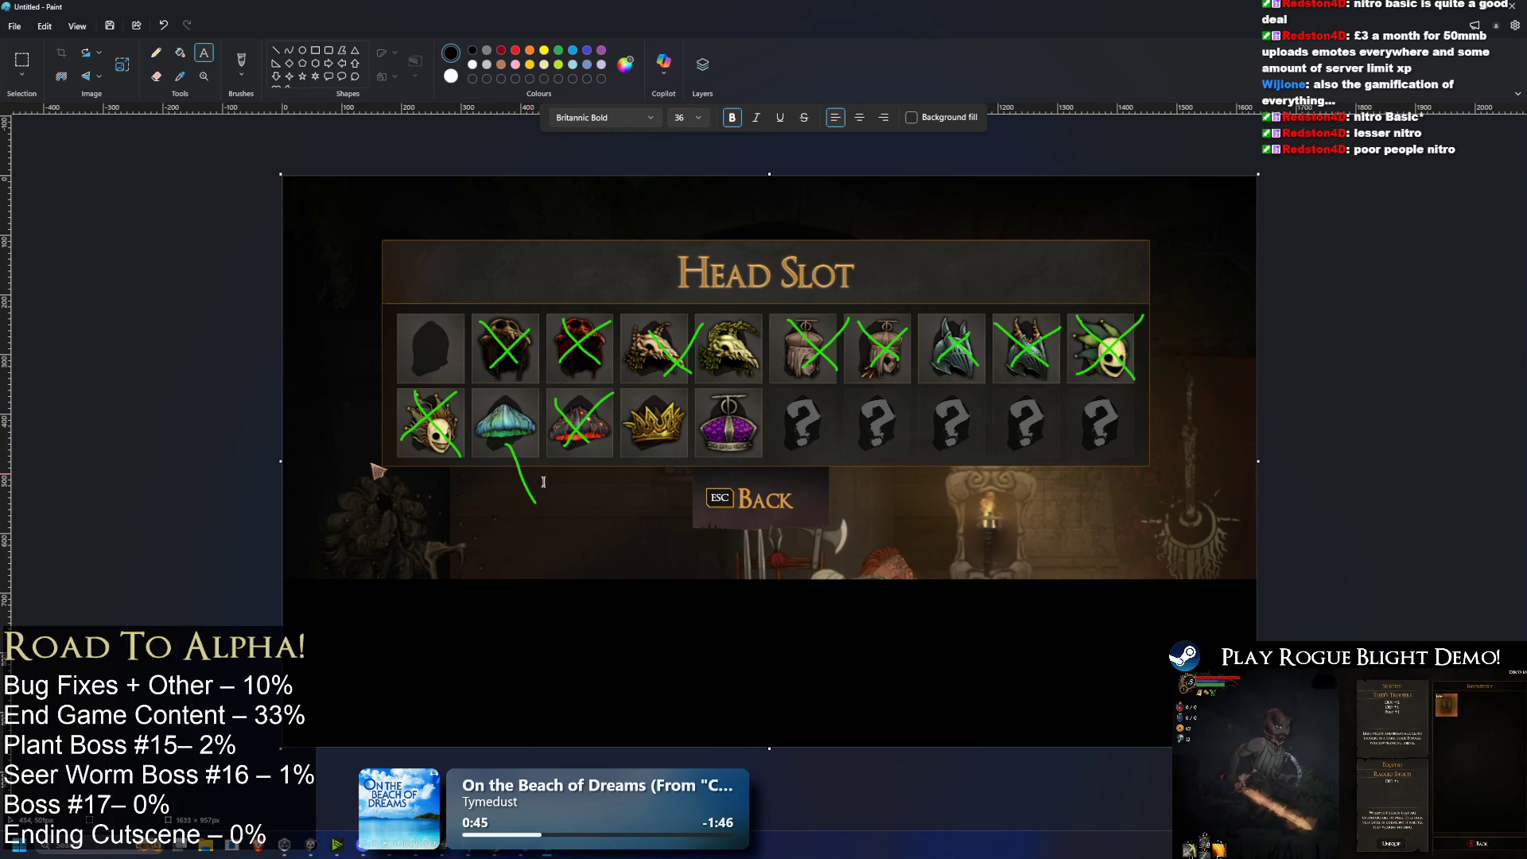
pyautogui.click(450, 550)
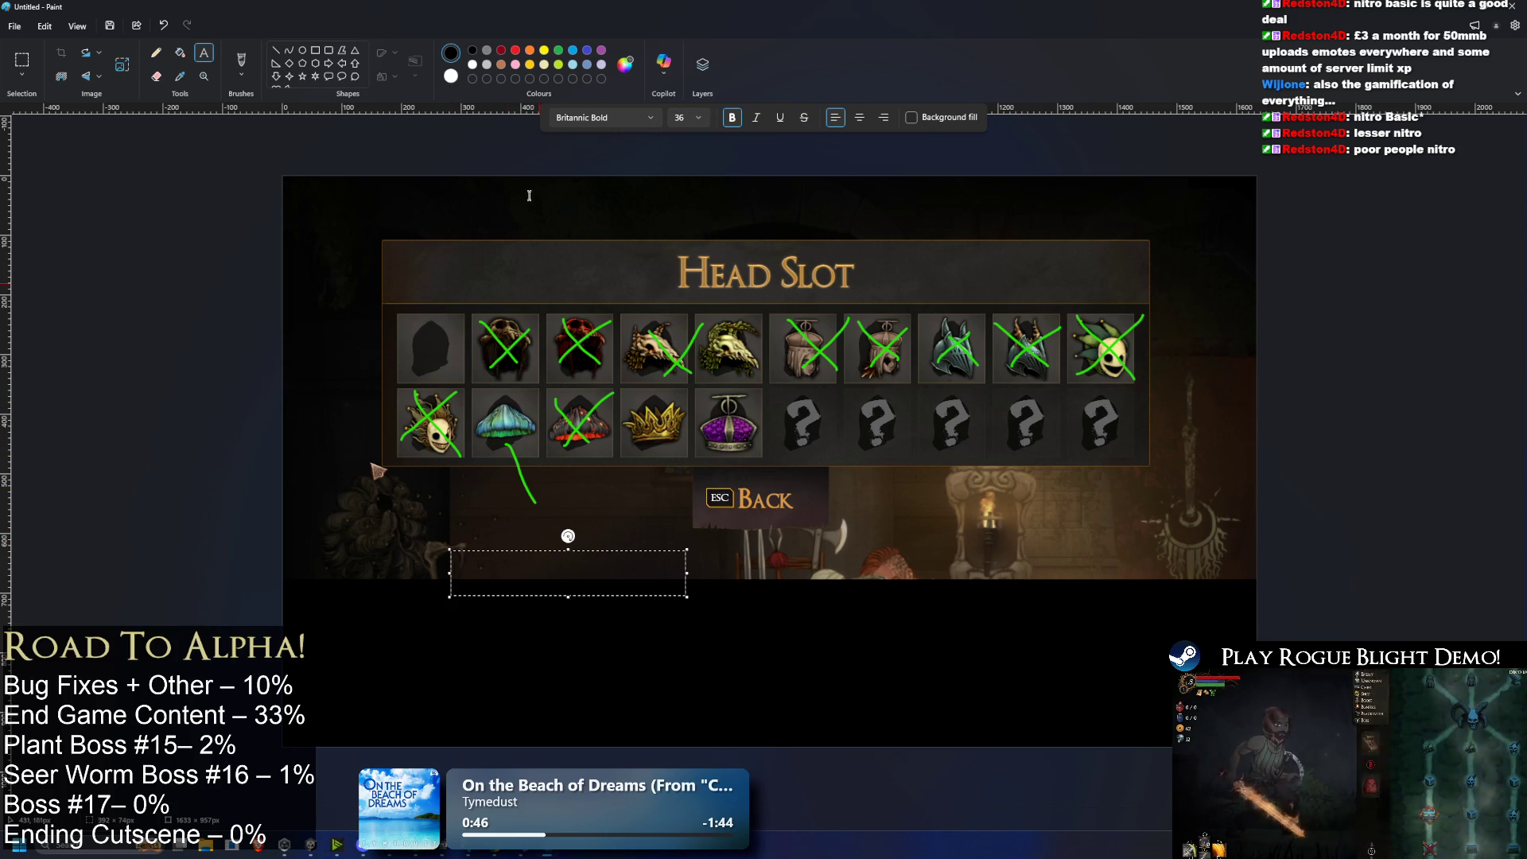
pyautogui.click(559, 49)
pyautogui.write('1')
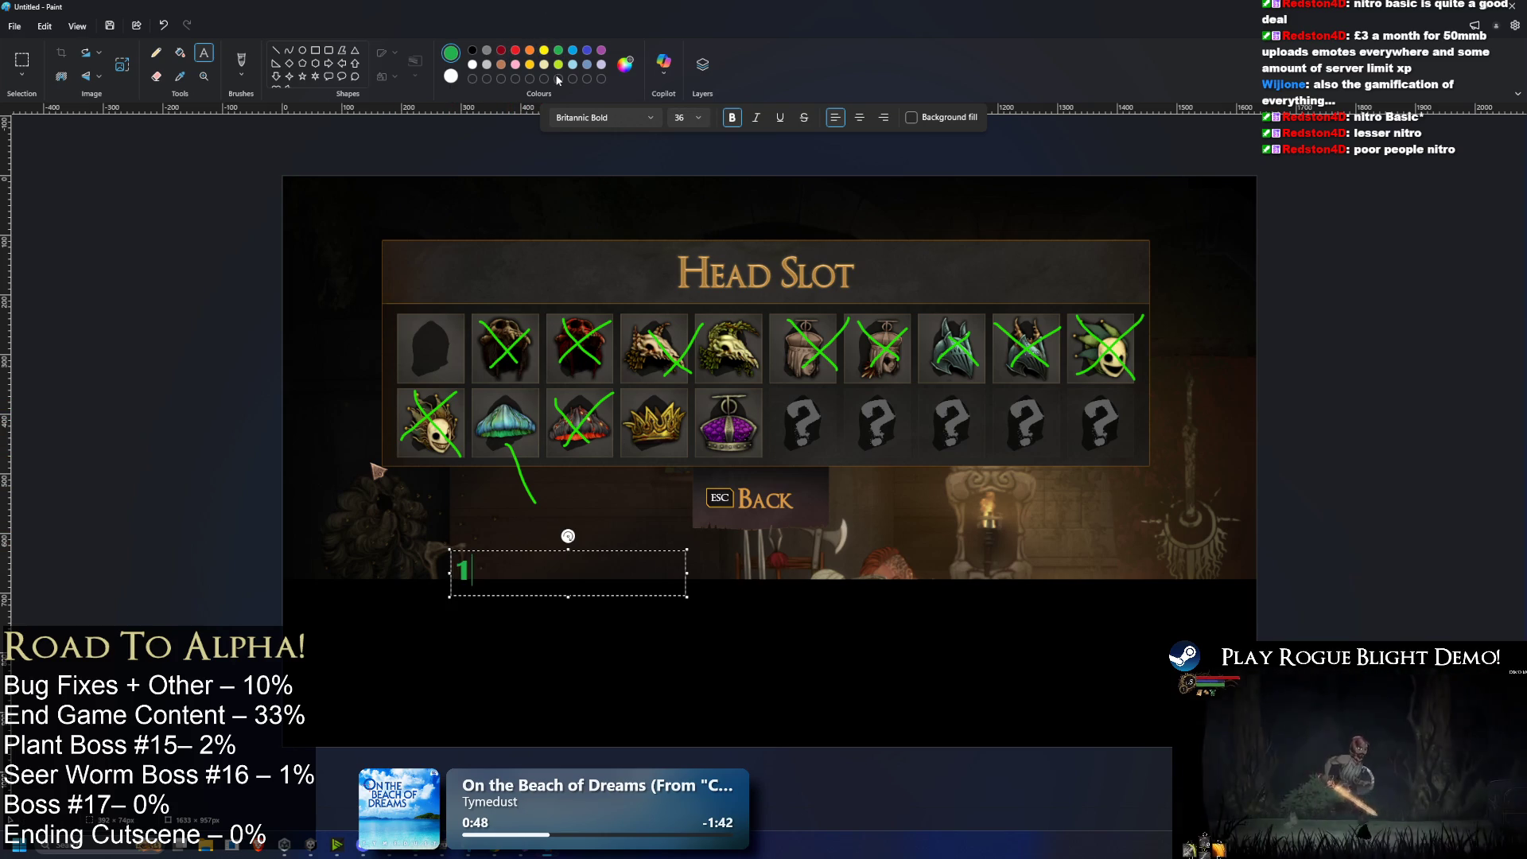
pyautogui.write(' extra fungi af')
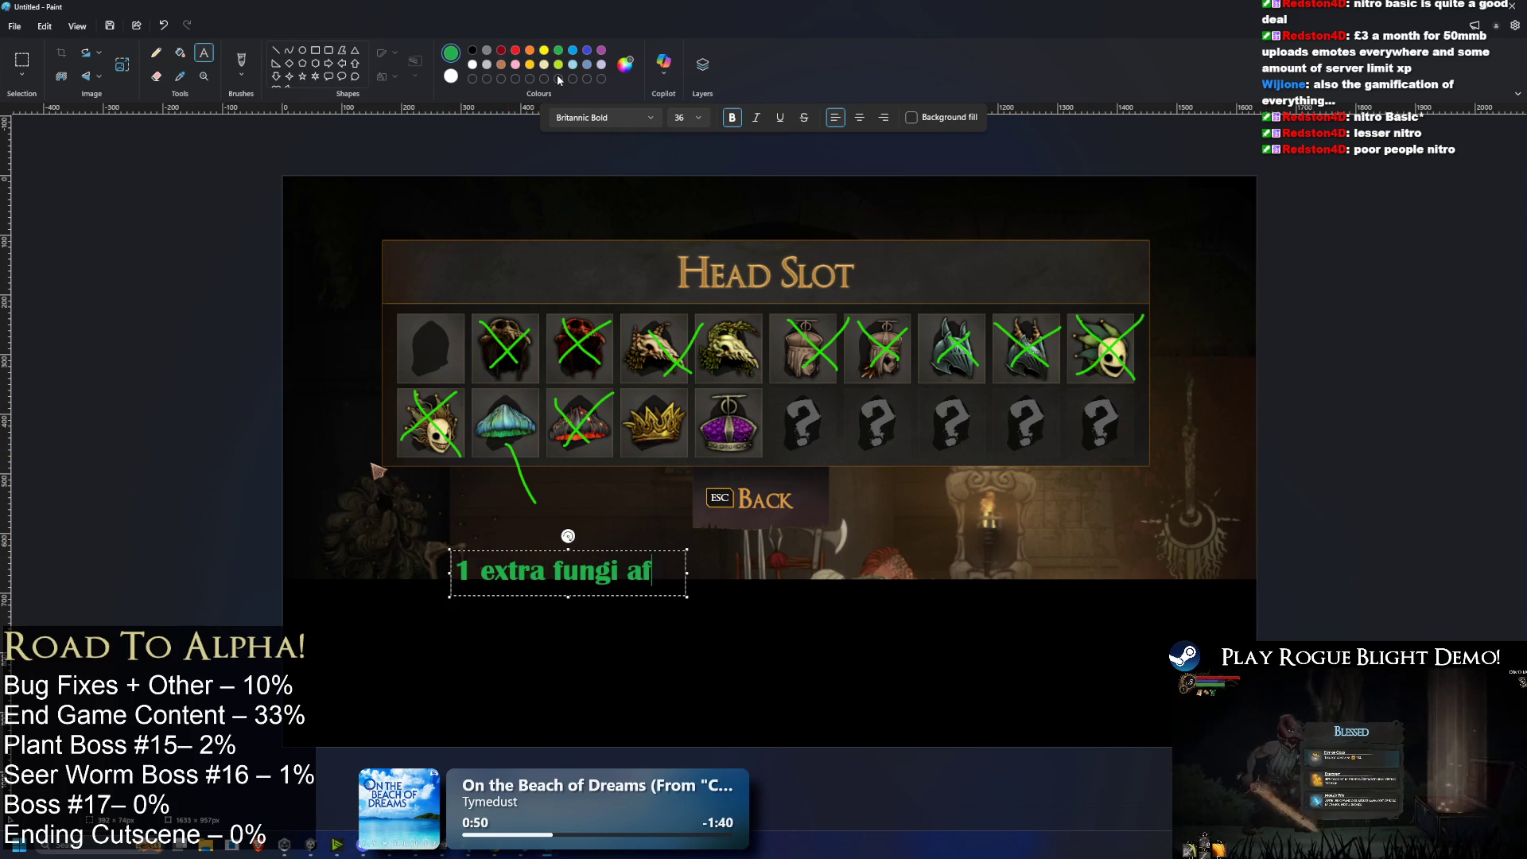
pyautogui.write('ter every fight')
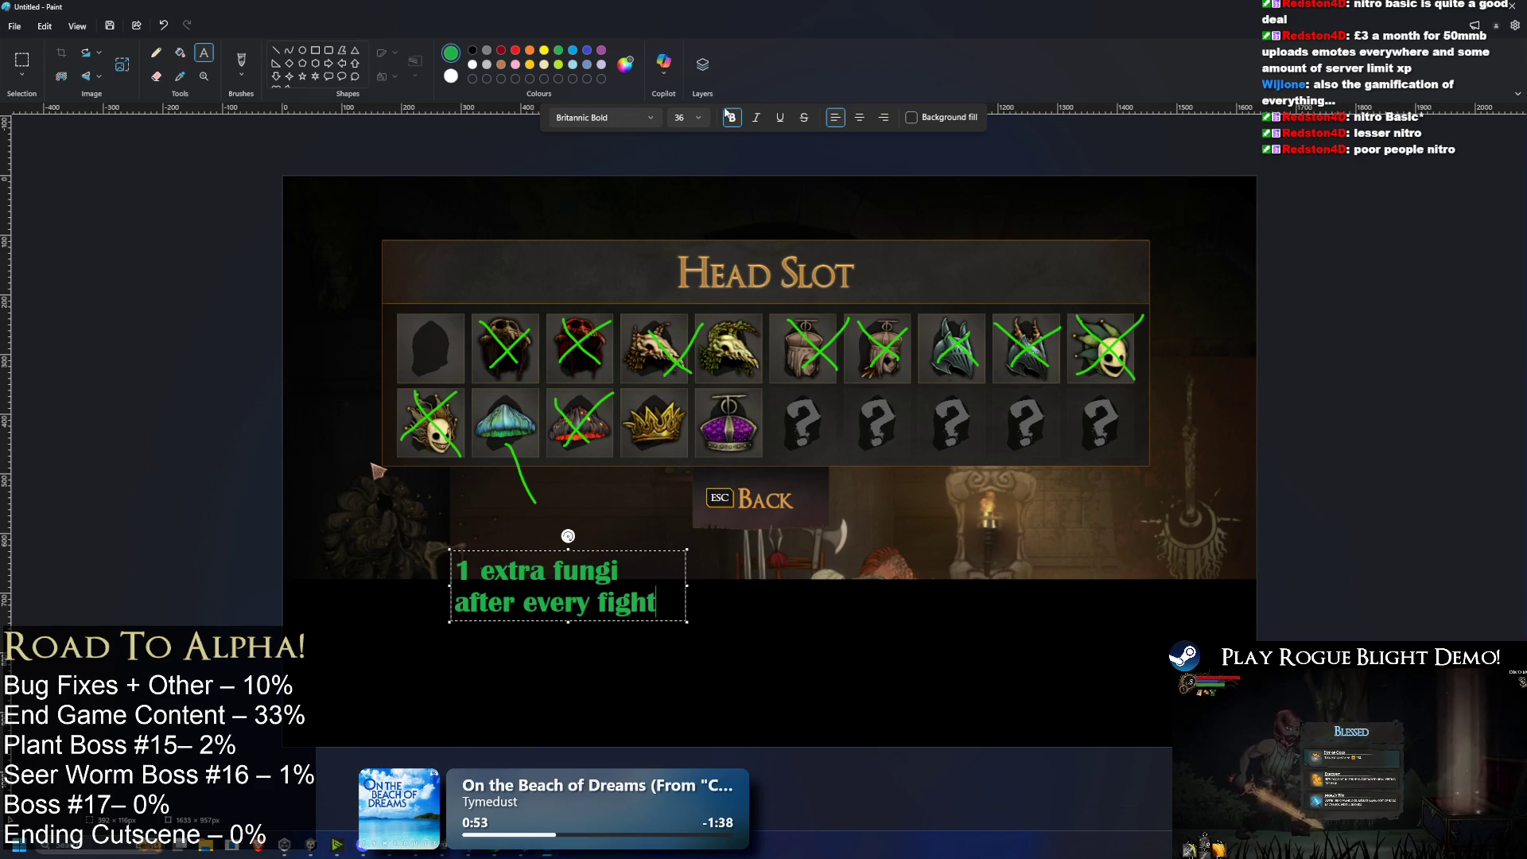
pyautogui.moveTo(689, 594); pyautogui.dragTo(1031, 607)
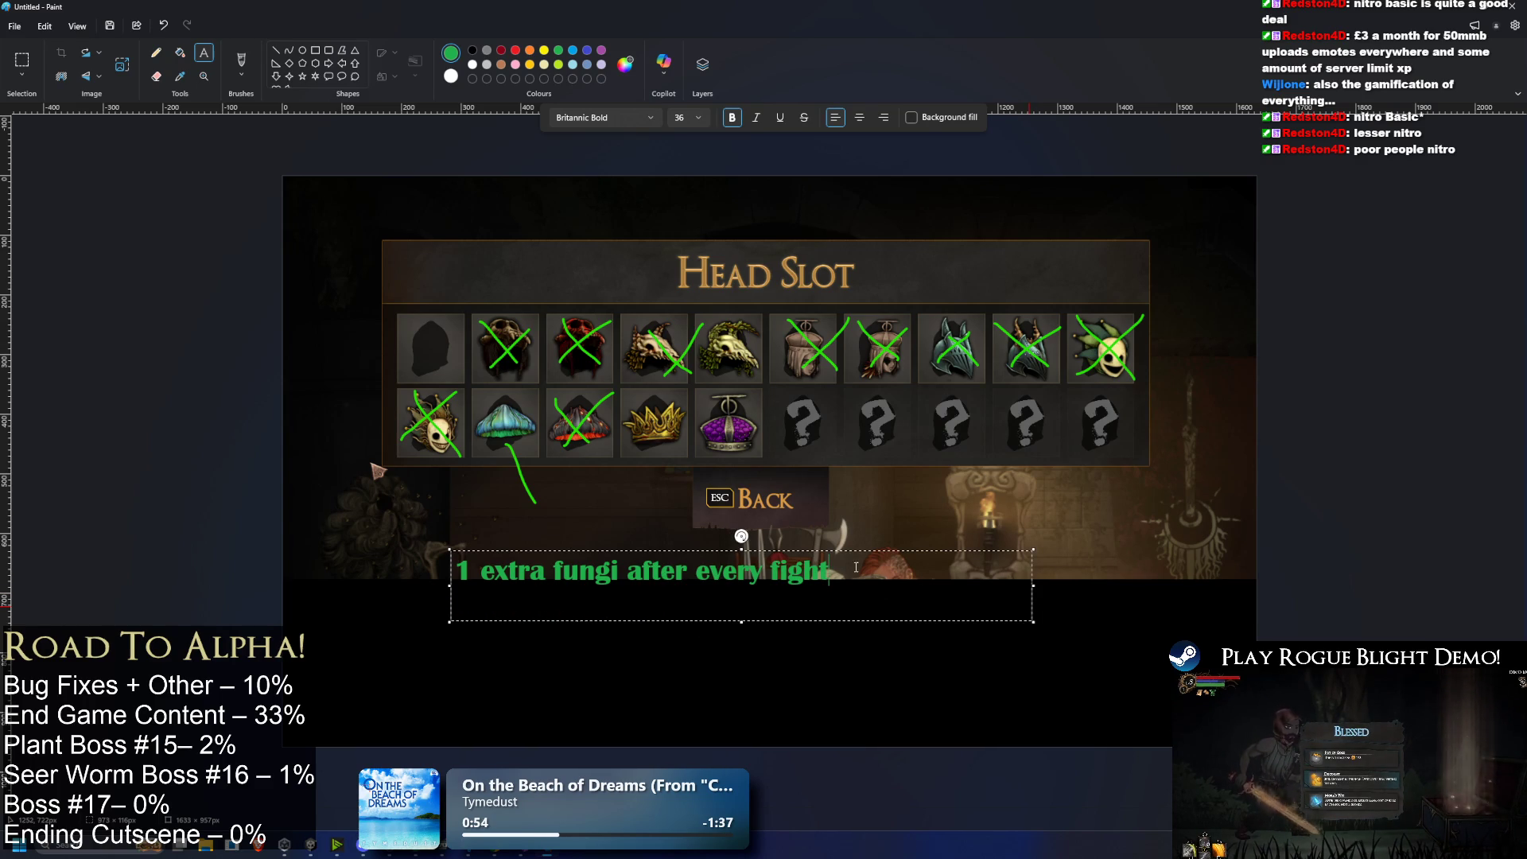
pyautogui.moveTo(444, 544); pyautogui.dragTo(439, 532)
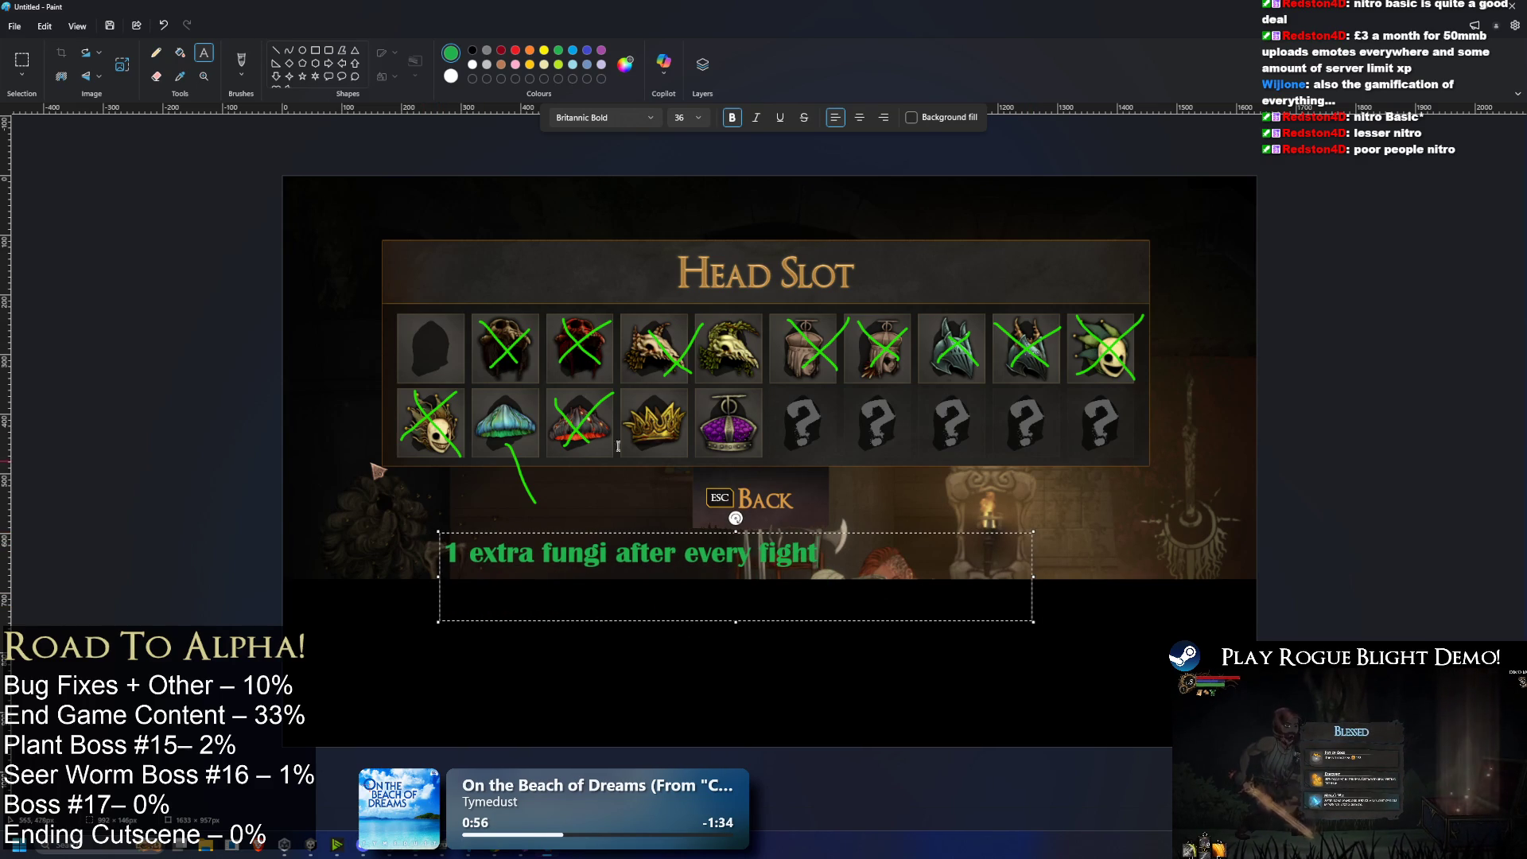
# Step: Try editing the leading number, then delete the whole draft caption line
pyautogui.press('BackSpace')
pyautogui.write('5')
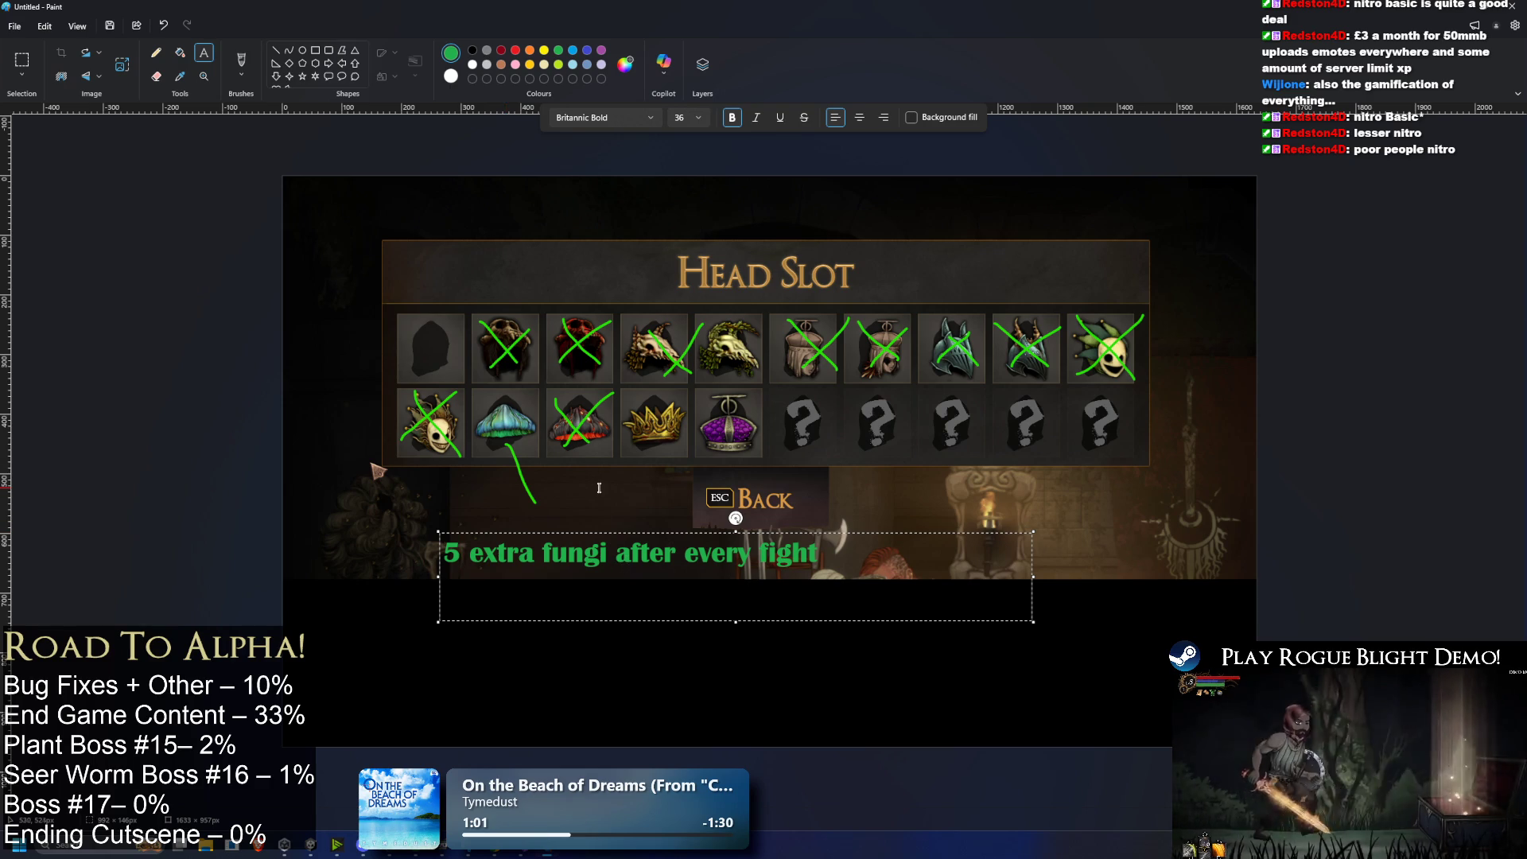
pyautogui.hotkey('ctrl', 'z')
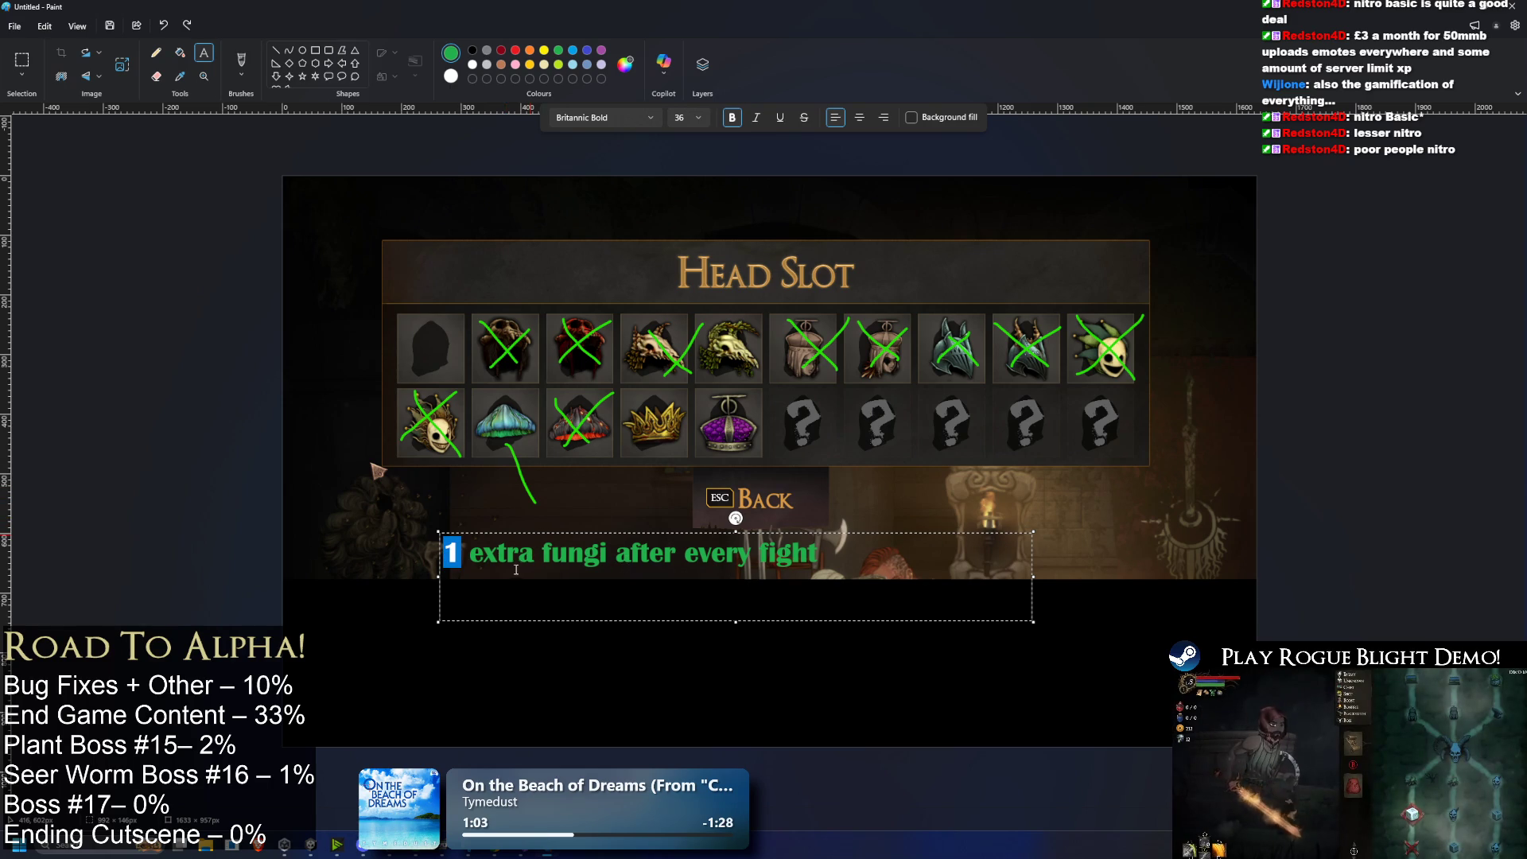
pyautogui.press('Right')
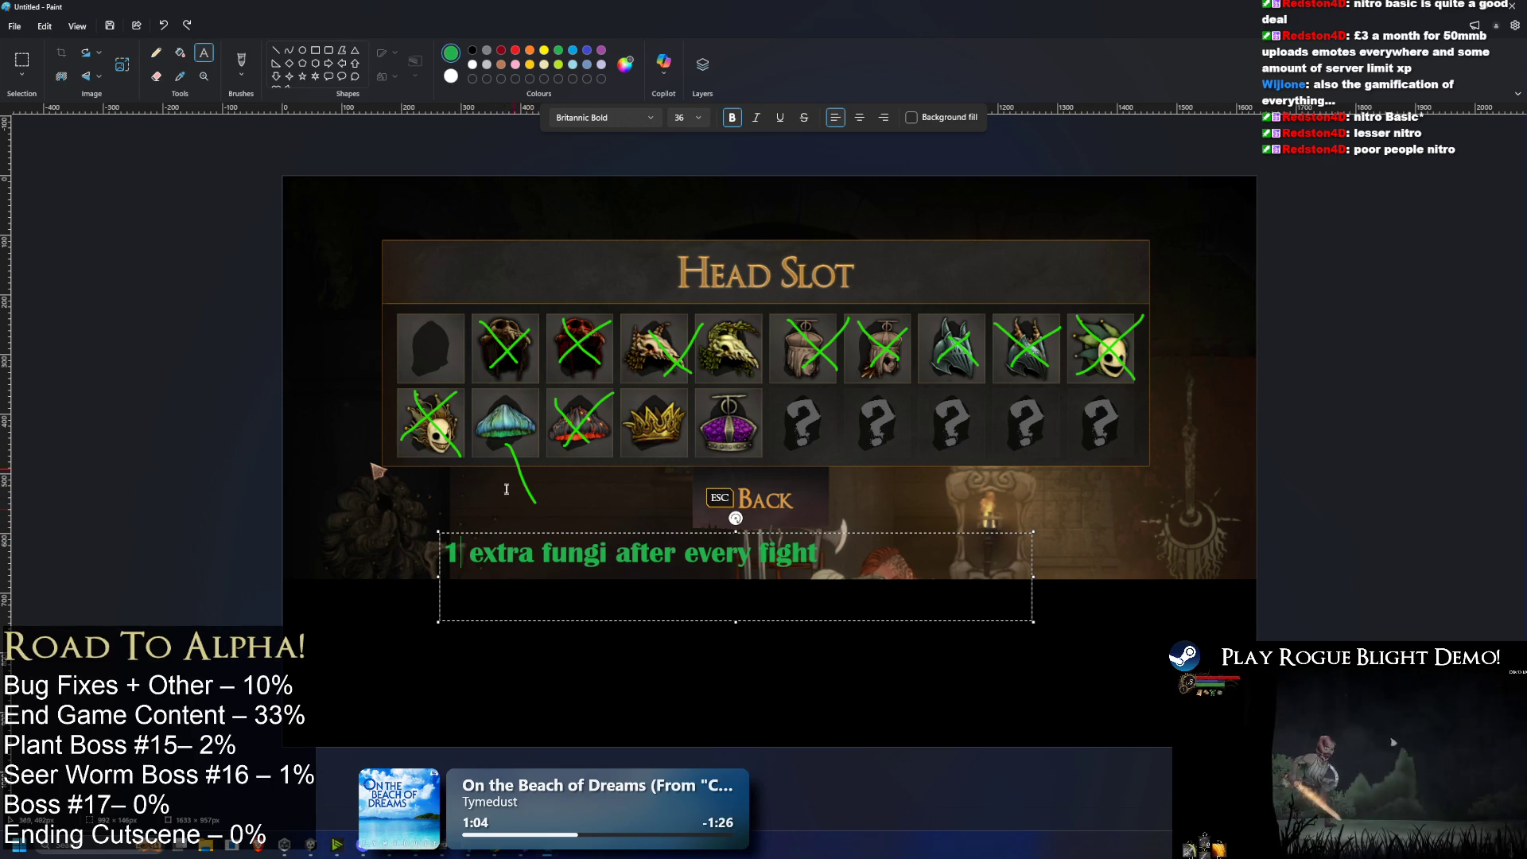
pyautogui.moveTo(461, 553); pyautogui.dragTo(429, 548)
pyautogui.click(833, 562)
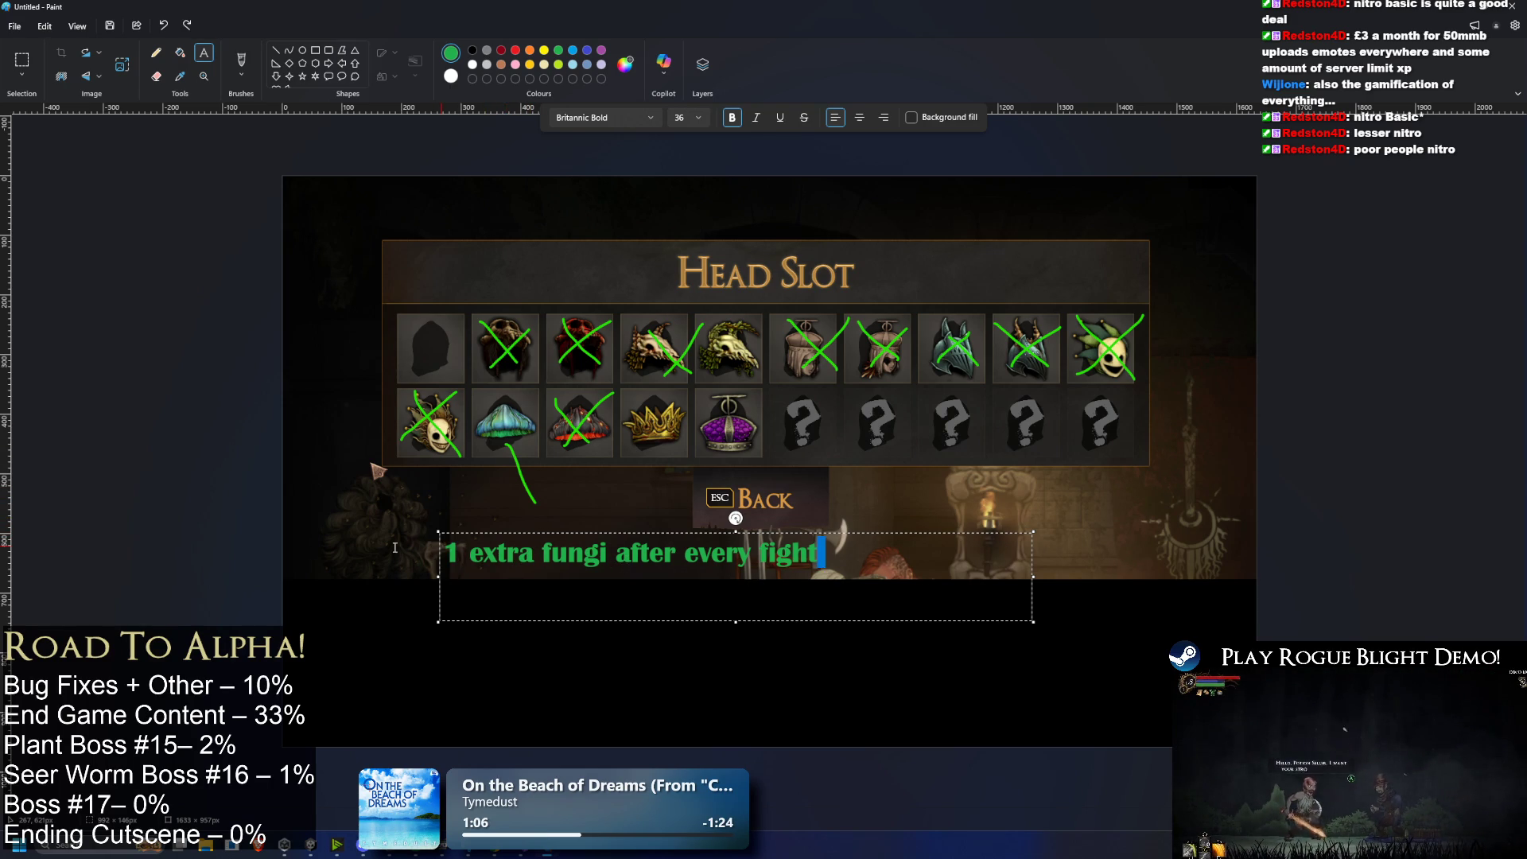
pyautogui.hotkey('ctrl', 'a')
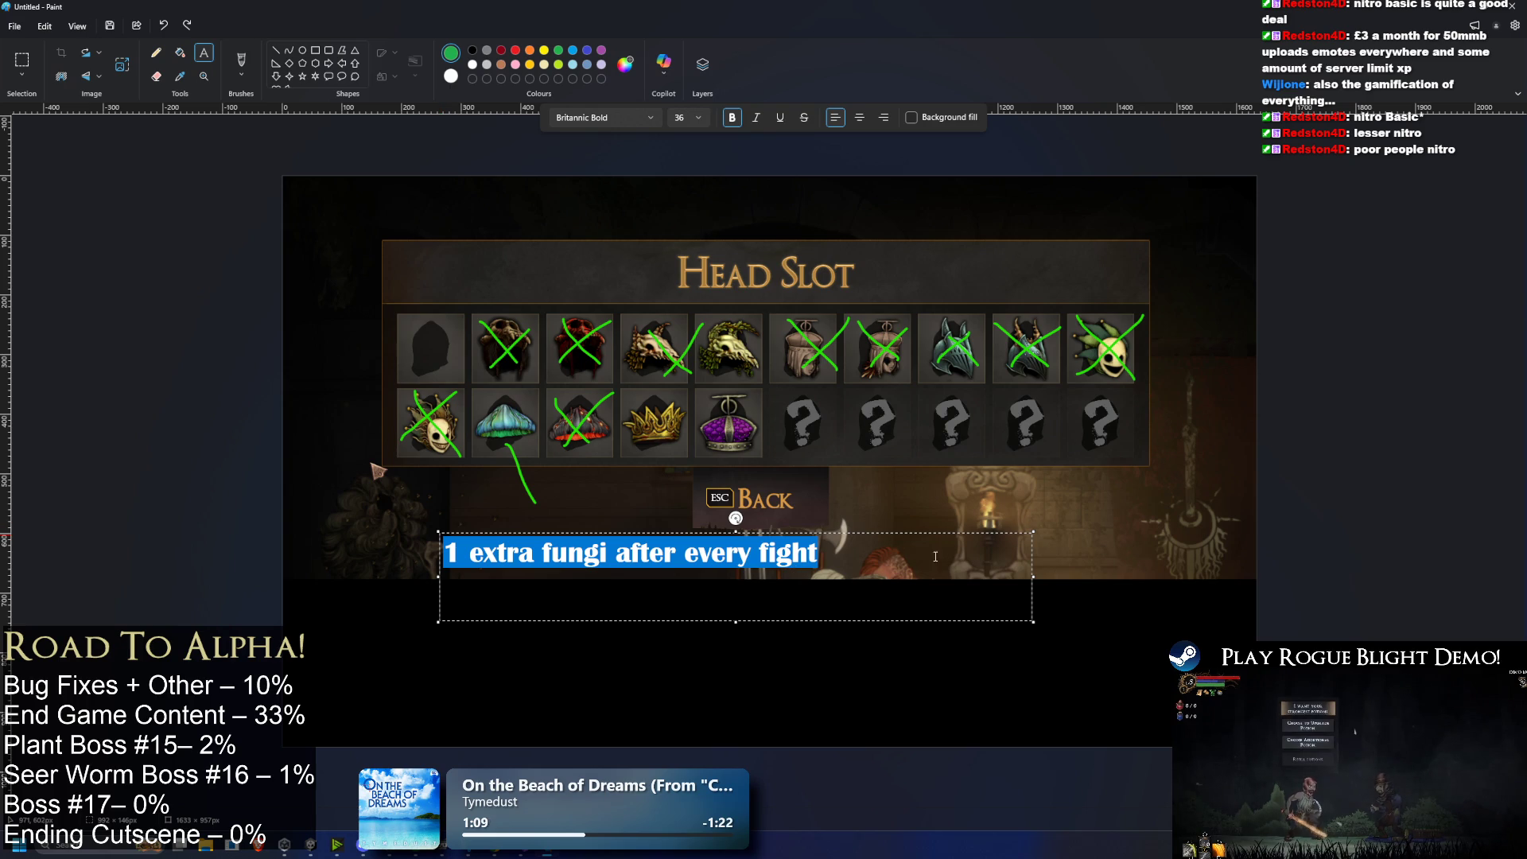
pyautogui.click(857, 554)
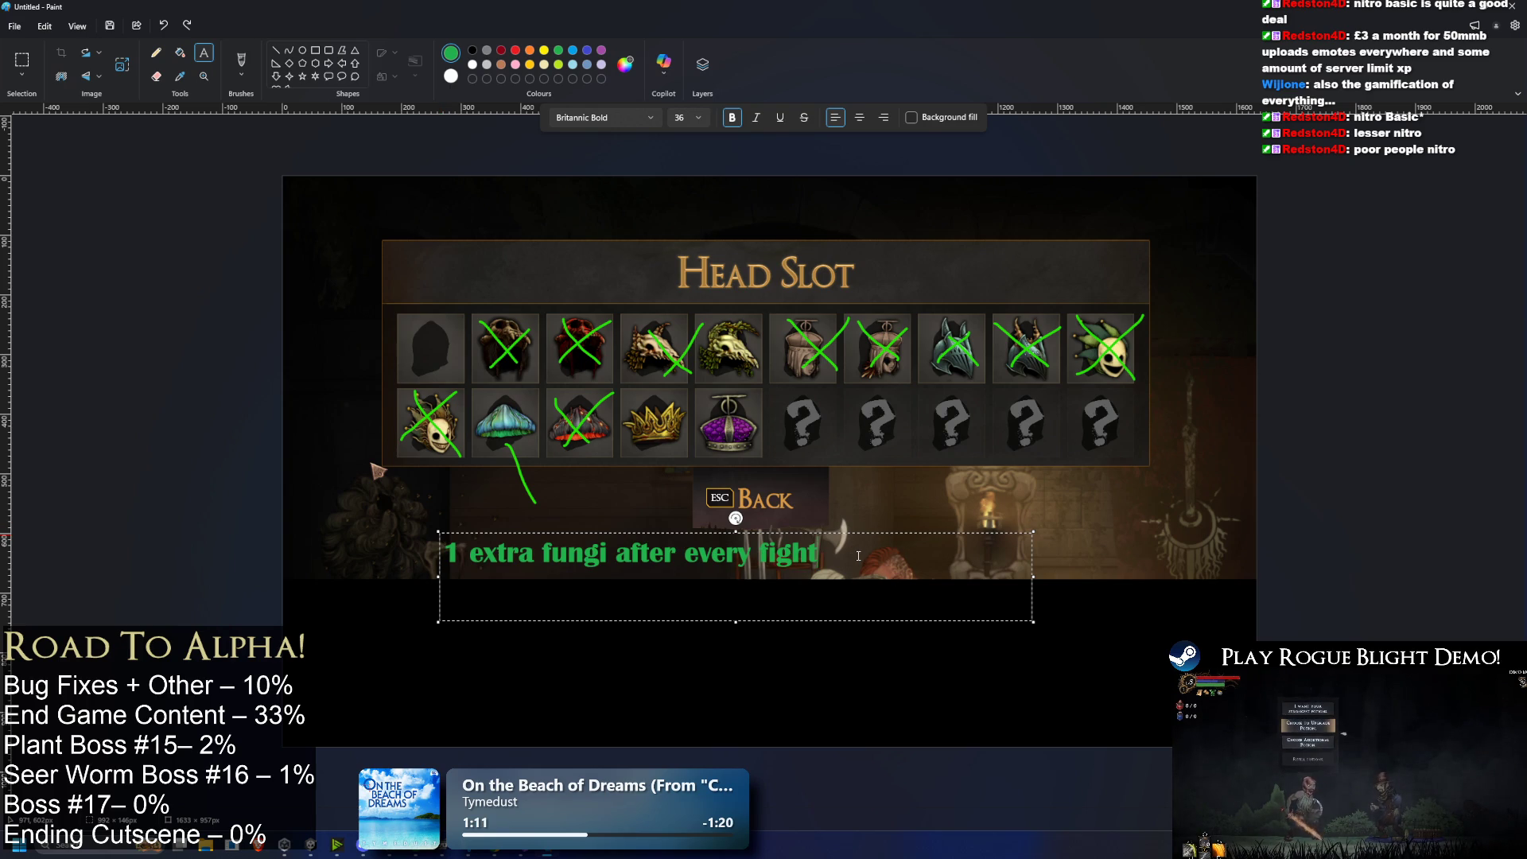
pyautogui.moveTo(858, 555); pyautogui.dragTo(214, 478)
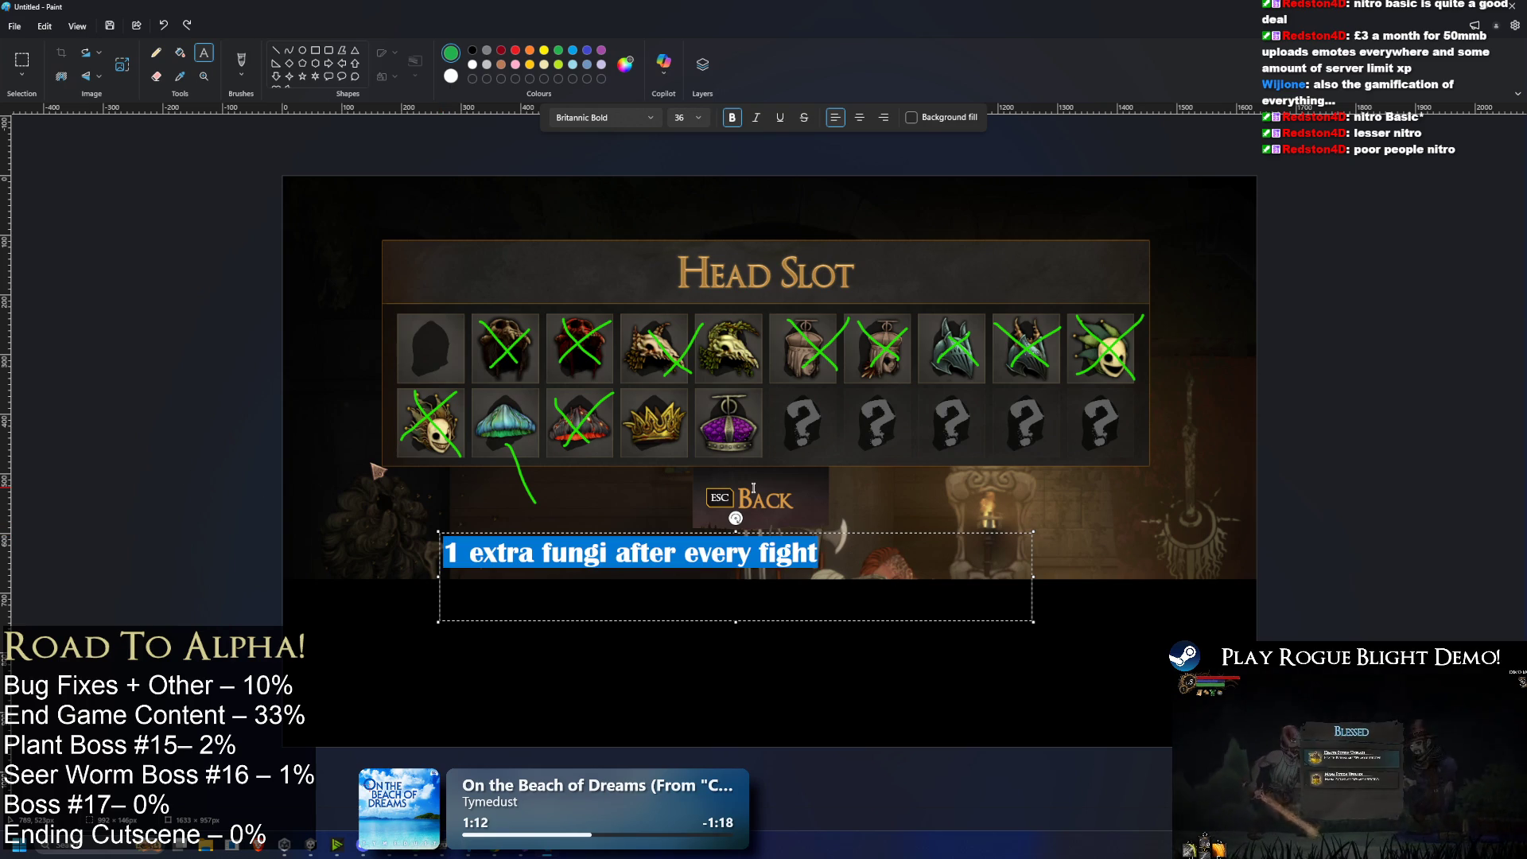
pyautogui.press('Delete')
# Step: Write the caption '10% chance to find extra fungi from fights', widen its box, and begin a second line
pyautogui.write('% chance to find ex')
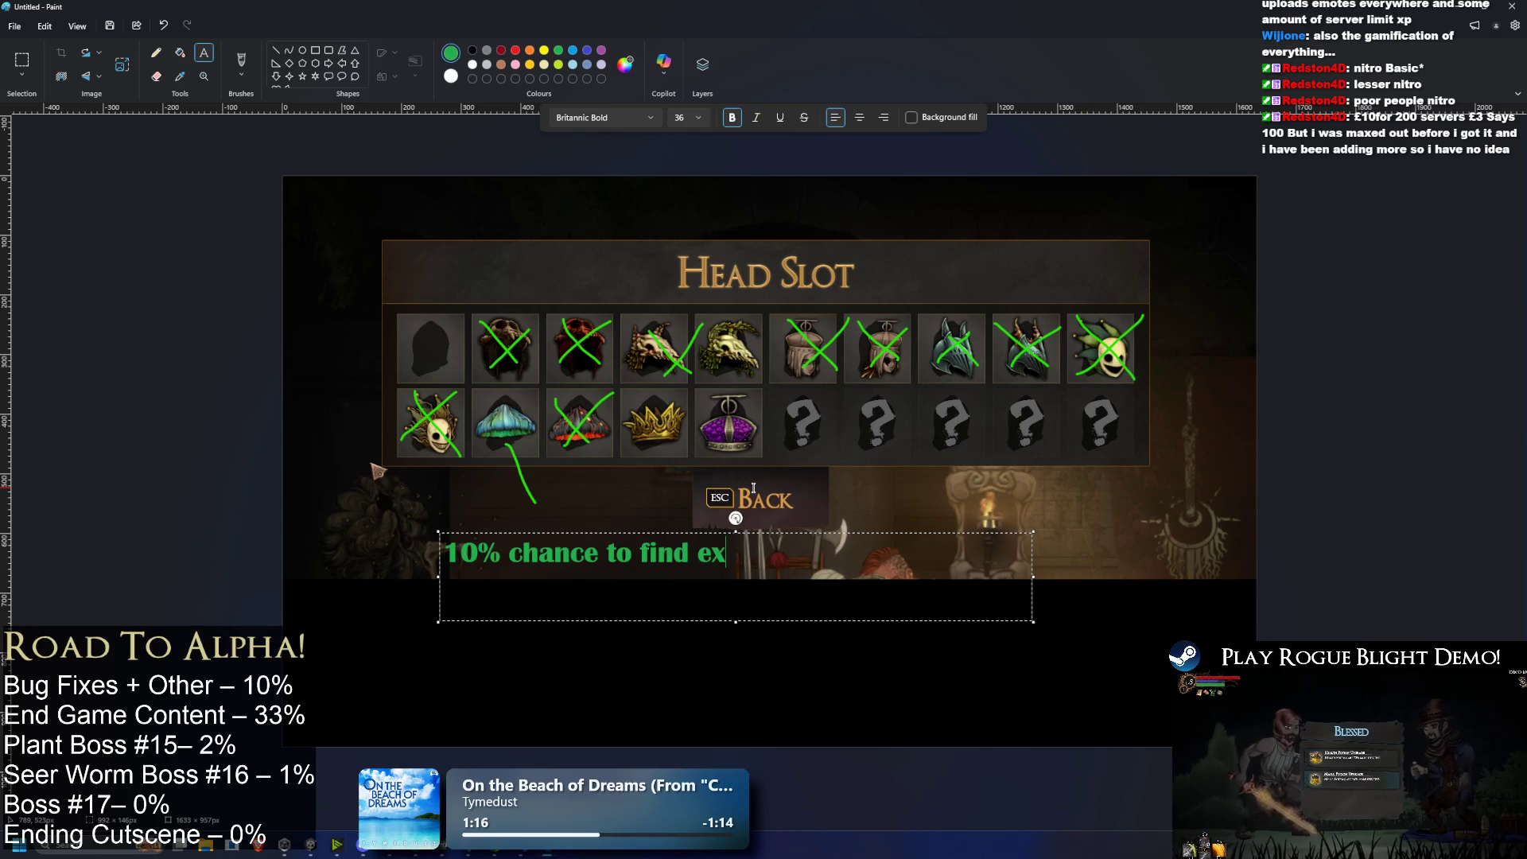
pyautogui.write('tra fungi from ')
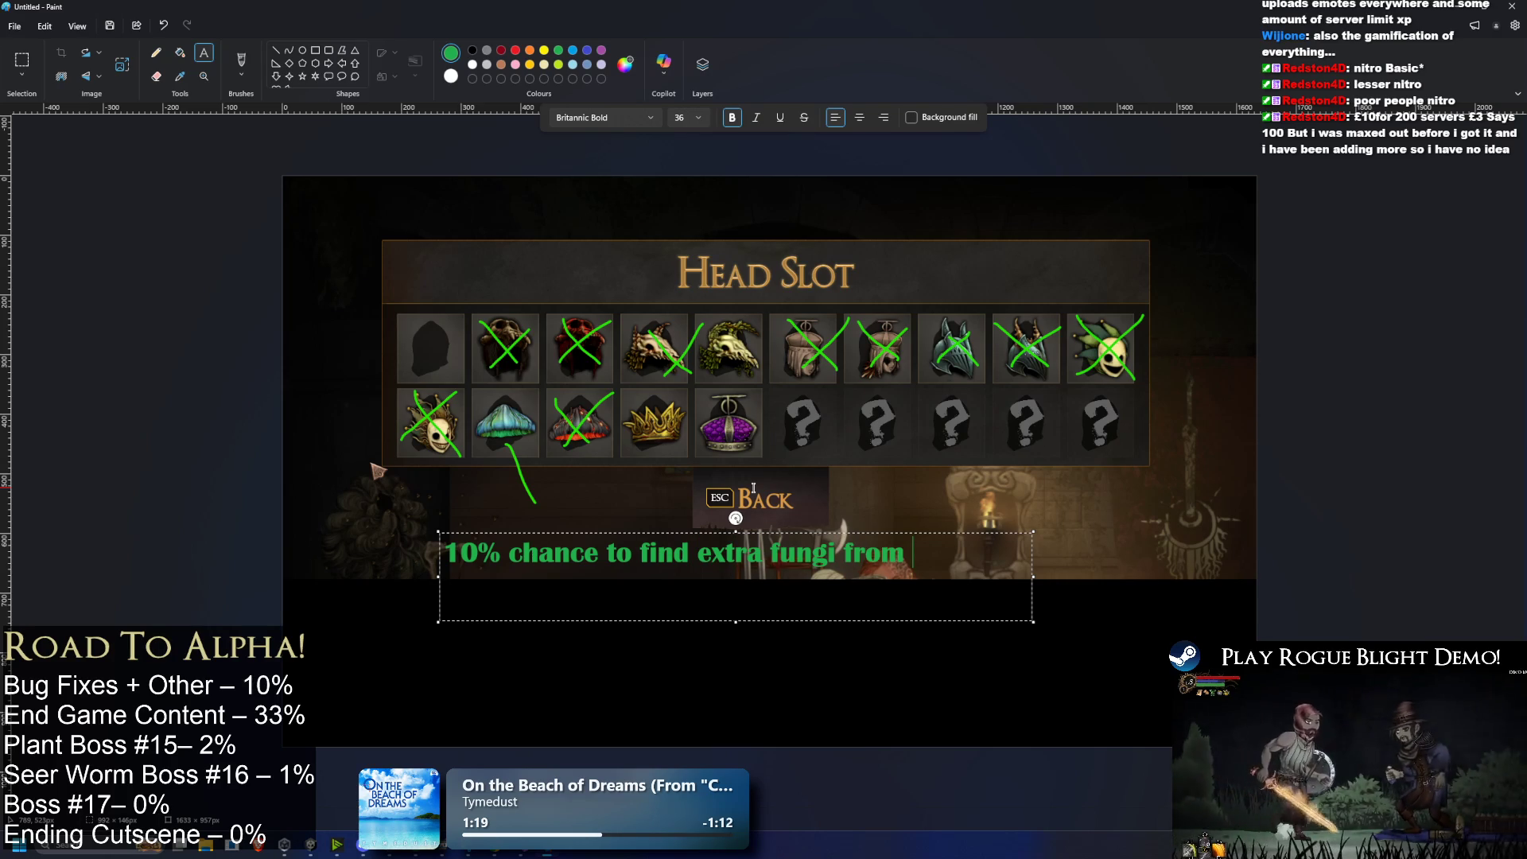
pyautogui.write('fights')
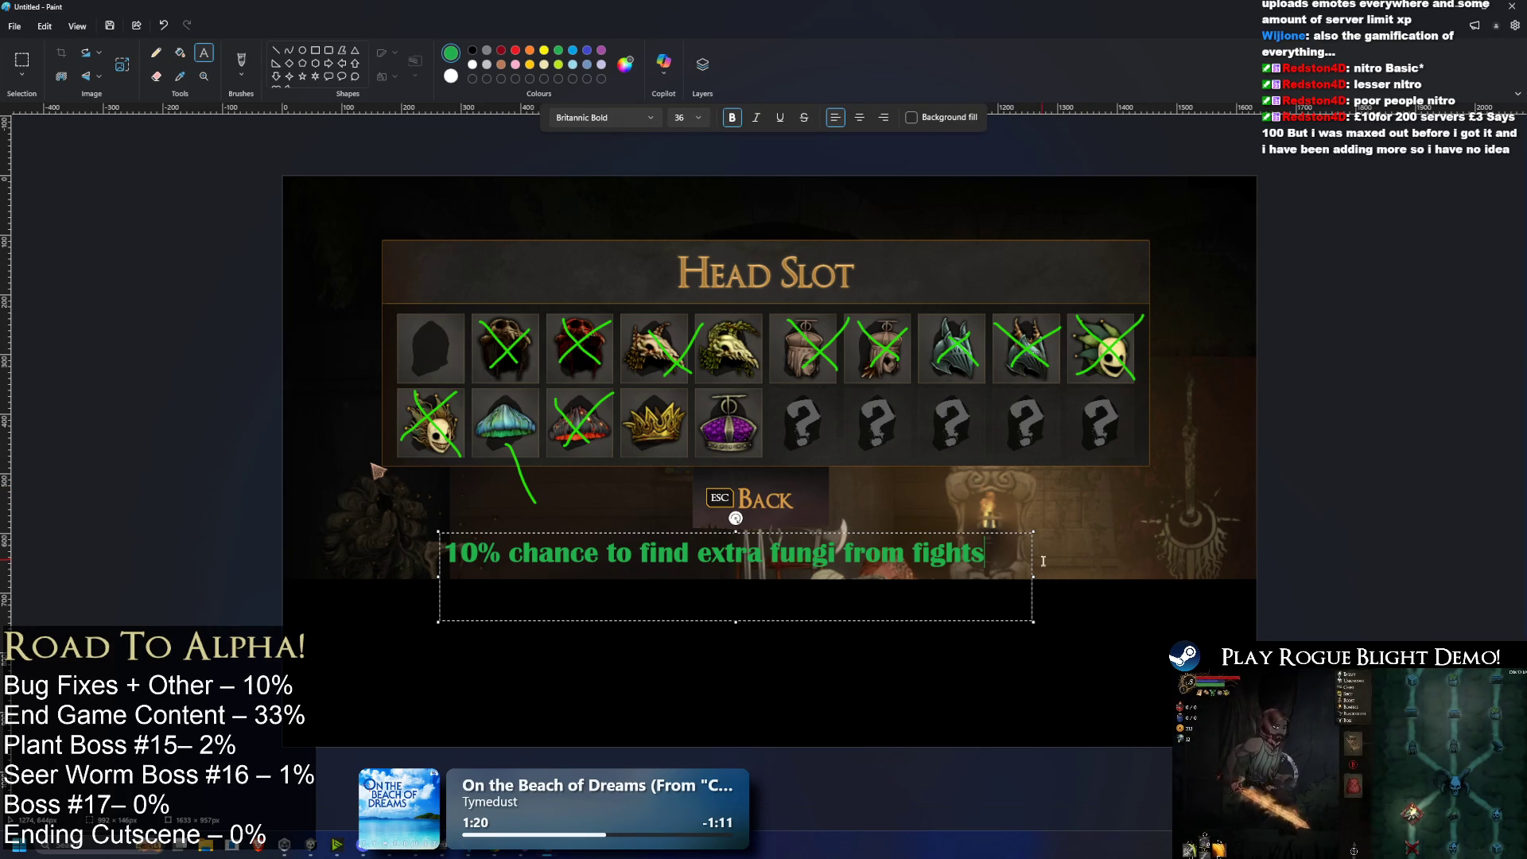
pyautogui.hotkey('ctrl', 'a')
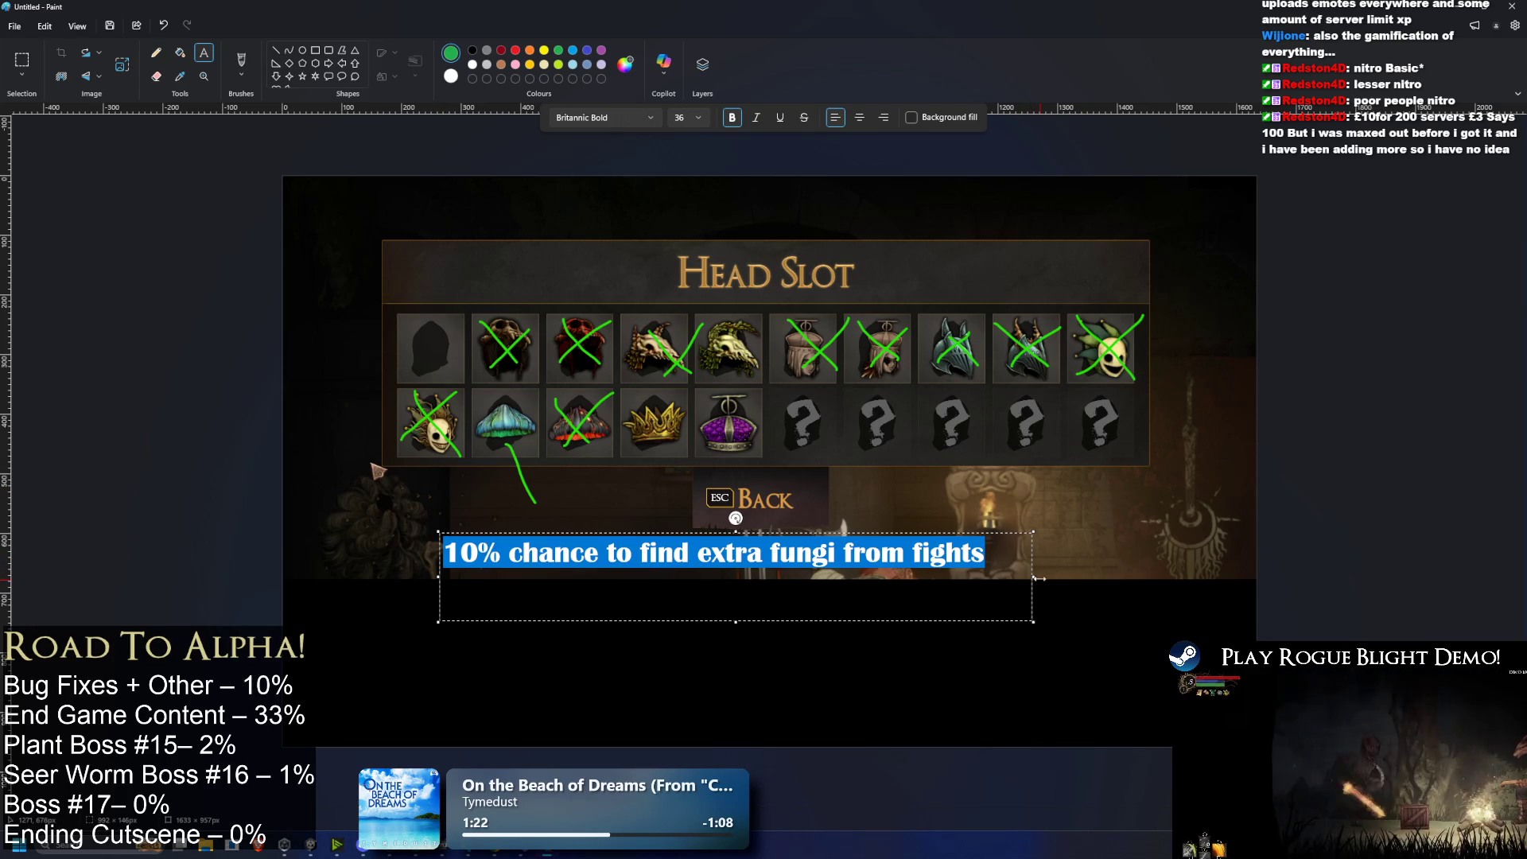
pyautogui.moveTo(1042, 583); pyautogui.dragTo(1196, 583)
pyautogui.click(1086, 571)
pyautogui.press('Return')
pyautogui.write('1')
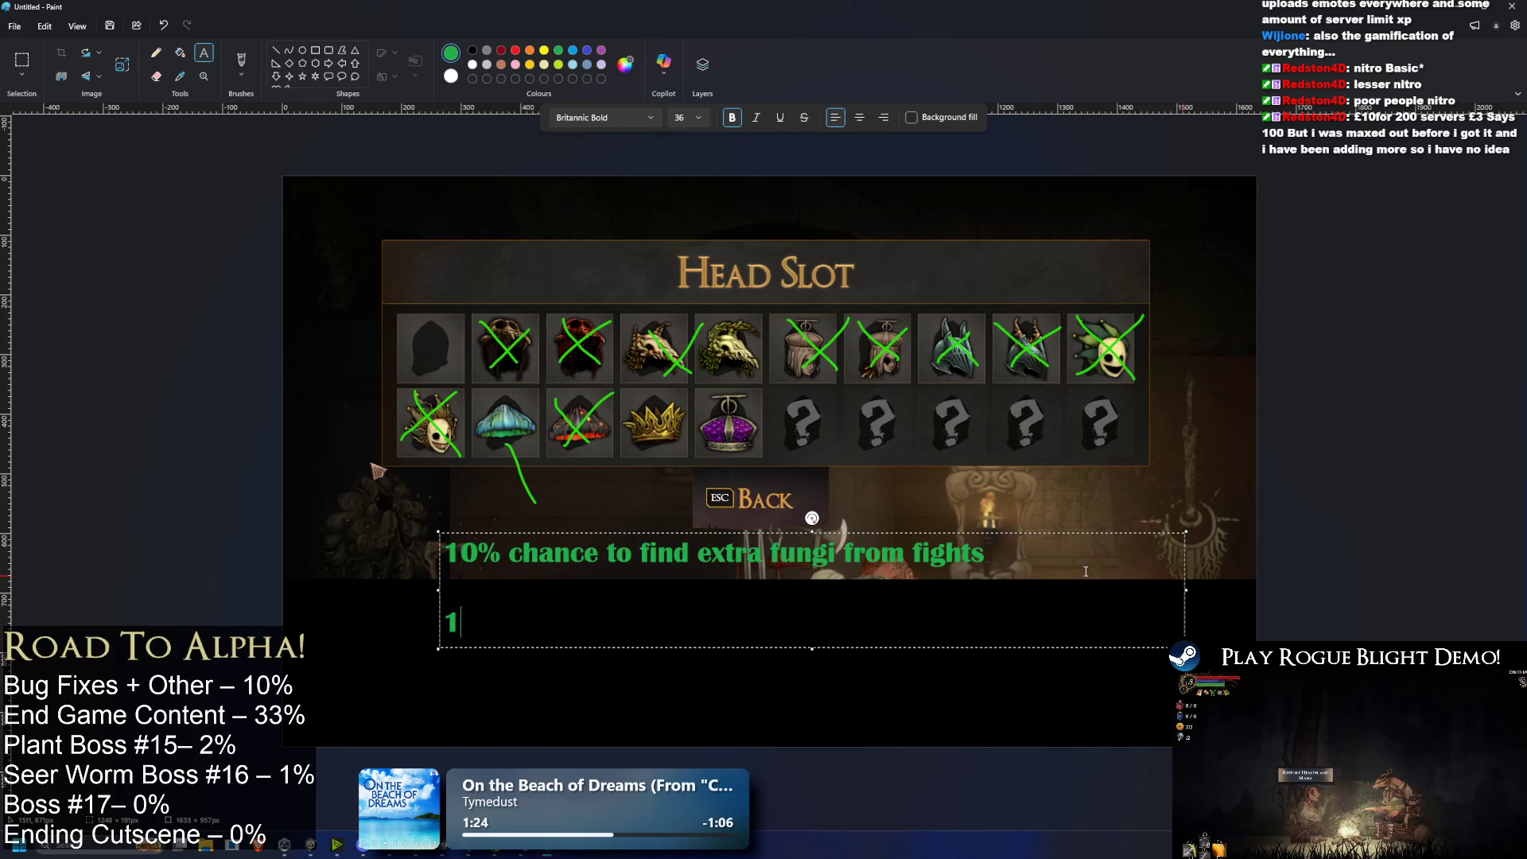
pyautogui.write(' extra fungi fg')
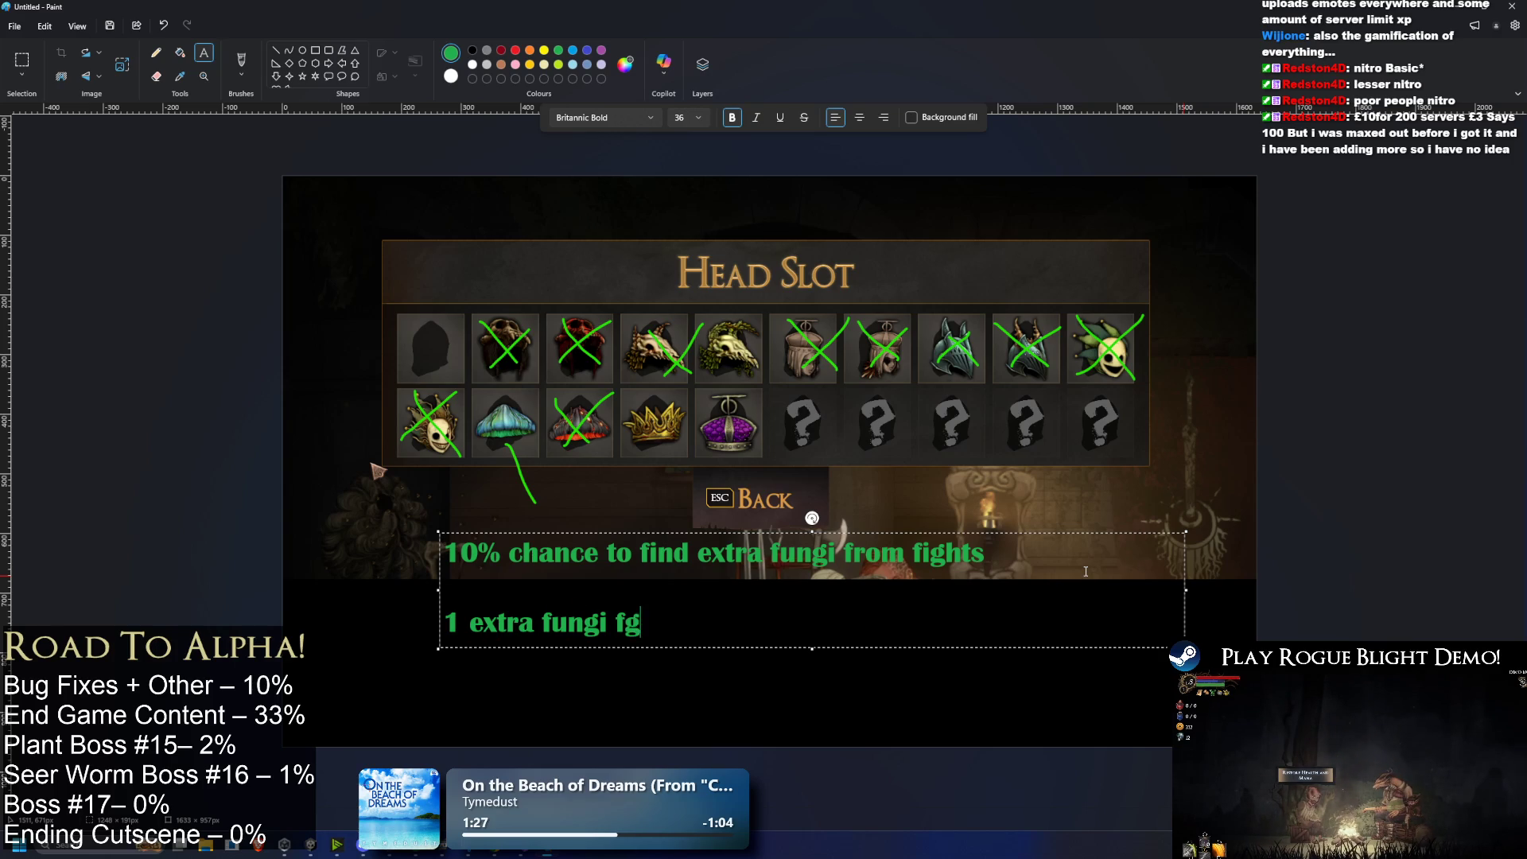
# Step: Fix the typo to read '1 extra fungi from a boss fight' and make the text box taller
pyautogui.press('BackSpace')
pyautogui.write('rom a boss fight')
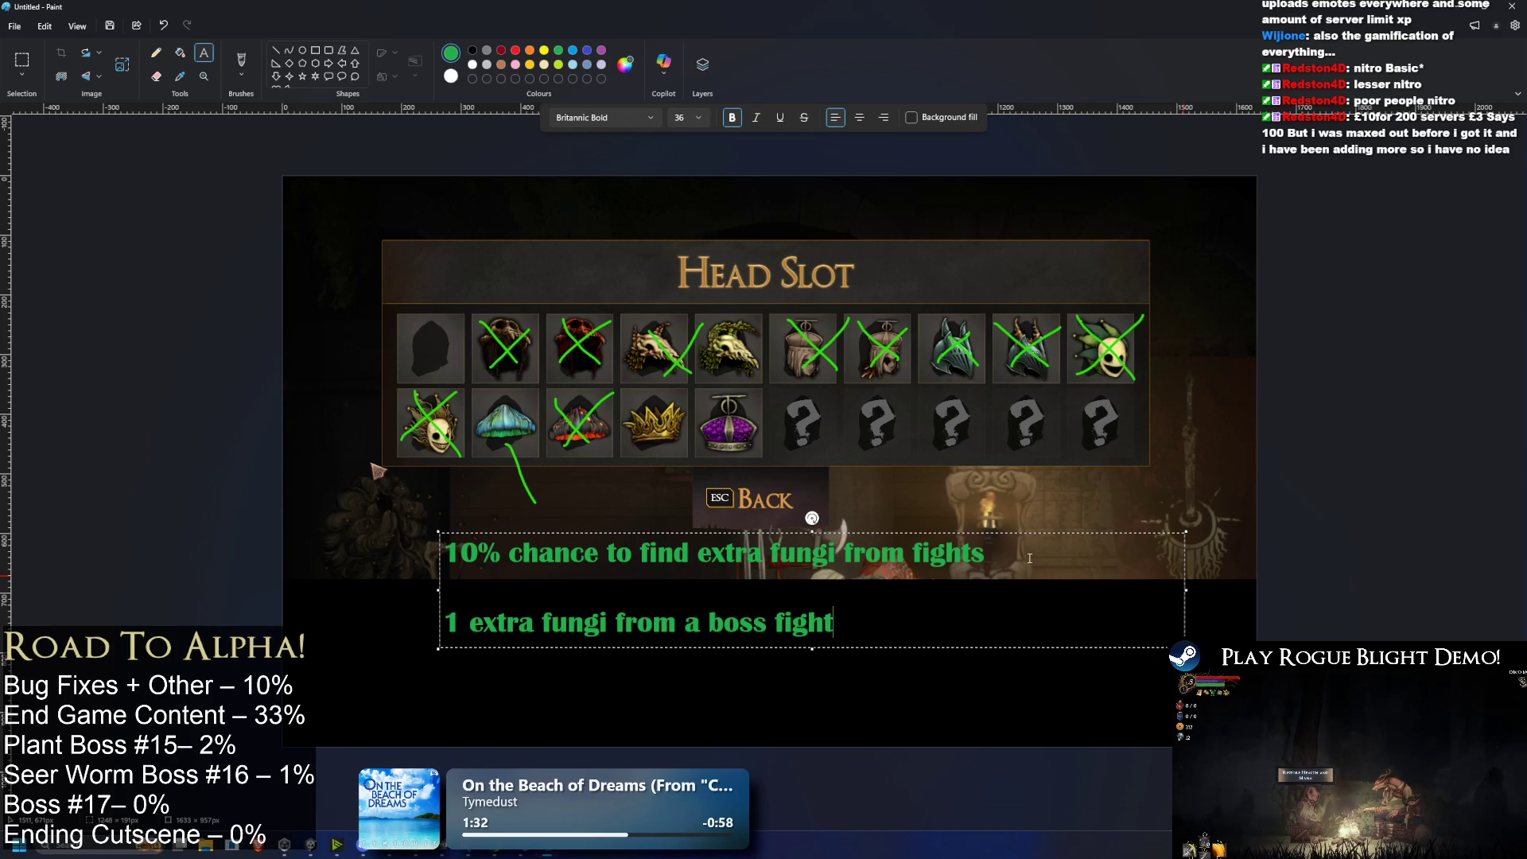
pyautogui.moveTo(877, 625); pyautogui.dragTo(339, 613)
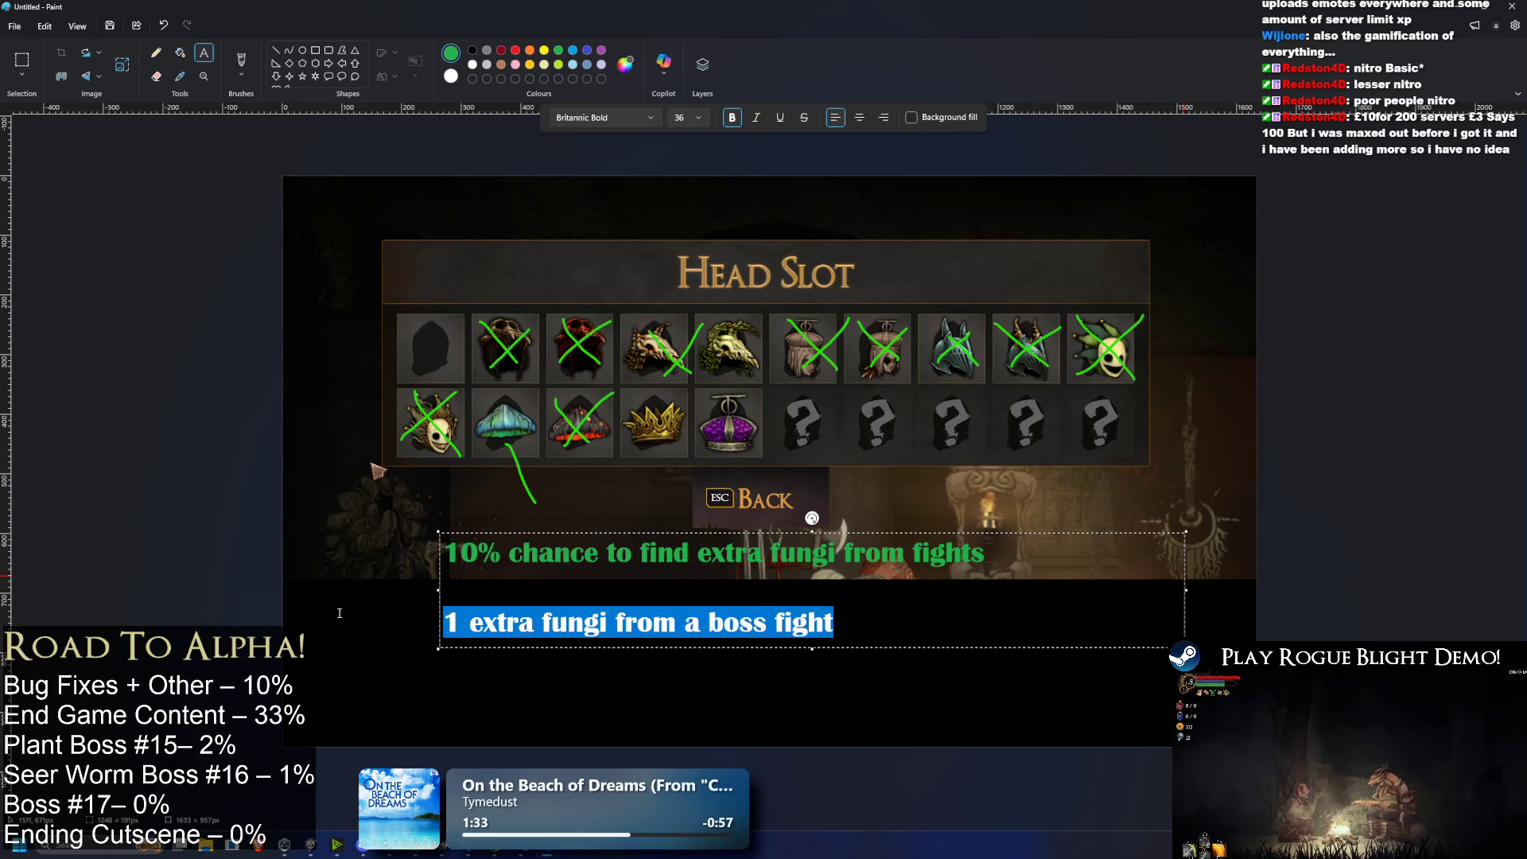
pyautogui.click(930, 626)
pyautogui.moveTo(812, 648); pyautogui.dragTo(821, 691)
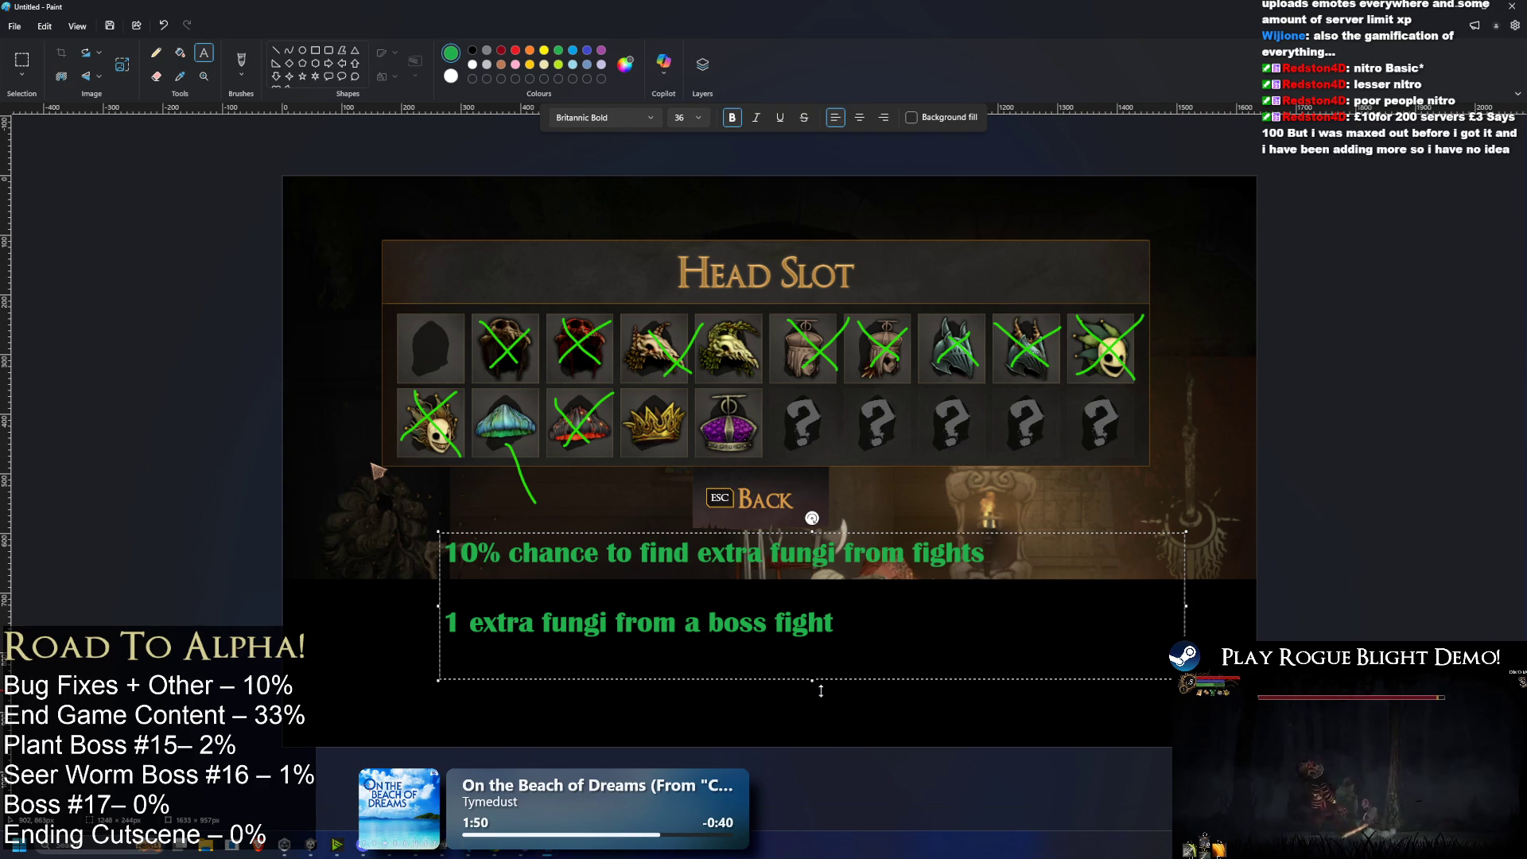
pyautogui.press('super')
# Step: Launch Calculator from search and compute 7 × 5 = 35
pyautogui.write('calculator')
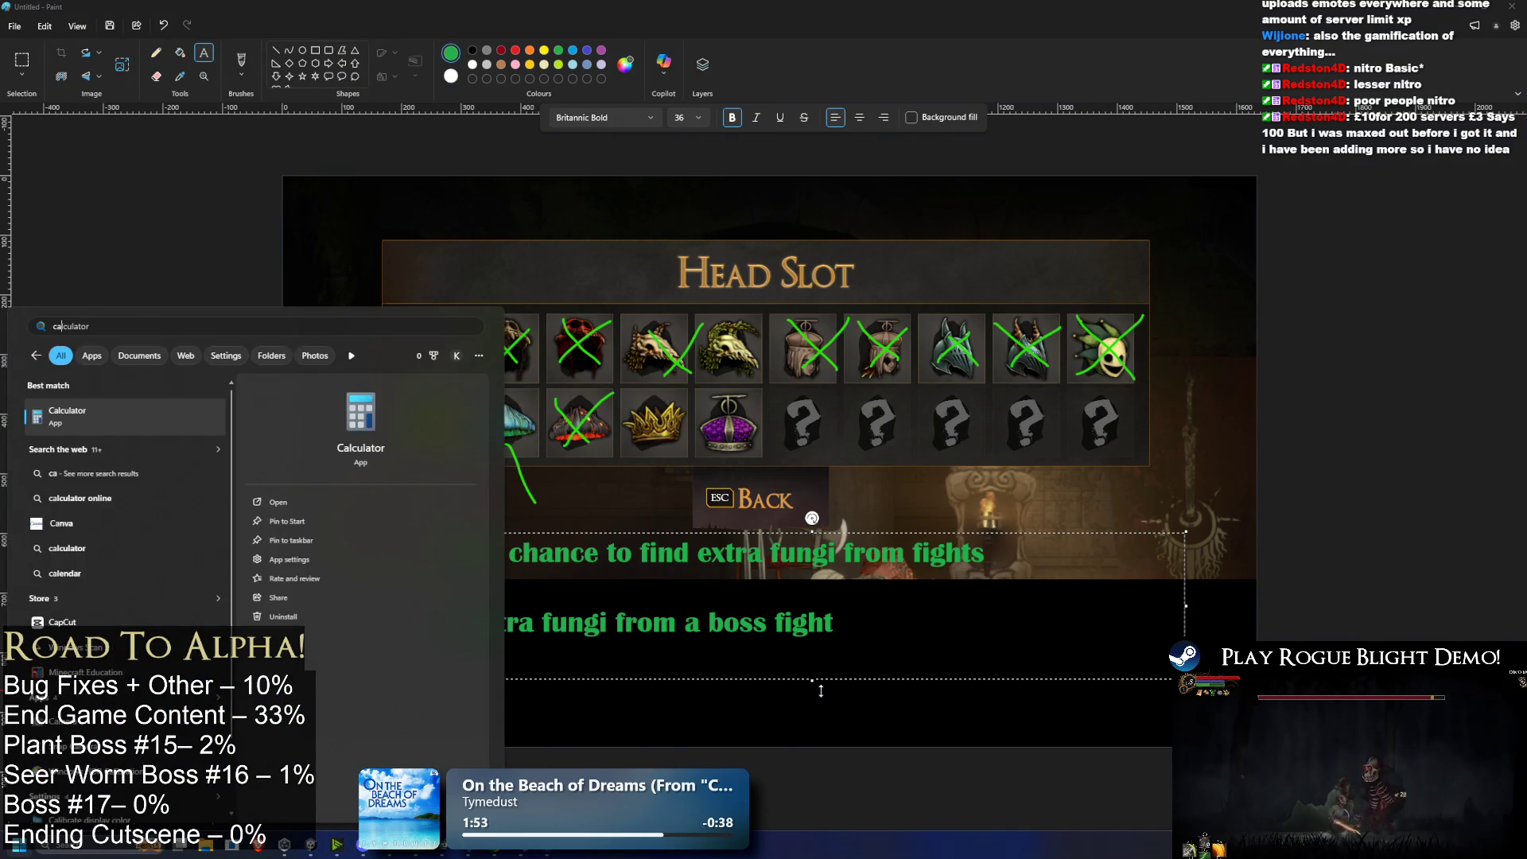
pyautogui.press('Return')
pyautogui.write('7')
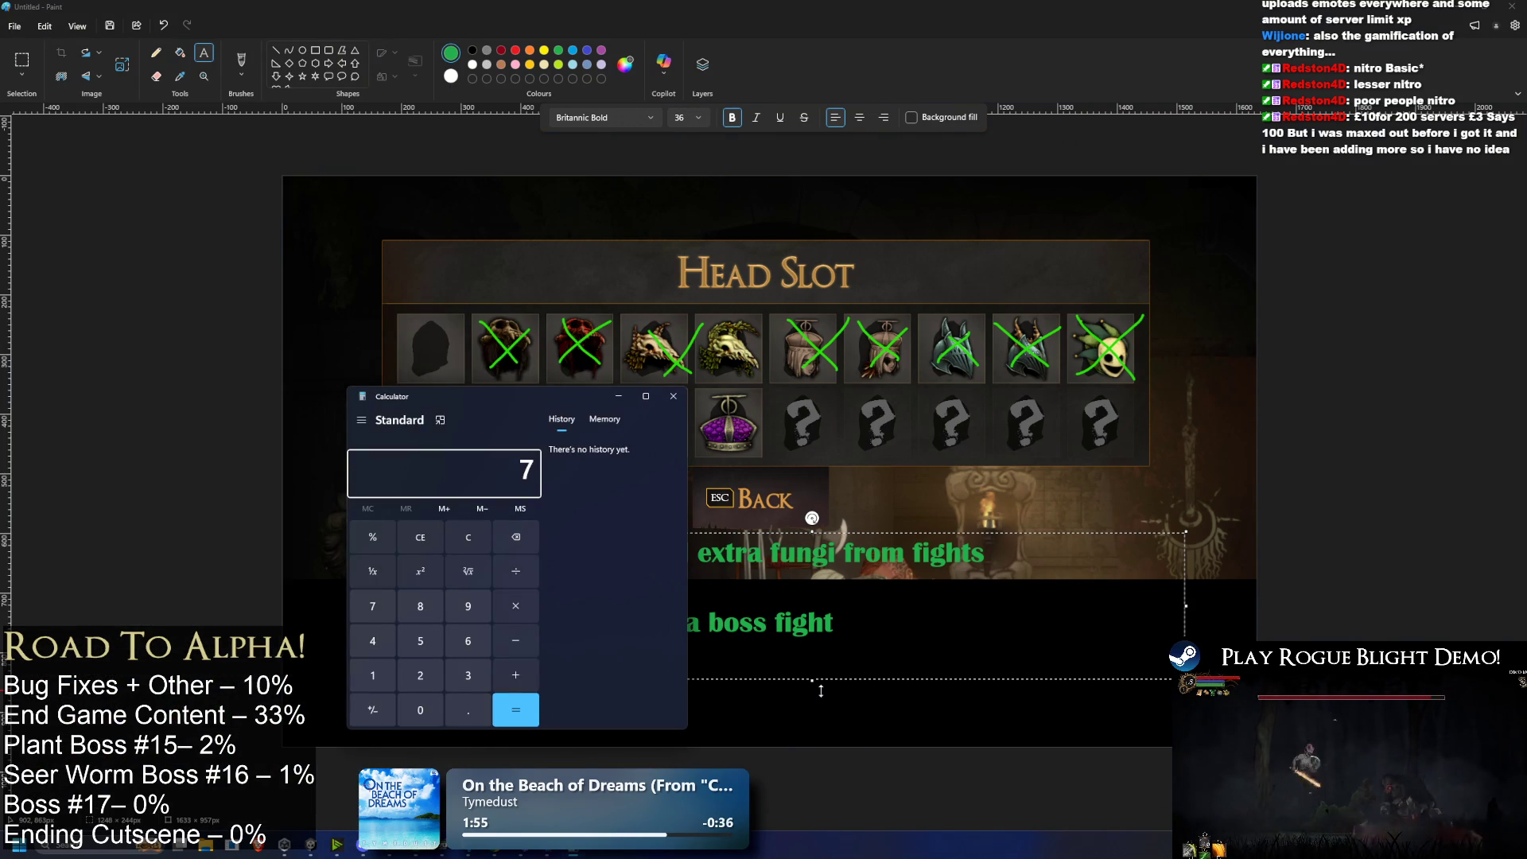
pyautogui.write(' × 5')
pyautogui.press('Return')
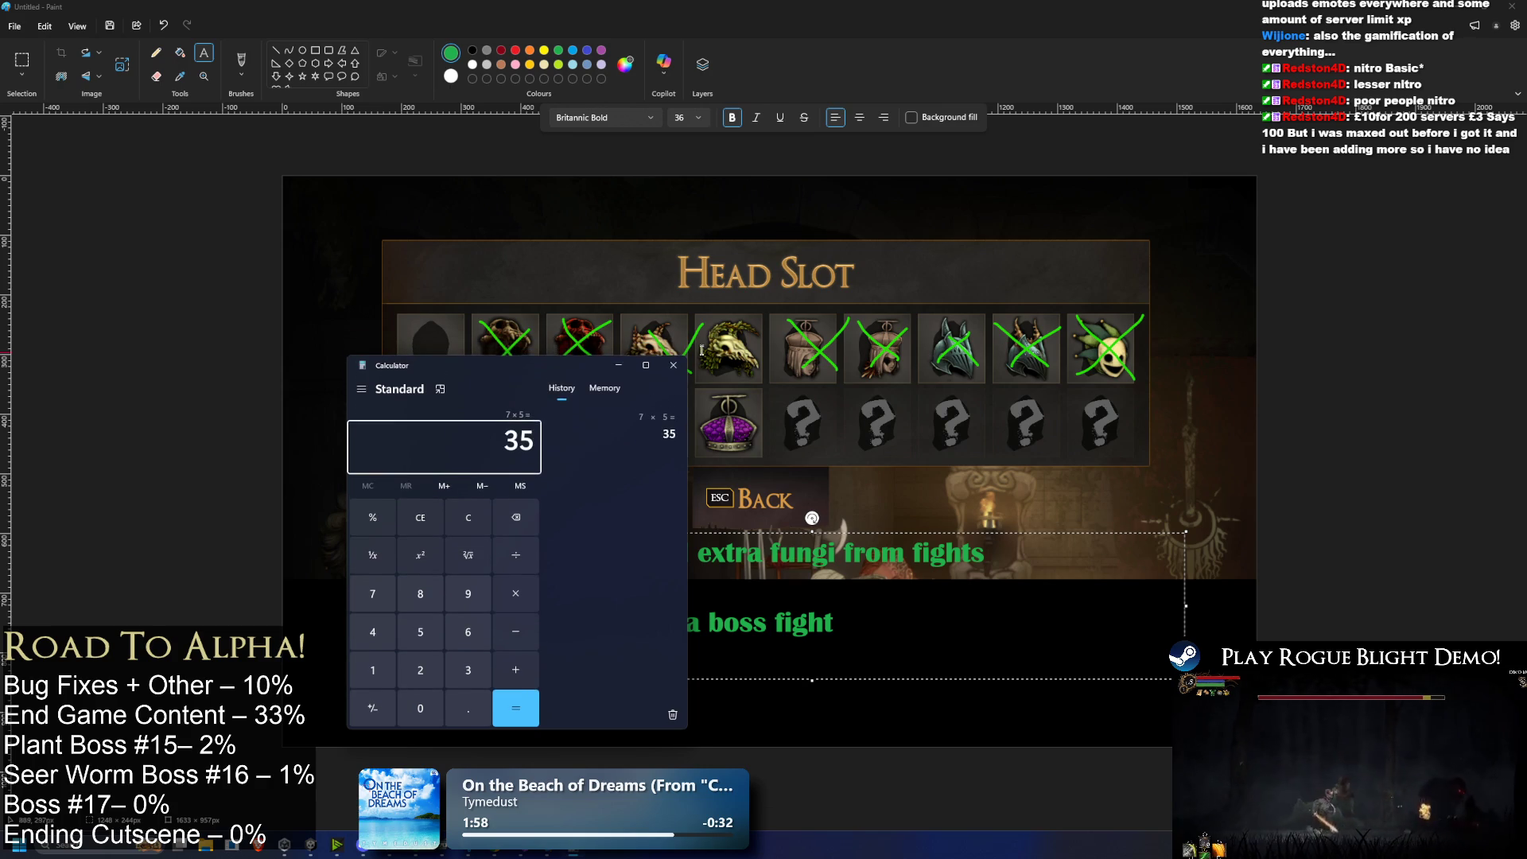
# Step: Move the Calculator window to the right side, commit the Paint caption, and make Calculator shorter
pyautogui.moveTo(472, 360)
pyautogui.mouseDown()
pyautogui.moveTo(1243, 357)
pyautogui.moveTo(1180, 408)
pyautogui.mouseUp()
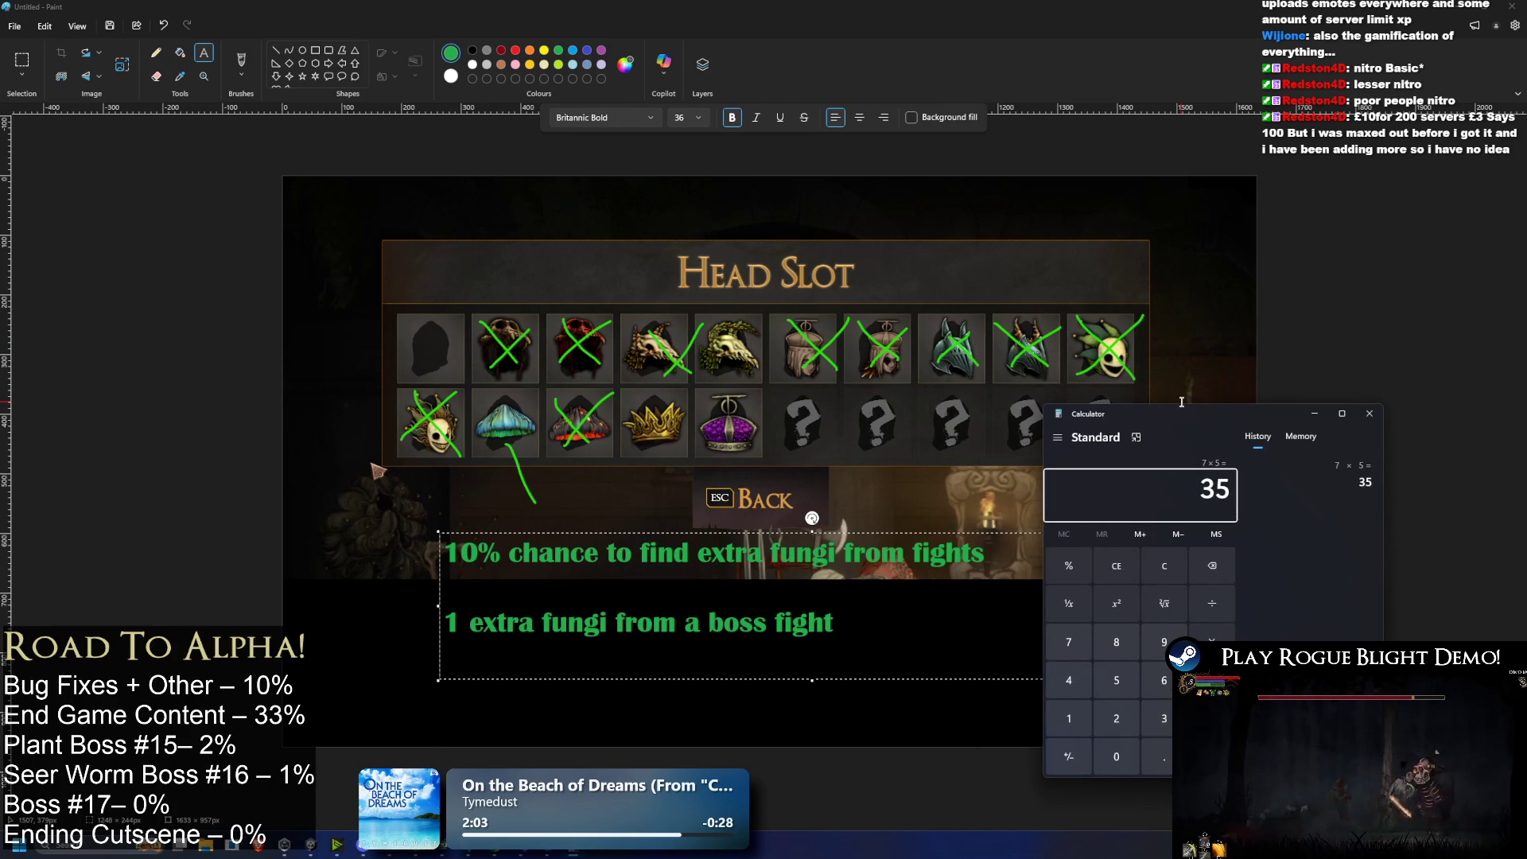
pyautogui.click(1182, 402)
pyautogui.hotkey('alt', 'Tab')
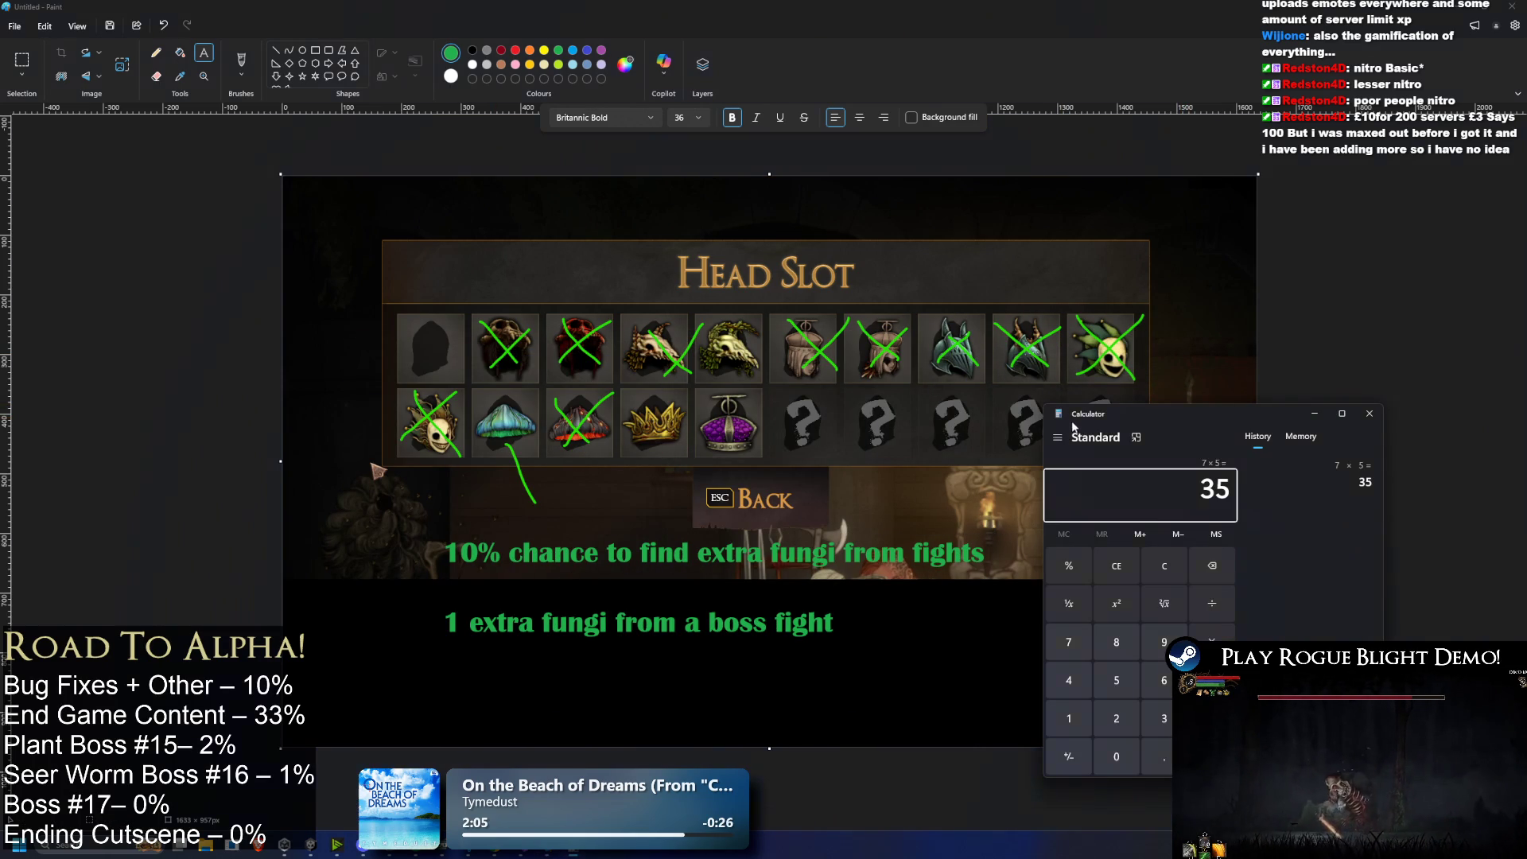
pyautogui.moveTo(1123, 410)
pyautogui.mouseDown()
pyautogui.moveTo(1131, 471)
pyautogui.moveTo(1112, 481)
pyautogui.mouseUp()
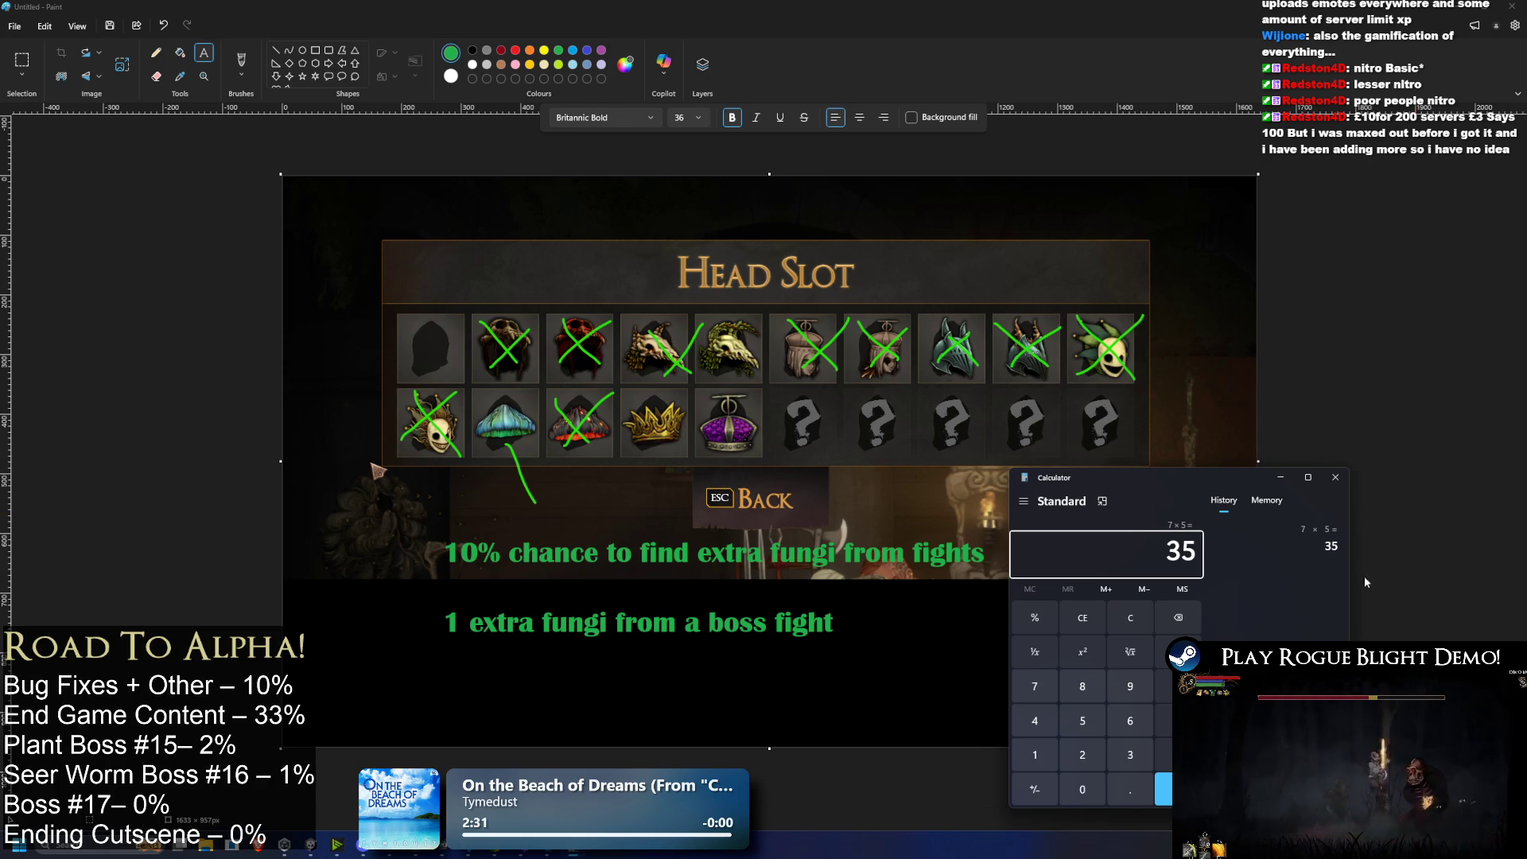
# Step: Close Calculator and type 'whenever you gain fungi gain 10% more' below the boss fight line, fixing typos
pyautogui.click(1336, 477)
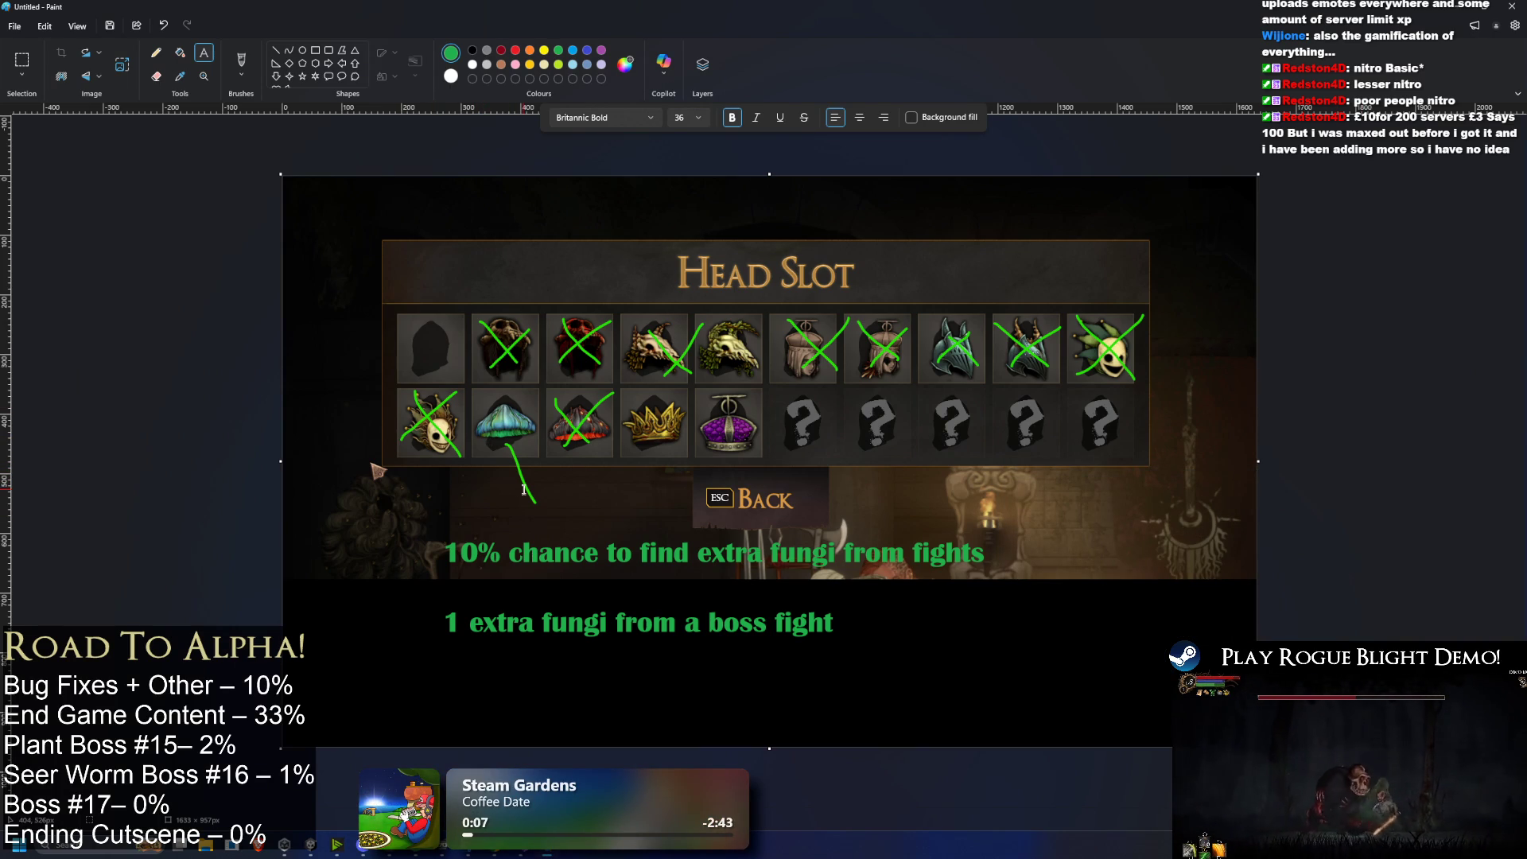
pyautogui.click(443, 674)
pyautogui.write('w')
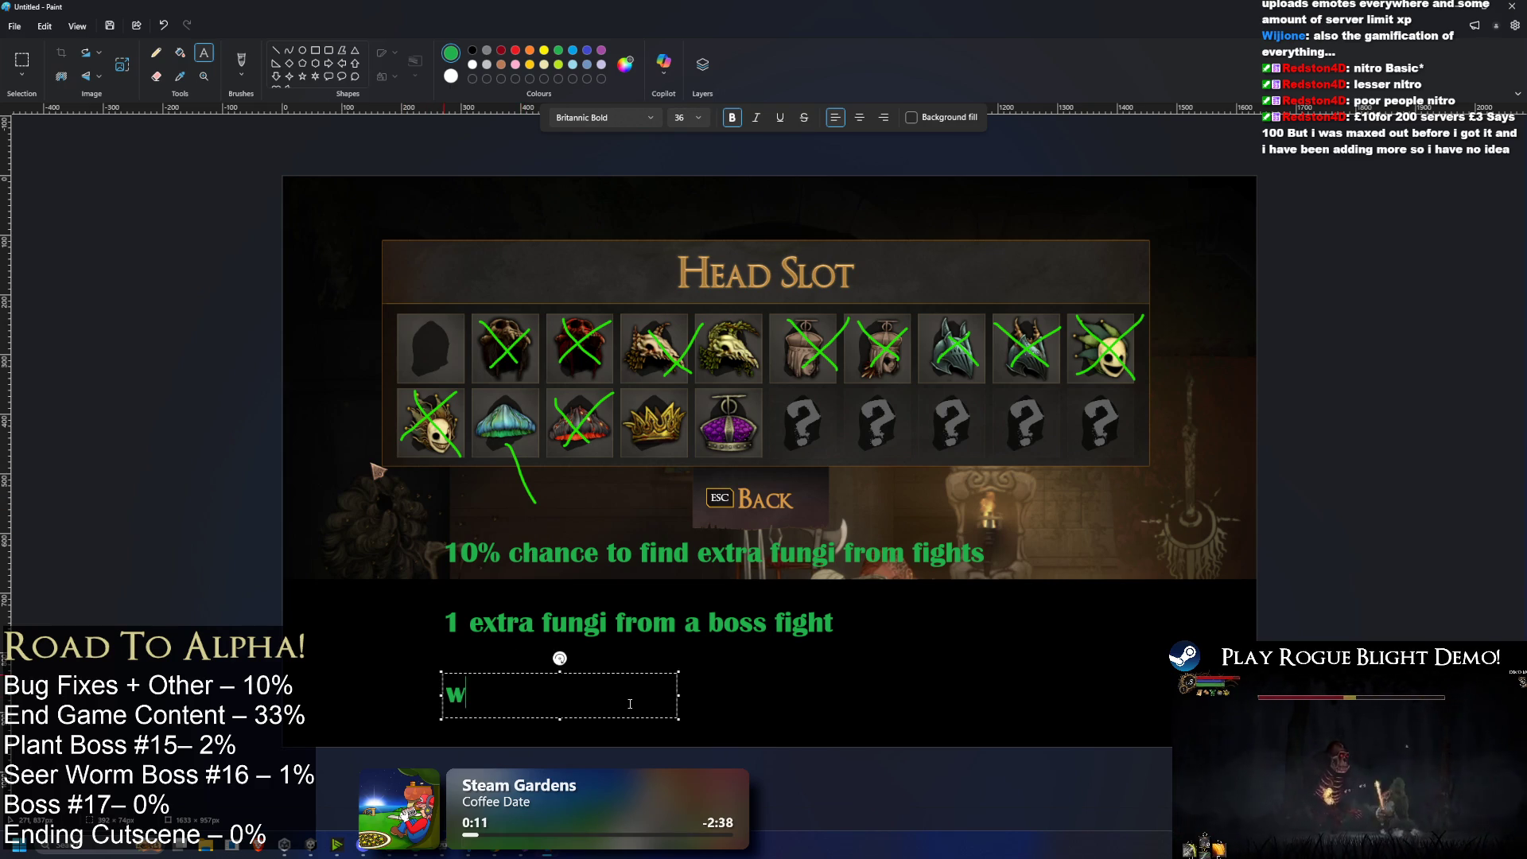
pyautogui.write('heneveryou gian')
pyautogui.press('BackSpace')
pyautogui.press('BackSpace')
pyautogui.press('BackSpace')
pyautogui.write('ain fugn')
pyautogui.press('BackSpace')
pyautogui.press('BackSpace')
pyautogui.write('ngi')
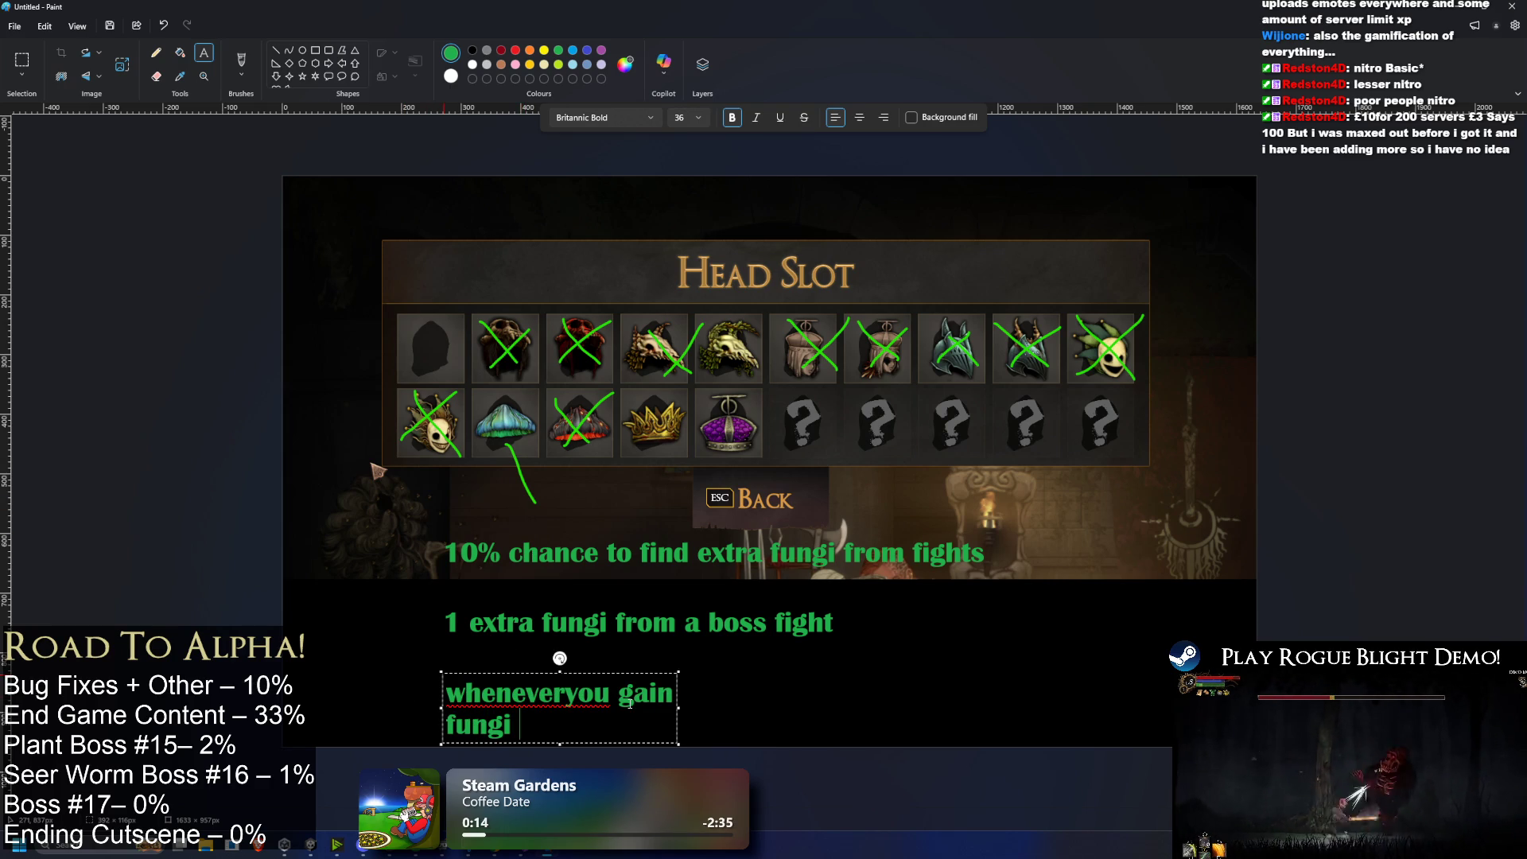
pyautogui.write(' gain 10% more')
# Step: Widen the third line's text box, move it up near the others, and capitalise 'Whenever'
pyautogui.moveTo(678, 724); pyautogui.dragTo(1033, 724)
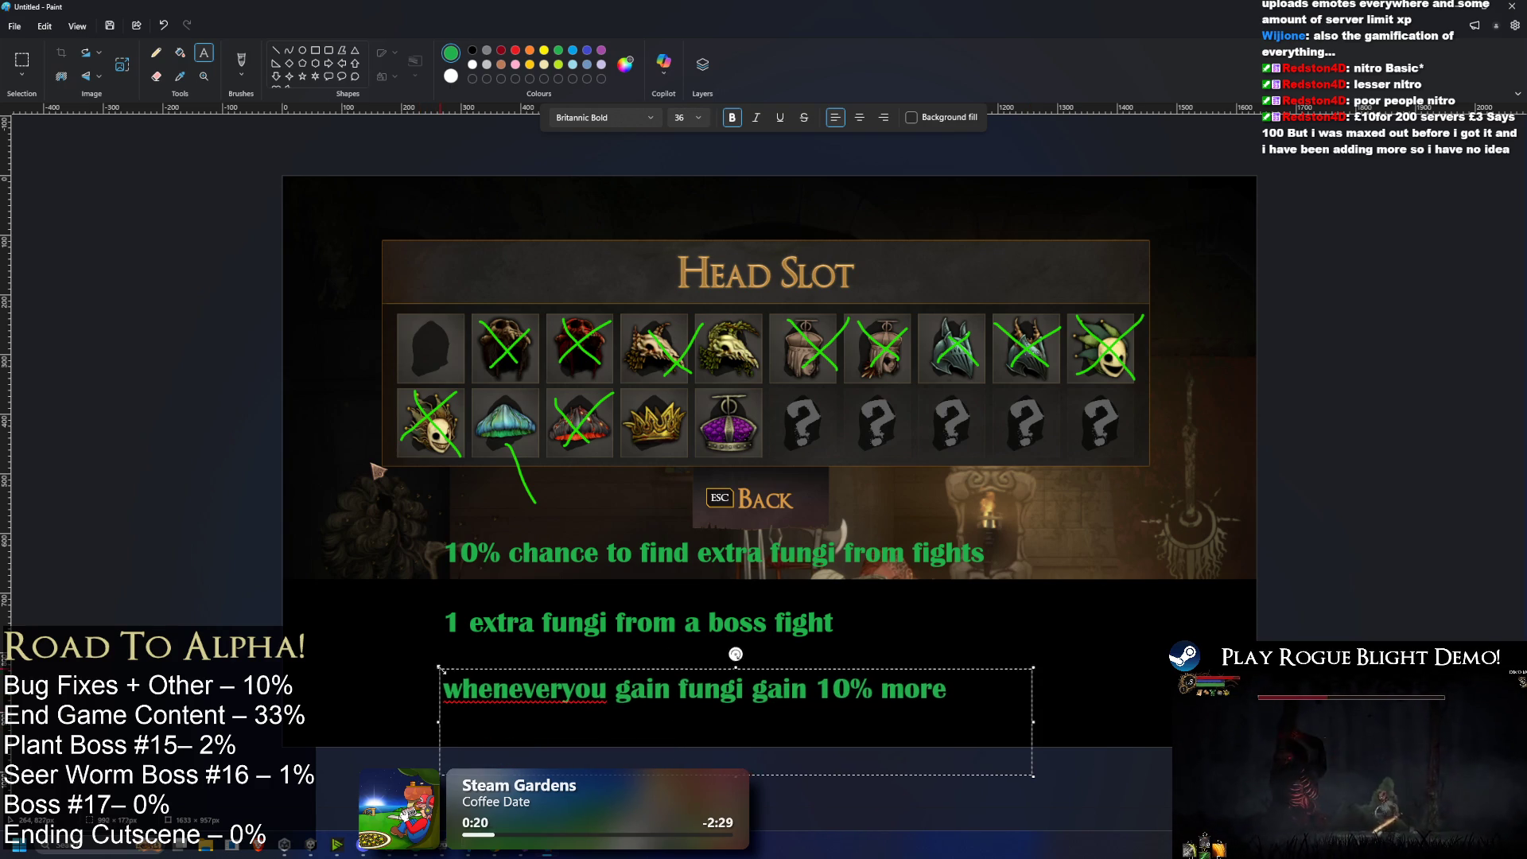
pyautogui.moveTo(738, 658); pyautogui.dragTo(736, 634)
pyautogui.hotkey('shift', 'Right')
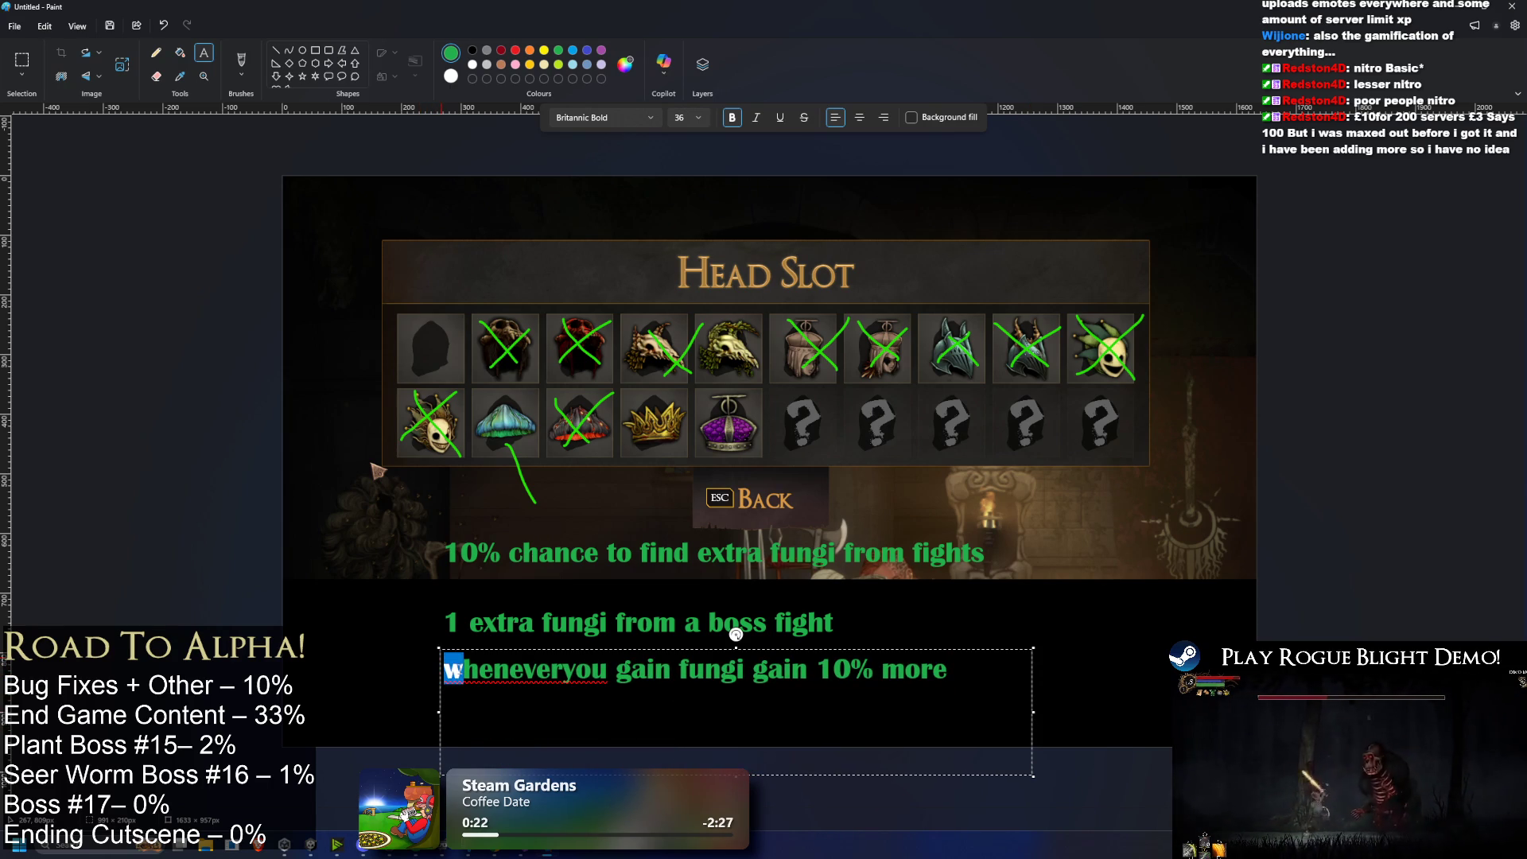
pyautogui.write('W')
pyautogui.press('End')
pyautogui.moveTo(1039, 712); pyautogui.dragTo(1263, 712)
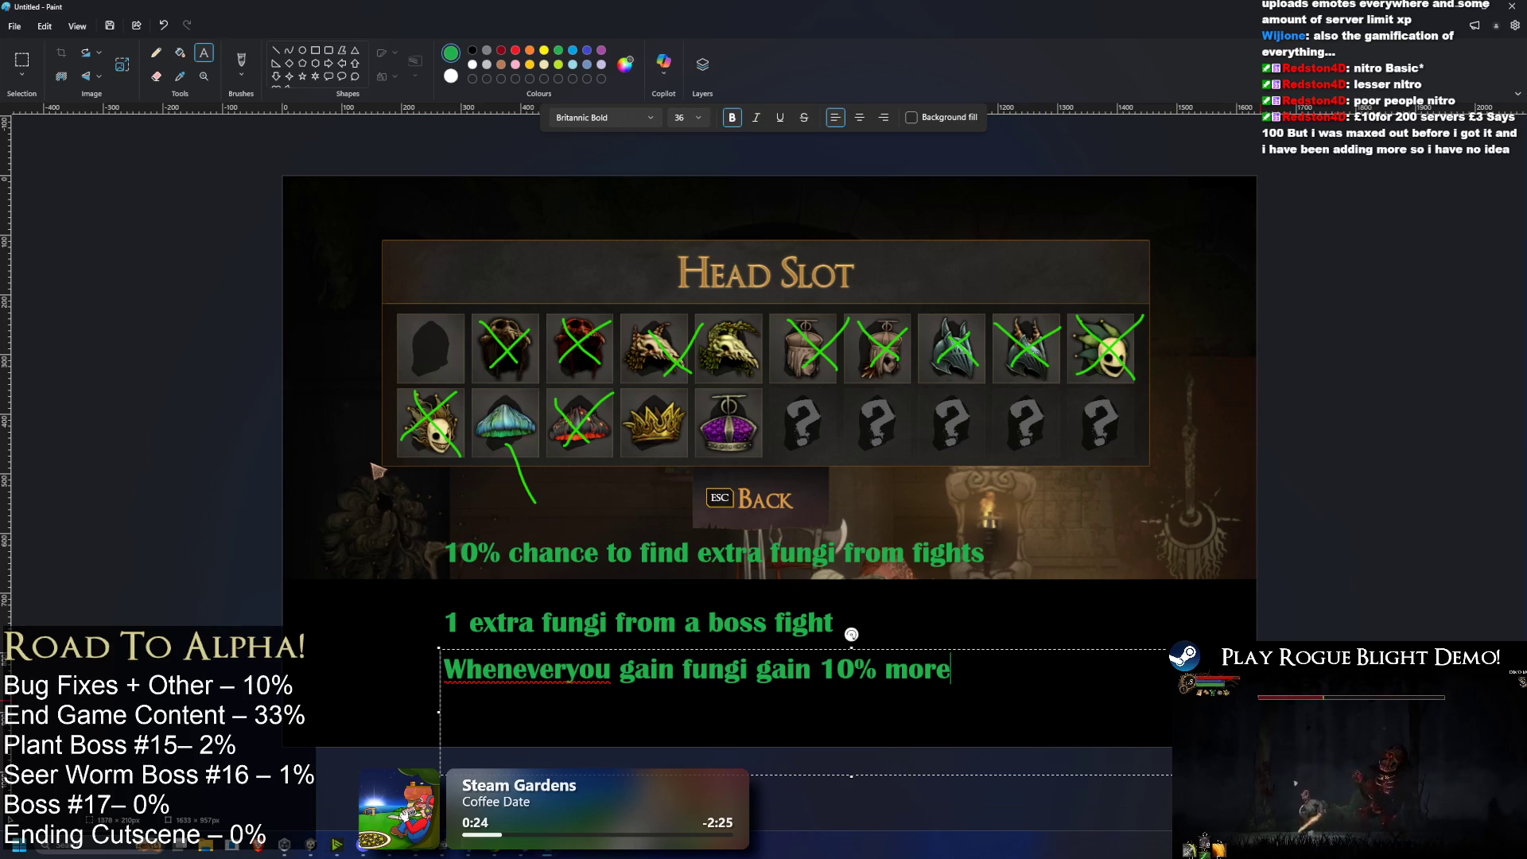
# Step: Delete the stray 1, fix the spacing after 'Whenever', and commit the third line
pyautogui.write(' 1')
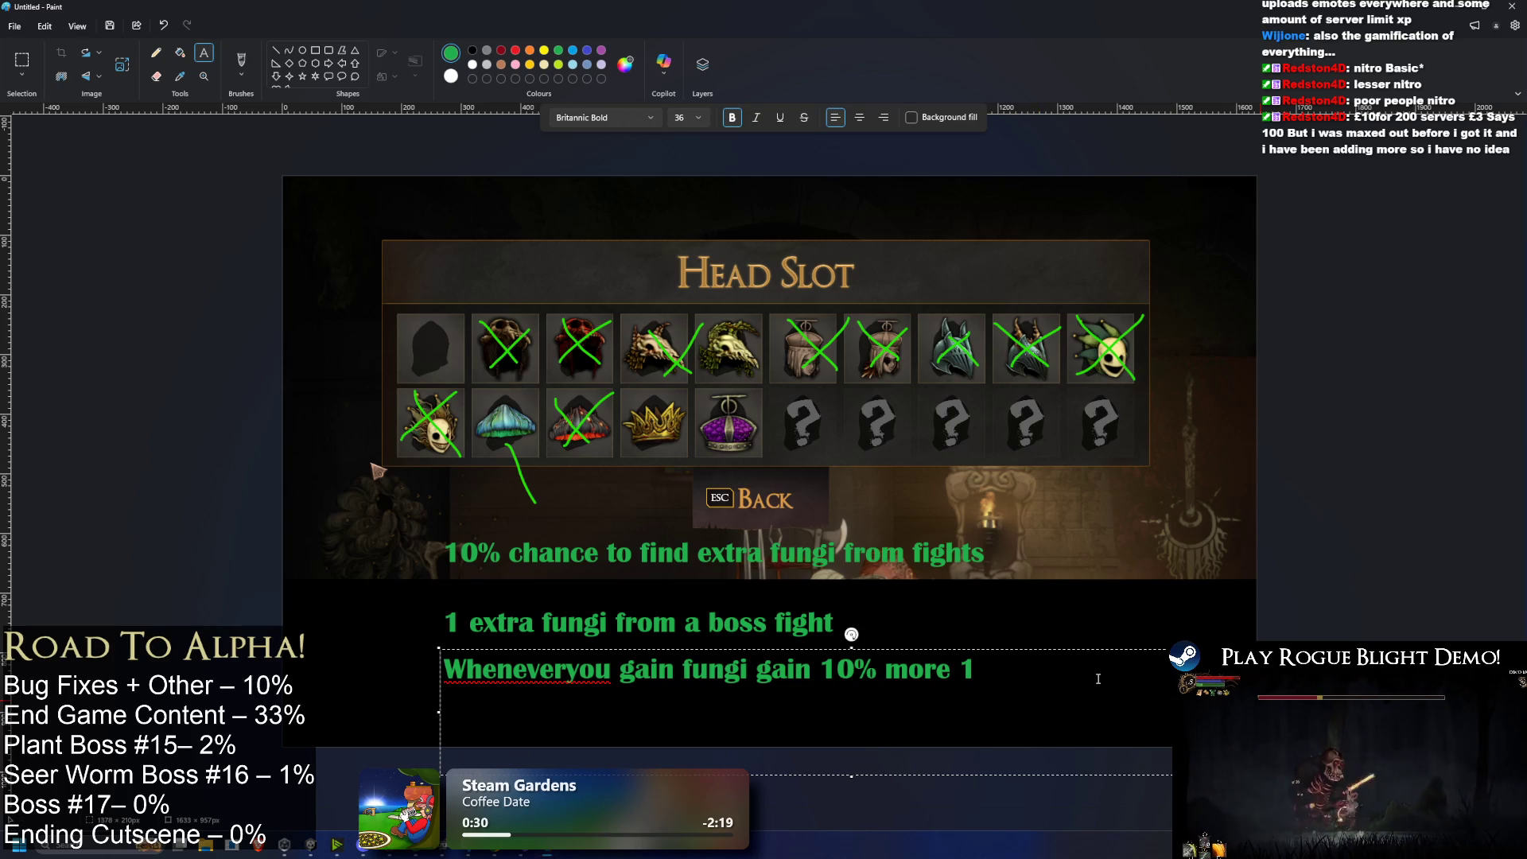
pyautogui.press('BackSpace')
pyautogui.press('BackSpace')
pyautogui.click(576, 665)
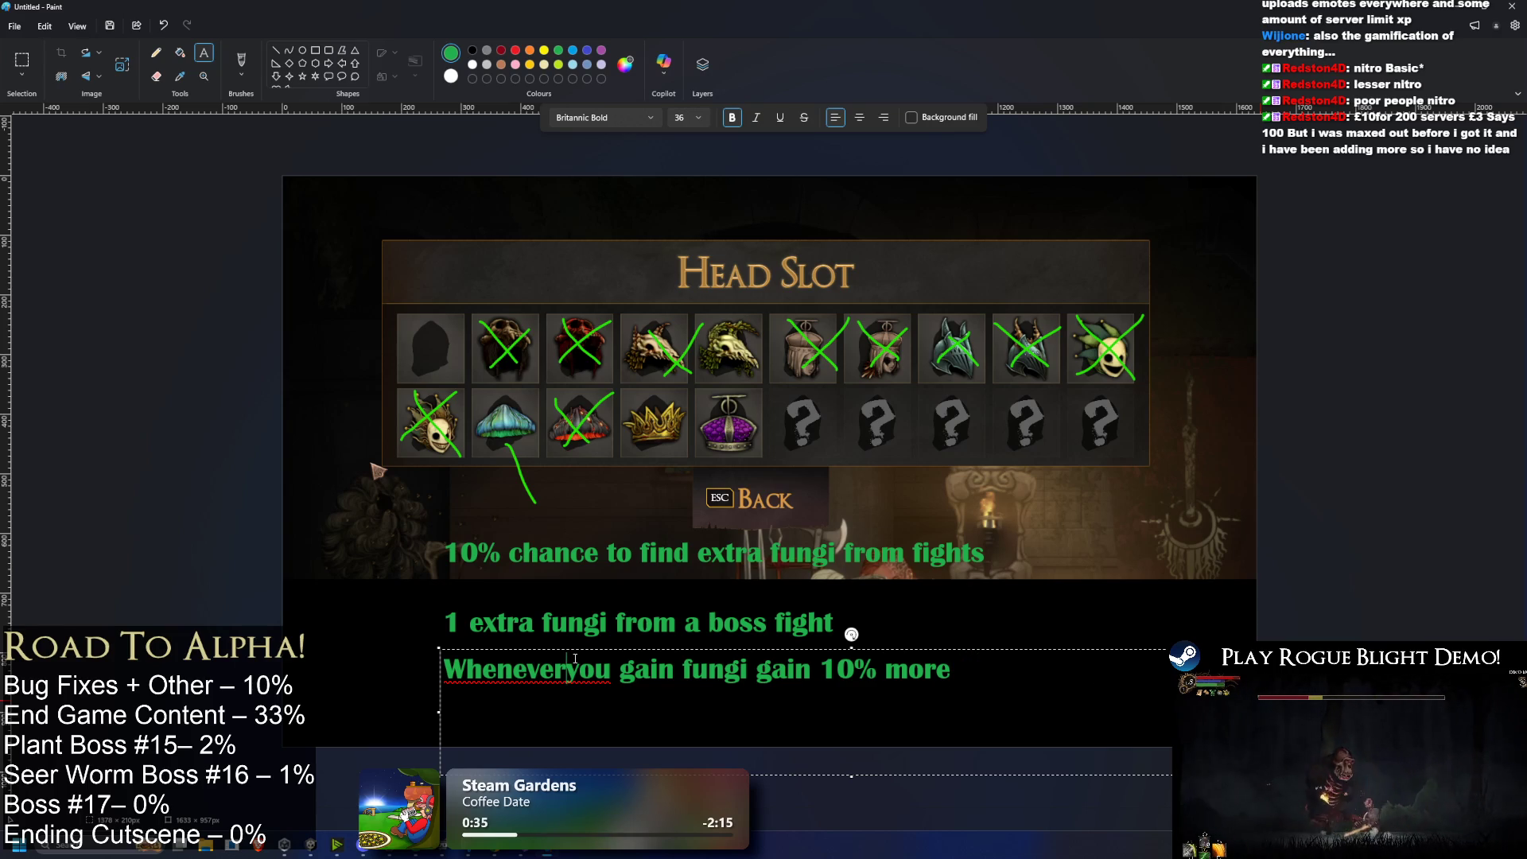
pyautogui.hotkey('ctrl', 'a')
pyautogui.click(1063, 670)
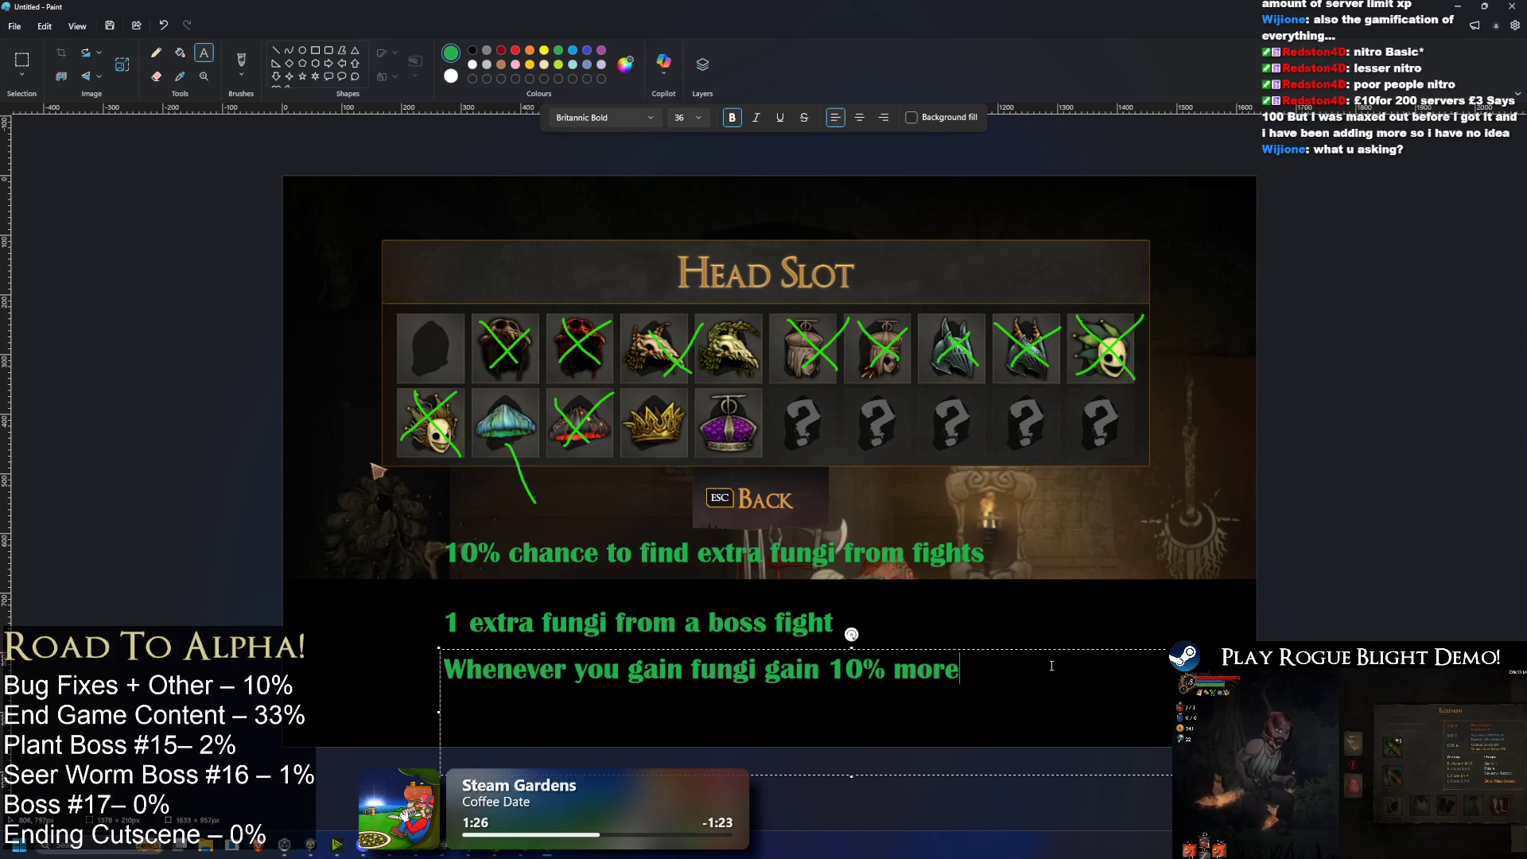
pyautogui.click(207, 334)
# Step: With a green brush, circle the mushroom, underline 'fungi' and the first caption, and draw a circled 5
pyautogui.click(241, 62)
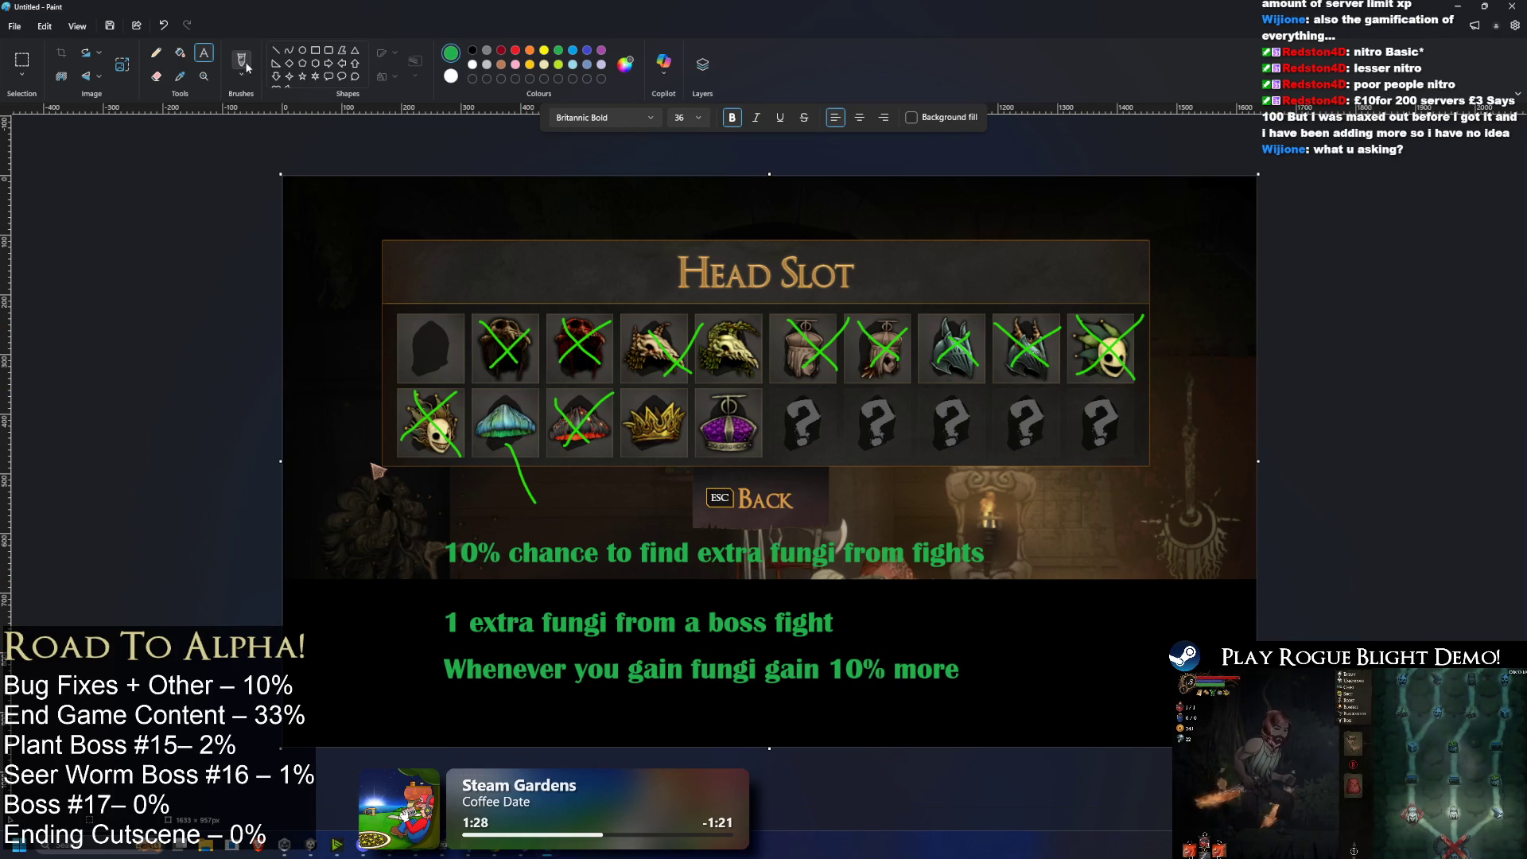
pyautogui.moveTo(490, 460)
pyautogui.mouseDown()
pyautogui.moveTo(481, 429)
pyautogui.moveTo(539, 436)
pyautogui.mouseUp()
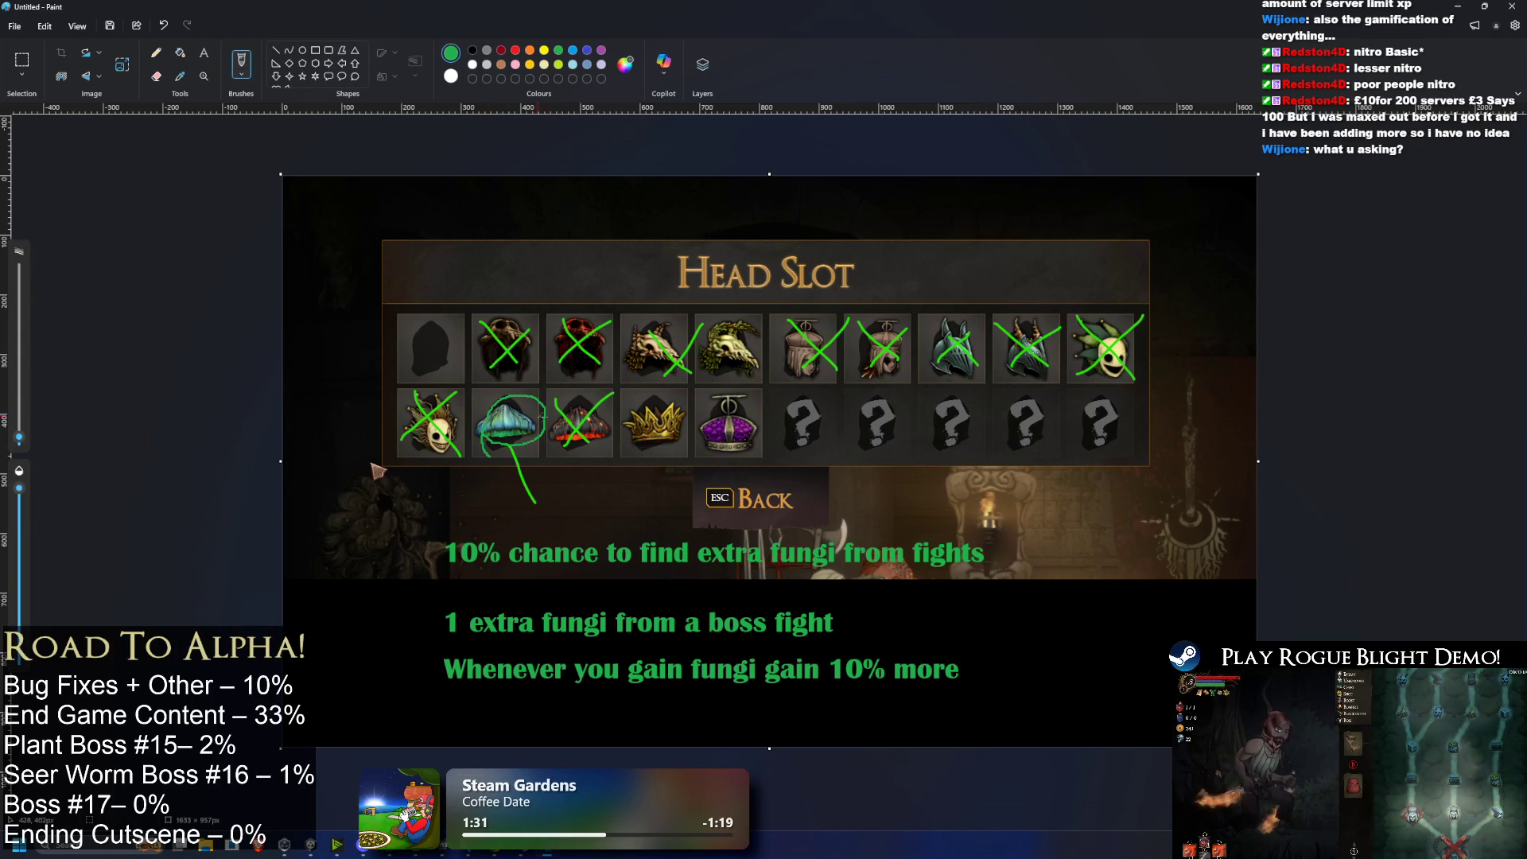
pyautogui.moveTo(759, 572); pyautogui.dragTo(843, 573)
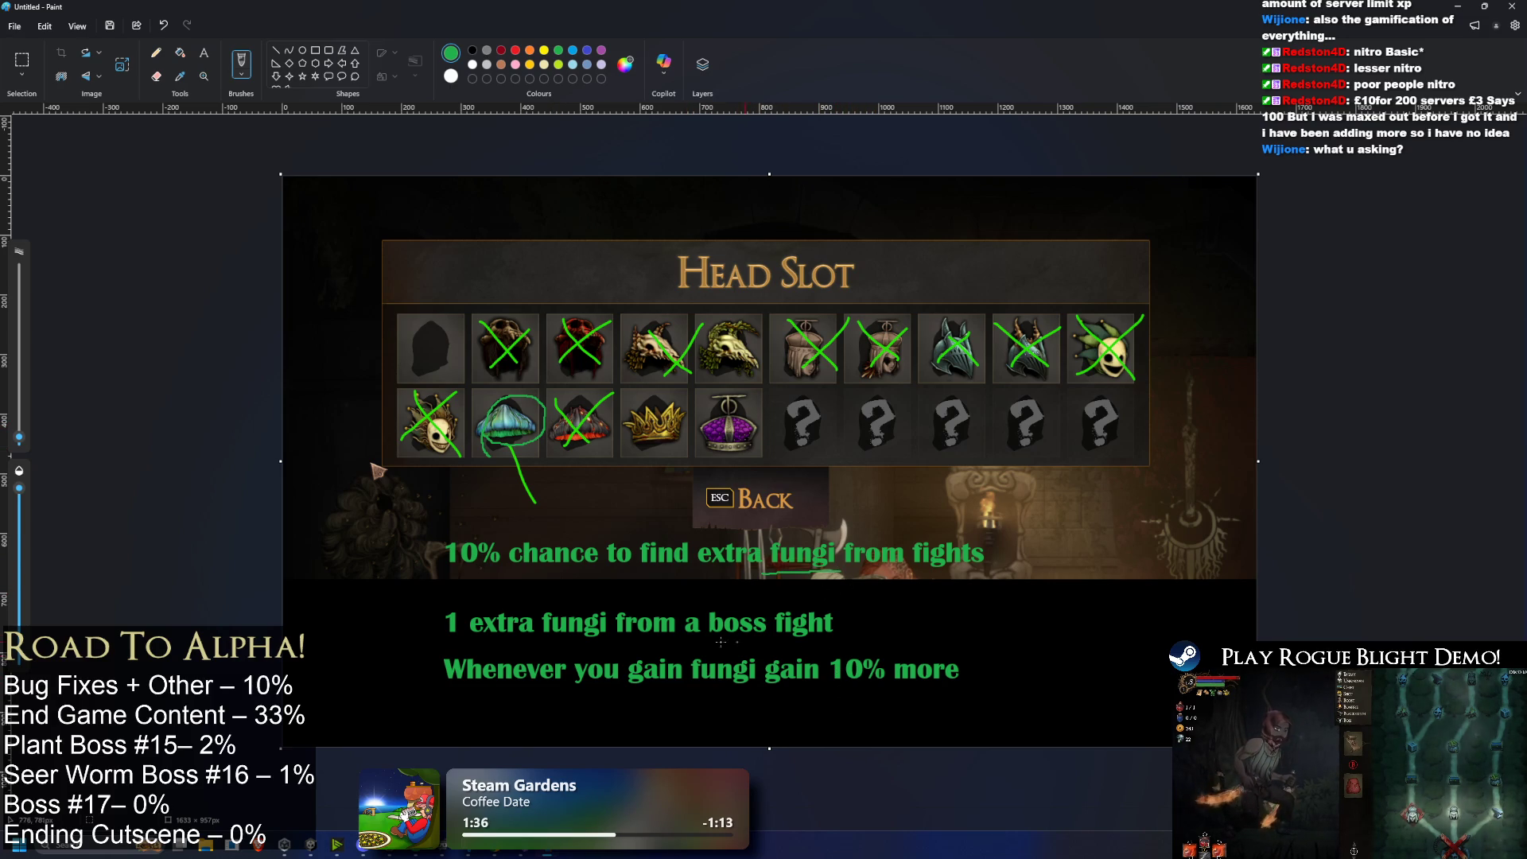
pyautogui.moveTo(1079, 467)
pyautogui.mouseDown()
pyautogui.moveTo(1050, 482)
pyautogui.moveTo(1062, 523)
pyautogui.mouseUp()
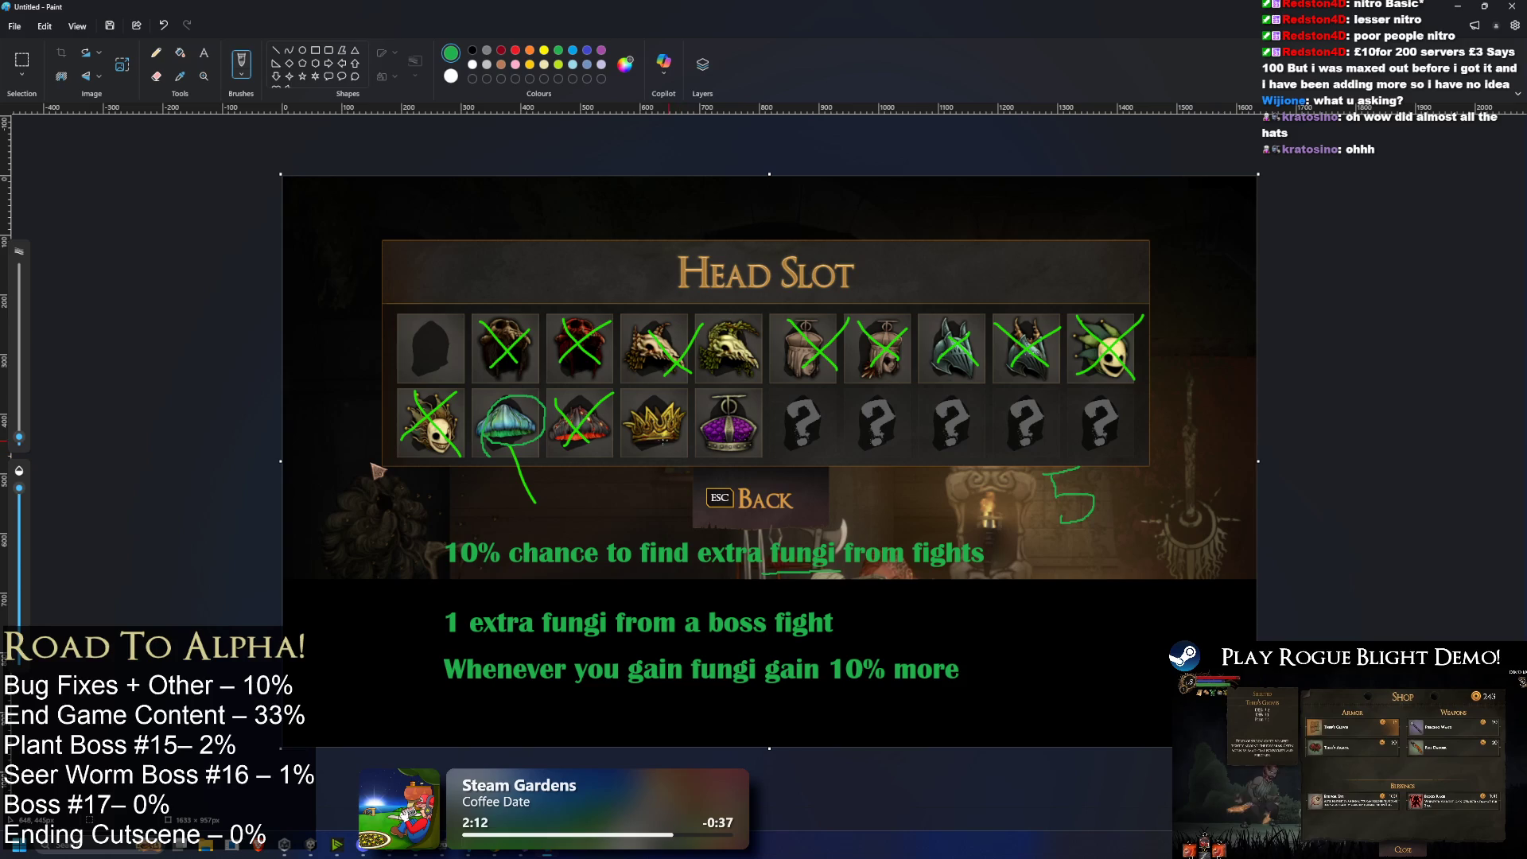
pyautogui.moveTo(438, 566); pyautogui.dragTo(962, 571)
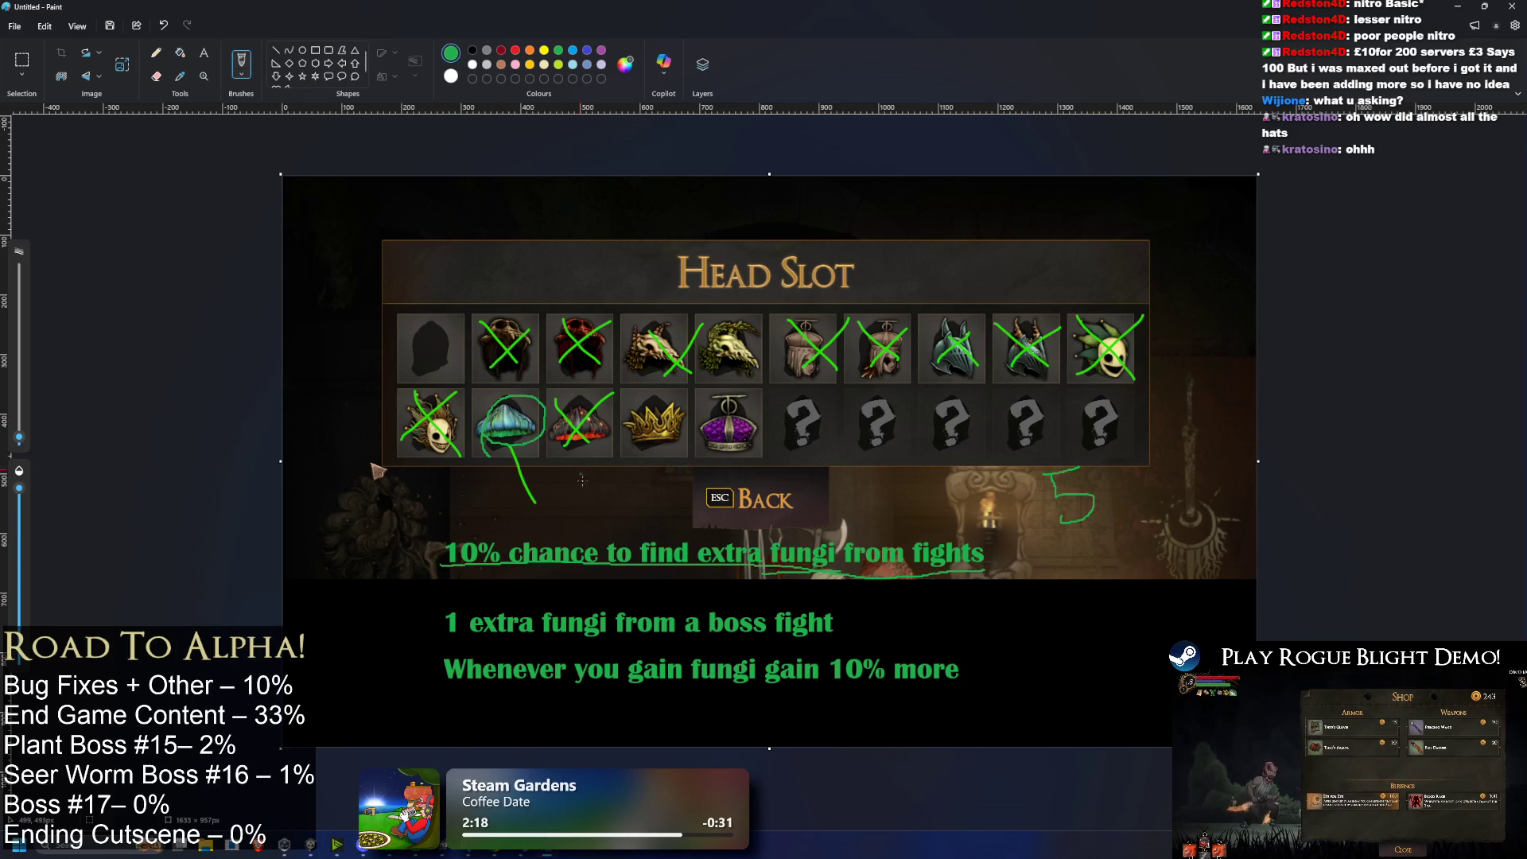
pyautogui.moveTo(1058, 537)
pyautogui.mouseDown()
pyautogui.moveTo(1129, 481)
pyautogui.moveTo(1089, 549)
pyautogui.mouseUp()
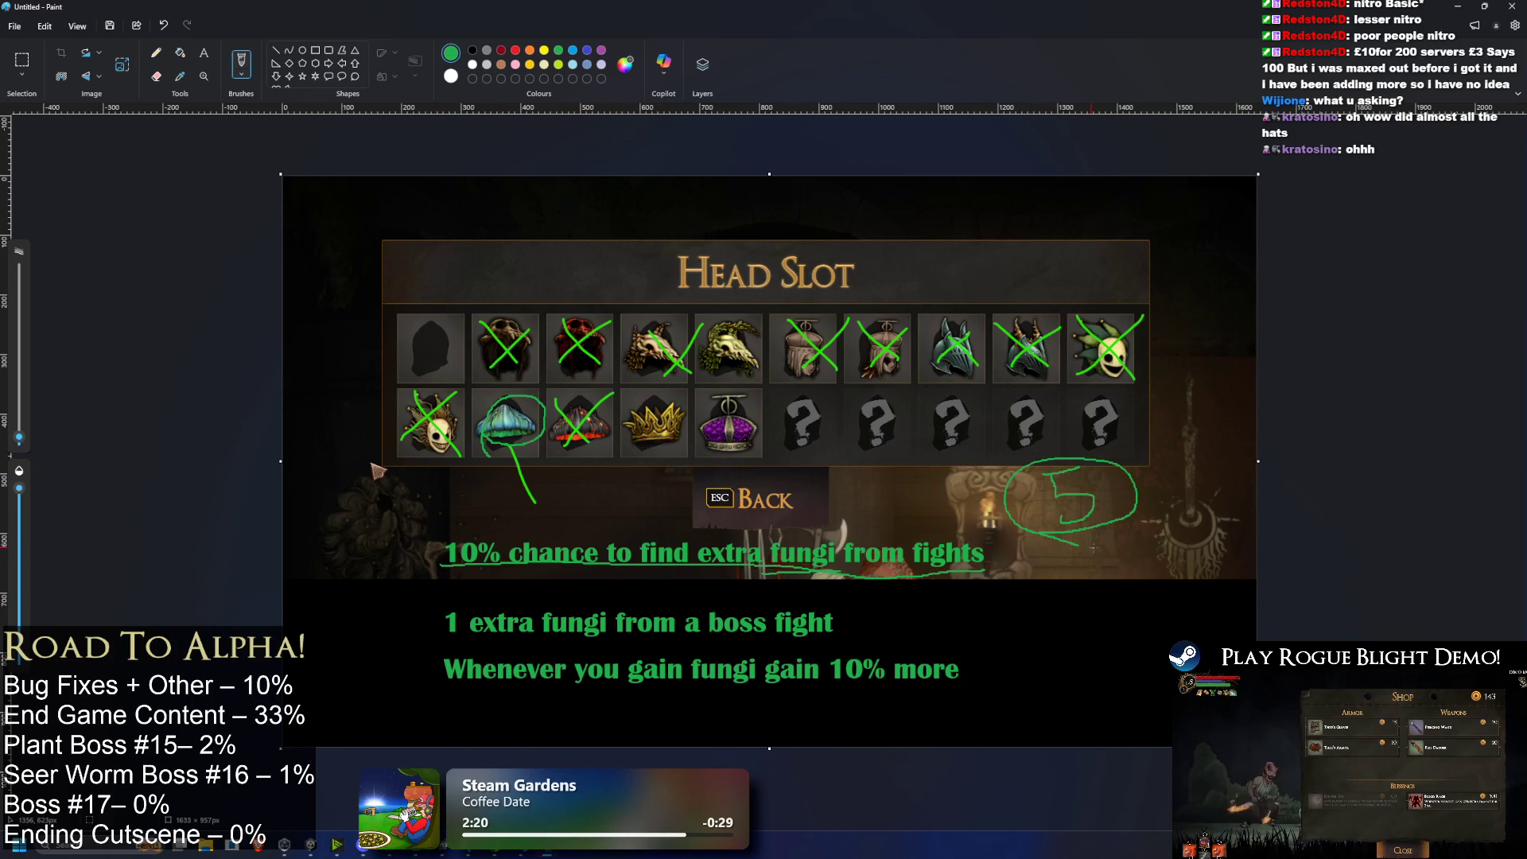
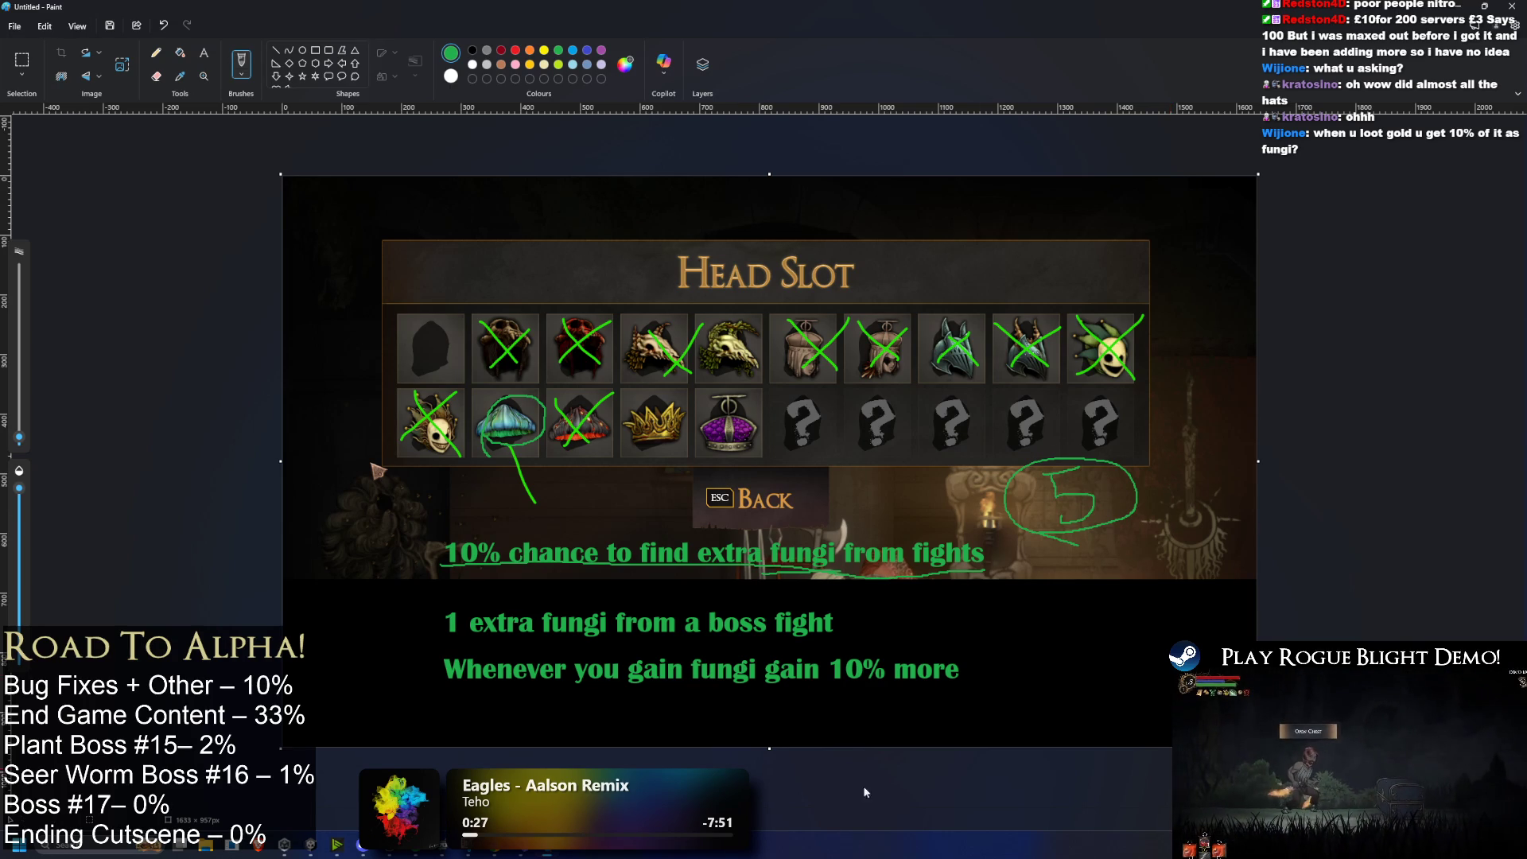
# Step: Loop the '1 extra fungi from a boss fight' line in green and handwrite '= 1+INT' beside it
pyautogui.moveTo(488, 607)
pyautogui.mouseDown()
pyautogui.moveTo(412, 630)
pyautogui.moveTo(578, 644)
pyautogui.moveTo(883, 633)
pyautogui.moveTo(549, 584)
pyautogui.moveTo(421, 609)
pyautogui.mouseUp()
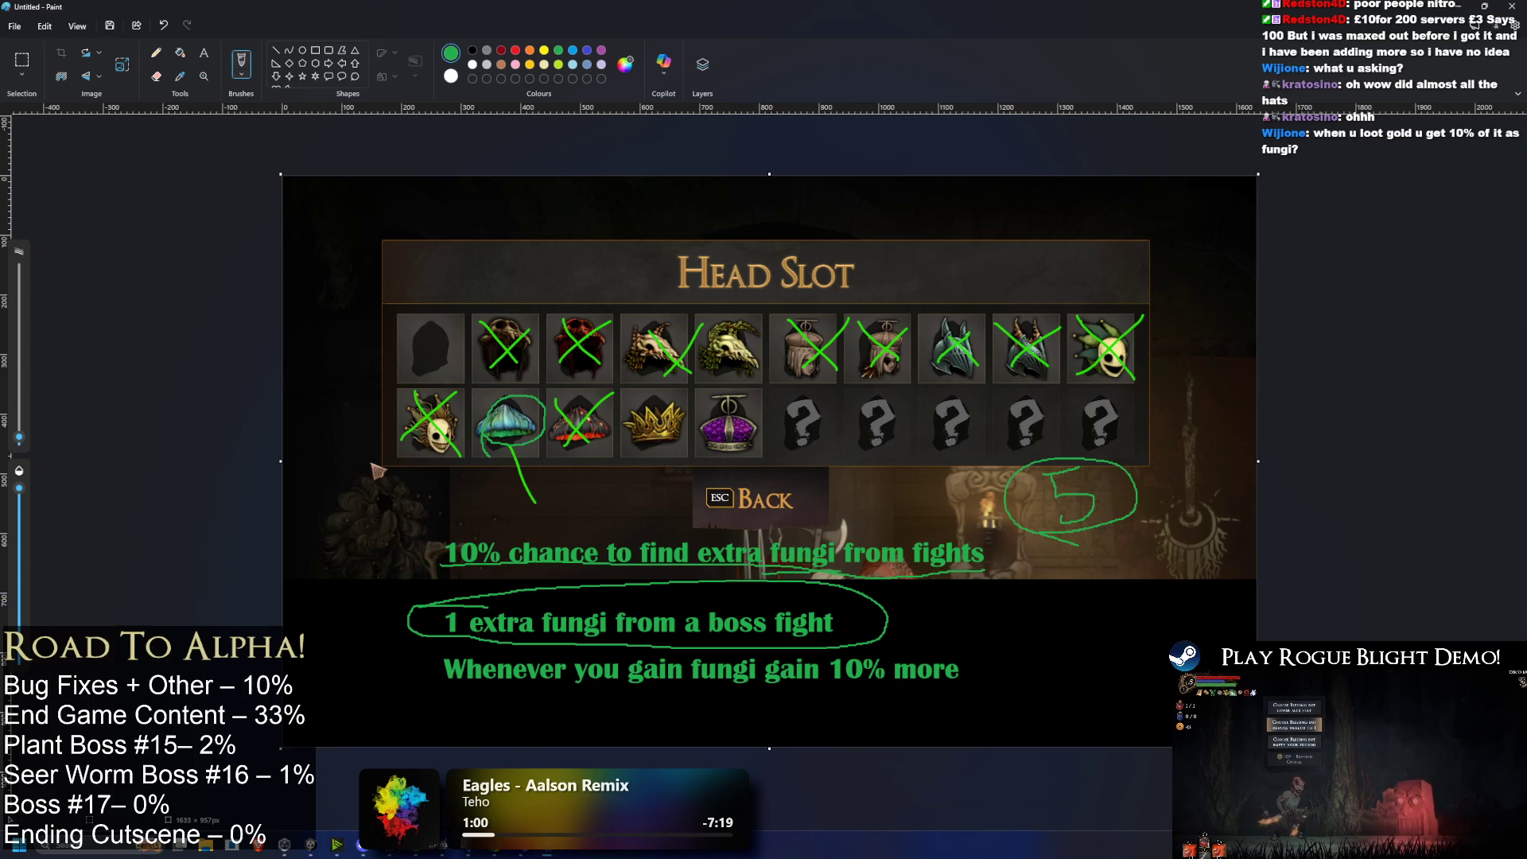
pyautogui.moveTo(931, 625); pyautogui.dragTo(979, 631)
pyautogui.moveTo(940, 606)
pyautogui.mouseDown()
pyautogui.moveTo(1050, 648)
pyautogui.moveTo(1101, 620)
pyautogui.moveTo(1086, 636)
pyautogui.moveTo(1119, 641)
pyautogui.moveTo(1146, 603)
pyautogui.moveTo(1142, 634)
pyautogui.mouseUp()
pyautogui.moveTo(1162, 602); pyautogui.dragTo(1157, 637)
pyautogui.moveTo(1163, 607)
pyautogui.mouseDown()
pyautogui.moveTo(1188, 603)
pyautogui.moveTo(1207, 628)
pyautogui.moveTo(1229, 593)
pyautogui.mouseUp()
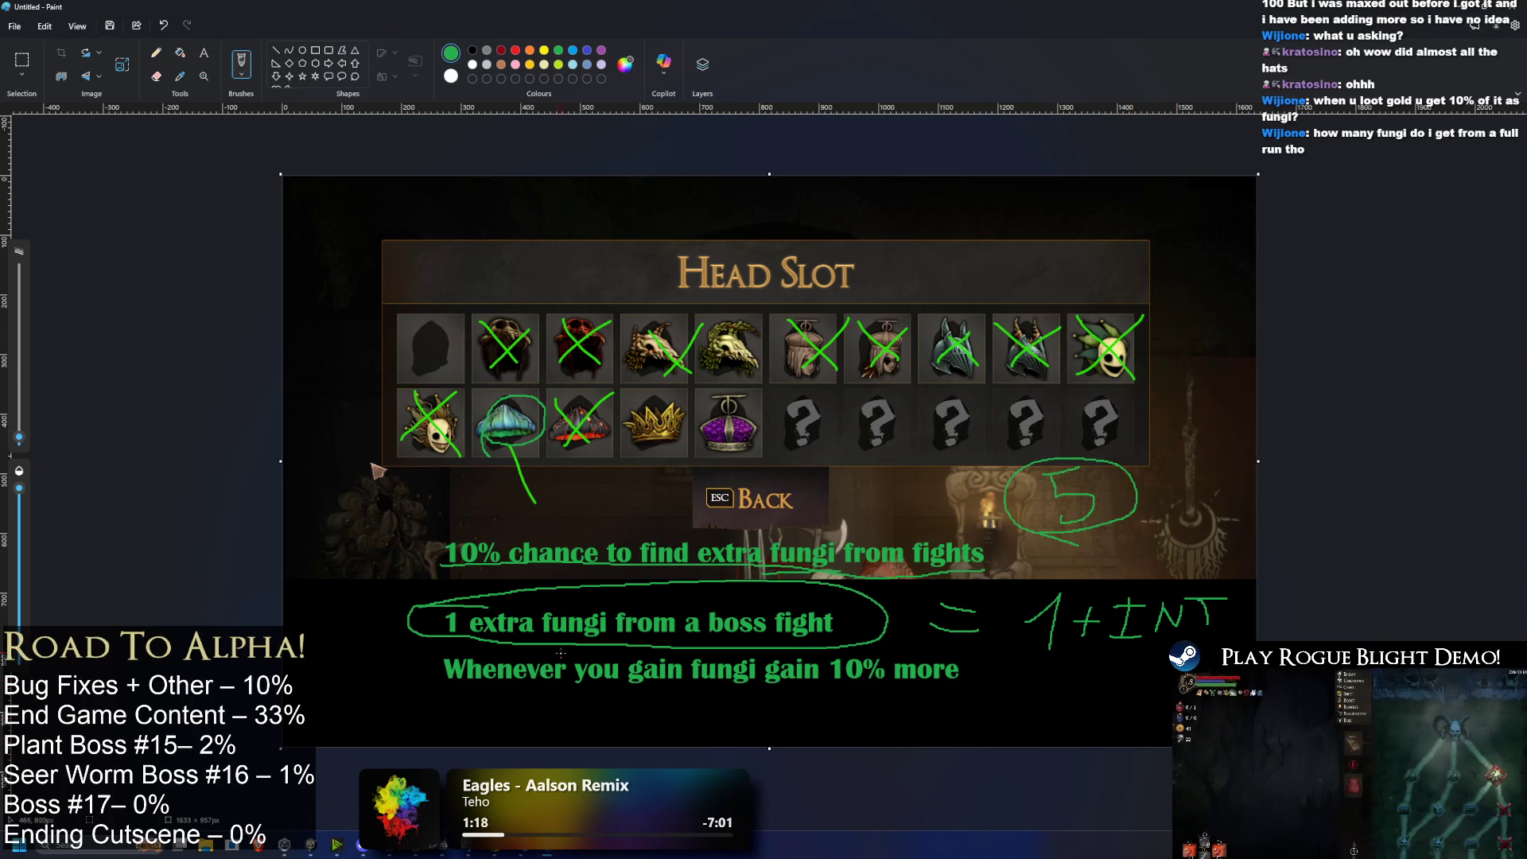
# Step: Enclose '1+INT' in a green loop and draw an arrow between the two fungi lines
pyautogui.moveTo(1030, 654)
pyautogui.mouseDown()
pyautogui.moveTo(1121, 656)
pyautogui.moveTo(1216, 589)
pyautogui.moveTo(1018, 597)
pyautogui.moveTo(1028, 657)
pyautogui.mouseUp()
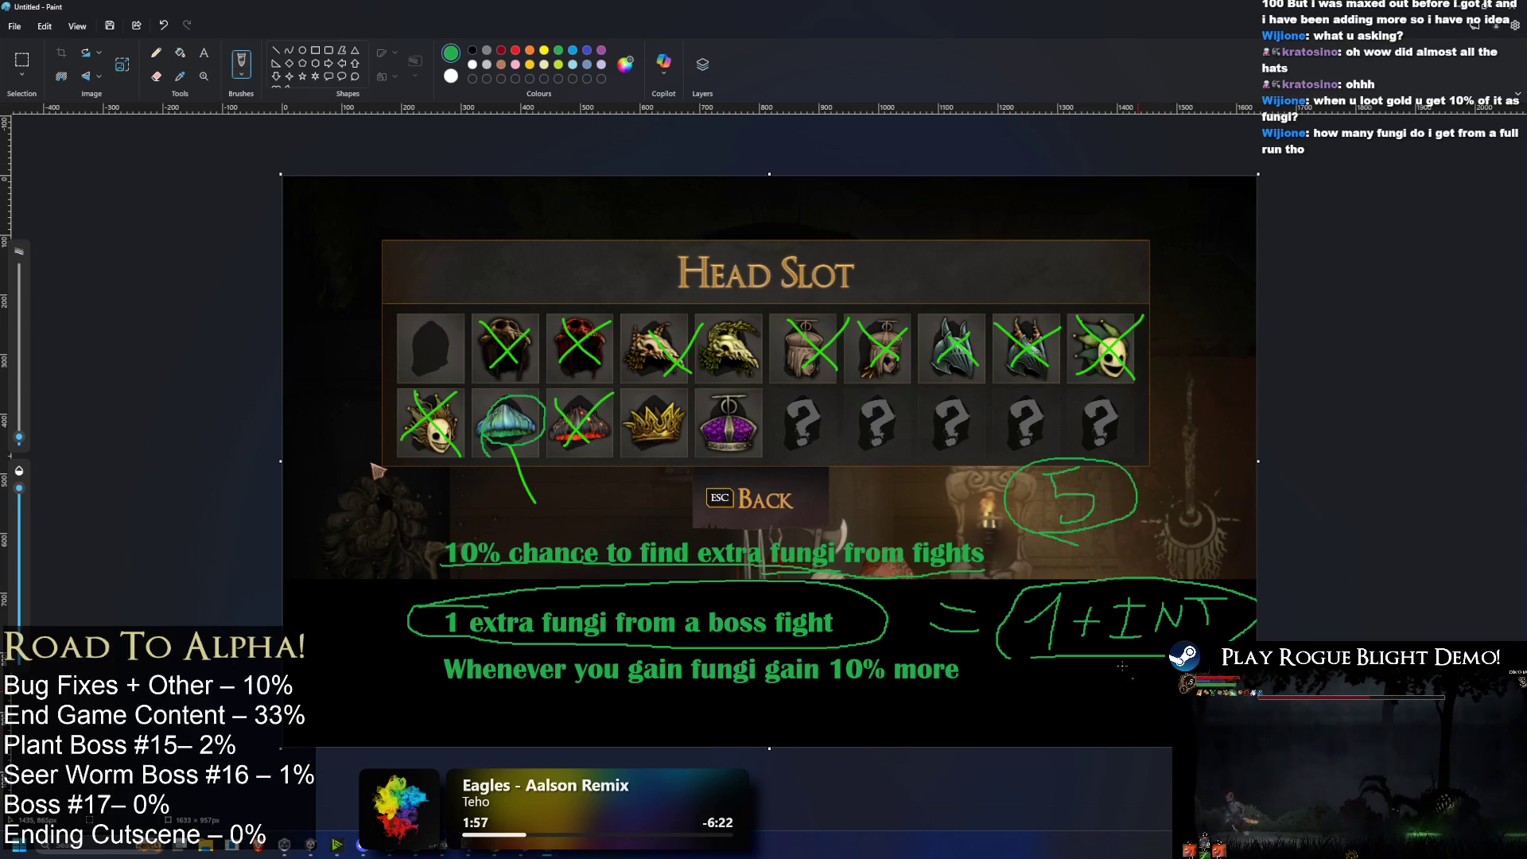
pyautogui.moveTo(373, 562); pyautogui.dragTo(434, 616)
pyautogui.moveTo(437, 557); pyautogui.dragTo(436, 609)
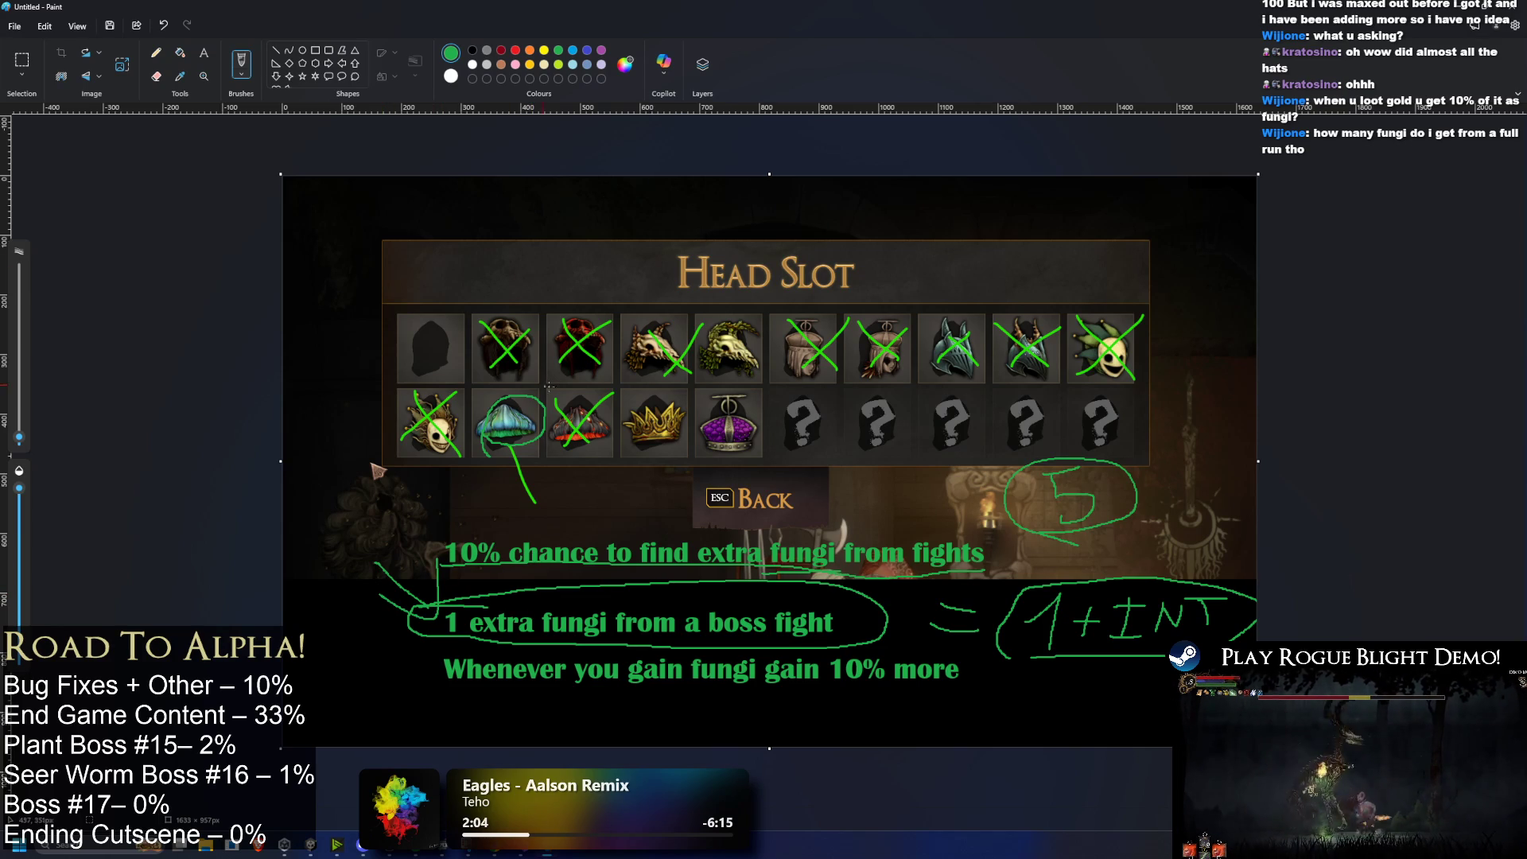
# Step: Write 20 at the left and jot small digits above the boss-fight line
pyautogui.moveTo(330, 482)
pyautogui.mouseDown()
pyautogui.moveTo(363, 504)
pyautogui.moveTo(394, 480)
pyautogui.mouseUp()
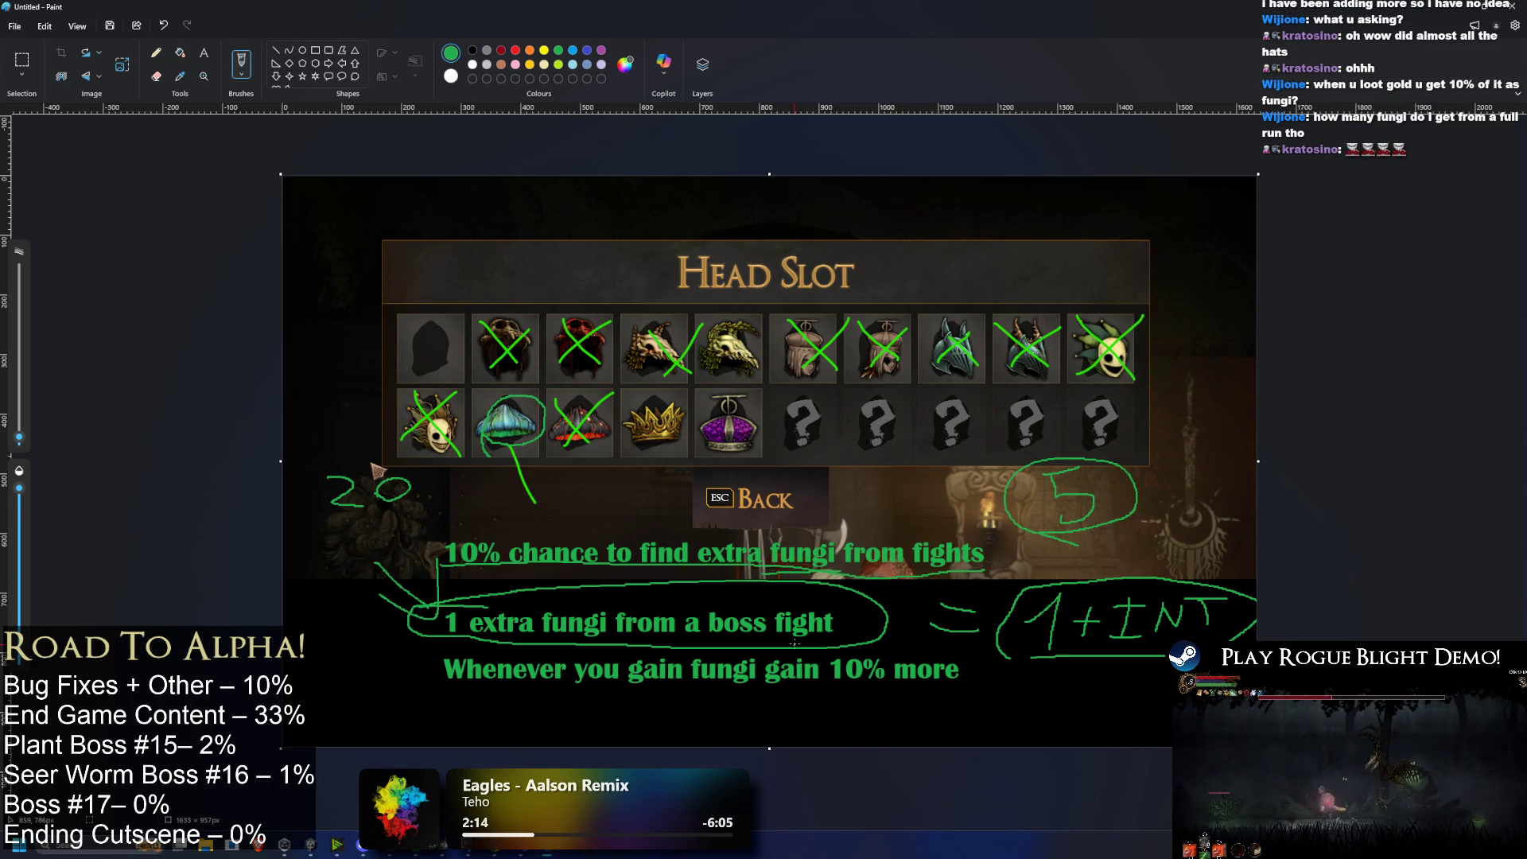
pyautogui.moveTo(702, 583)
pyautogui.mouseDown()
pyautogui.moveTo(702, 596)
pyautogui.moveTo(756, 600)
pyautogui.mouseUp()
pyautogui.moveTo(763, 584); pyautogui.dragTo(764, 602)
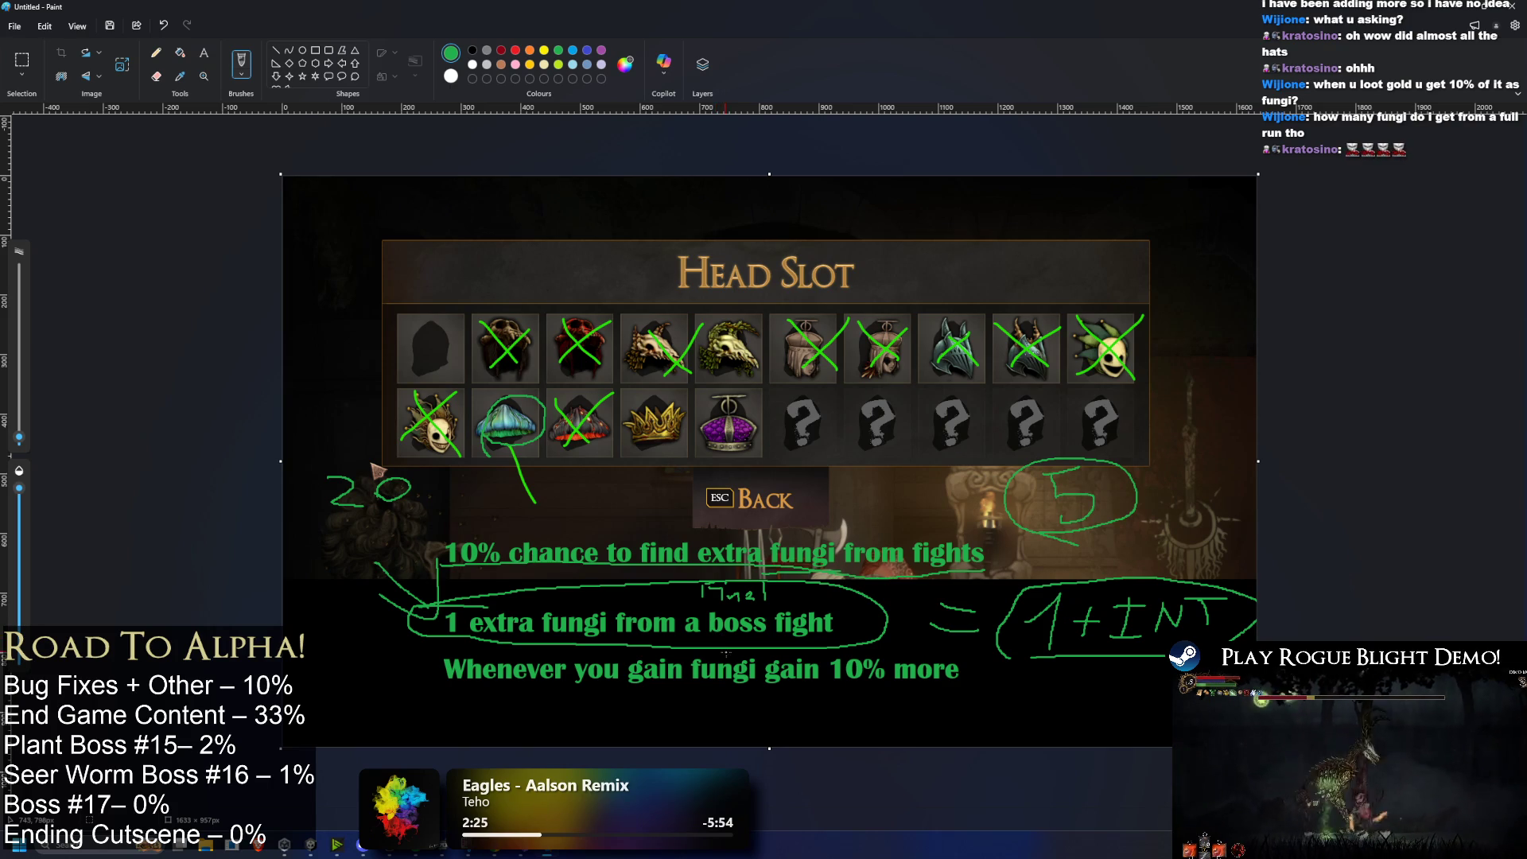
# Step: Launch Calculator via 'calc' search and compute 4 × 5 = 20
pyautogui.press('super')
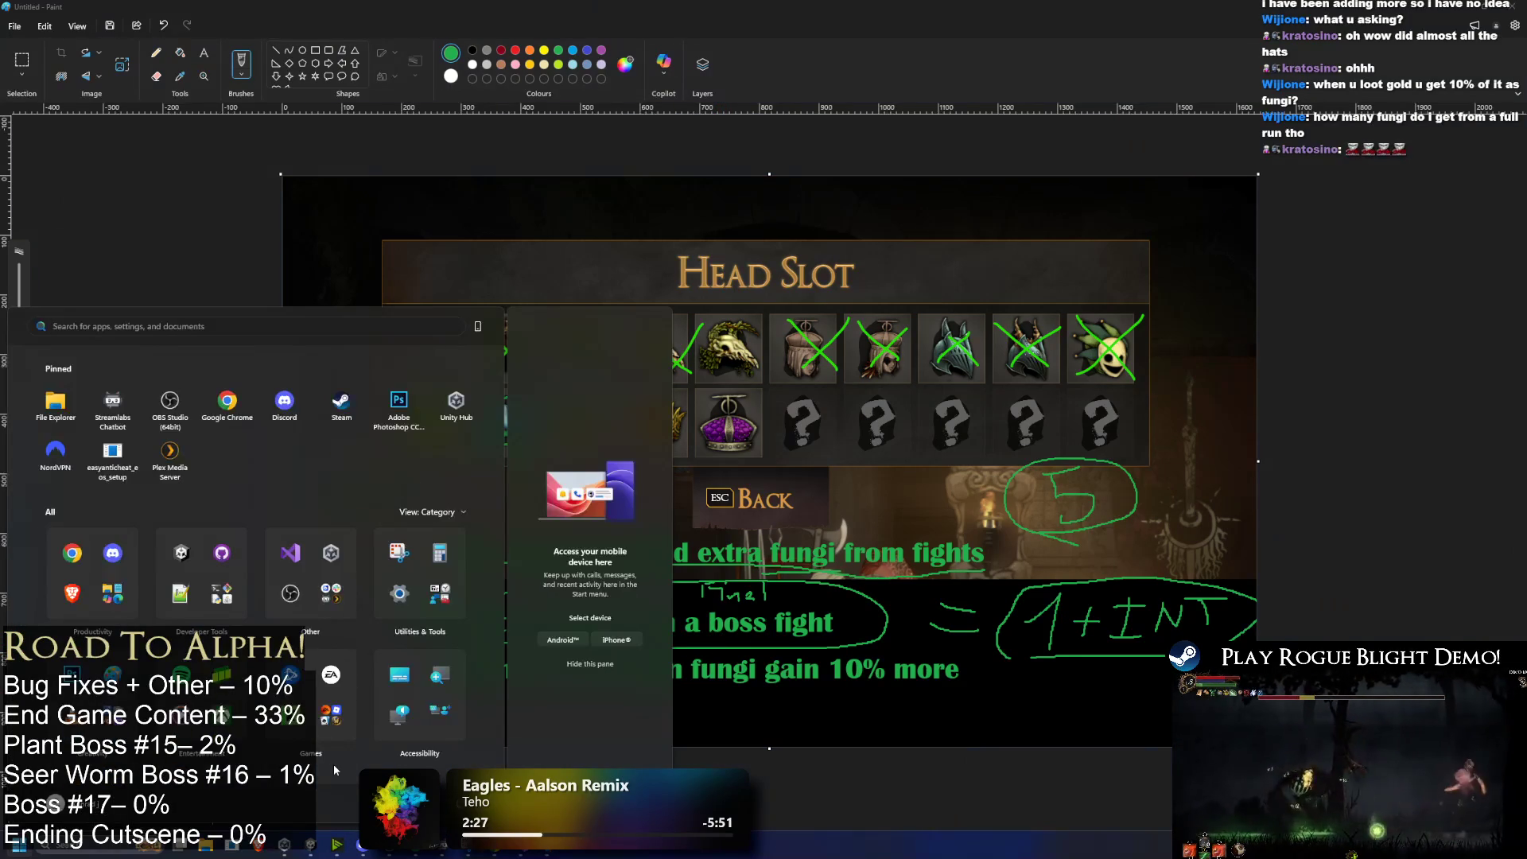
pyautogui.press('super')
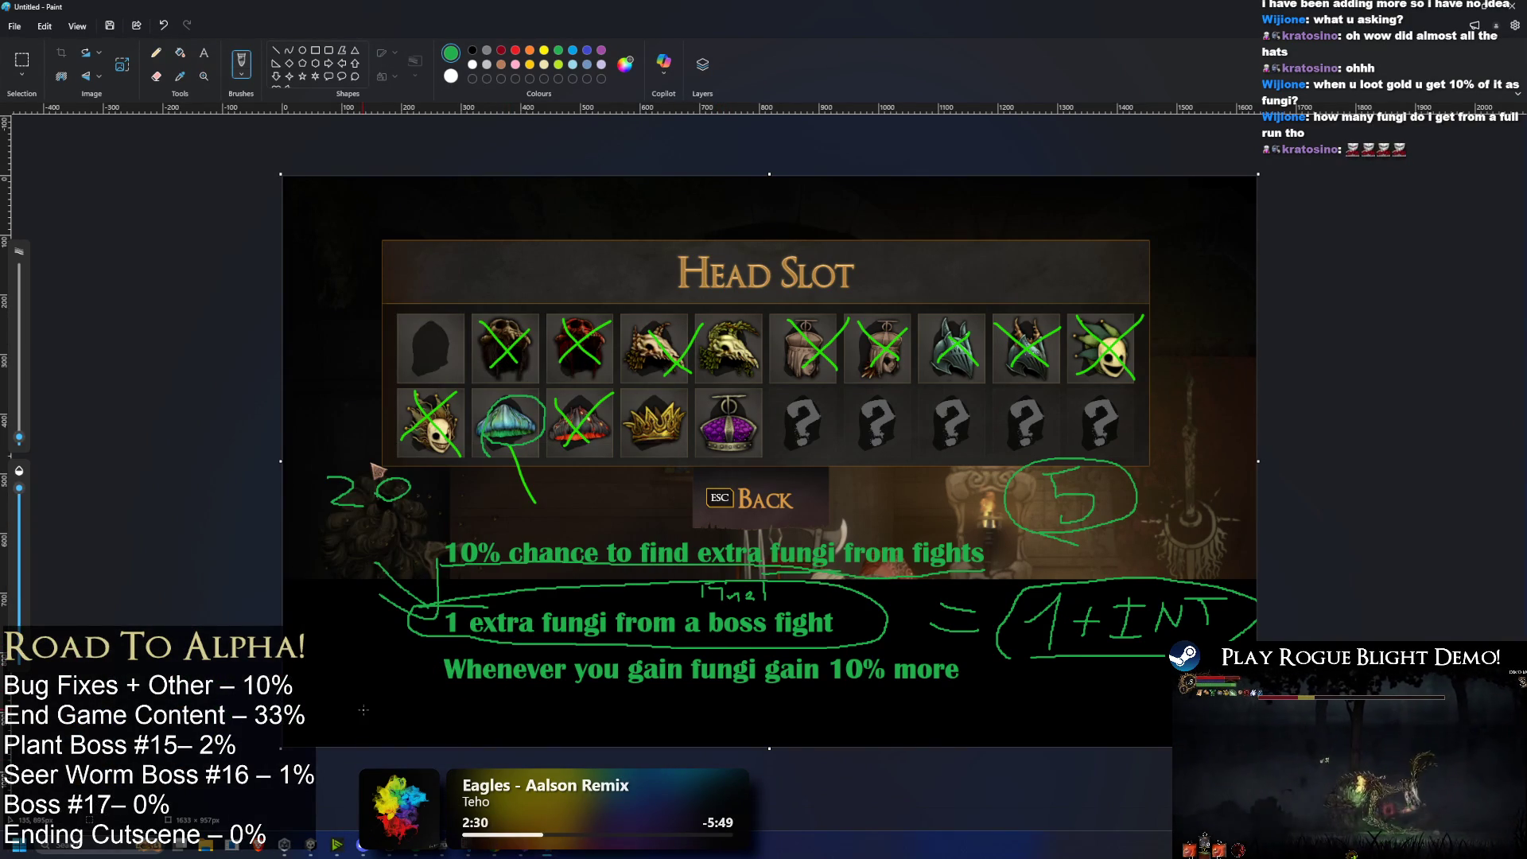
pyautogui.press('super')
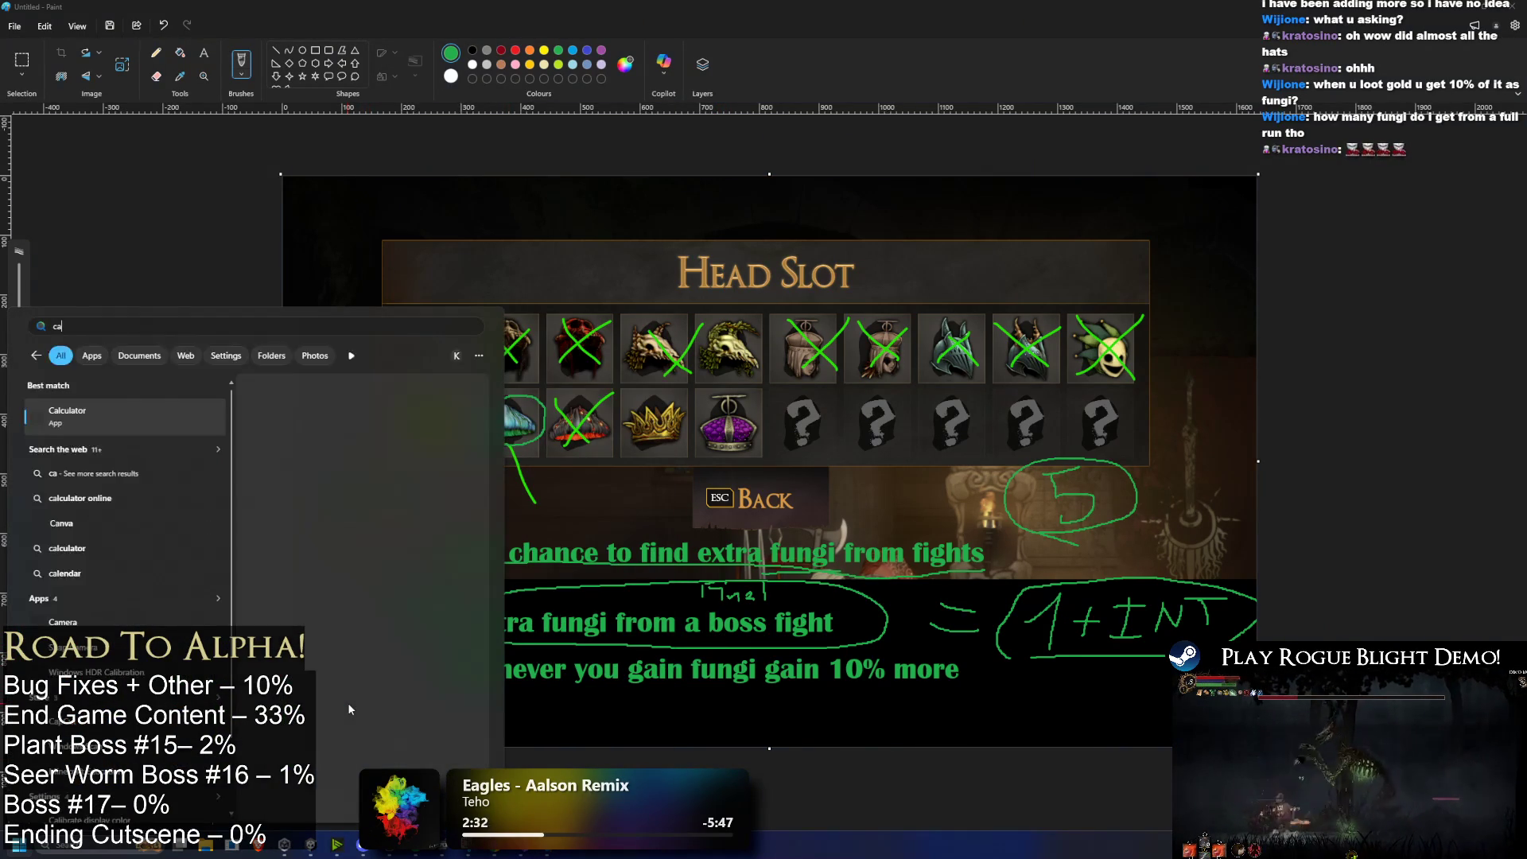
pyautogui.write('calc')
pyautogui.press('Return')
pyautogui.write('4*5')
pyautogui.press('Return')
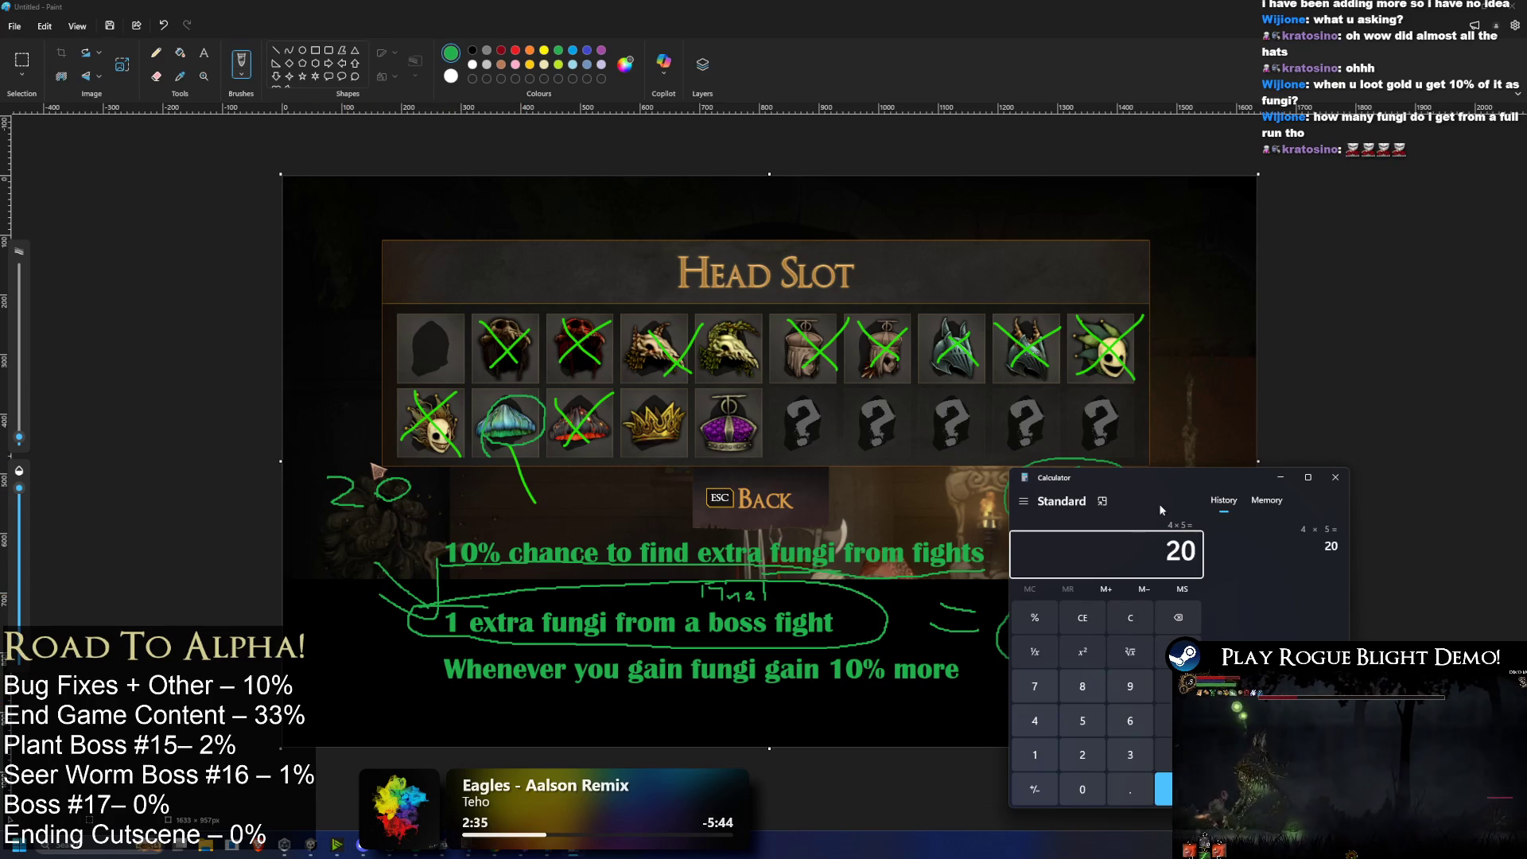
# Step: Compute 3 × 20 = 60 and 3 × 5 = 15, then mark under the 20 note in Paint
pyautogui.press('Escape')
pyautogui.write('3')
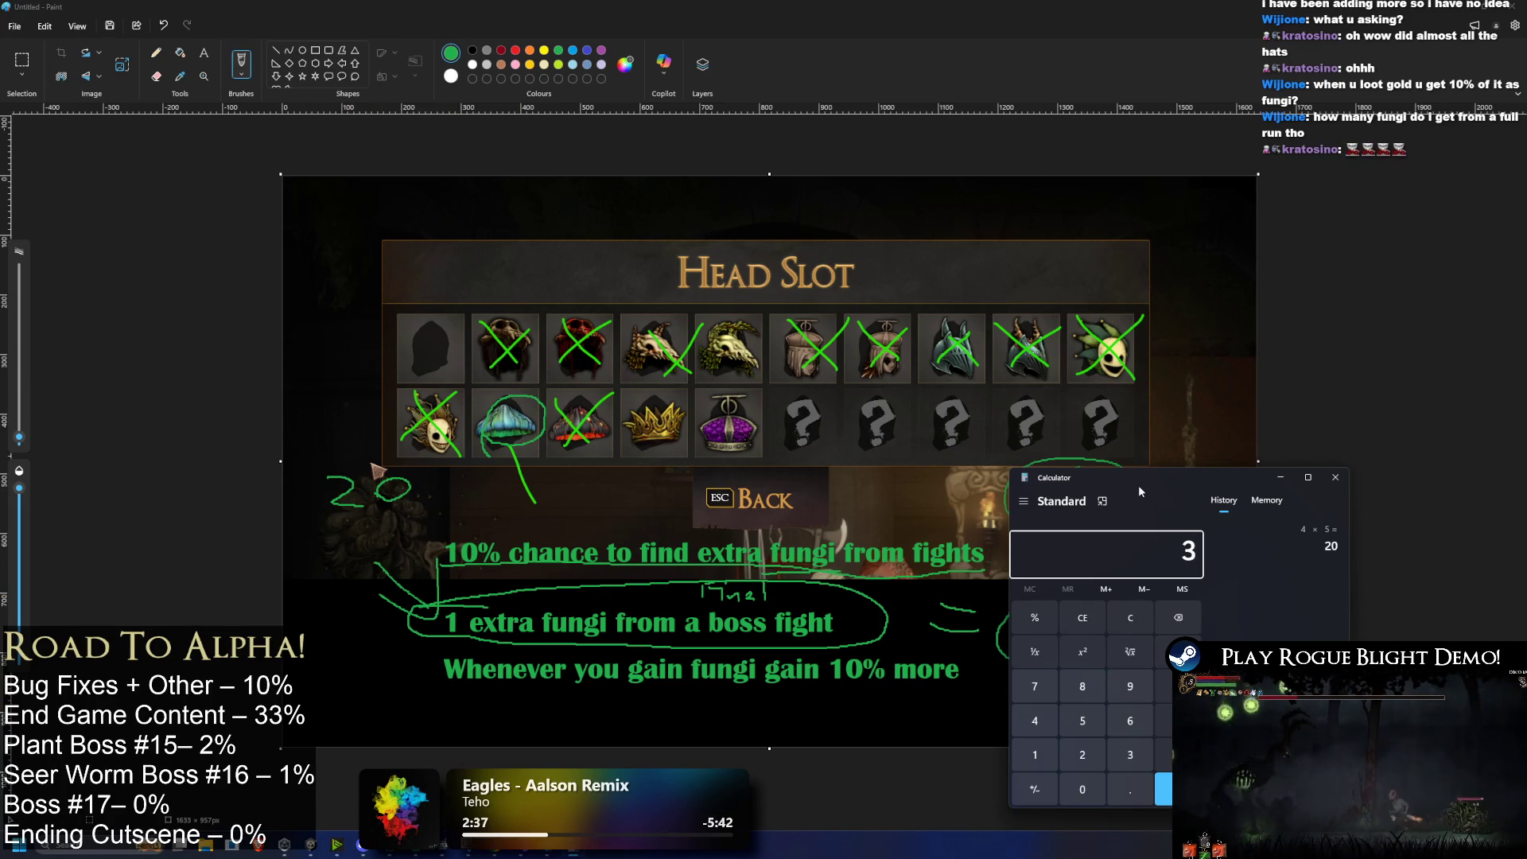
pyautogui.write('20')
pyautogui.press('Return')
pyautogui.press('Escape')
pyautogui.write('3 × 5')
pyautogui.press('Return')
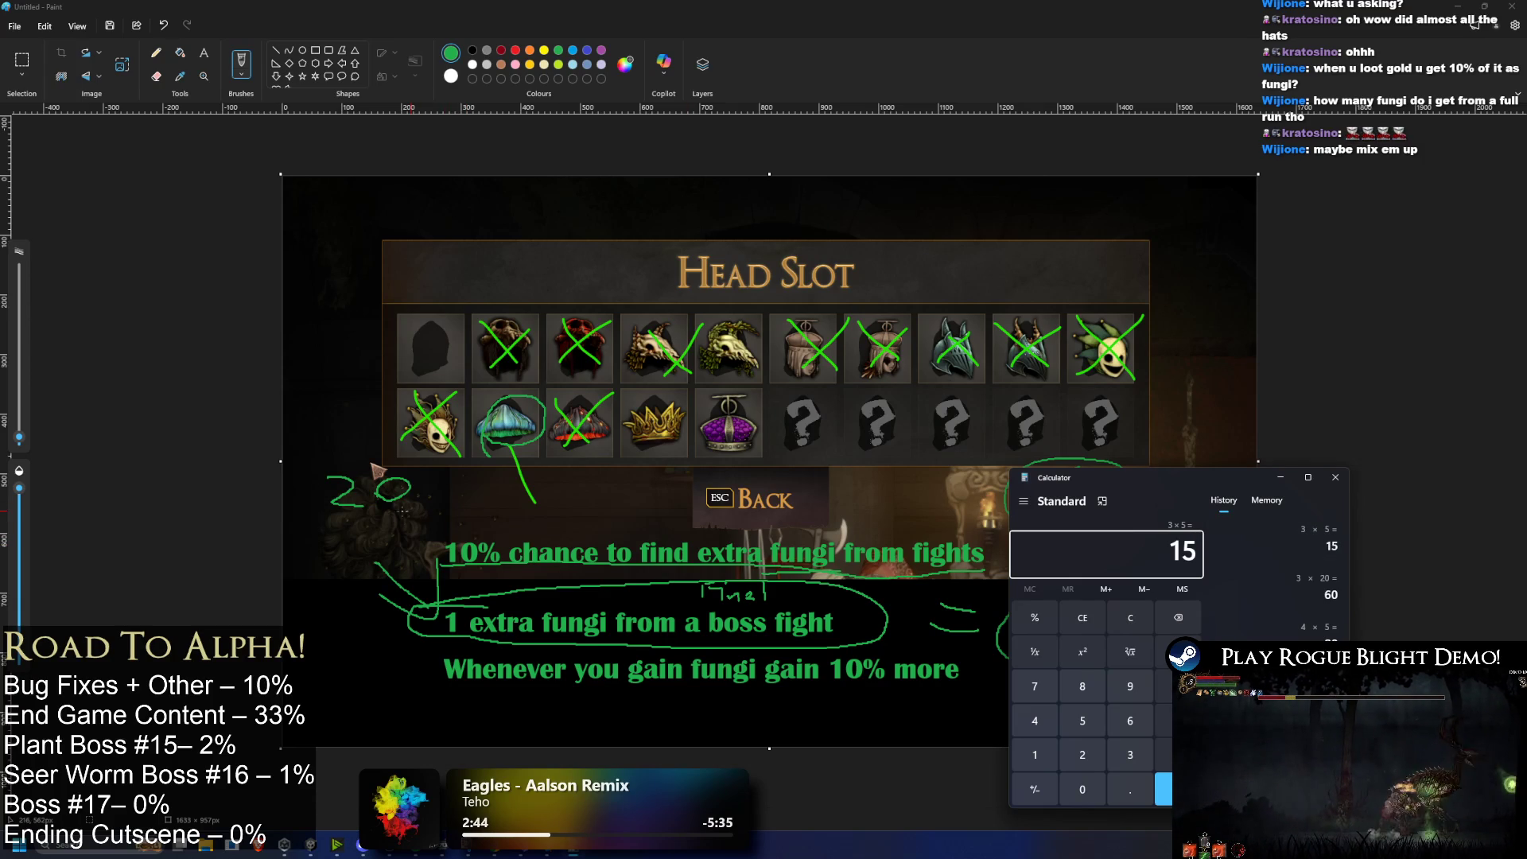
pyautogui.moveTo(333, 516); pyautogui.dragTo(416, 512)
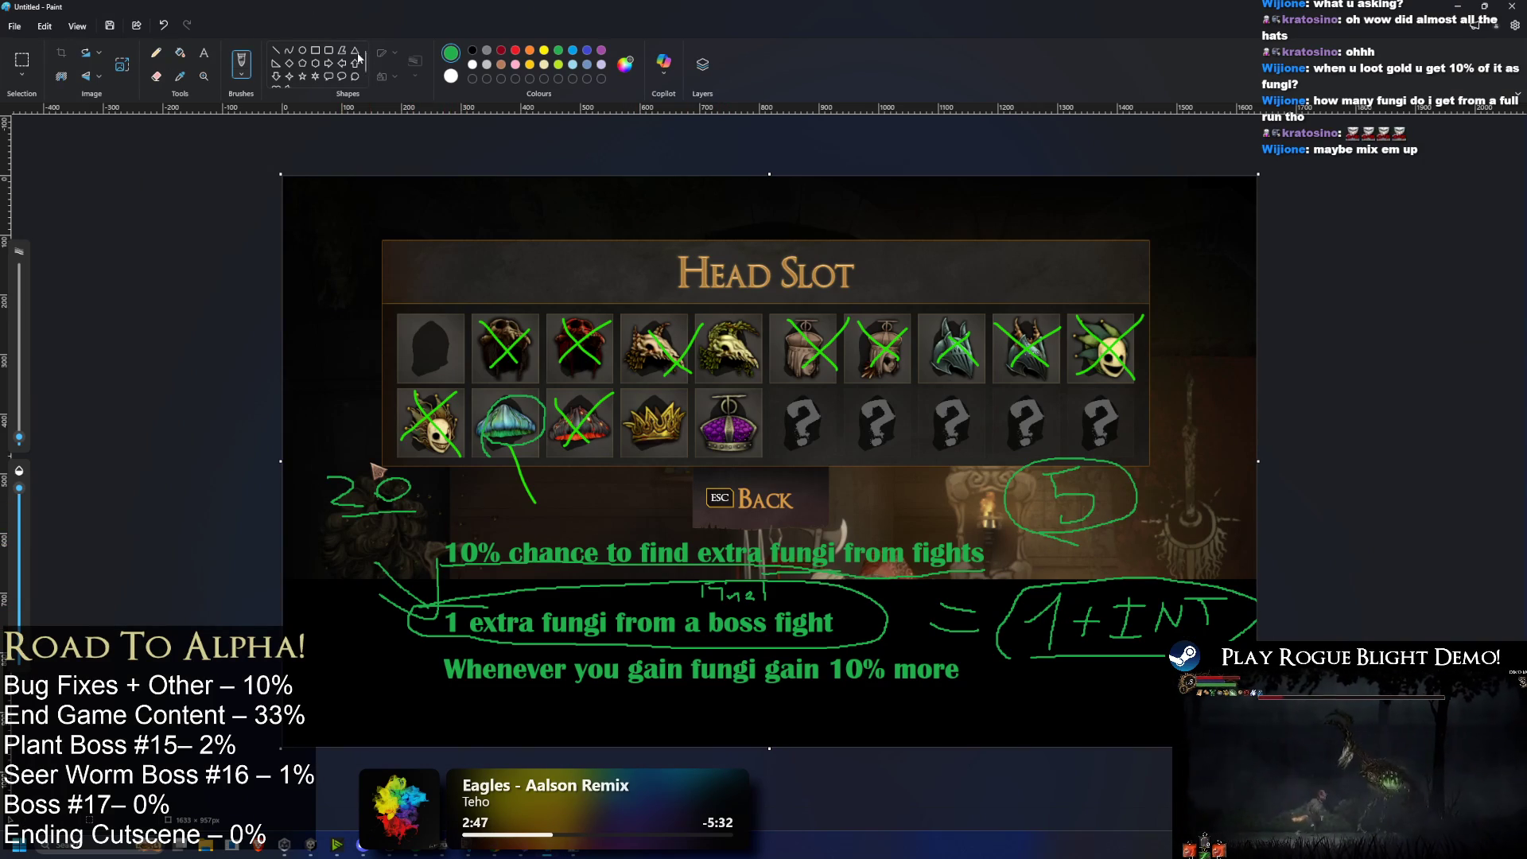
# Step: Add the text 'After every final boss of a map gain extra 1 fungi' on one line below the notes
pyautogui.click(205, 53)
pyautogui.click(336, 704)
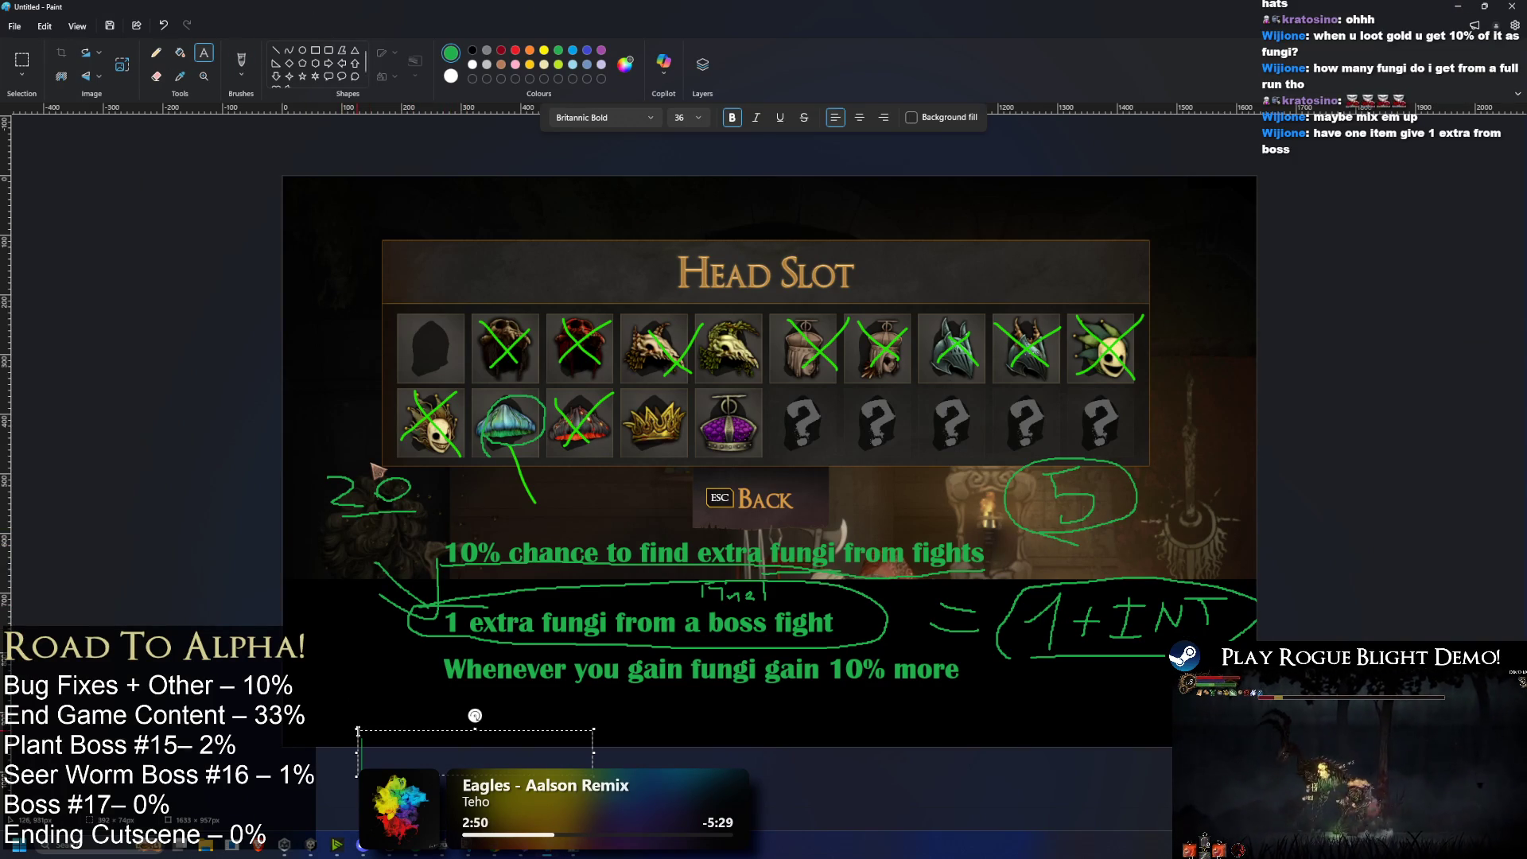
pyautogui.click(321, 720)
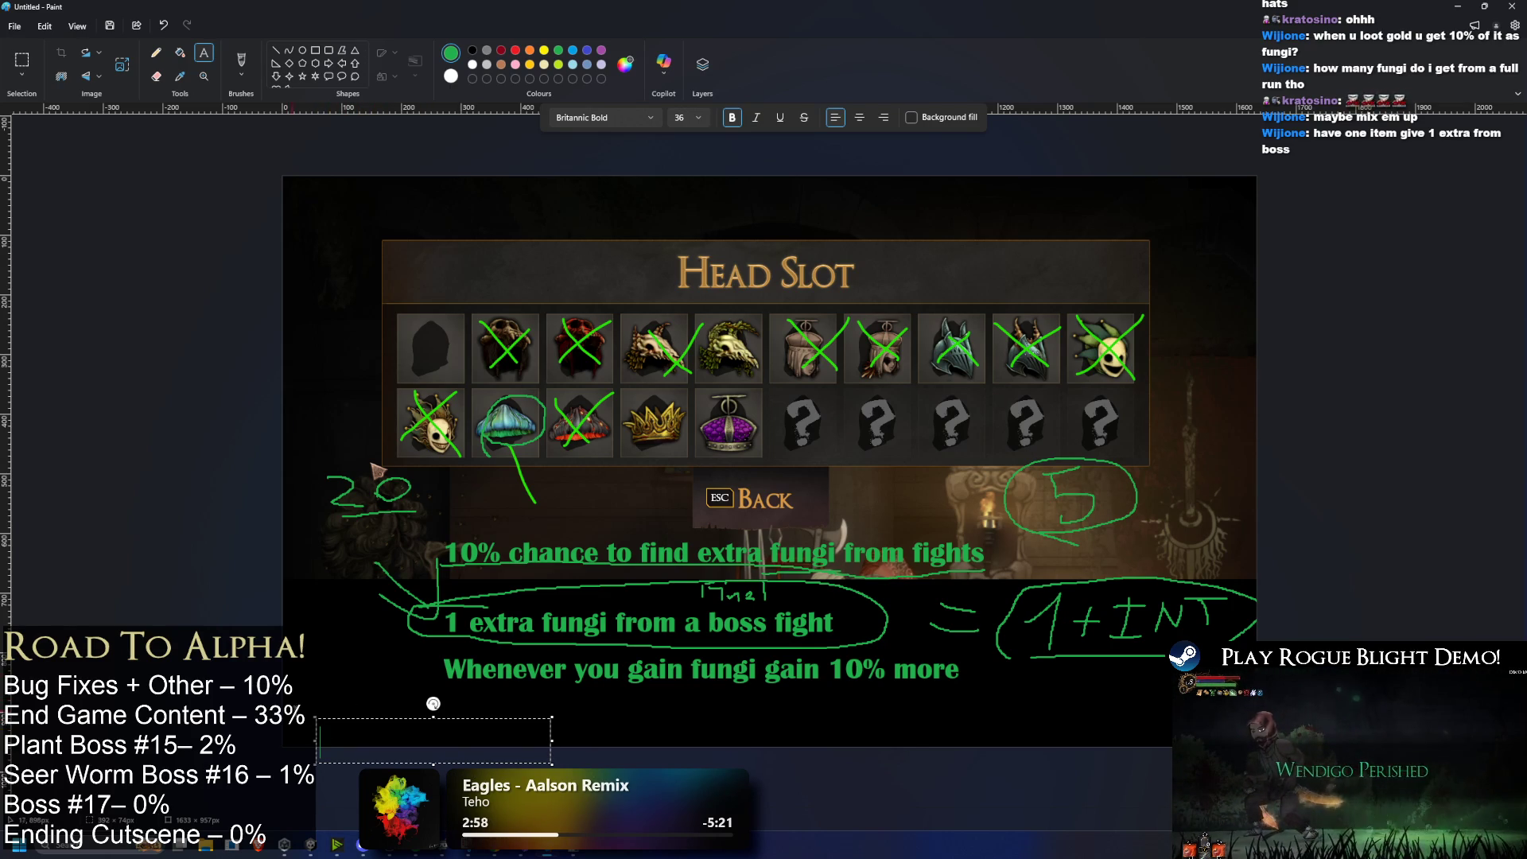
pyautogui.moveTo(316, 717); pyautogui.dragTo(307, 684)
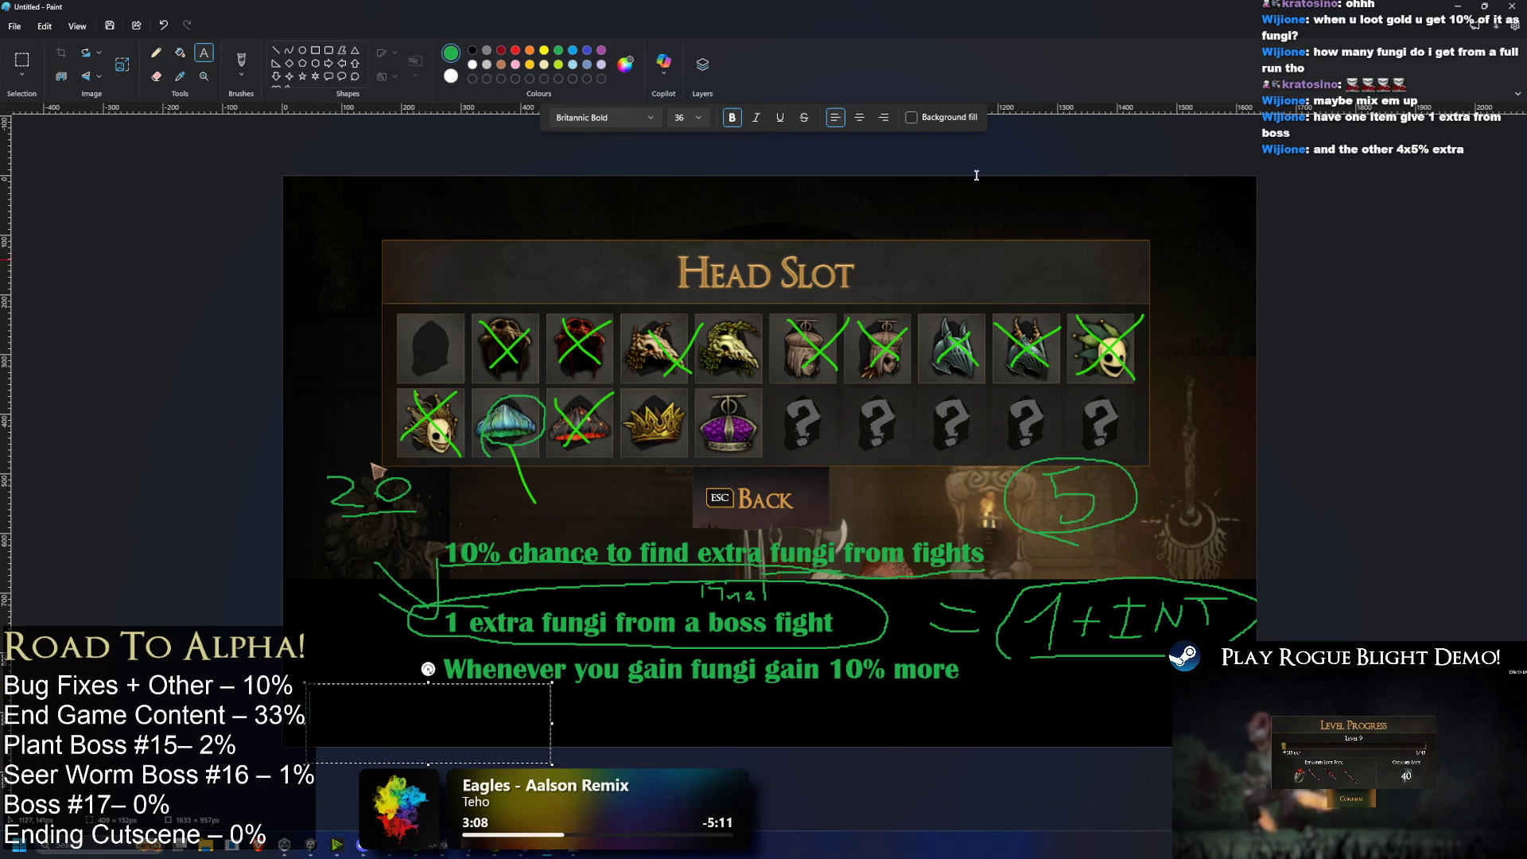
pyautogui.write('After')
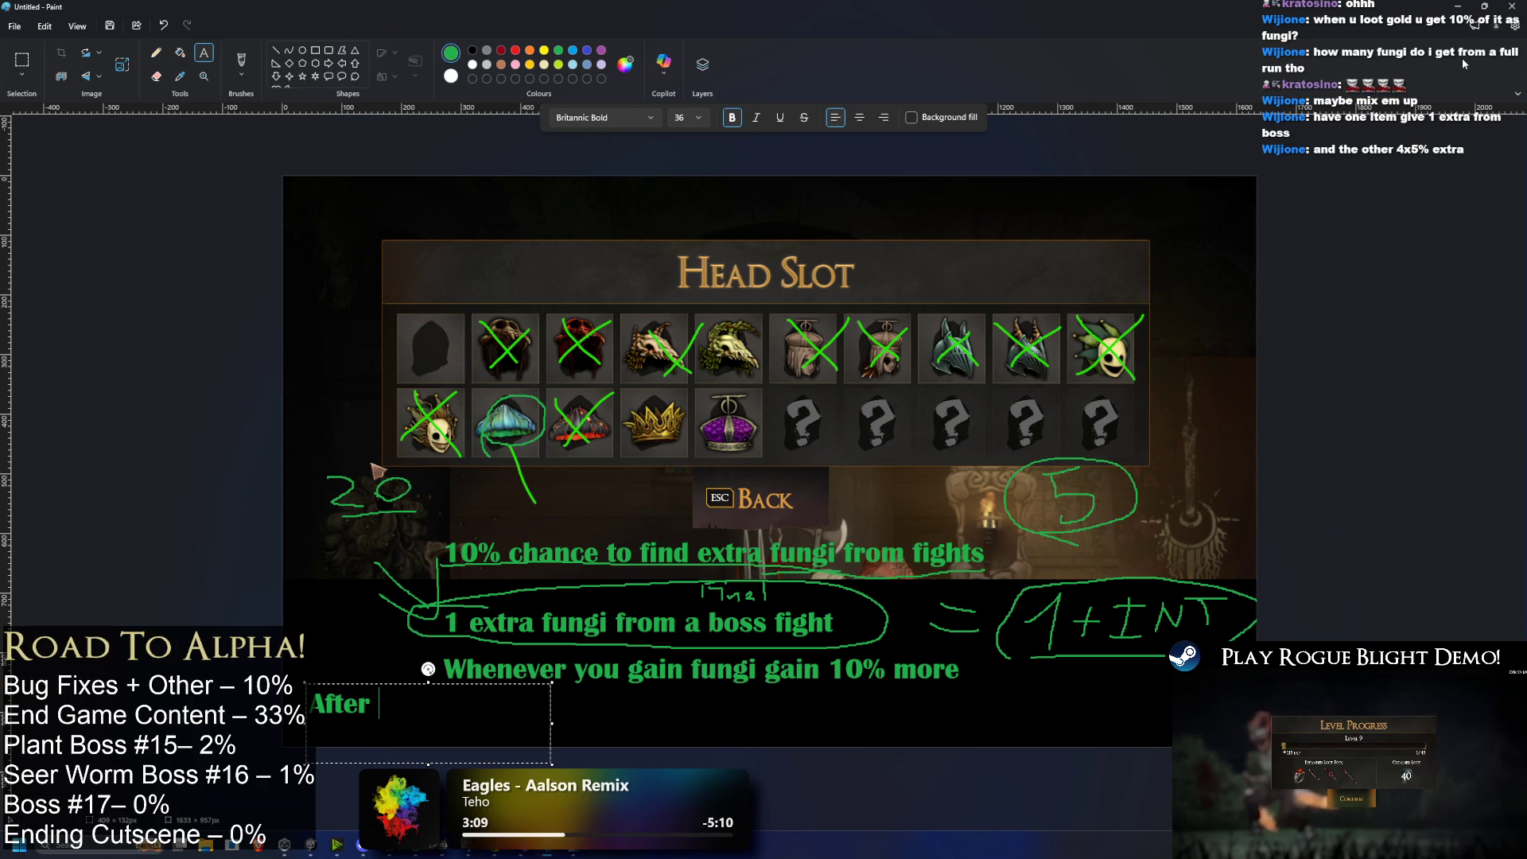
pyautogui.write(' every ')
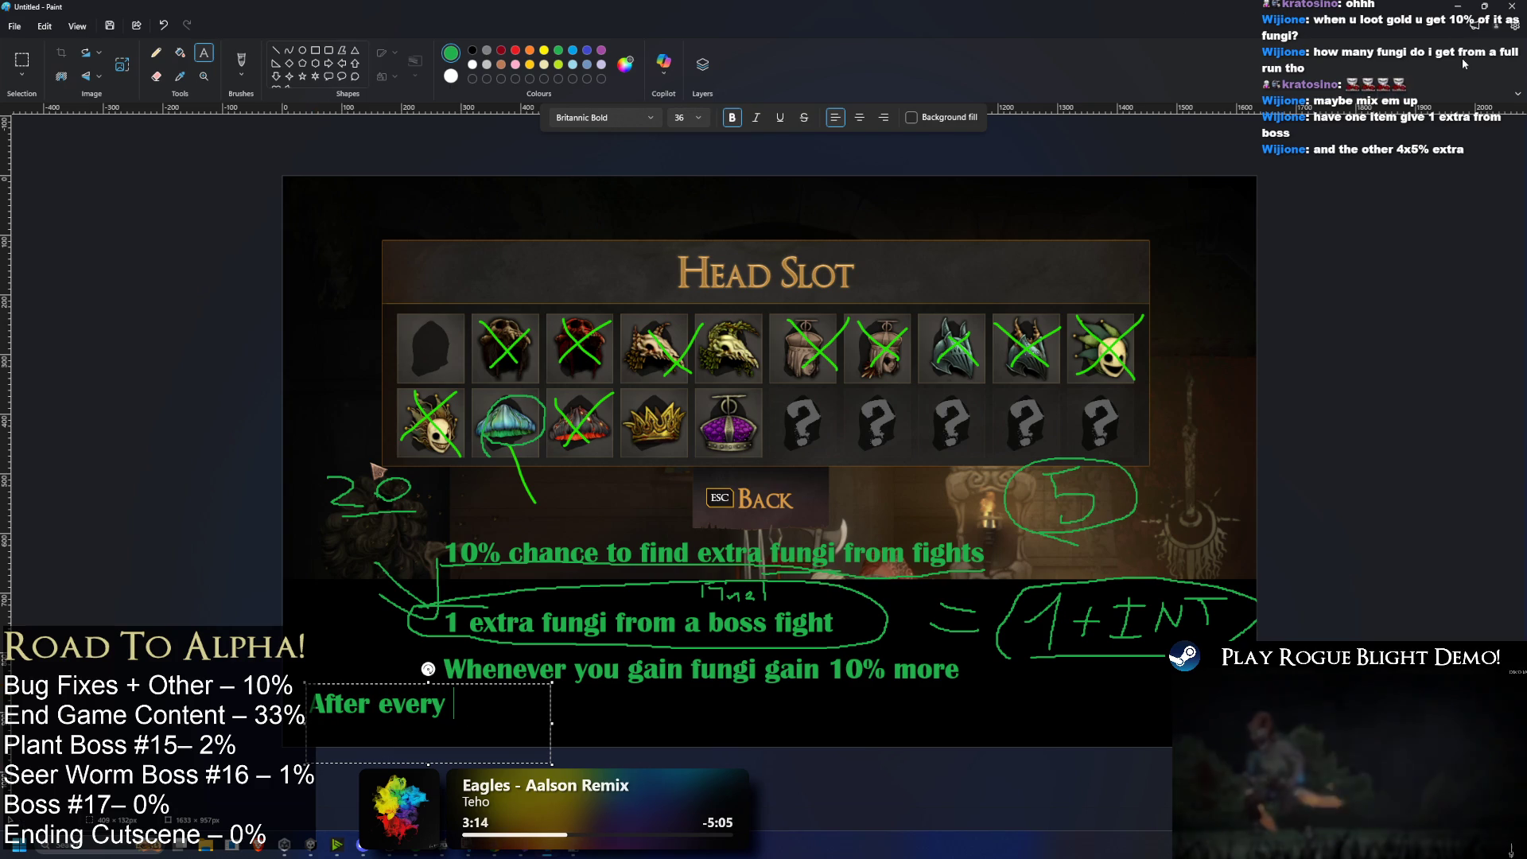
pyautogui.write('final boss of a map g')
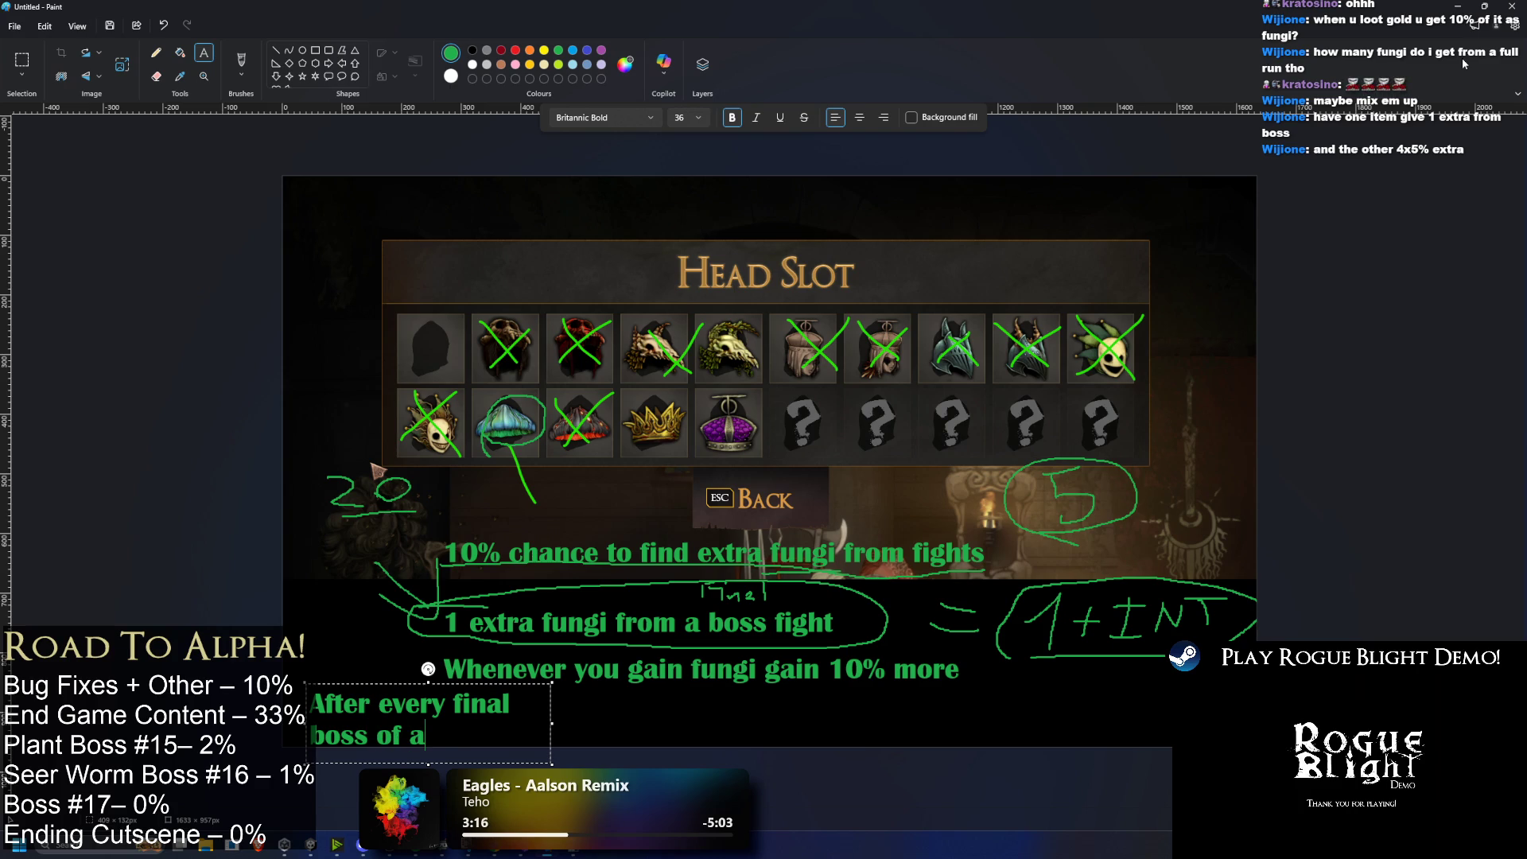
pyautogui.write('ain e')
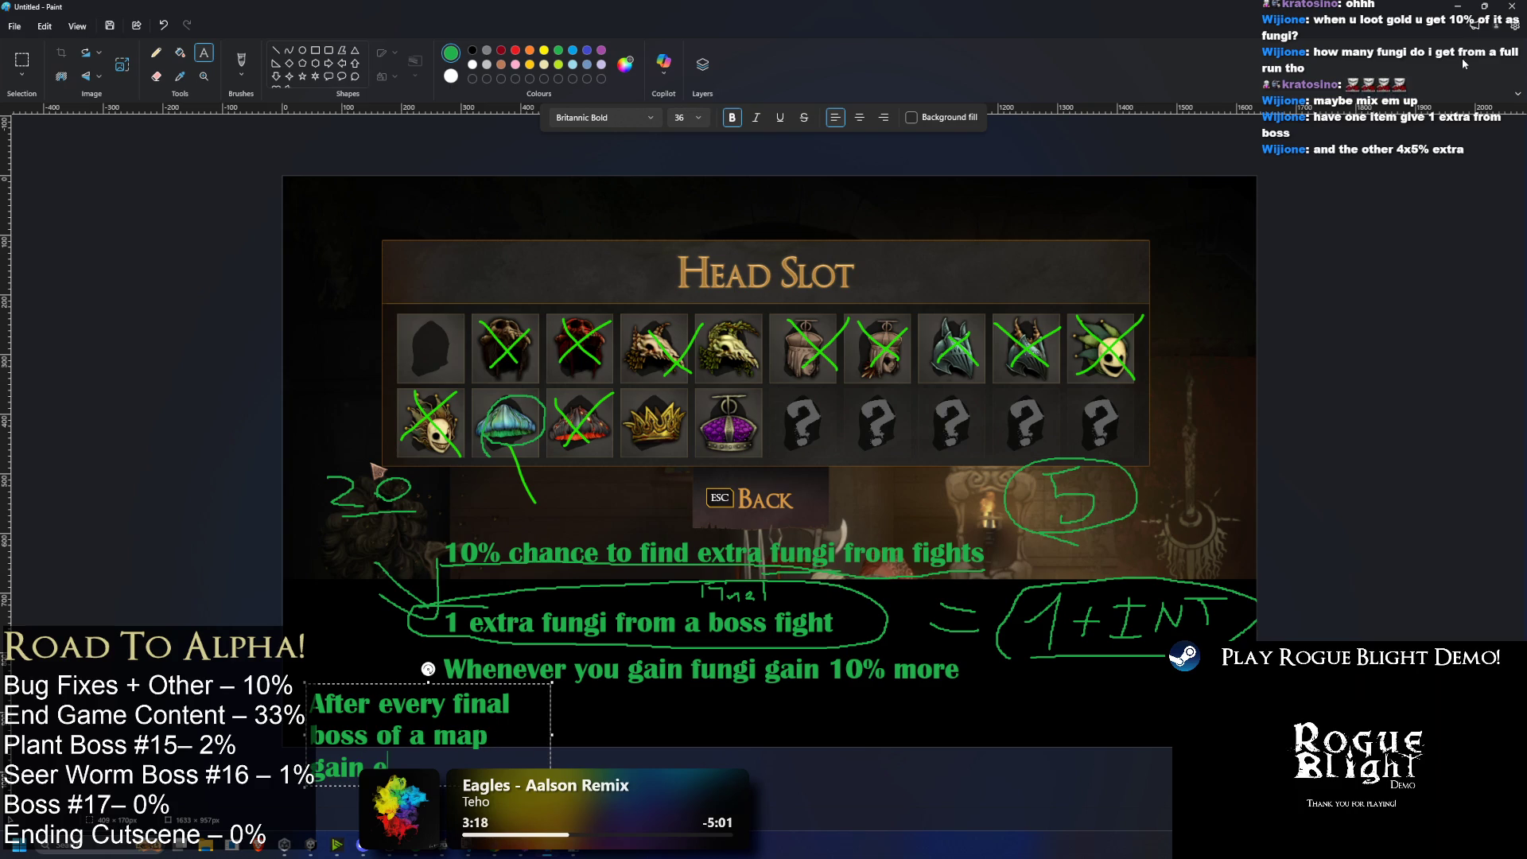
pyautogui.write('xtra 1 fungi')
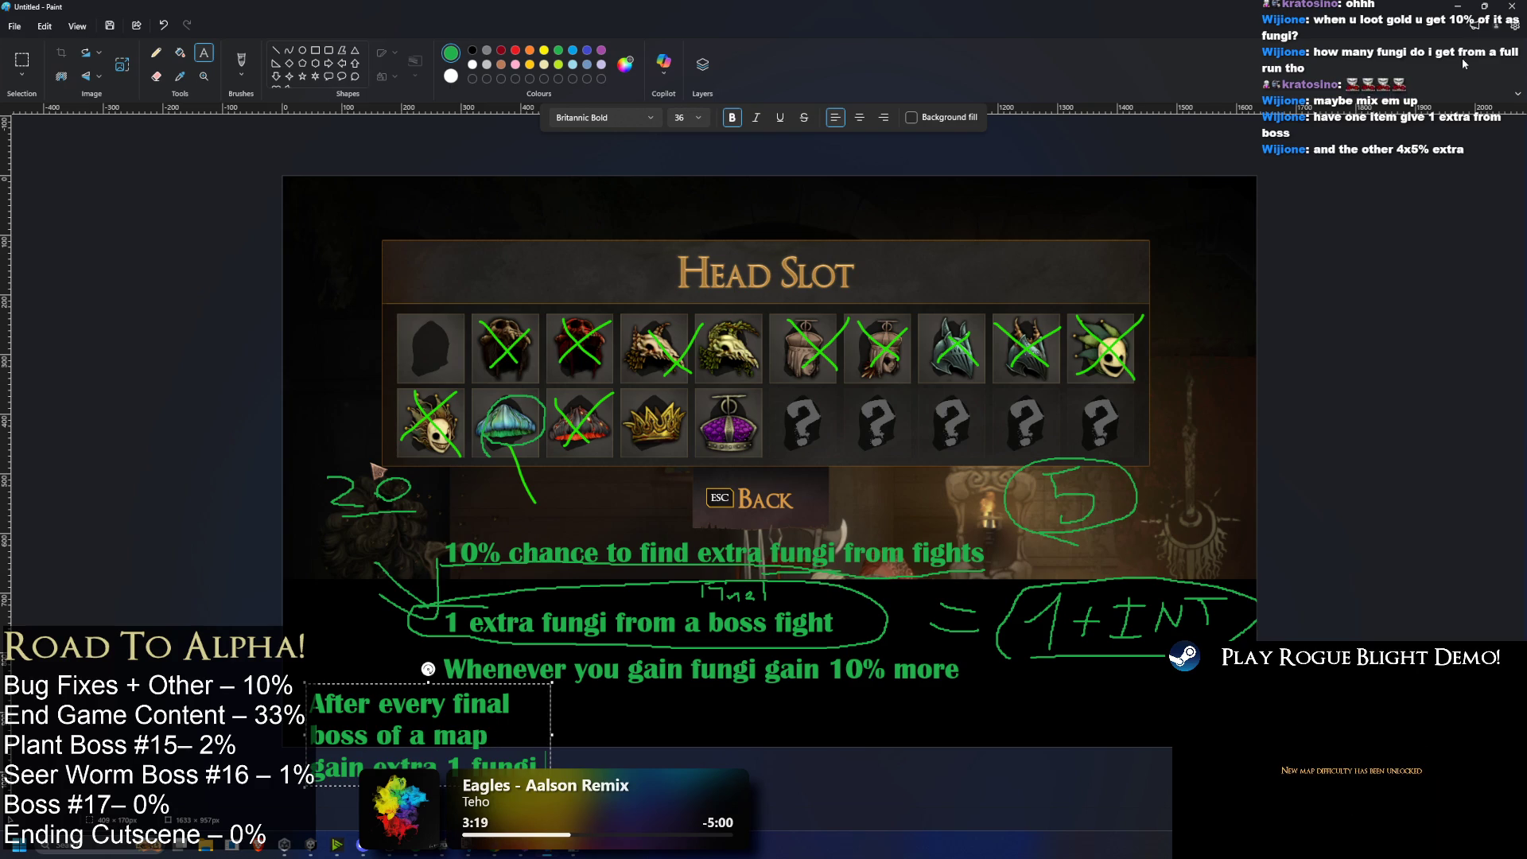
pyautogui.moveTo(563, 736); pyautogui.dragTo(1110, 736)
pyautogui.moveTo(707, 669)
pyautogui.mouseDown()
pyautogui.moveTo(702, 685)
pyautogui.moveTo(539, 731)
pyautogui.moveTo(607, 738)
pyautogui.mouseUp()
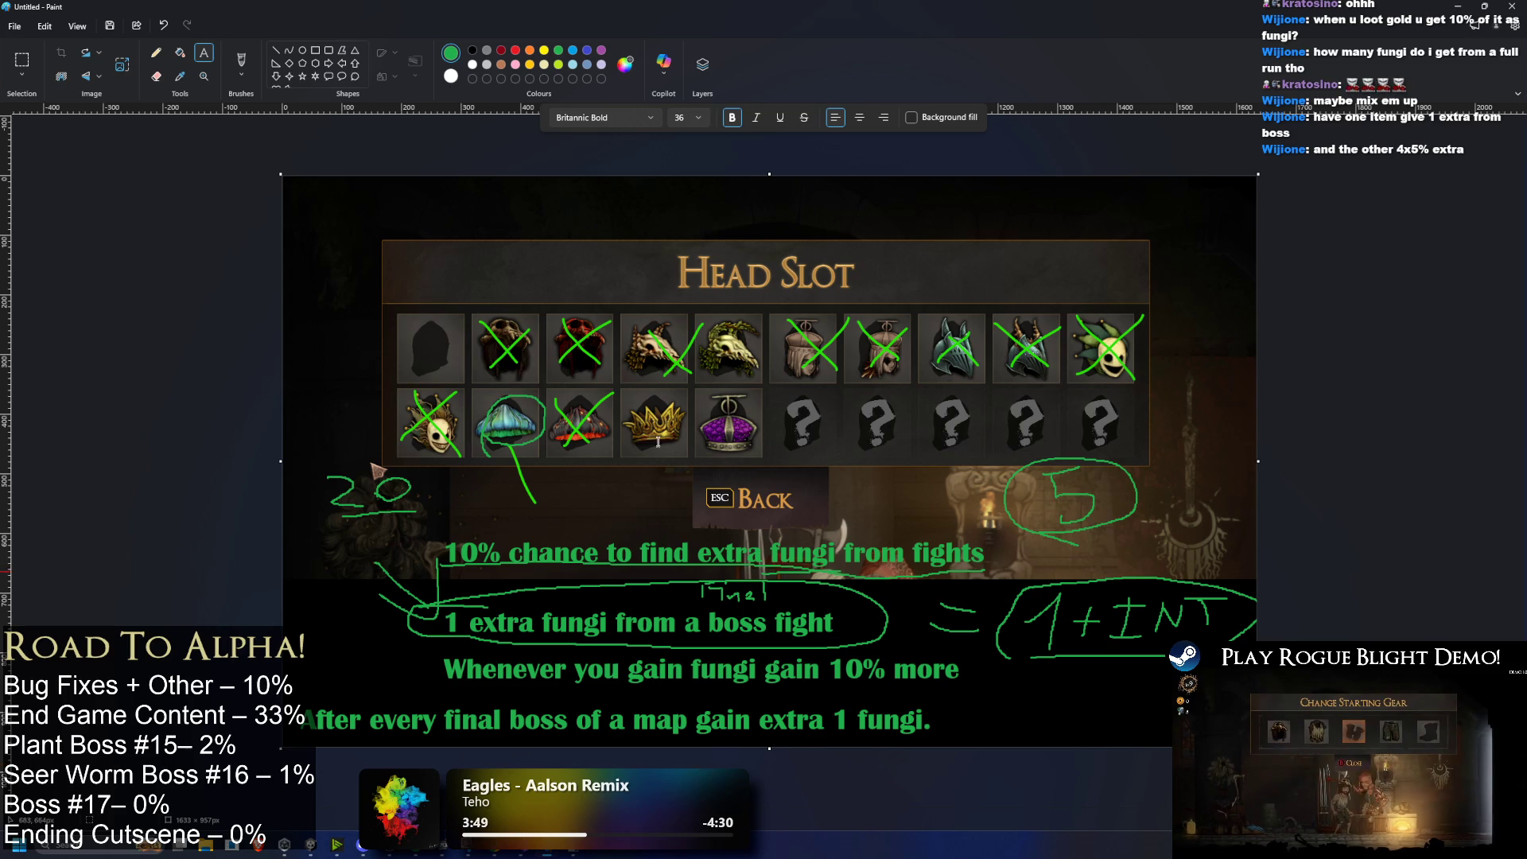
# Step: Undo and restore the final-boss sentence, then fill the bottom white strip black
pyautogui.hotkey('ctrl', 'z')
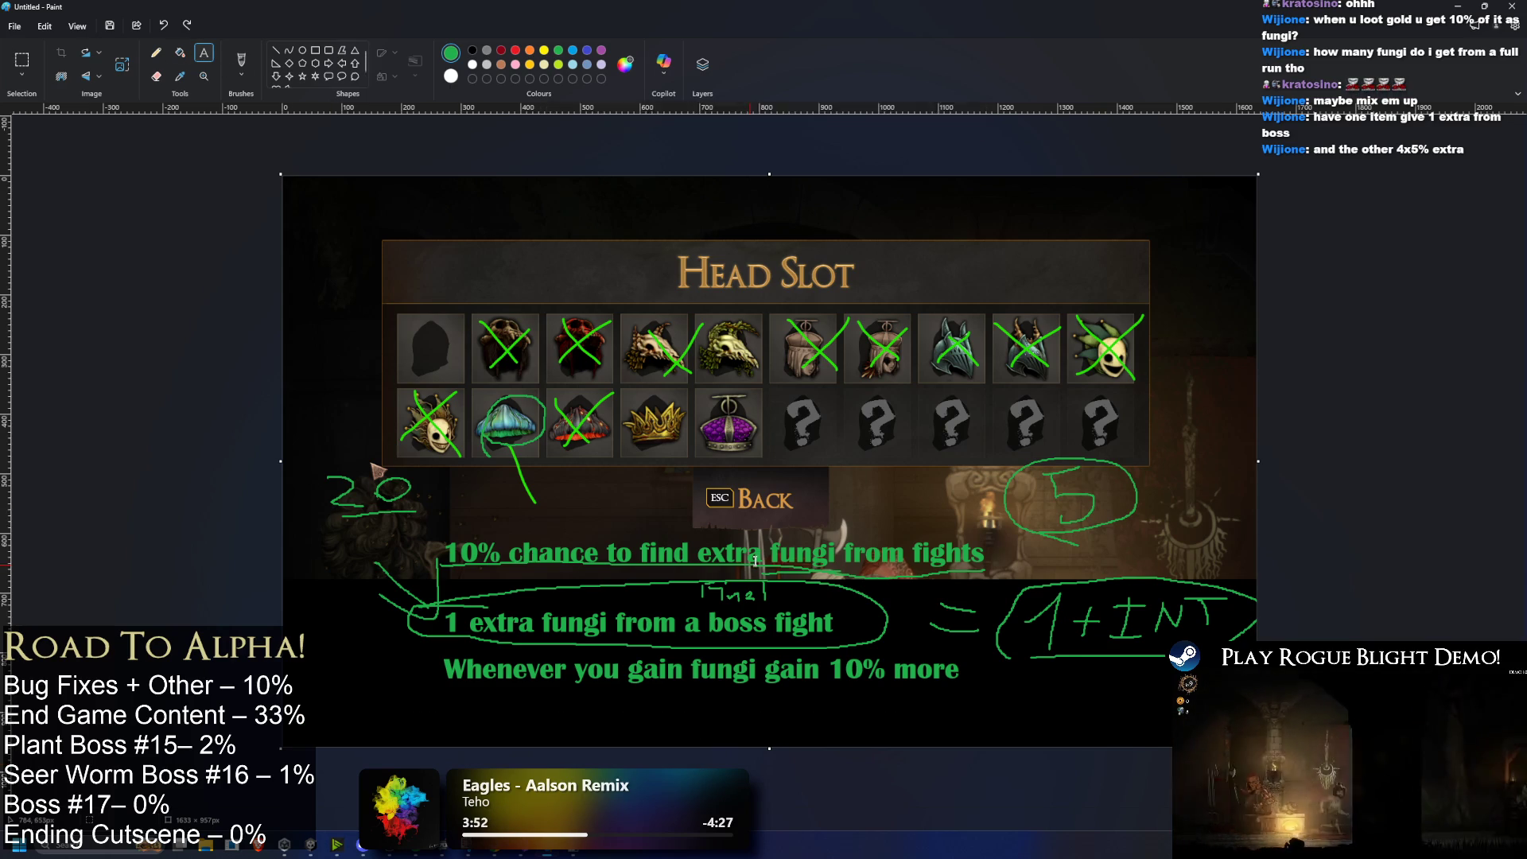
pyautogui.hotkey('ctrl', 'y')
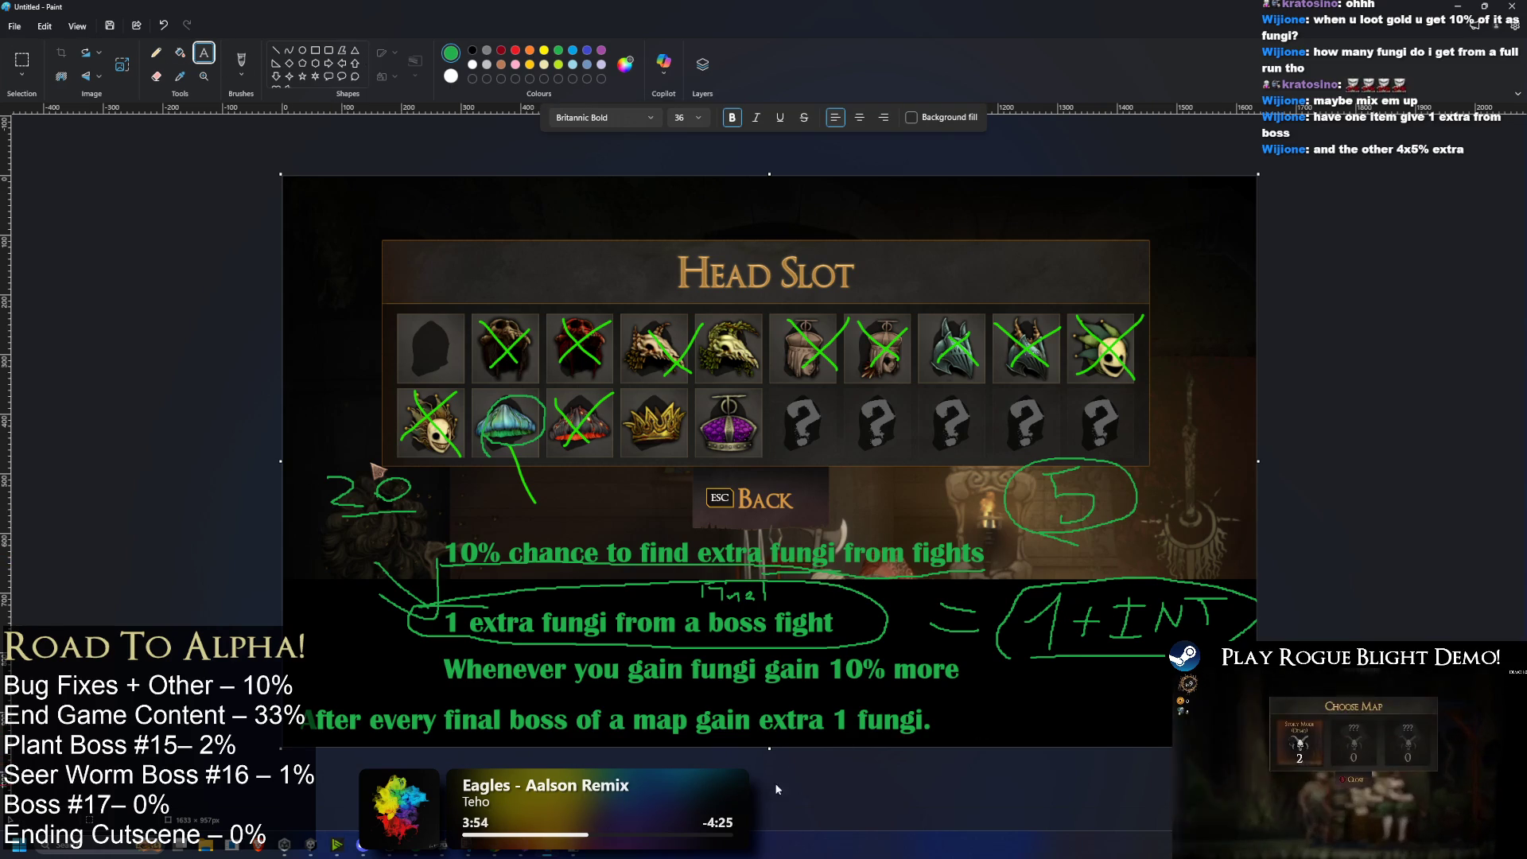
pyautogui.scroll(-1, 493, 445)
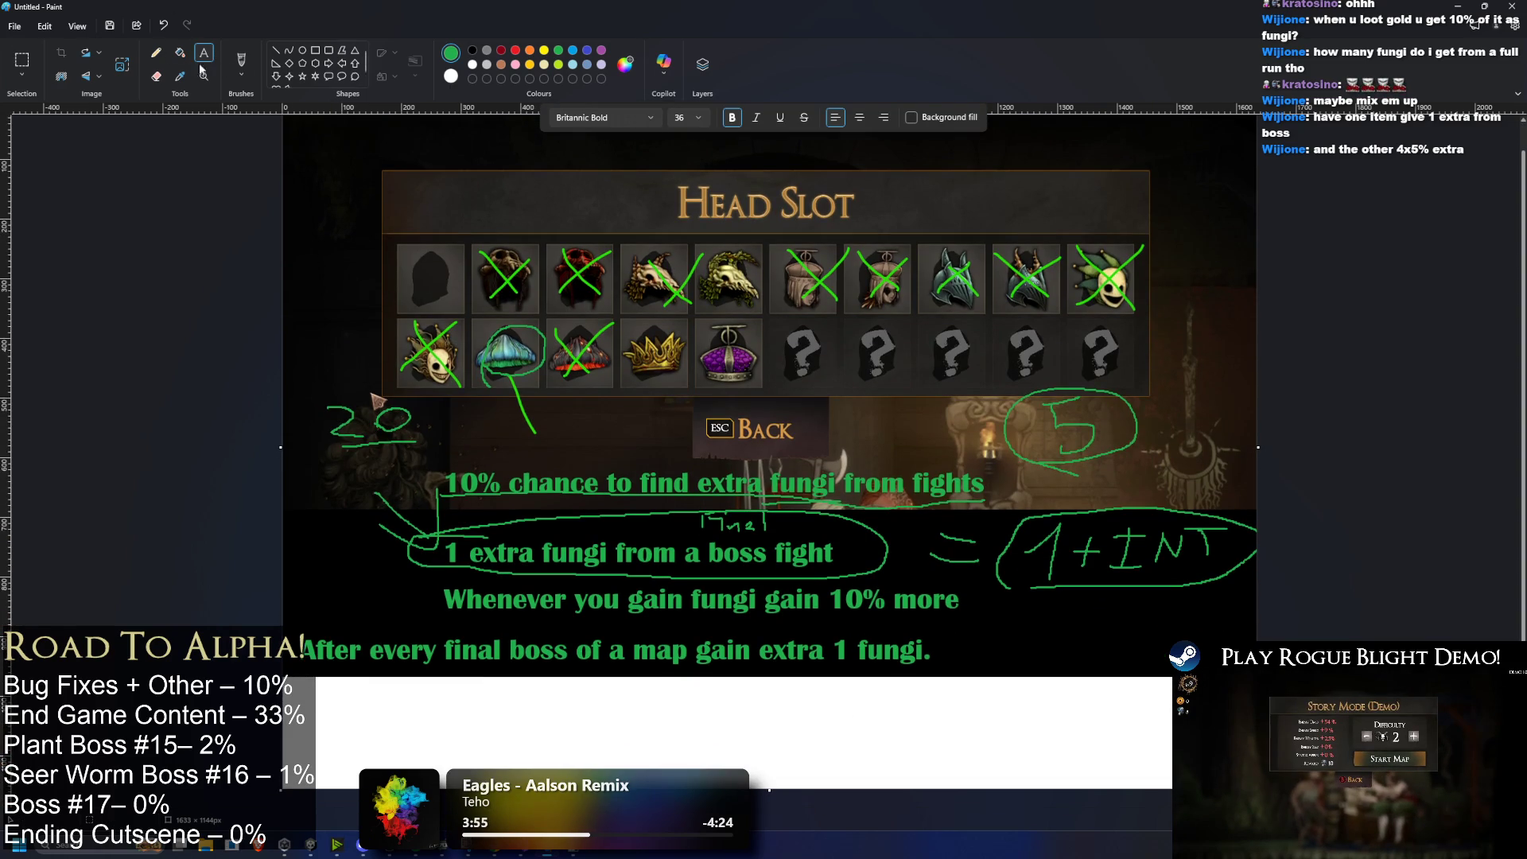
pyautogui.click(179, 53)
pyautogui.click(472, 50)
pyautogui.click(466, 738)
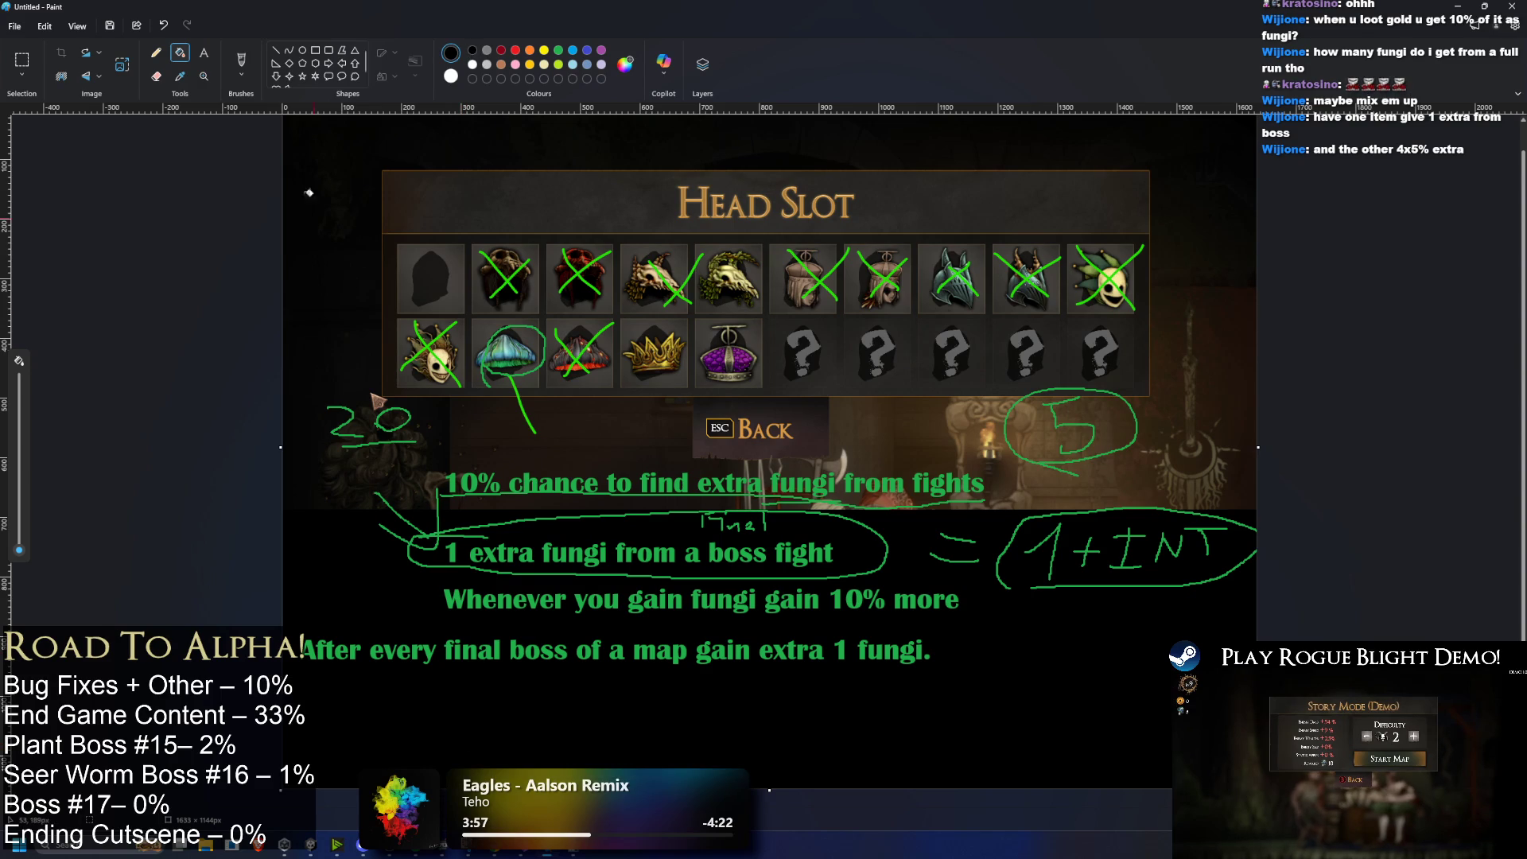
# Step: Add green text 'After every final boss of an area' at the bottom left, widened to one line
pyautogui.click(204, 53)
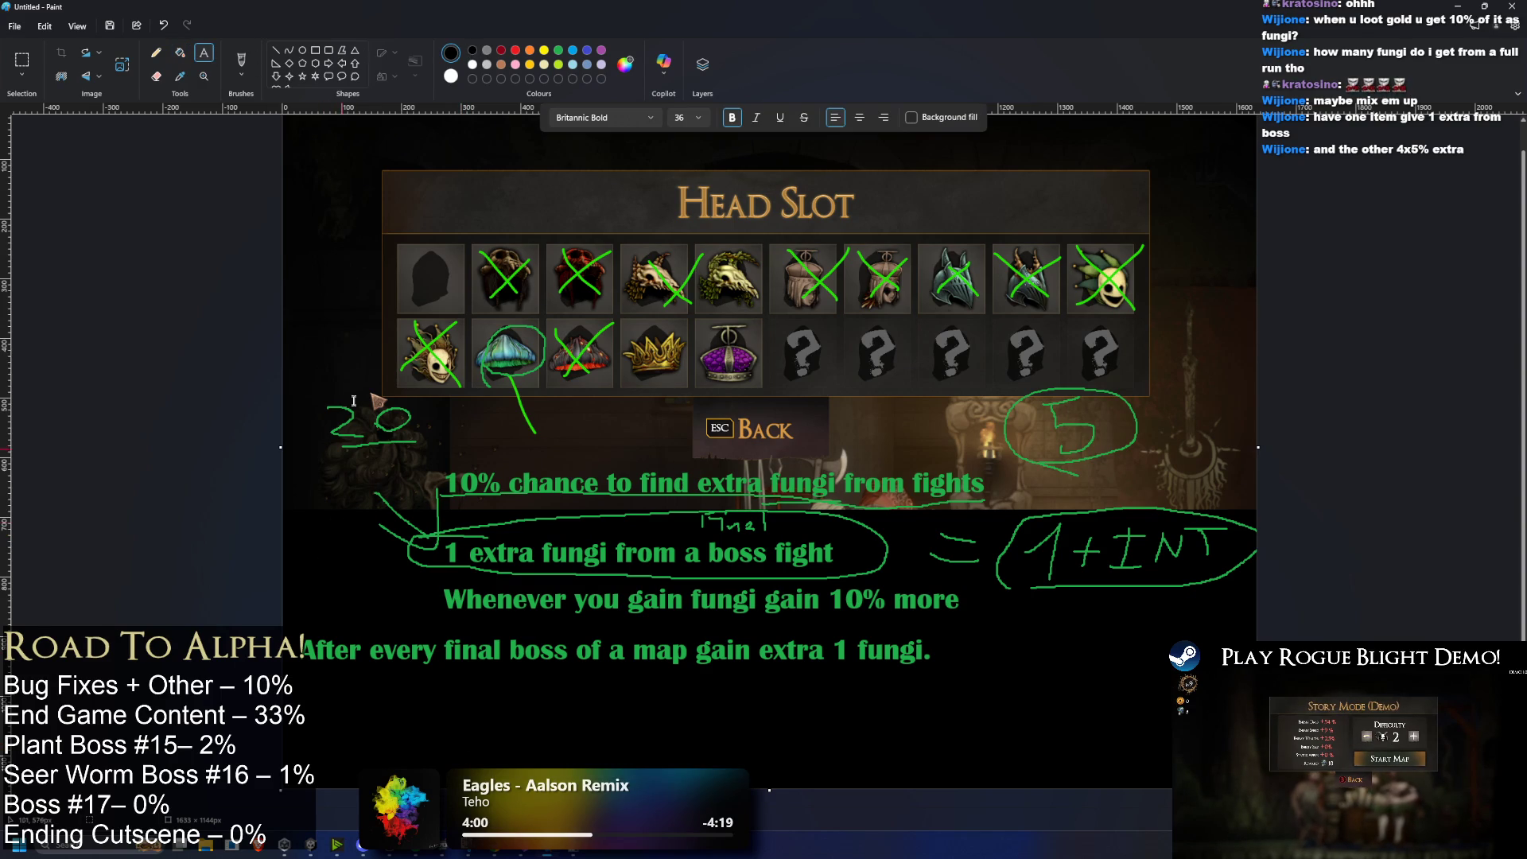
pyautogui.click(559, 50)
pyautogui.click(310, 713)
pyautogui.write('After every final b')
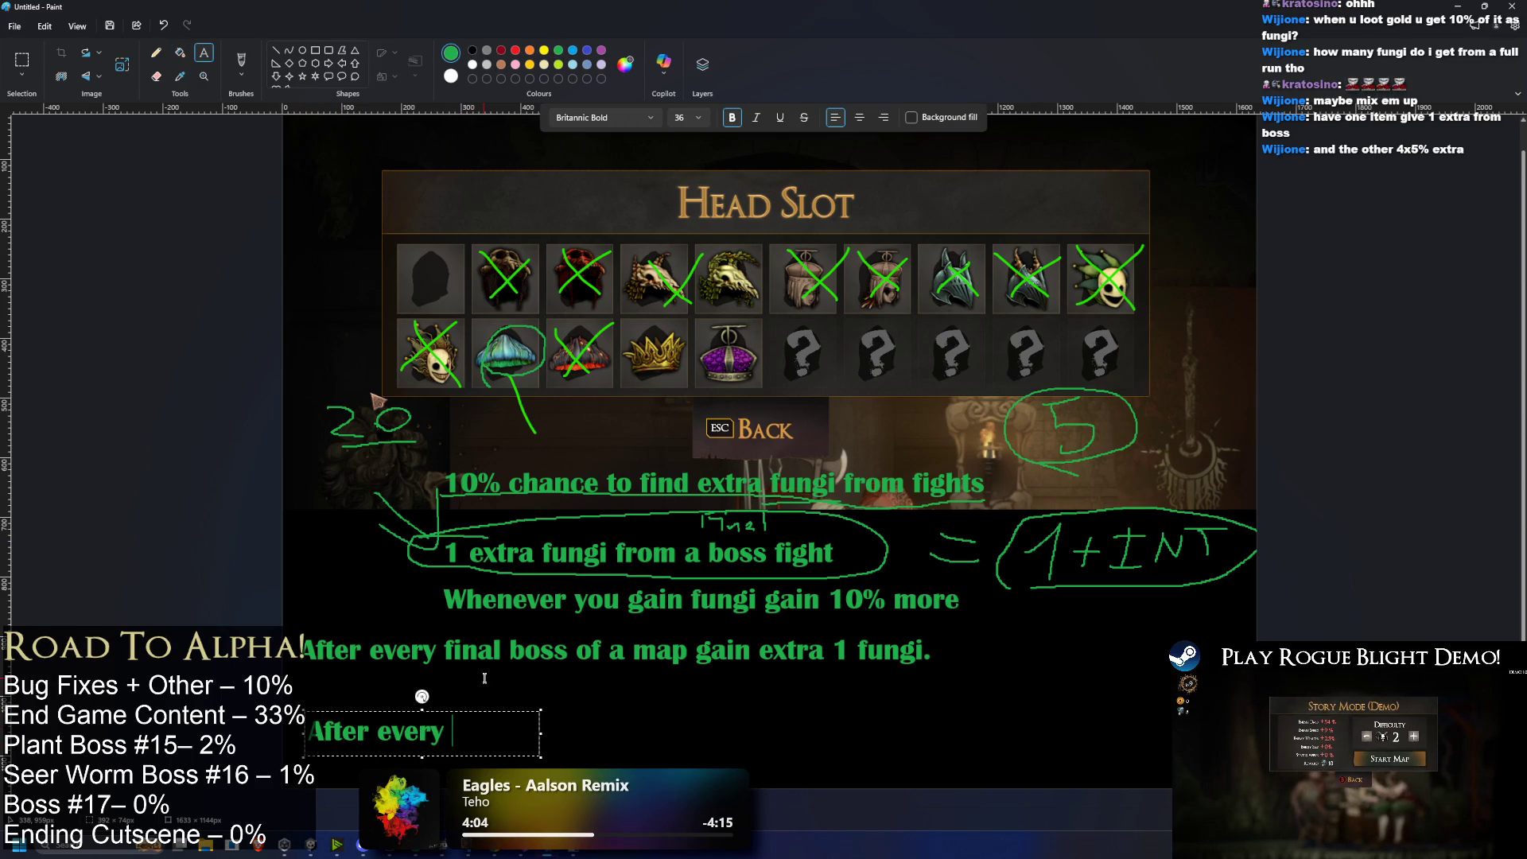
pyautogui.write('oss of')
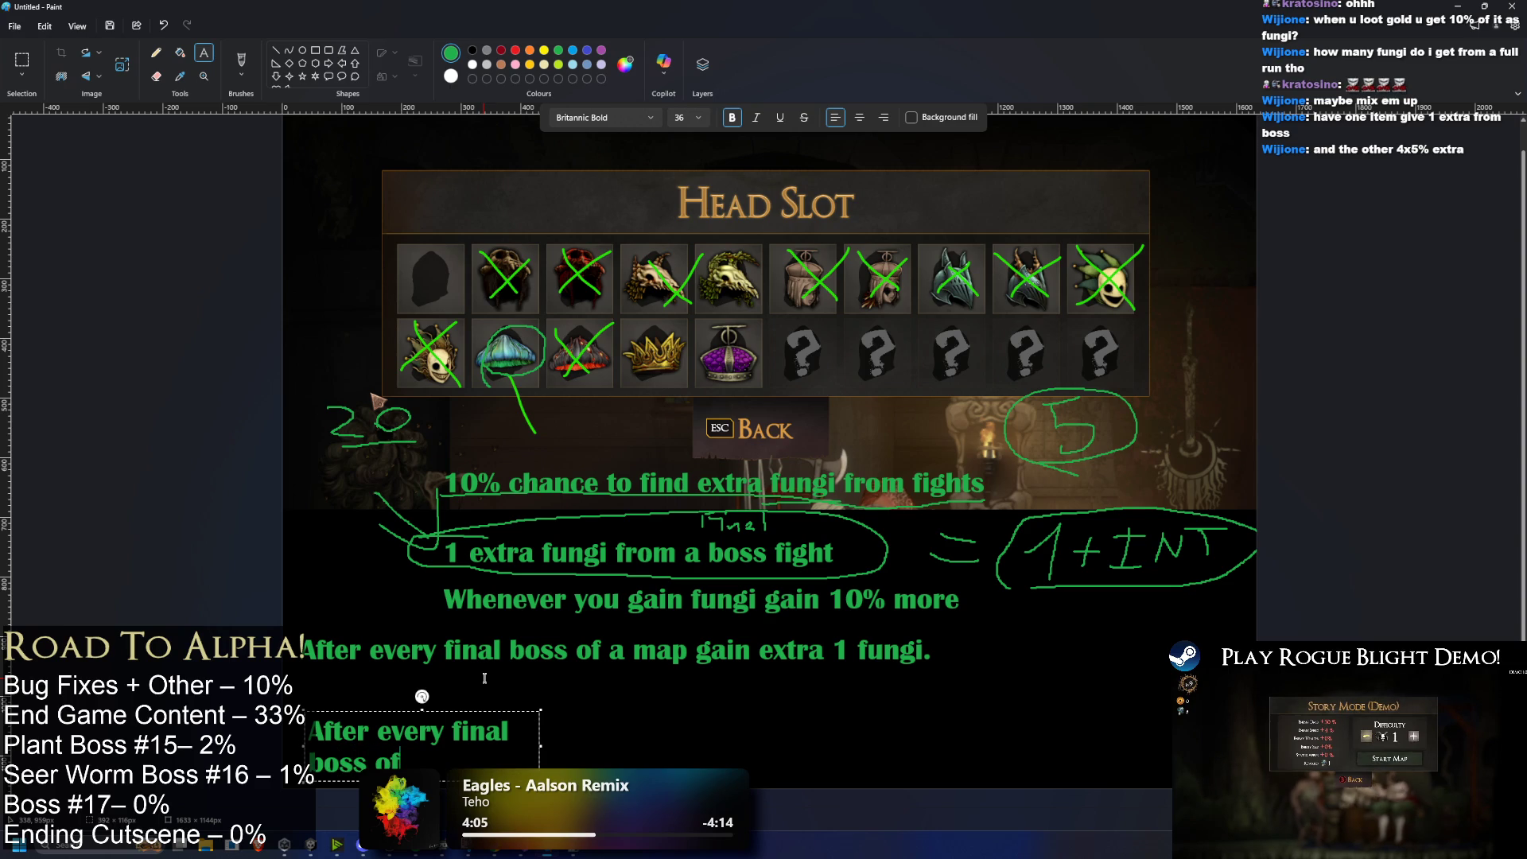
pyautogui.write(' an area')
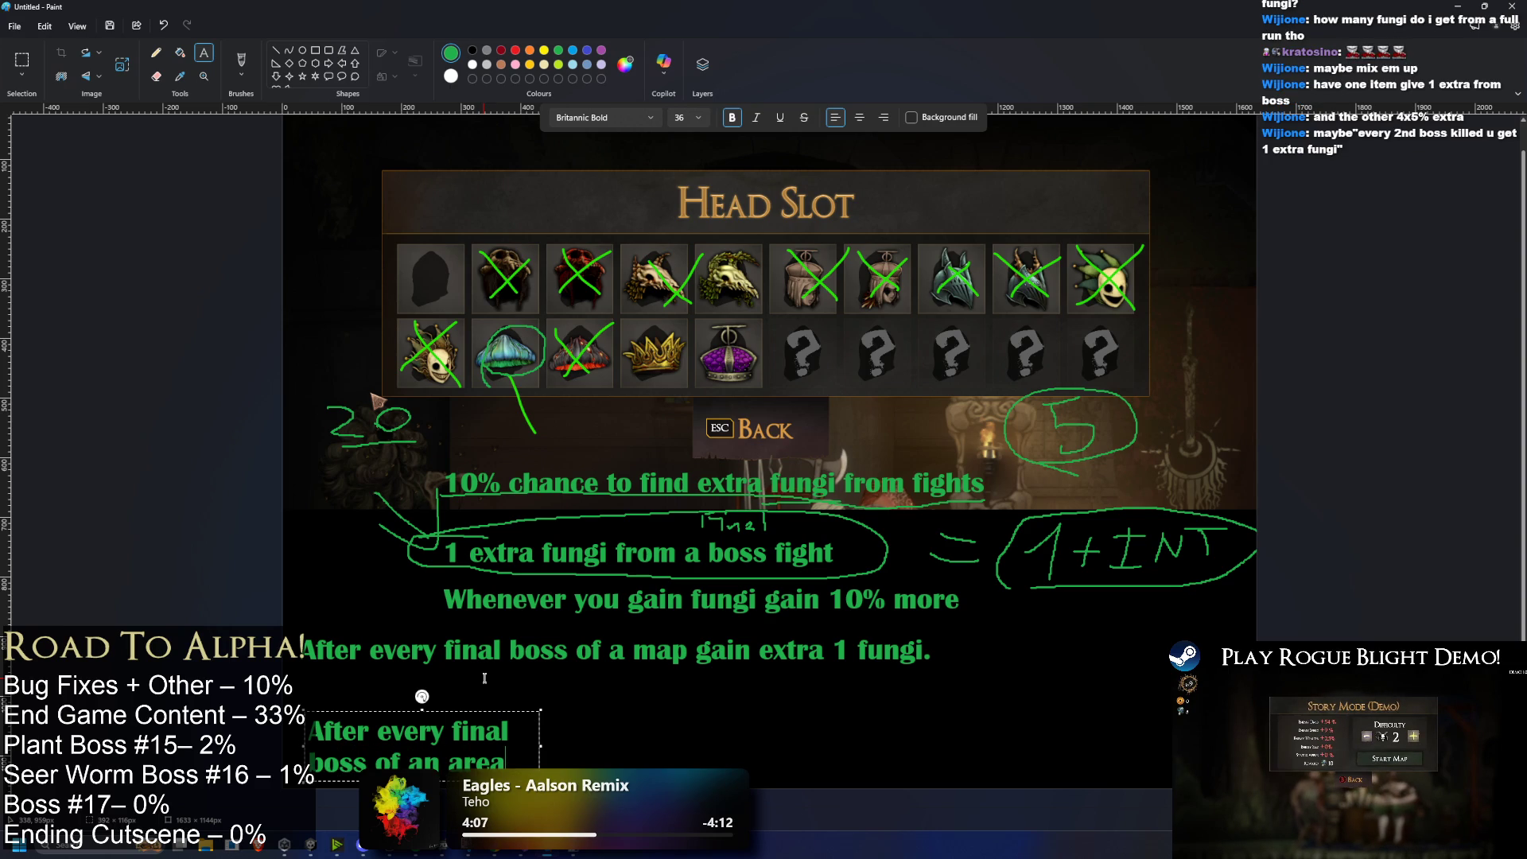
pyautogui.moveTo(541, 746); pyautogui.dragTo(1104, 741)
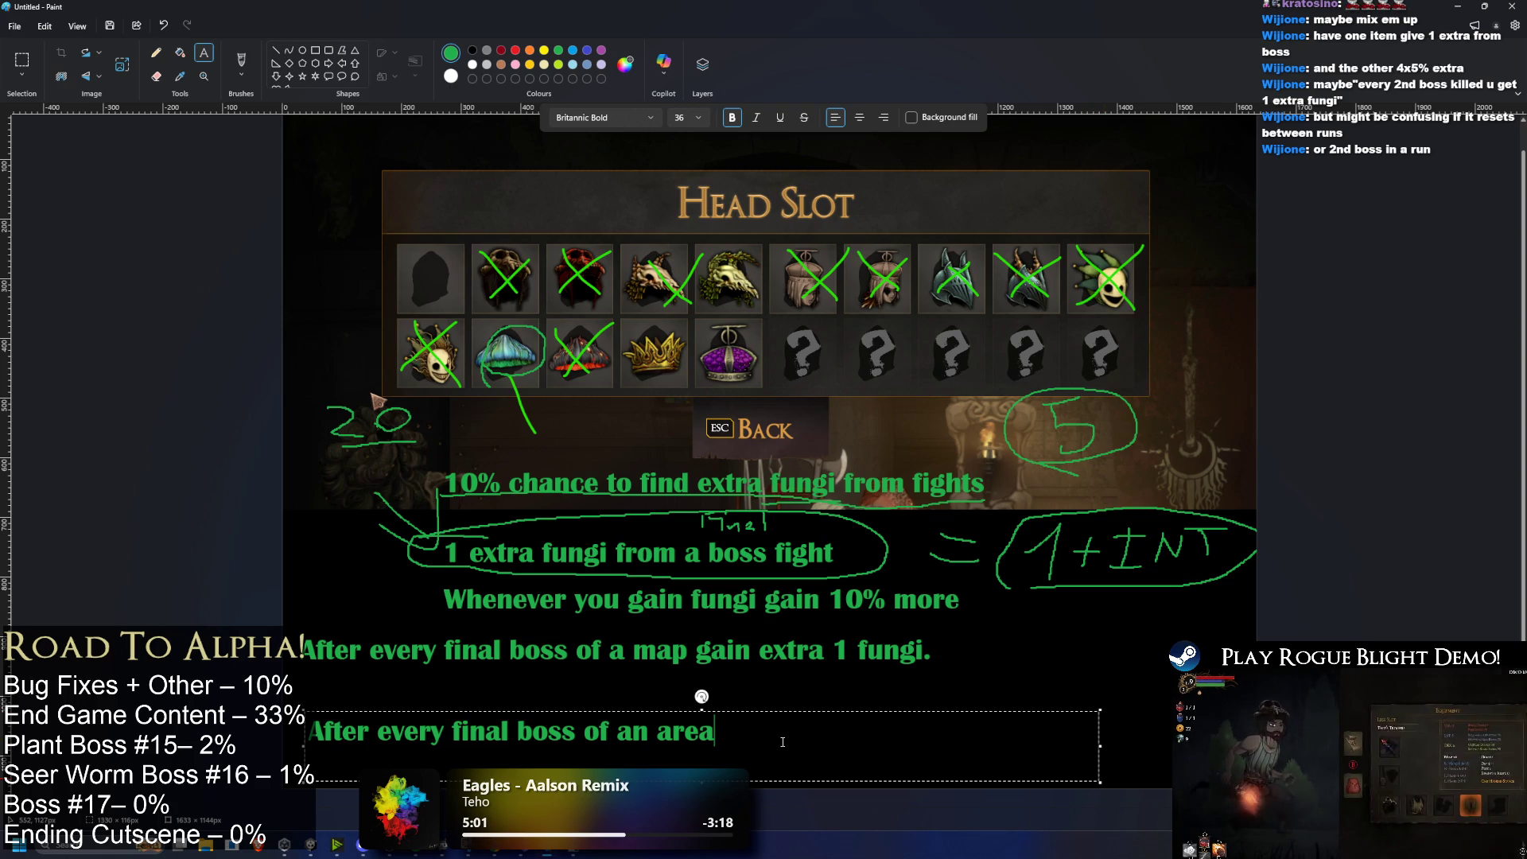
# Step: Reword the note to 'After every final boss of a map area, gain 1 extra fungi.' and commit it
pyautogui.press('BackSpace')
pyautogui.press('BackSpace')
pyautogui.press('BackSpace')
pyautogui.press('BackSpace')
pyautogui.press('BackSpace')
pyautogui.write('a m')
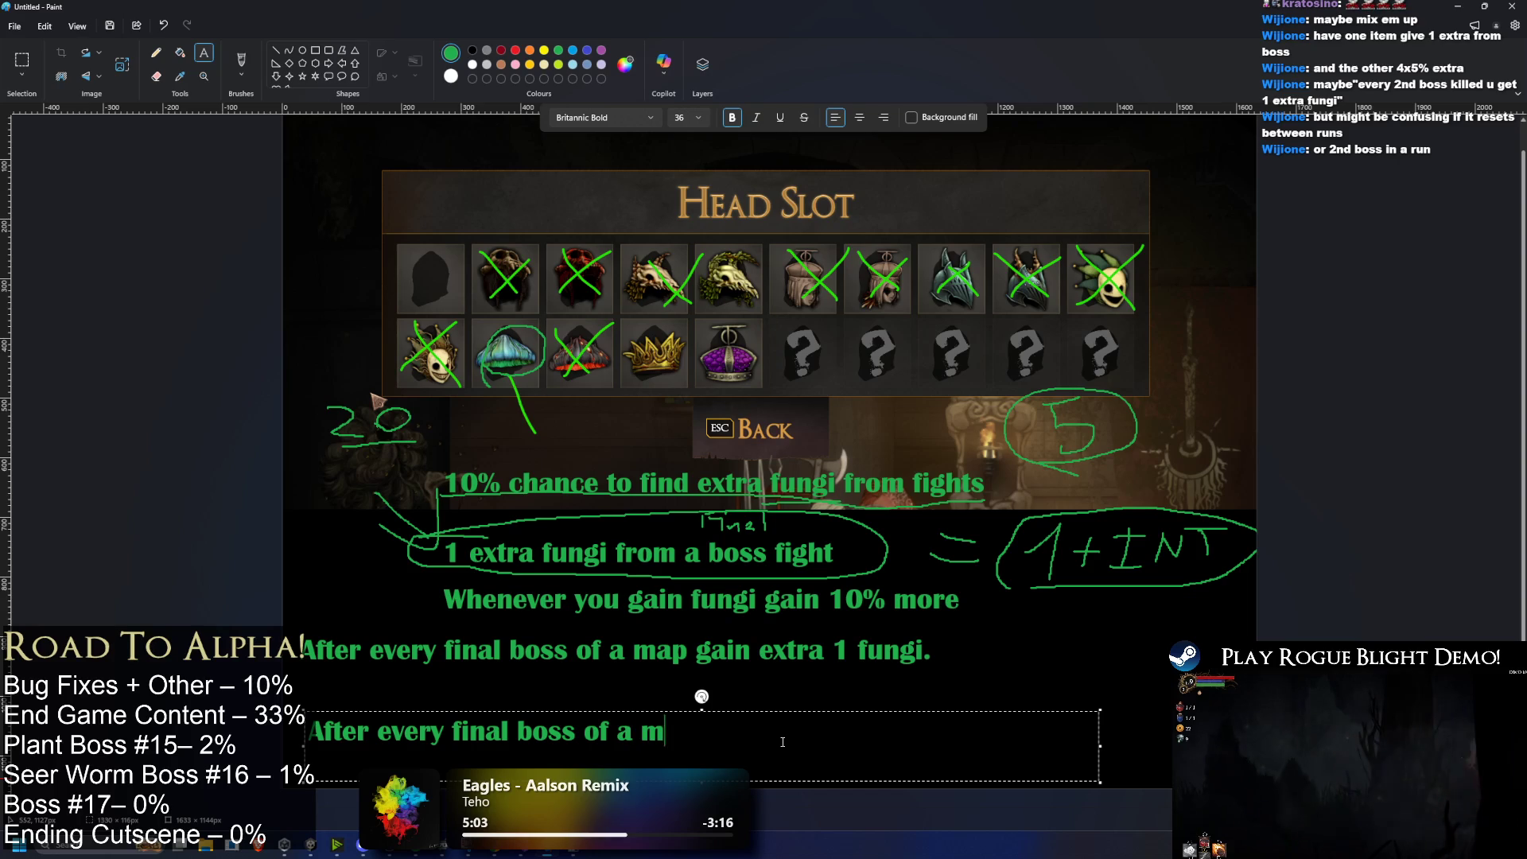
pyautogui.write('ap area, gain ')
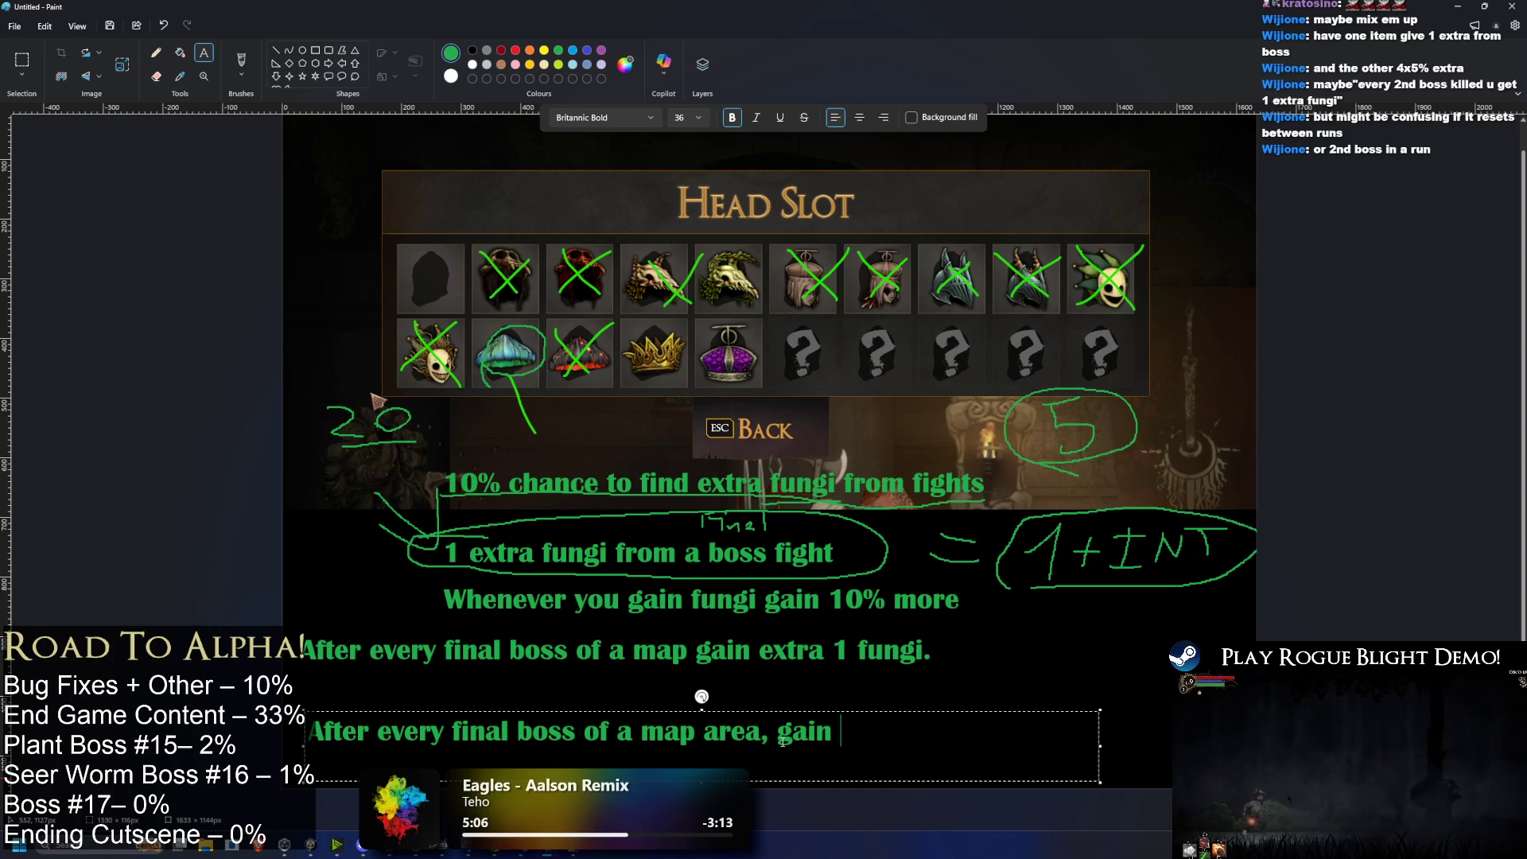
pyautogui.write('1 extra ')
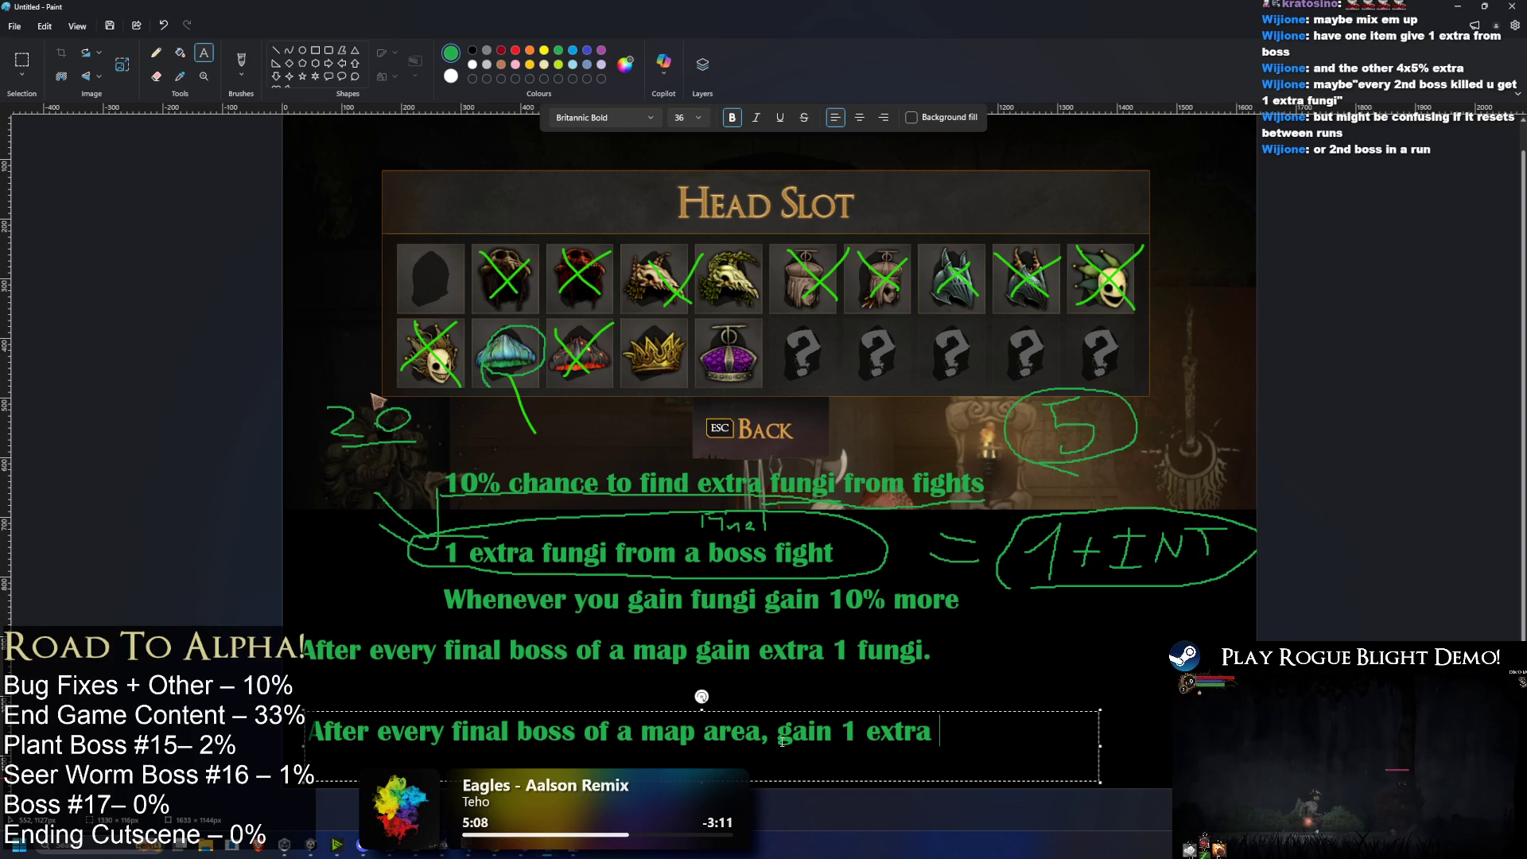
pyautogui.write('fungi')
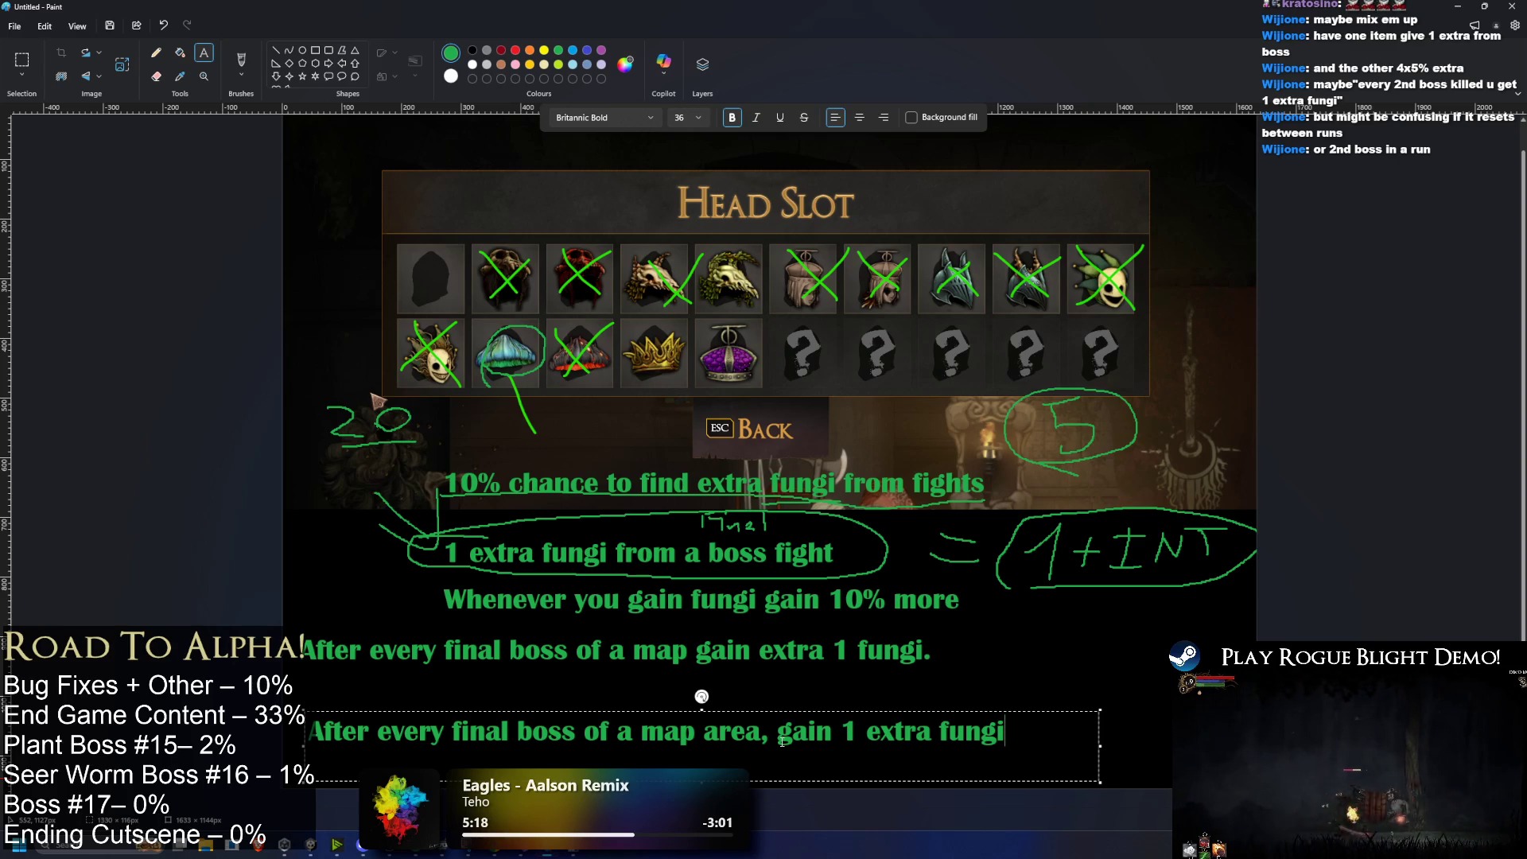
pyautogui.write('.')
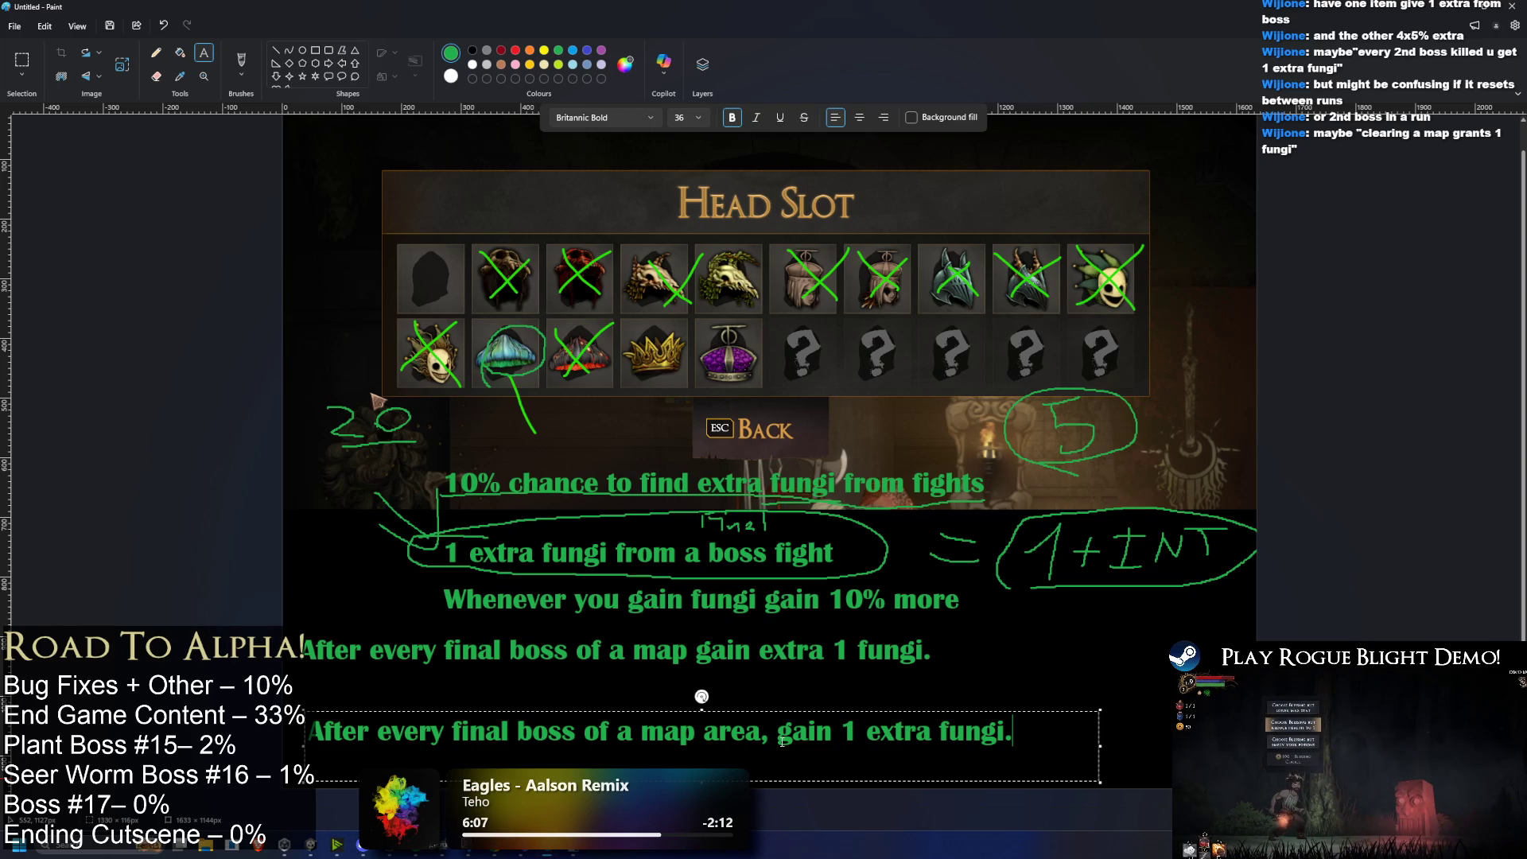
pyautogui.press('XF86AudioRaiseVolume')
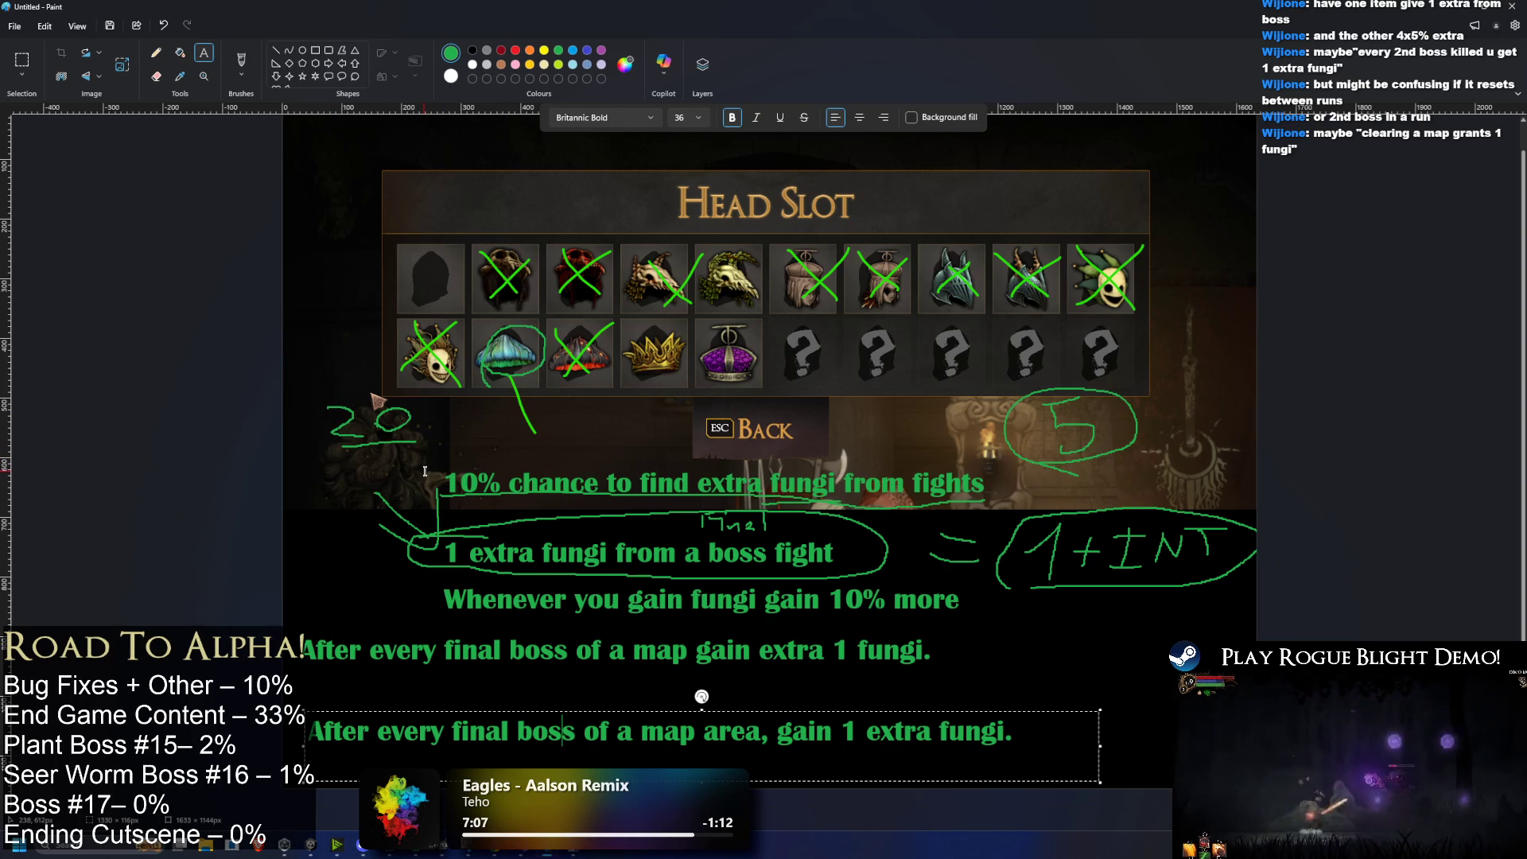
pyautogui.click(703, 316)
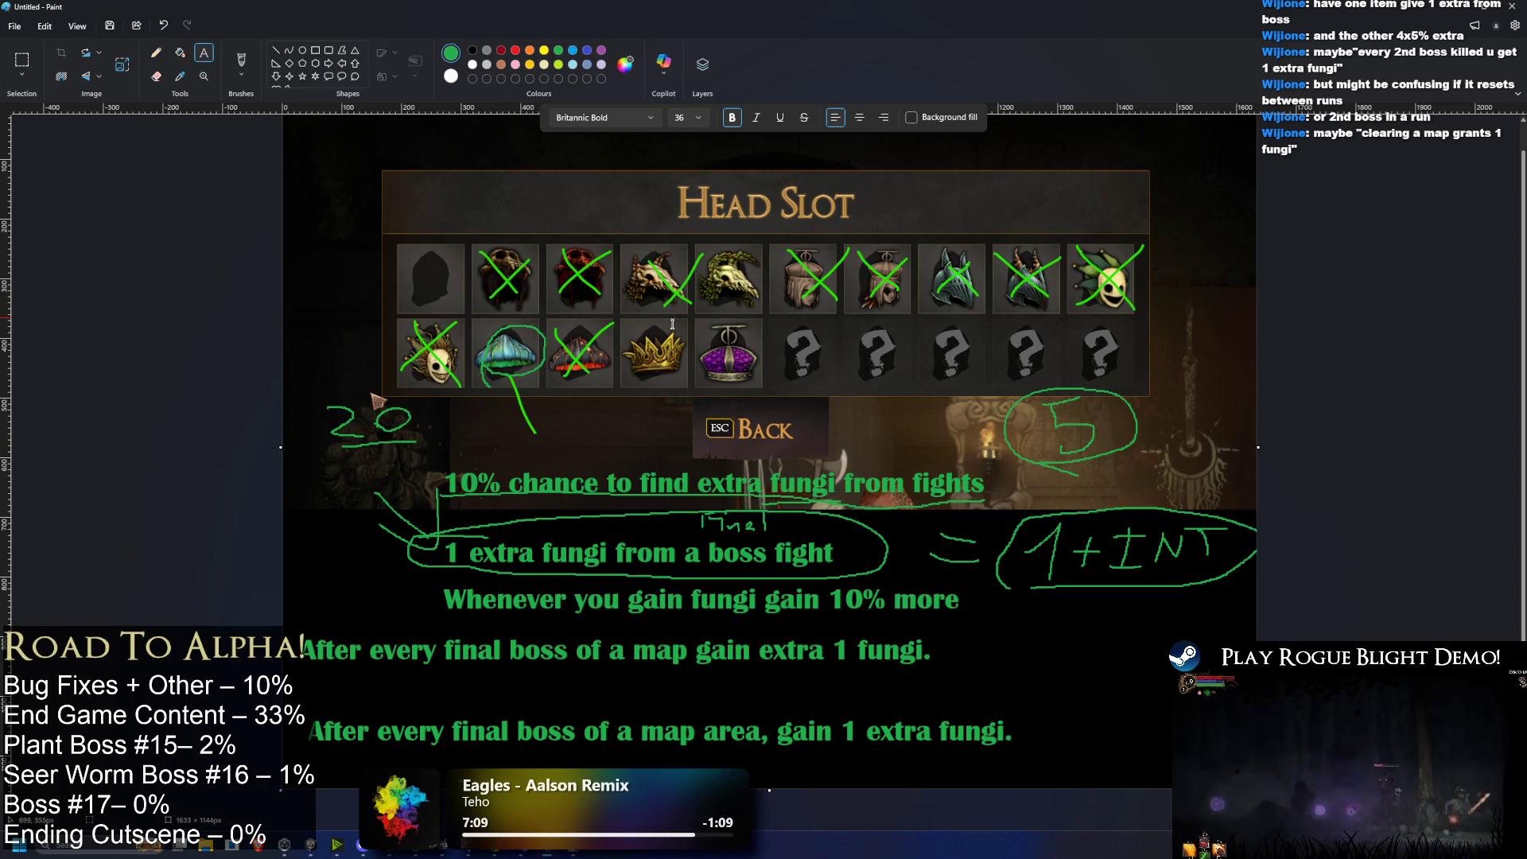
pyautogui.click(1424, 8)
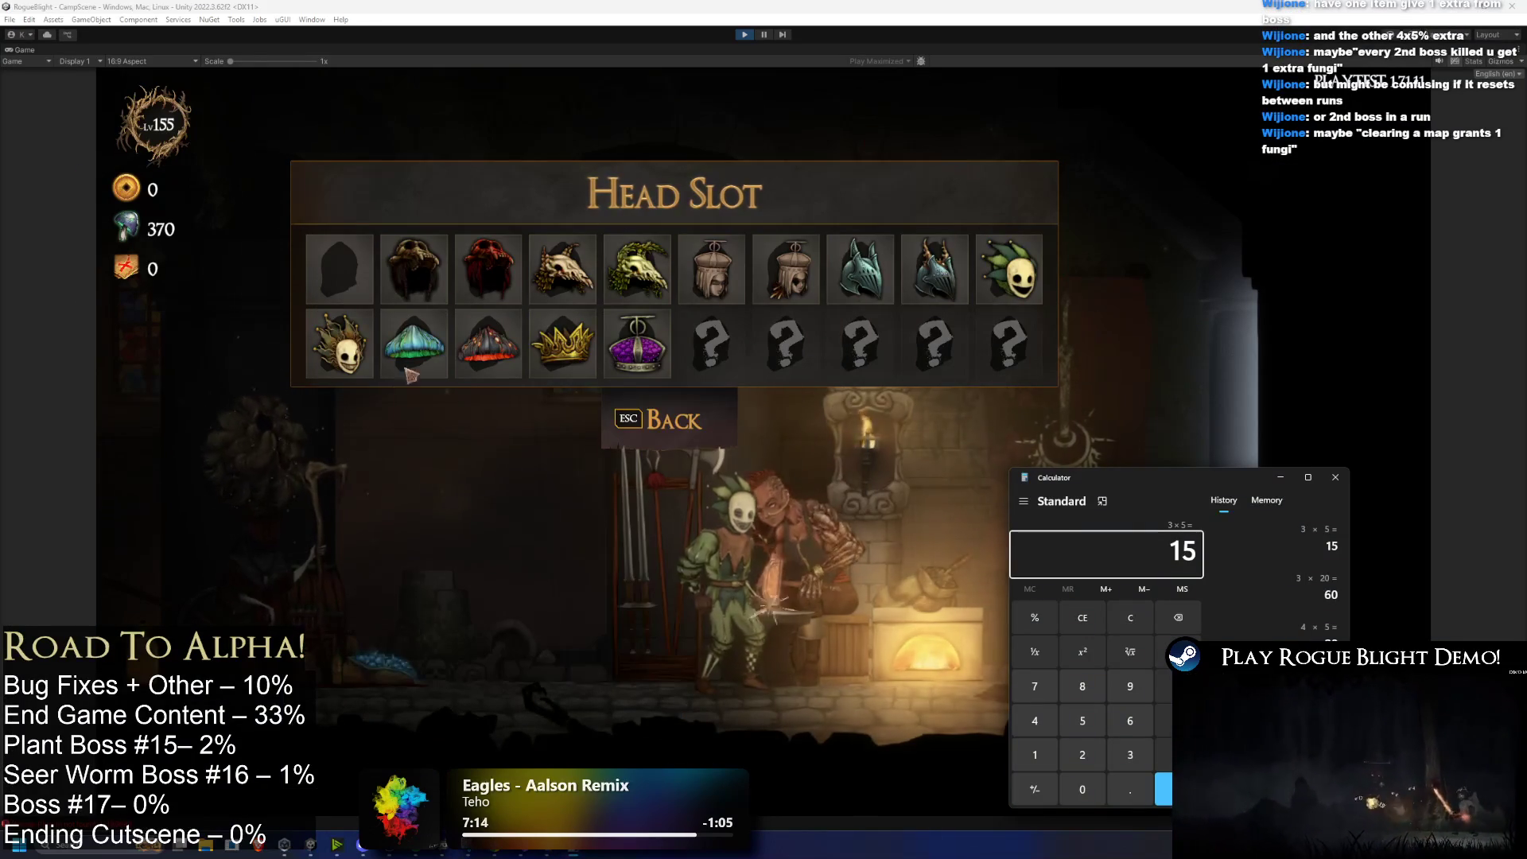
# Step: Compare the Consumed Jester's Hat and Fungi Hat, try the Fungi Hat, then equip the Jester's Hat
pyautogui.click(429, 350)
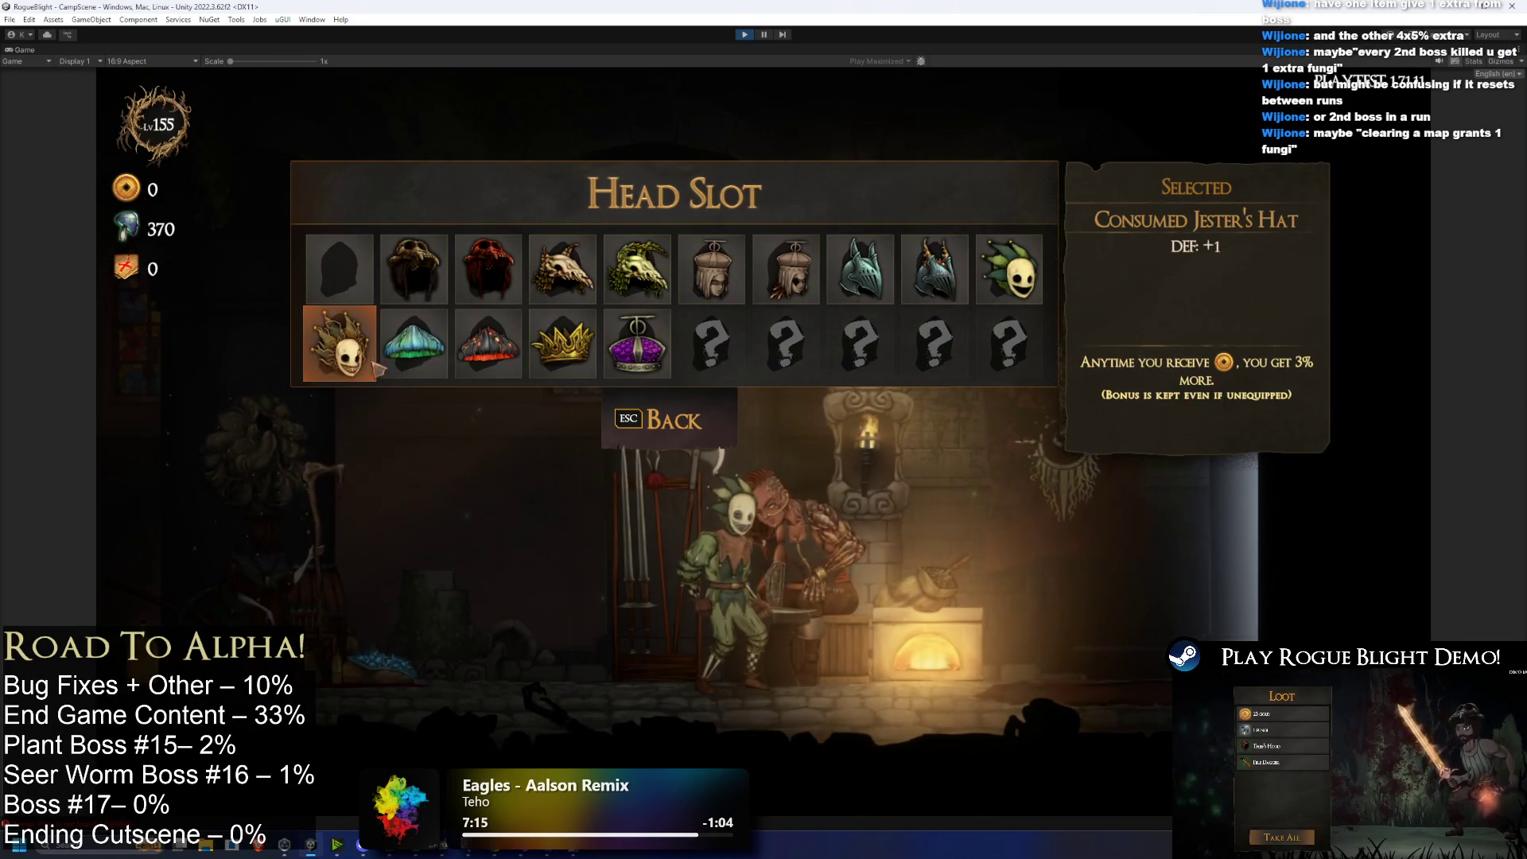
pyautogui.press('Right')
pyautogui.press('Right')
pyautogui.press('Right')
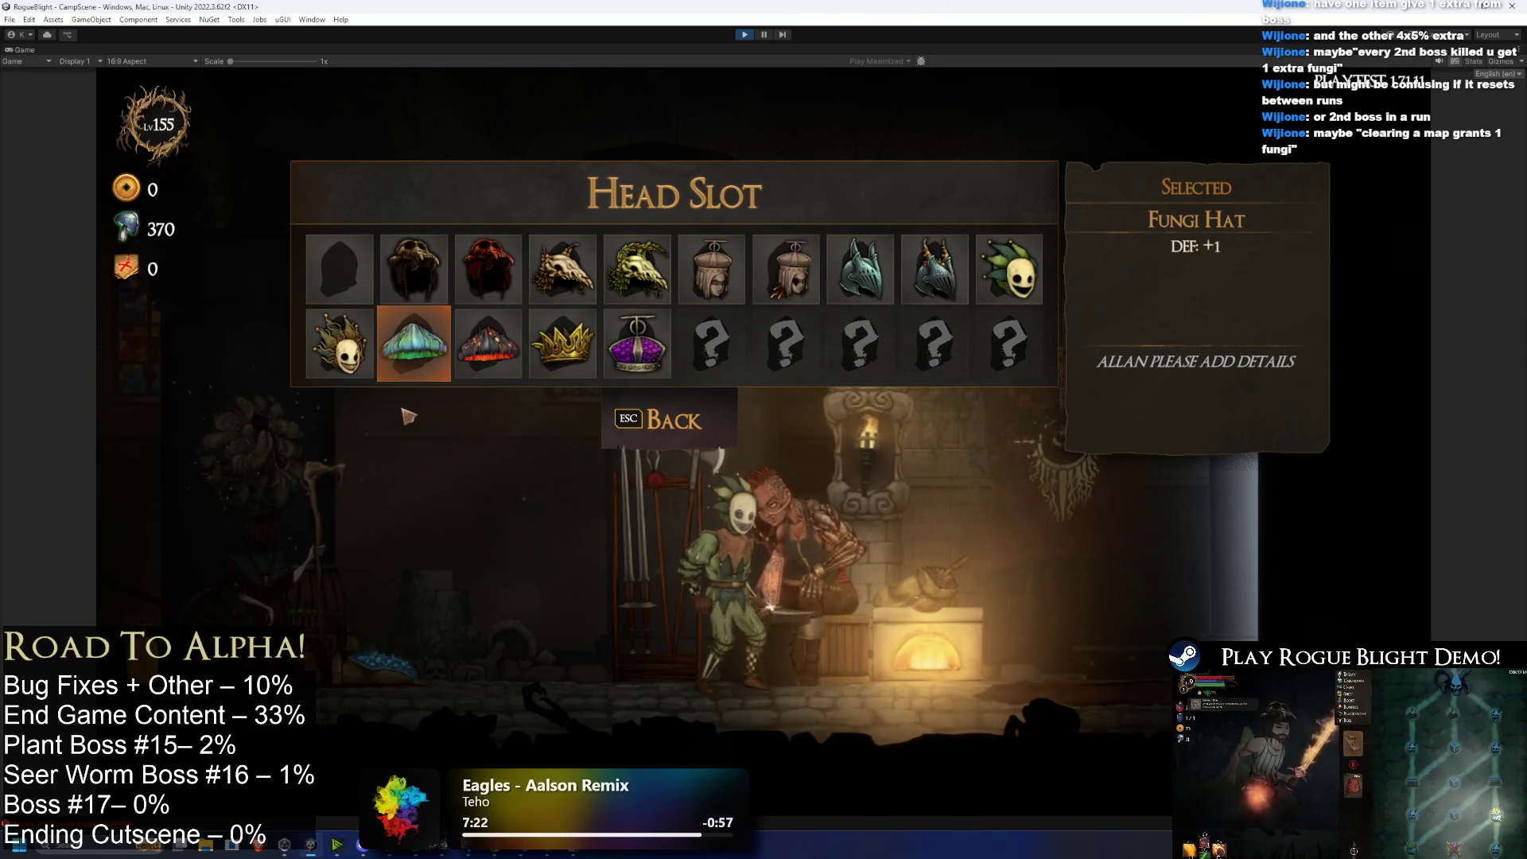
pyautogui.press('Left')
pyautogui.press('Right')
pyautogui.press('Left')
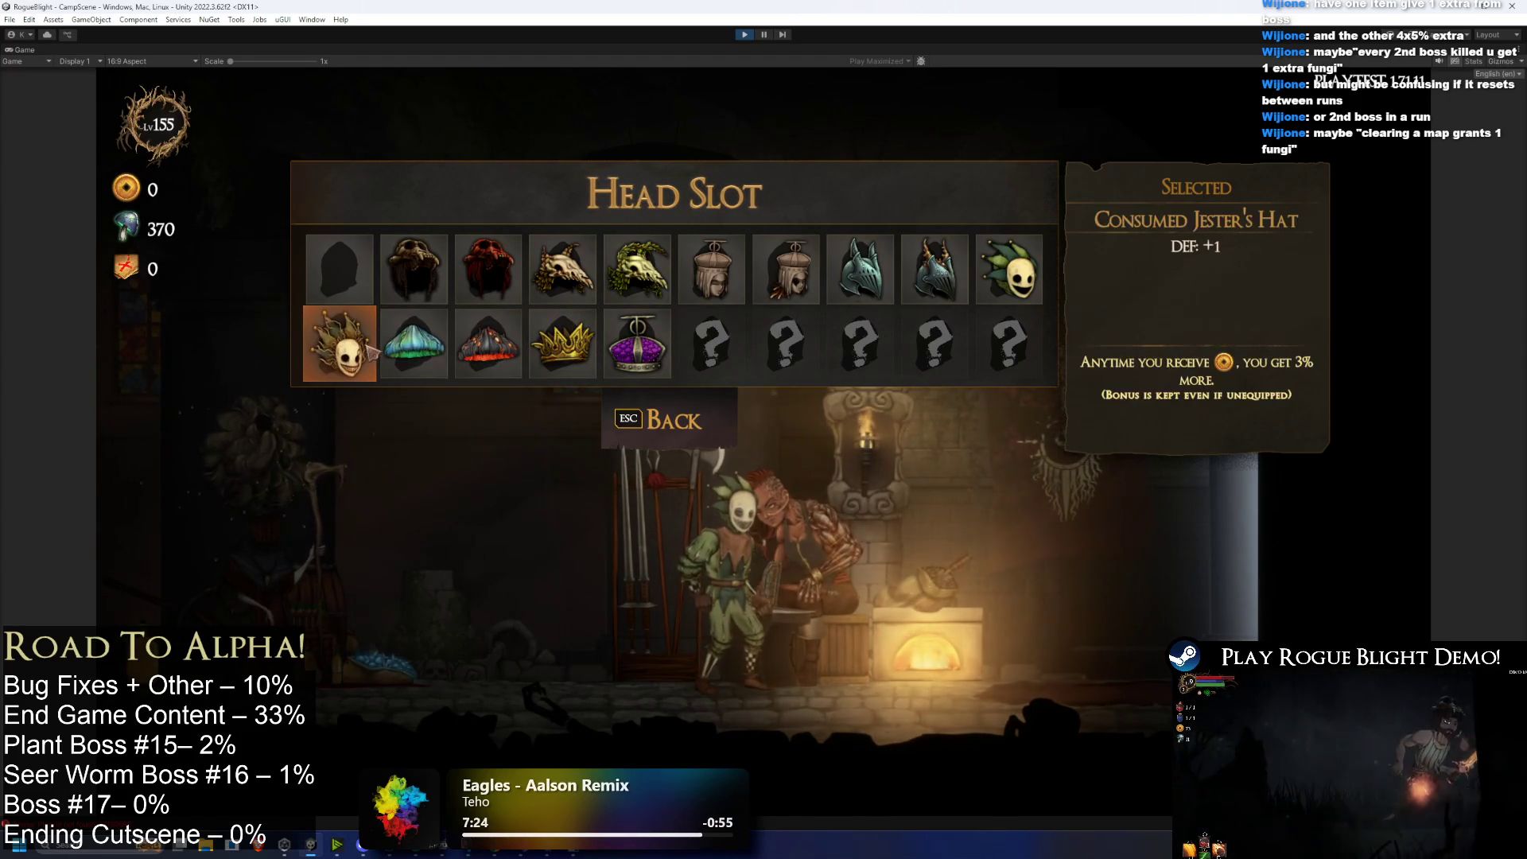
pyautogui.press('Right')
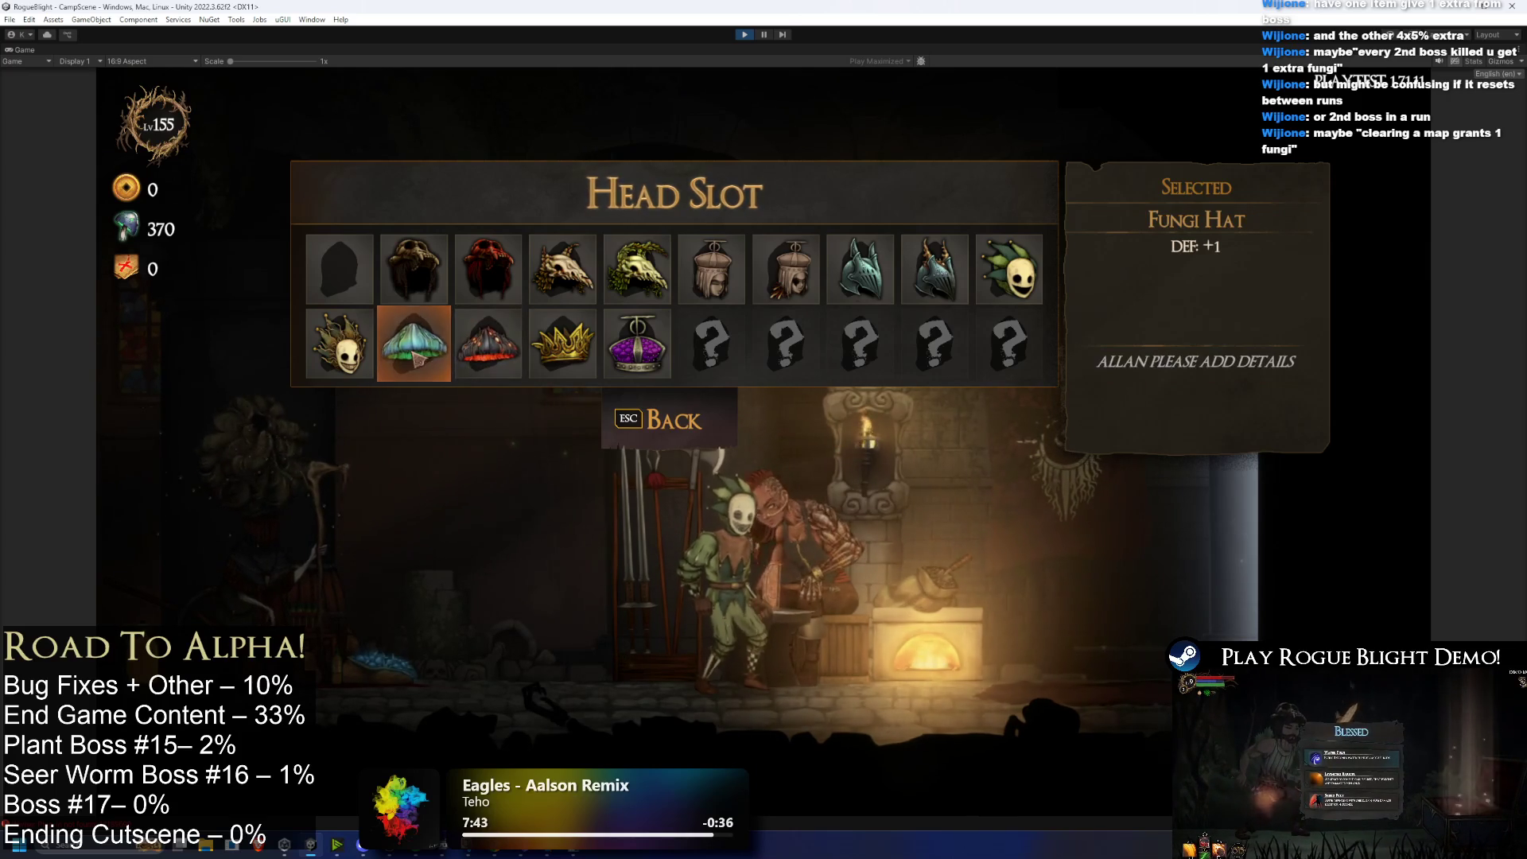
pyautogui.click(413, 347)
pyautogui.click(413, 348)
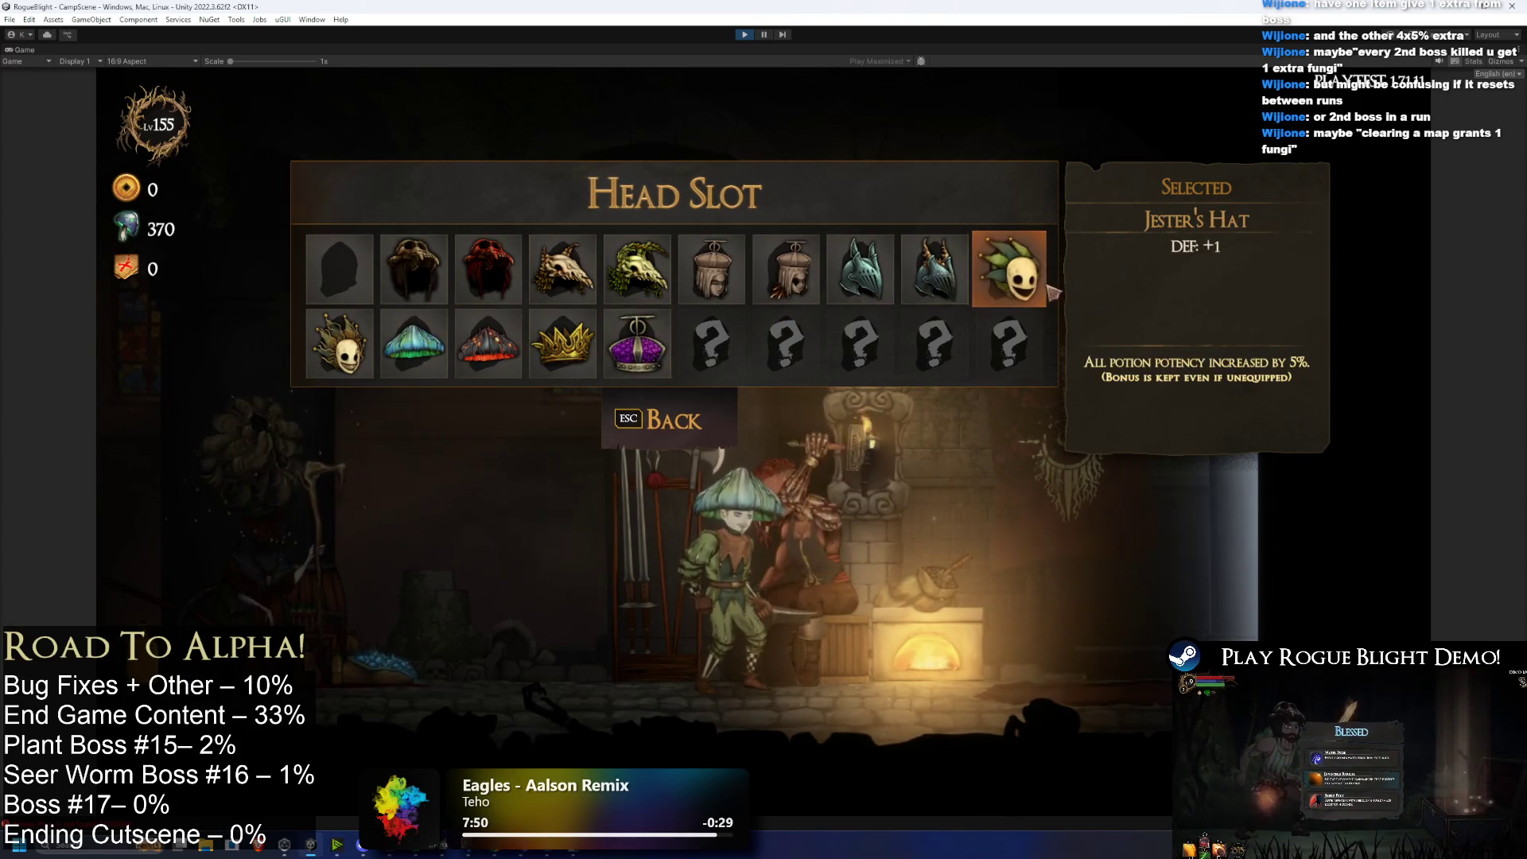
pyautogui.click(1008, 269)
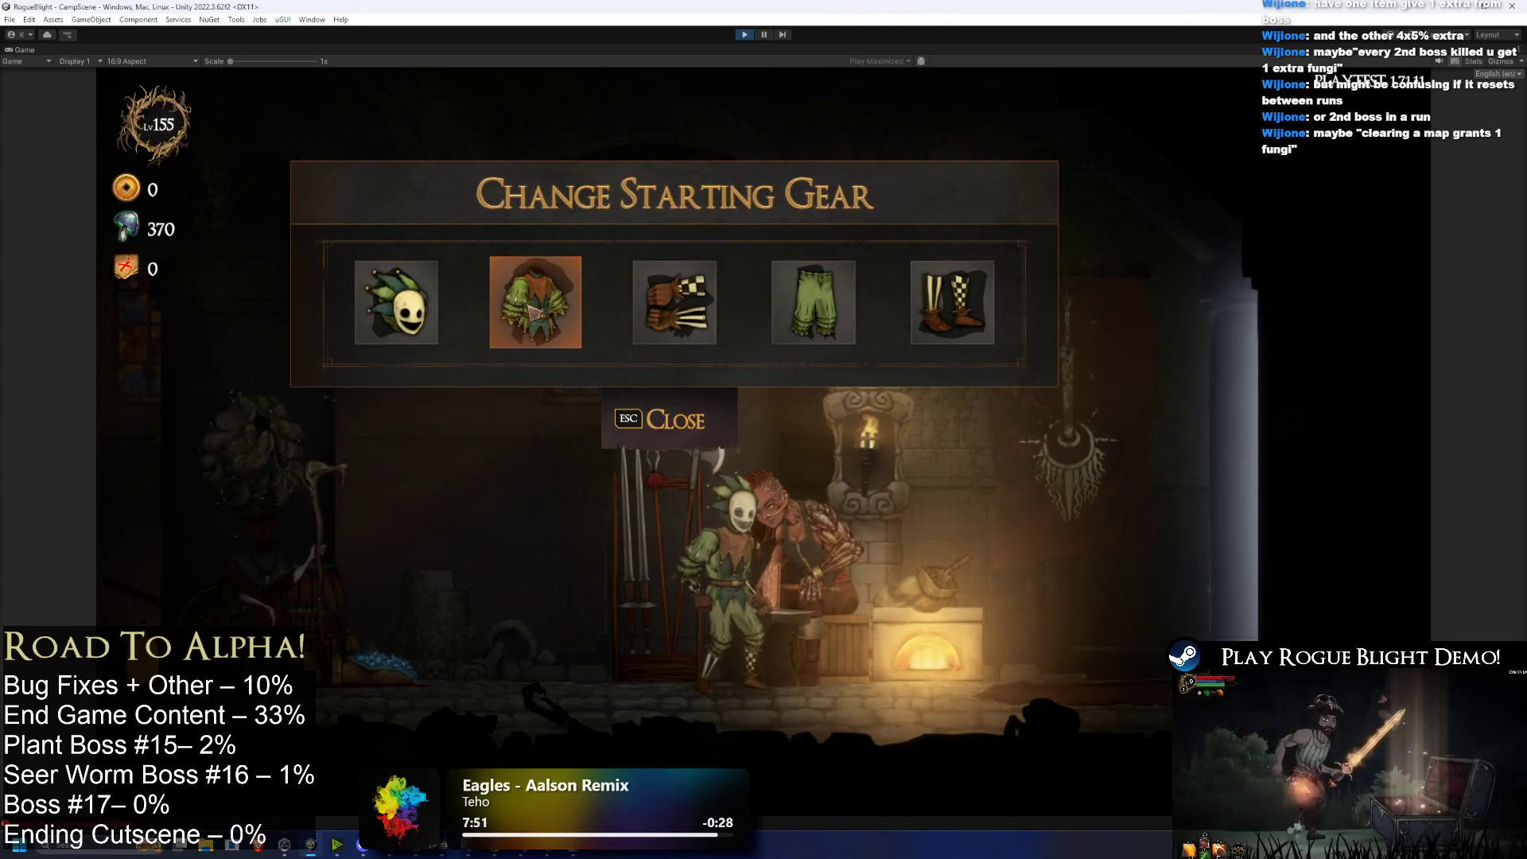
# Step: Check the body armor list unchanged, then equip the Queen's Crown in the head slot
pyautogui.click(535, 303)
pyautogui.click(692, 416)
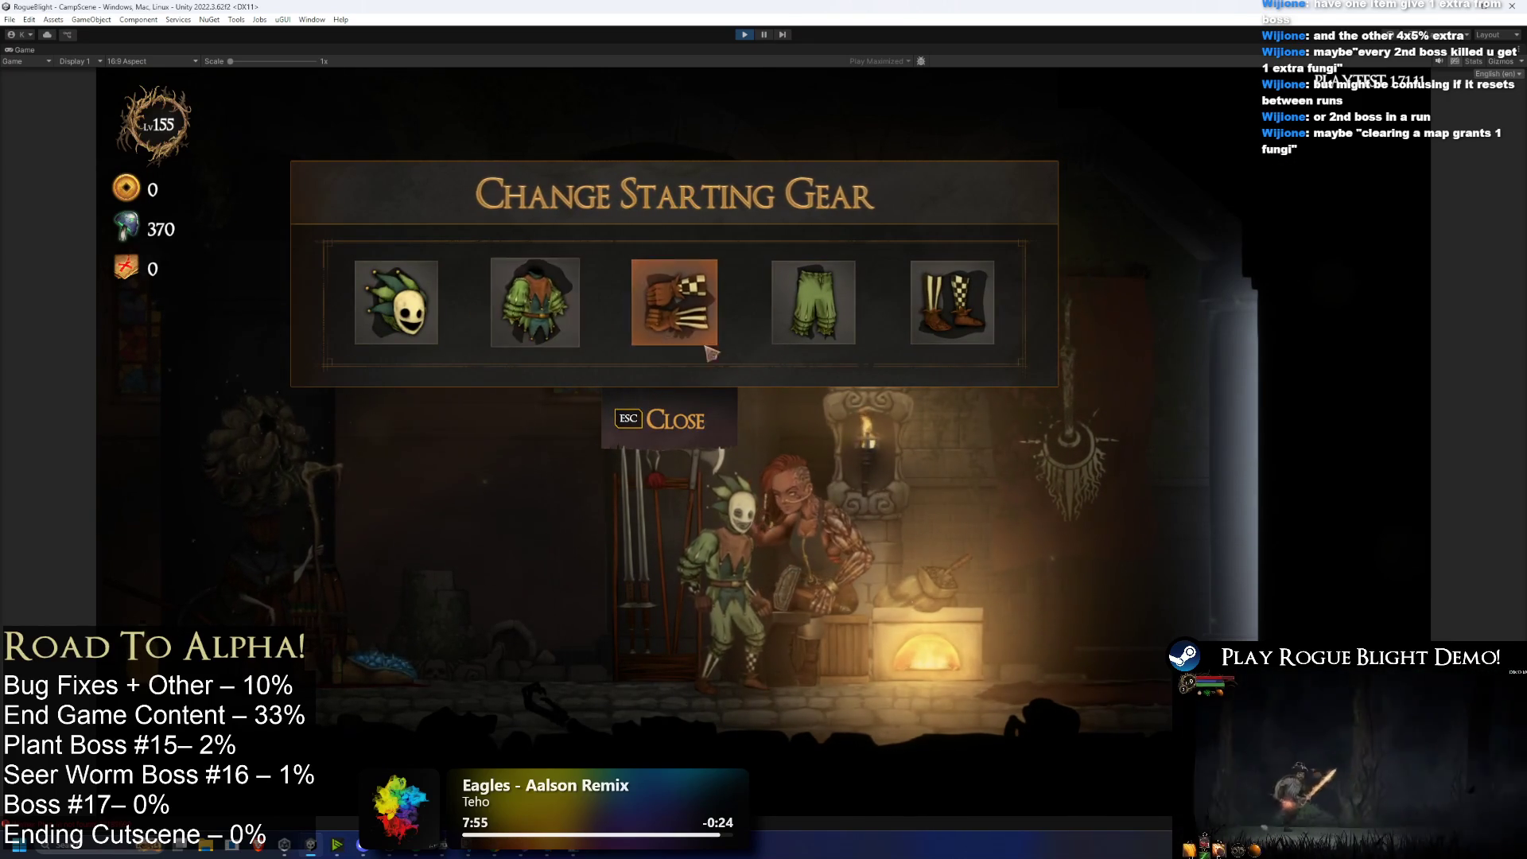
pyautogui.press('Escape')
pyautogui.click(884, 340)
pyautogui.press('Left')
pyautogui.press('Left')
pyautogui.press('Left')
pyautogui.press('Right')
pyautogui.press('Right')
pyautogui.press('Right')
pyautogui.press('Right')
pyautogui.press('Right')
pyautogui.press('Right')
pyautogui.press('Right')
pyautogui.press('Left')
pyautogui.press('Left')
pyautogui.press('Left')
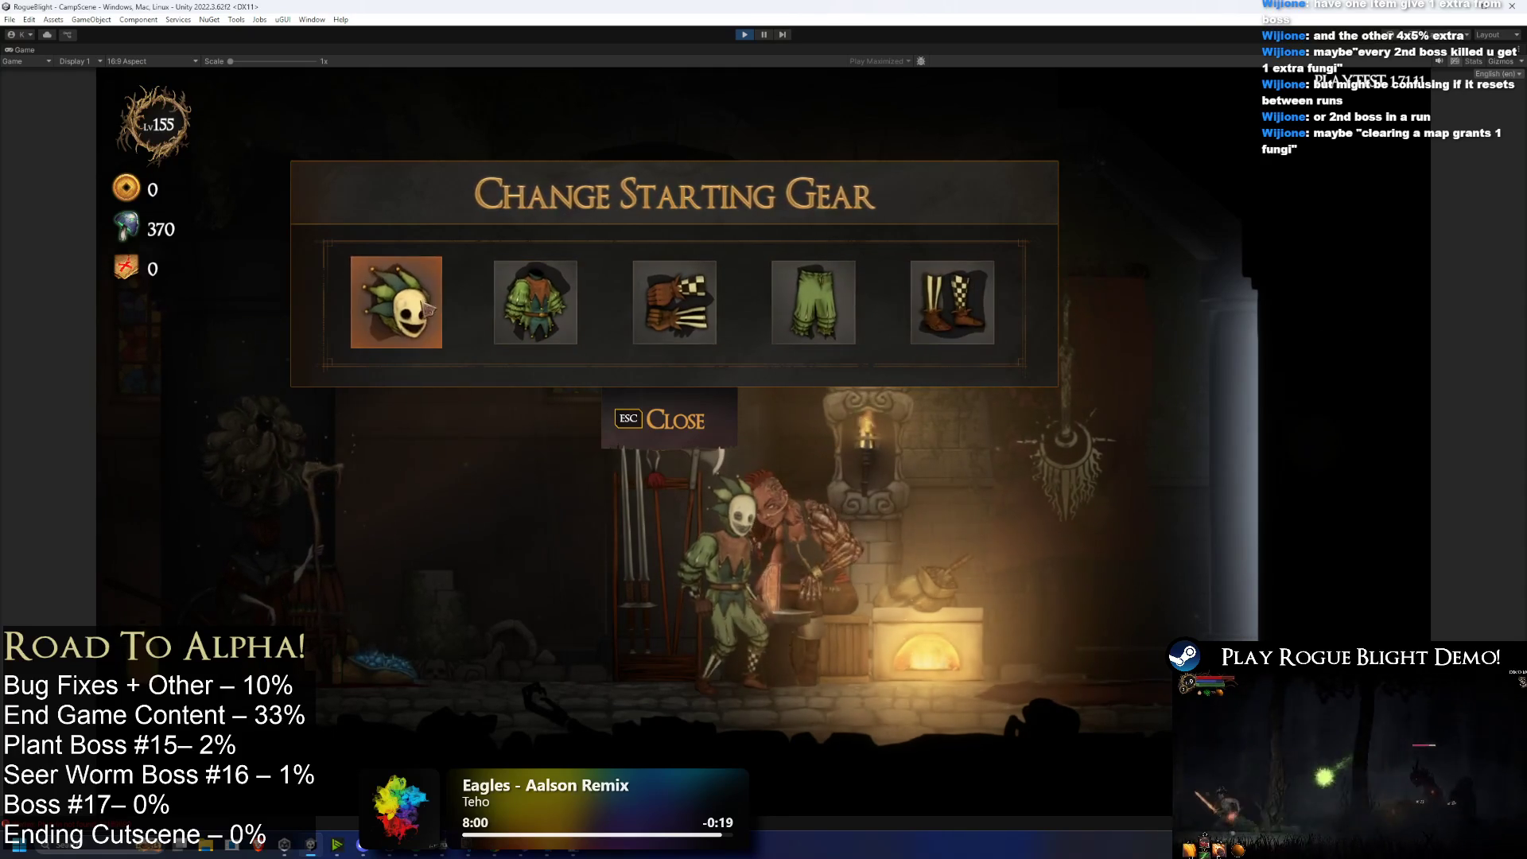
pyautogui.press('Return')
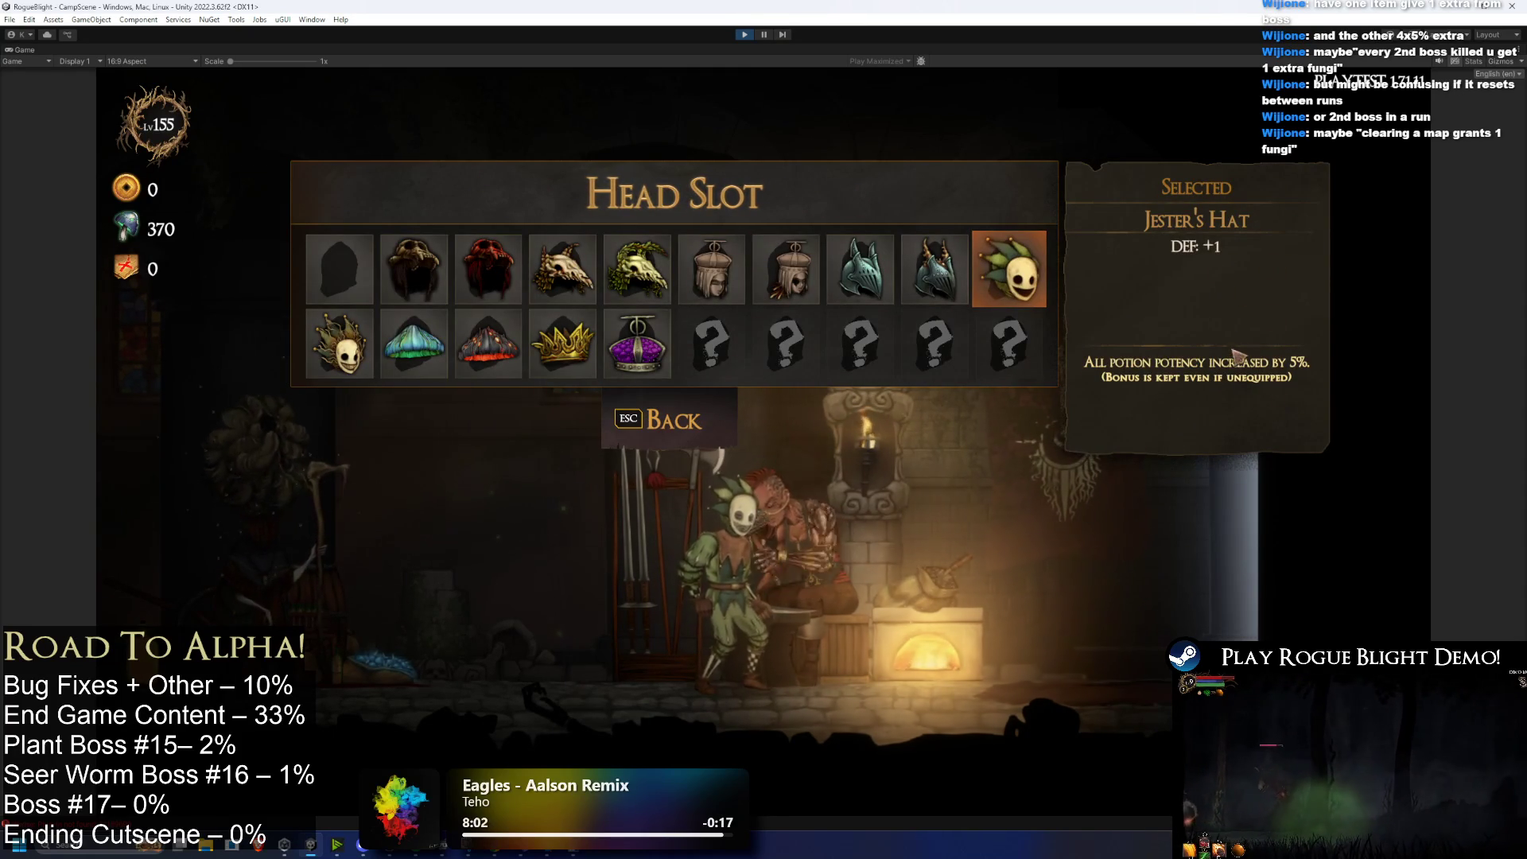
pyautogui.click(637, 344)
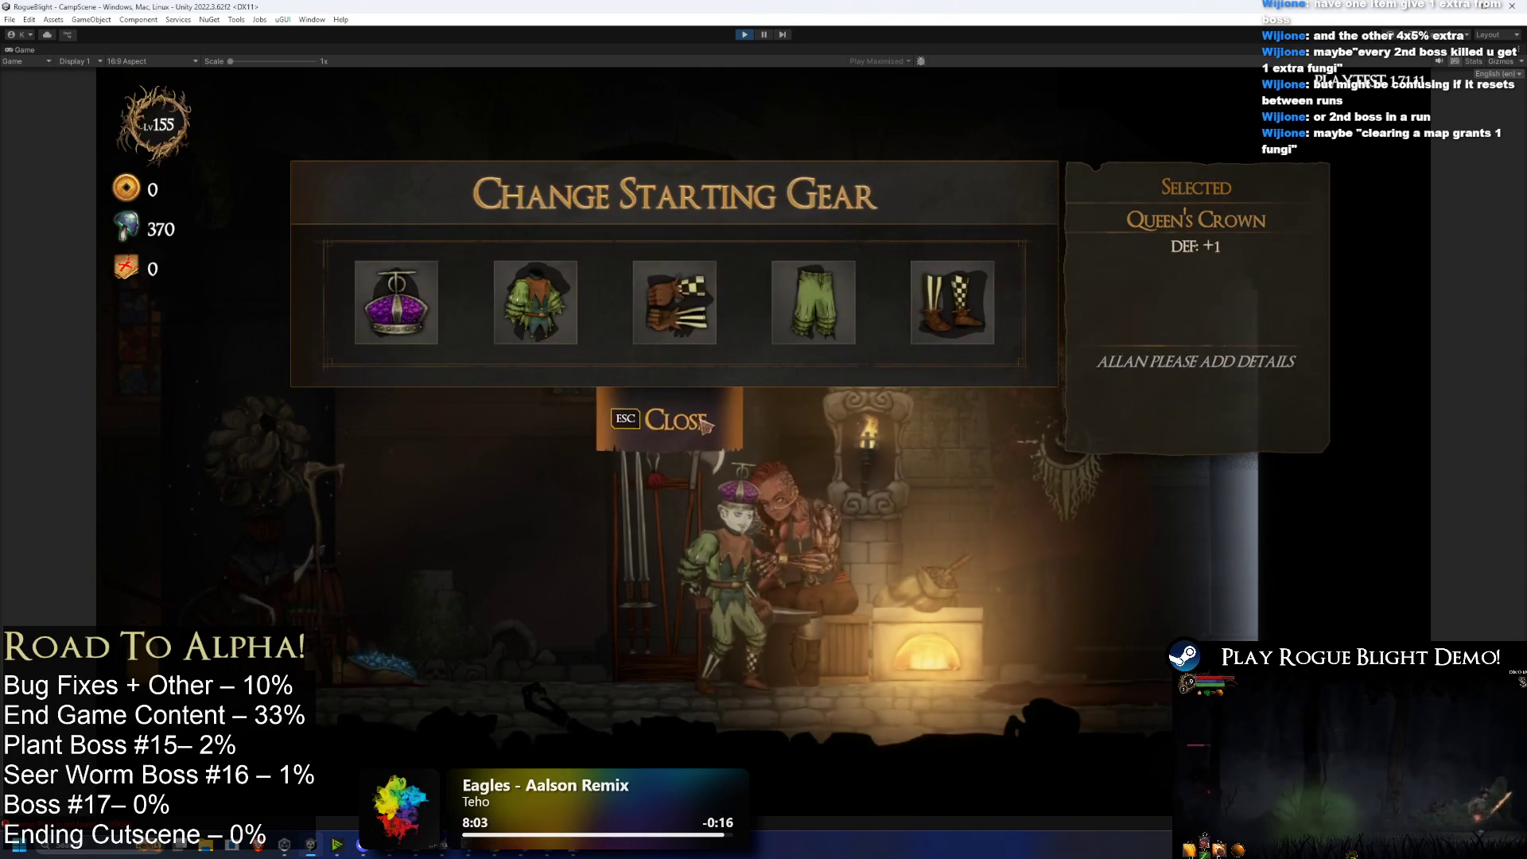
pyautogui.click(660, 419)
# Step: Re-equip the Jester's Hat, close the gear panel, and stop play mode
pyautogui.click(804, 355)
pyautogui.click(352, 299)
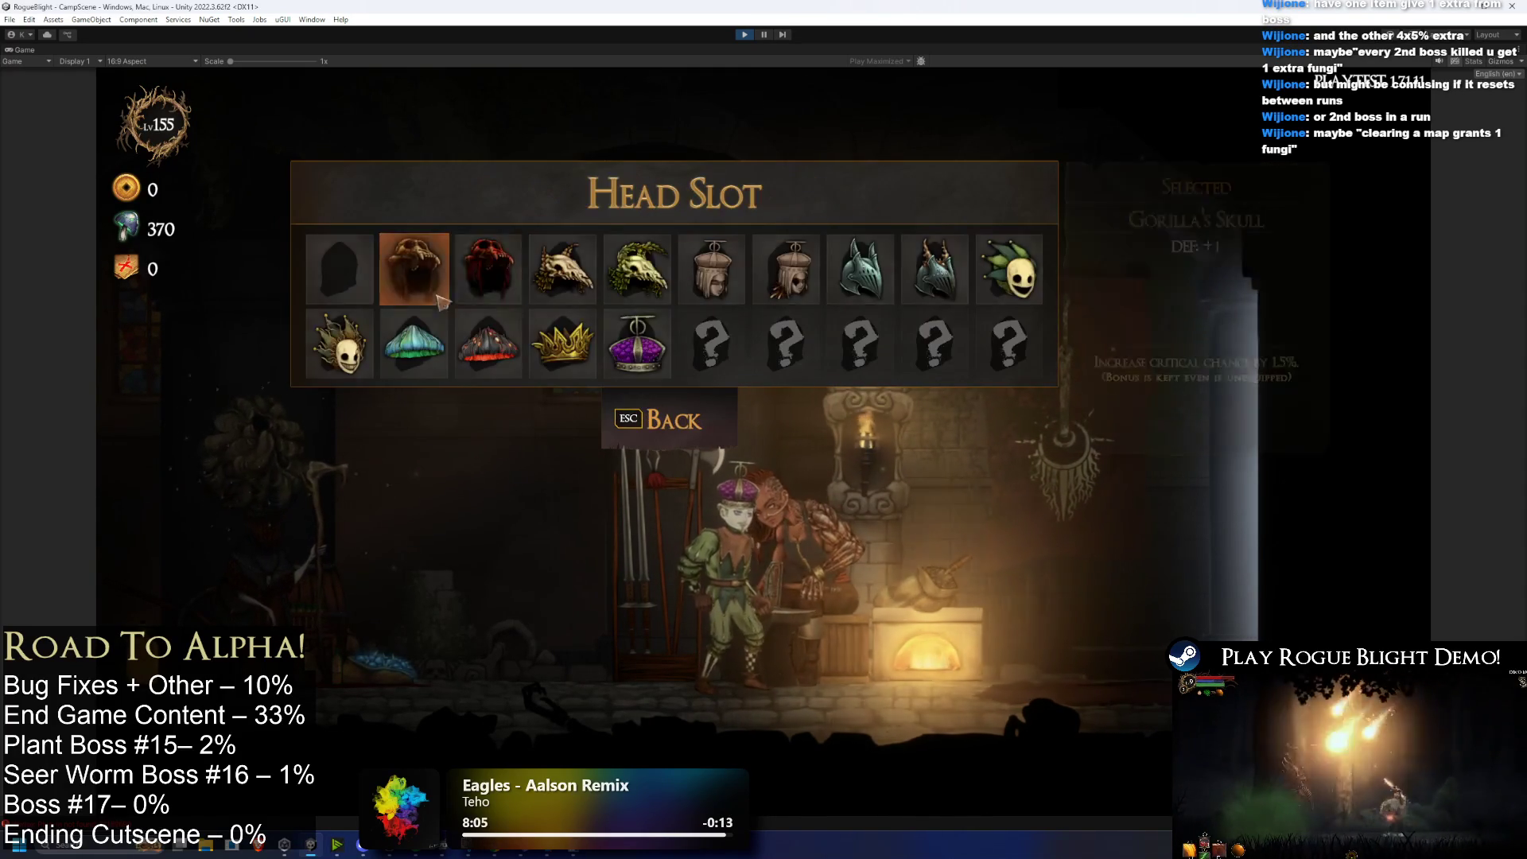
pyautogui.click(1012, 269)
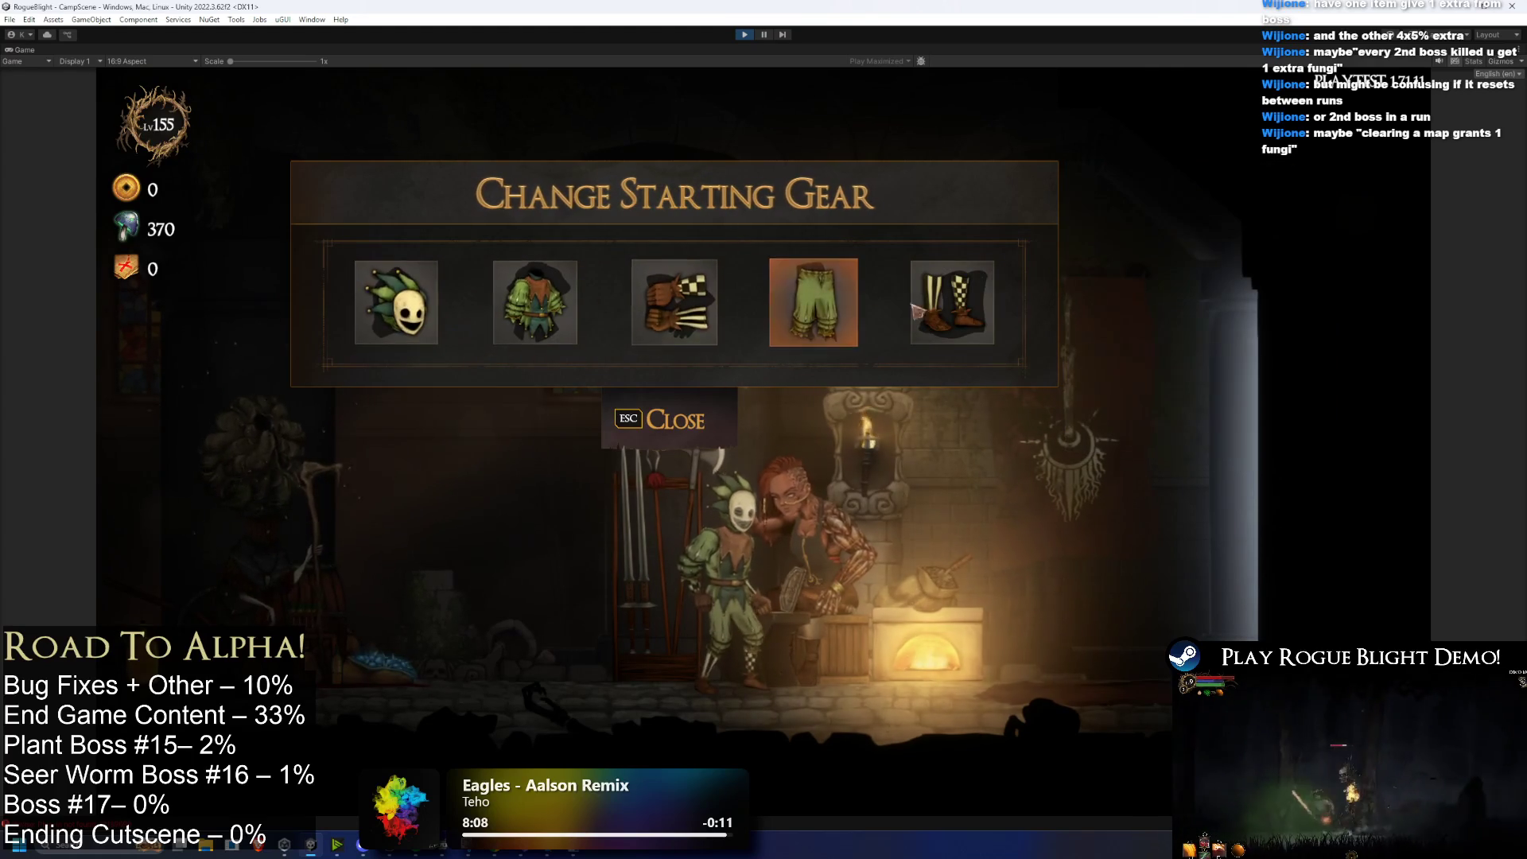
pyautogui.click(654, 404)
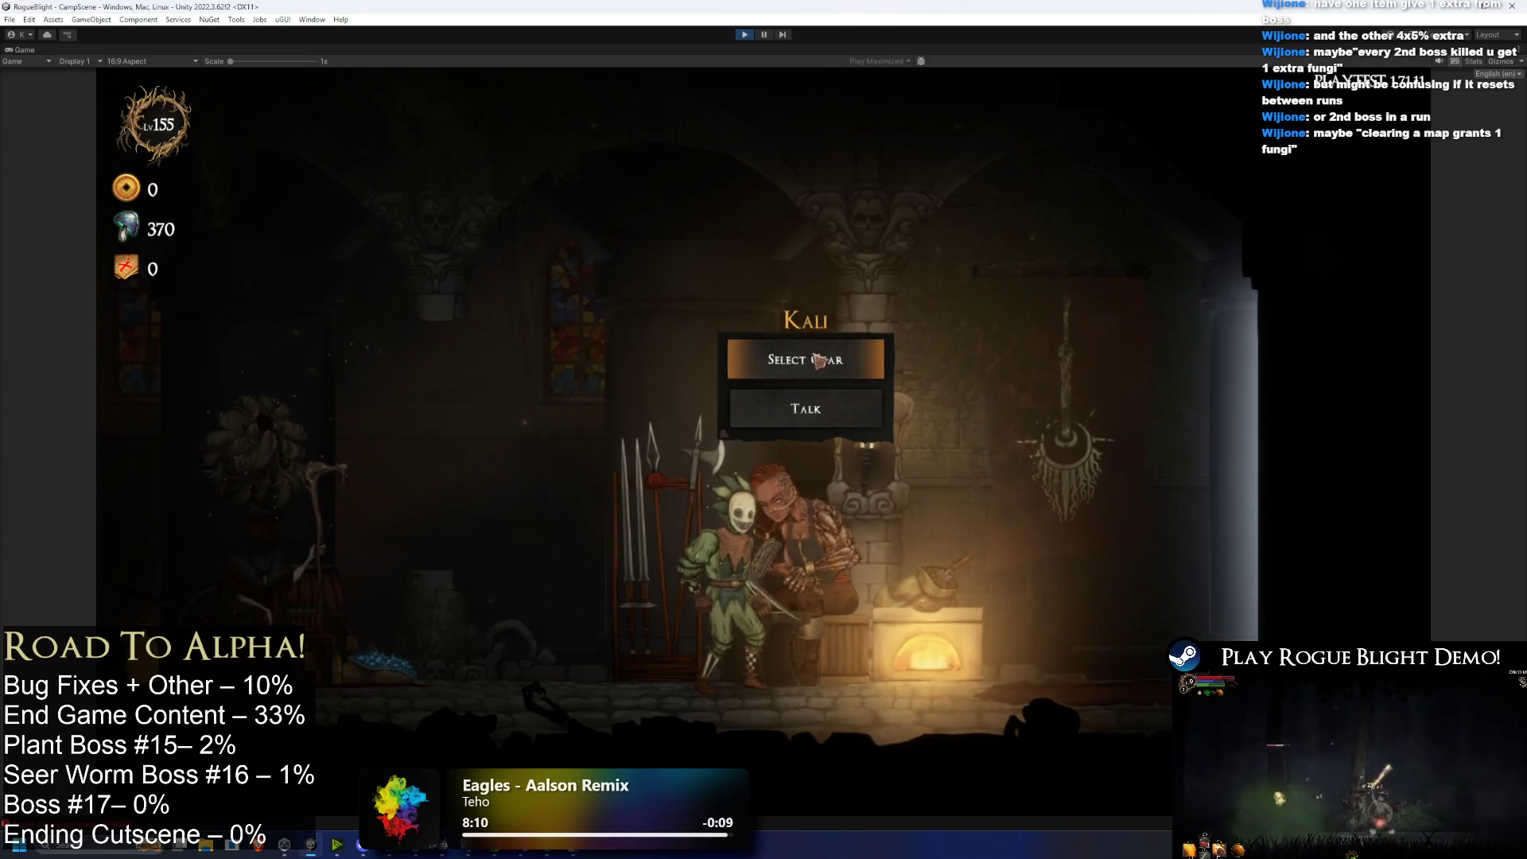
pyautogui.click(804, 358)
pyautogui.click(402, 302)
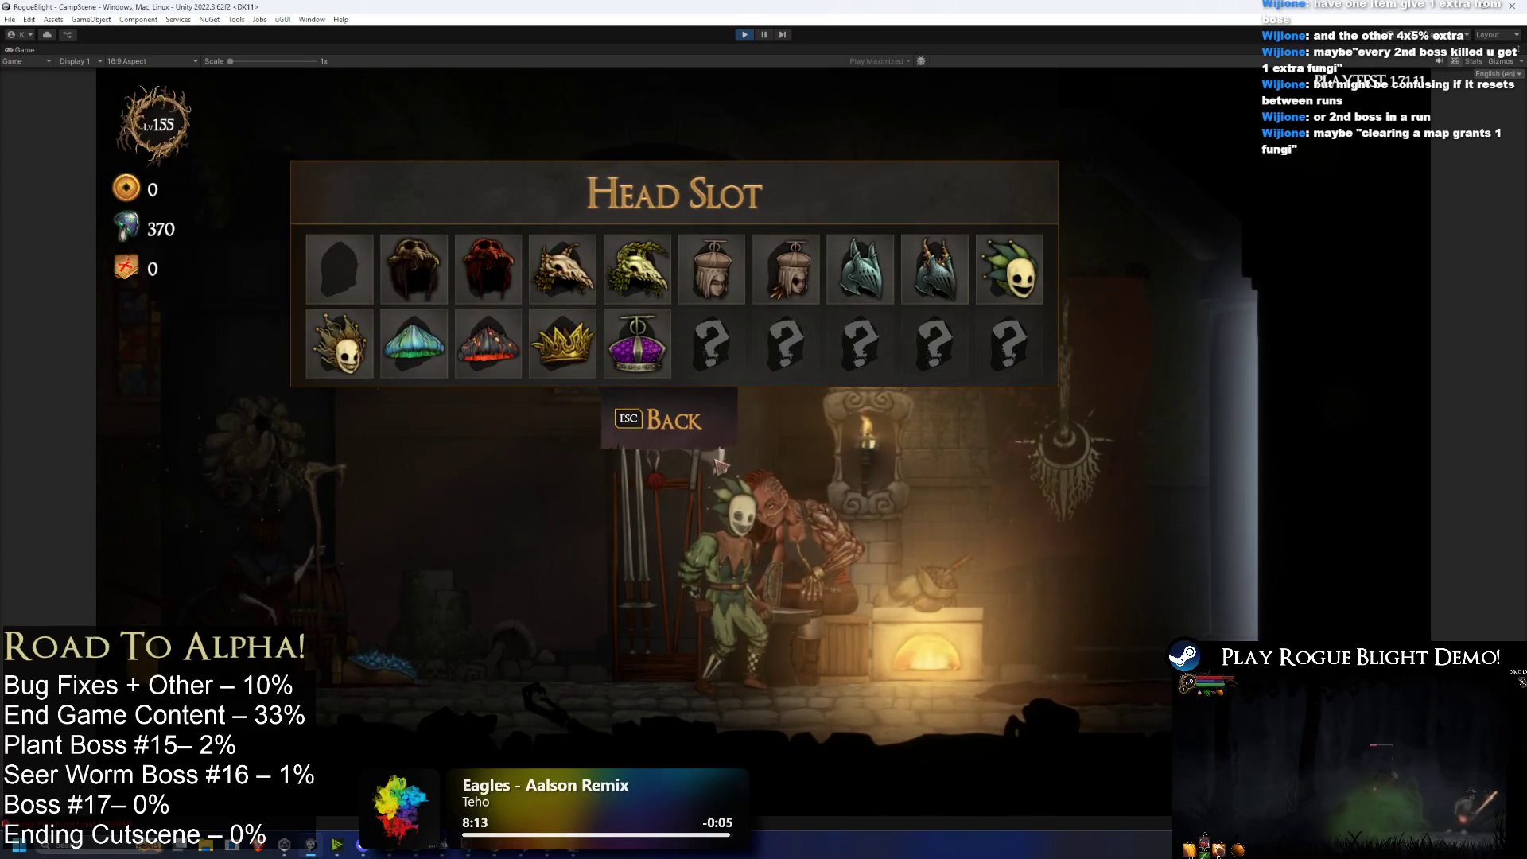
pyautogui.click(664, 419)
pyautogui.click(744, 34)
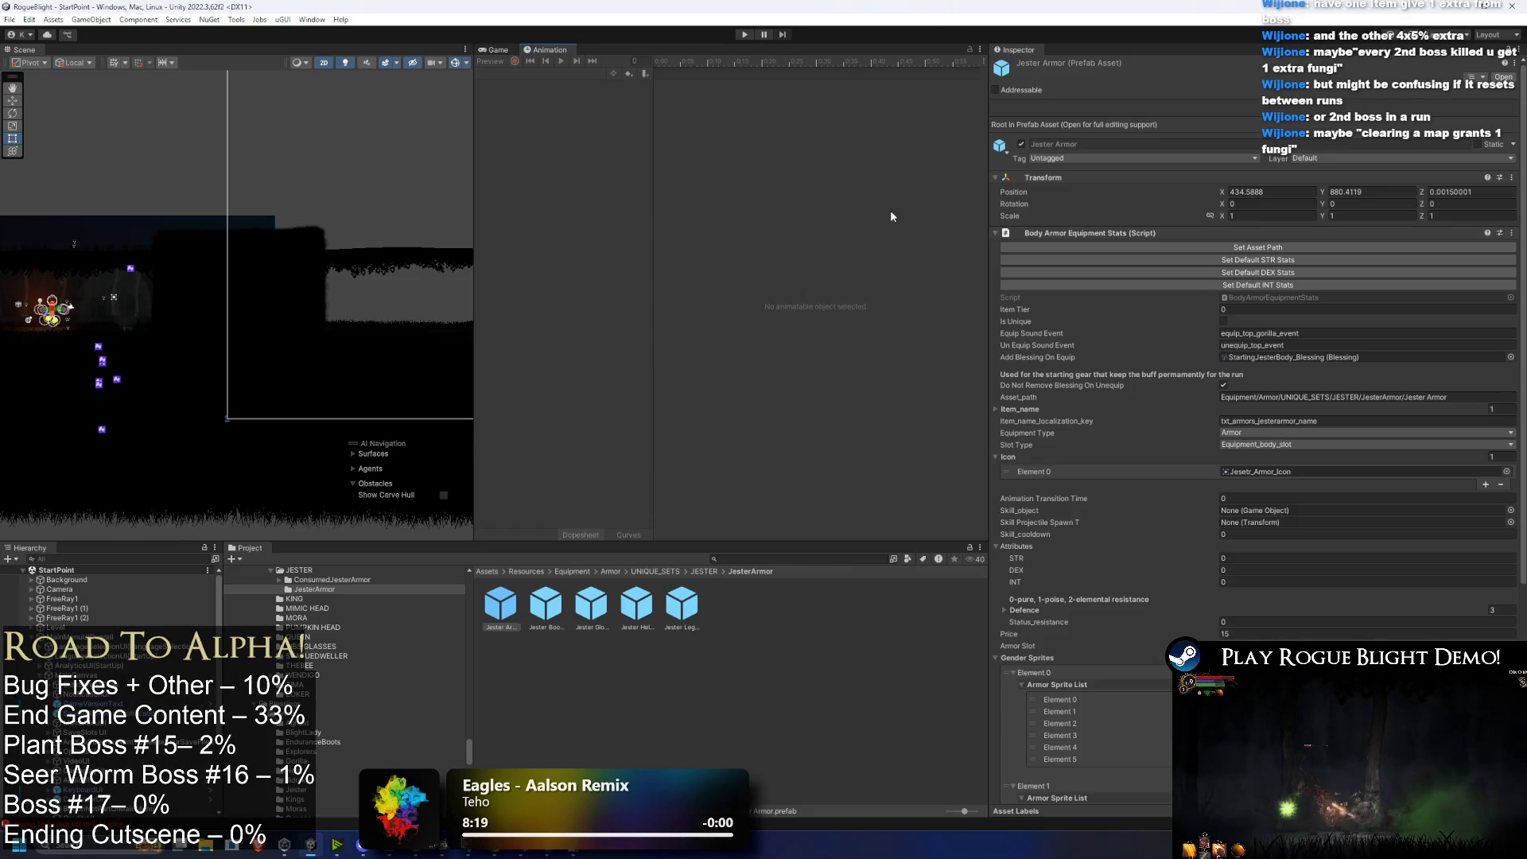
# Step: Open JesterArmor and review Jester Boots: feet slot, Defence element 0 at 1, Price 10
pyautogui.click(704, 571)
pyautogui.scroll(-8, 1256, 398)
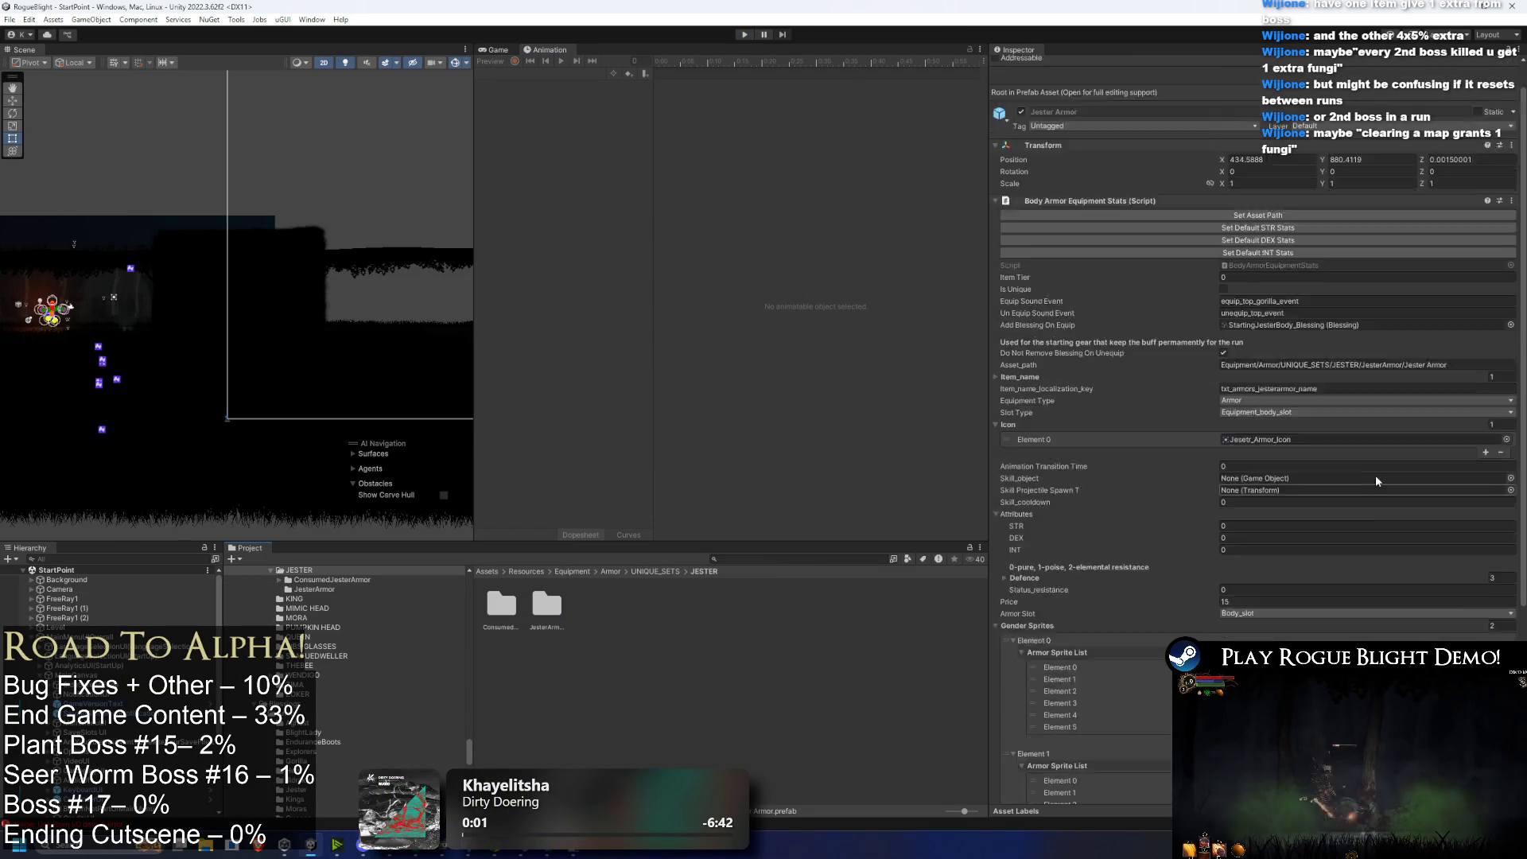
pyautogui.doubleClick(547, 605)
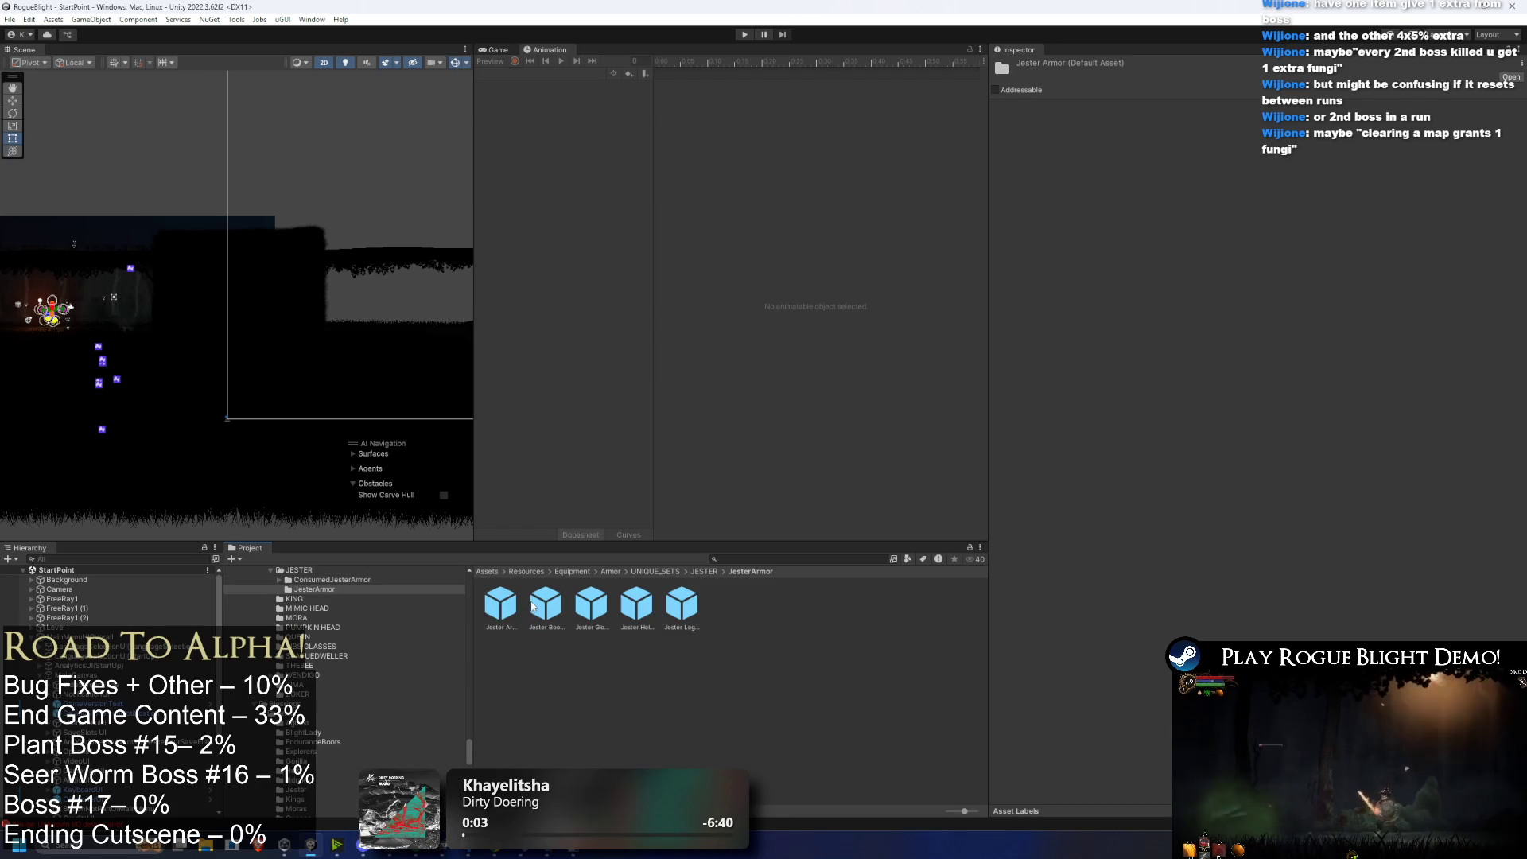
pyautogui.click(545, 605)
pyautogui.scroll(5, 1426, 390)
pyautogui.scroll(-7, 1426, 390)
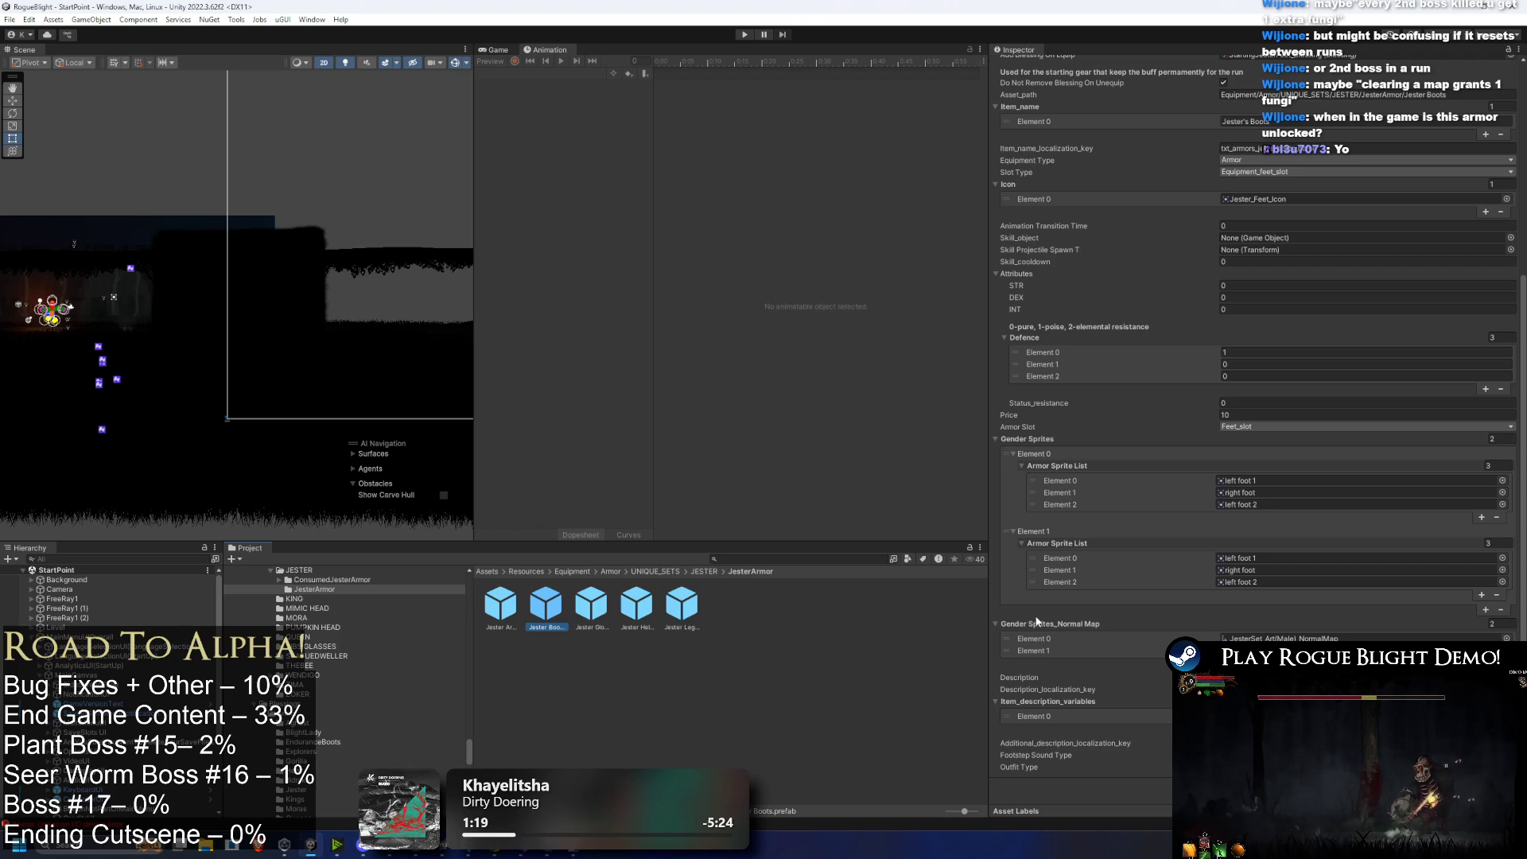
pyautogui.scroll(2, 1036, 621)
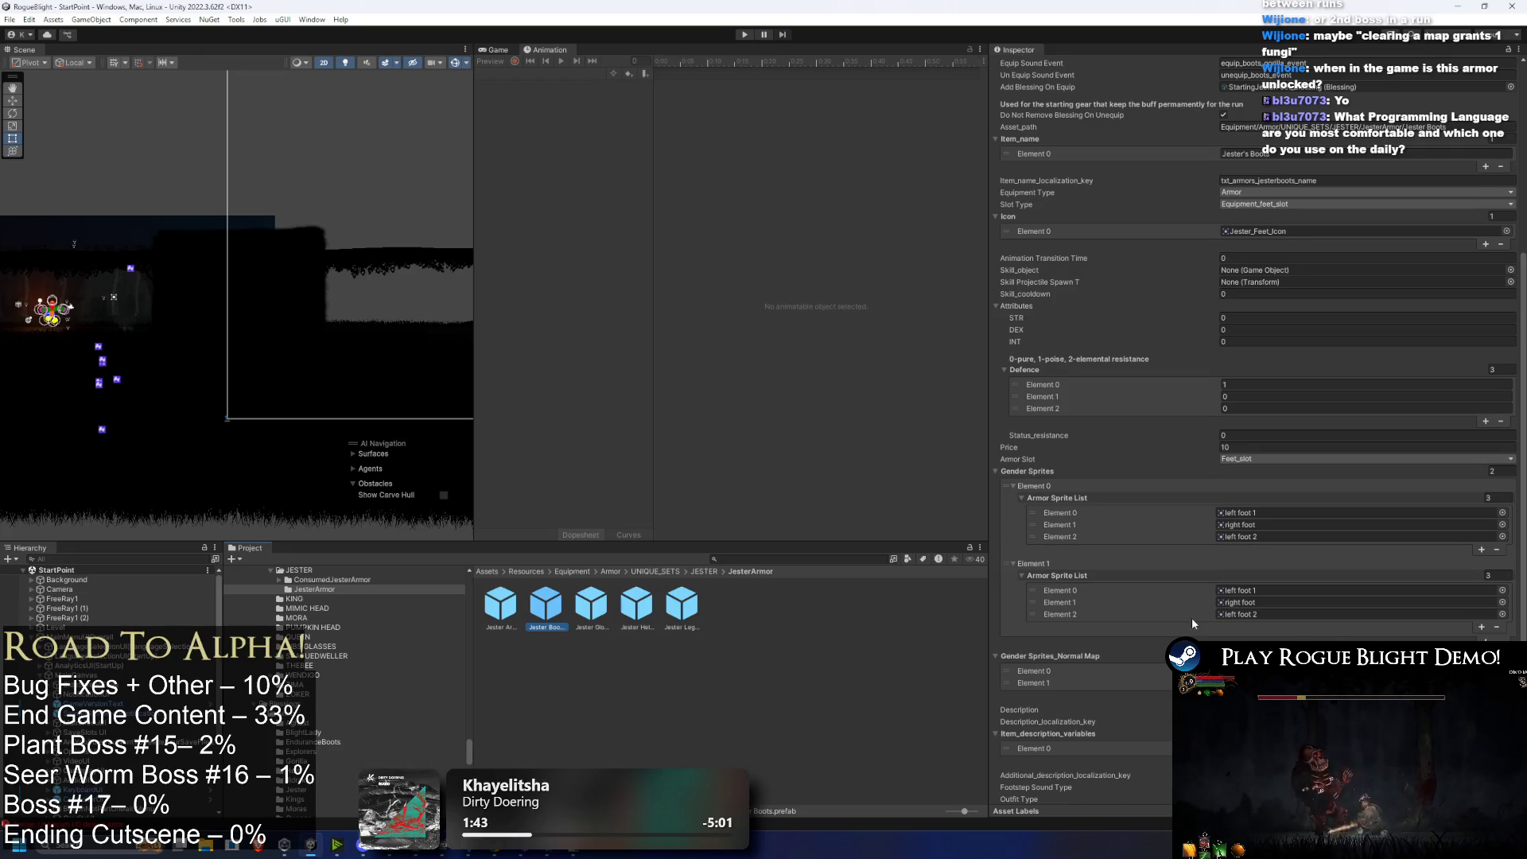
# Step: Set the Jester Boots asset path, then navigate up through JESTER to the UNIQUE_SETS folder
pyautogui.scroll(-1, 1513, 615)
pyautogui.scroll(6, 1513, 615)
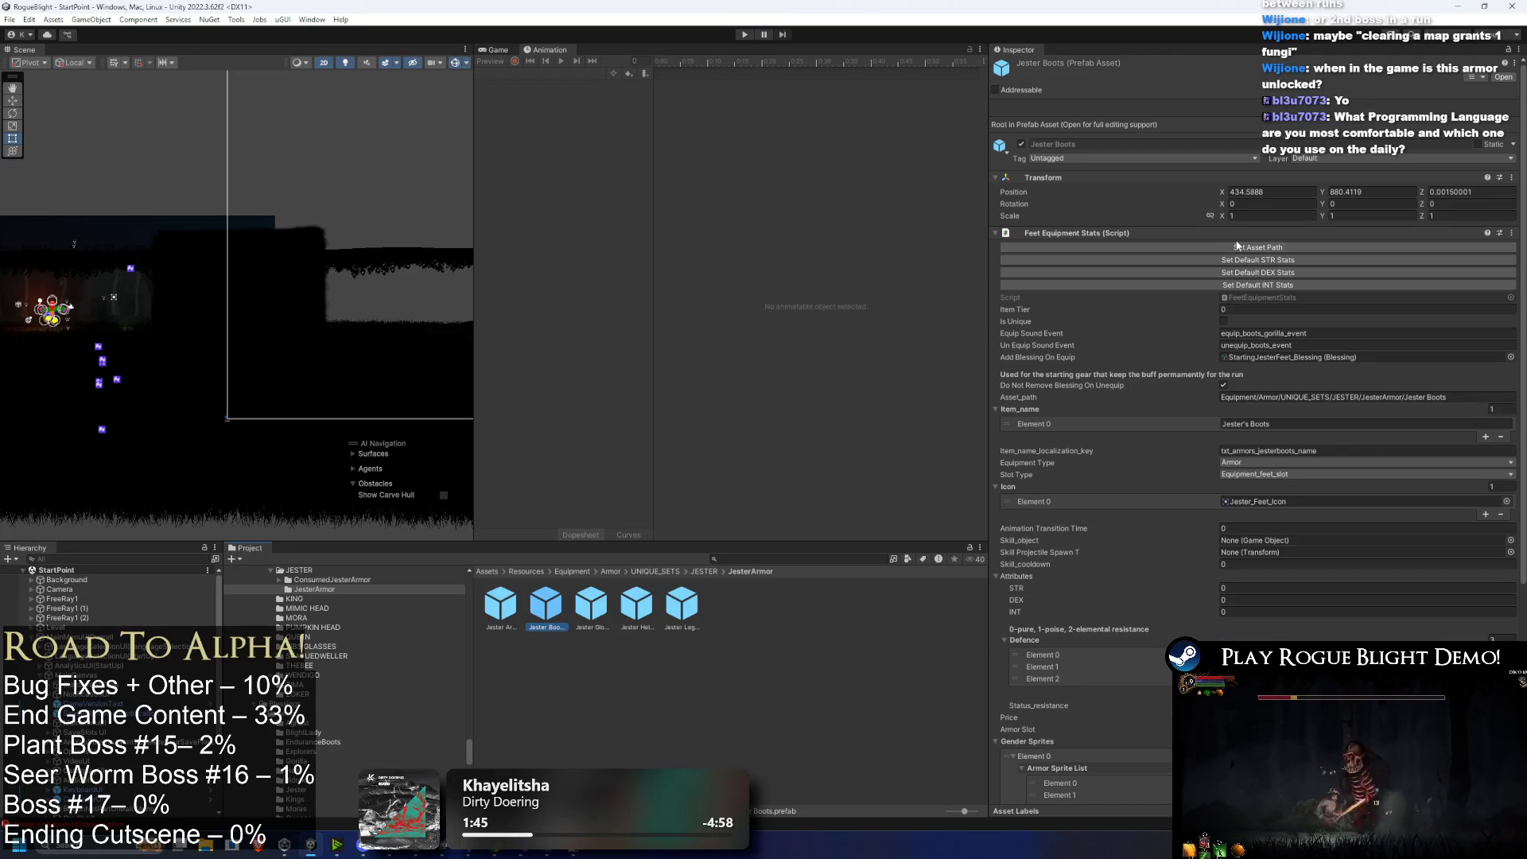
pyautogui.click(1255, 250)
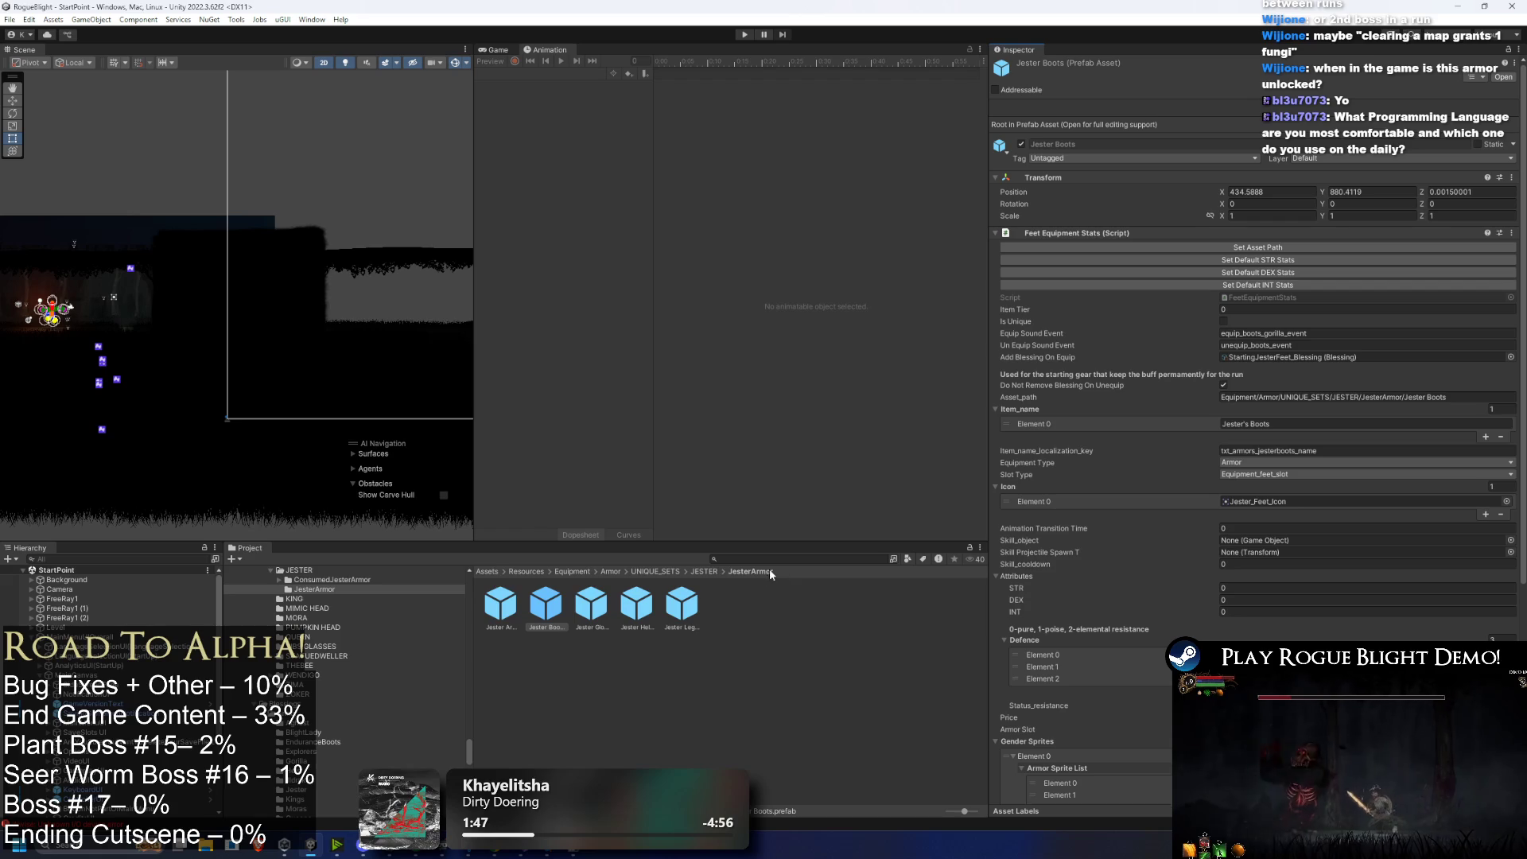
pyautogui.click(704, 565)
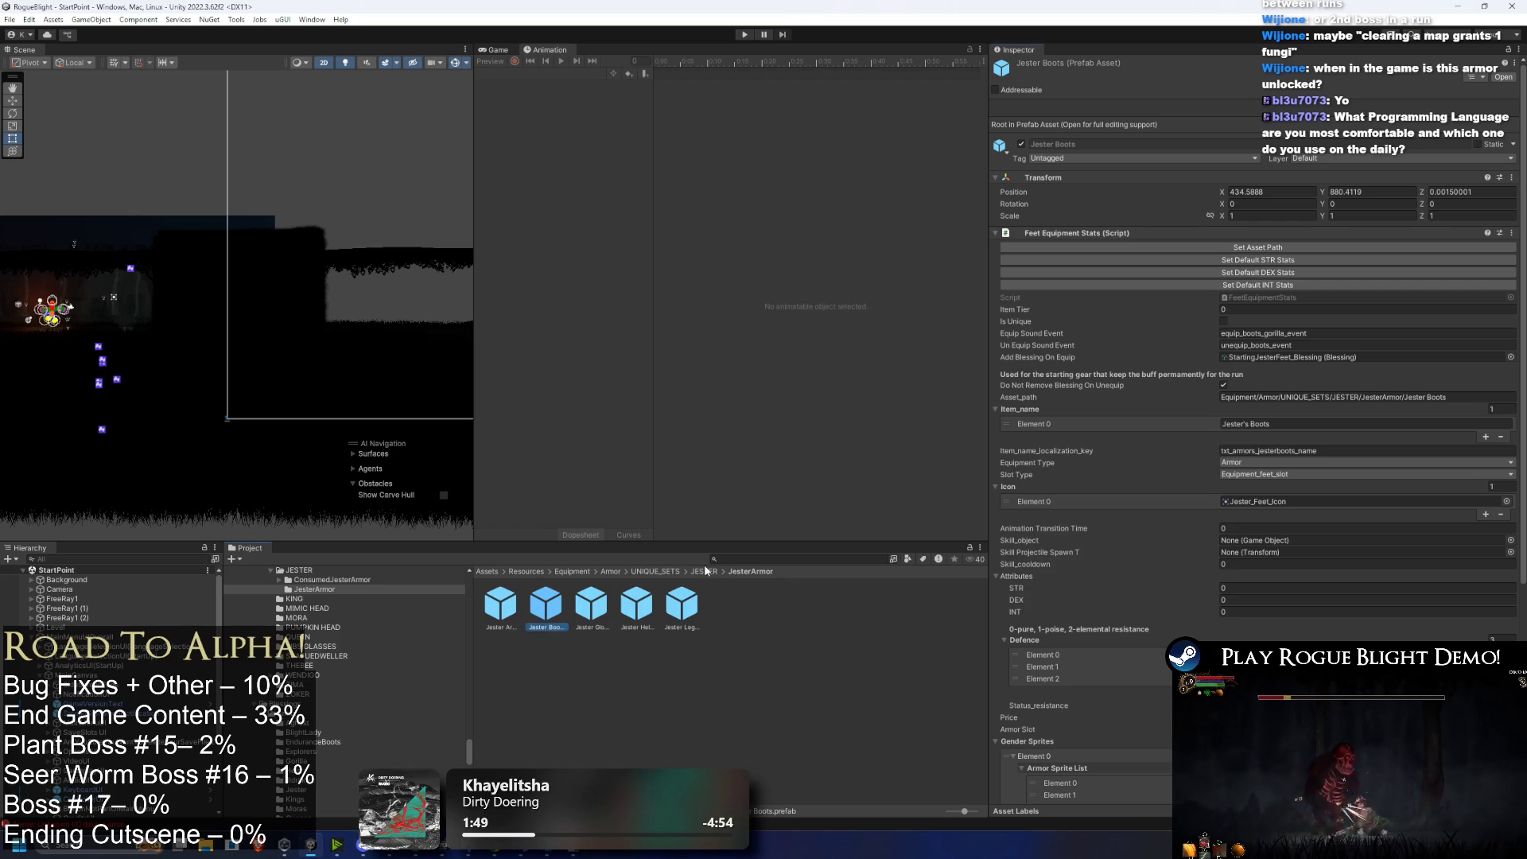
pyautogui.click(706, 572)
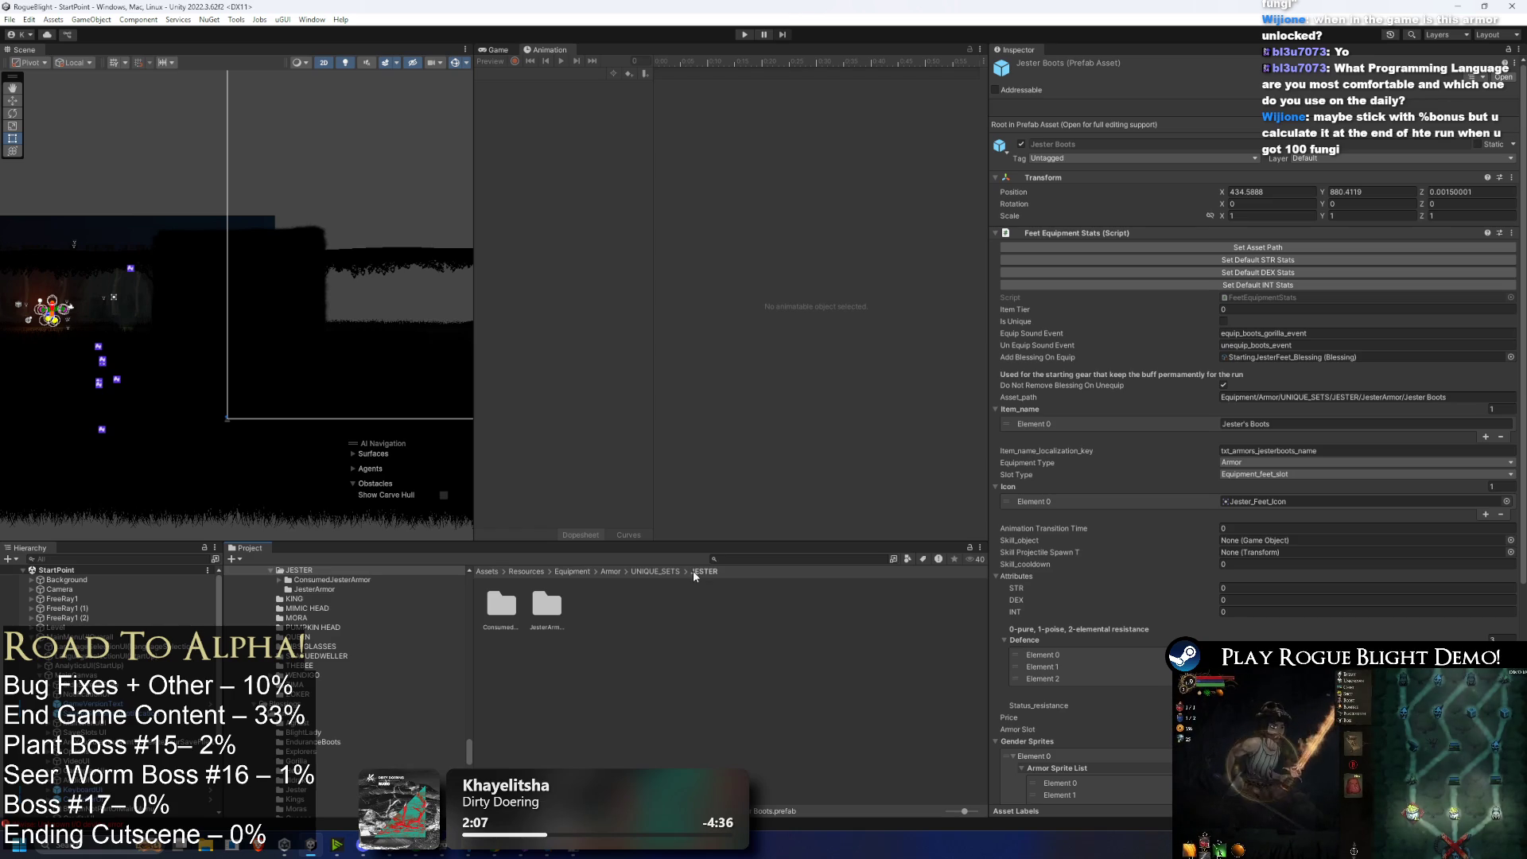
pyautogui.click(675, 572)
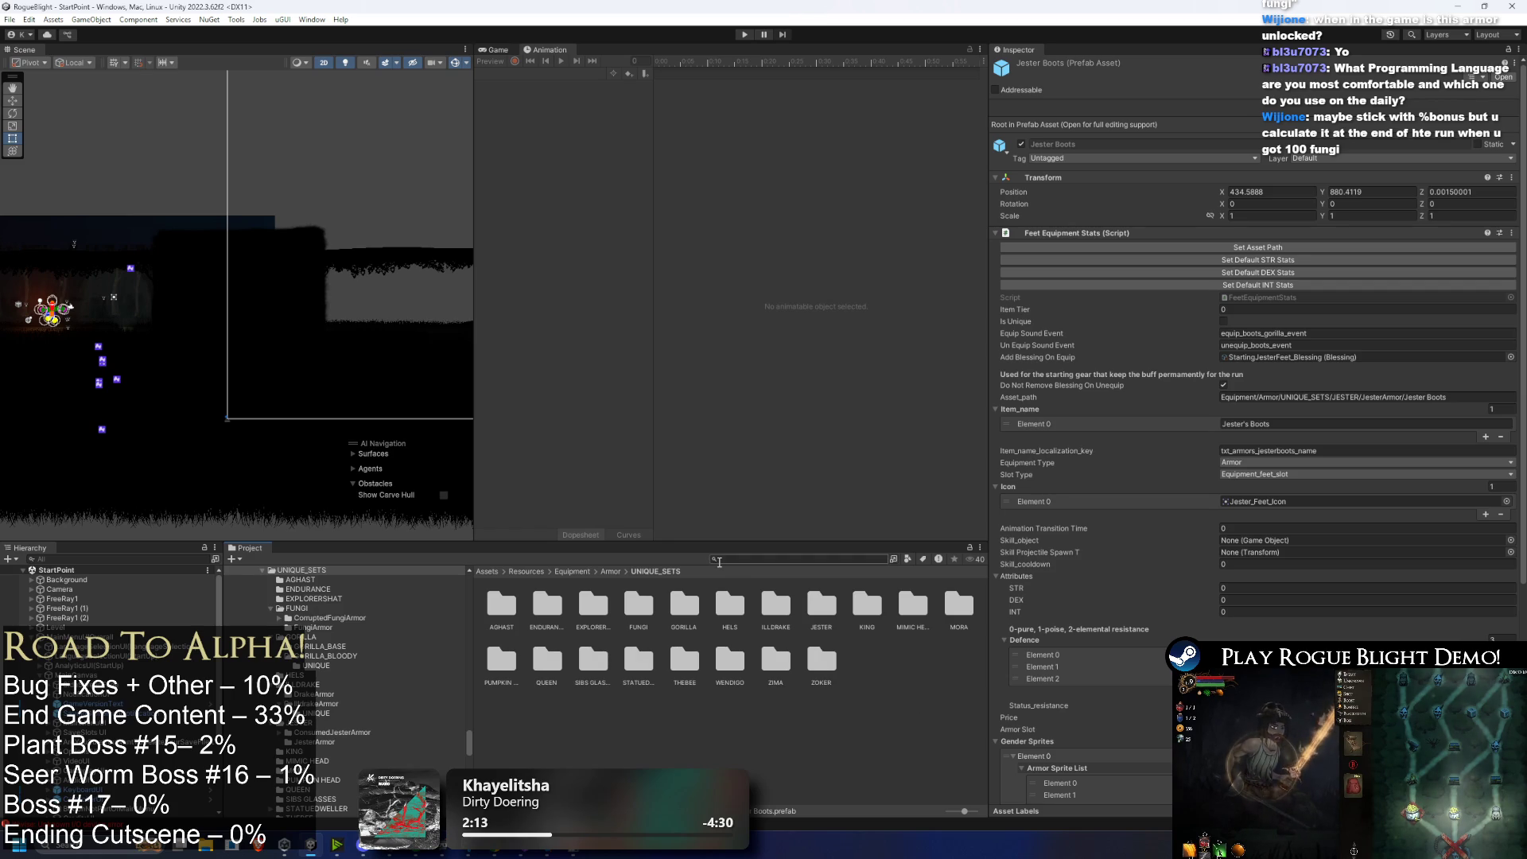
# Step: Open FUNGI > FungiArmor and review the Fungi Boots, Gloves and Helmet stats
pyautogui.doubleClick(638, 608)
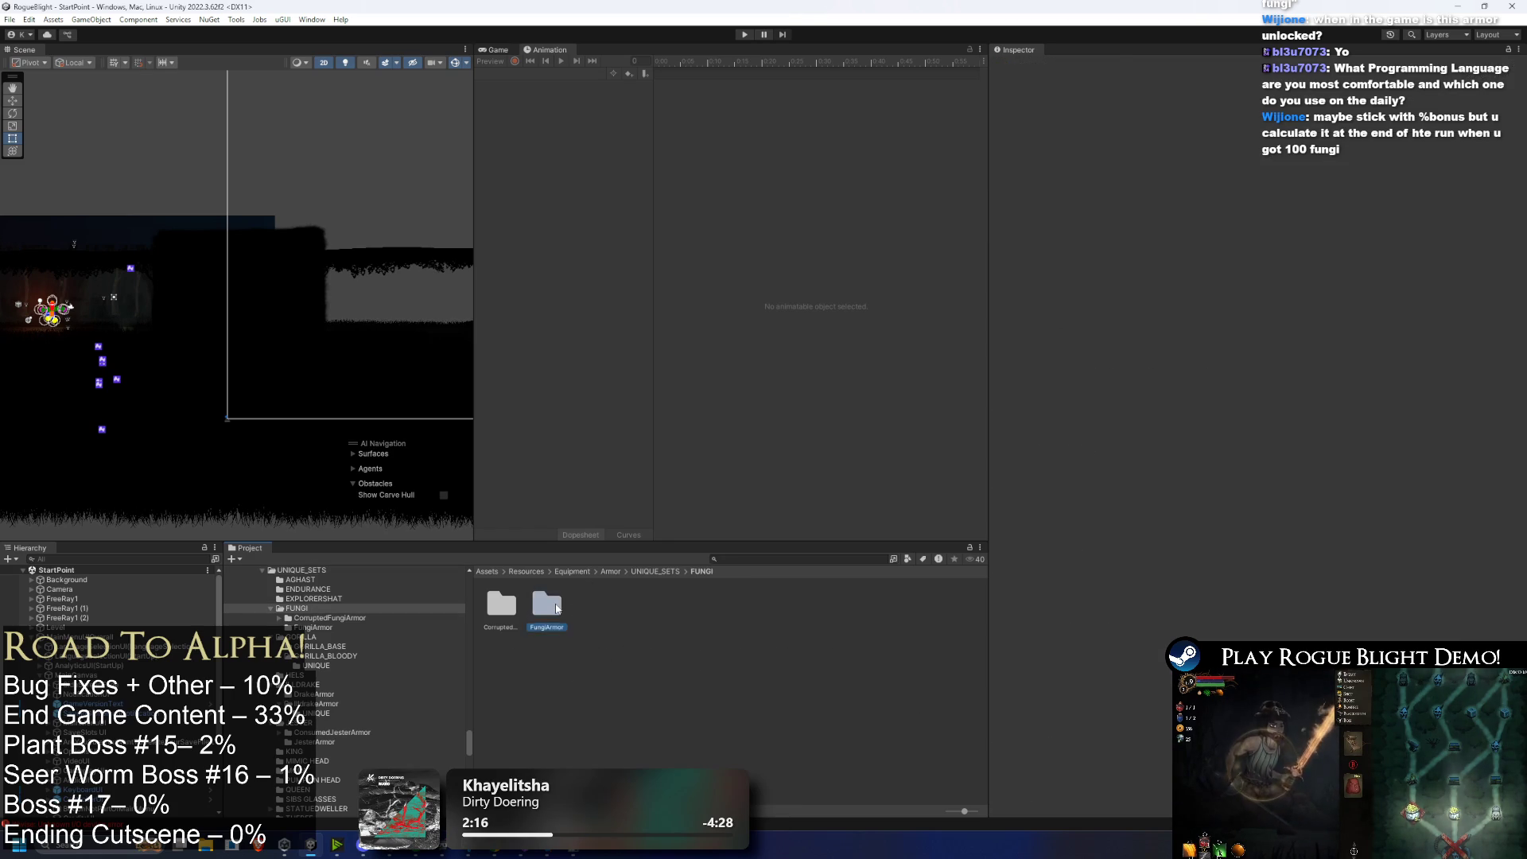
pyautogui.doubleClick(547, 606)
pyautogui.click(500, 604)
pyautogui.click(546, 604)
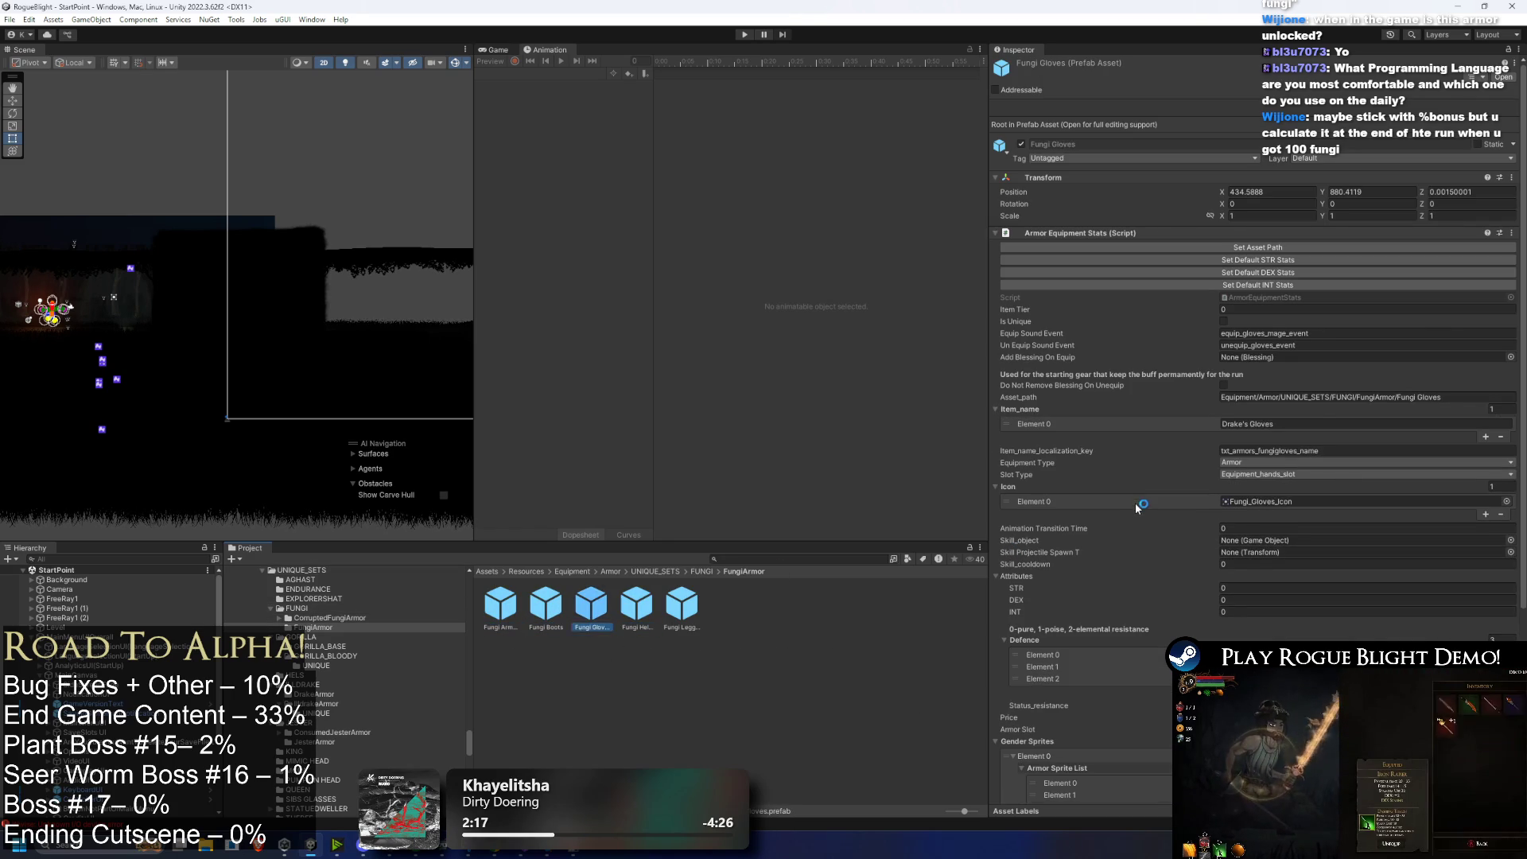
pyautogui.click(1230, 381)
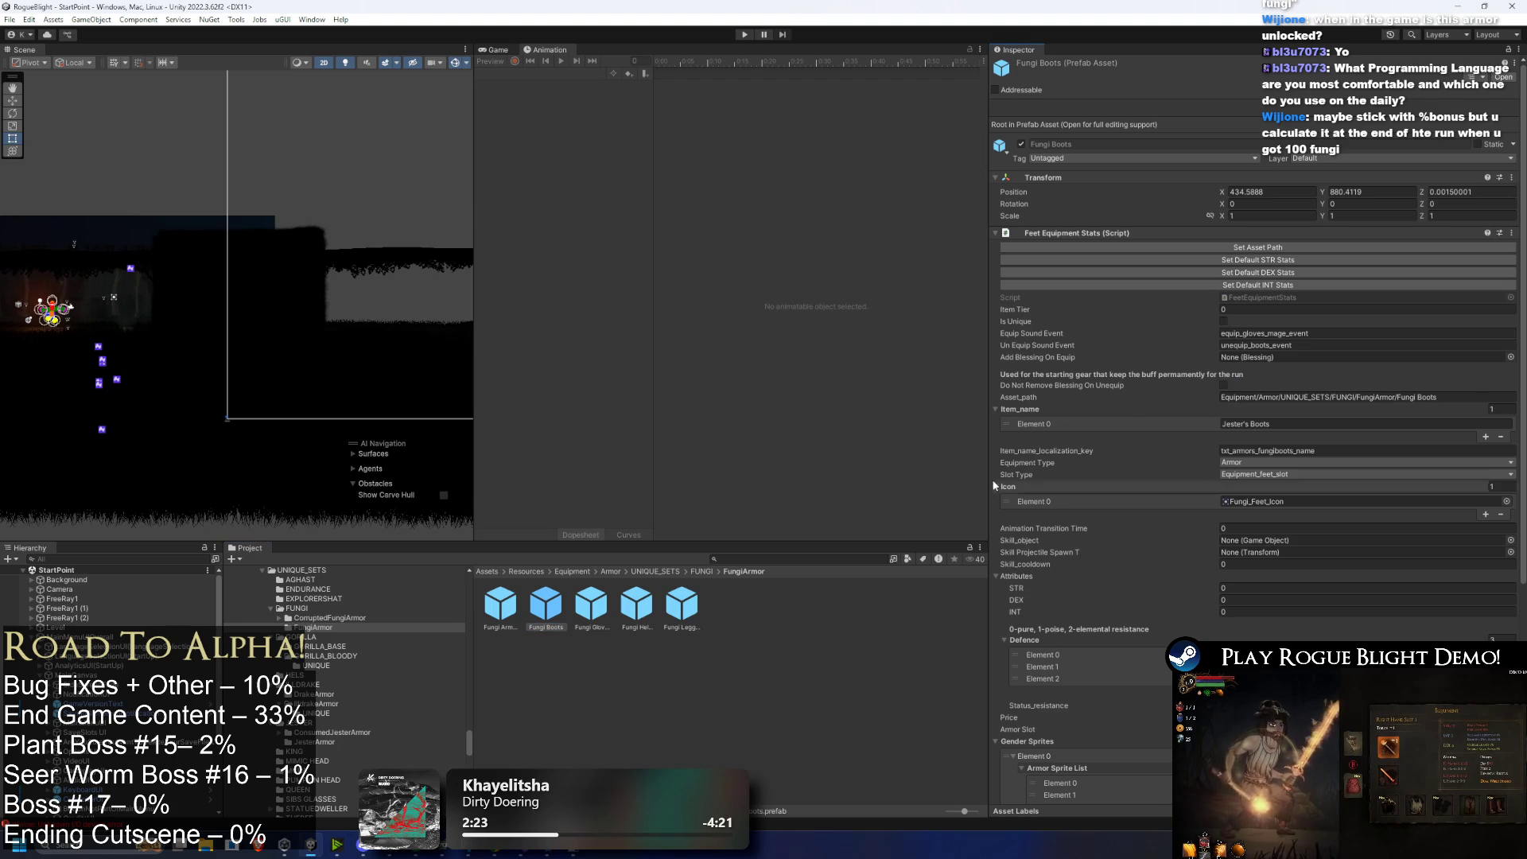
pyautogui.click(592, 606)
pyautogui.click(1230, 383)
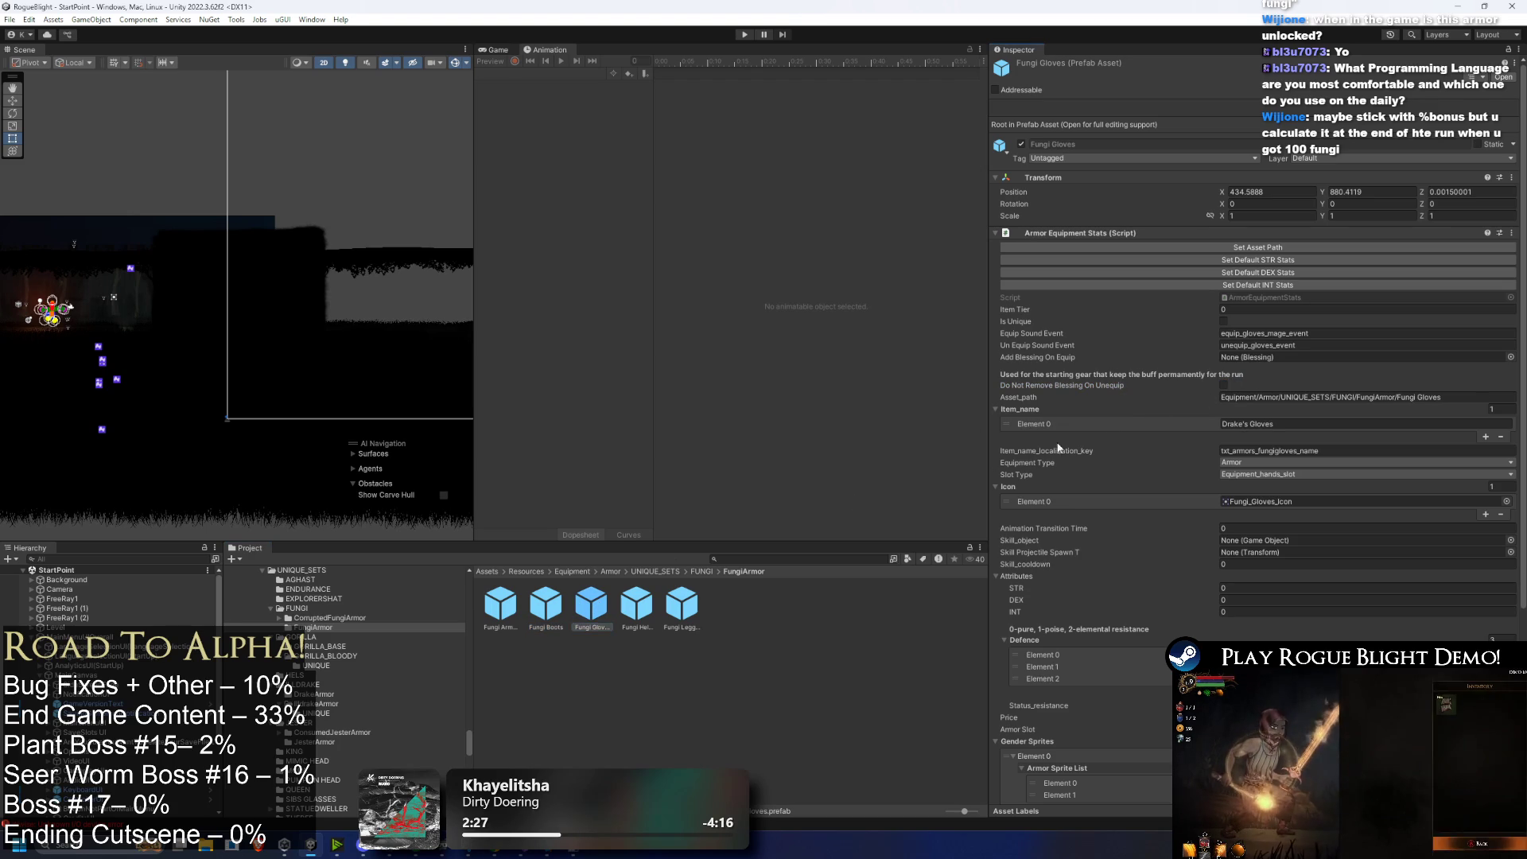
pyautogui.click(636, 605)
pyautogui.click(1223, 386)
# Step: Review the Fungi Leggings and Fungi Armor (body slot, Defence 3, Price 15), stepping between pieces
pyautogui.click(682, 604)
pyautogui.click(500, 605)
pyautogui.scroll(-8, 1253, 485)
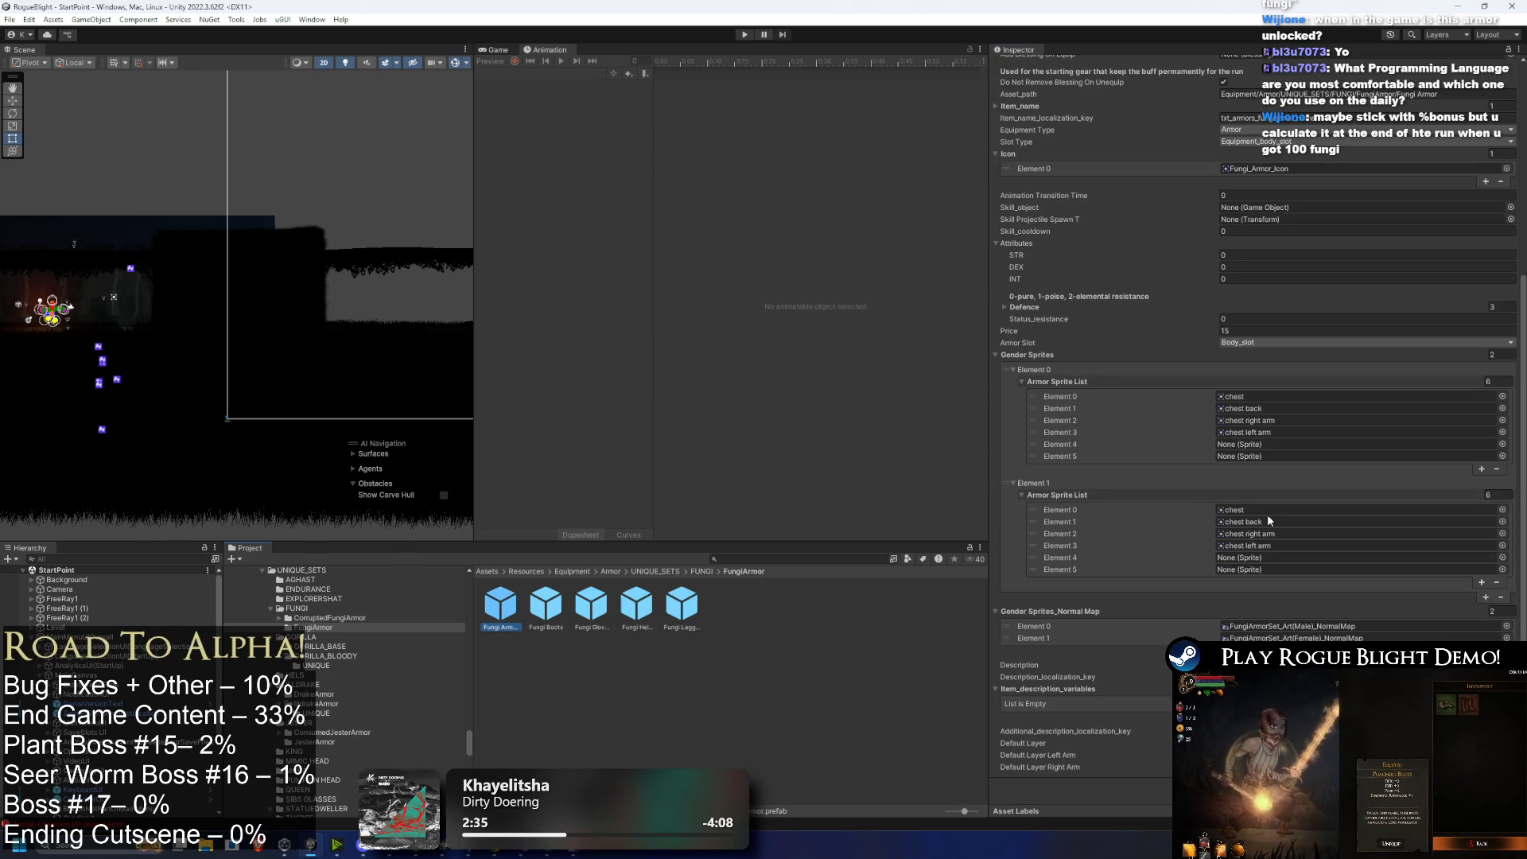
pyautogui.scroll(8, 1273, 507)
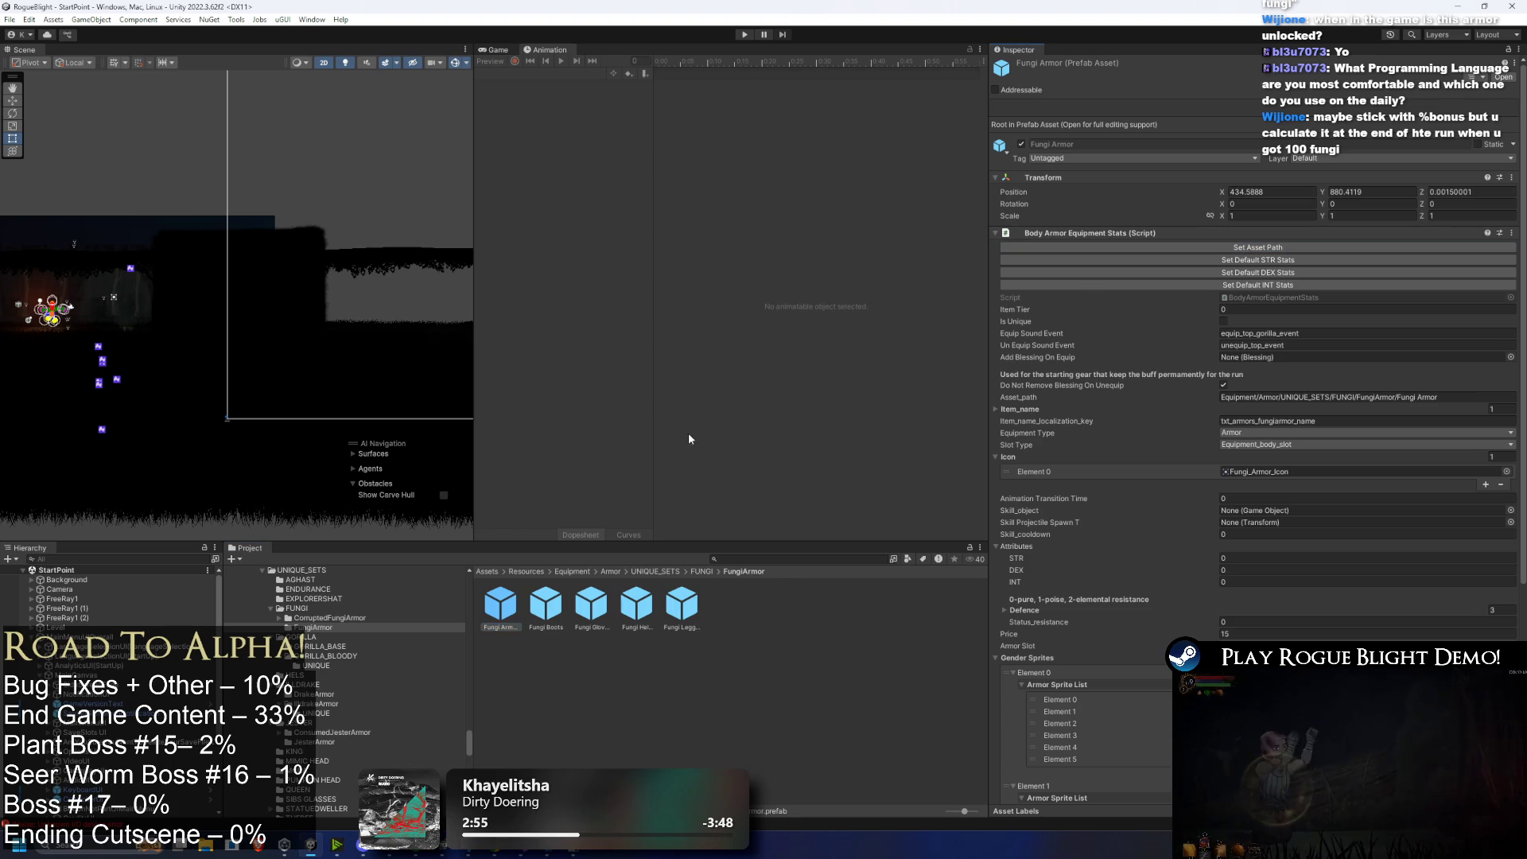
pyautogui.press('Right')
pyautogui.press('Right')
pyautogui.press('Right')
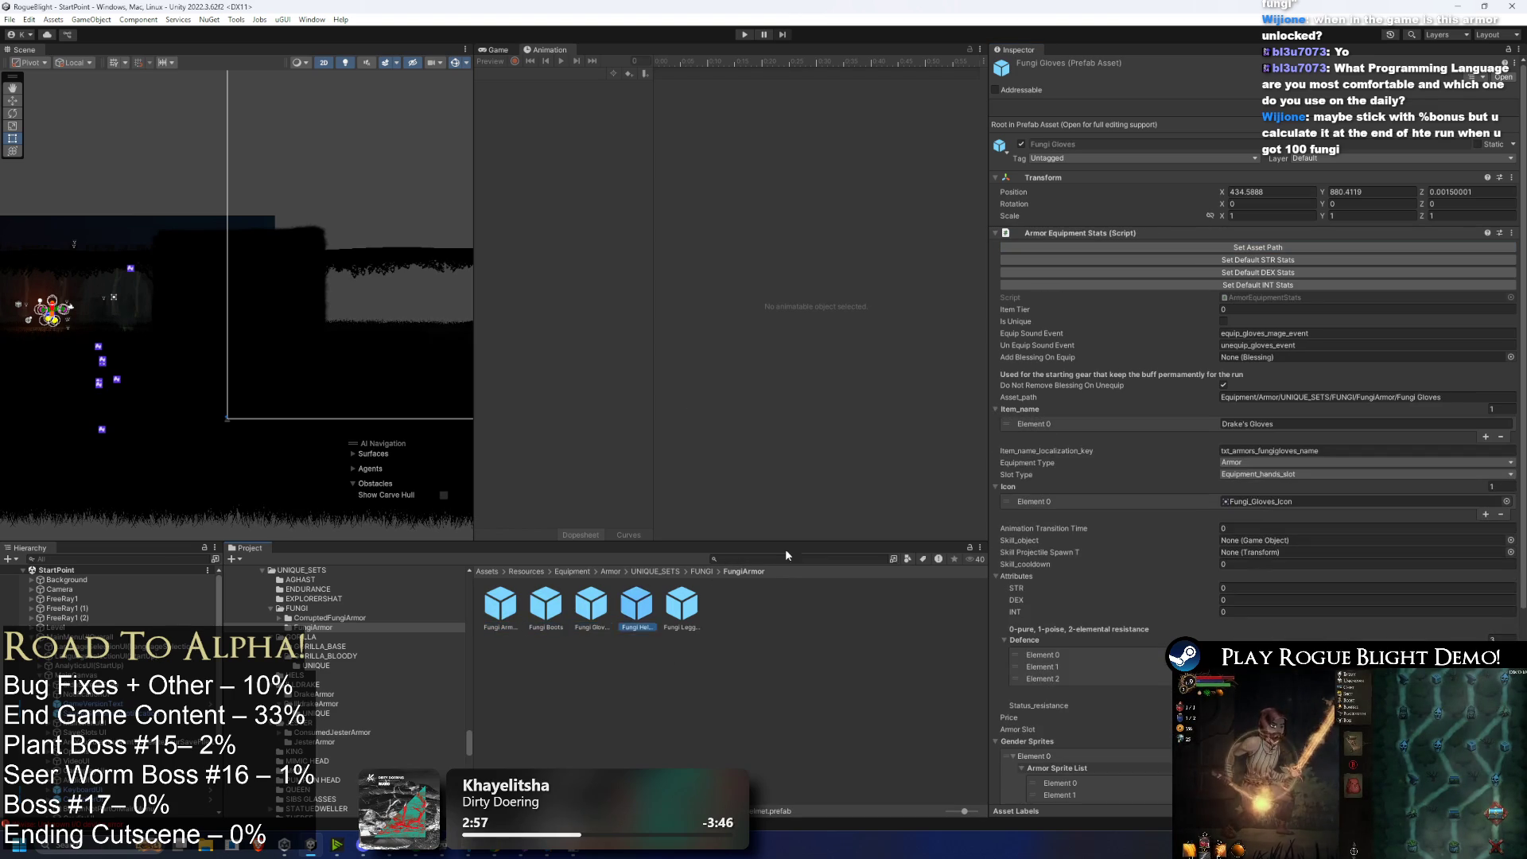
pyautogui.press('Left')
pyautogui.press('Left')
pyautogui.press('Left')
pyautogui.press('Right')
pyautogui.press('Right')
pyautogui.press('Right')
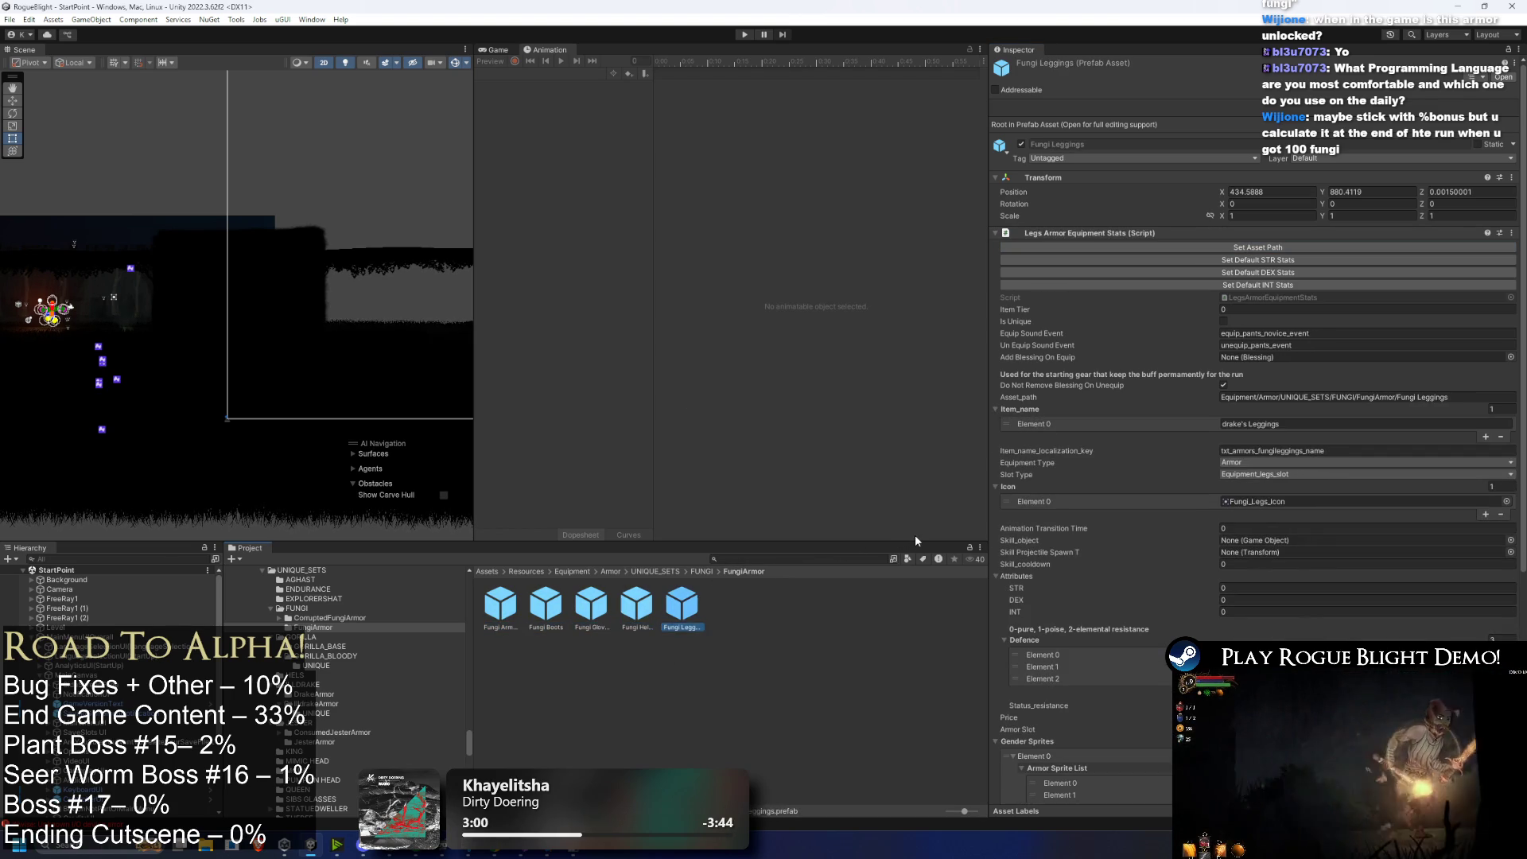
pyautogui.press('Left')
pyautogui.press('Left')
pyautogui.press('Left')
pyautogui.press('Left')
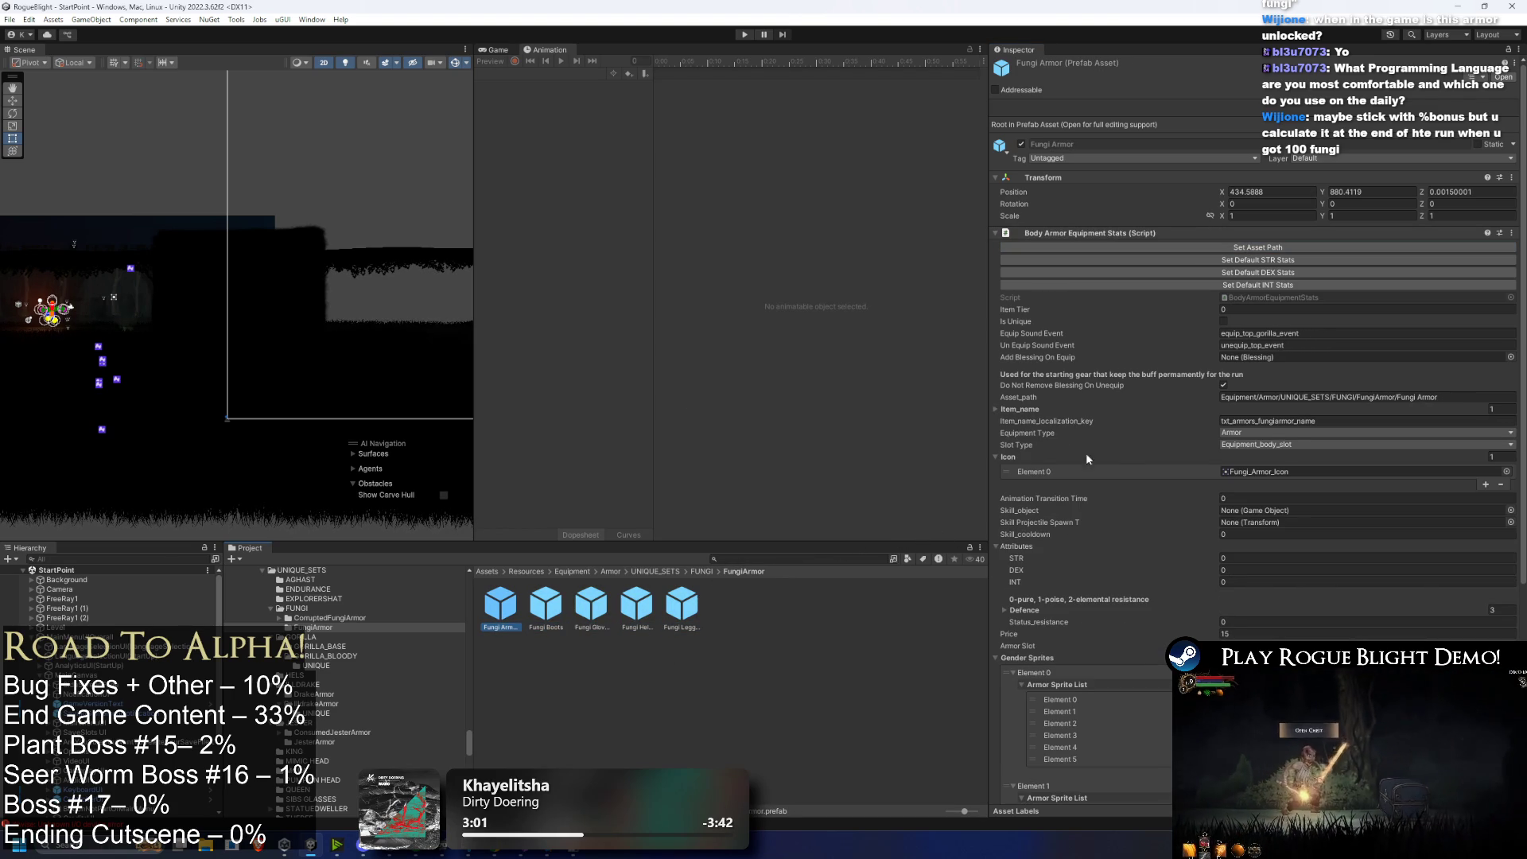
pyautogui.scroll(-5, 1120, 464)
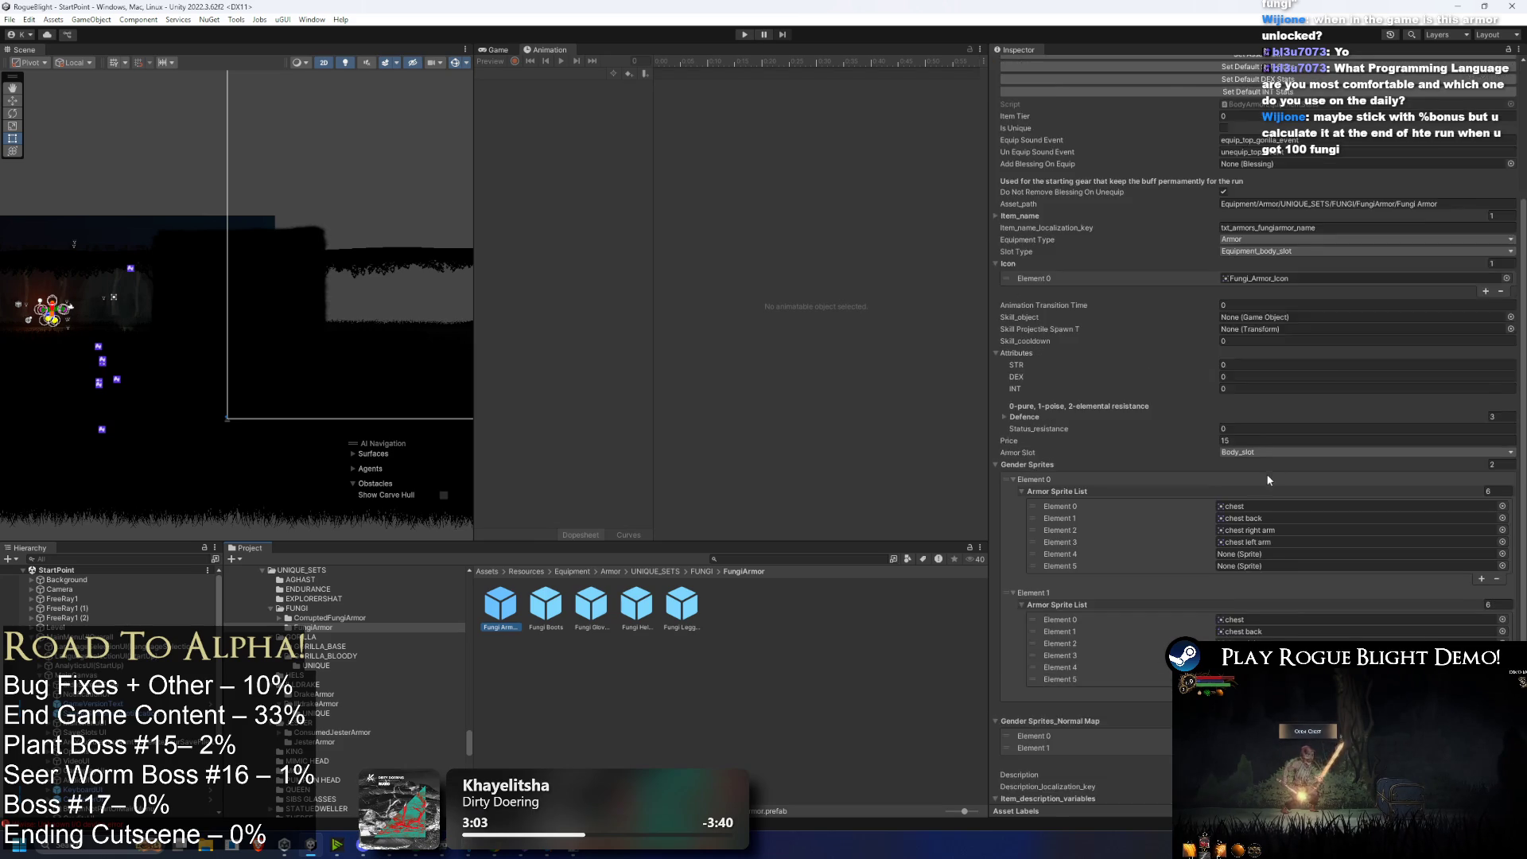
# Step: Check the Bonus DEX English text in cell E1410 of the localization sheet
pyautogui.click(500, 853)
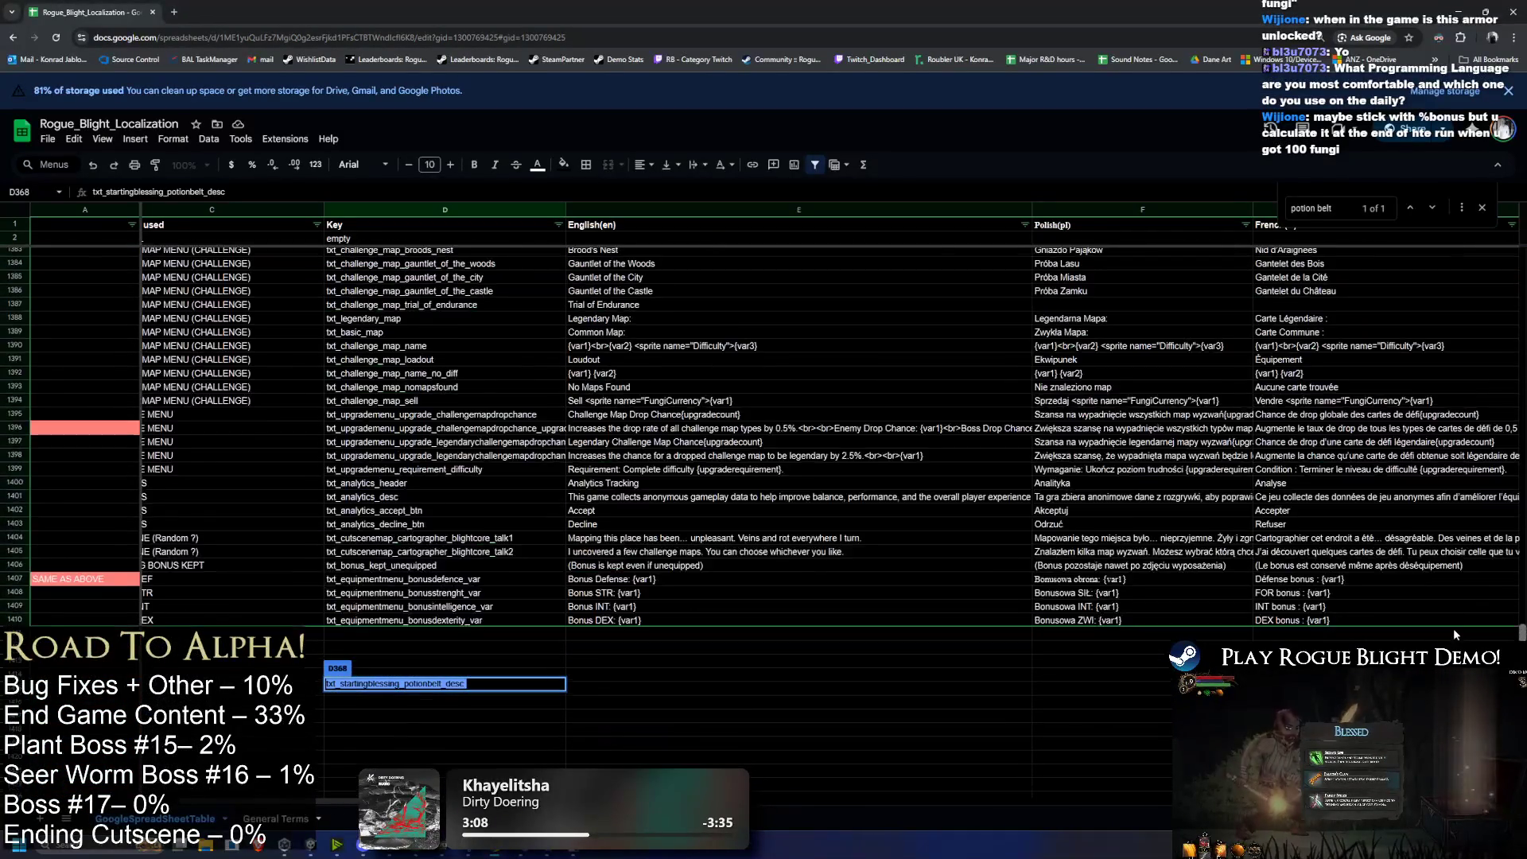
pyautogui.click(807, 624)
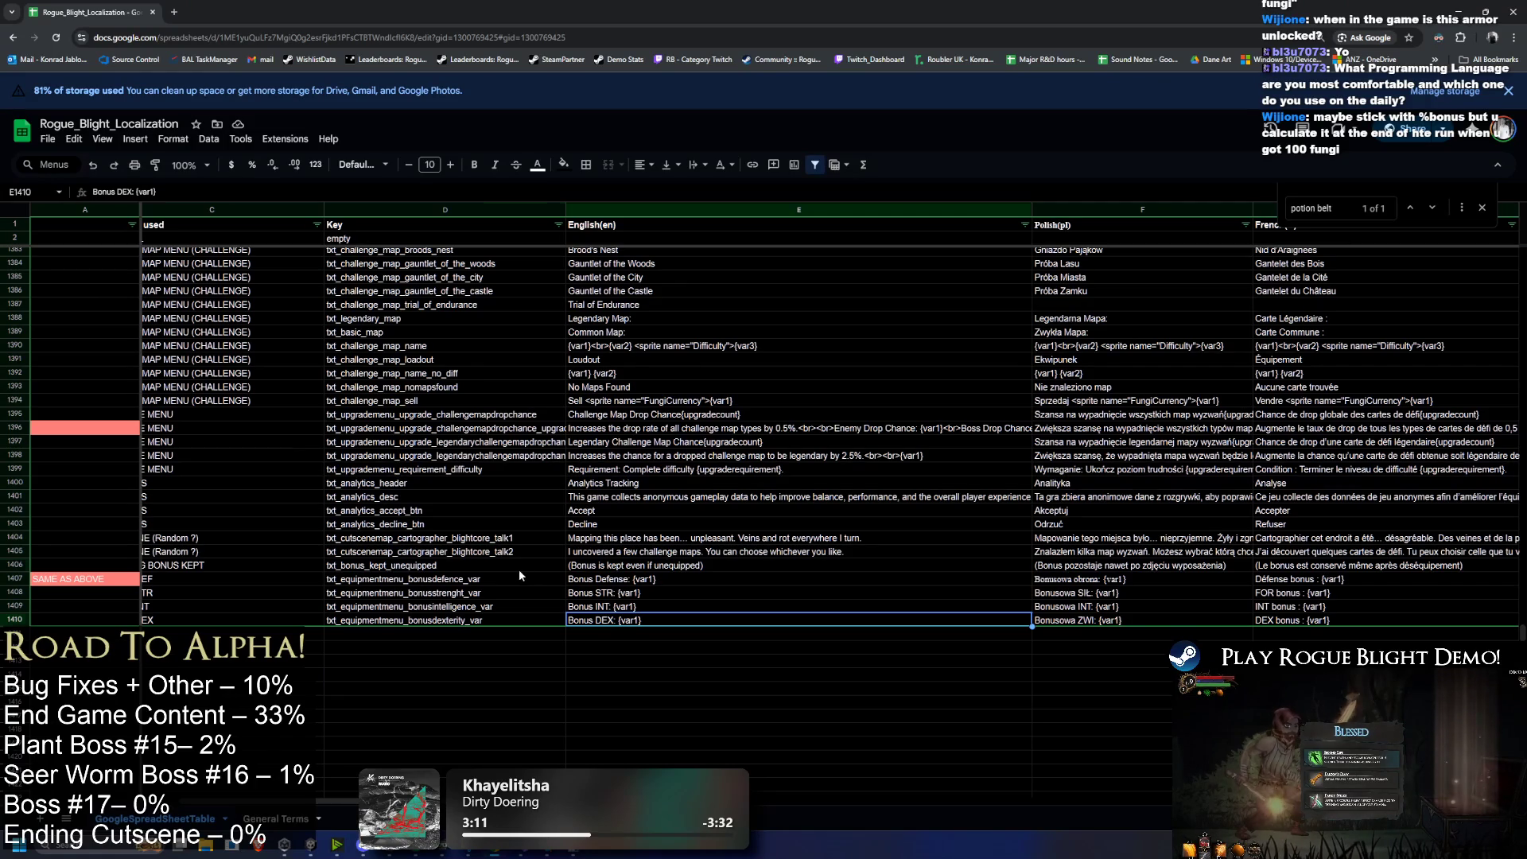
pyautogui.click(1462, 10)
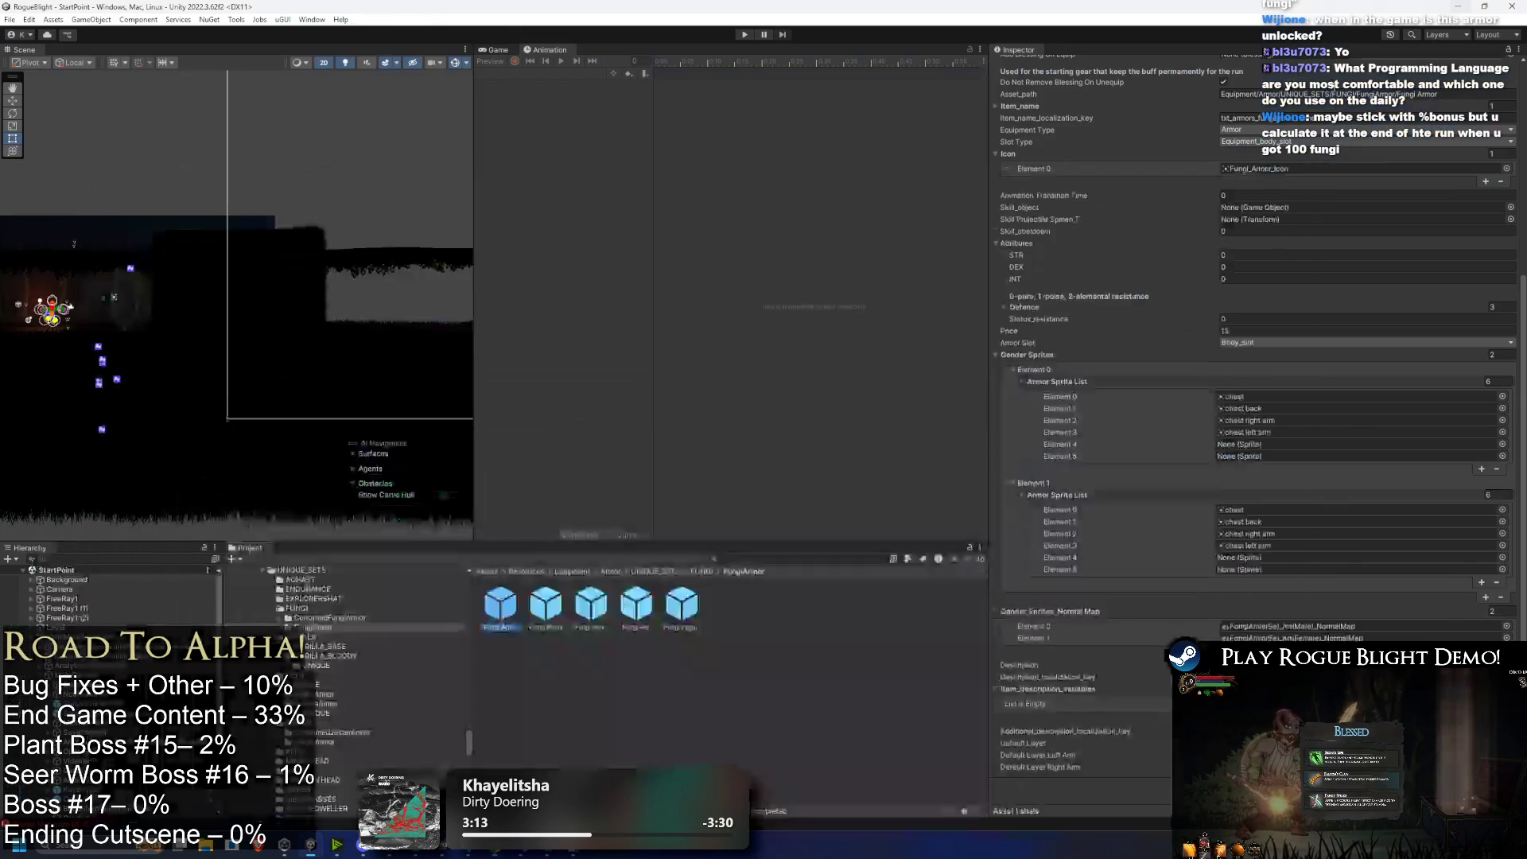
# Step: Review the stats of the Fungi Boots, Gloves, Helmet, Leggings and Armor assets
pyautogui.click(545, 605)
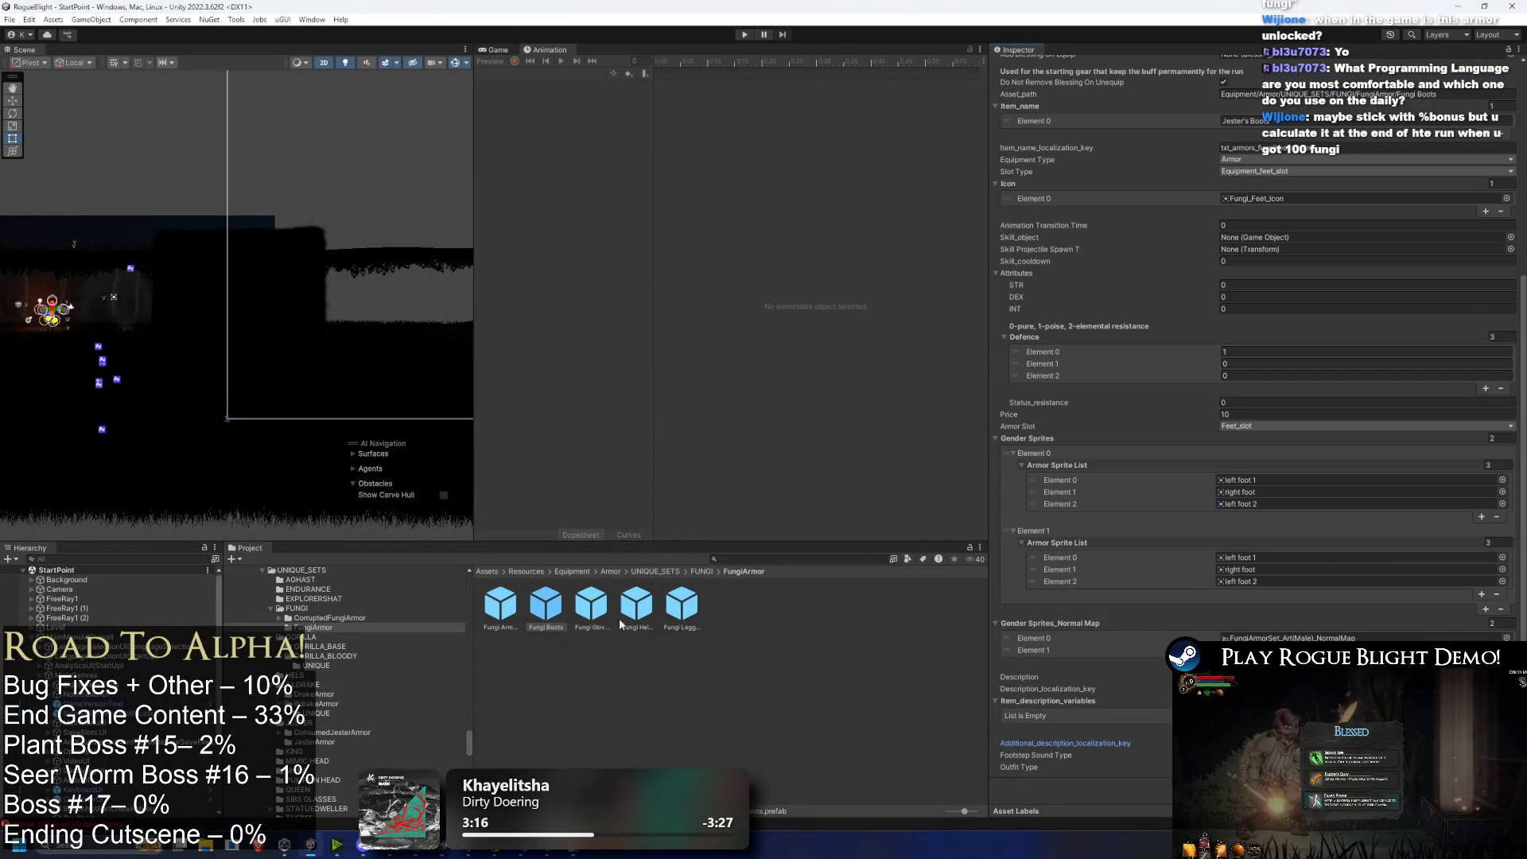
pyautogui.click(602, 618)
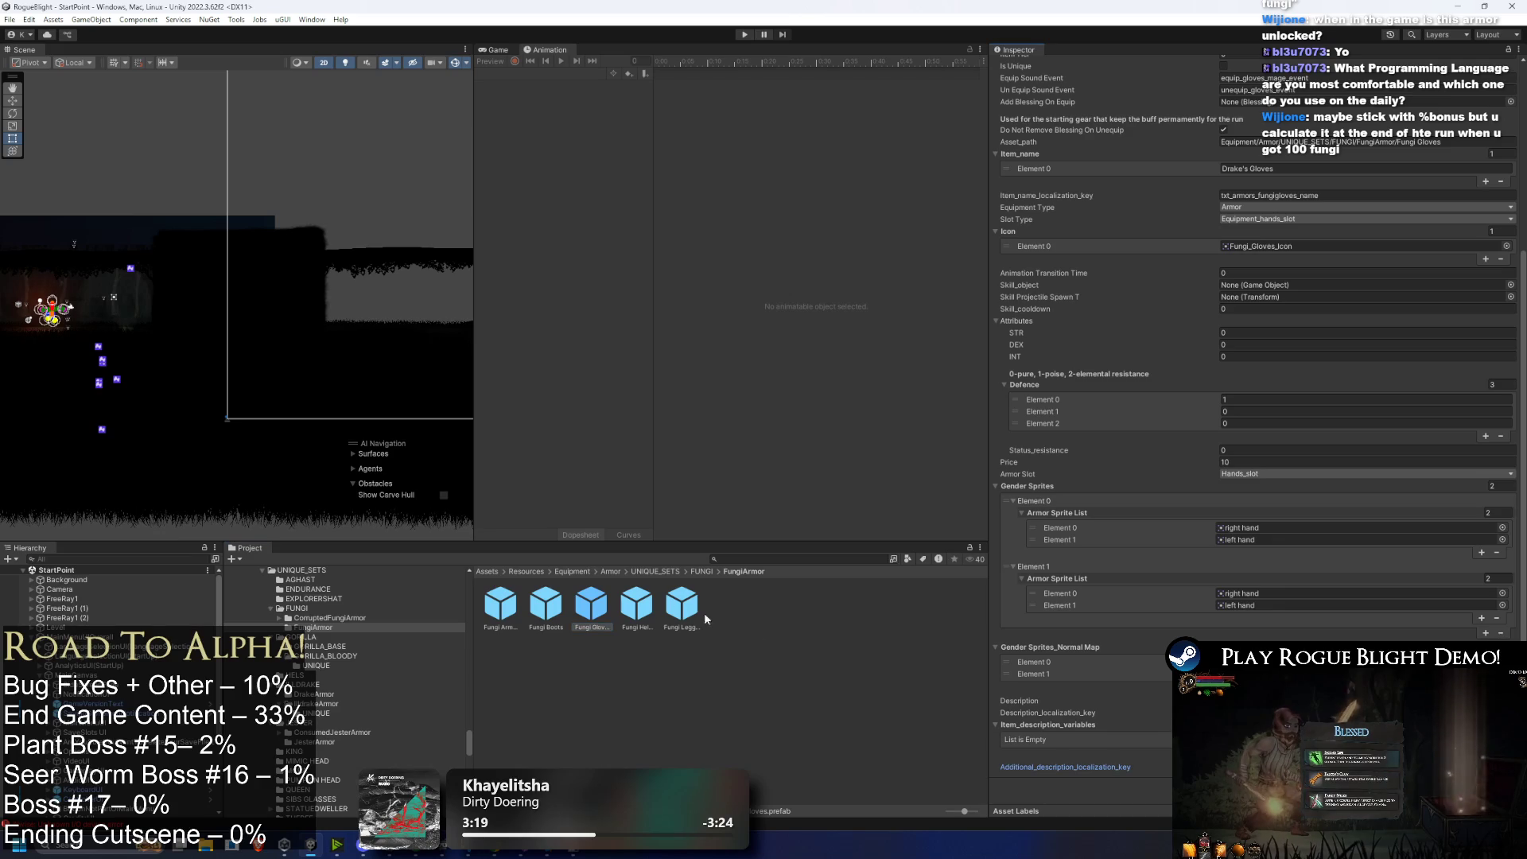
pyautogui.click(644, 608)
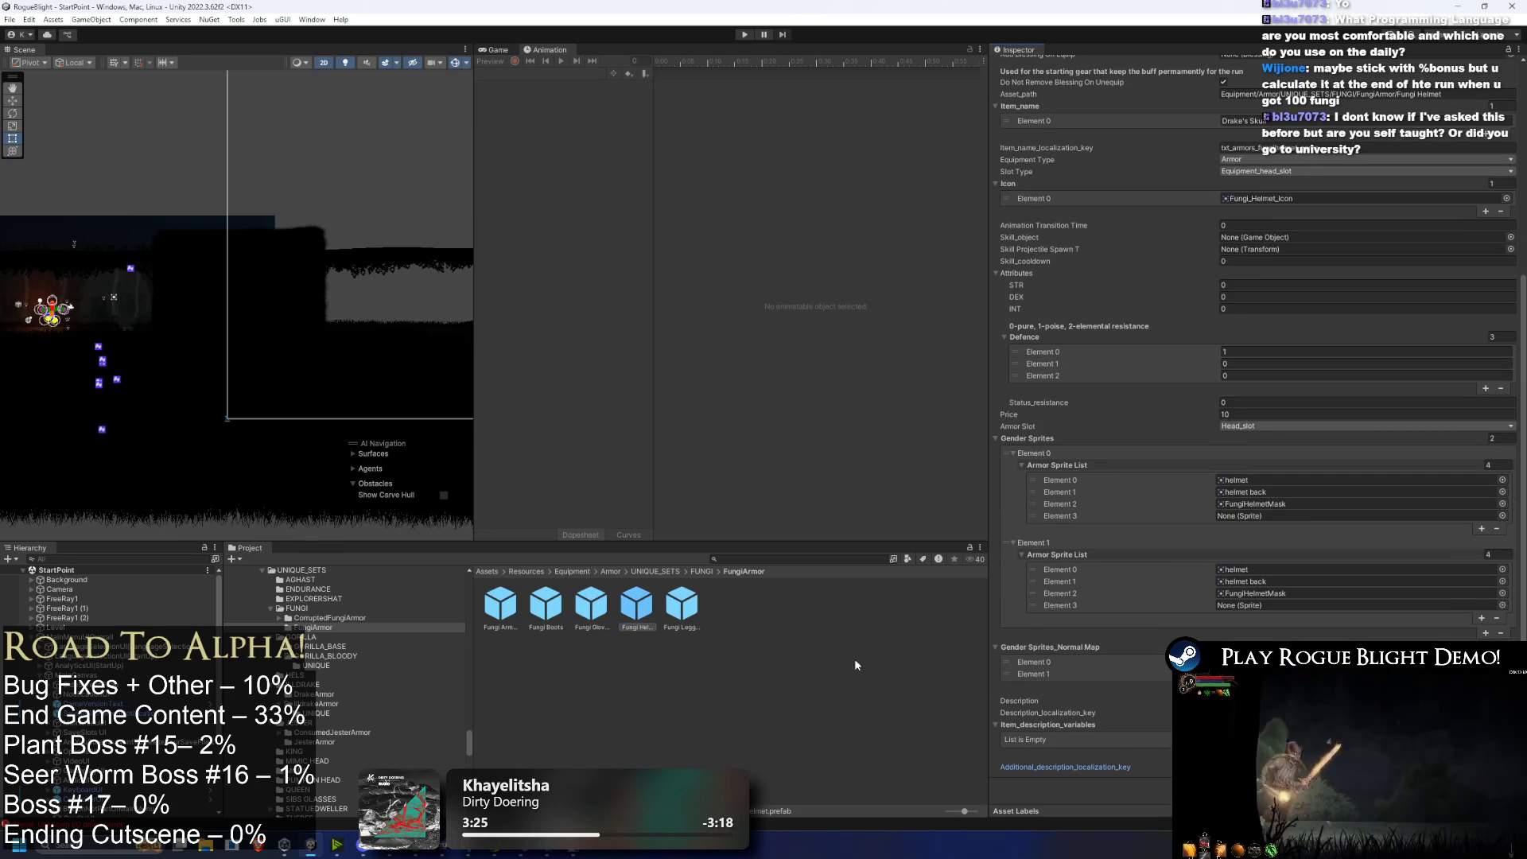
pyautogui.click(681, 605)
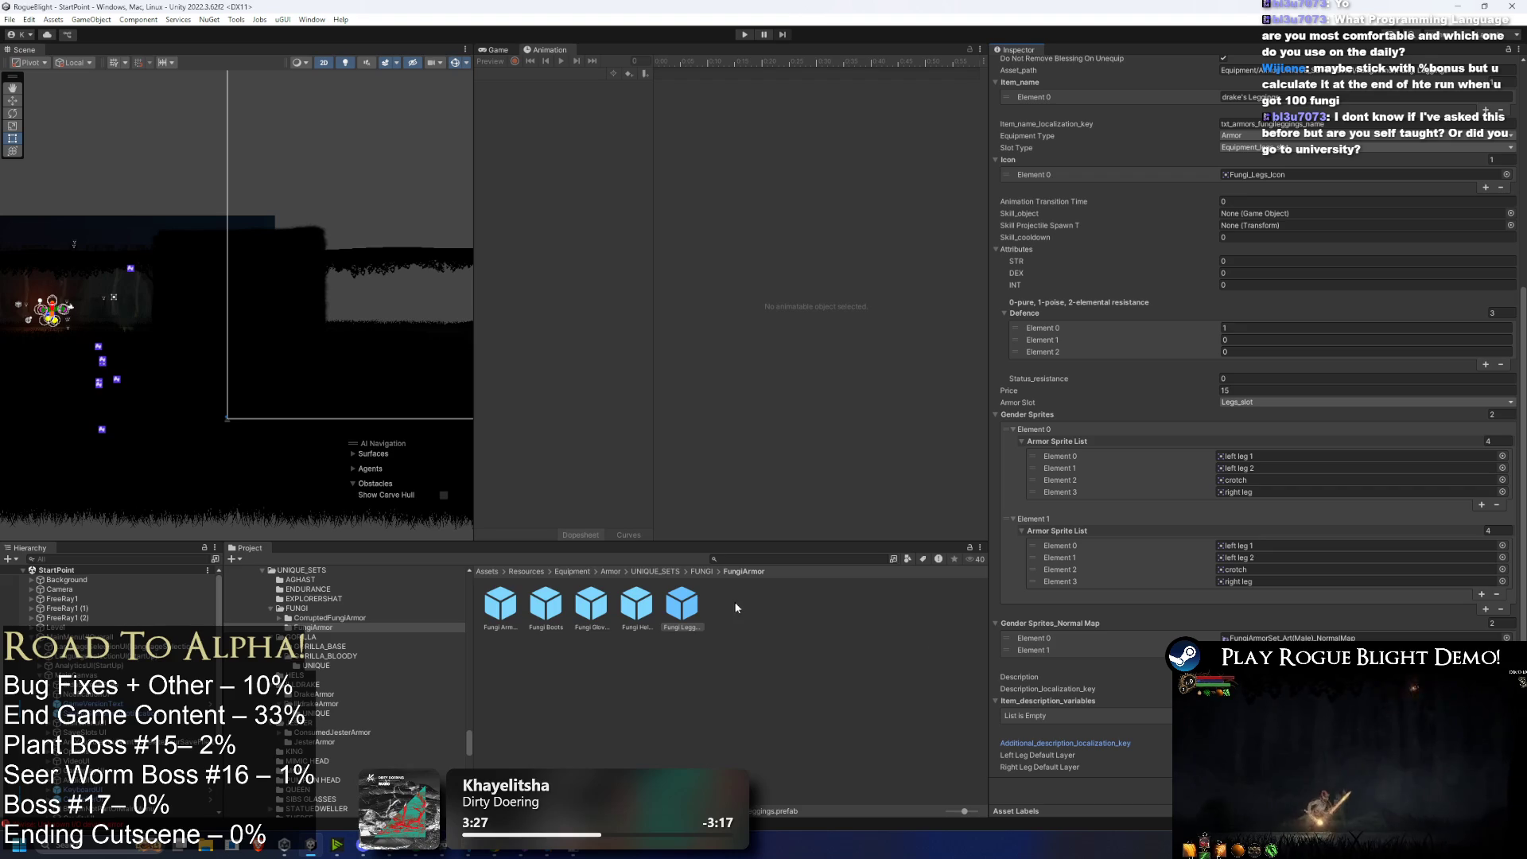
pyautogui.click(469, 604)
pyautogui.click(519, 608)
pyautogui.click(517, 606)
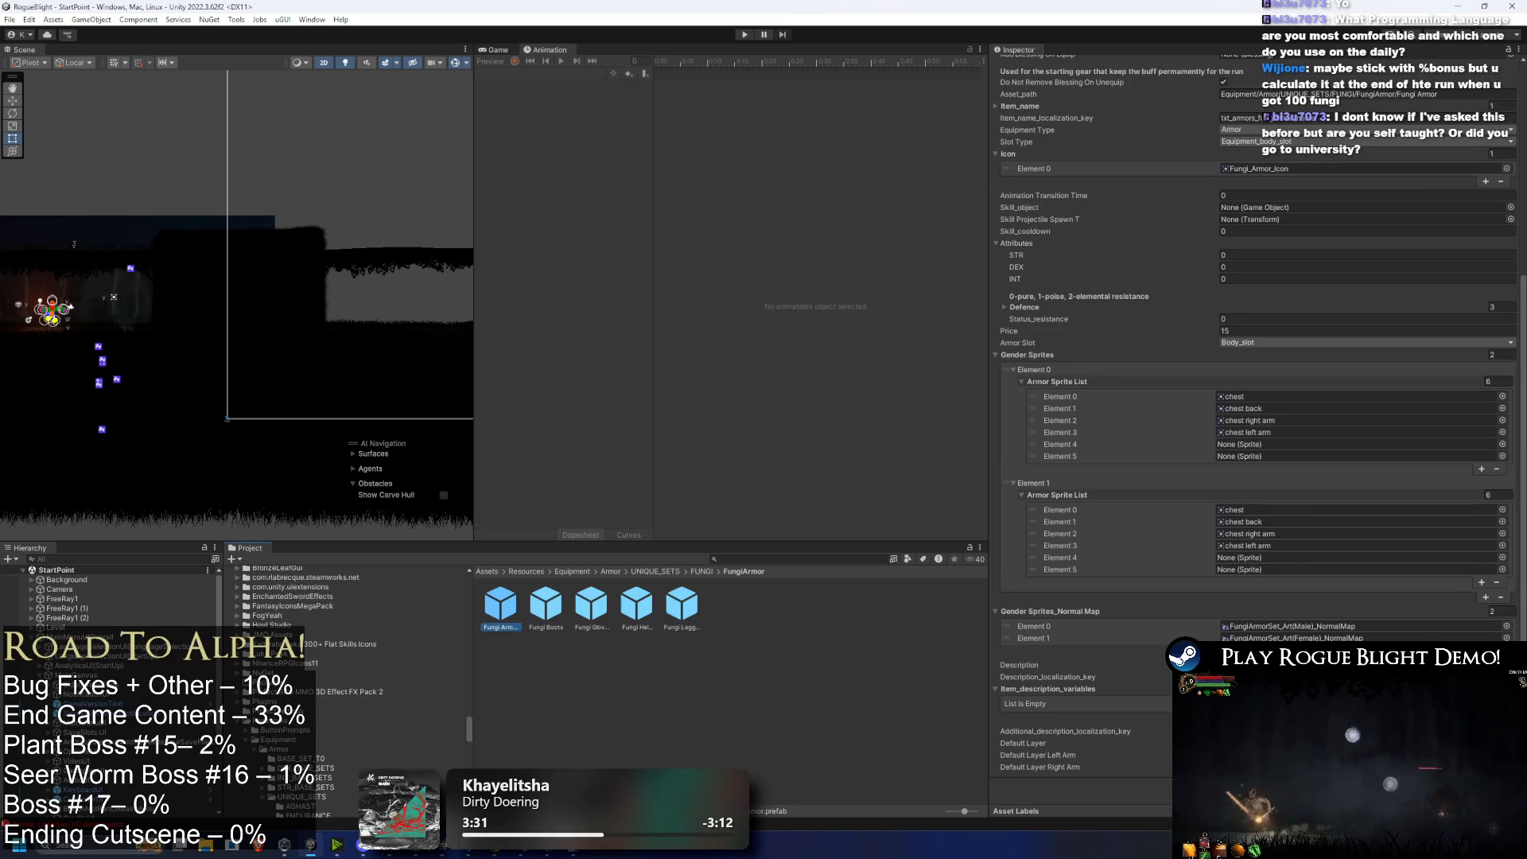
pyautogui.click(546, 604)
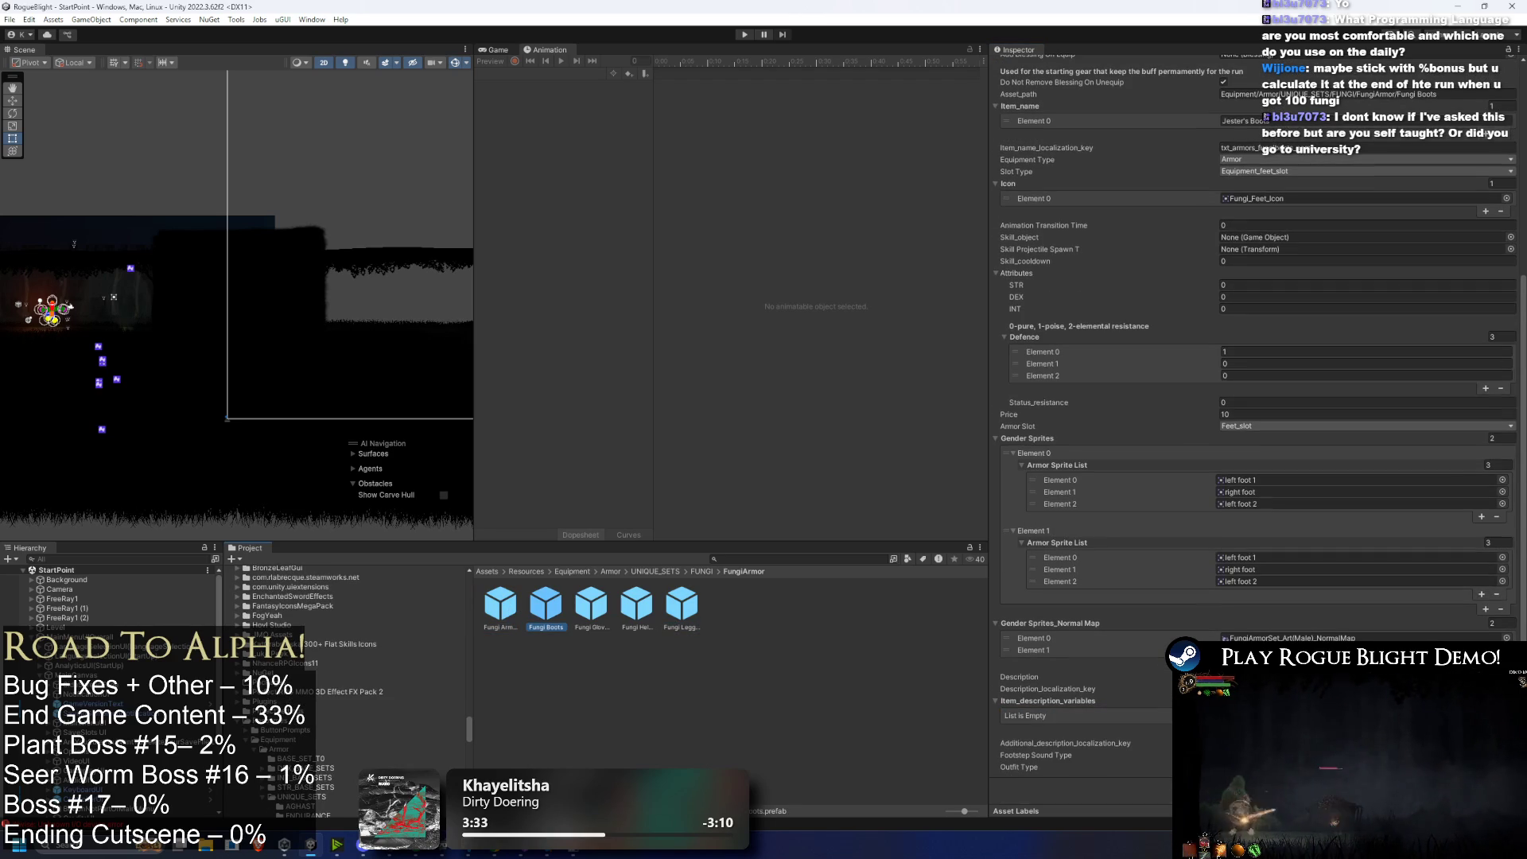
# Step: Add a description variable entry to the Fungi Boots, Helmet and Leggings
pyautogui.click(1485, 729)
pyautogui.click(592, 609)
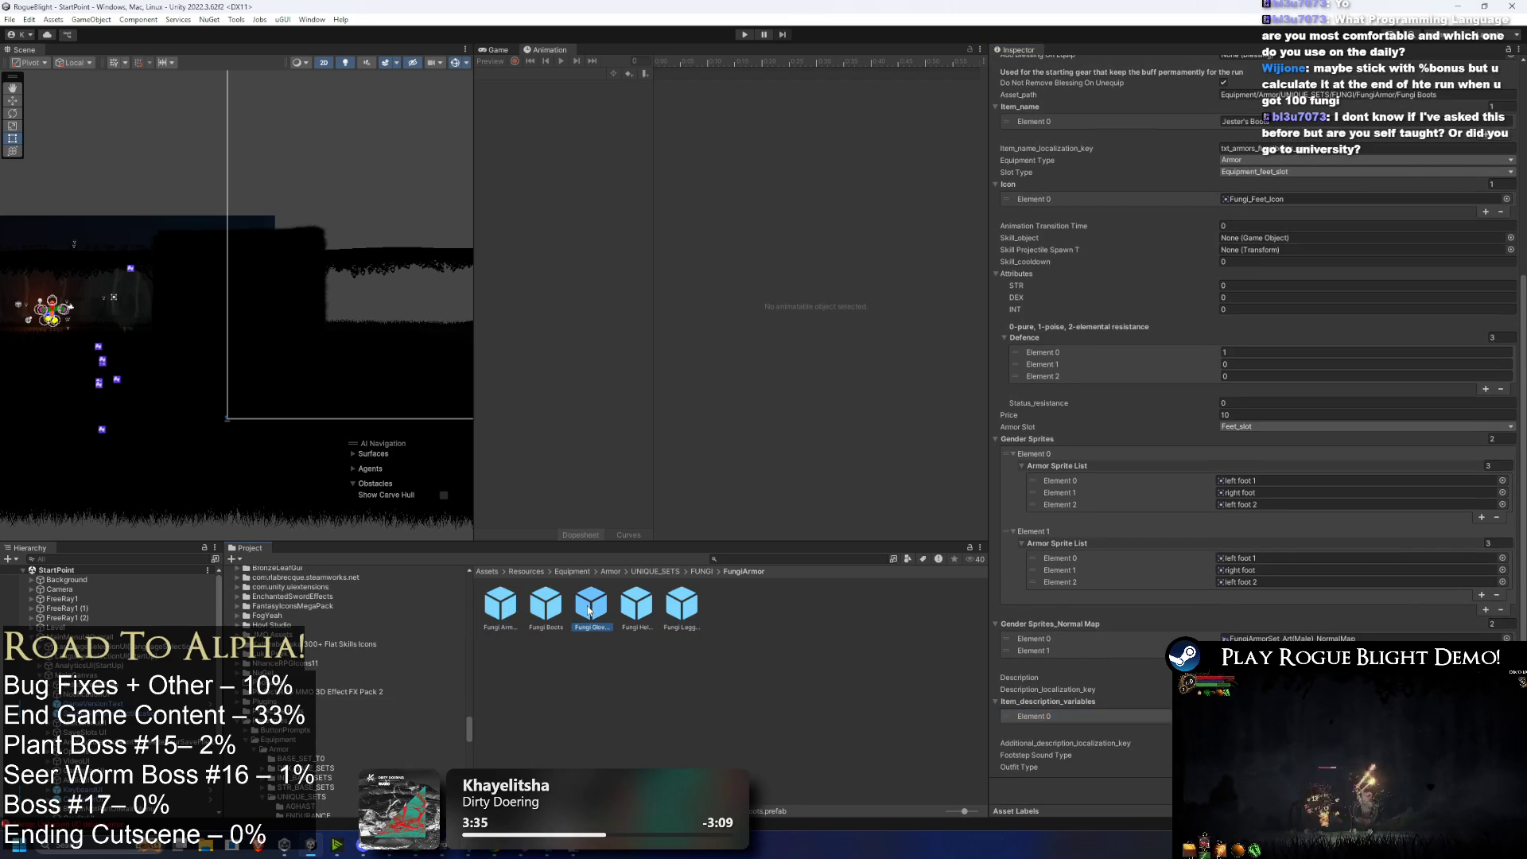
pyautogui.click(636, 606)
pyautogui.click(1485, 752)
pyautogui.click(682, 606)
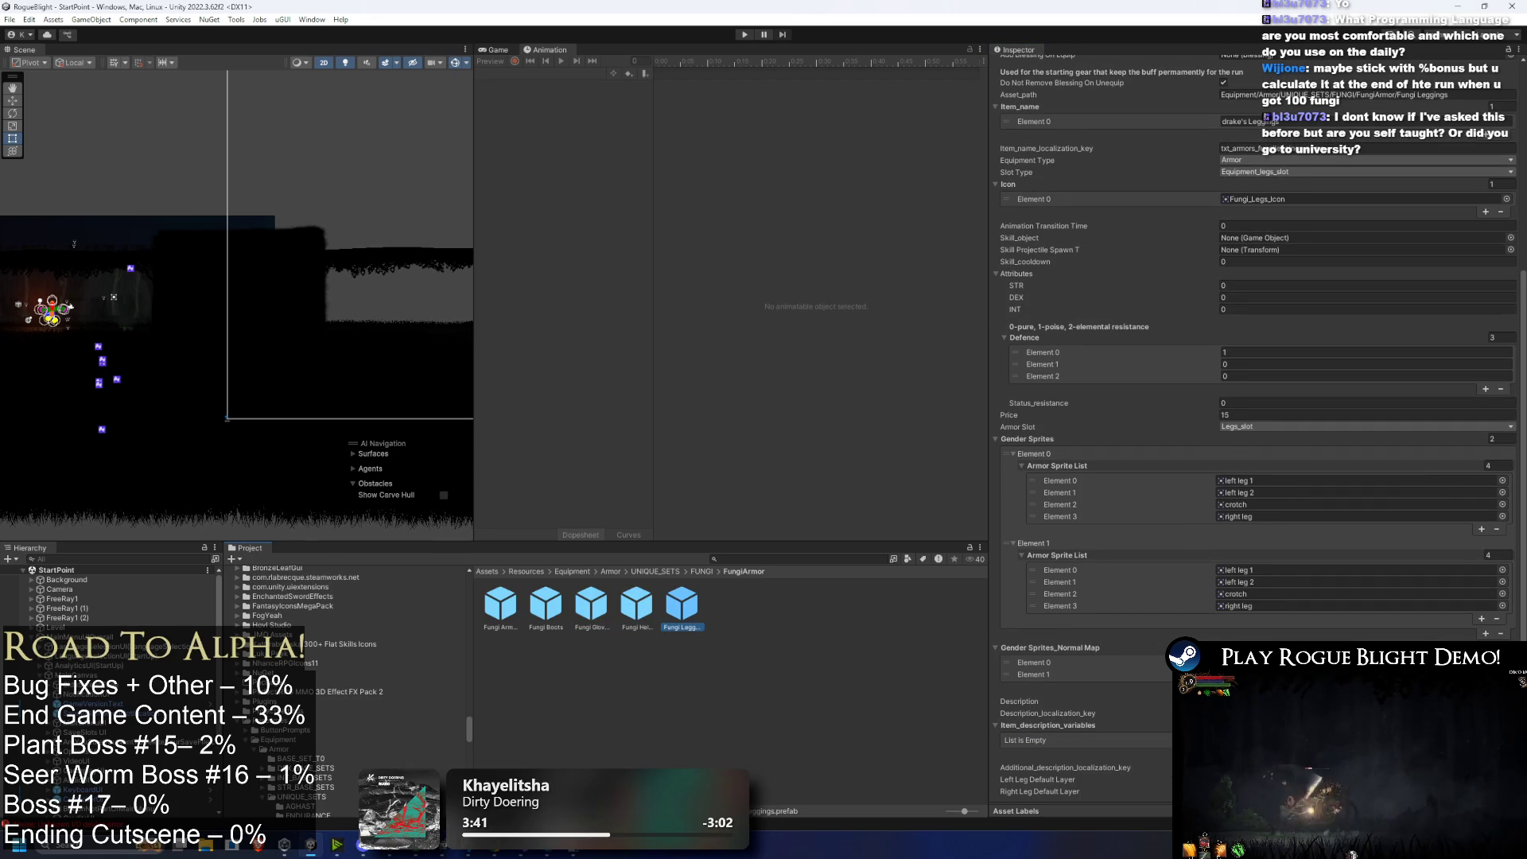
pyautogui.click(1485, 752)
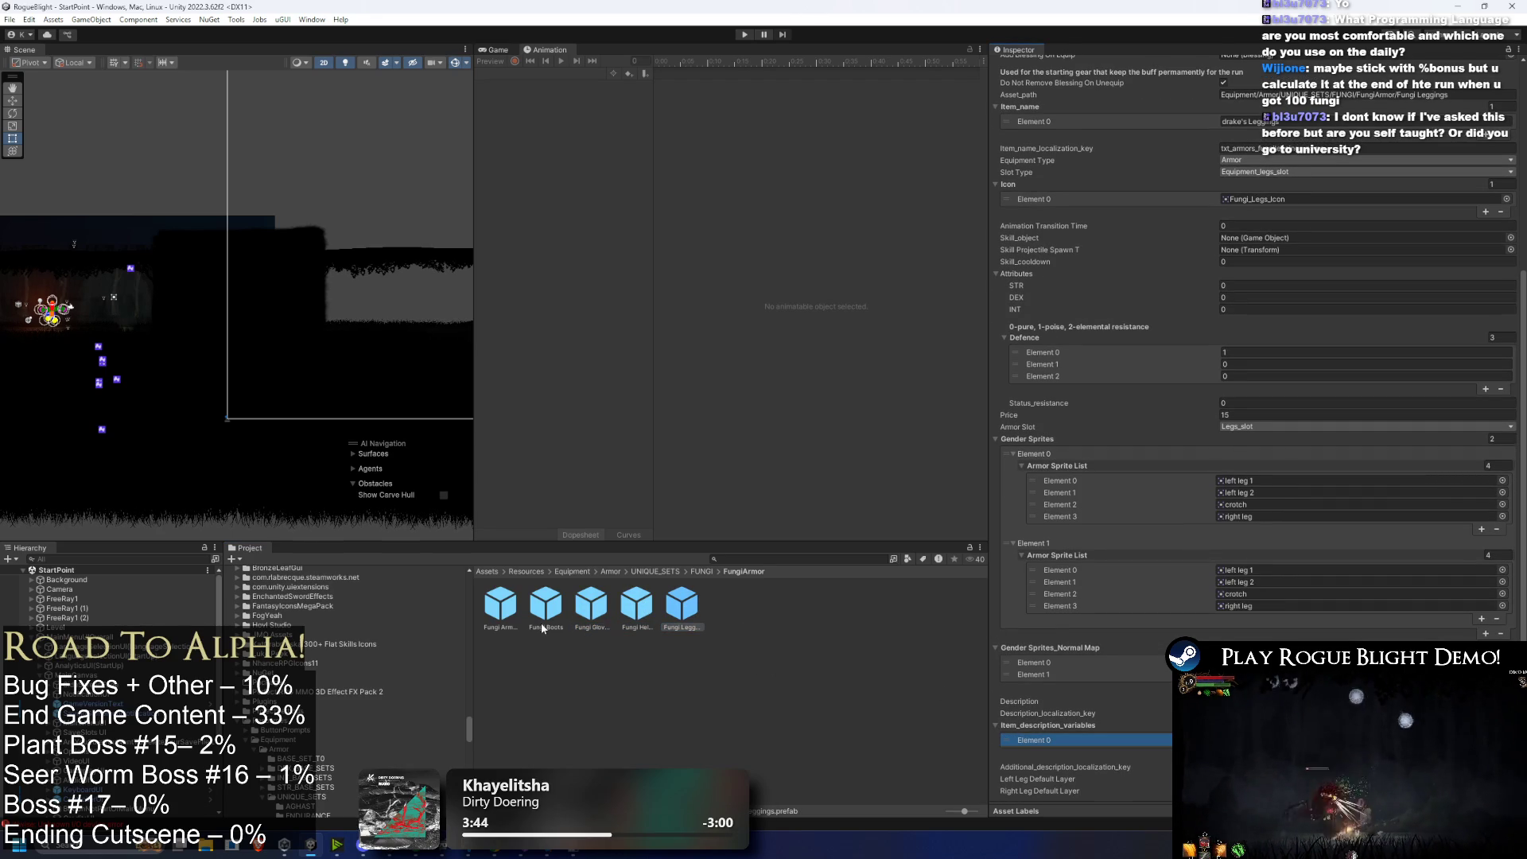
# Step: Return to Fungi Armor after checking the bonus strength key row in the localization sheet
pyautogui.click(500, 604)
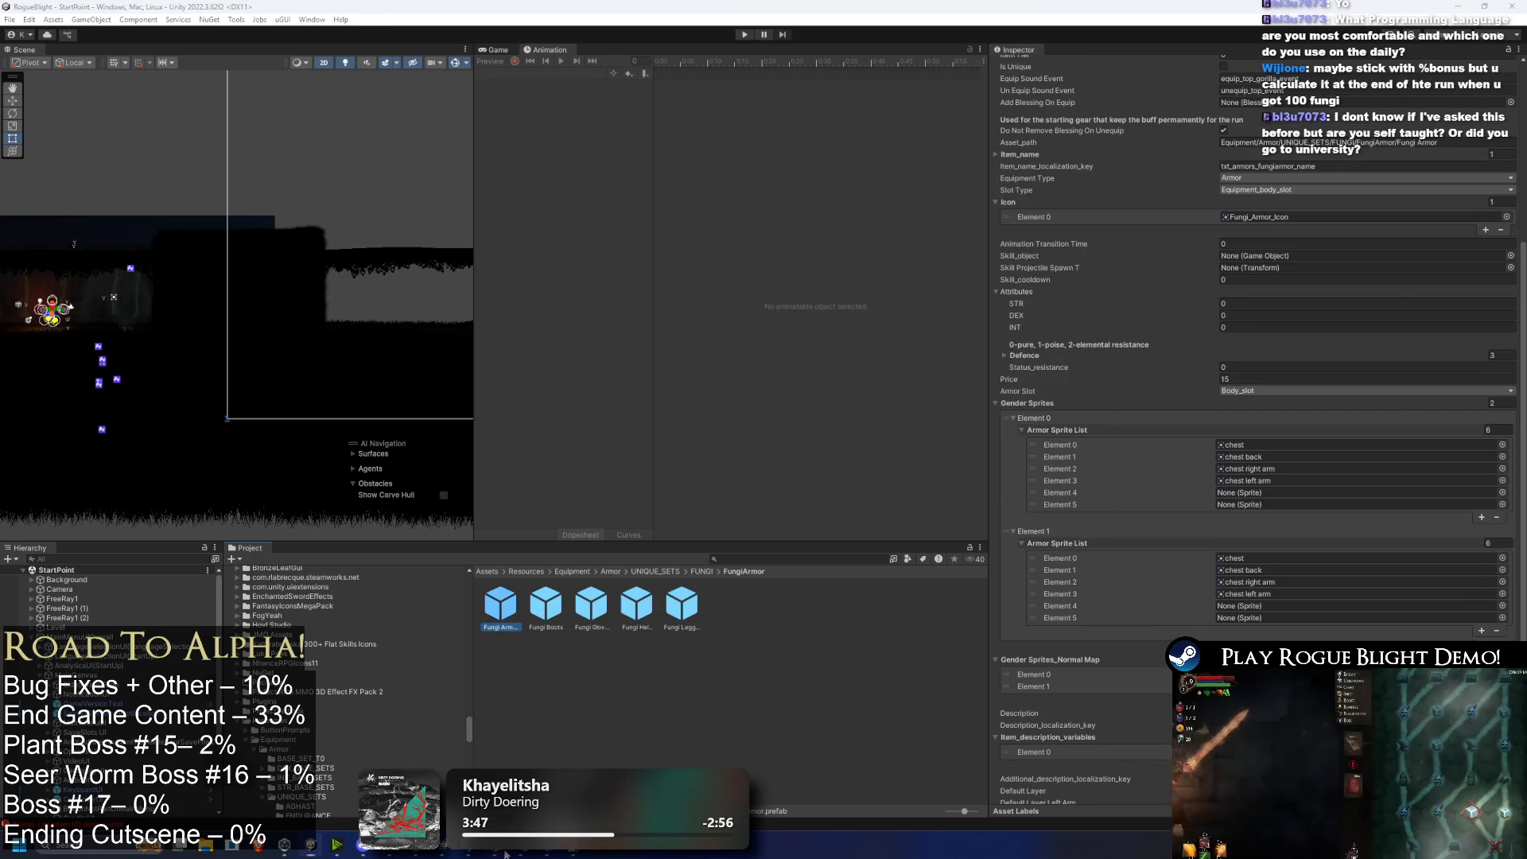
pyautogui.hotkey('alt', 'Tab')
pyautogui.press('Down')
pyautogui.press('Down')
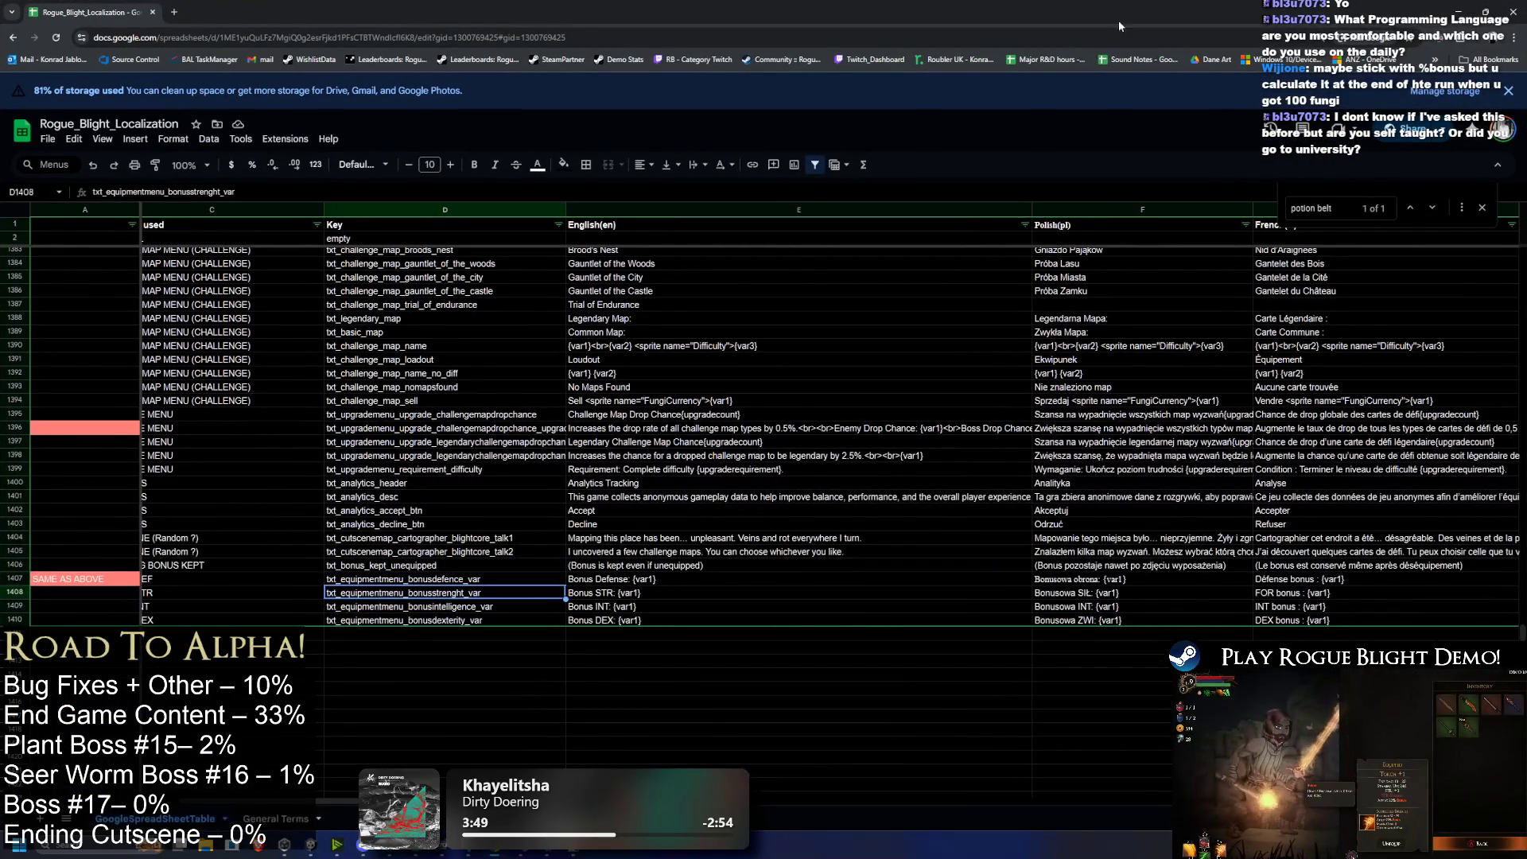
pyautogui.hotkey('alt', 'Tab')
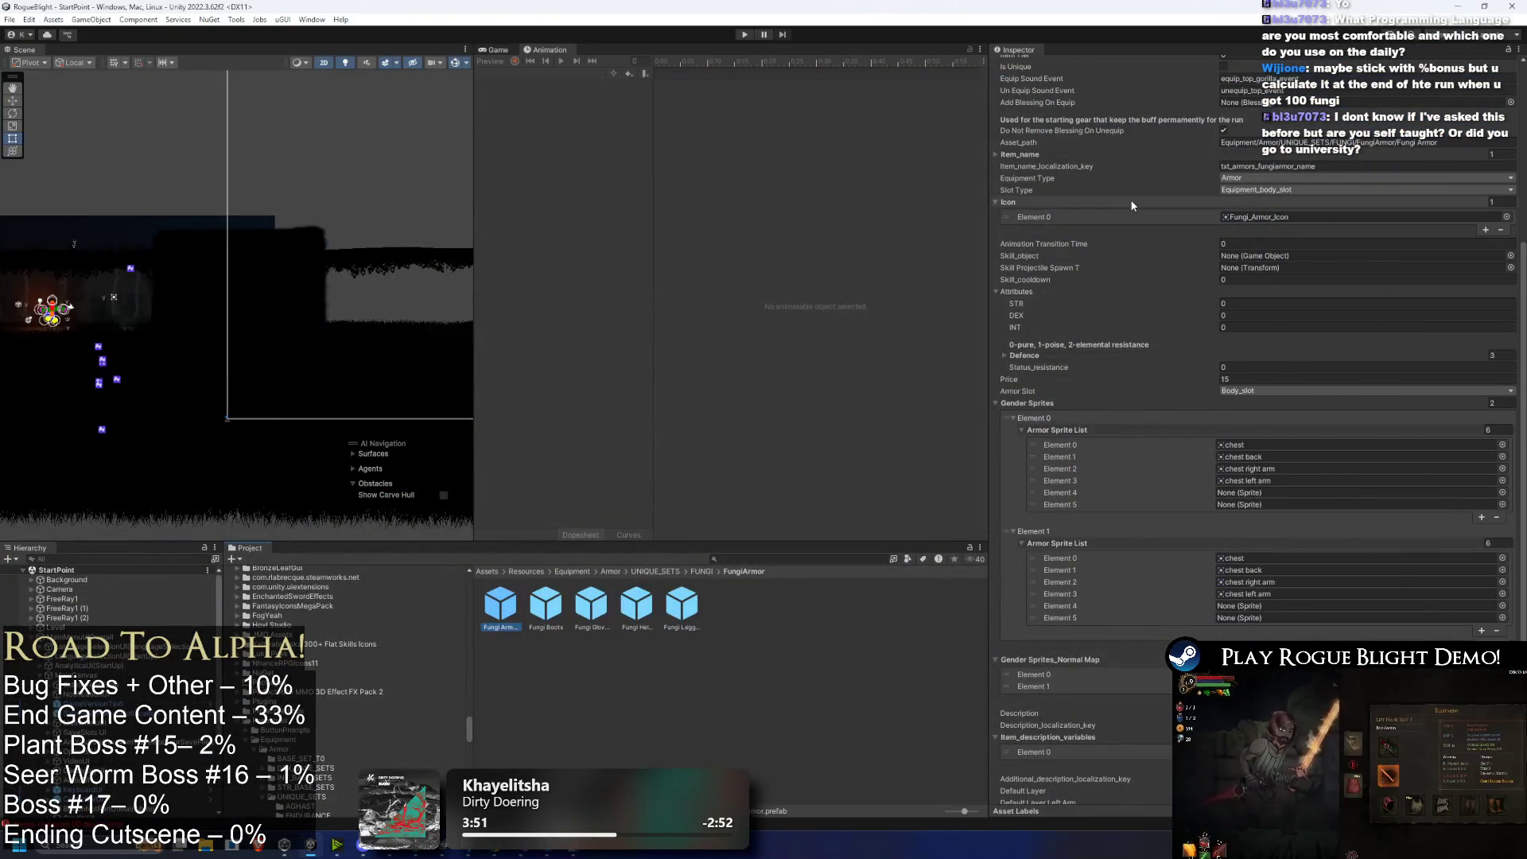
pyautogui.scroll(-3, 1130, 199)
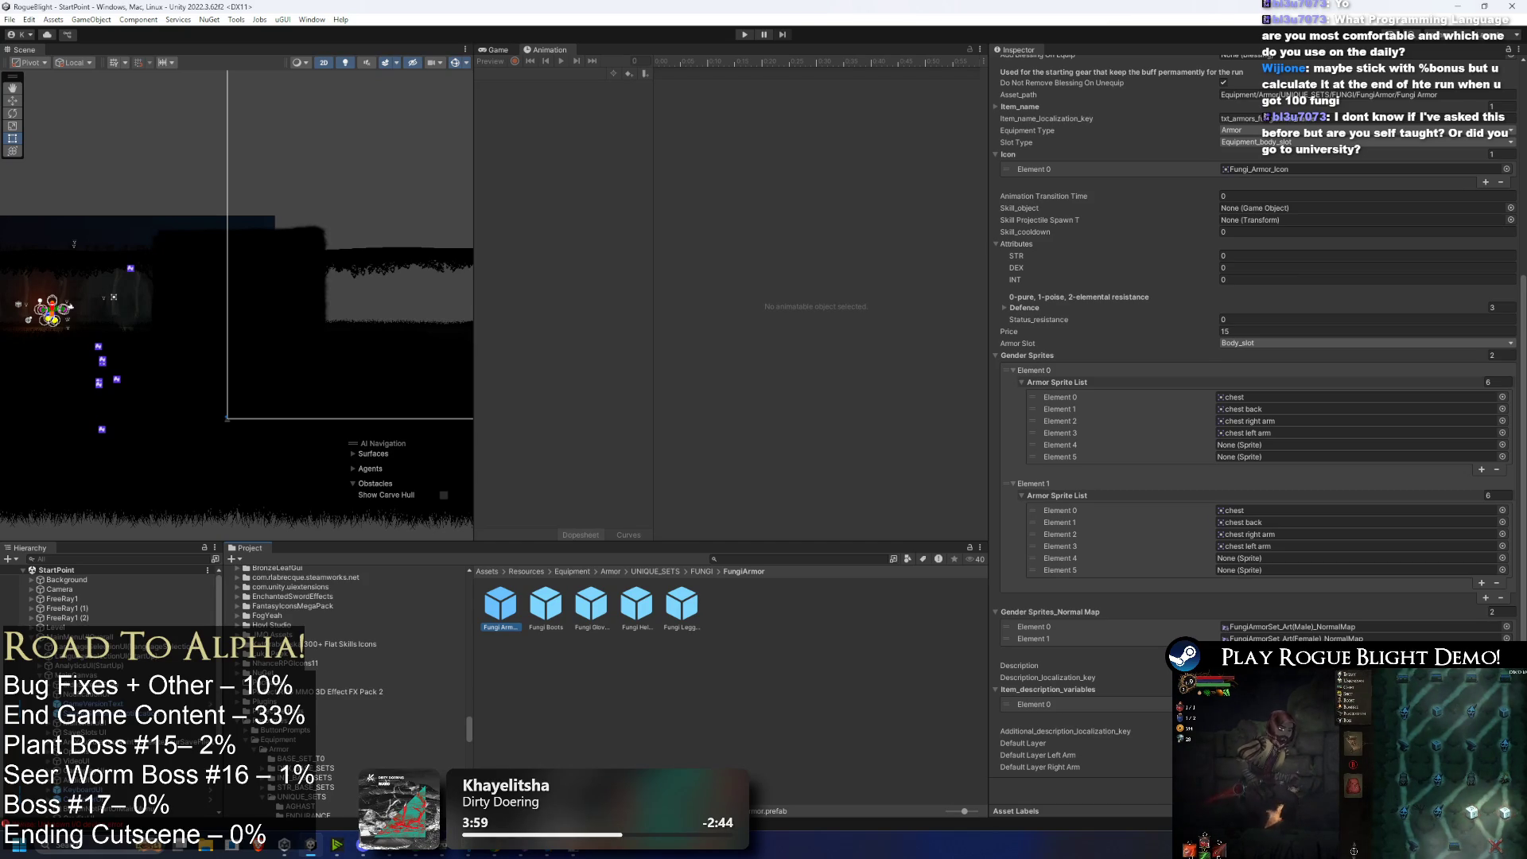
pyautogui.click(1034, 704)
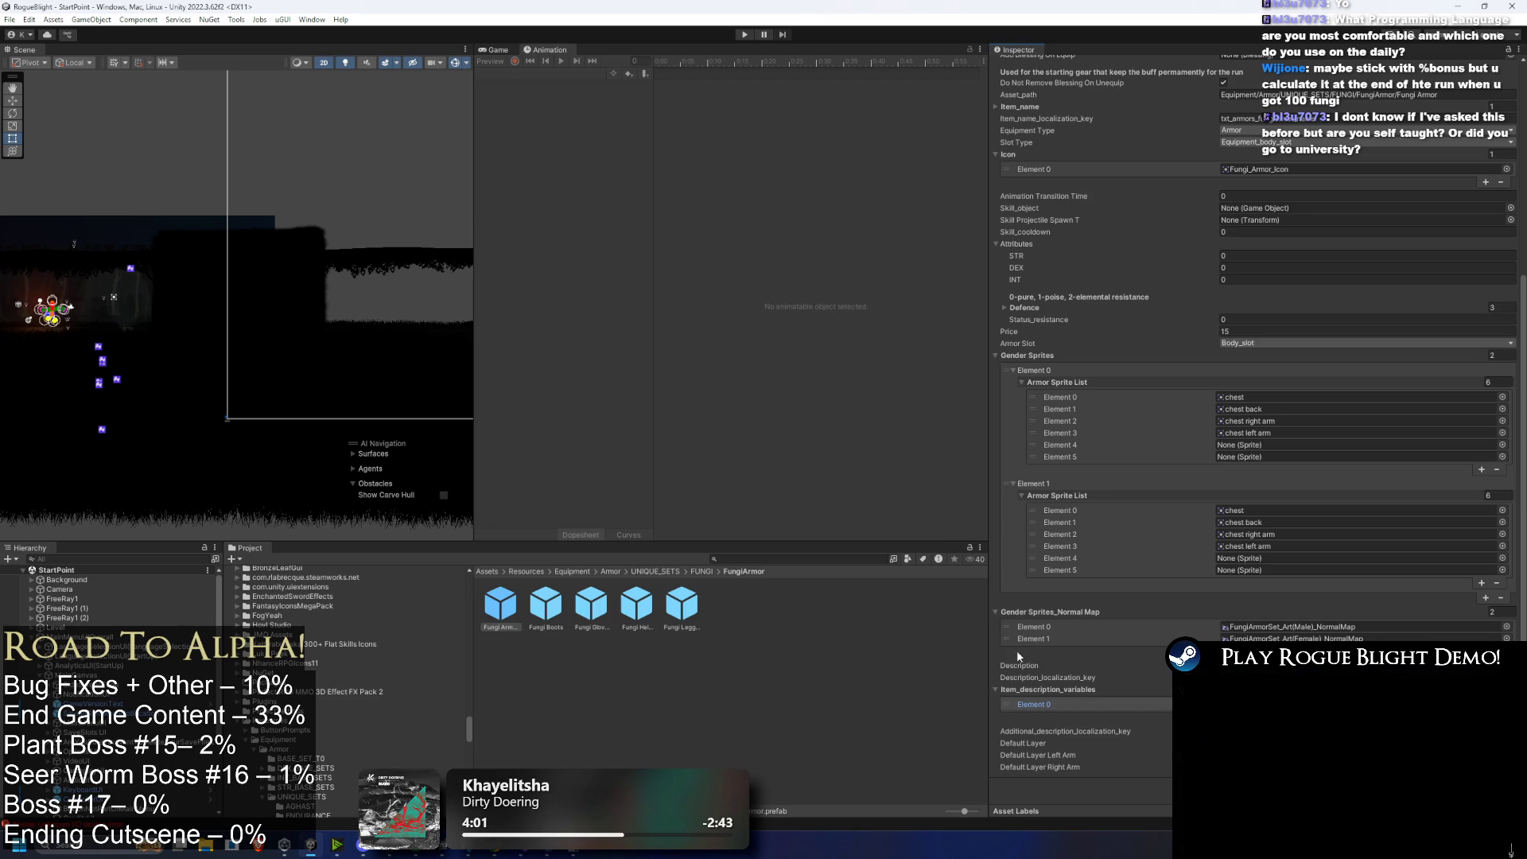
pyautogui.click(546, 606)
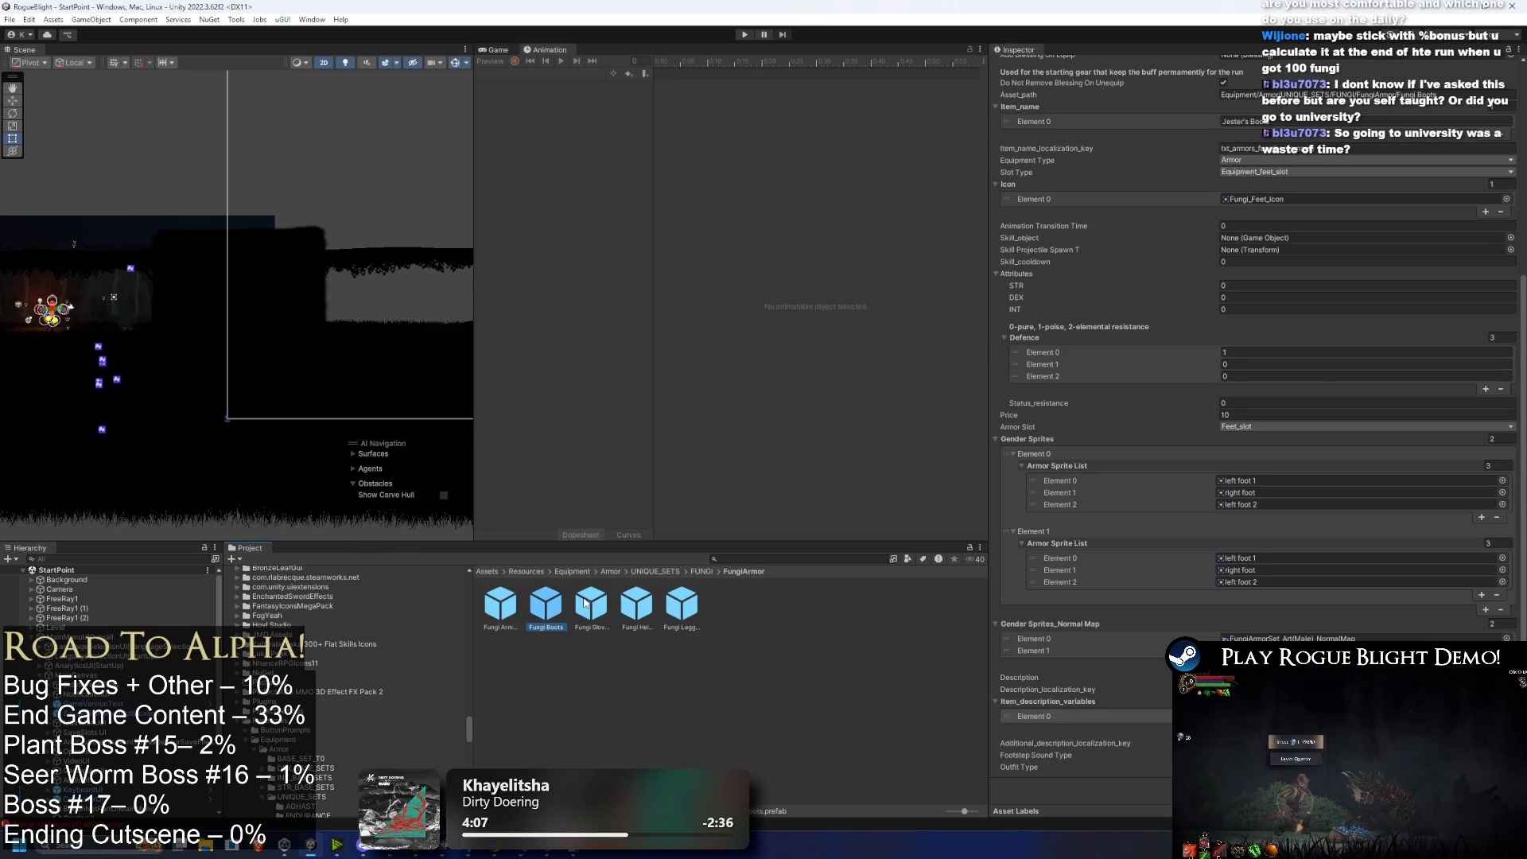
pyautogui.click(585, 604)
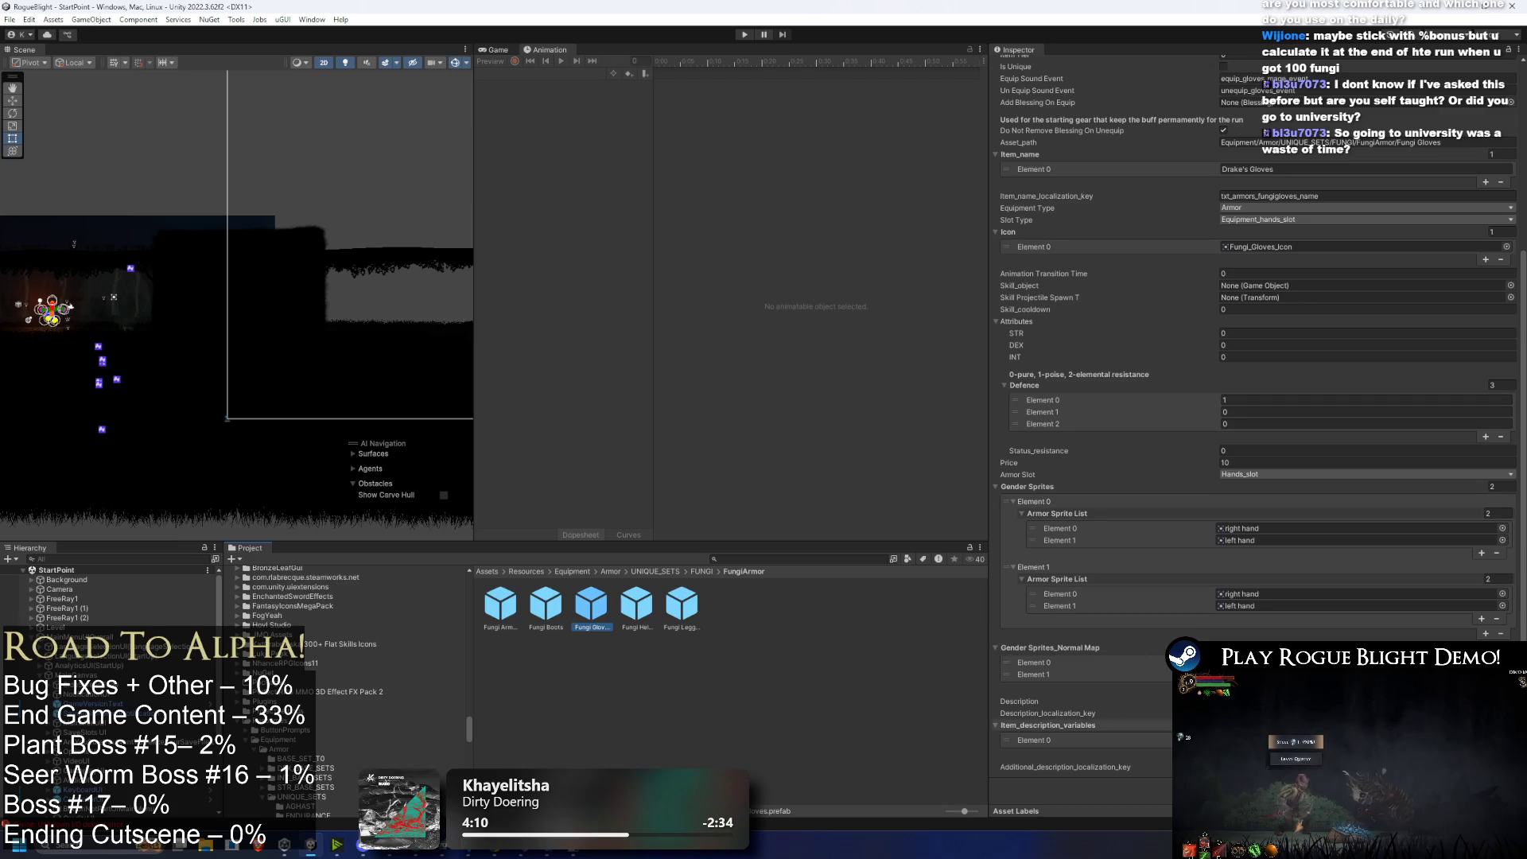
pyautogui.click(637, 604)
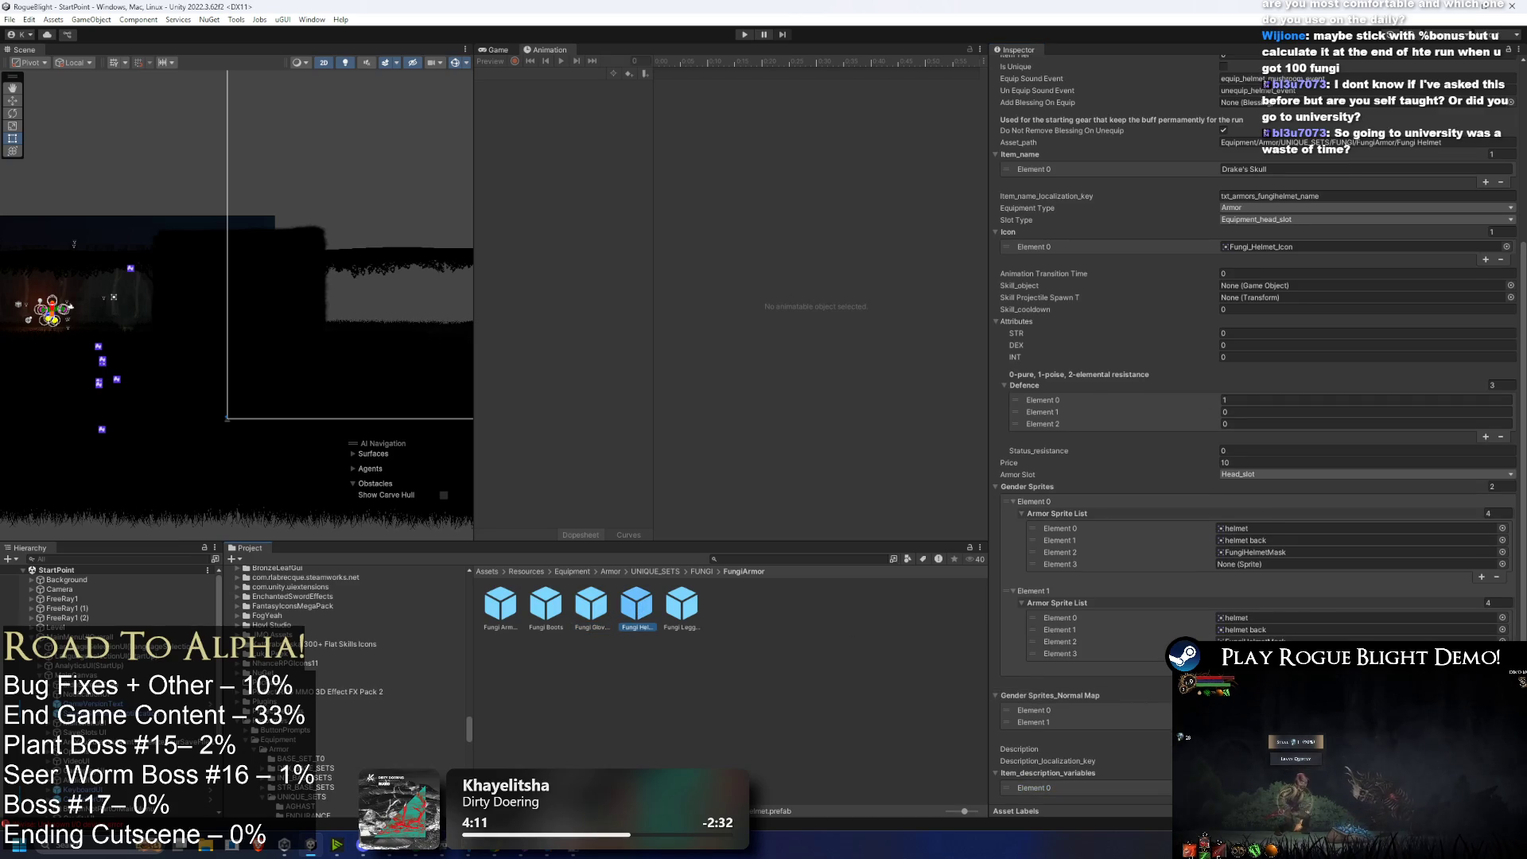
pyautogui.click(682, 604)
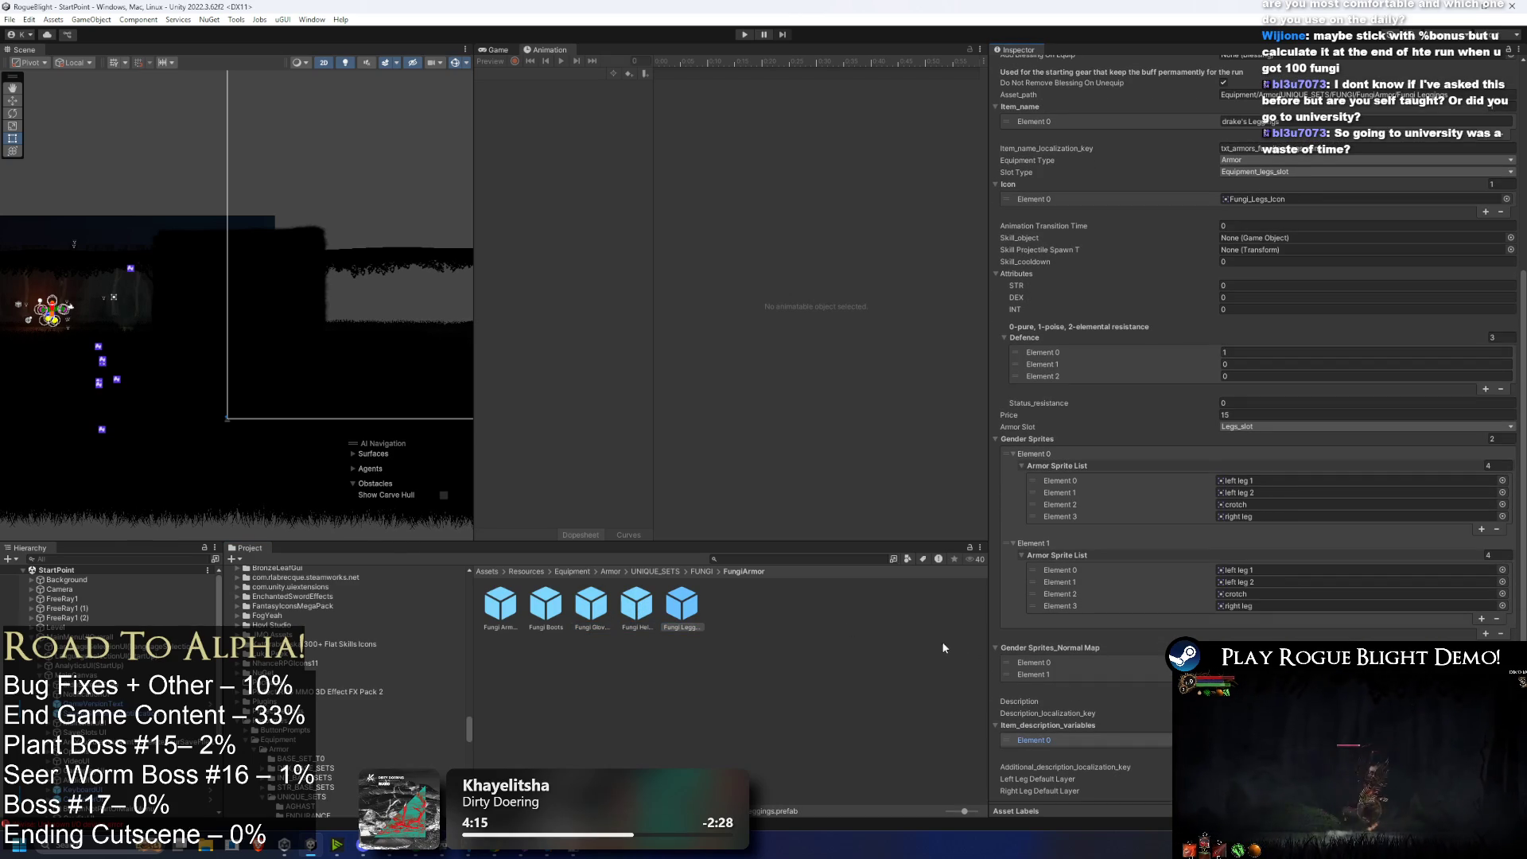
pyautogui.click(637, 602)
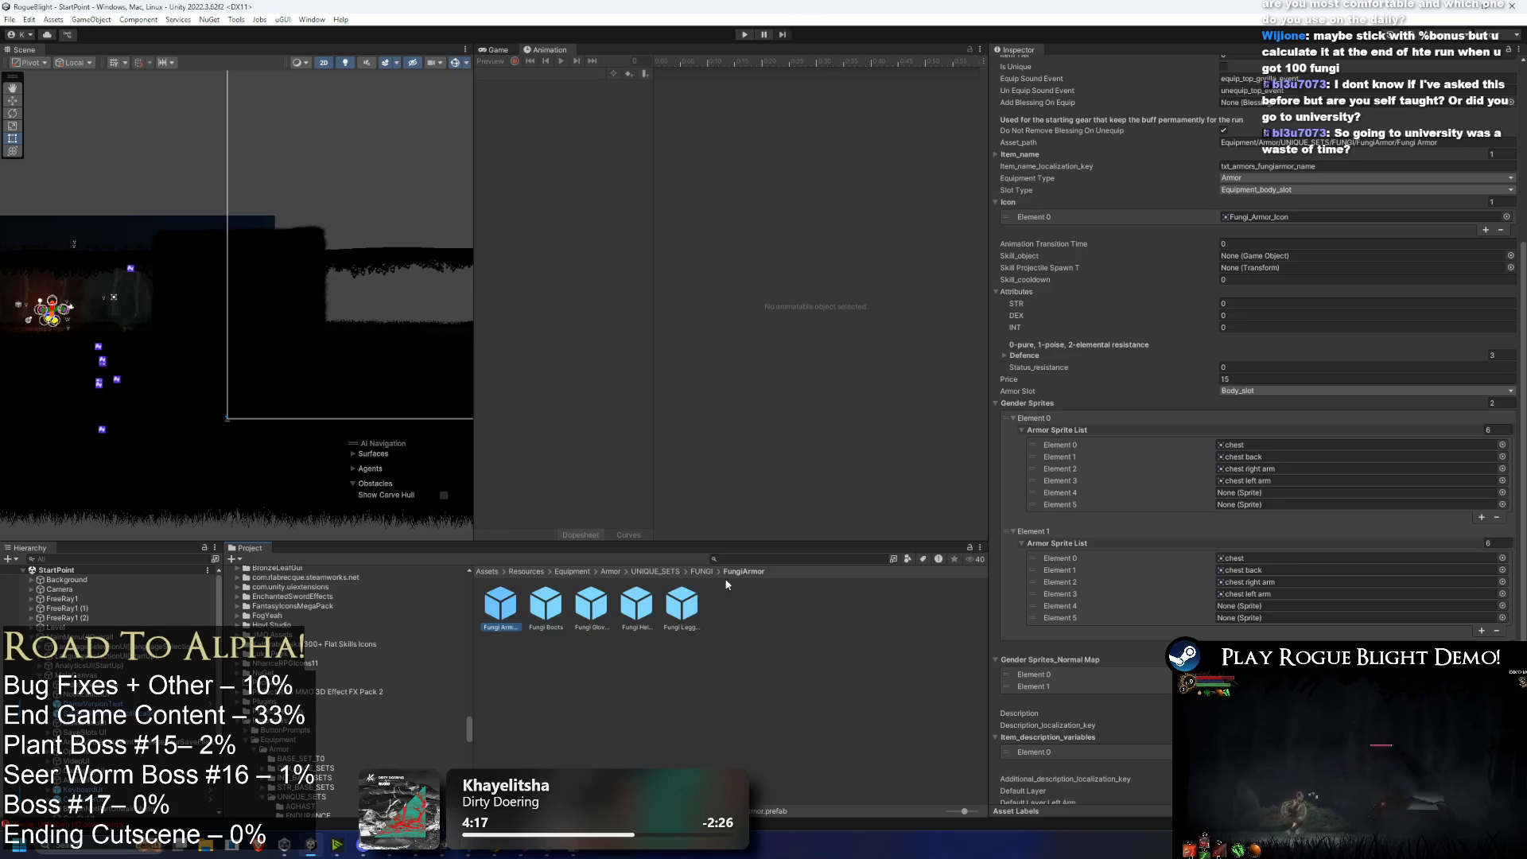
pyautogui.press('Left')
pyautogui.press('Left')
pyautogui.press('Left')
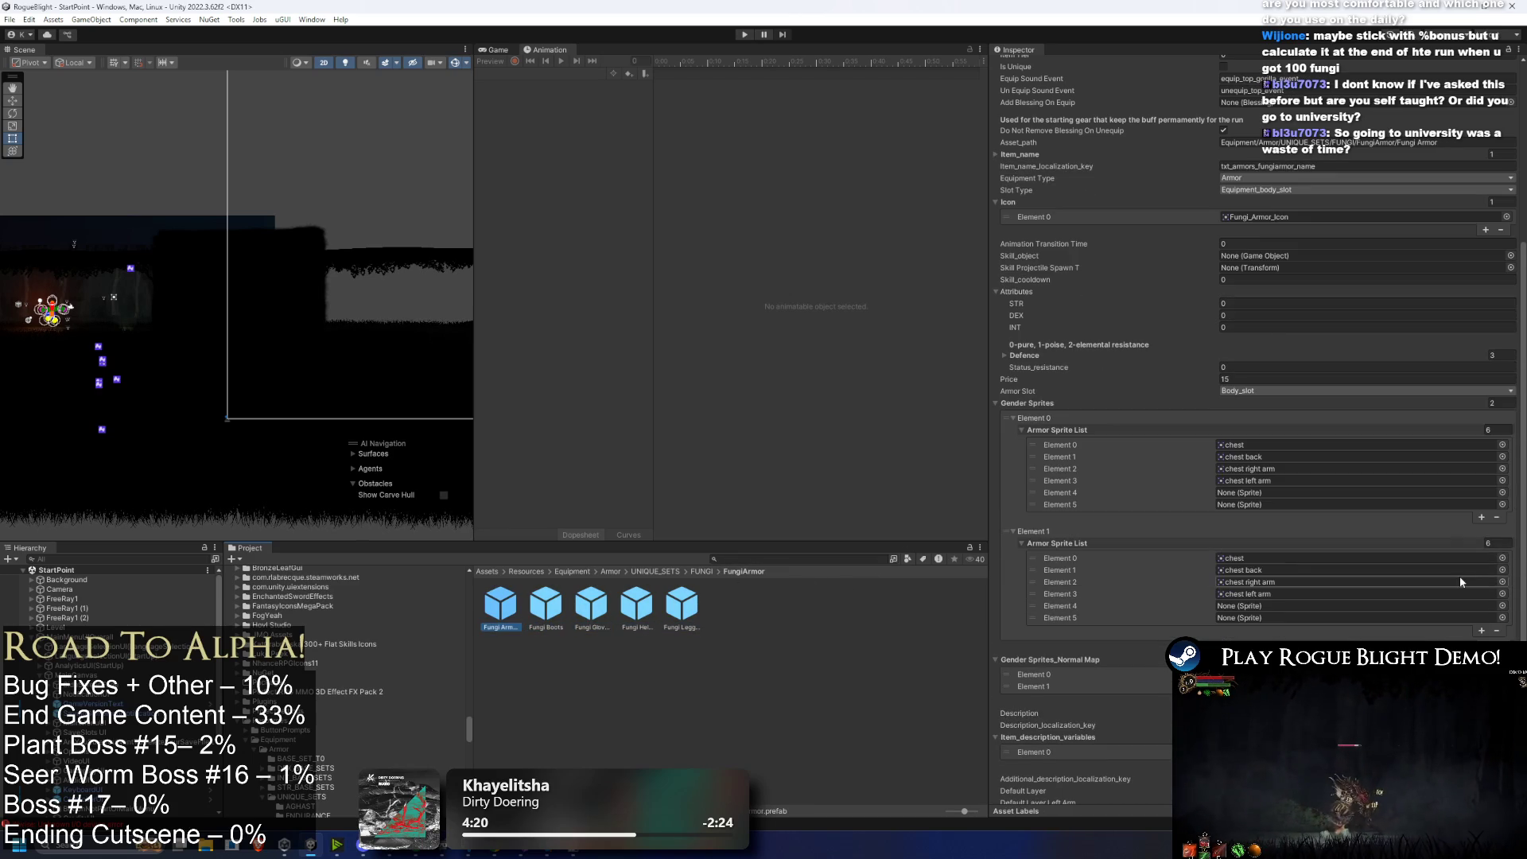
pyautogui.hotkey('alt', 'Tab')
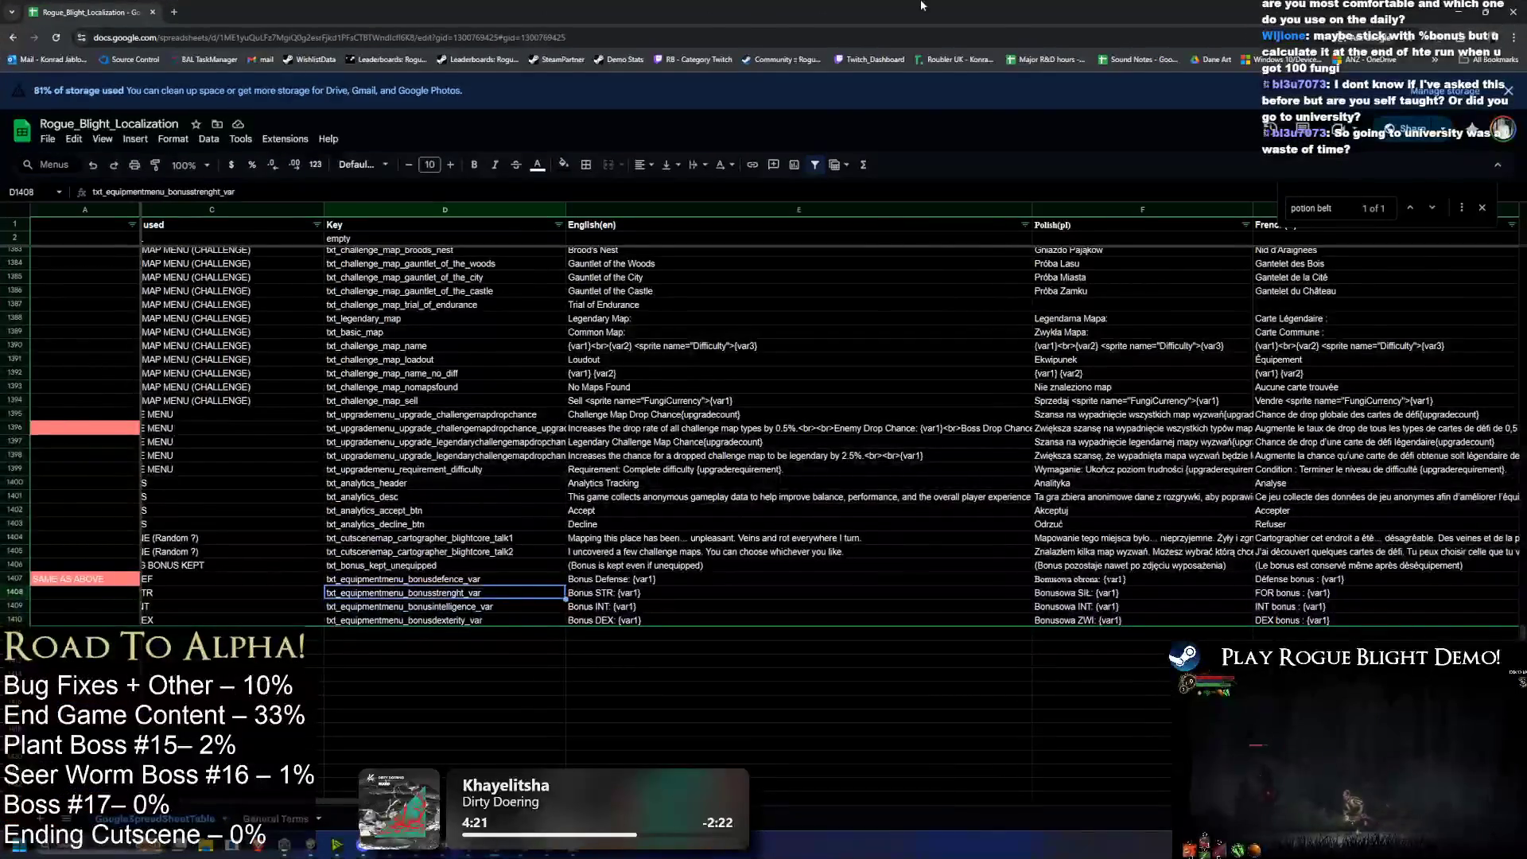
pyautogui.hotkey('alt', 'Tab')
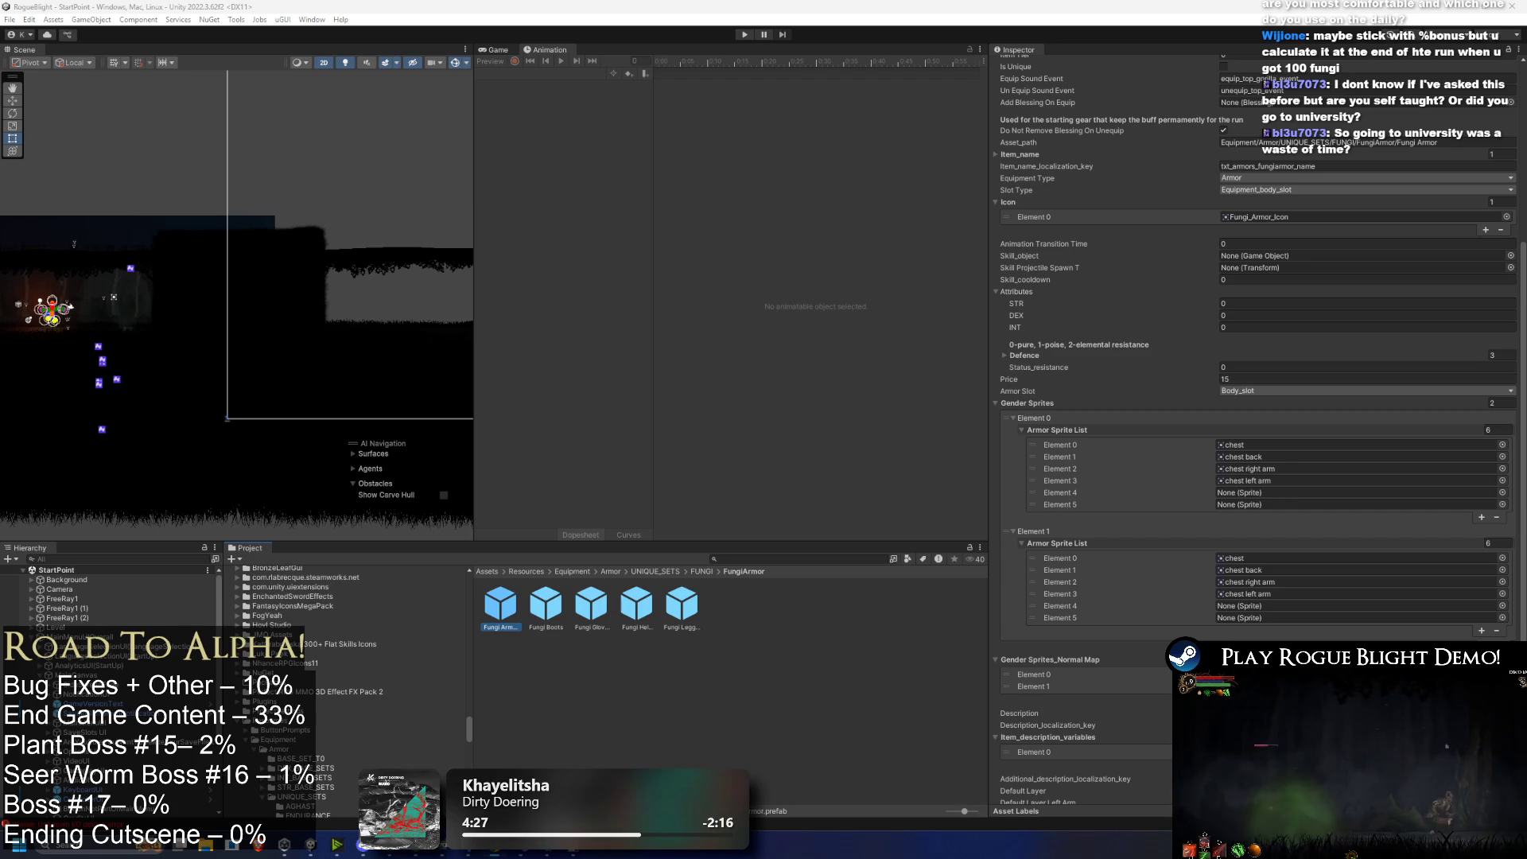
# Step: Scroll down the Inspector, then switch to the Rogue_Blight_Localization spreadsheet
pyautogui.scroll(-1, 1237, 365)
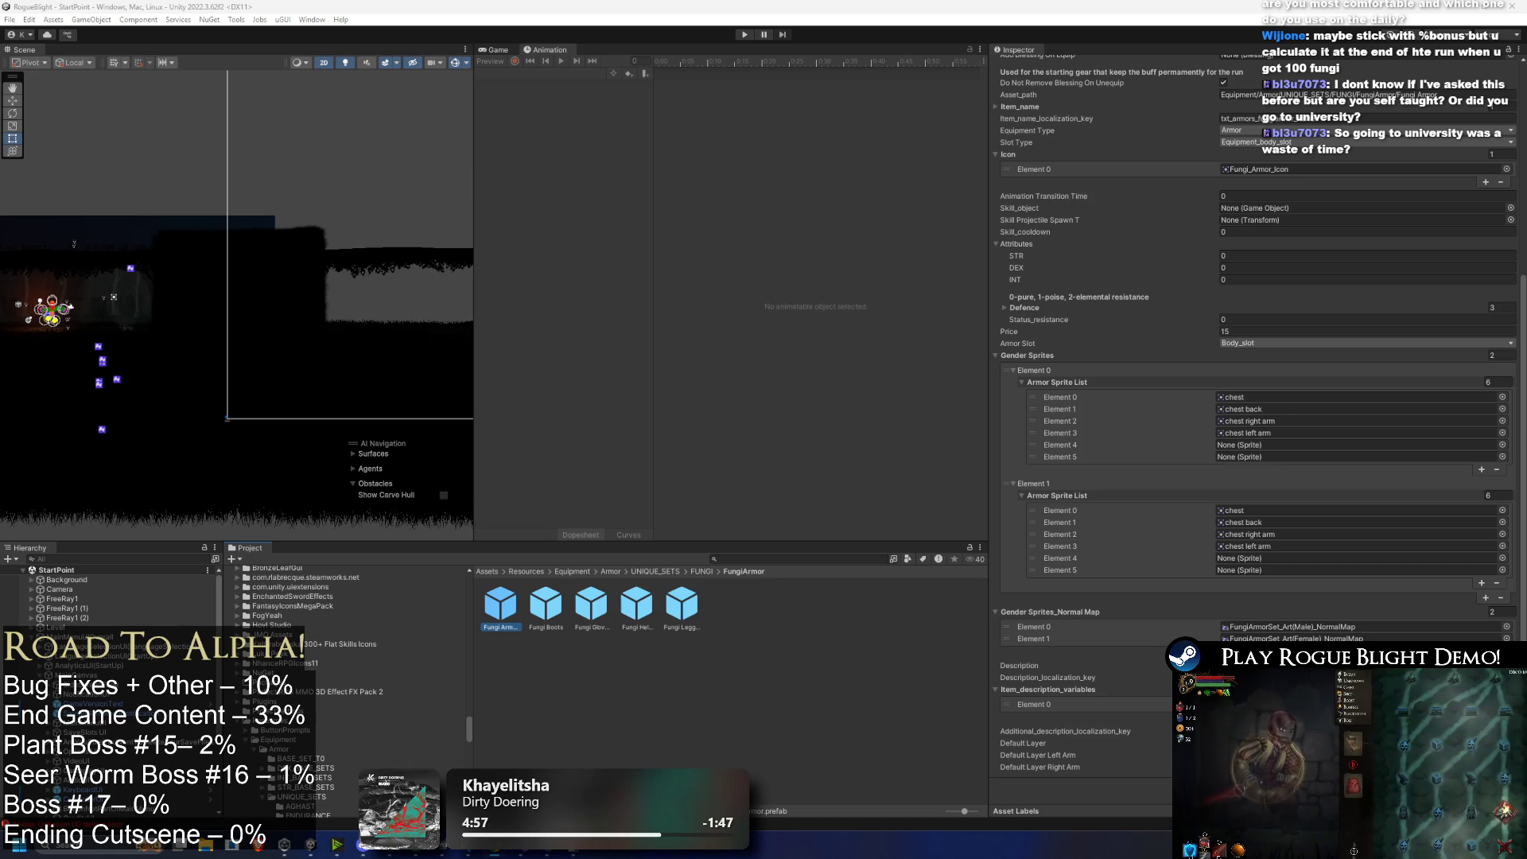
pyautogui.hotkey('alt', 'Tab')
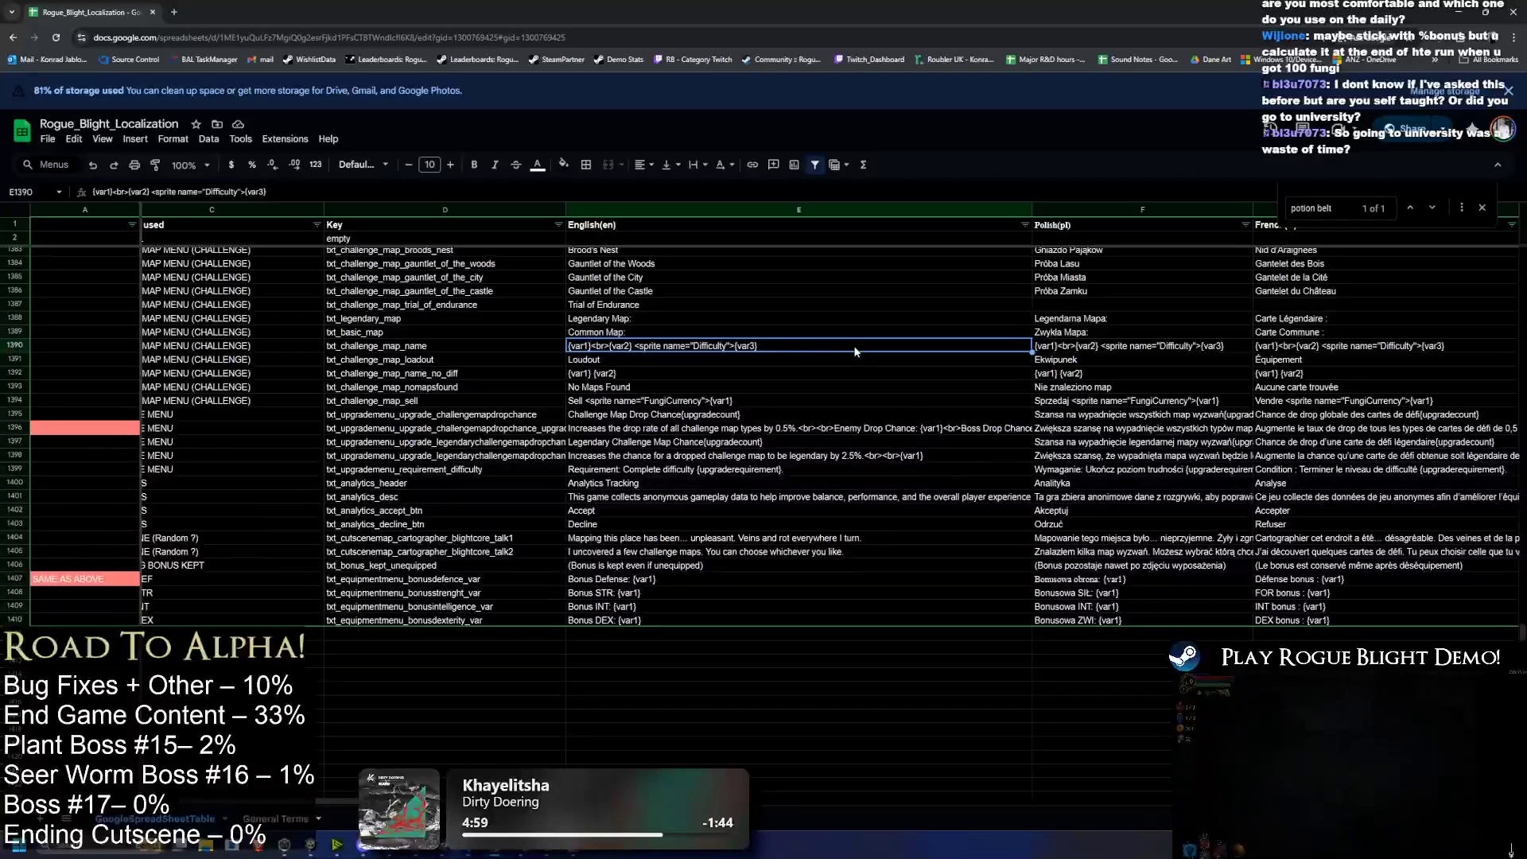
# Step: Search the sheet for 'after every fight'
pyautogui.moveTo(875, 12)
pyautogui.mouseDown()
pyautogui.moveTo(708, 308)
pyautogui.moveTo(755, 4)
pyautogui.mouseUp()
pyautogui.write('afte')
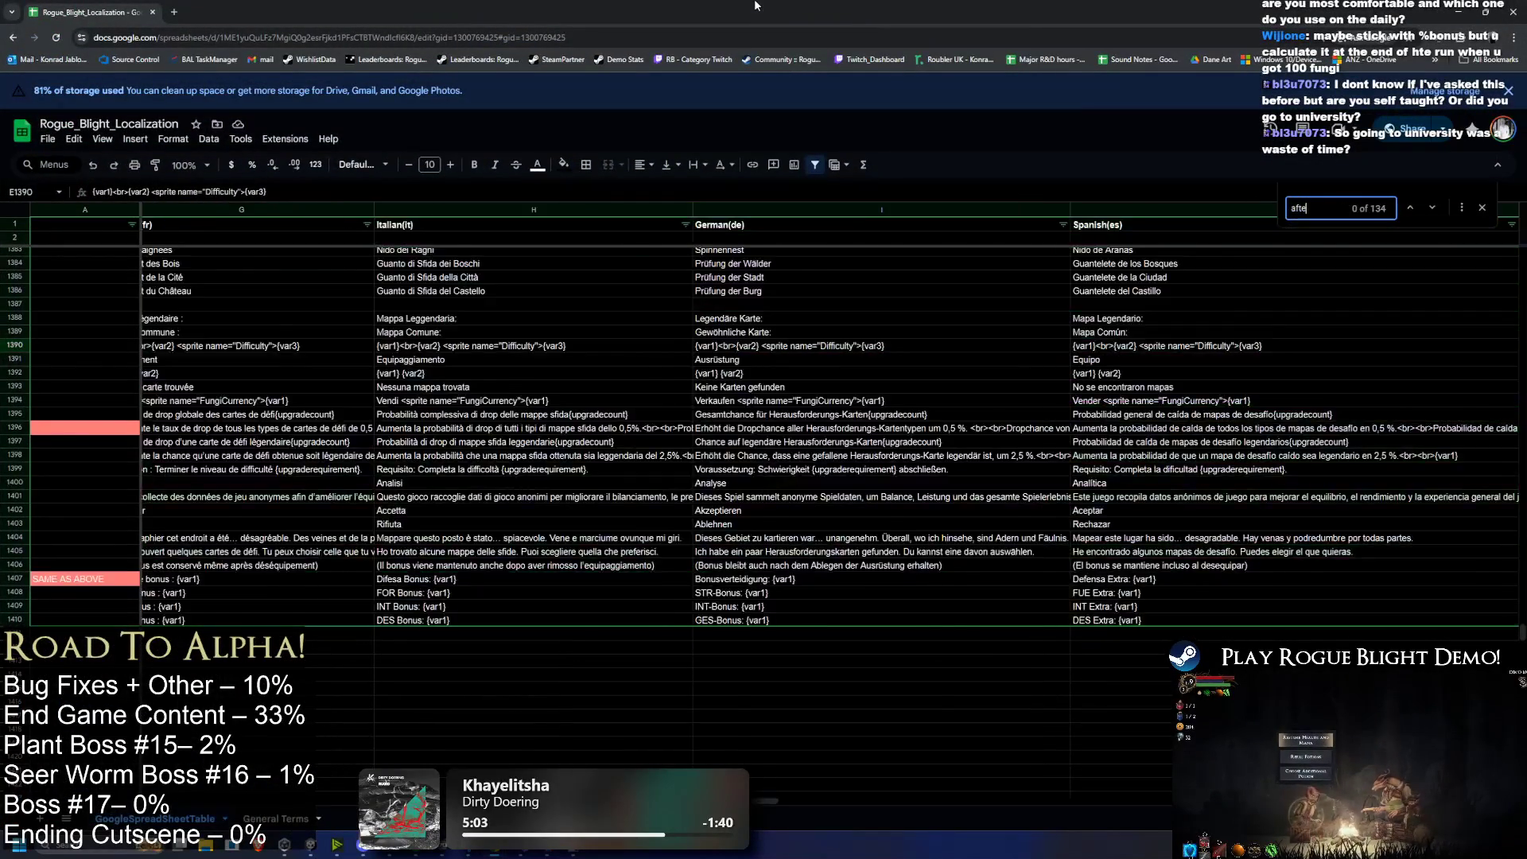
pyautogui.write('r every fight')
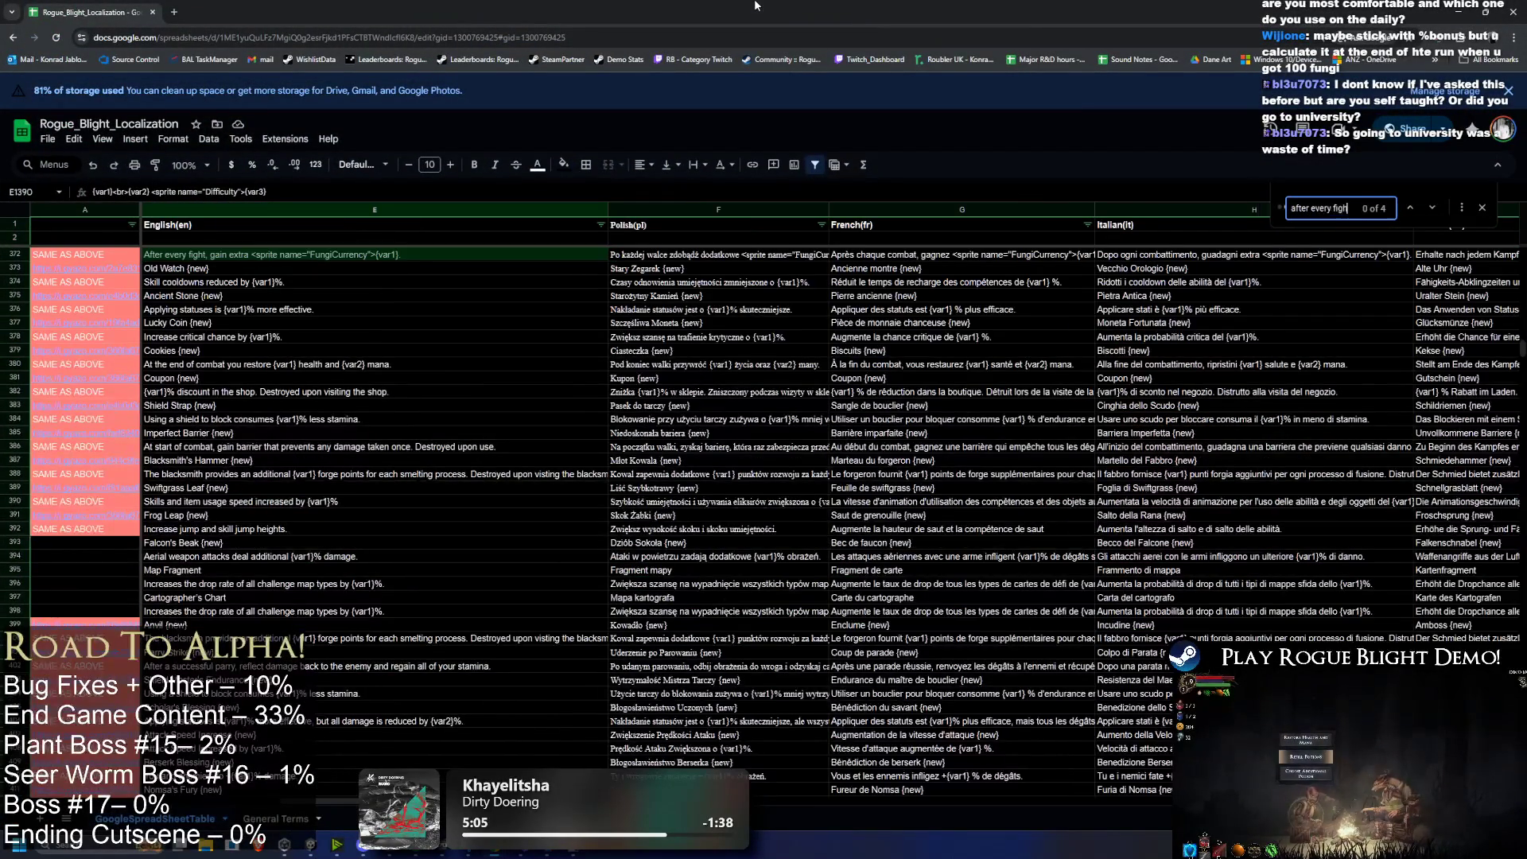
pyautogui.write(' gain')
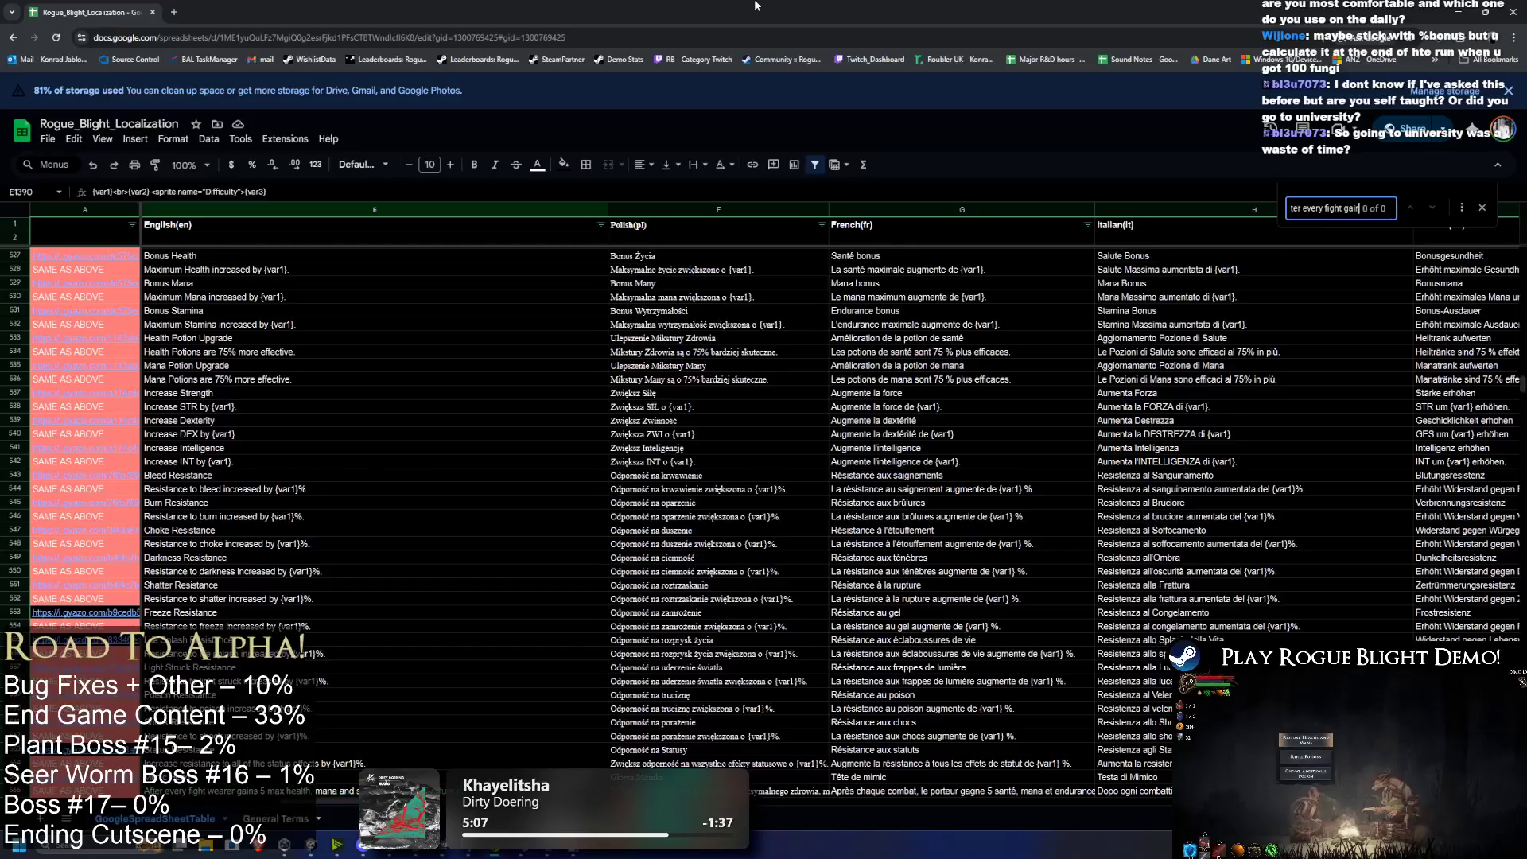
pyautogui.press('BackSpace')
pyautogui.press('BackSpace')
pyautogui.press('BackSpace')
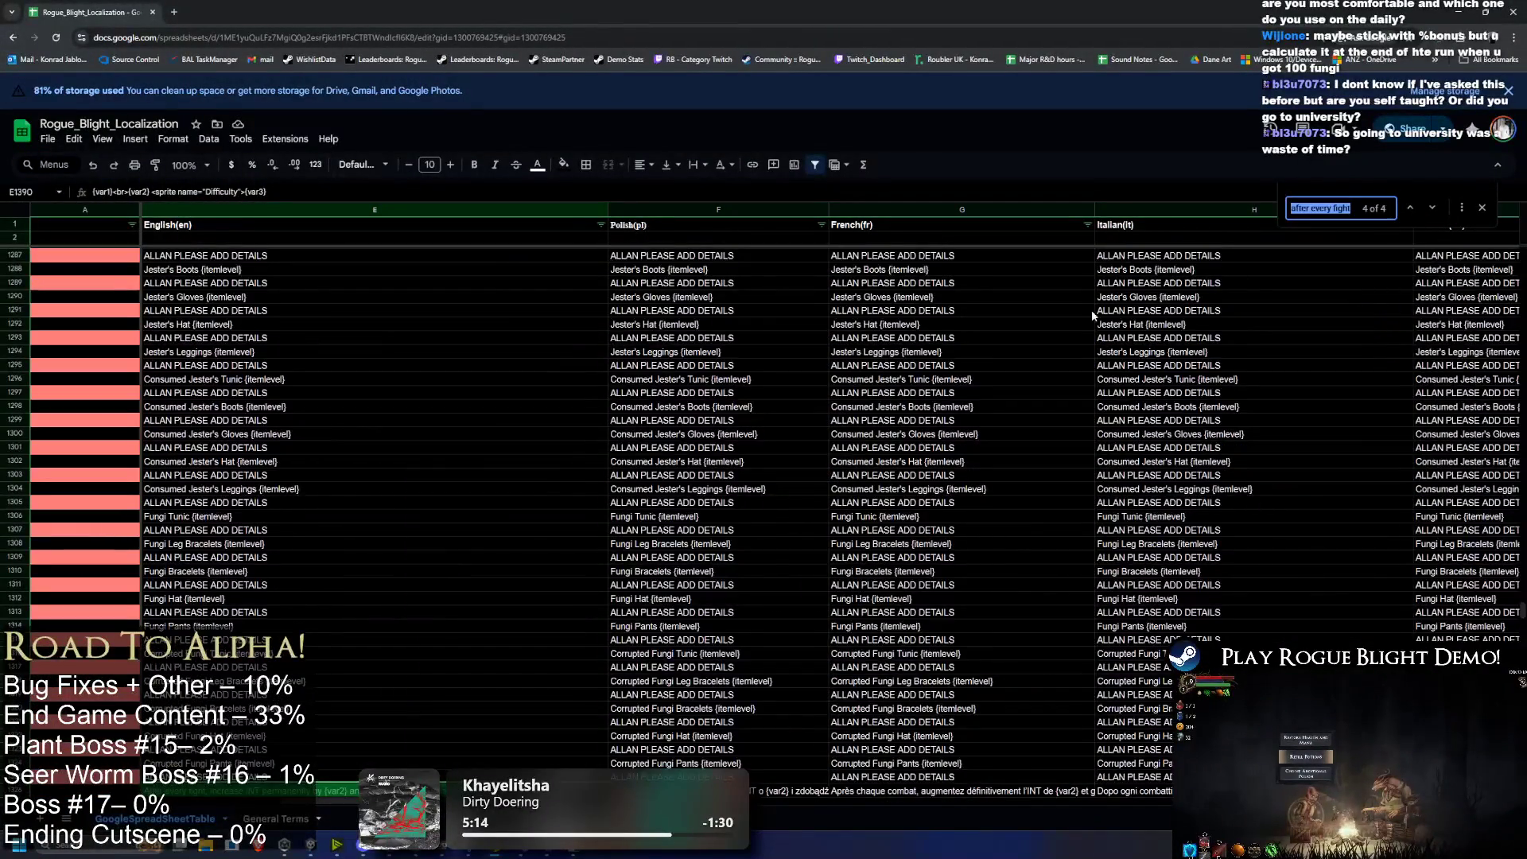
pyautogui.scroll(-4, 524, 562)
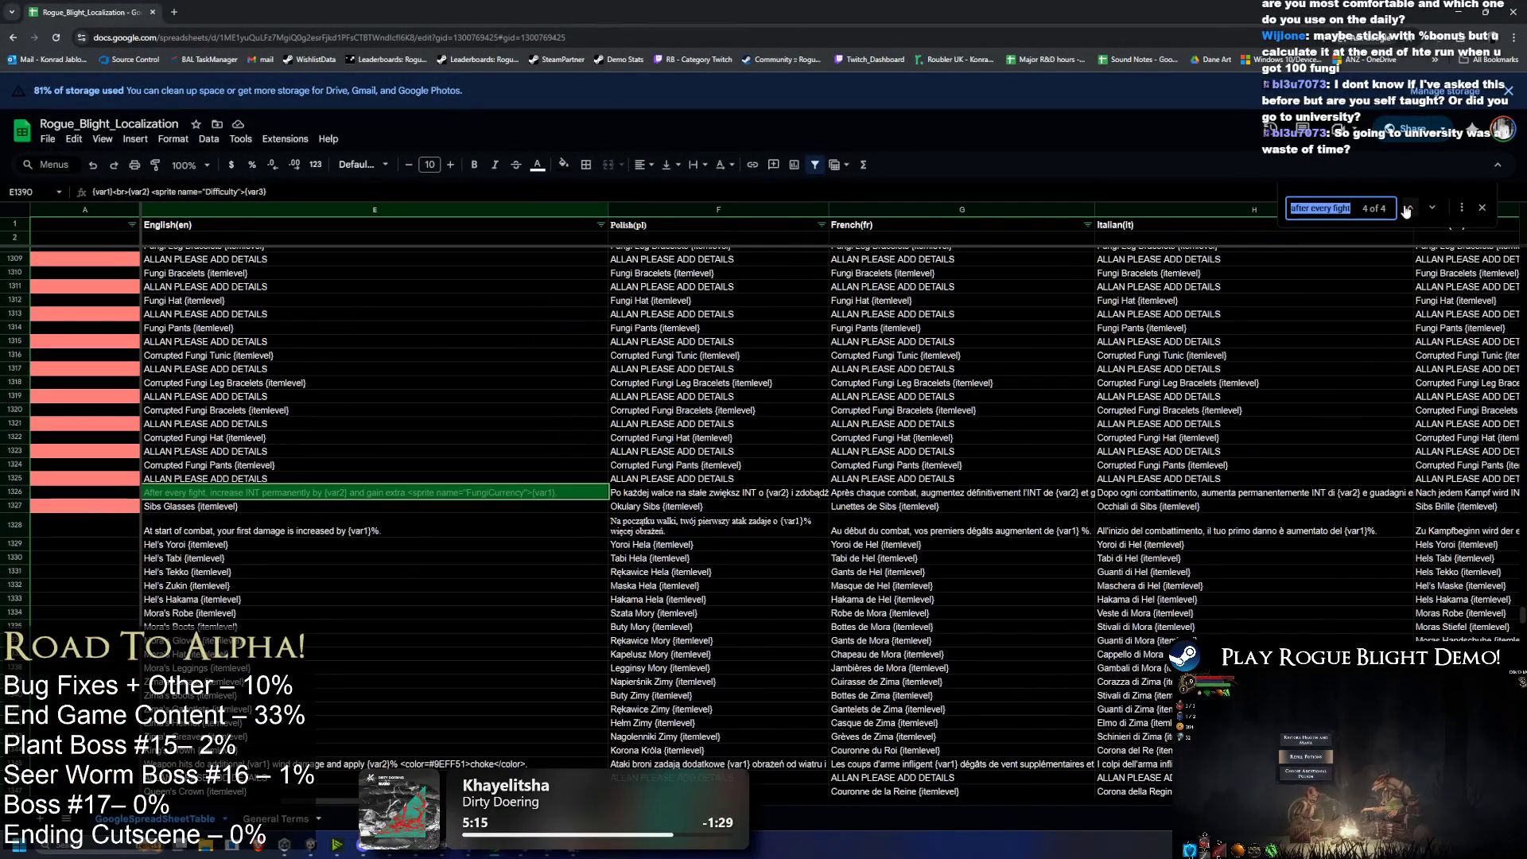
# Step: Step back through the matches to row 372 and select the whole row
pyautogui.click(1412, 209)
pyautogui.click(1413, 209)
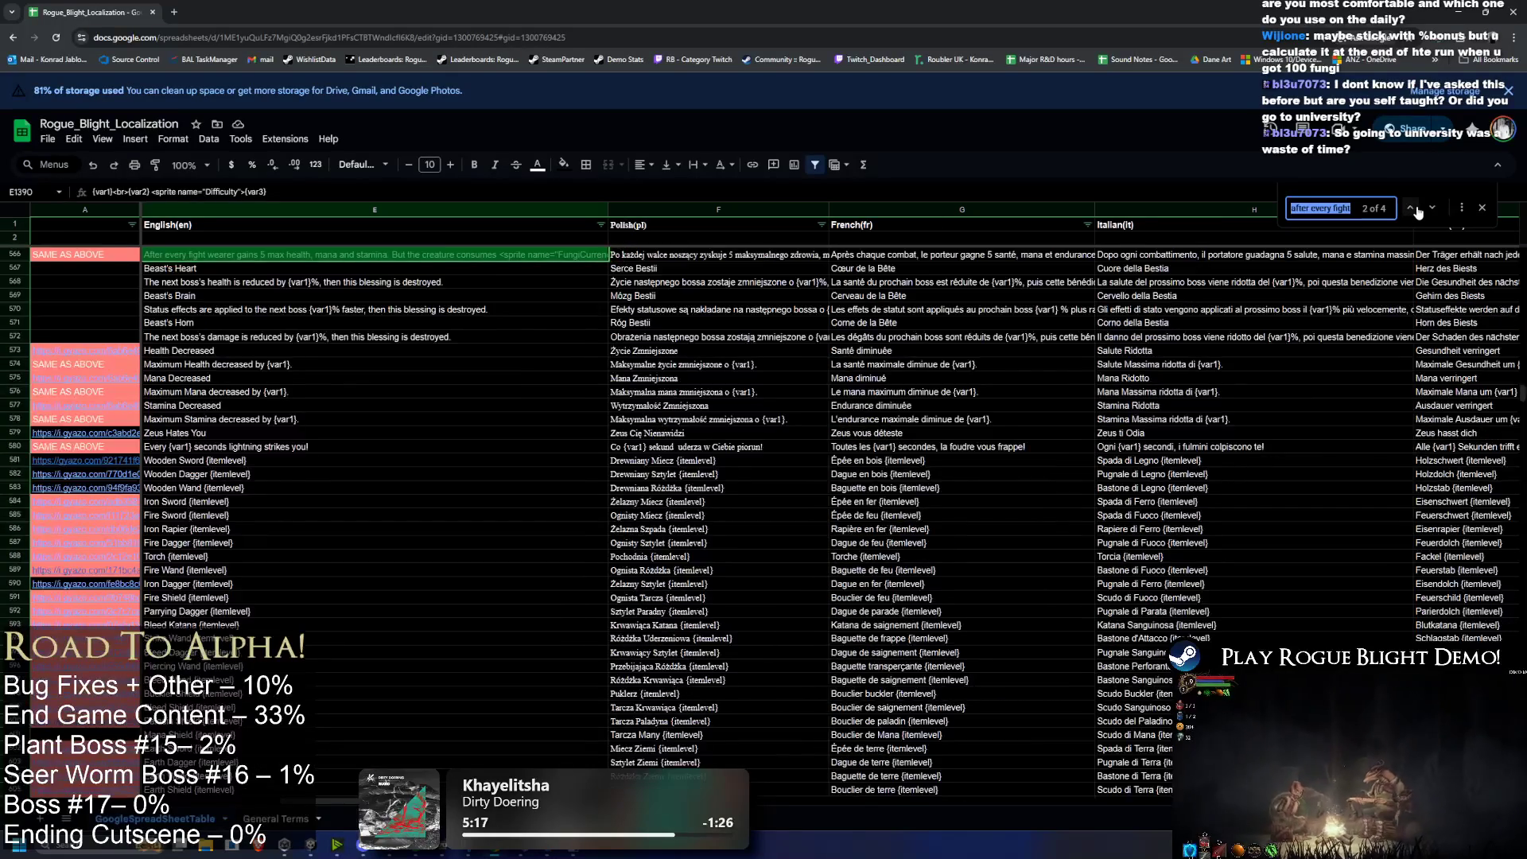
pyautogui.click(1412, 208)
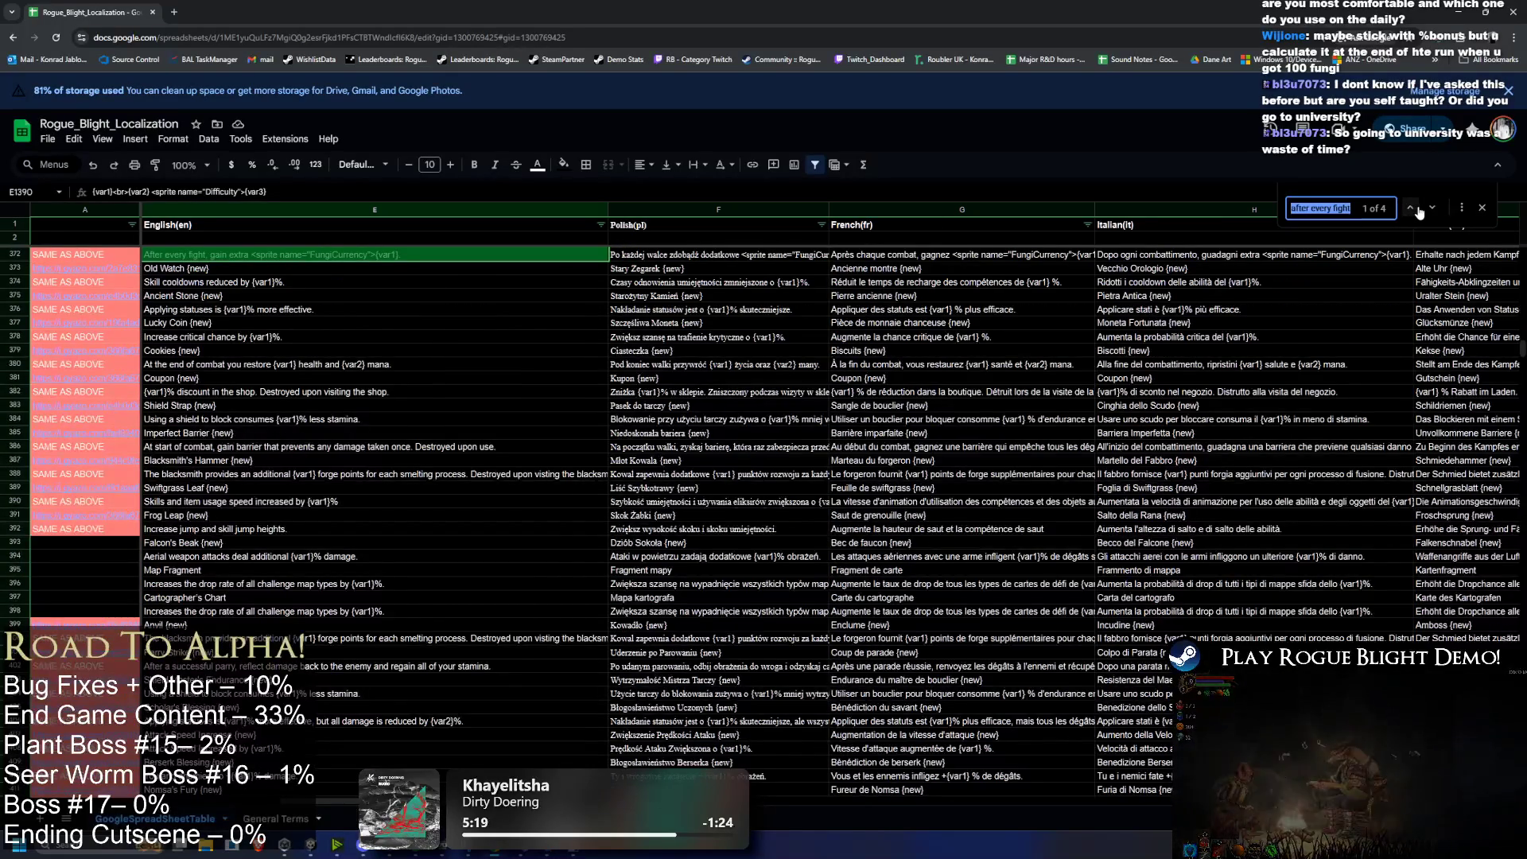
pyautogui.scroll(3, 262, 427)
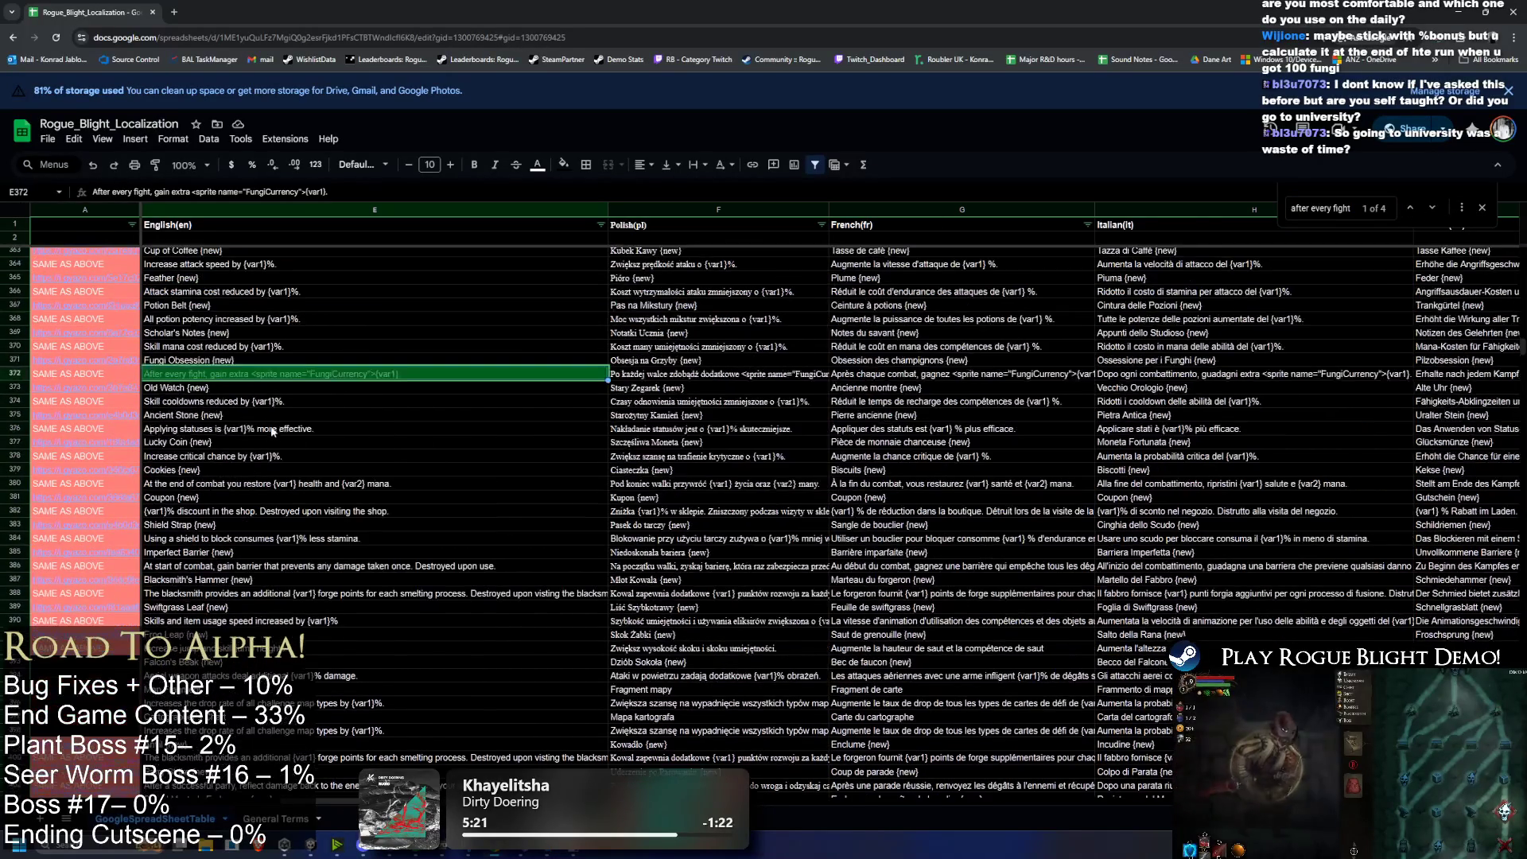
pyautogui.click(13, 374)
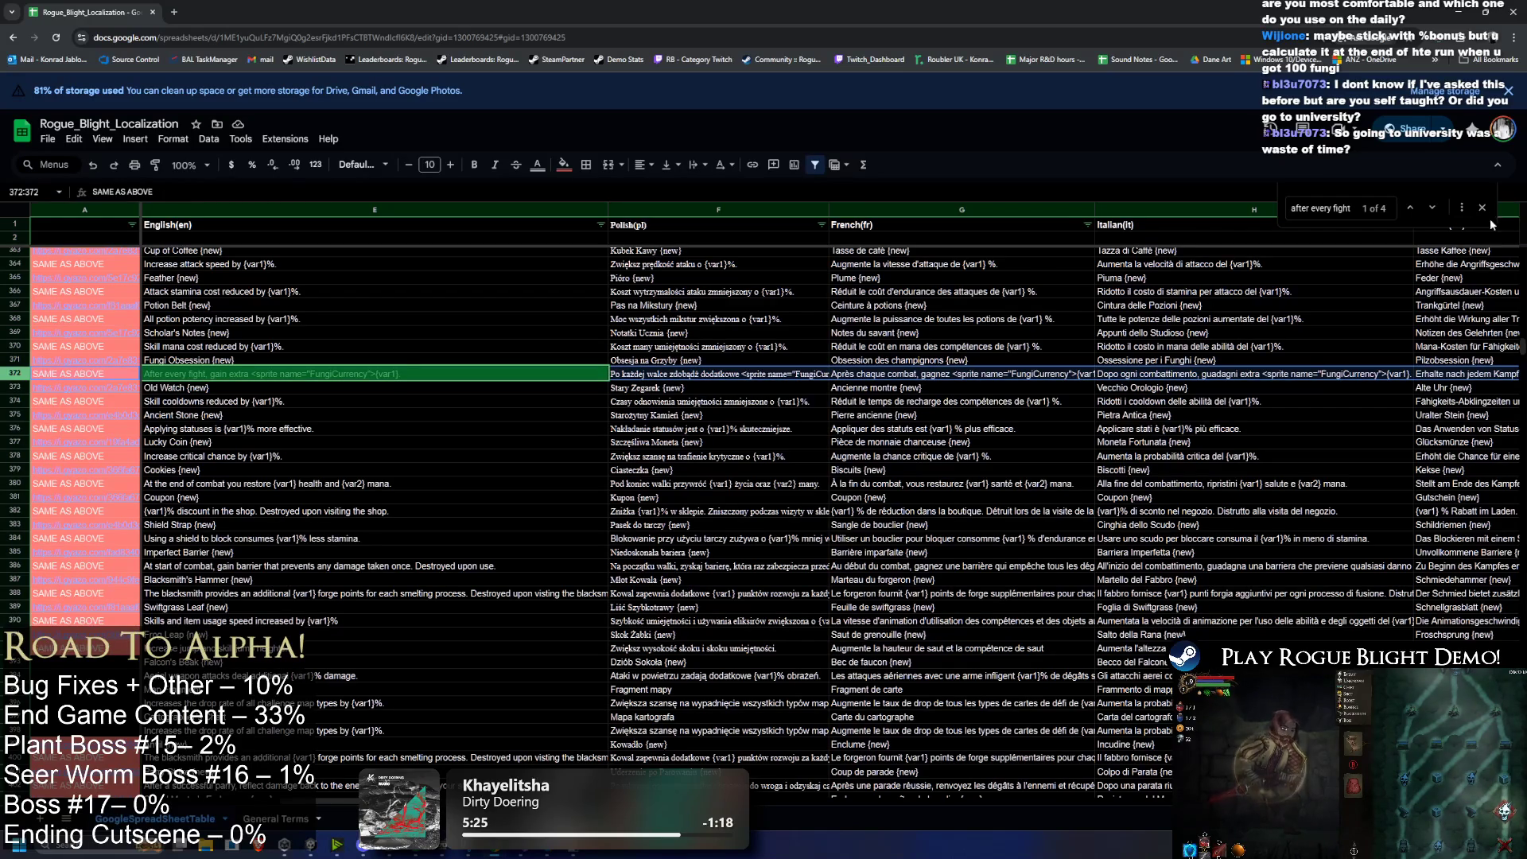
# Step: Paste the copied blessing row into empty row 1411 and label it GEAR BLESSING
pyautogui.scroll(-15, 1386, 320)
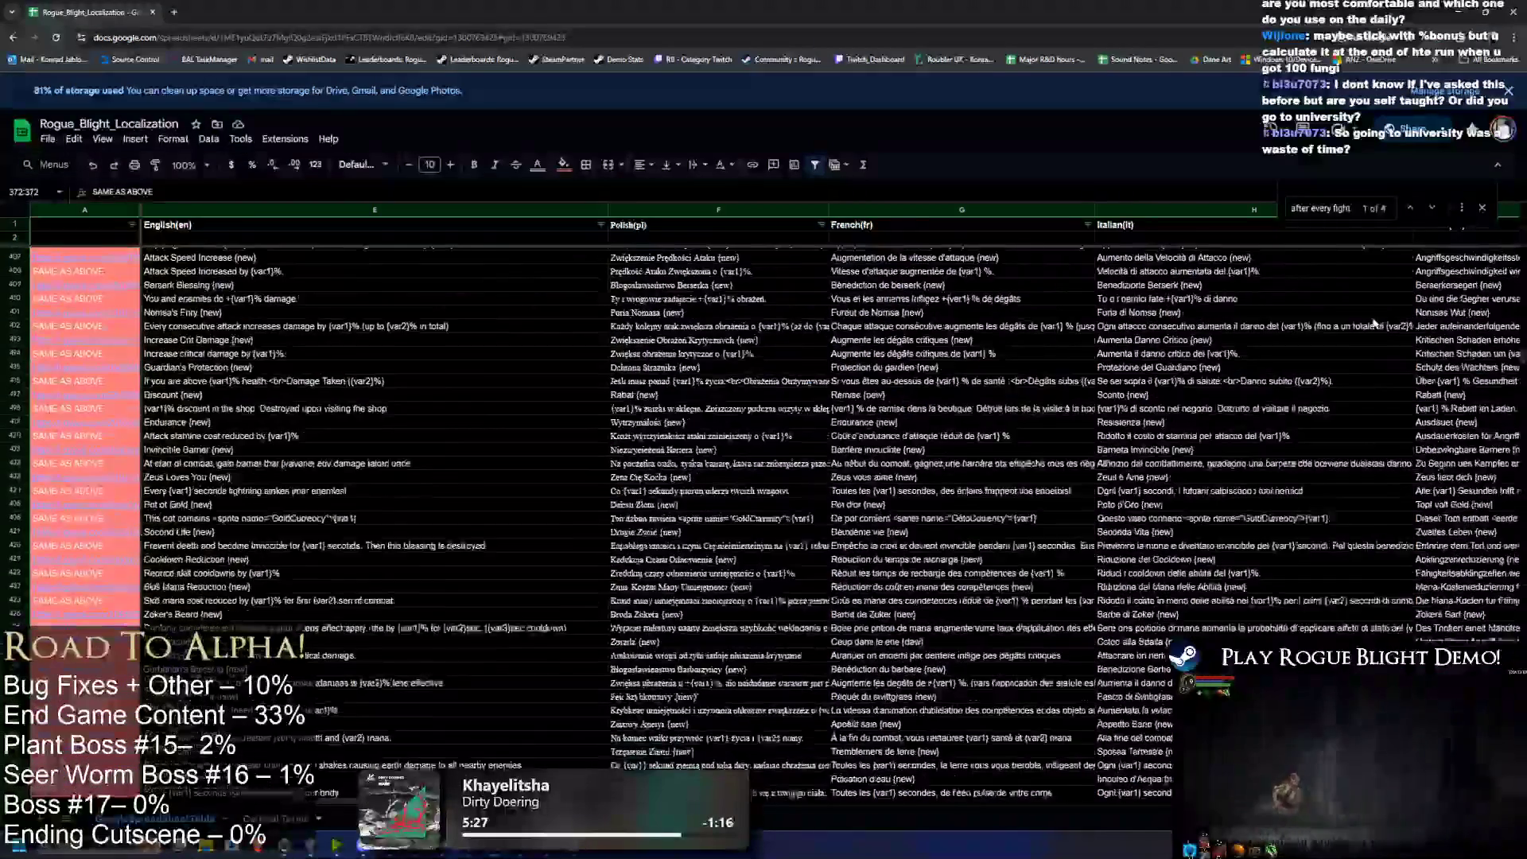
pyautogui.scroll(-15, 1386, 320)
pyautogui.moveTo(1492, 491); pyautogui.dragTo(1424, 634)
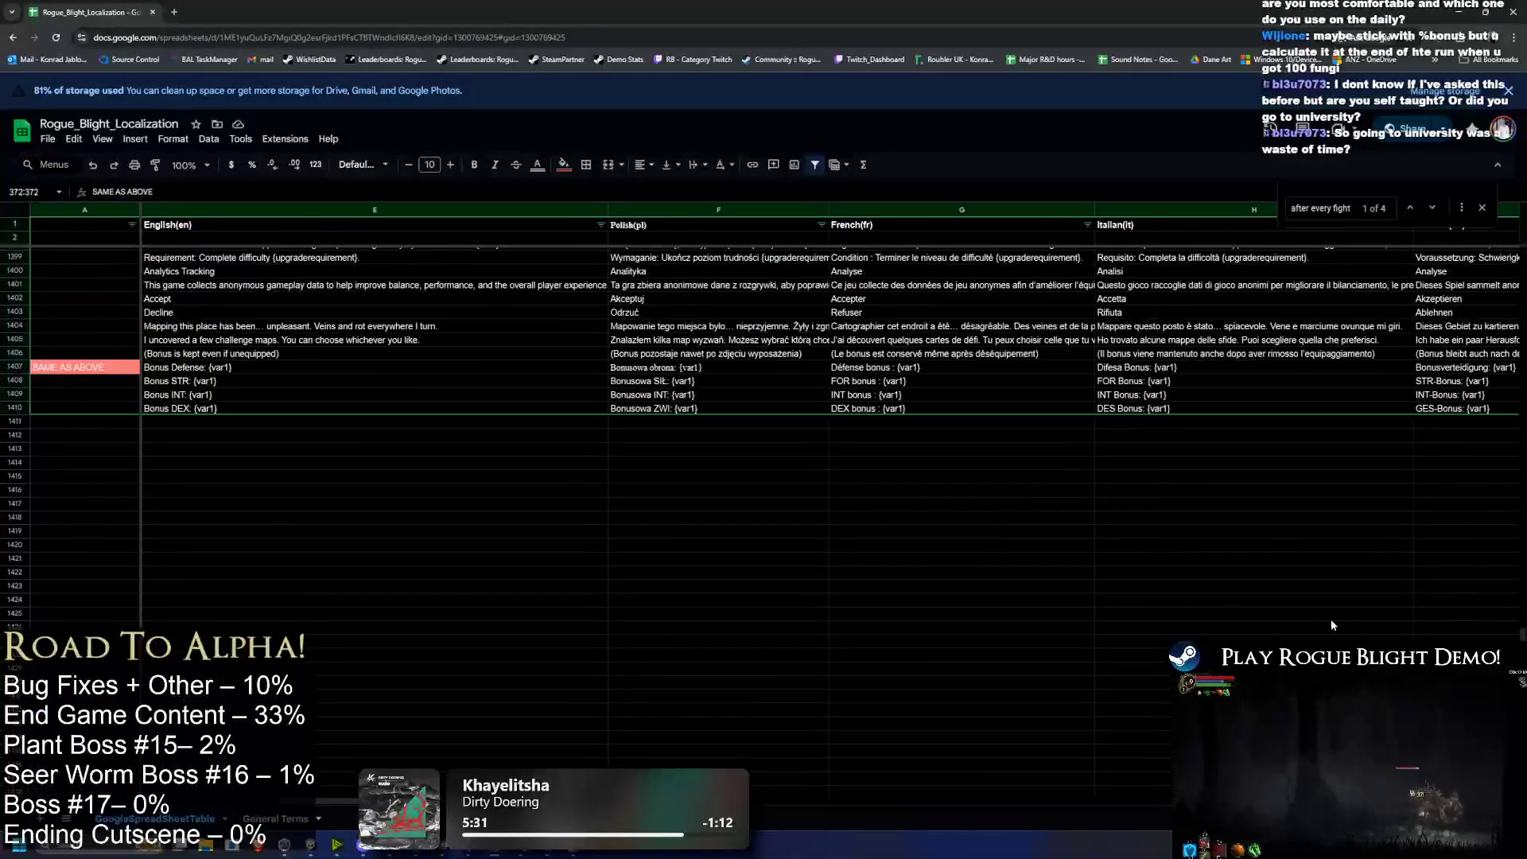
pyautogui.click(82, 422)
pyautogui.hotkey('ctrl', 'v')
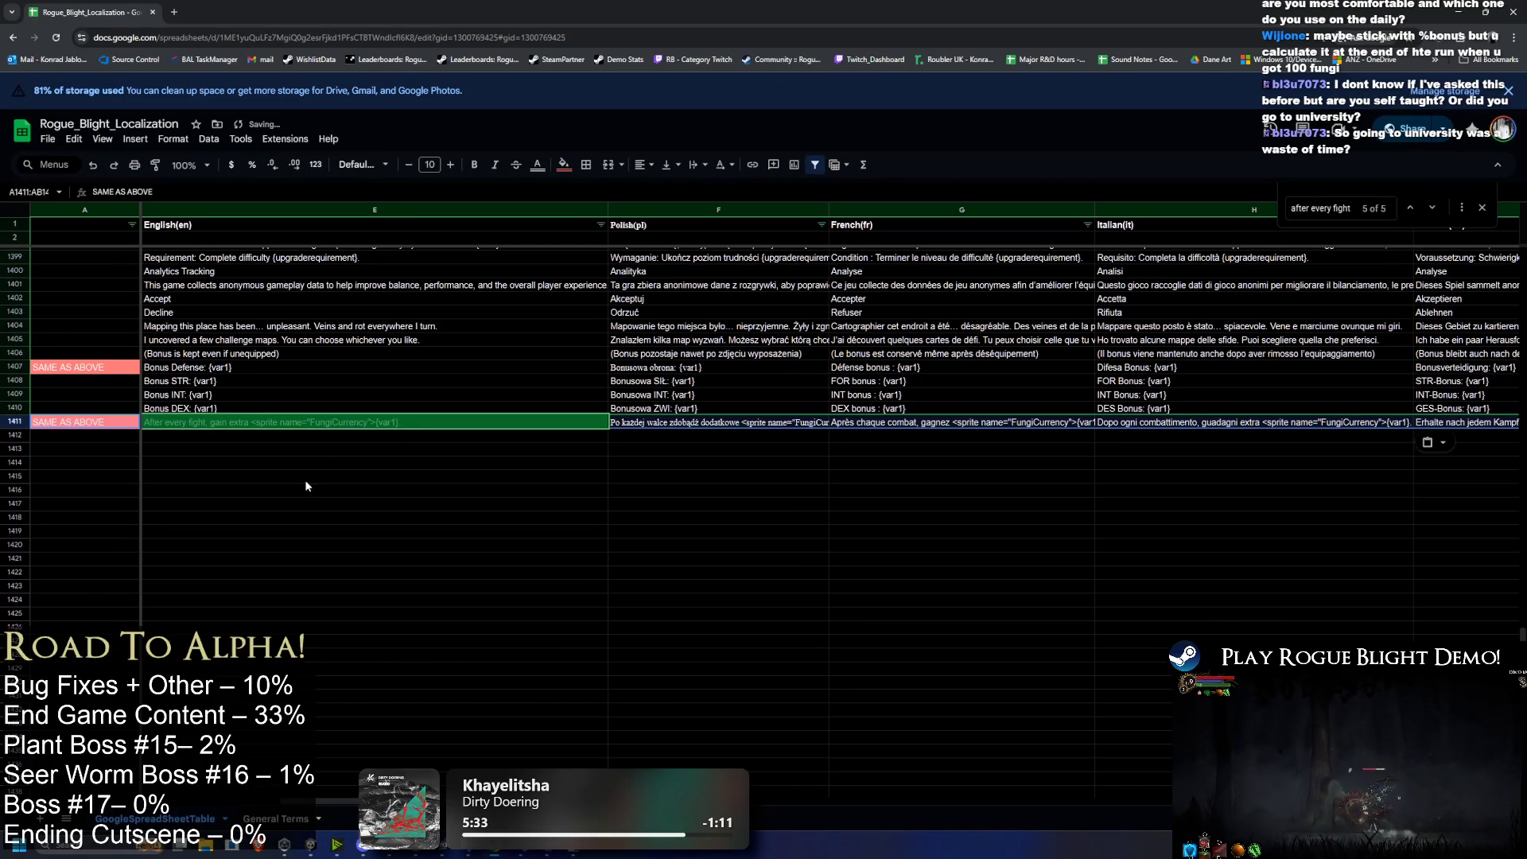
pyautogui.moveTo(197, 448); pyautogui.dragTo(88, 449)
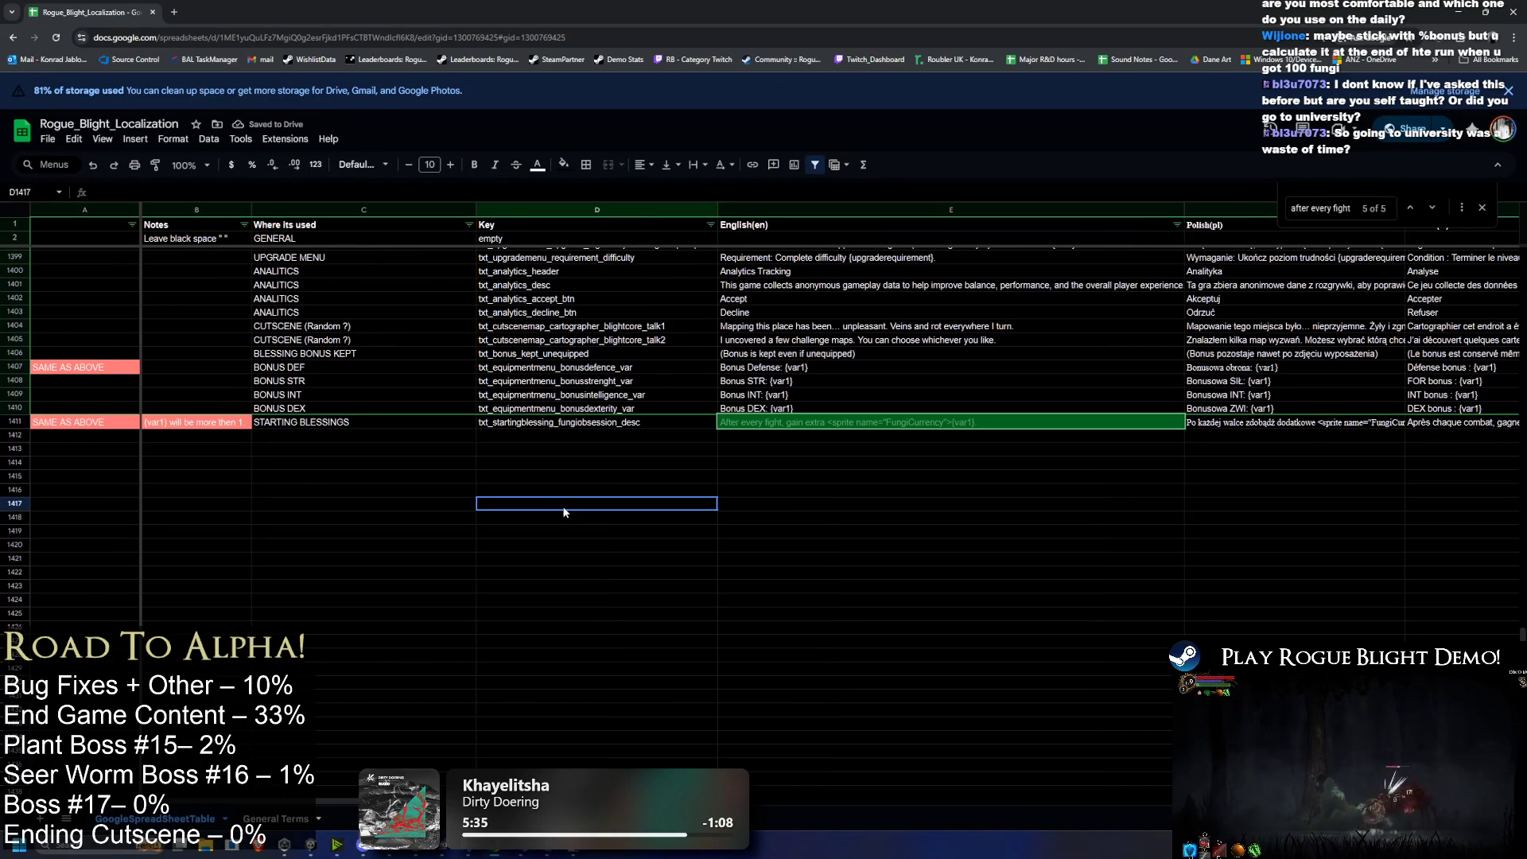
pyautogui.doubleClick(366, 418)
pyautogui.write('GEAR BLESSING')
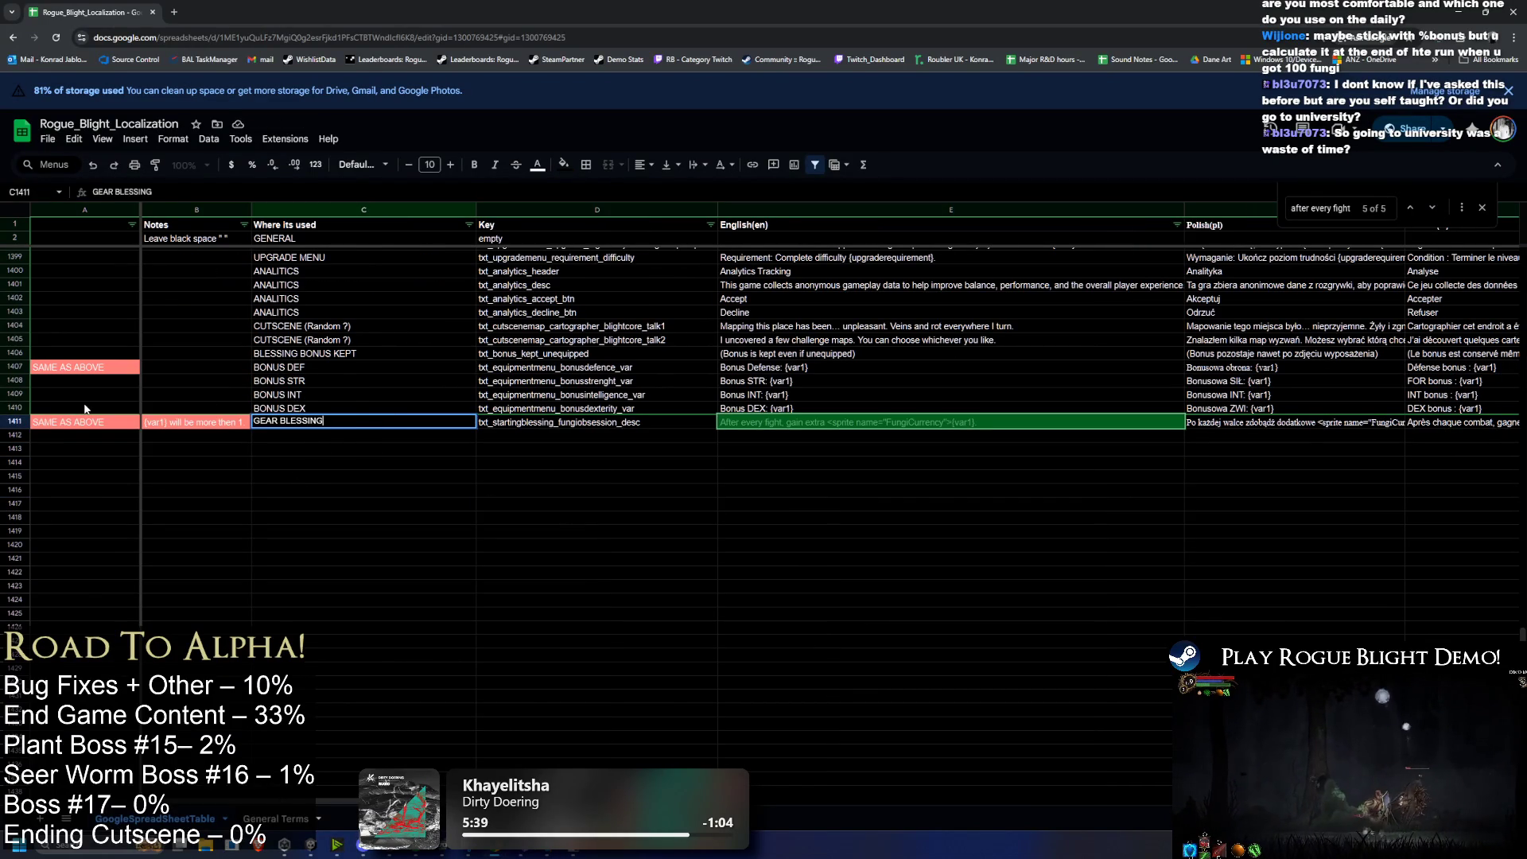
# Step: Edit the row 1411 key to read txt_gearblessing_fungiobsession_desc
pyautogui.click(493, 421)
pyautogui.doubleClick(493, 421)
pyautogui.moveTo(491, 421); pyautogui.dragTo(552, 421)
pyautogui.write('hrs')
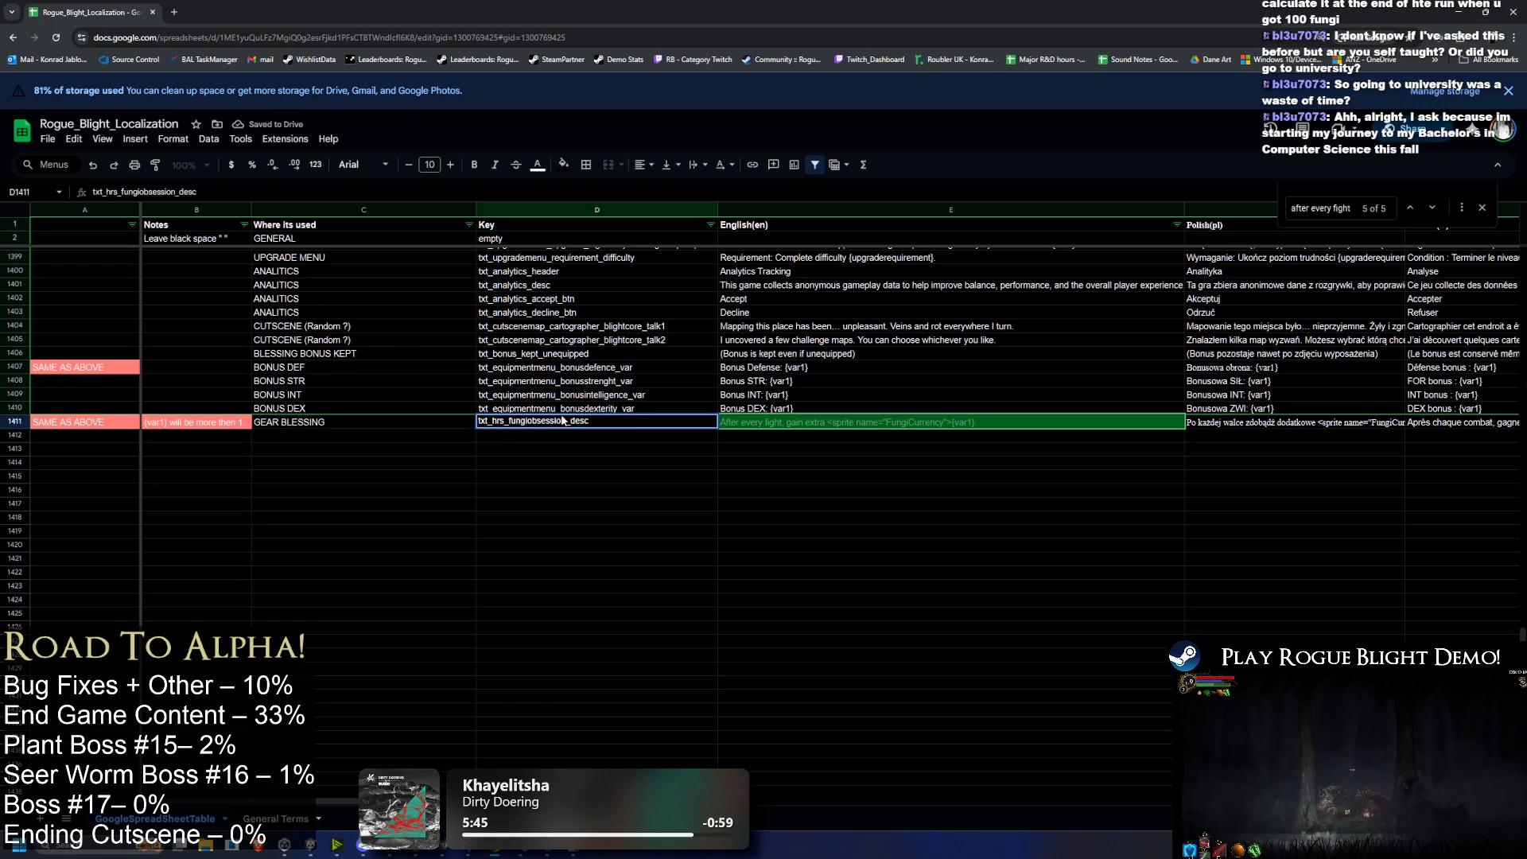
pyautogui.press('BackSpace')
pyautogui.press('BackSpace')
pyautogui.press('BackSpace')
pyautogui.write('gear')
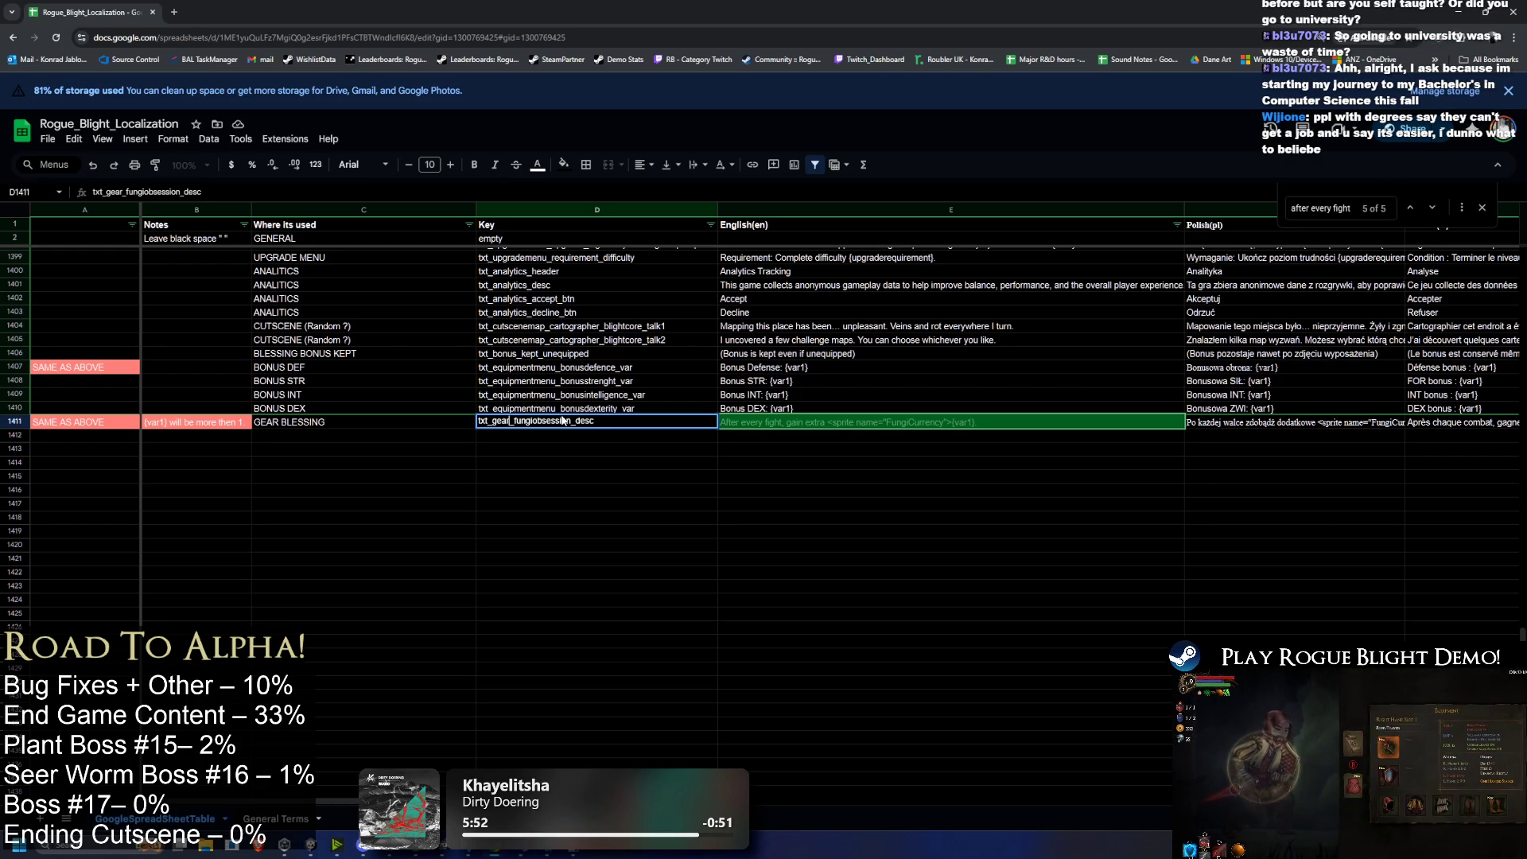
pyautogui.write('blessing')
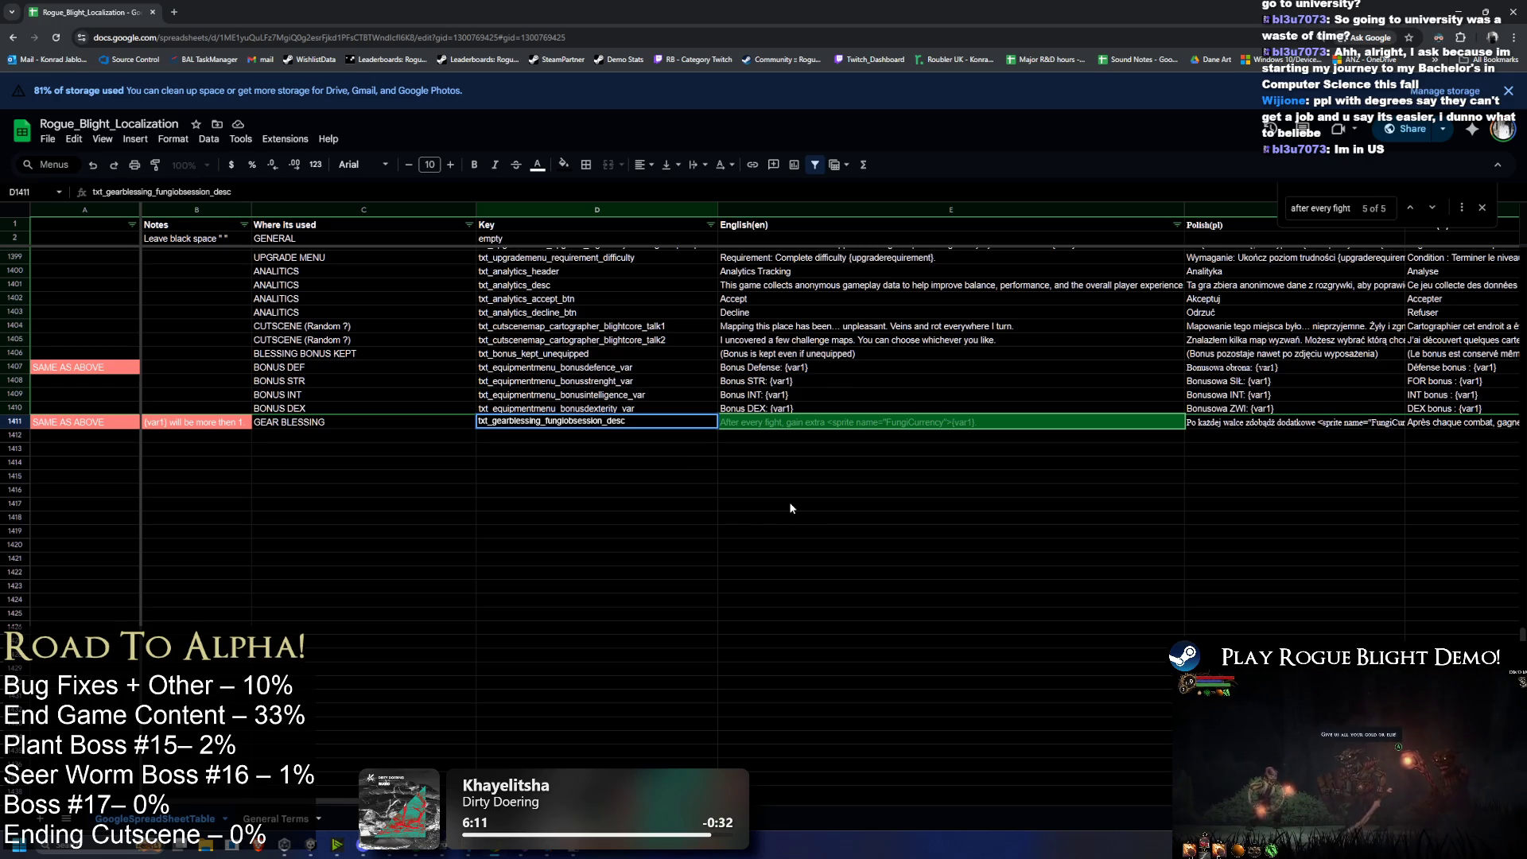
pyautogui.click(597, 424)
pyautogui.click(831, 436)
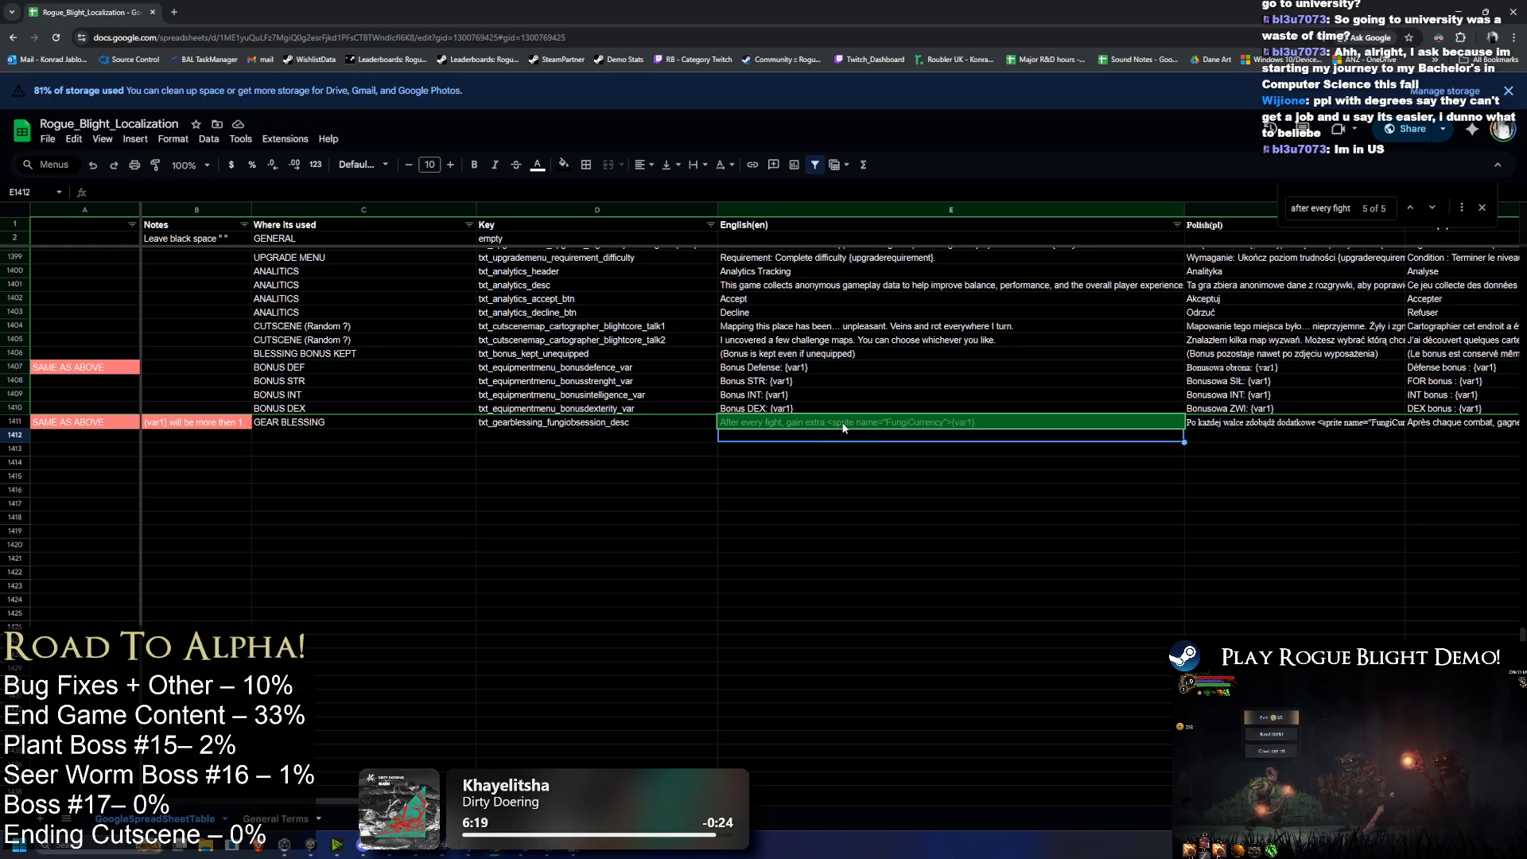
pyautogui.click(904, 417)
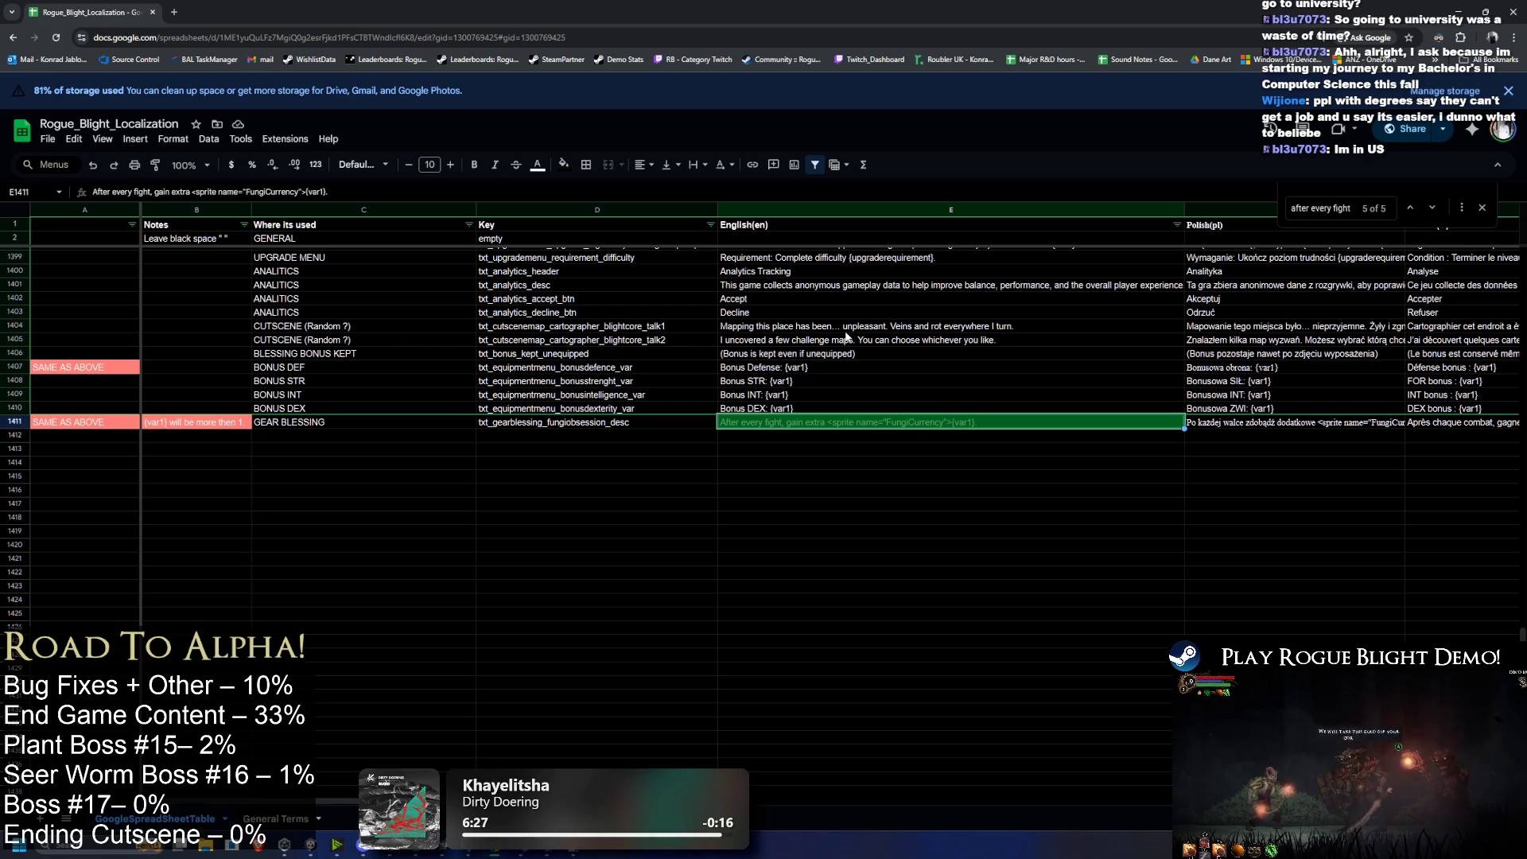
pyautogui.doubleClick(806, 423)
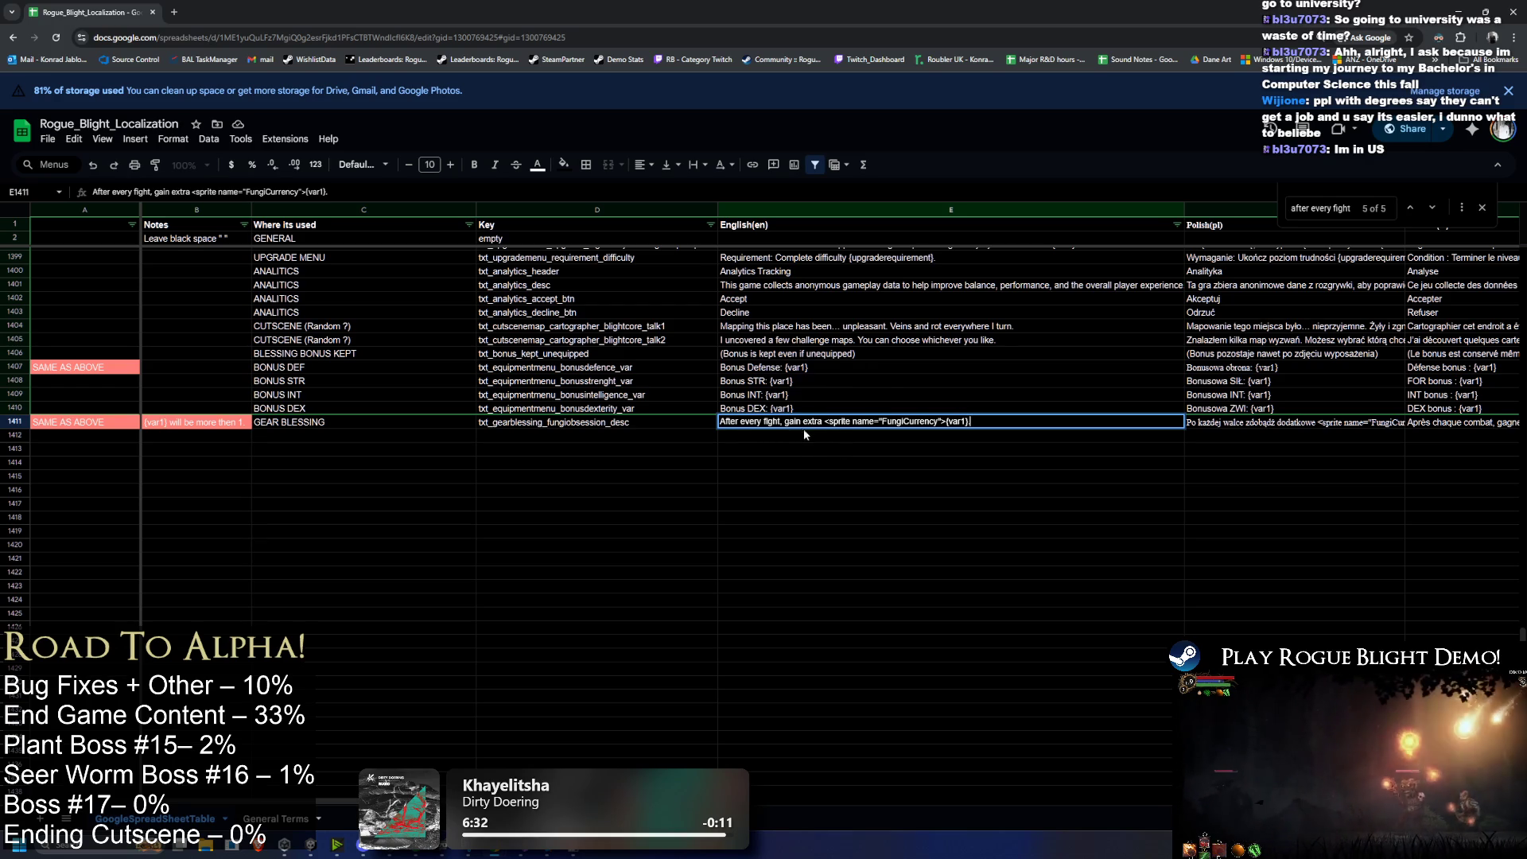
pyautogui.press('Escape')
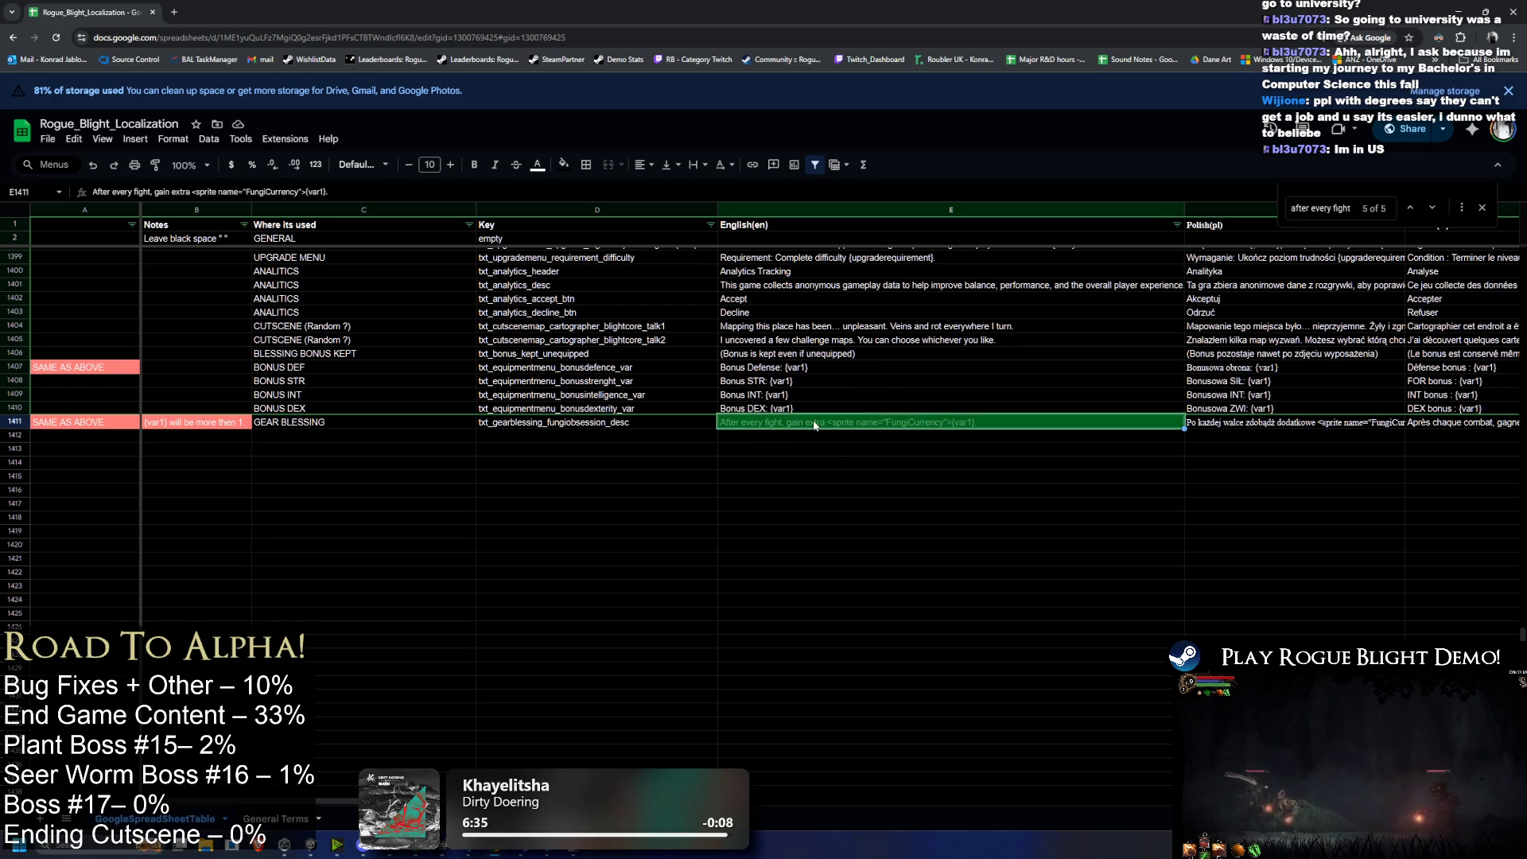
pyautogui.doubleClick(814, 426)
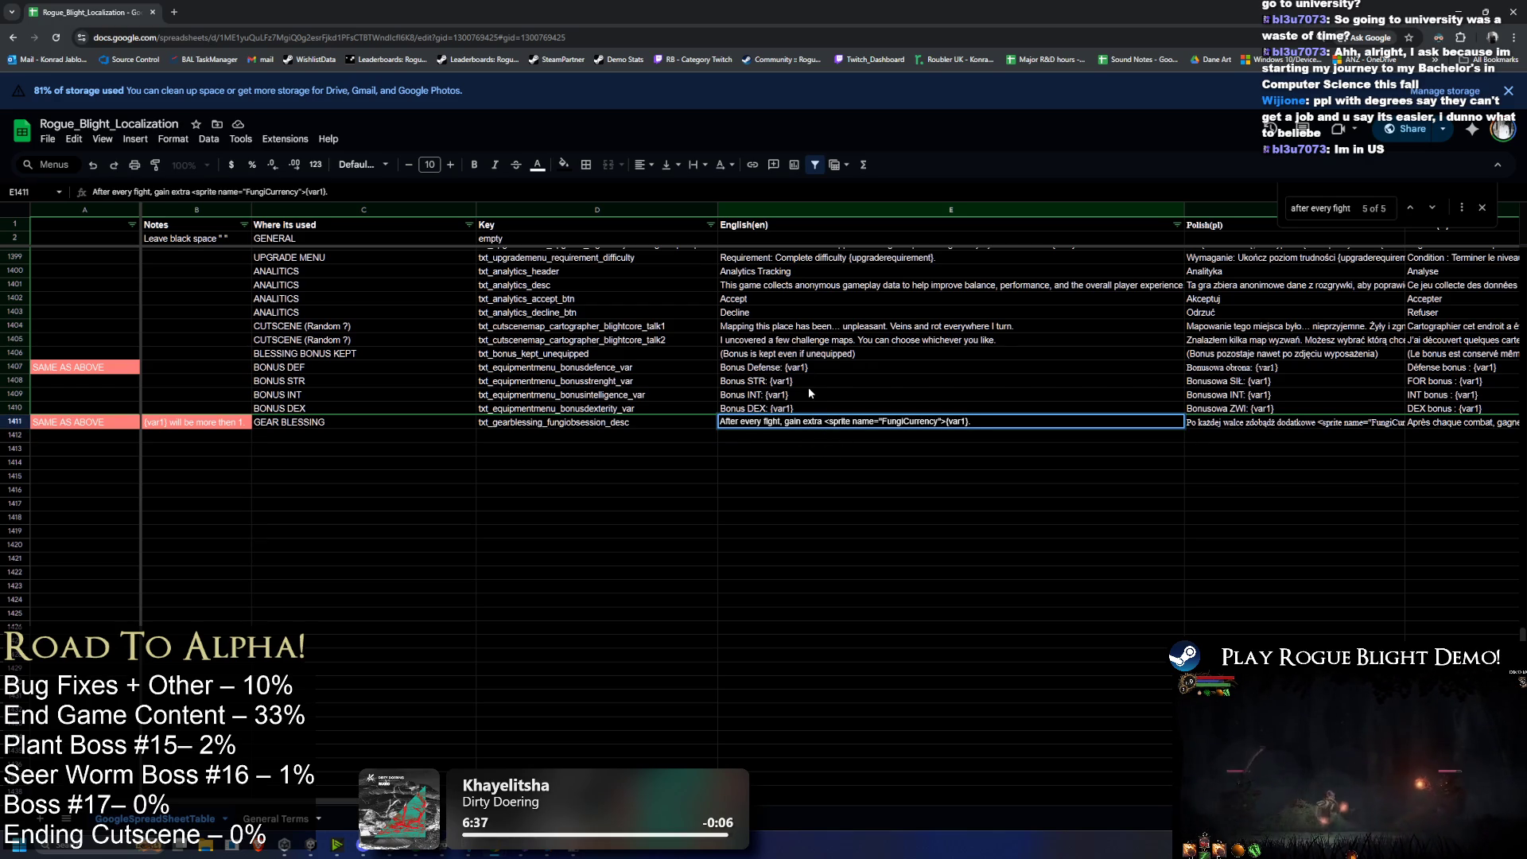
pyautogui.click(784, 477)
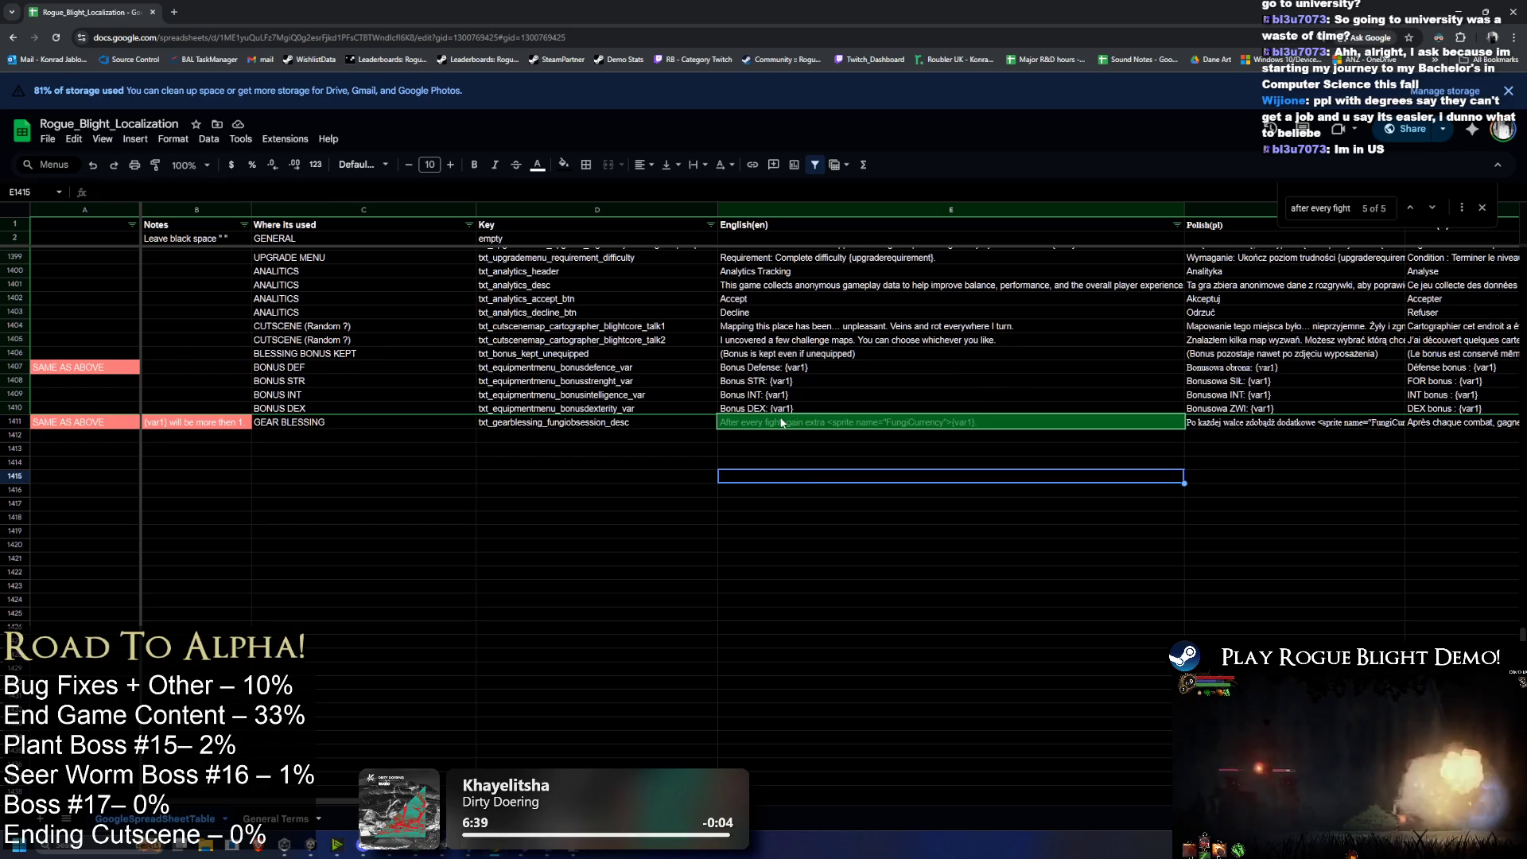
pyautogui.click(779, 426)
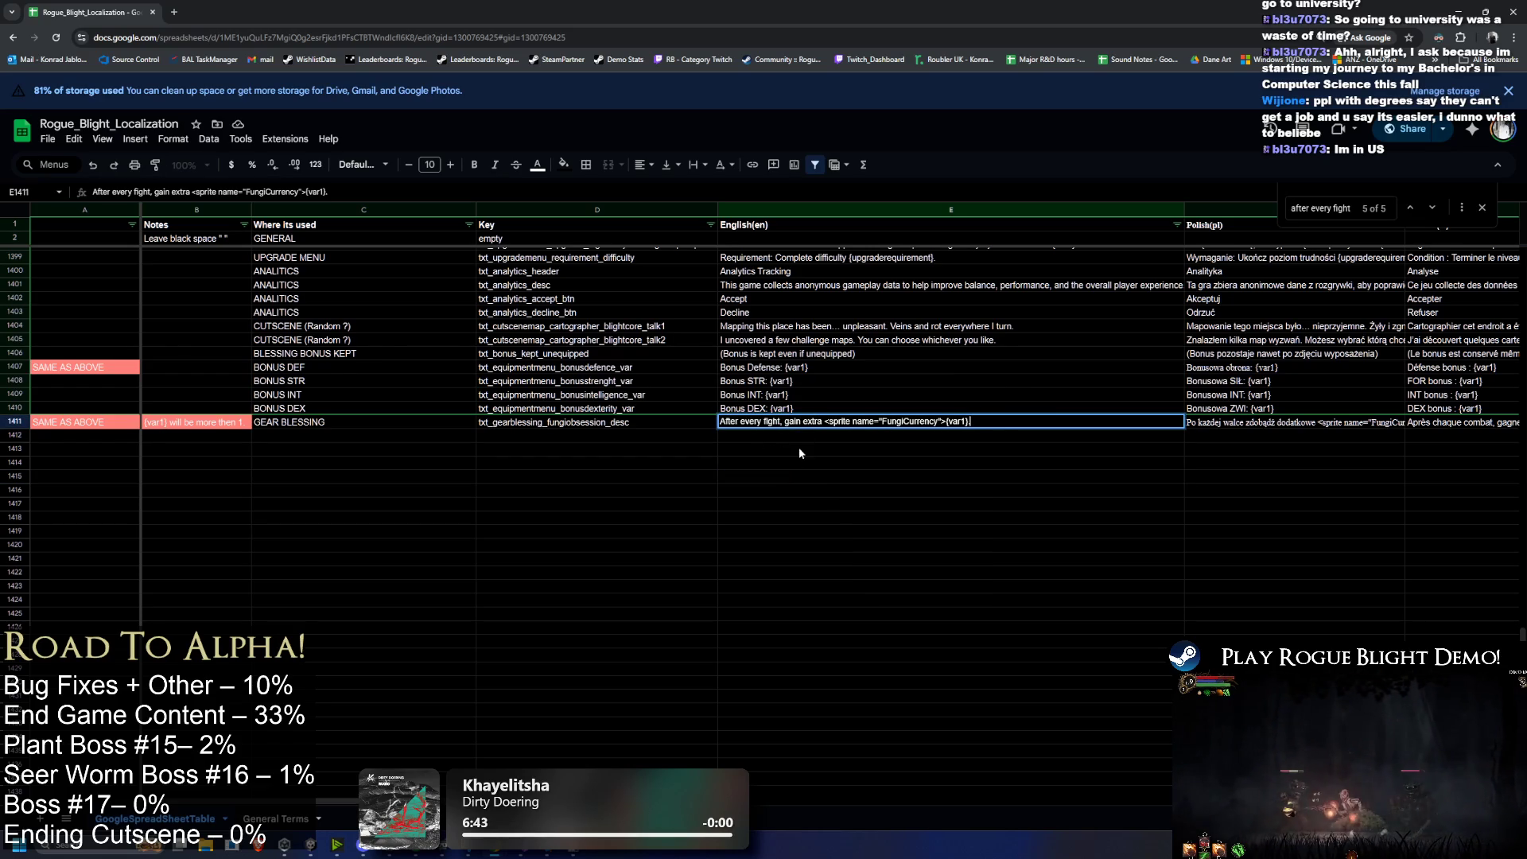
pyautogui.press('Escape')
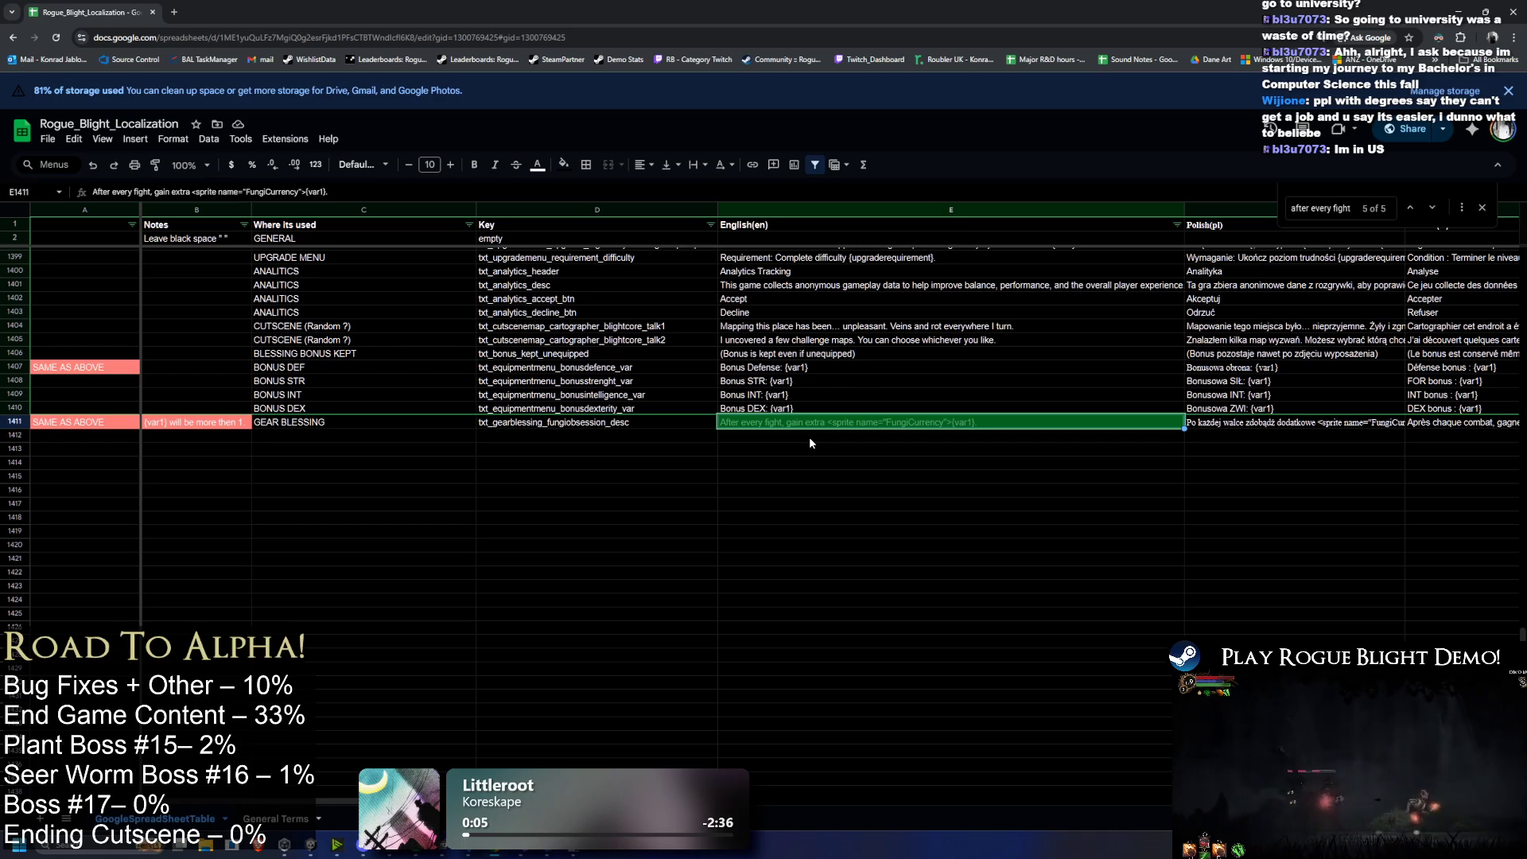
# Step: Clear the notes in B1407:B1414 beside the bonus rows
pyautogui.moveTo(80, 448); pyautogui.dragTo(270, 449)
pyautogui.moveTo(196, 367); pyautogui.dragTo(213, 462)
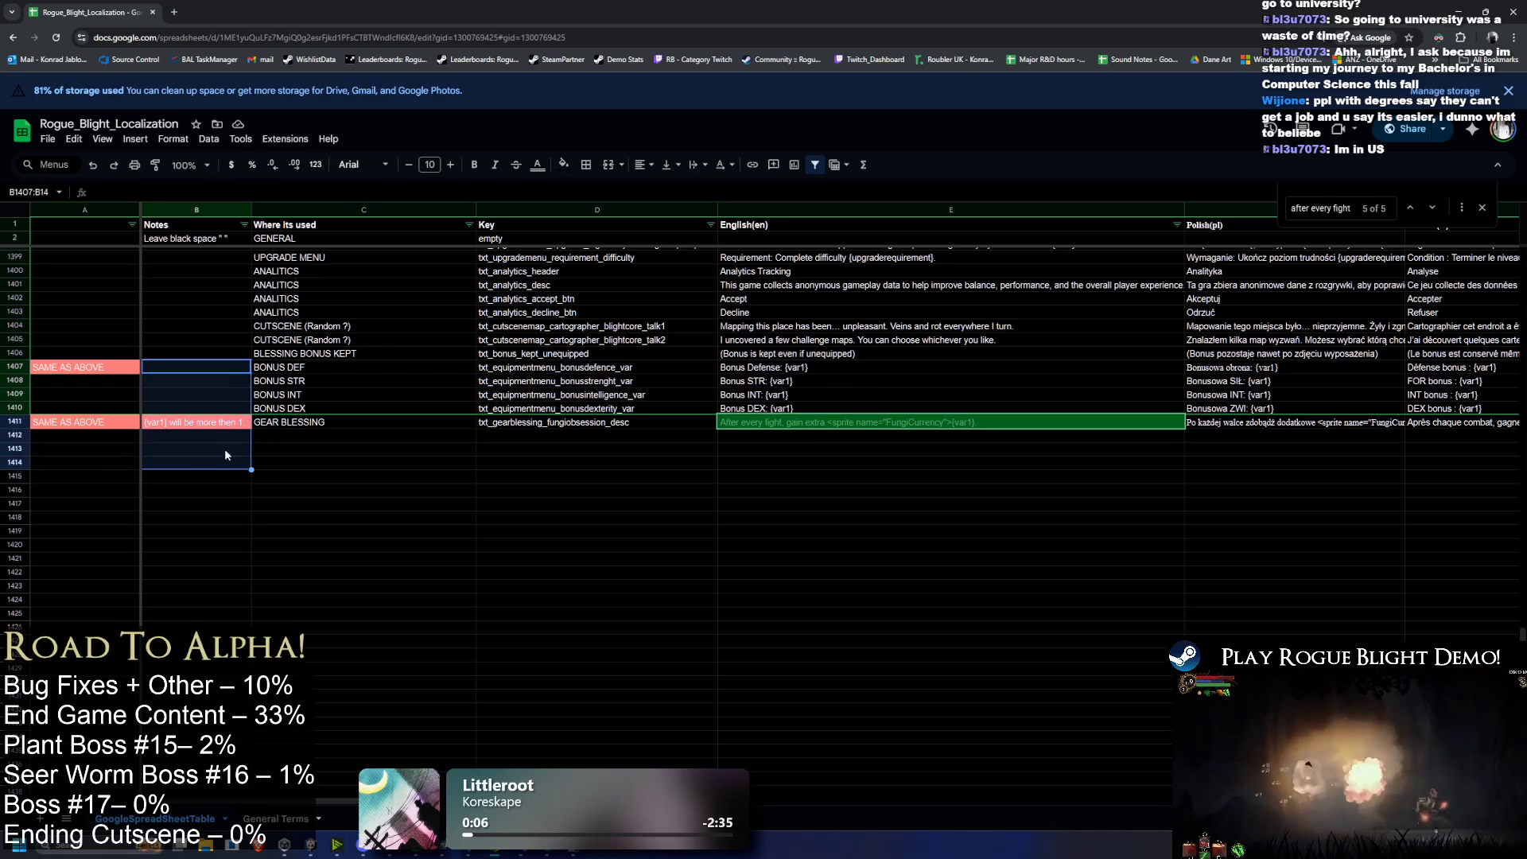
pyautogui.press('Delete')
pyautogui.click(705, 463)
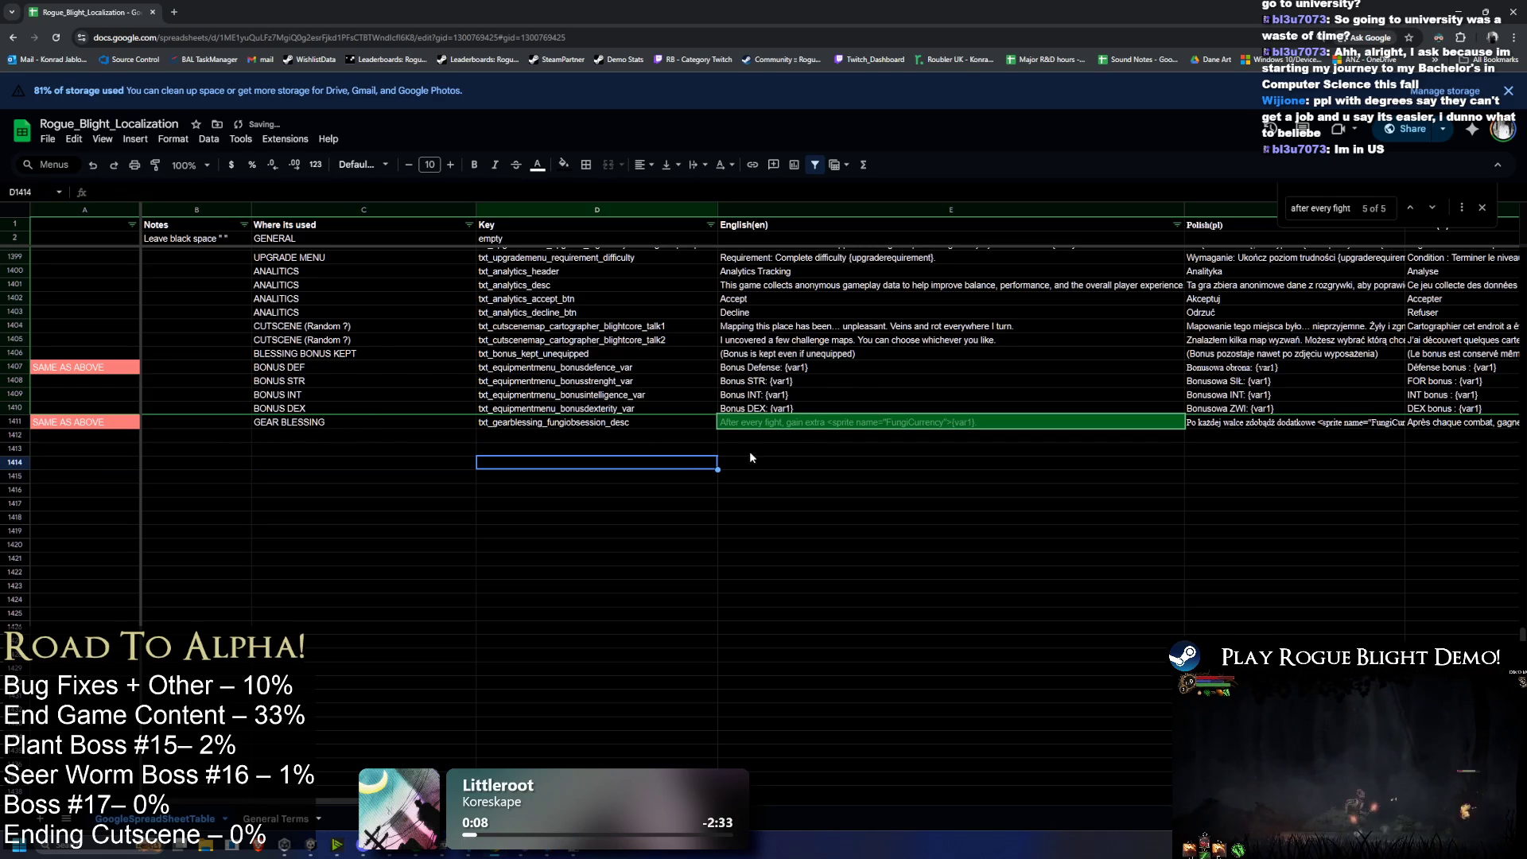
# Step: Change 'fight' to 'boss fight' in the GEAR BLESSING English text
pyautogui.click(548, 425)
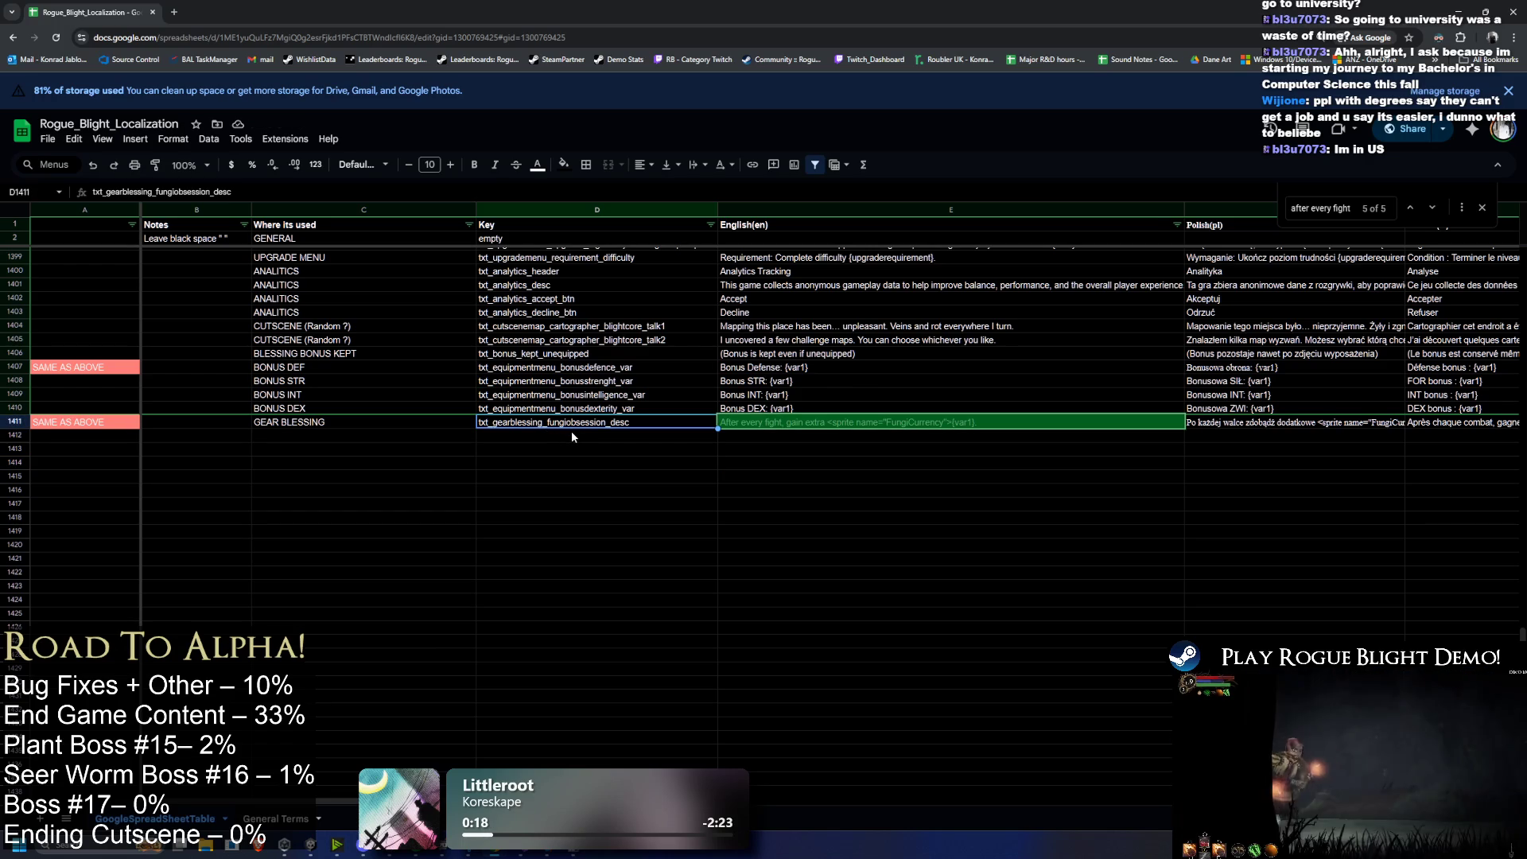
pyautogui.doubleClick(824, 422)
pyautogui.doubleClick(770, 421)
pyautogui.write('boss fight')
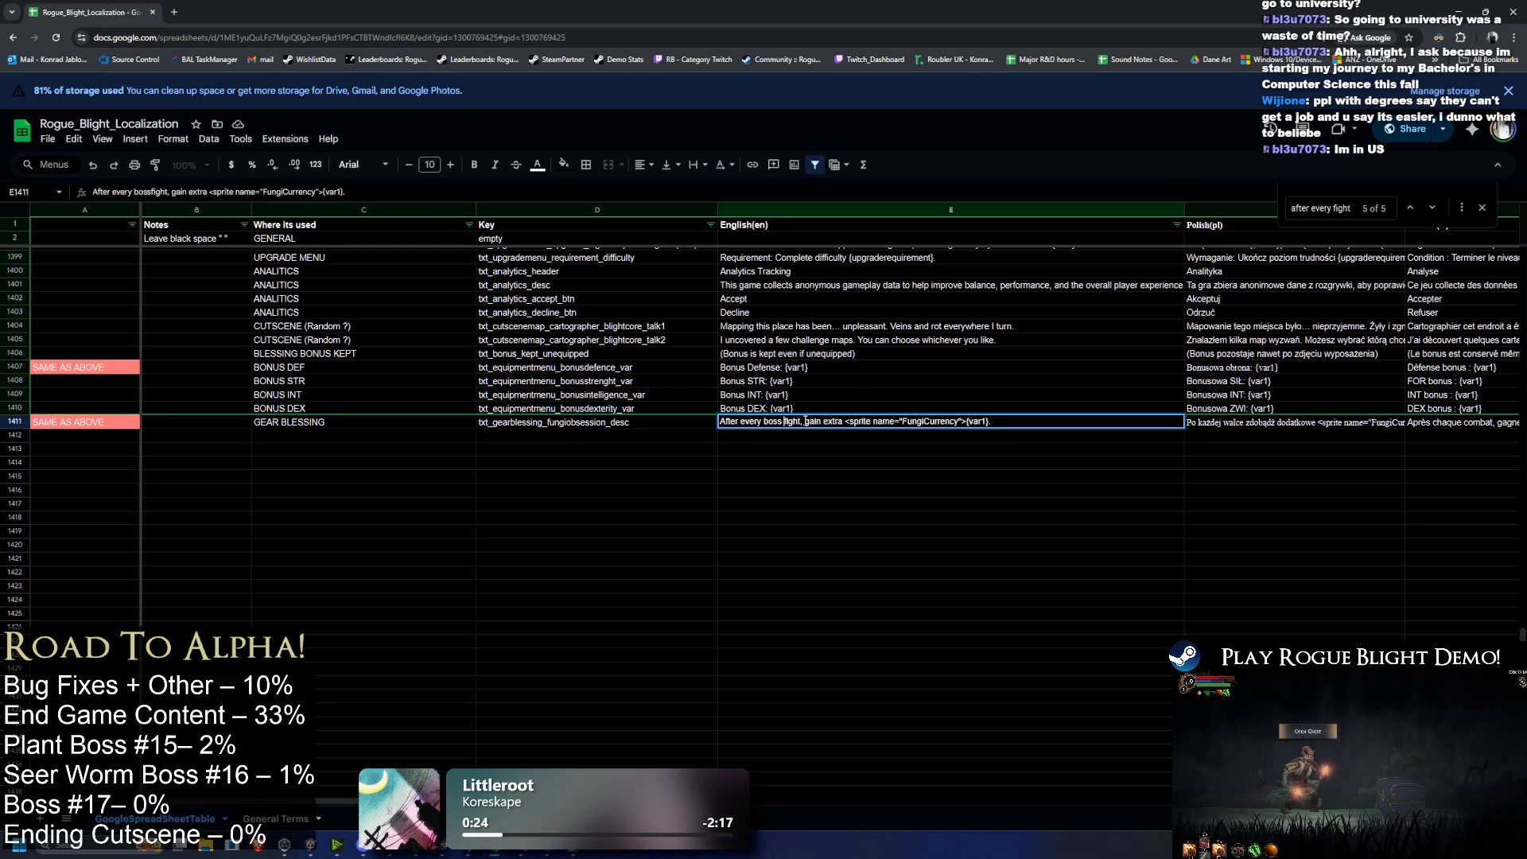
pyautogui.press('Return')
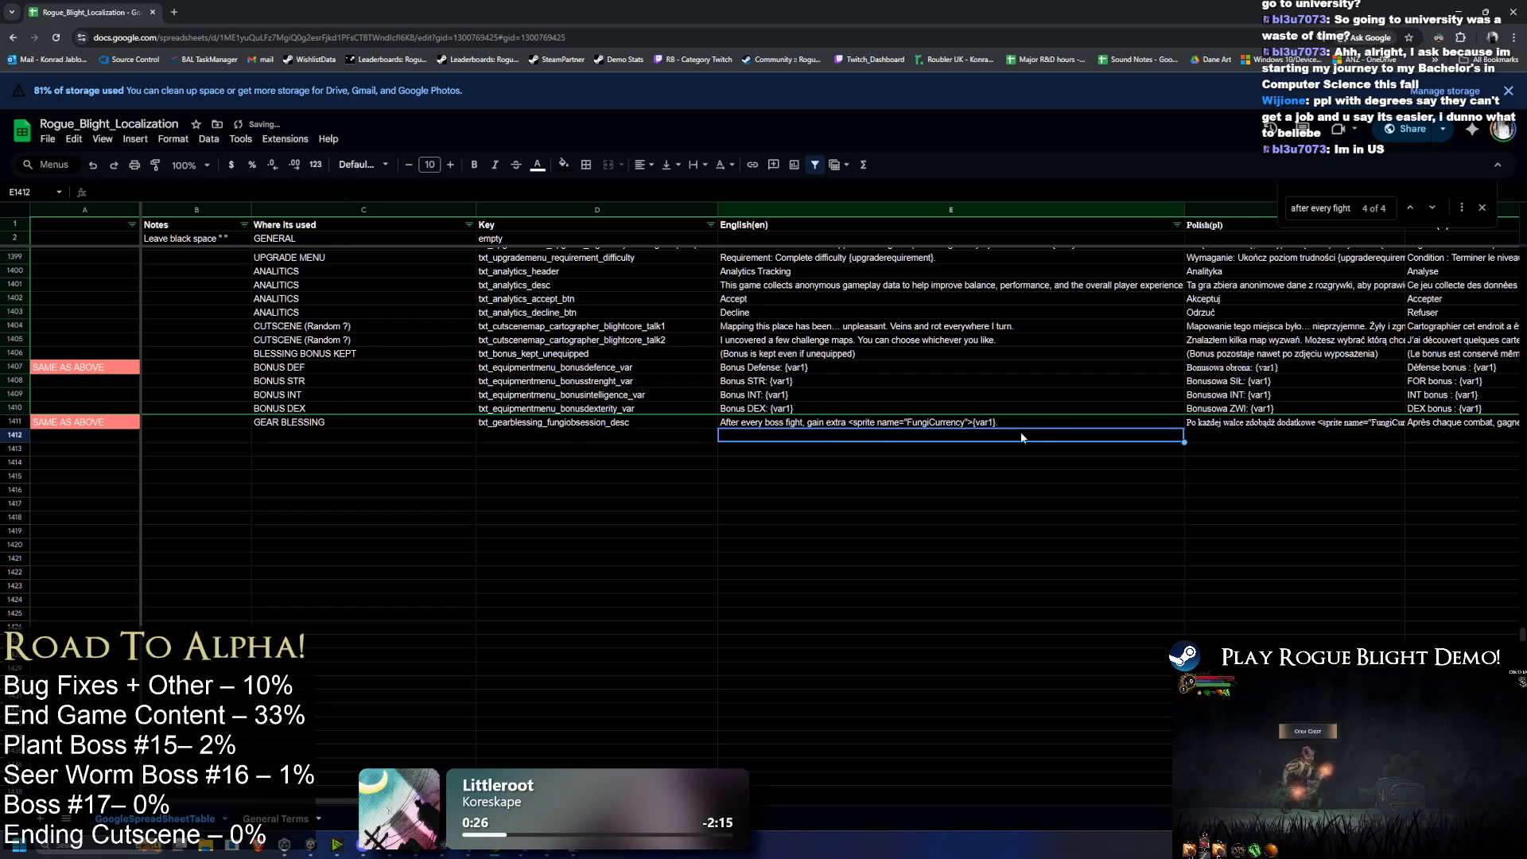
# Step: Copy the updated English text and the language header names, then open a new browser tab
pyautogui.click(931, 426)
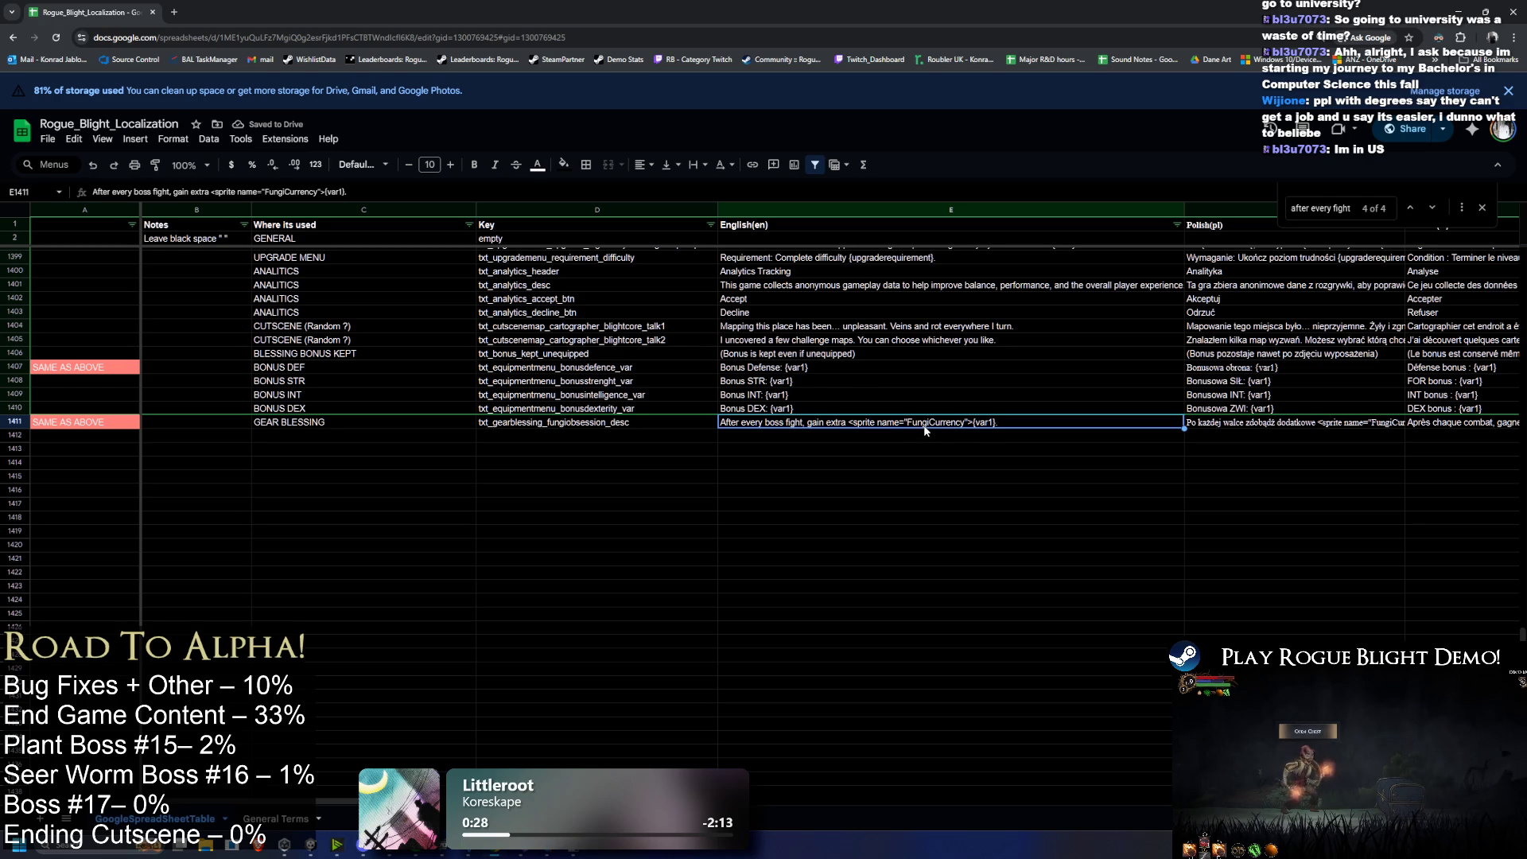
pyautogui.hotkey('ctrl', 'c')
pyautogui.click(1227, 416)
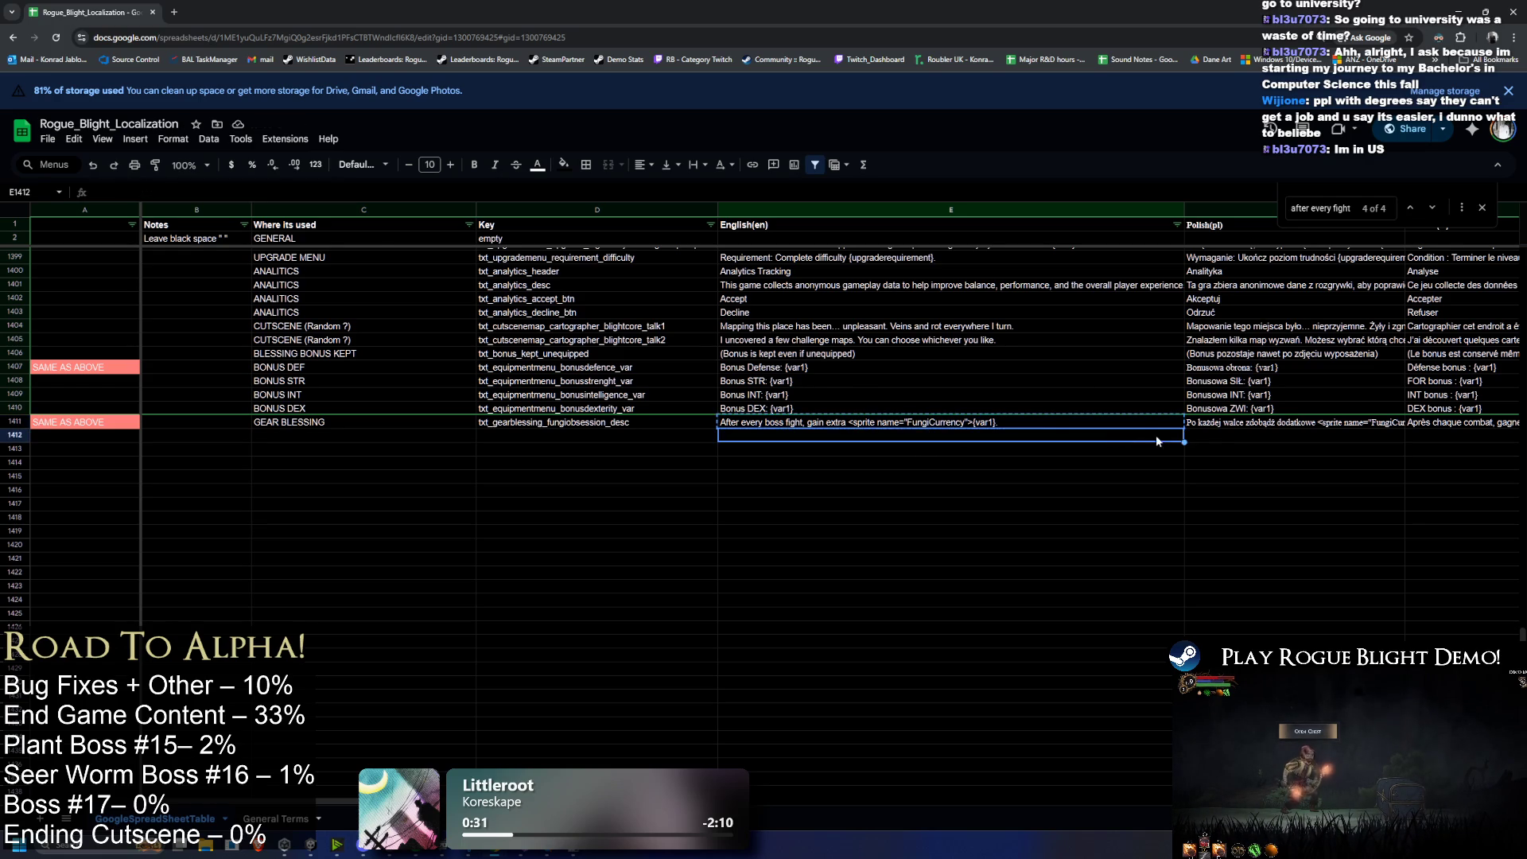
pyautogui.hotkey('ctrl', 'shift', 'Right')
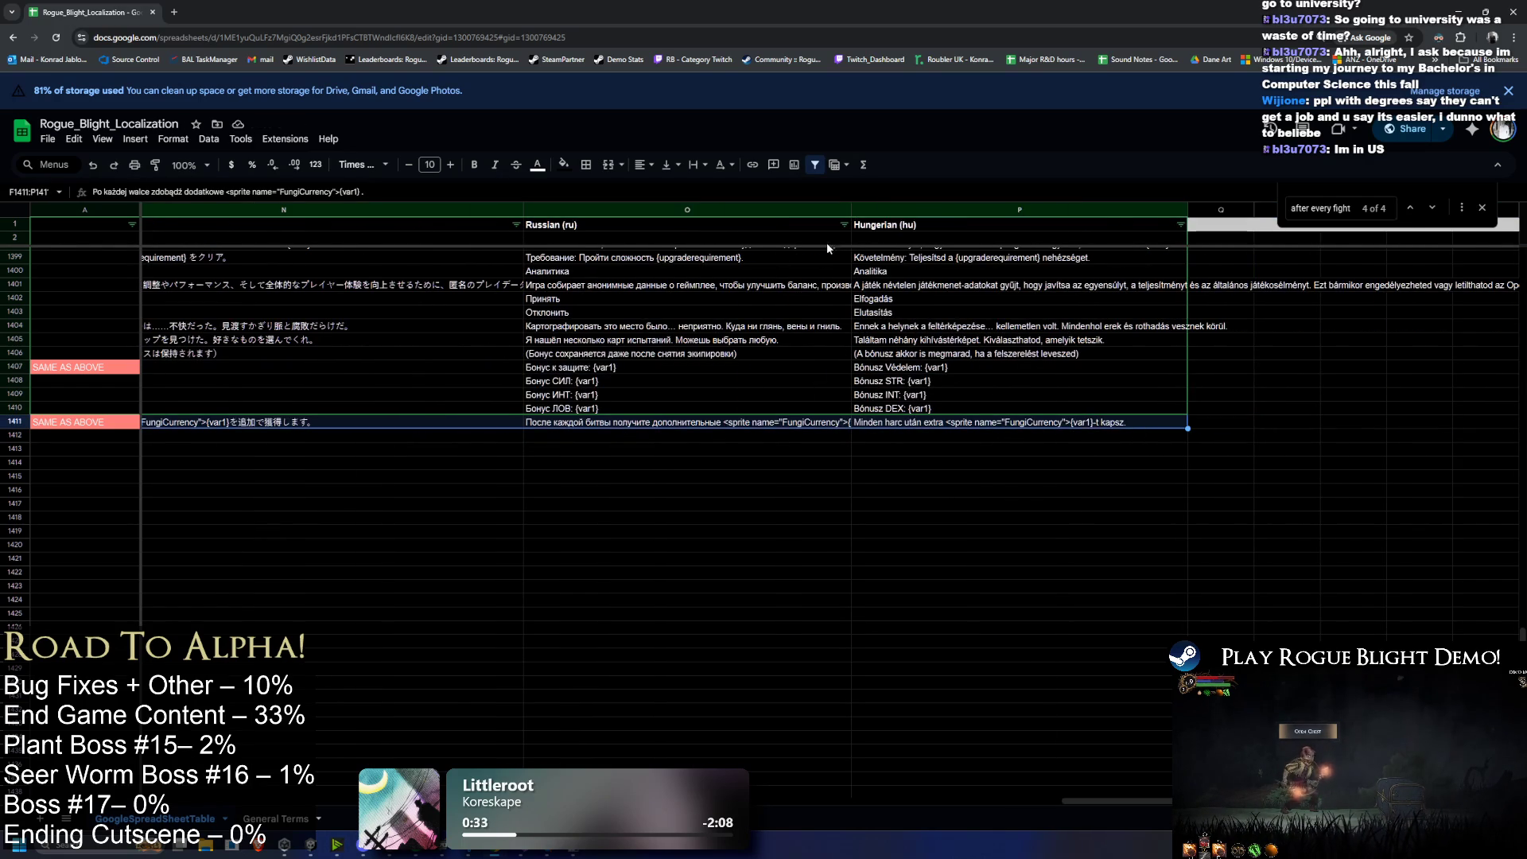
pyautogui.moveTo(956, 228); pyautogui.dragTo(106, 236)
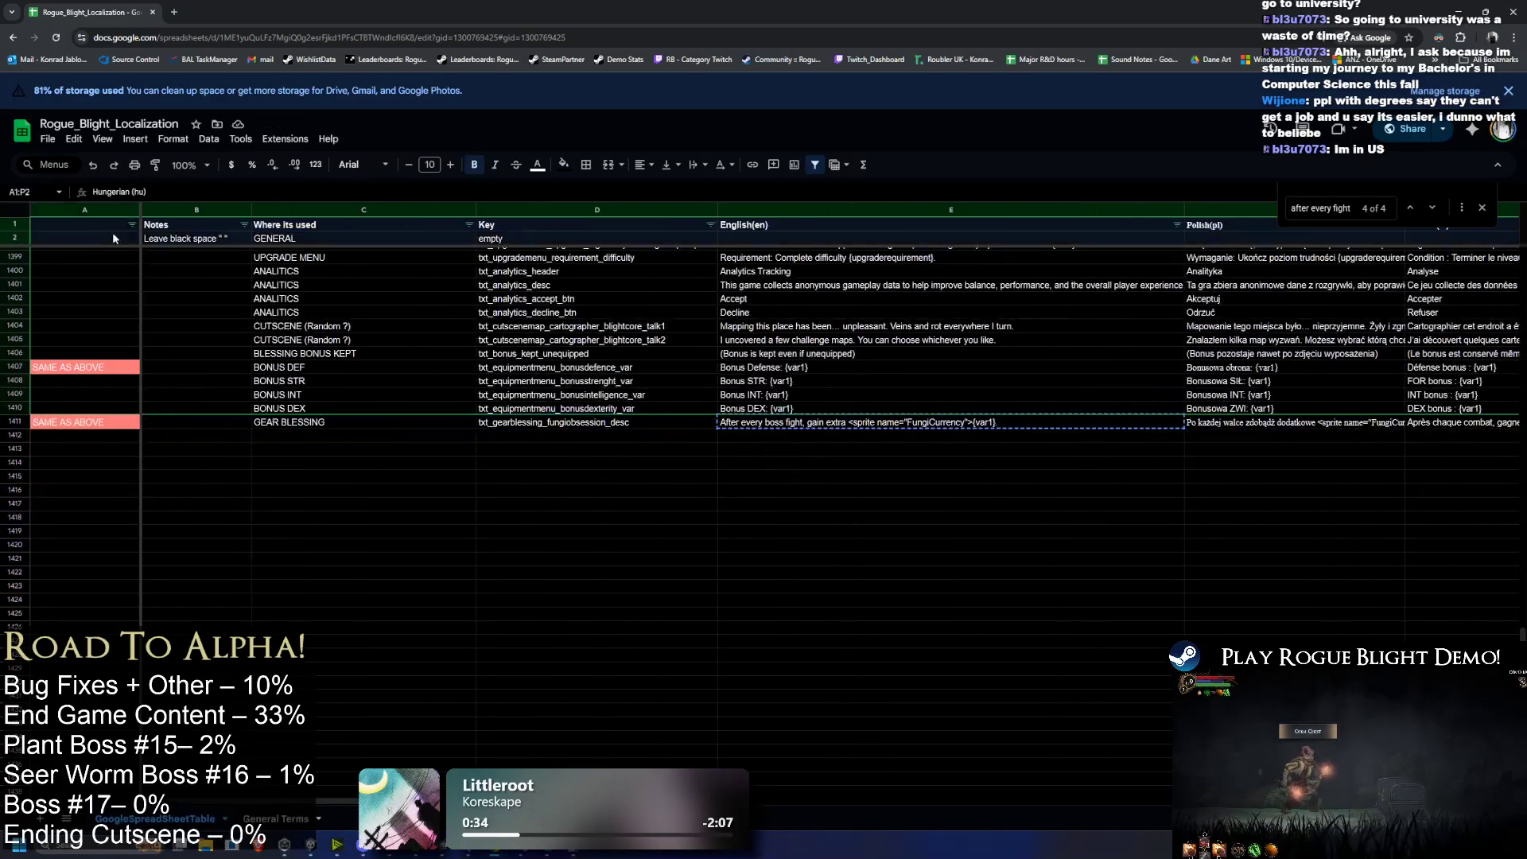
pyautogui.keyDown('shift'); pyautogui.click(795, 225); pyautogui.keyUp('shift')
pyautogui.hotkey('ctrl', 'c')
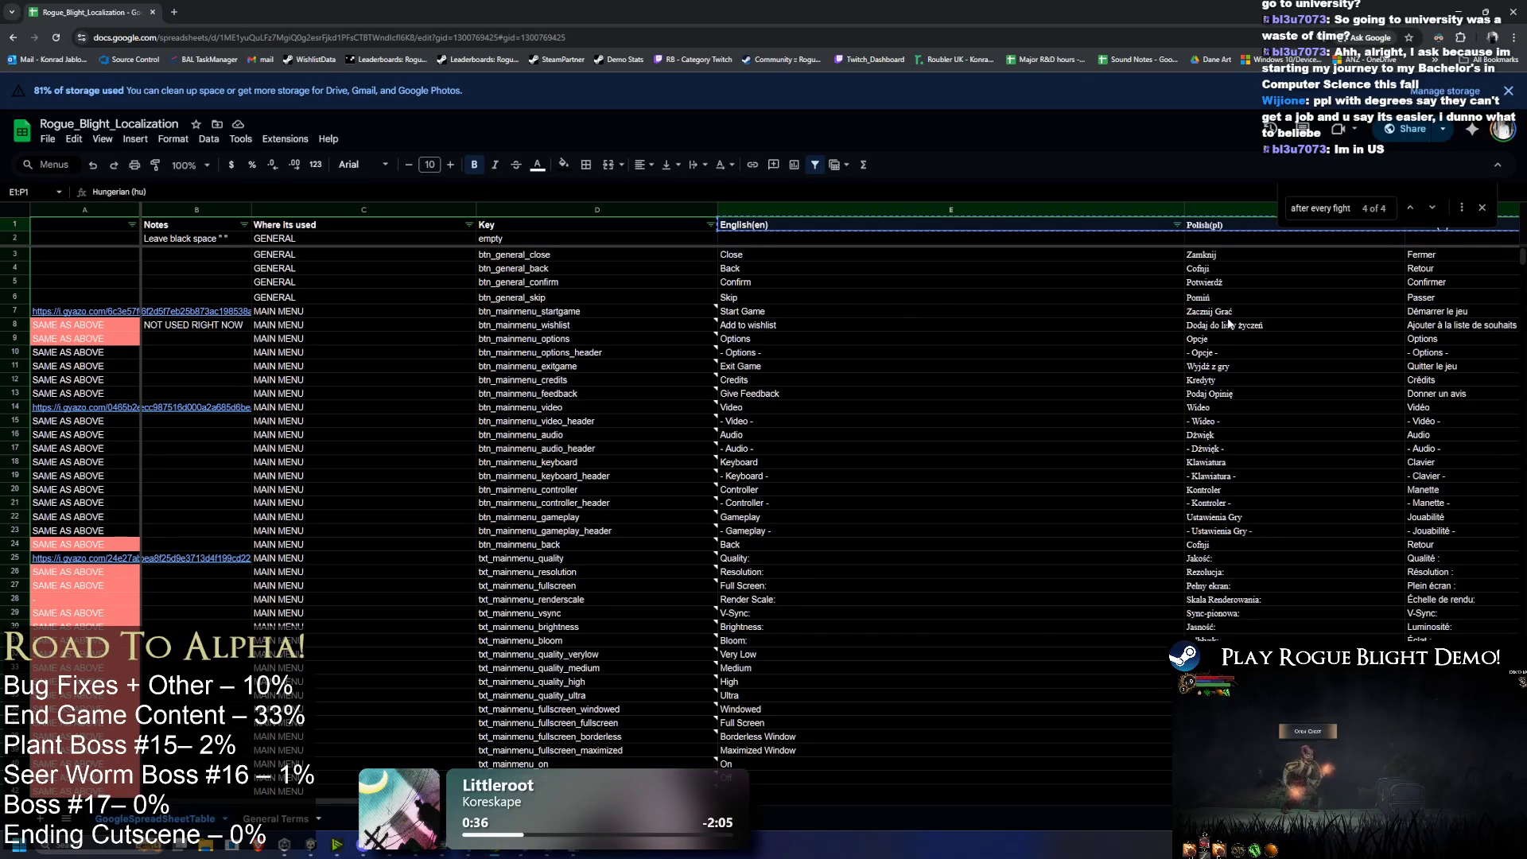
pyautogui.moveTo(1522, 259); pyautogui.dragTo(1477, 642)
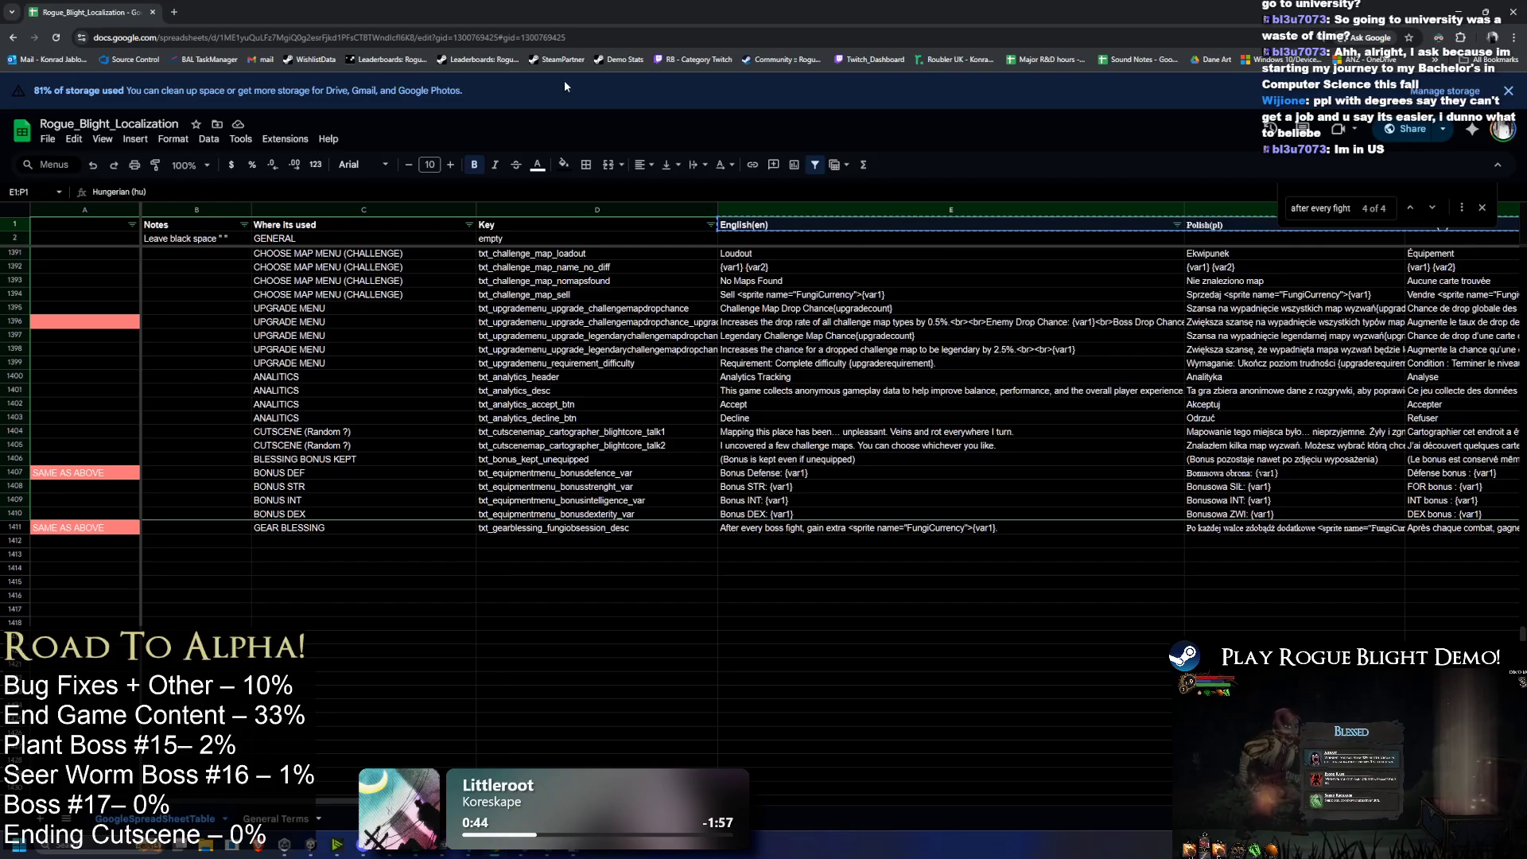
pyautogui.click(177, 12)
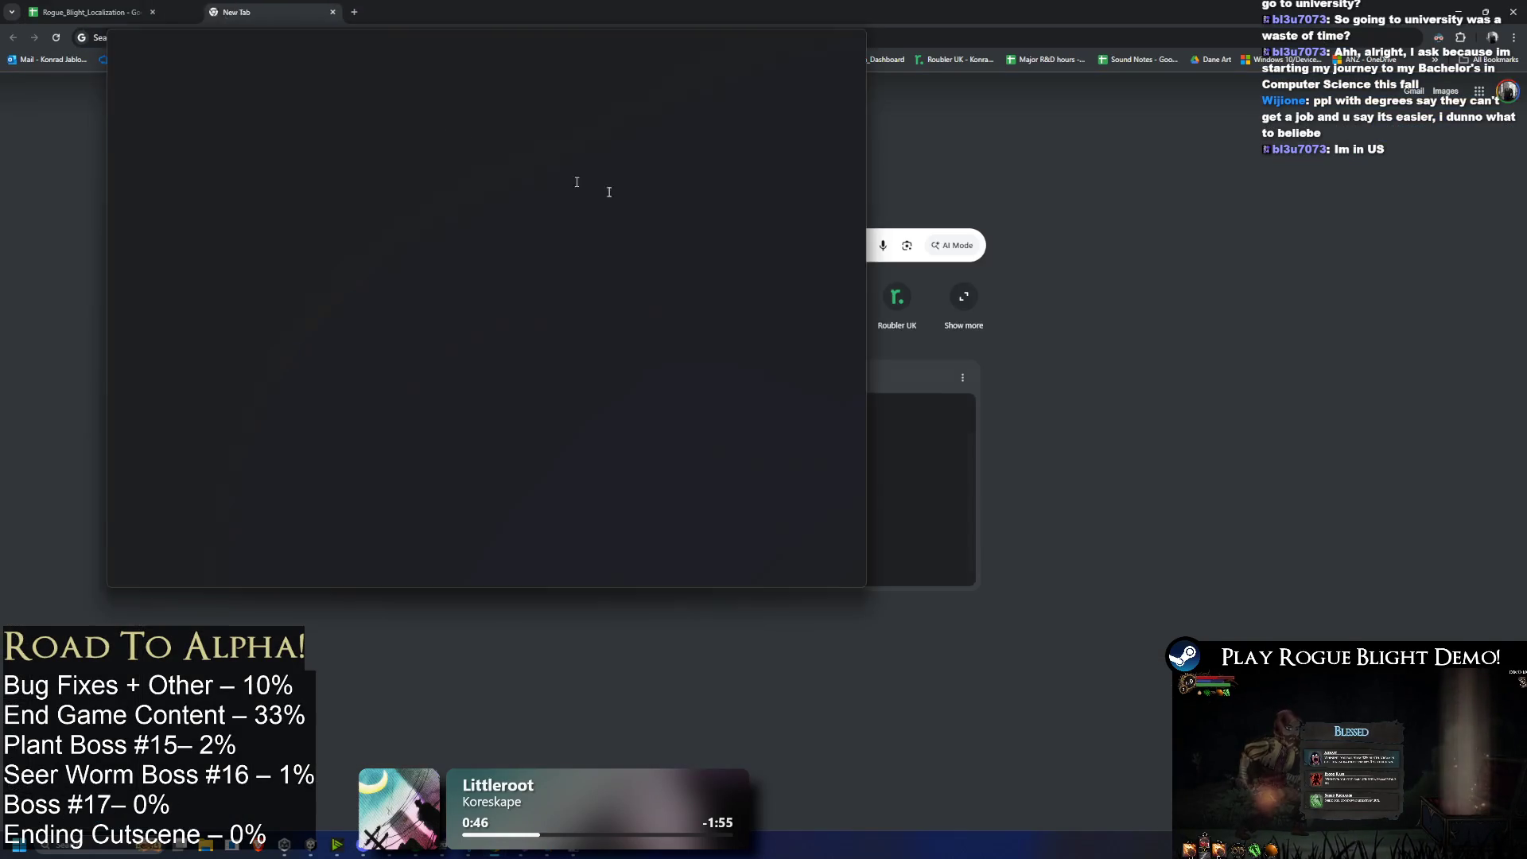
# Step: Close the blank New Tab to get back to the Rogue_Blight_Localization sheet
pyautogui.hotkey('ctrl', 'w')
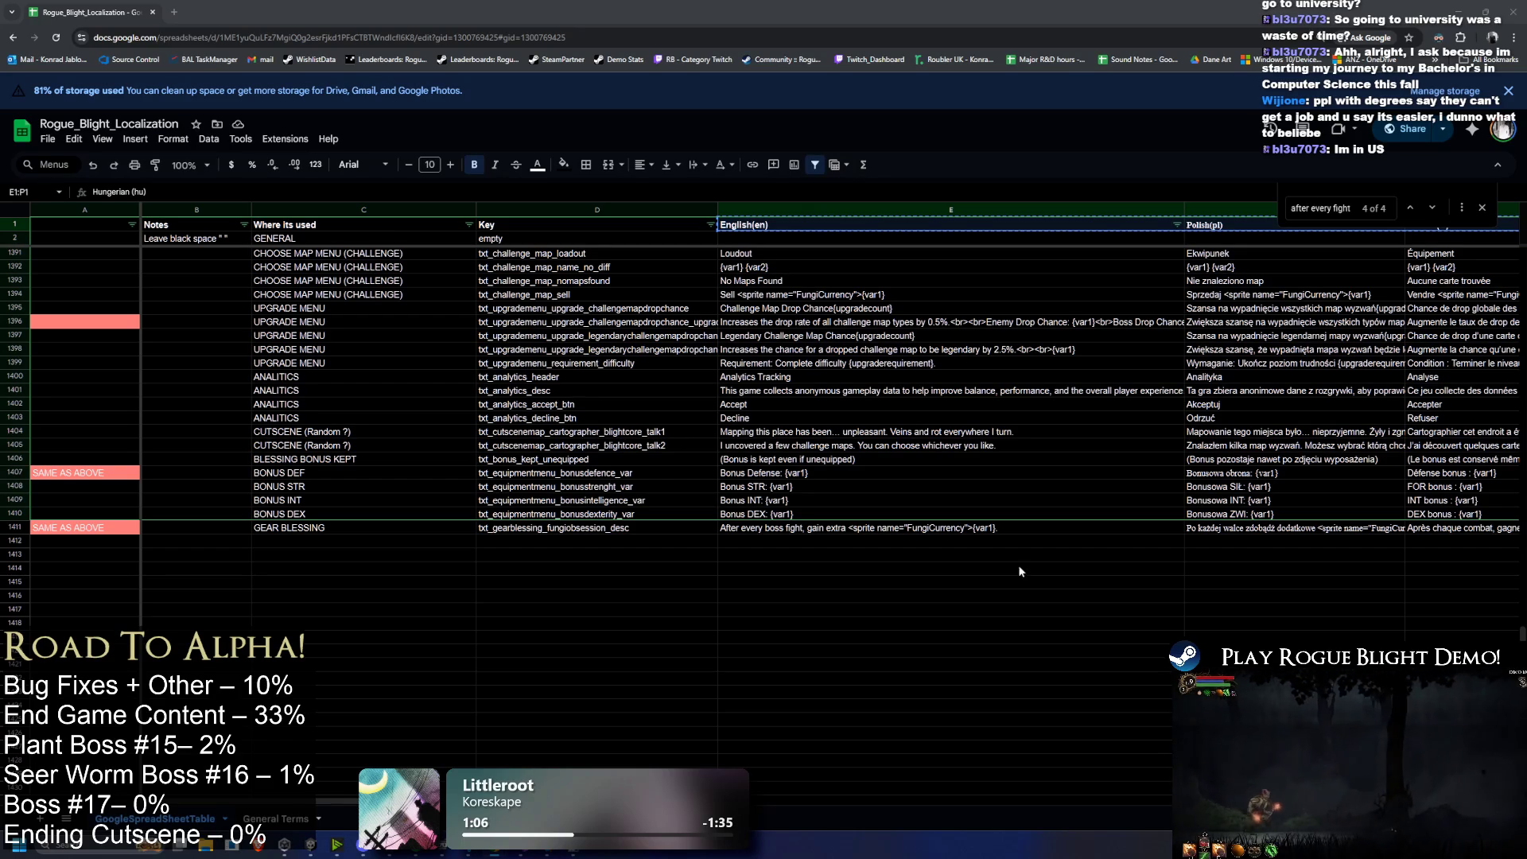
# Step: Copy the GEAR BLESSING English text and select its translation cells through Hungarian
pyautogui.click(818, 529)
pyautogui.hotkey('ctrl', 'c')
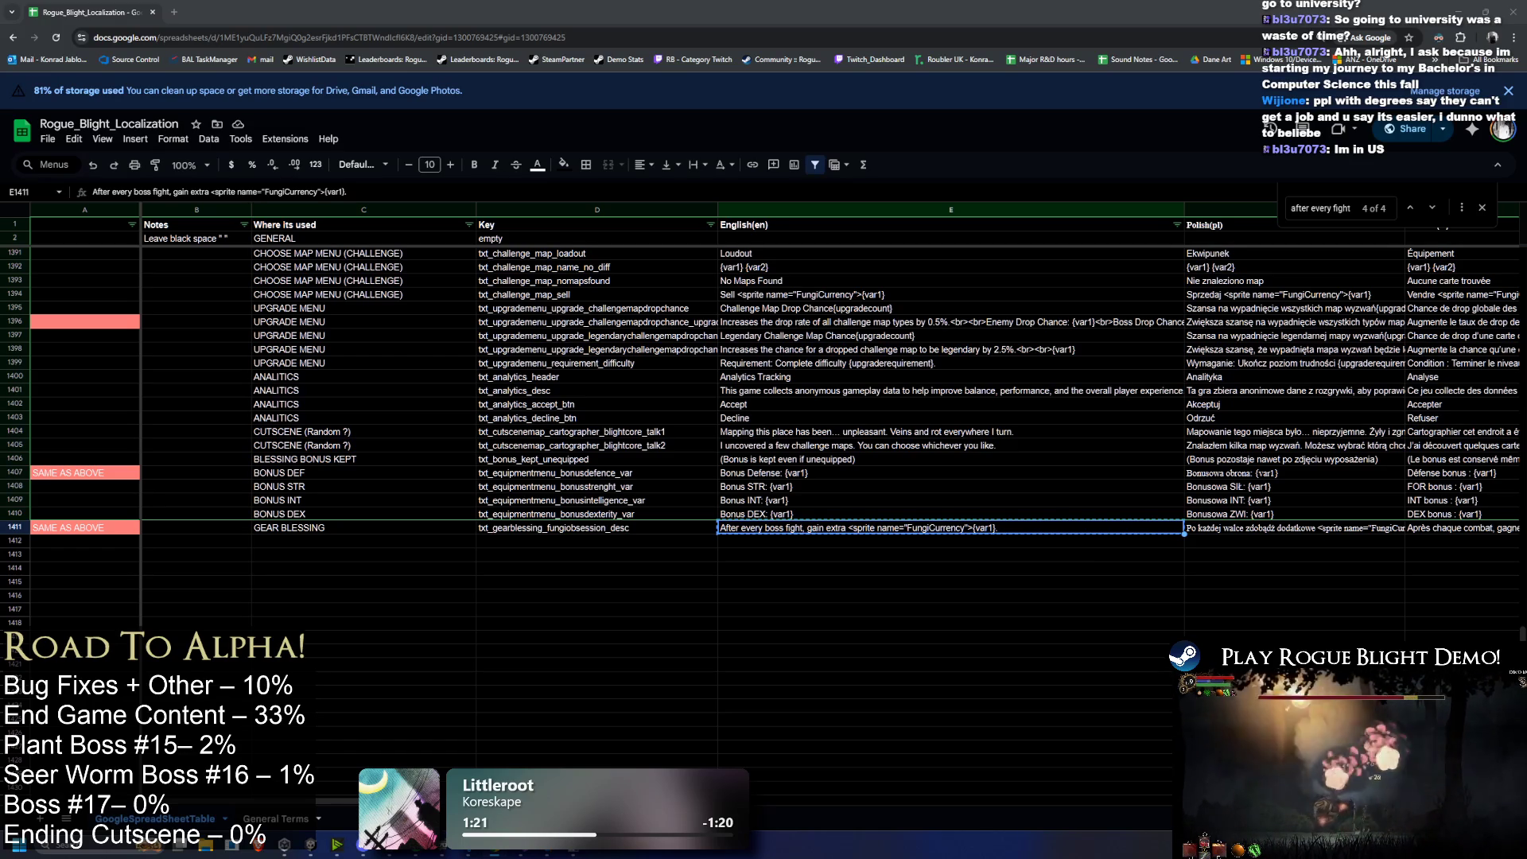
pyautogui.press('Right')
pyautogui.hotkey('ctrl', 'shift', 'Right')
pyautogui.hotkey('shift', 'Right')
pyautogui.hotkey('shift', 'Right')
pyautogui.hotkey('shift', 'Right')
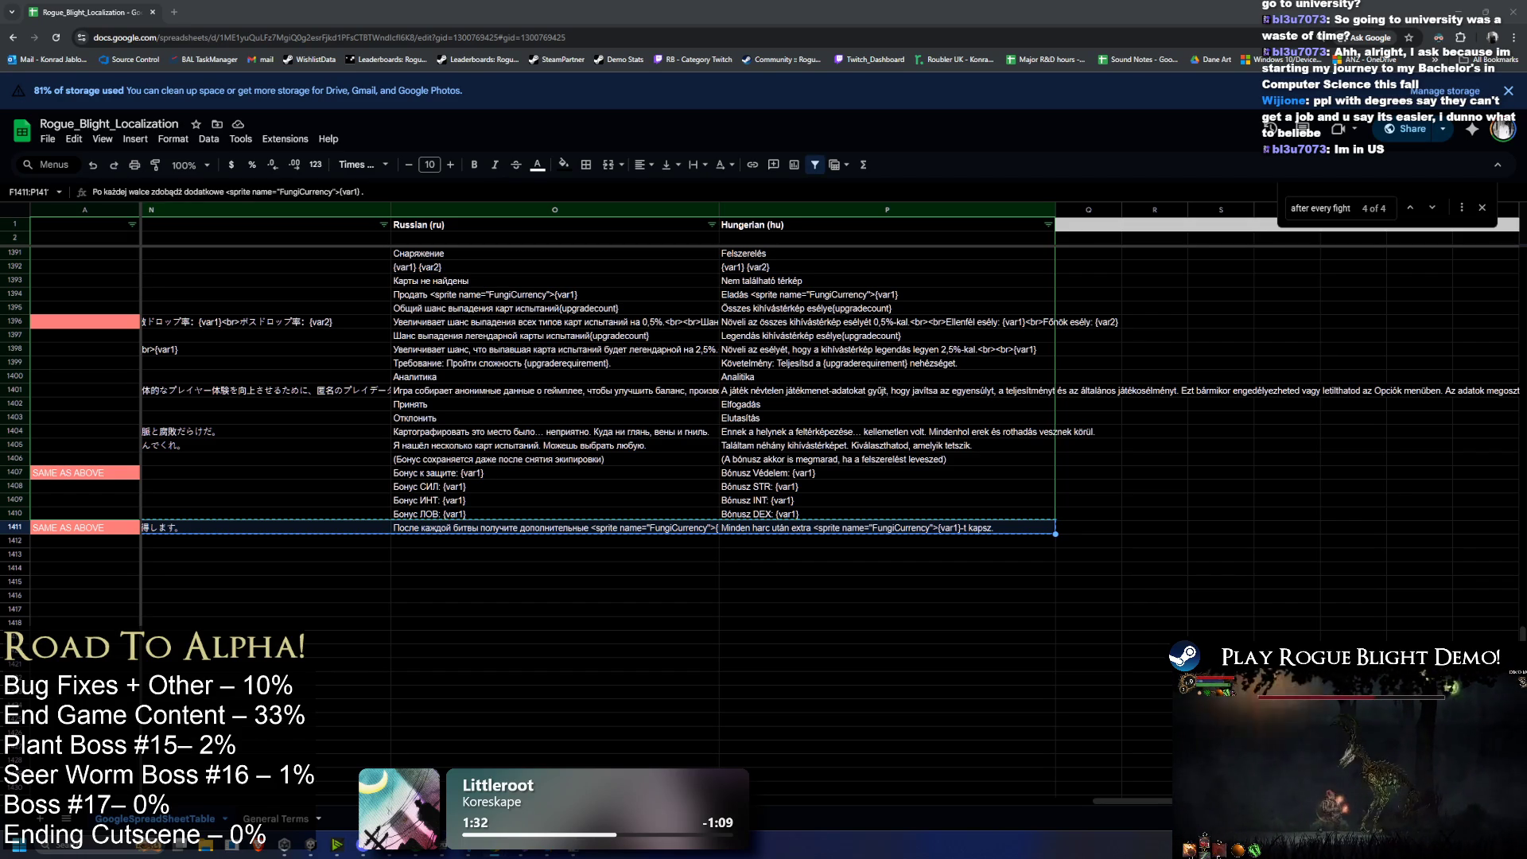
pyautogui.click(668, 599)
# Step: Paste the boss-fight Polish translation into the row's Polish cell
pyautogui.hscroll(-10, 1113, 630)
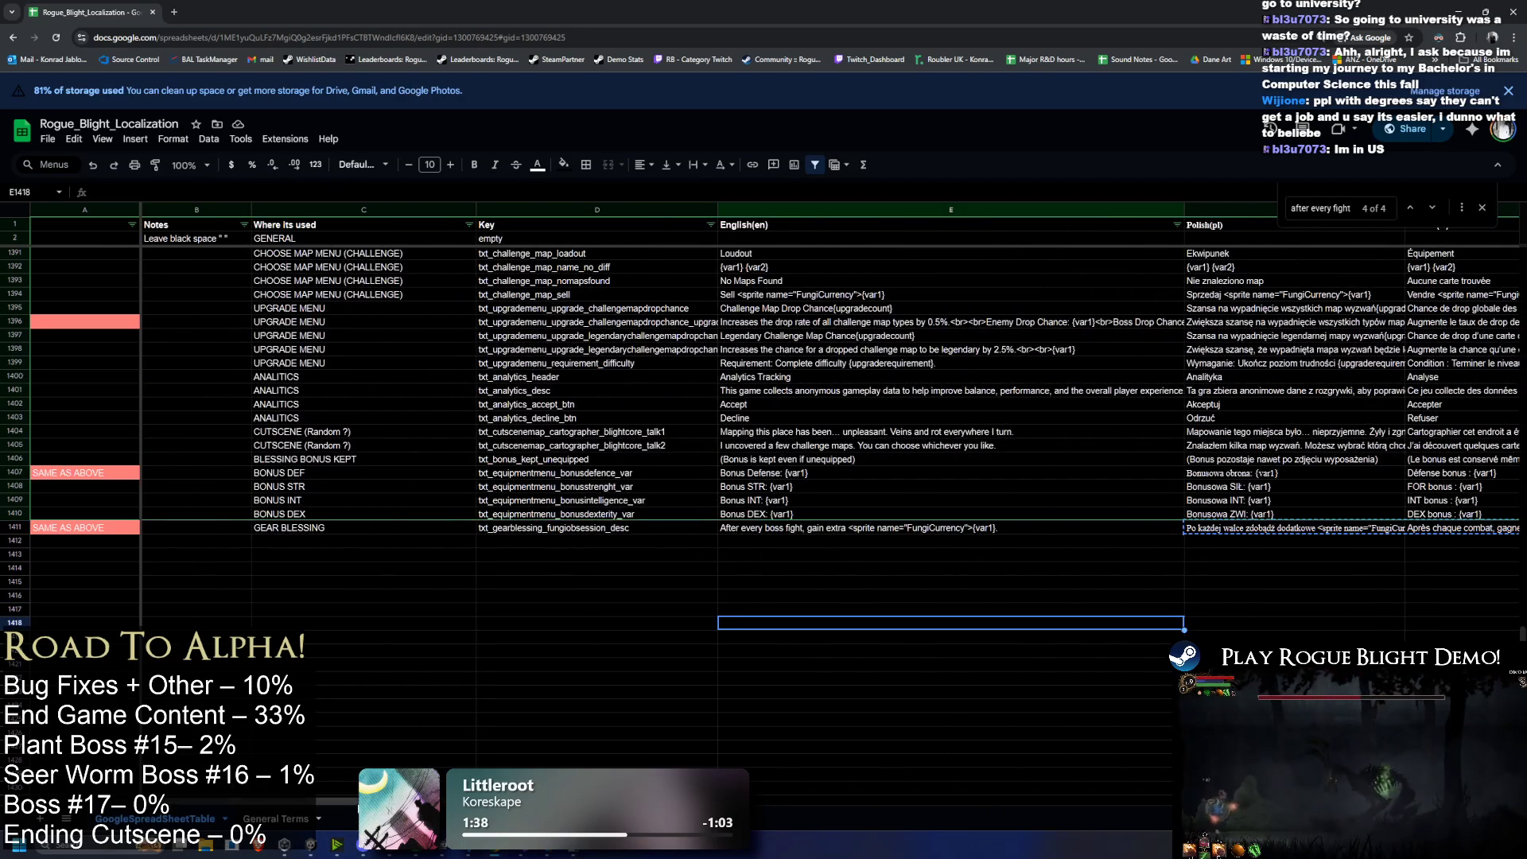
pyautogui.hscroll(5, 1112, 630)
pyautogui.click(785, 531)
pyautogui.hotkey('ctrl', 'v')
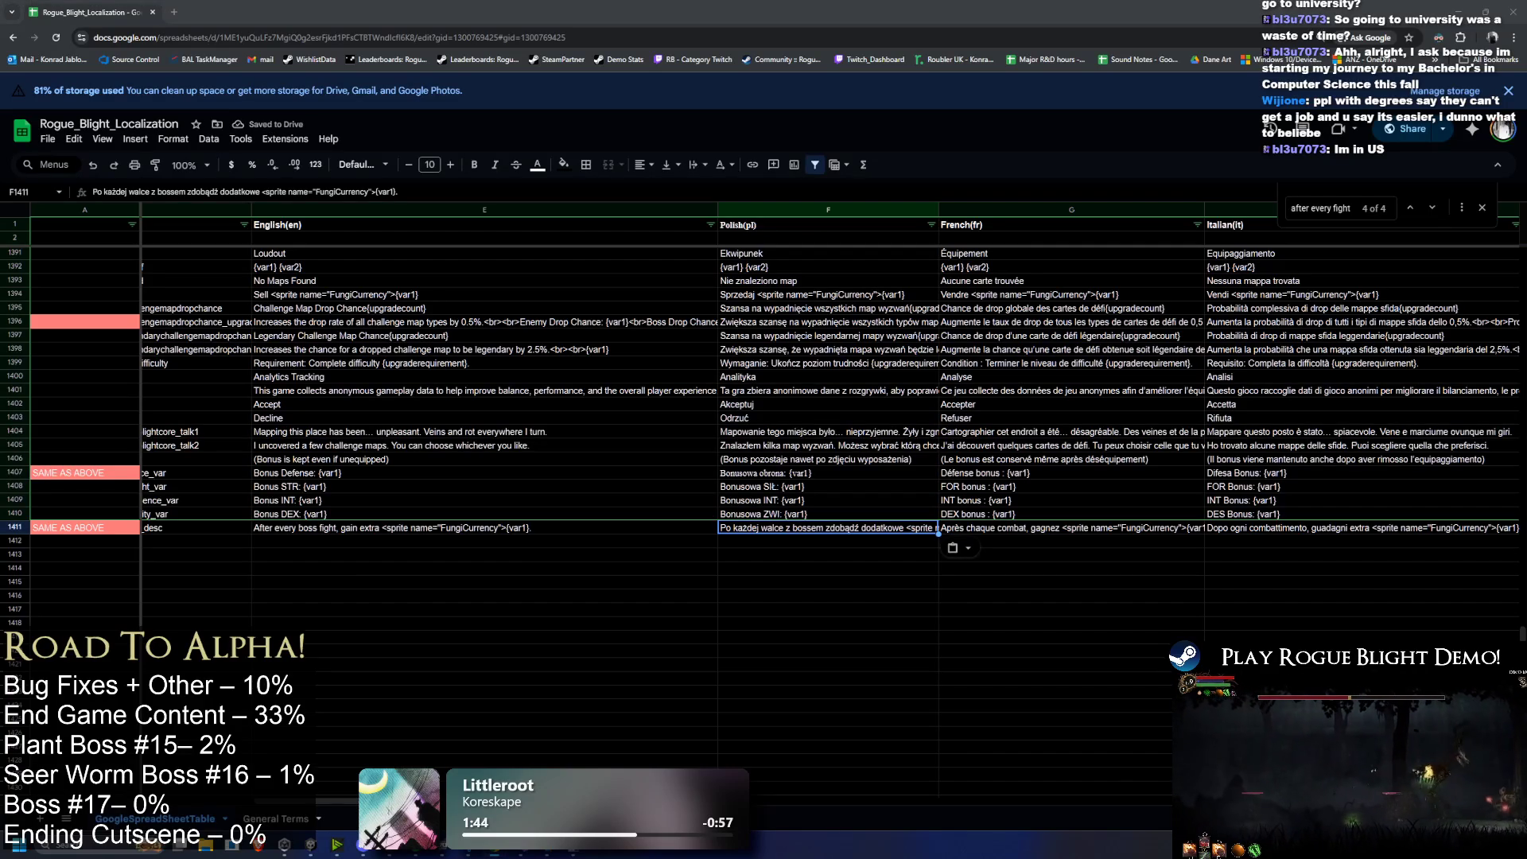
# Step: Paste boss-fight translations into the French, Italian and German cells of row 1411
pyautogui.click(1031, 532)
pyautogui.hotkey('ctrl', 'v')
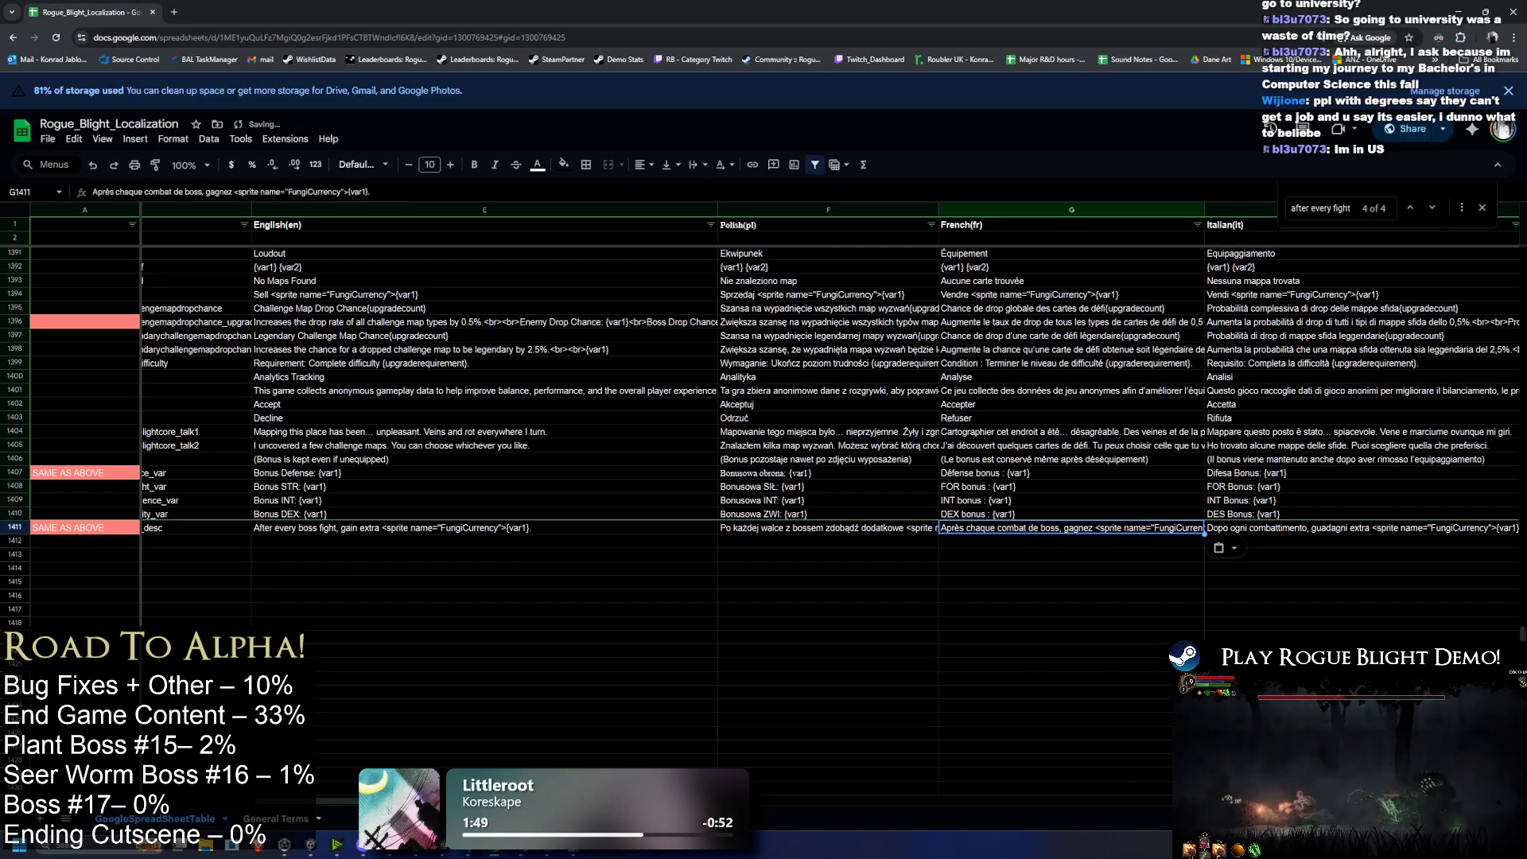
pyautogui.click(1289, 532)
pyautogui.hotkey('ctrl', 'v')
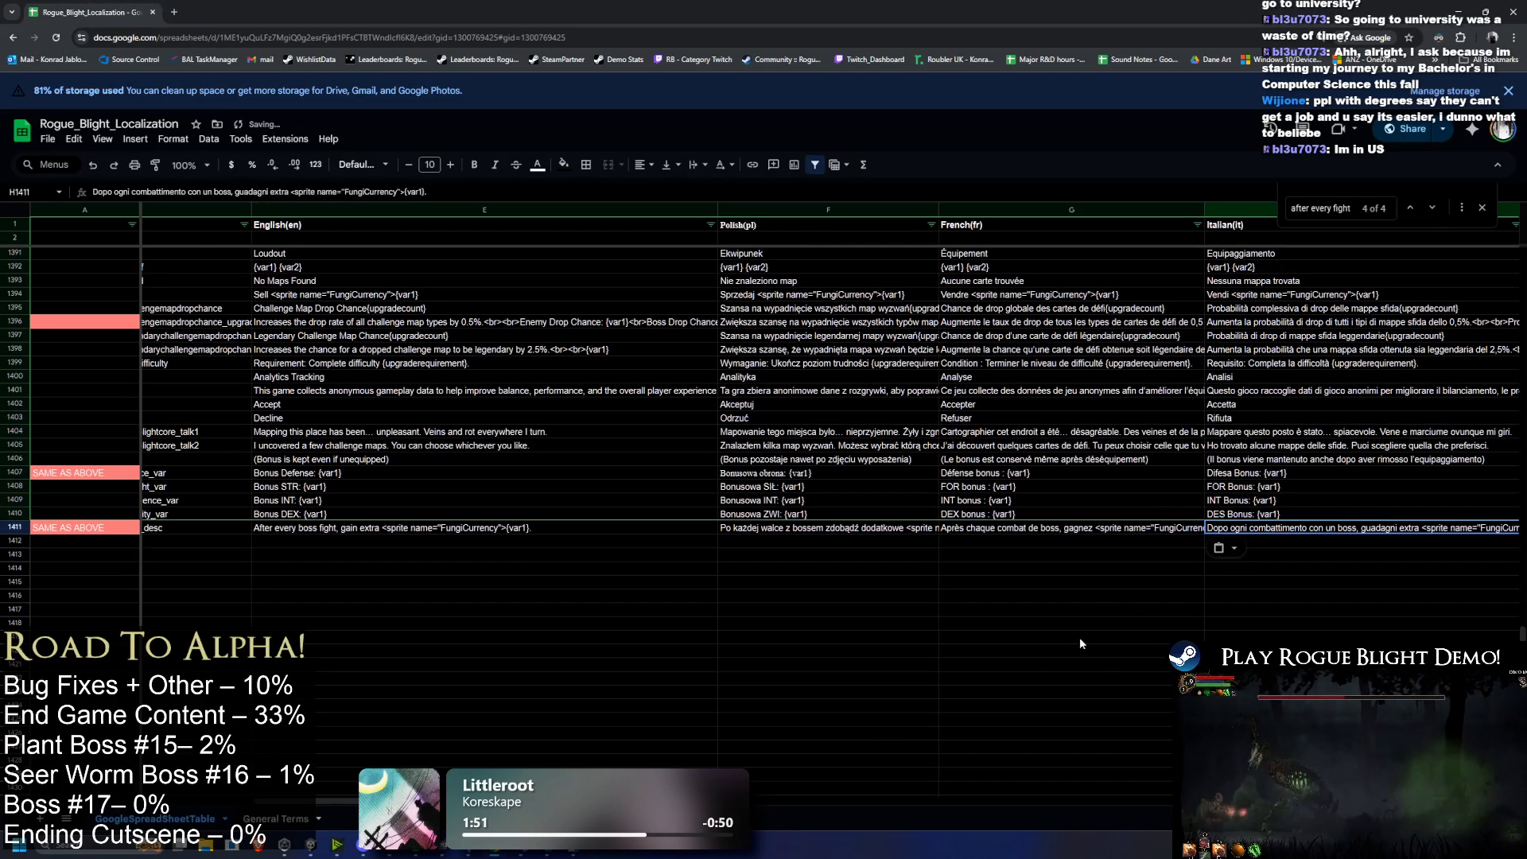
pyautogui.hscroll(5, 830, 504)
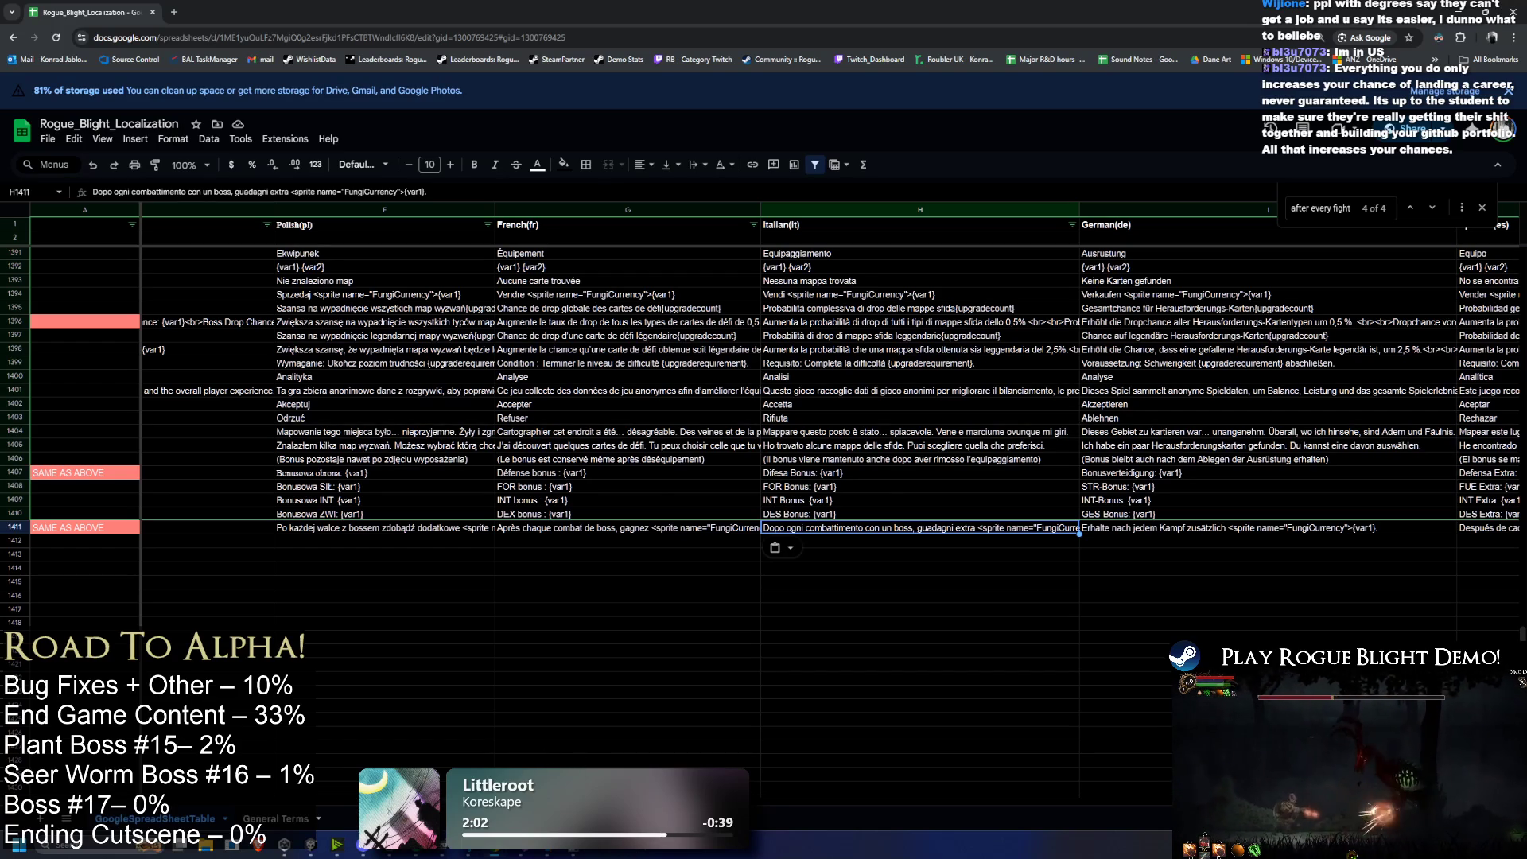
pyautogui.hscroll(3, 803, 557)
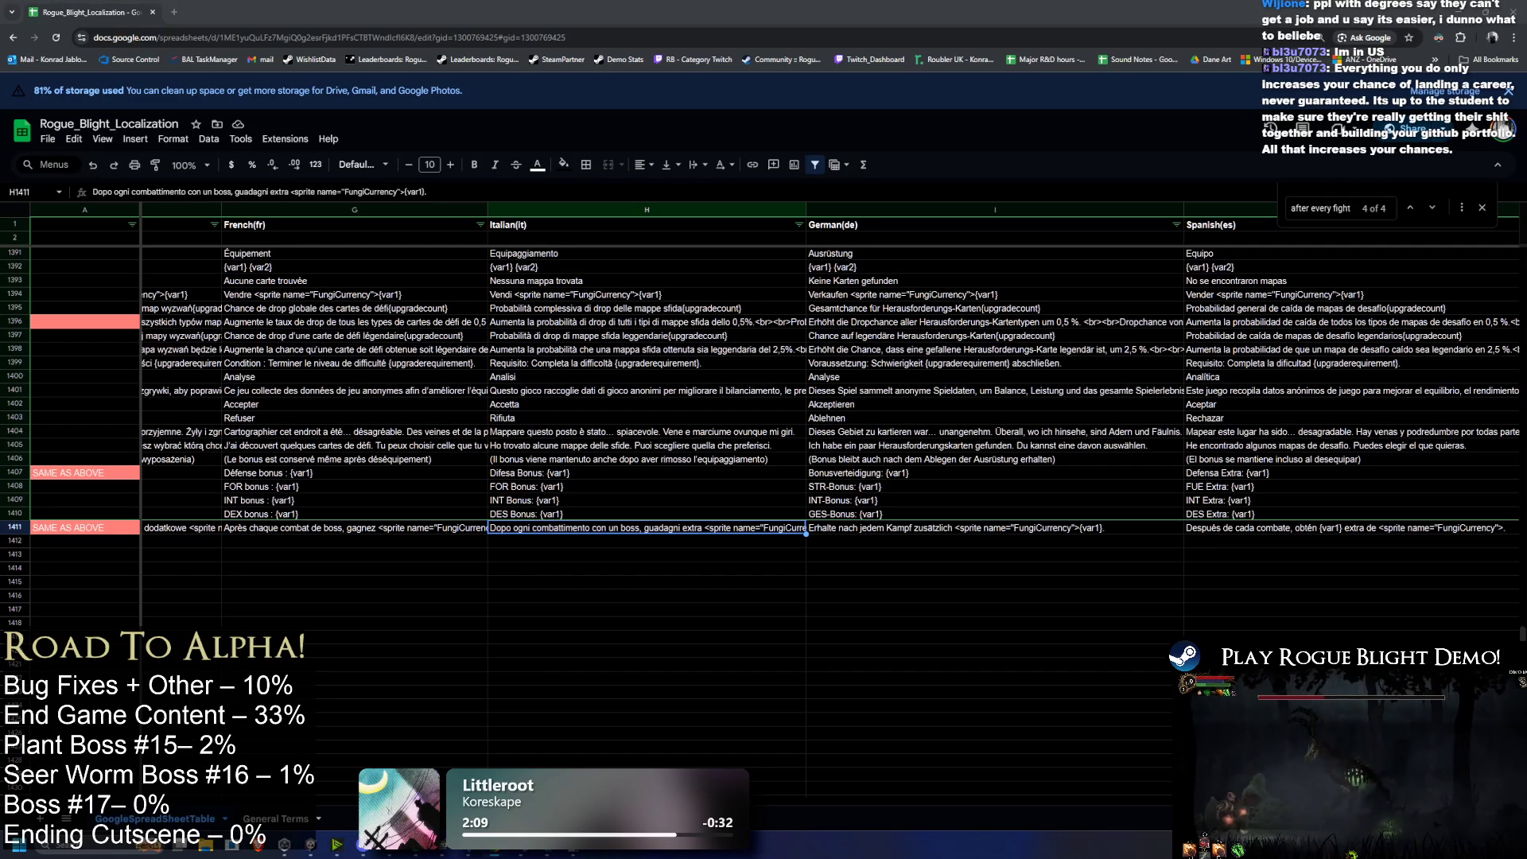
pyautogui.click(886, 531)
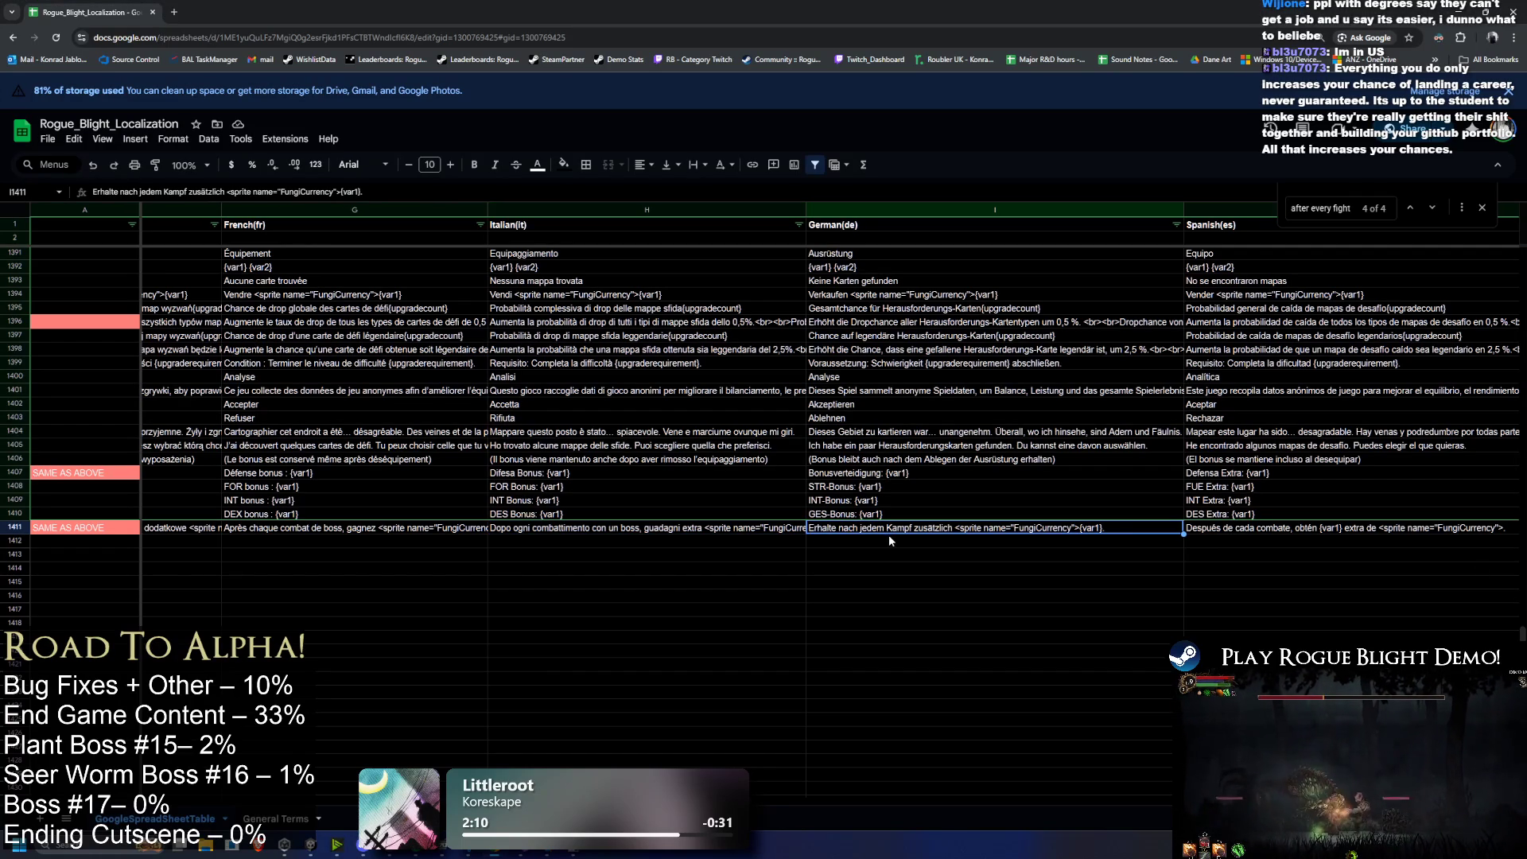
pyautogui.write('Erhalte nach jedem Bosskampf zusätzlich <sprite name="FungiCurrency">{var1}.')
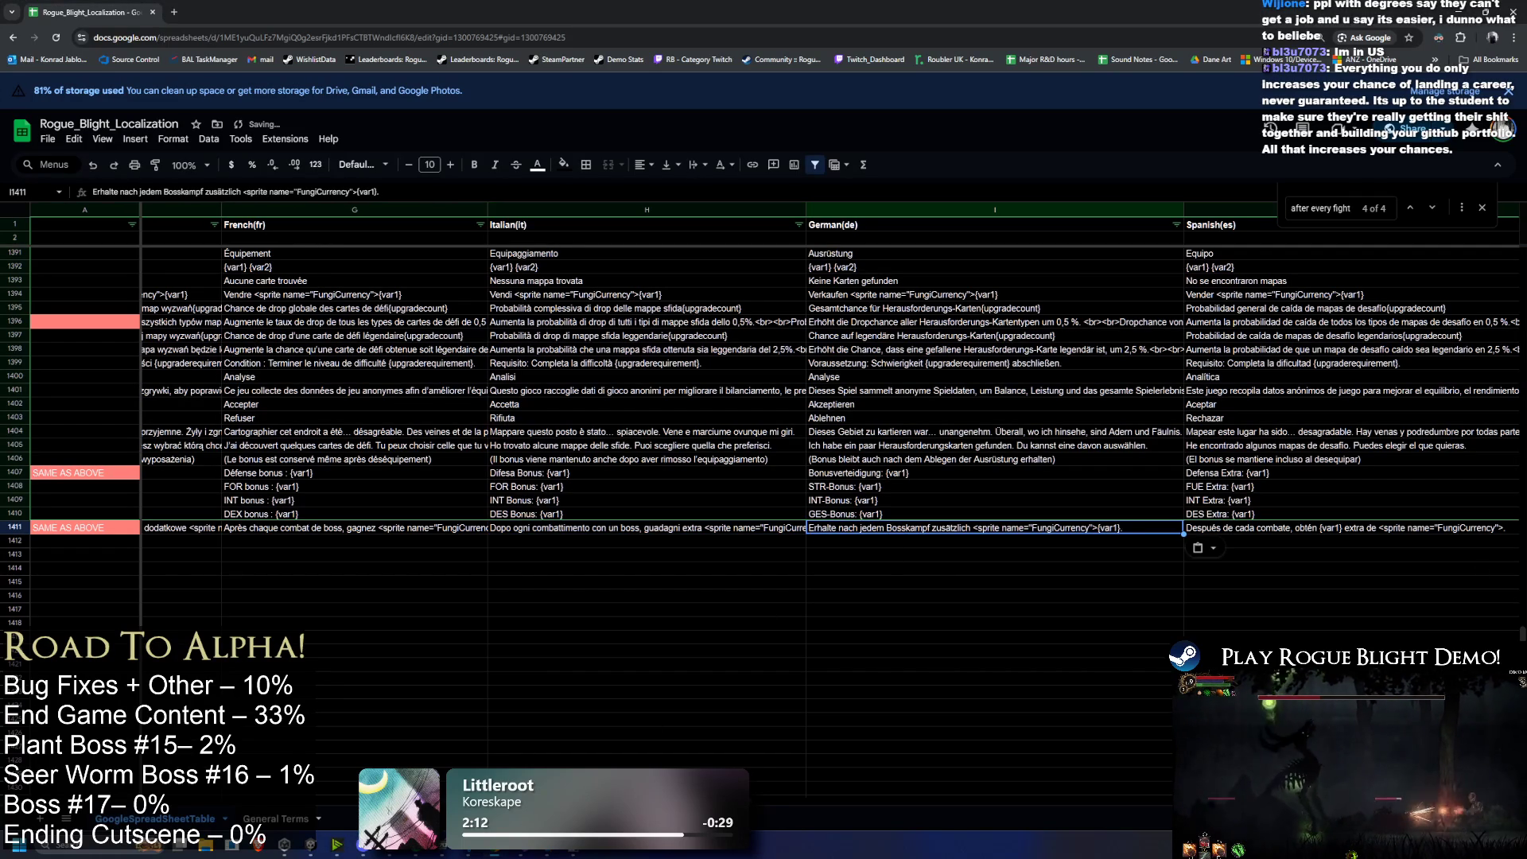
pyautogui.click(799, 787)
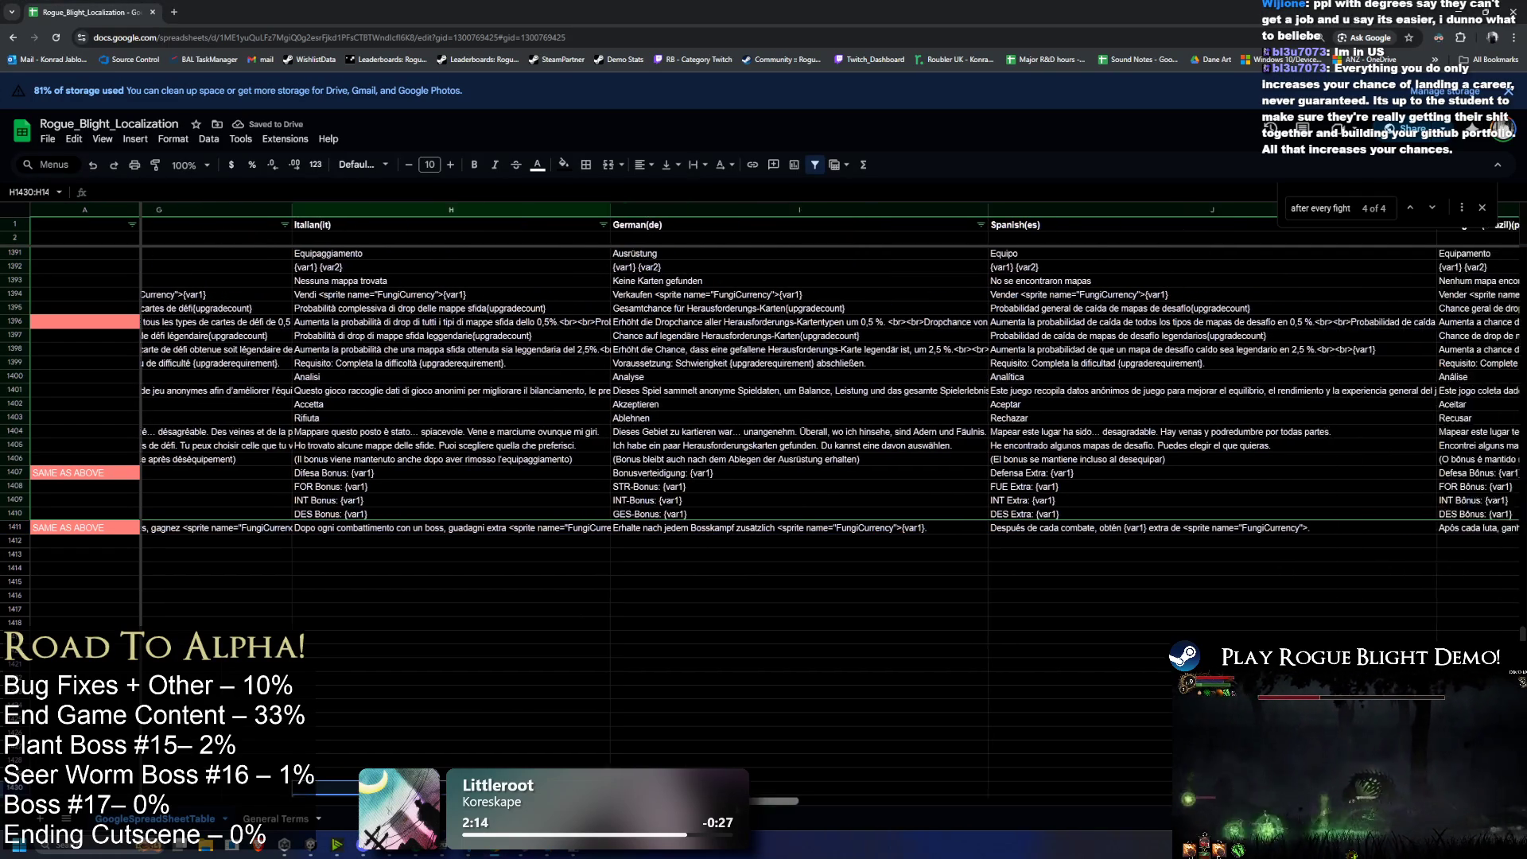
pyautogui.hscroll(3, 803, 795)
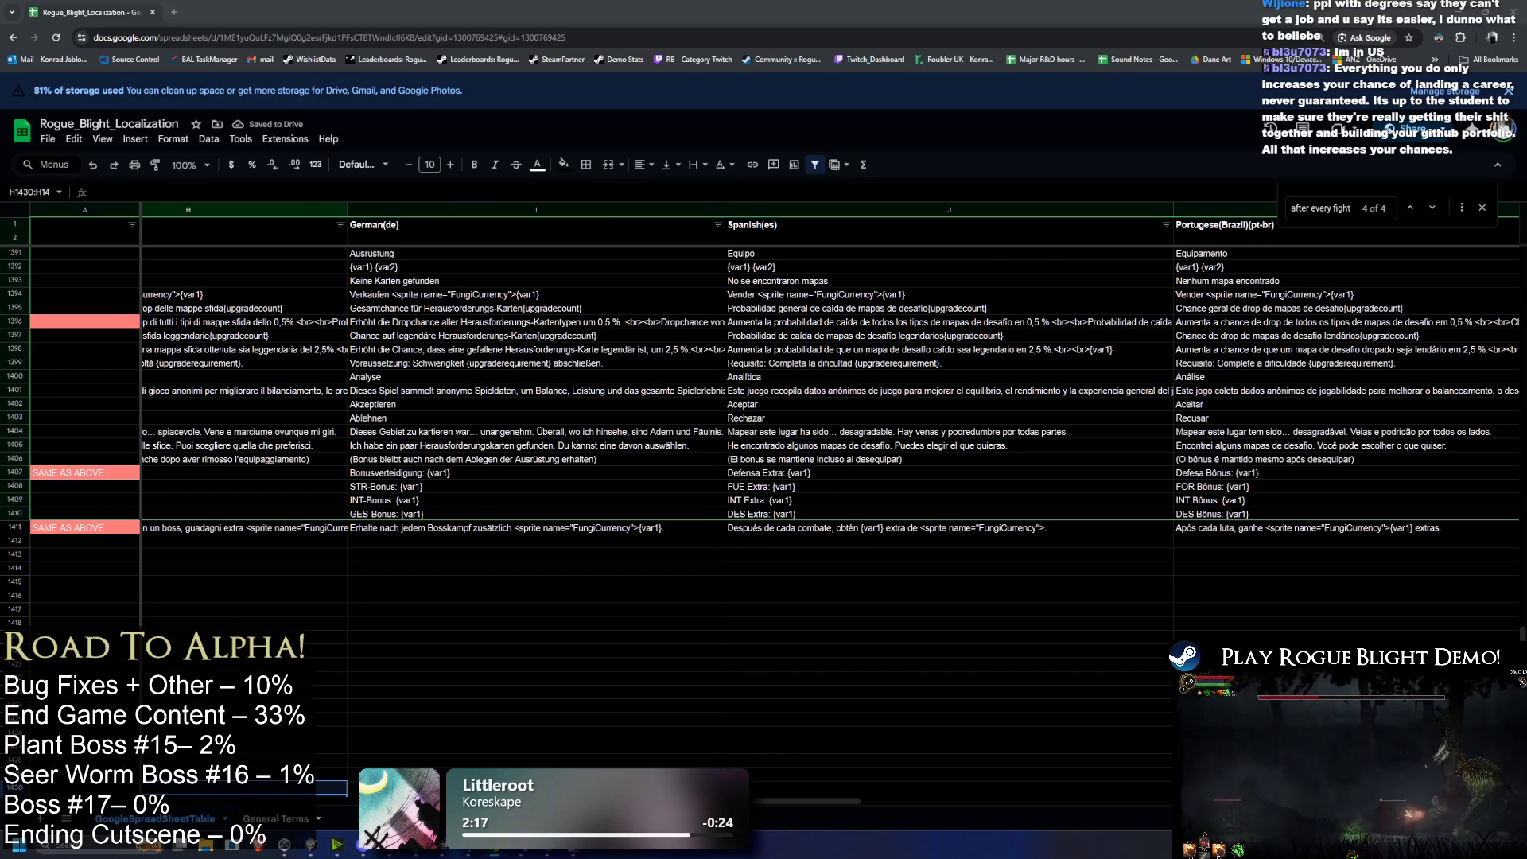
# Step: Paste boss-fight wording into the Spanish, Portuguese, Simplified and Traditional Chinese cells
pyautogui.click(787, 529)
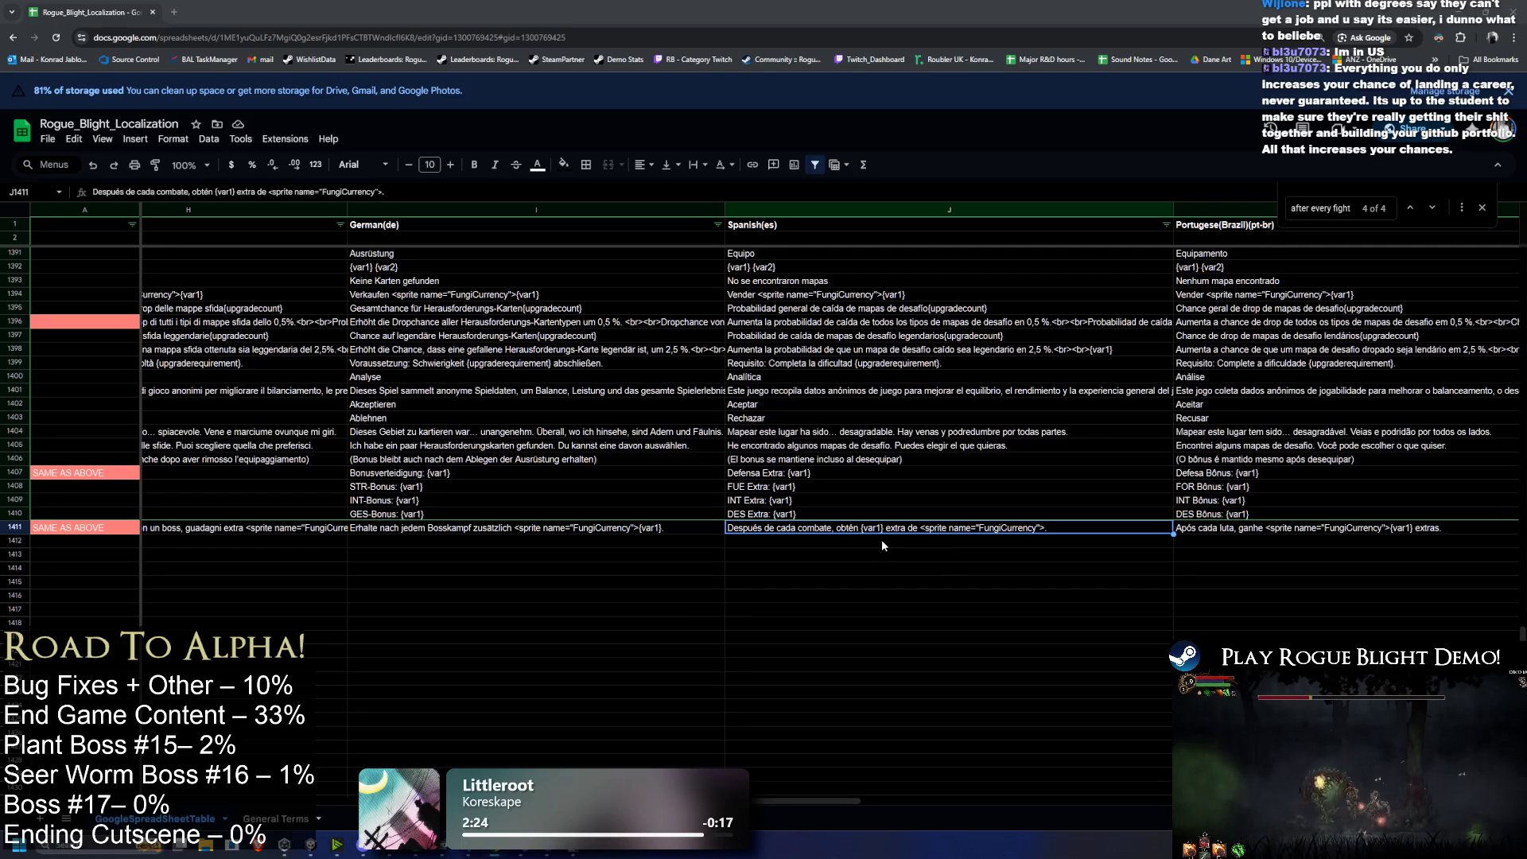
pyautogui.write('Después de cada combate contra un jefe, obtén {var1} extra de <sprite name="FungiCurrency">.')
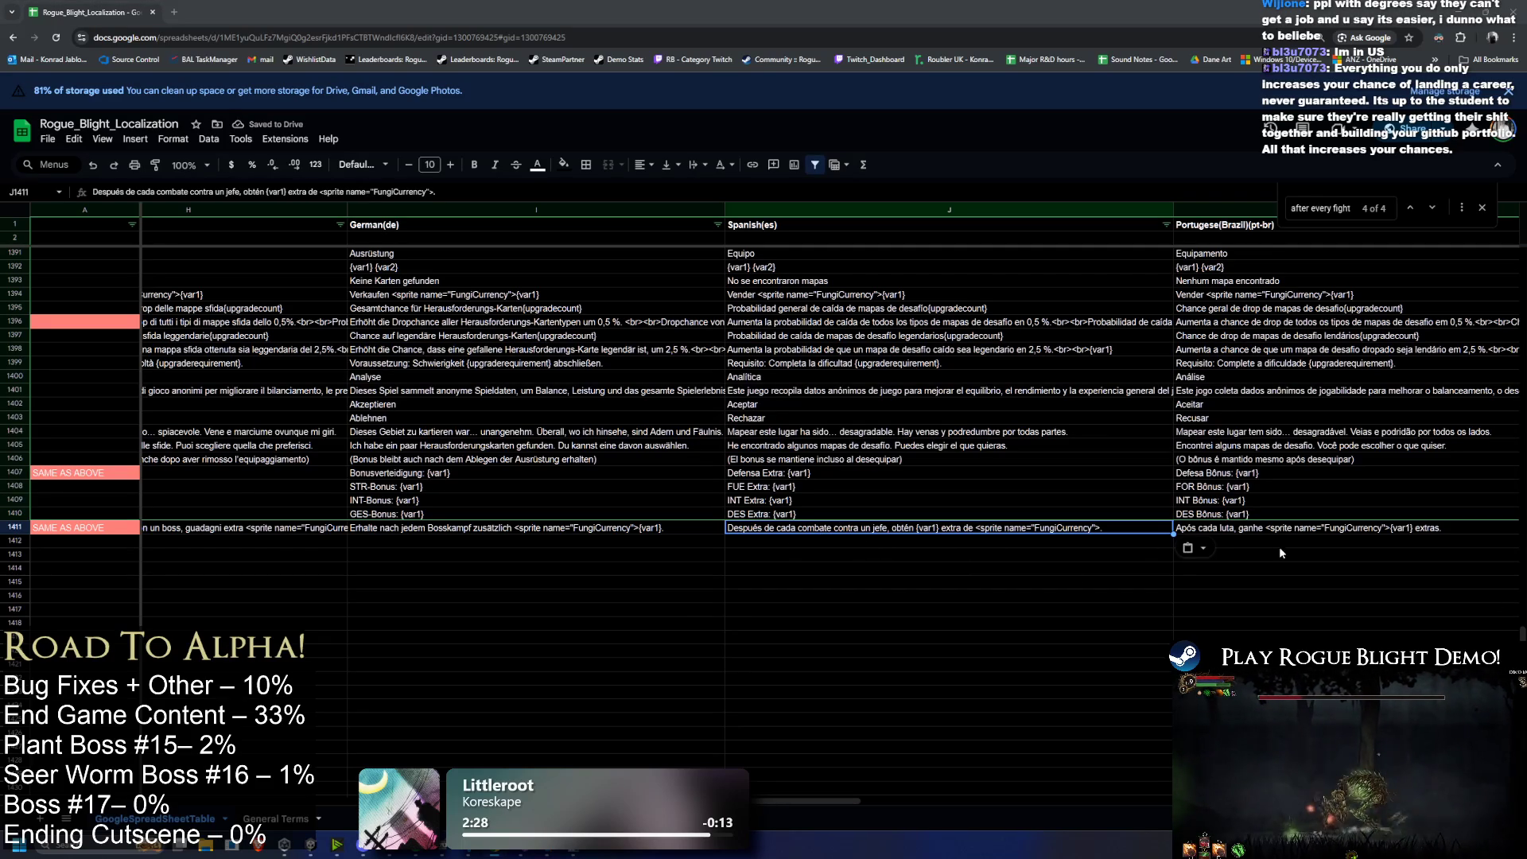
pyautogui.click(1267, 529)
pyautogui.write('Após cada luta contra chefe, ganhe <sprite name="FungiCurrency">{var1} extras.')
pyautogui.moveTo(835, 799); pyautogui.dragTo(920, 799)
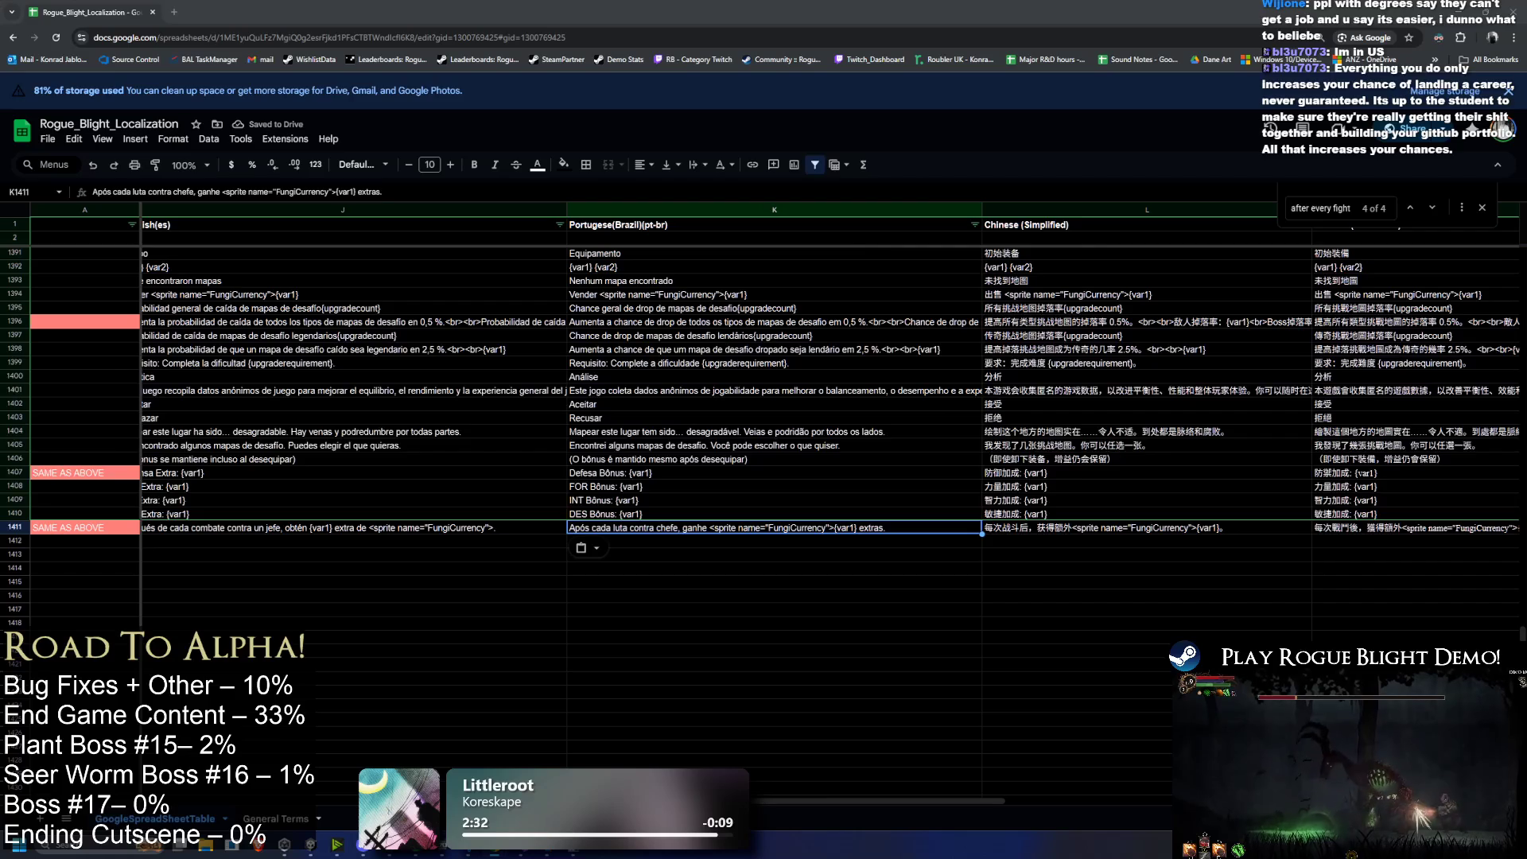
pyautogui.click(1079, 530)
pyautogui.write('每次Boss战后，获得额外<sprite name="FungiCurrency">{var1}。')
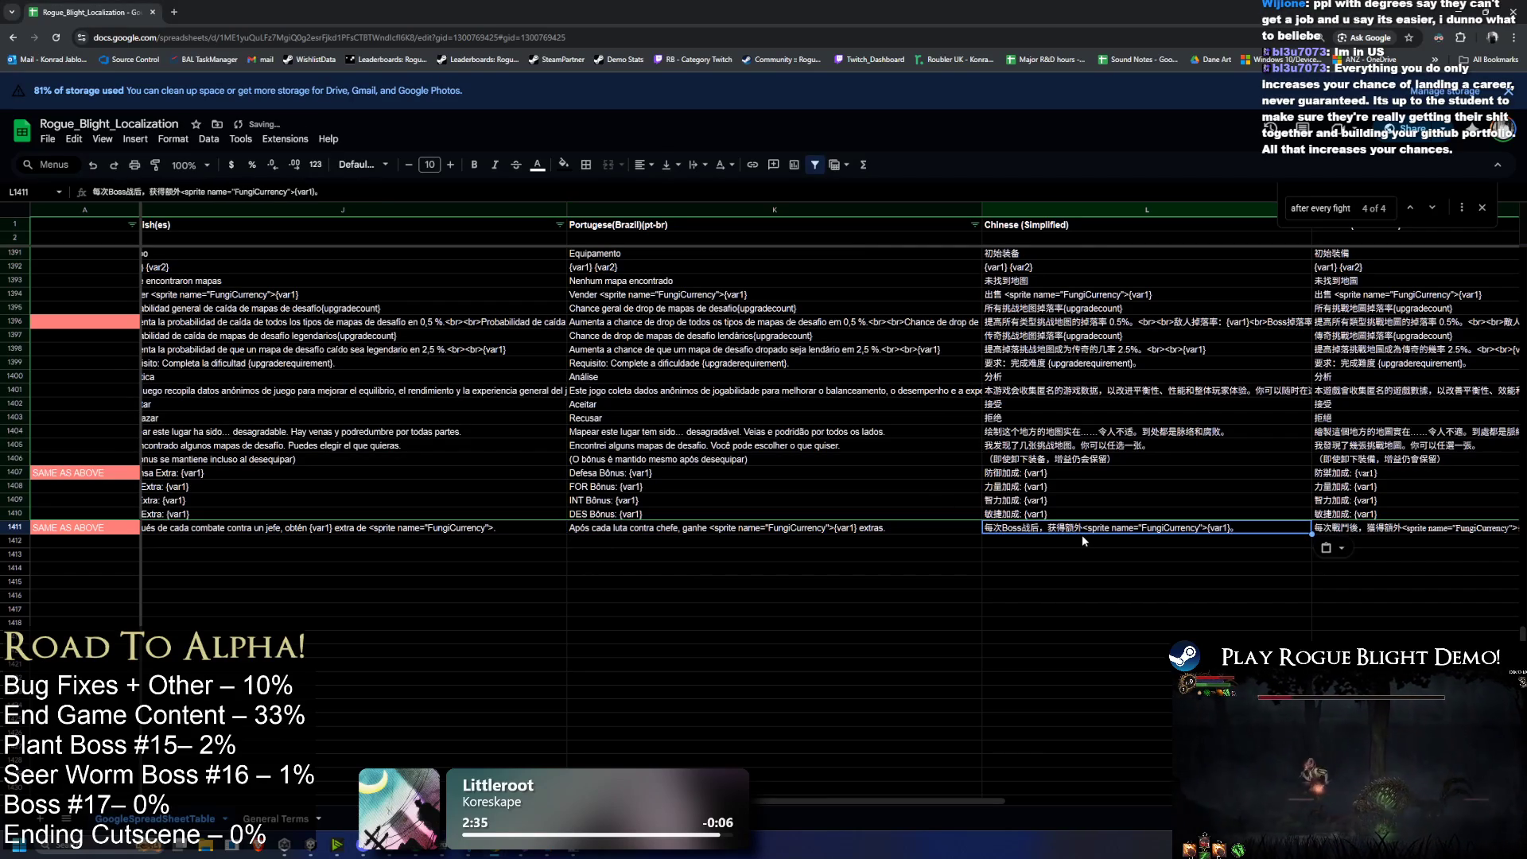
pyautogui.moveTo(927, 801); pyautogui.dragTo(963, 801)
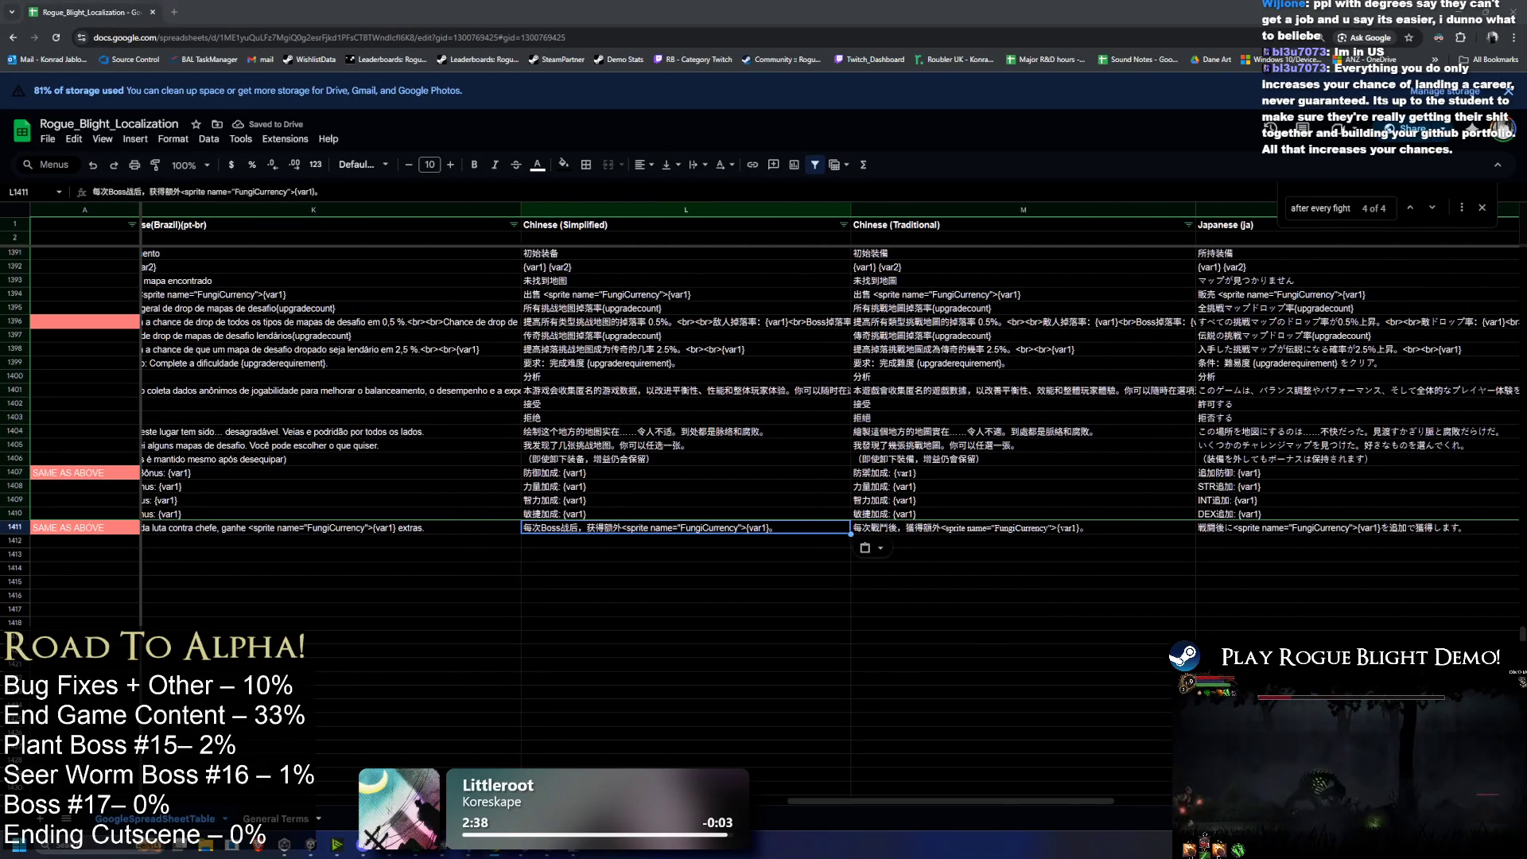
pyautogui.click(1082, 529)
pyautogui.write('每次Boss戰後，獲得額外<sprite name="FungiCurrency">{var1}。')
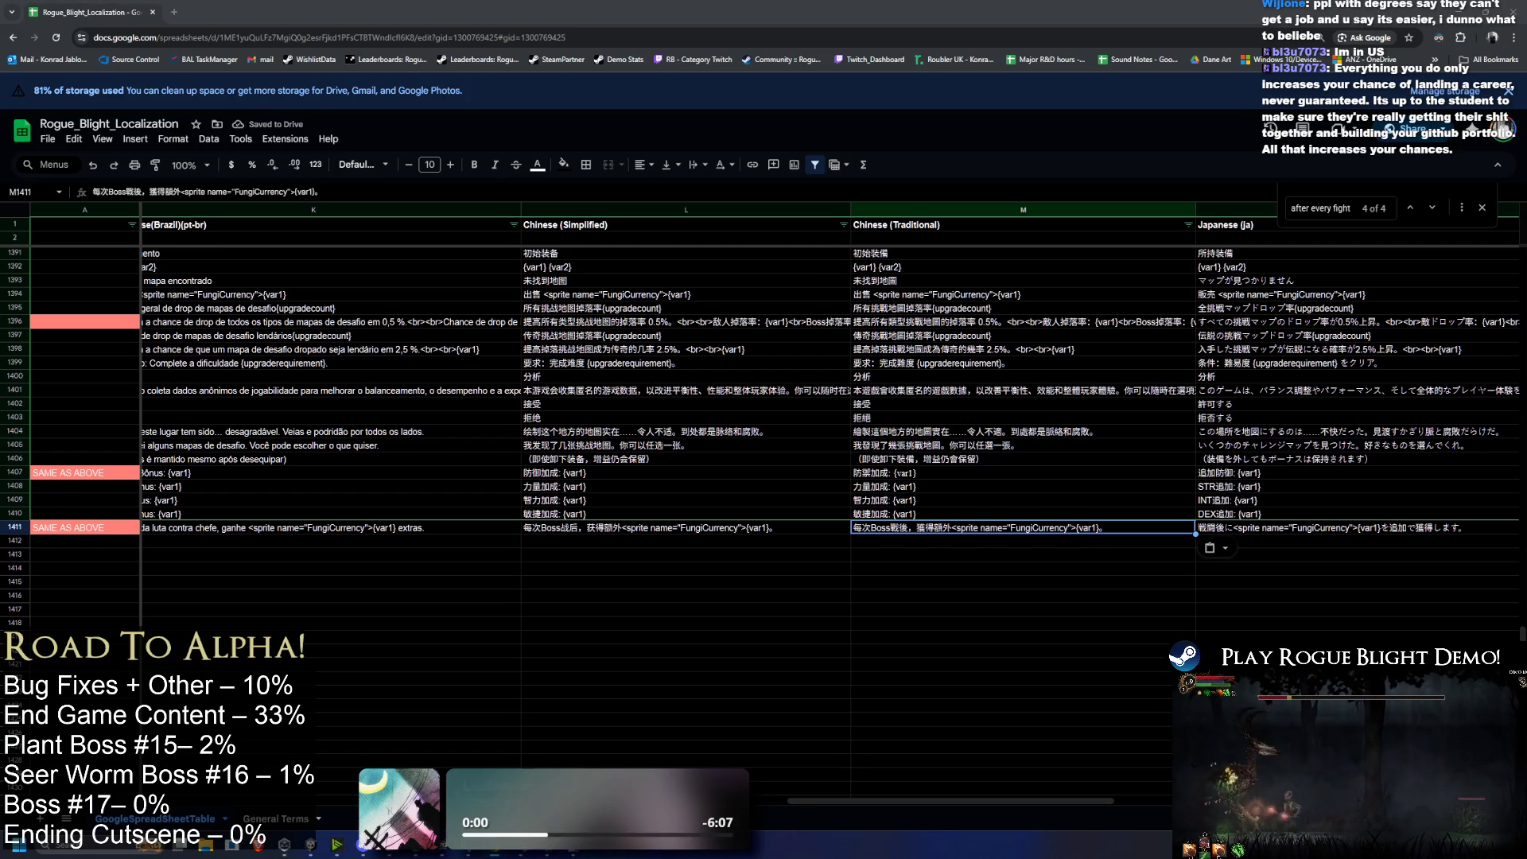
# Step: Paste boss-fight wording into the Japanese, Russian and Hungarian cells, then return to the first columns
pyautogui.click(1305, 531)
pyautogui.write('ボス戦後に<sprite name="FungiCurrency">{var1}を追加で獲得します。')
pyautogui.moveTo(971, 803); pyautogui.dragTo(1180, 803)
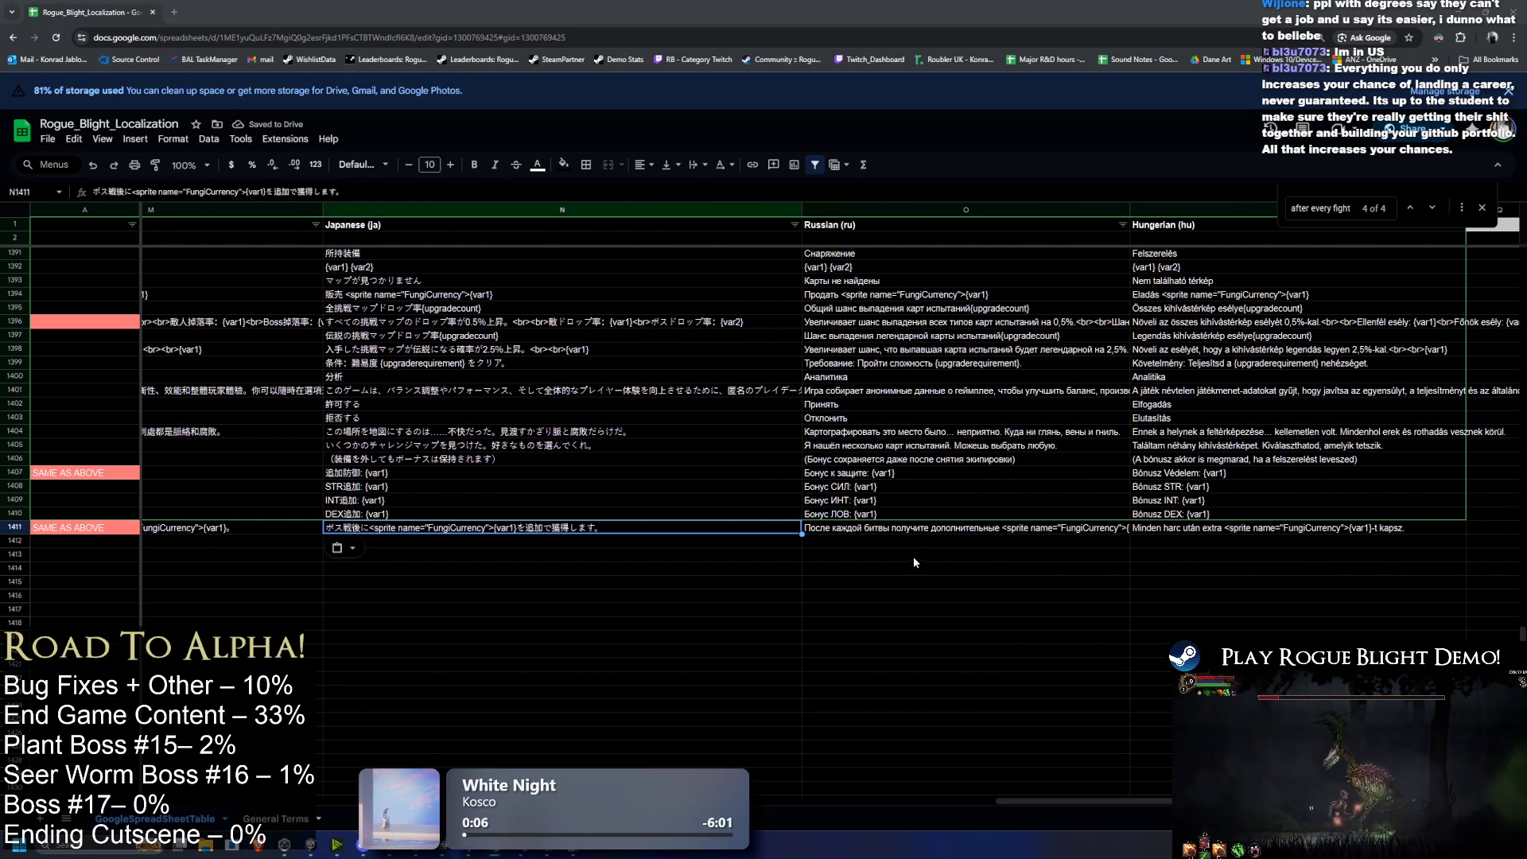
pyautogui.click(881, 529)
pyautogui.write('После каждой битвы с боссом получите дополнительные <sprite name="FungiCurrency">{var1}.')
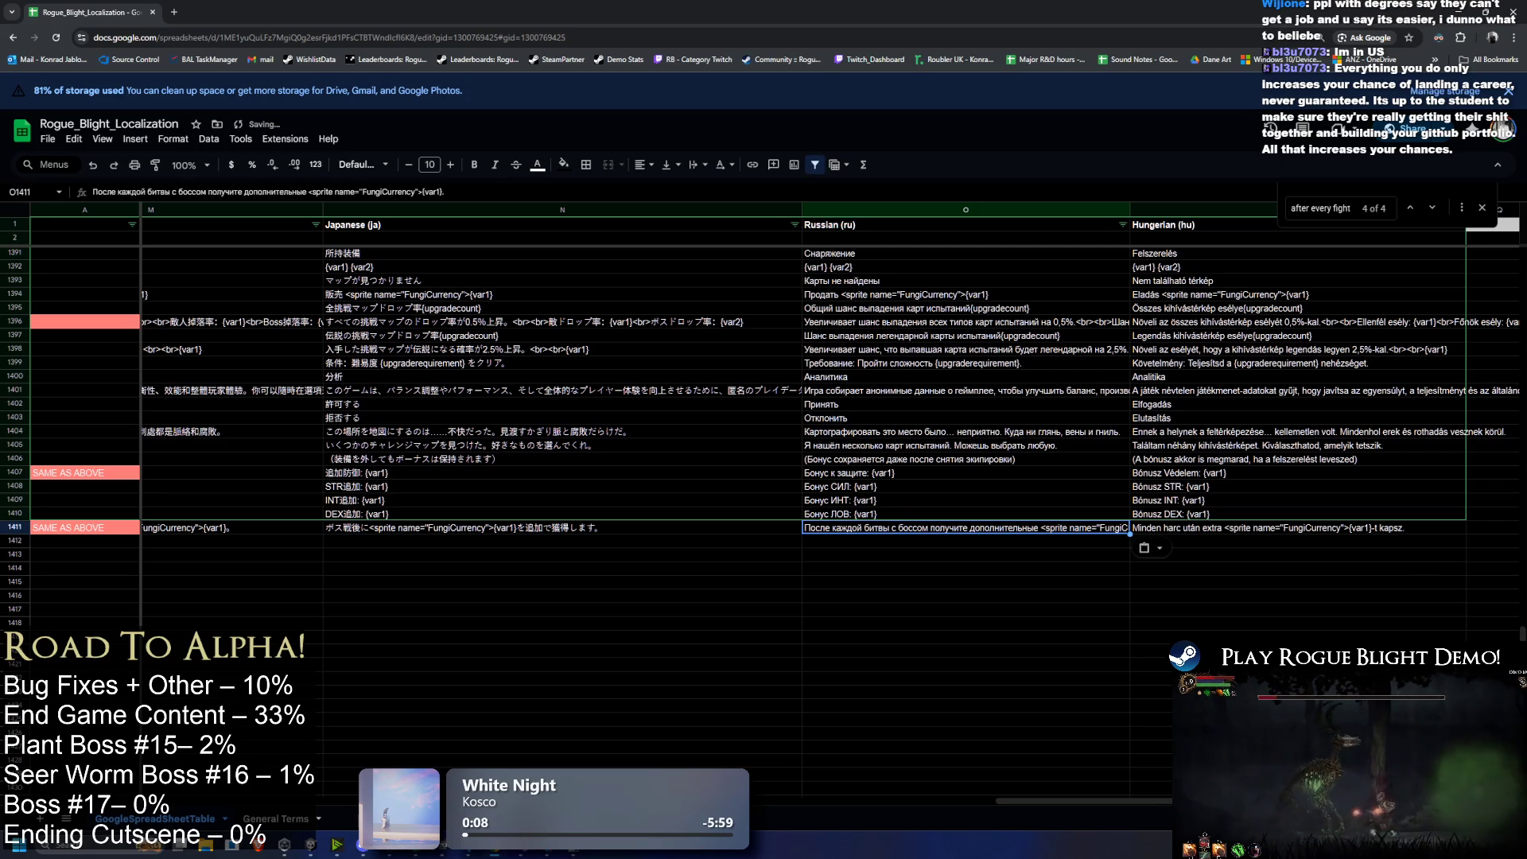
pyautogui.click(1213, 529)
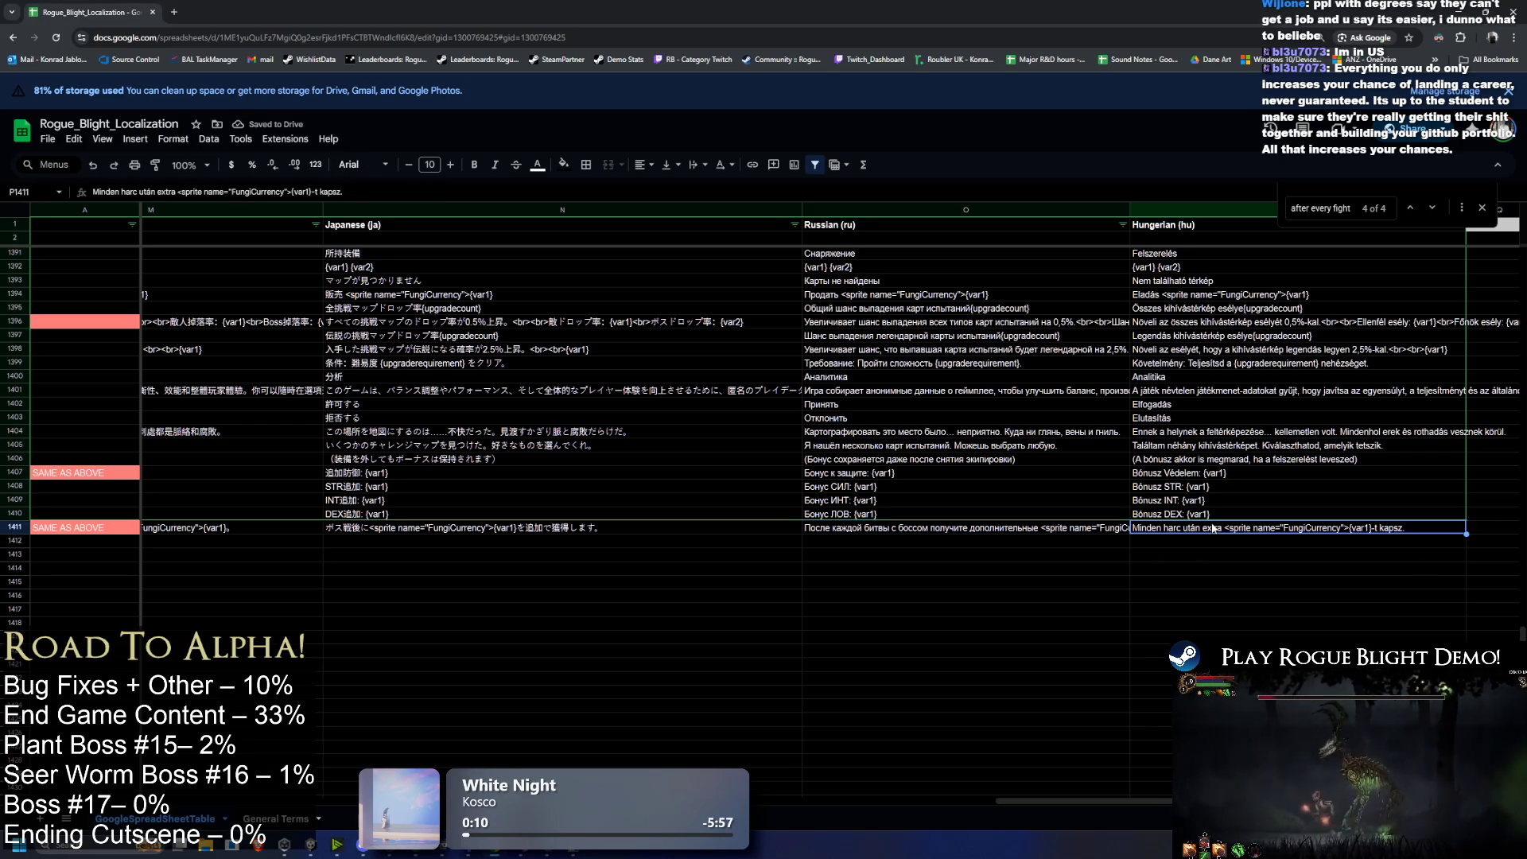
pyautogui.write('Minden főellenség elleni harc után extra <sprite name="FungiCurrency">{var1}-t kapsz.')
pyautogui.hotkey('ctrl', 'z')
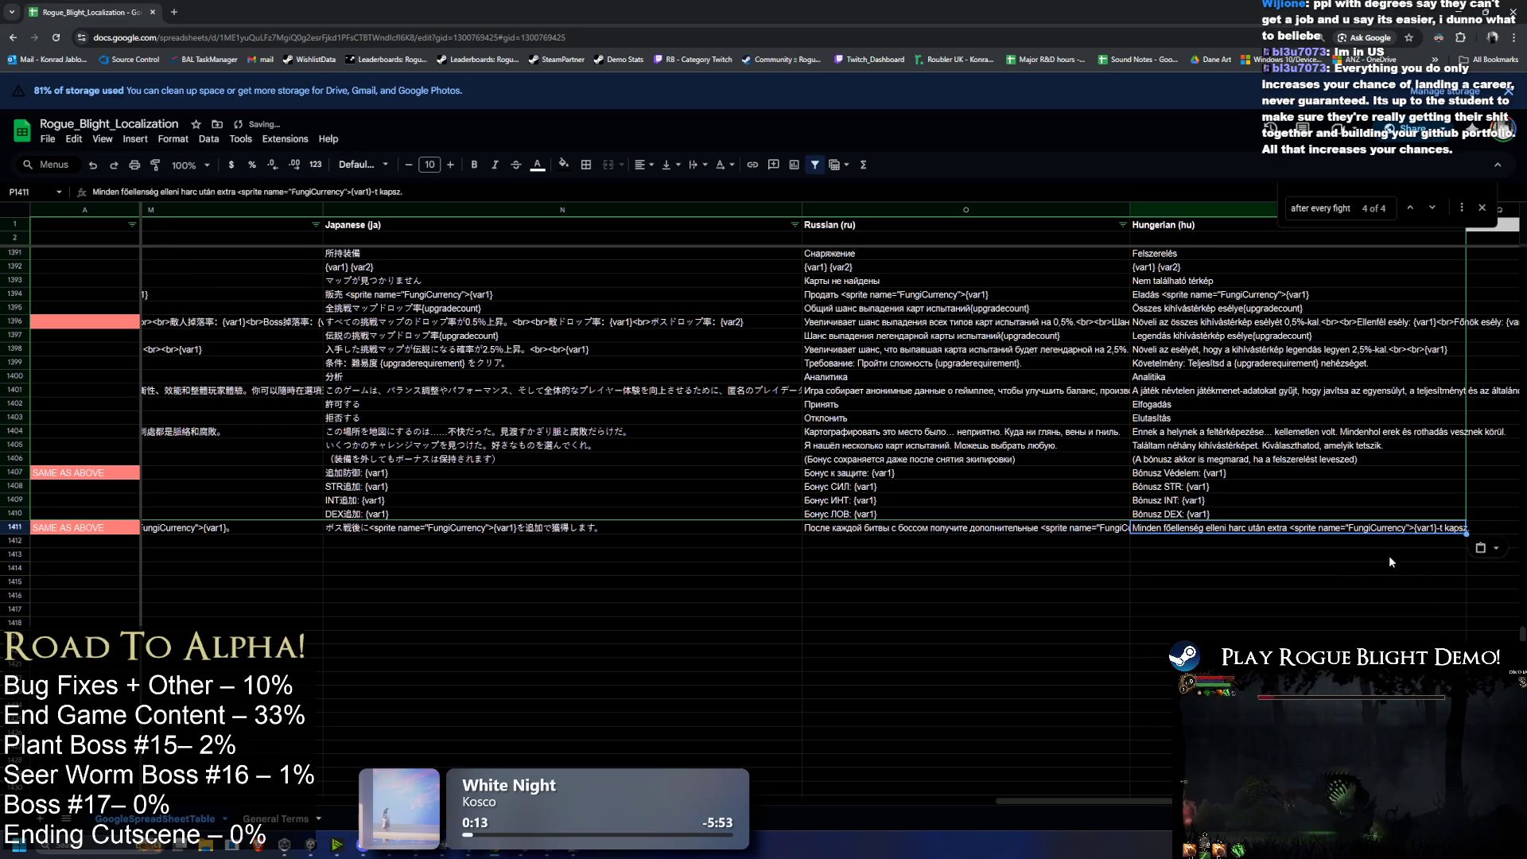
pyautogui.click(1388, 567)
pyautogui.hotkey('shift', 'Home')
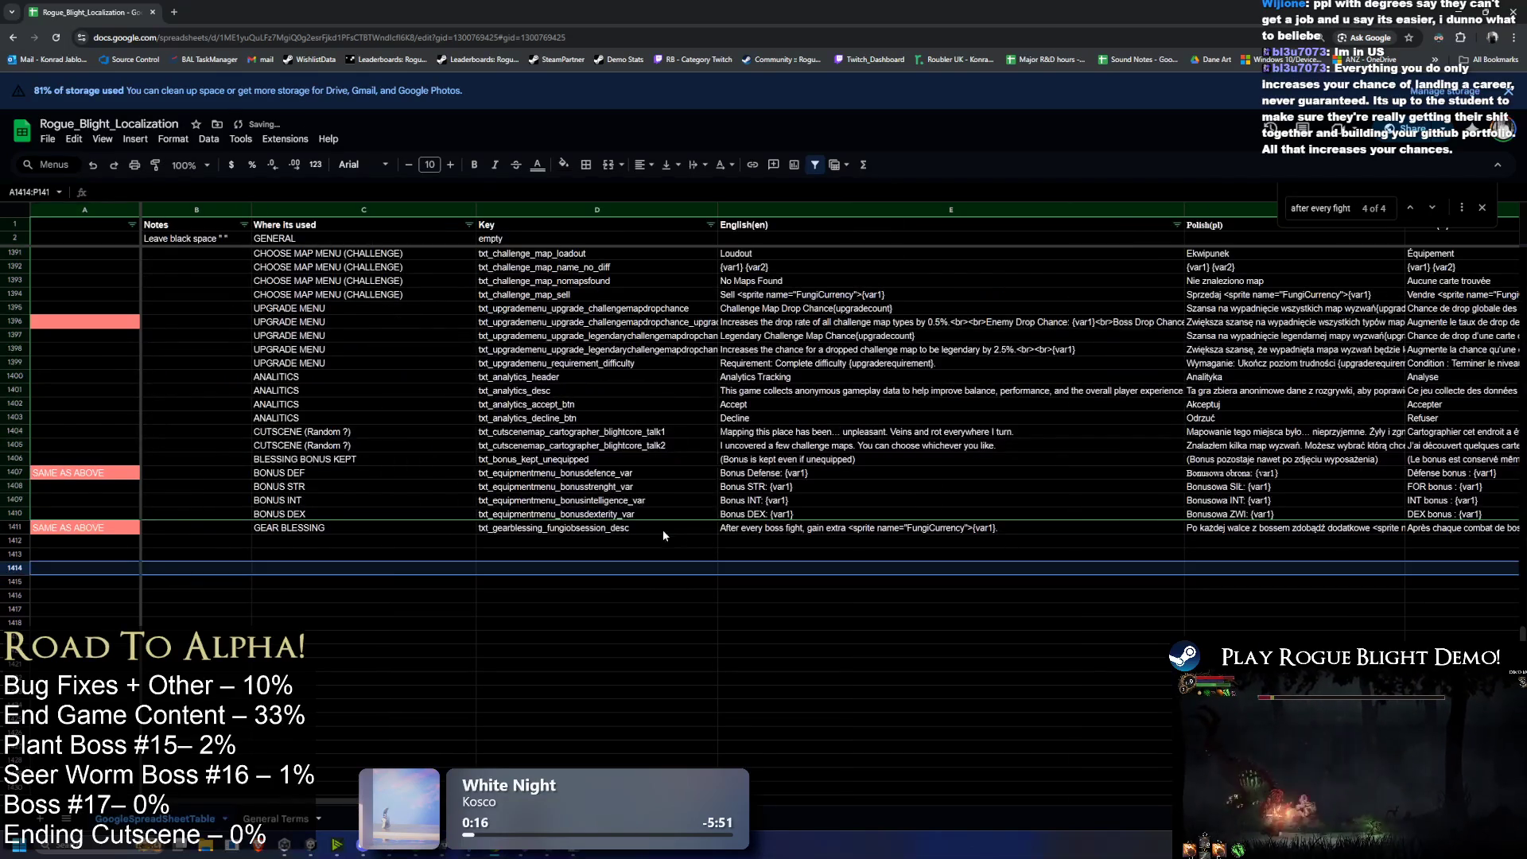
# Step: Insert 'afterboss' before _desc in the D1411 key, copy the new key, and switch to Unity
pyautogui.doubleClick(619, 529)
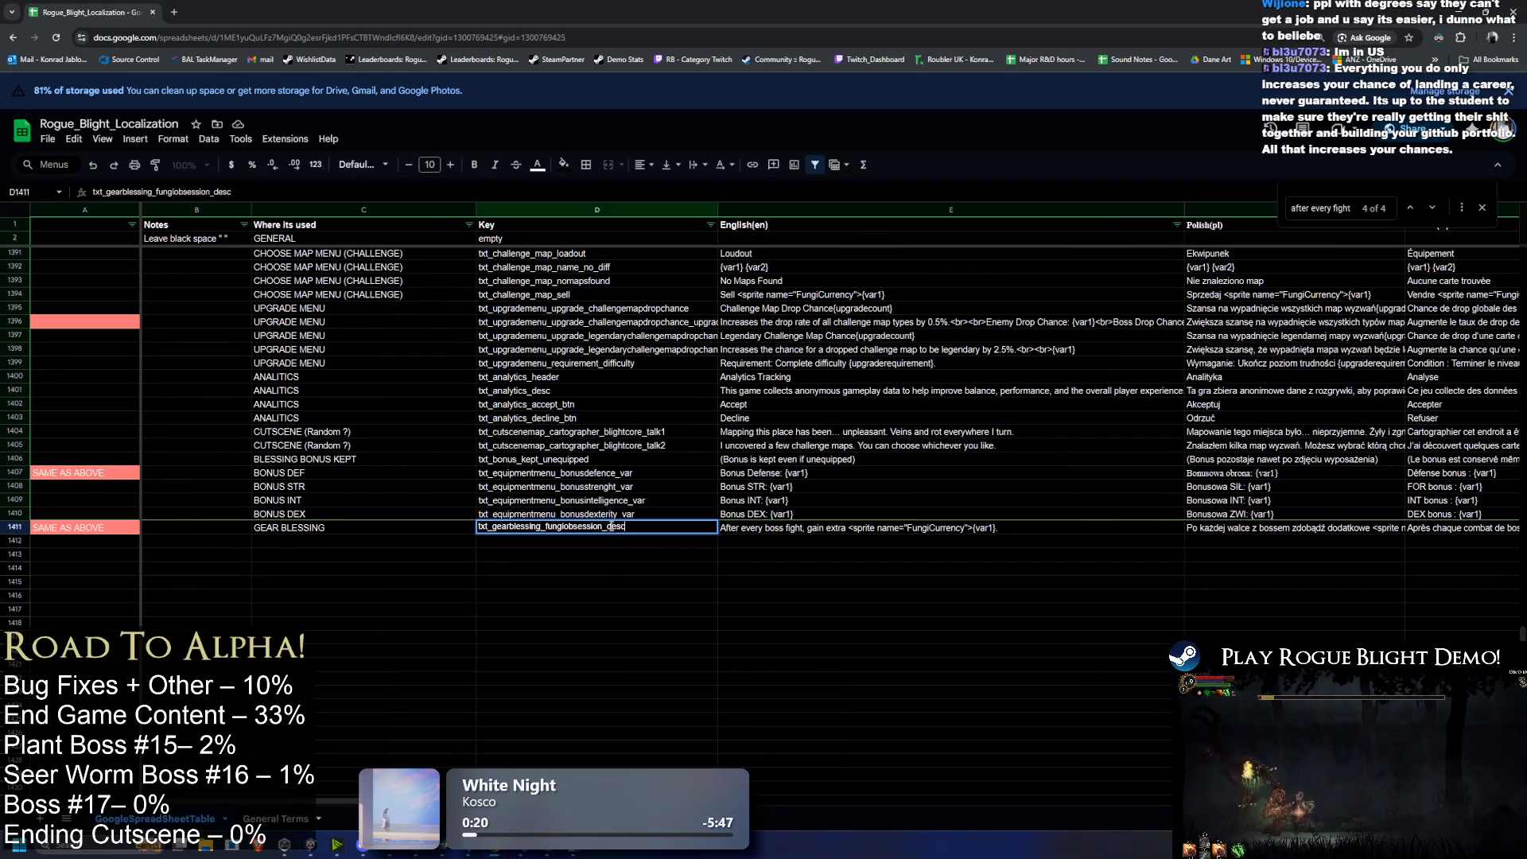
pyautogui.write('afterboss')
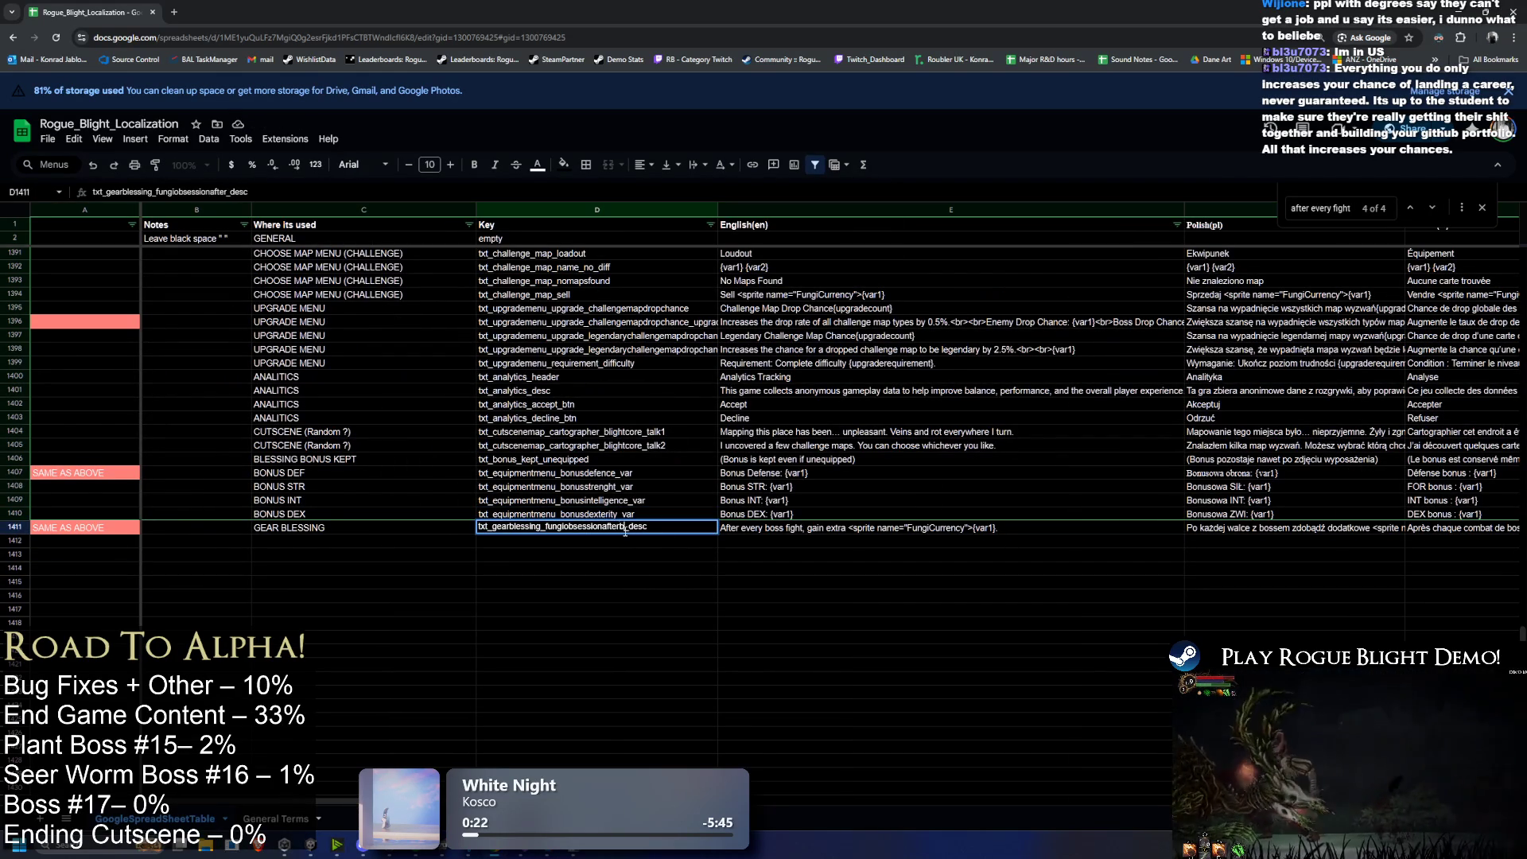
pyautogui.press('Return')
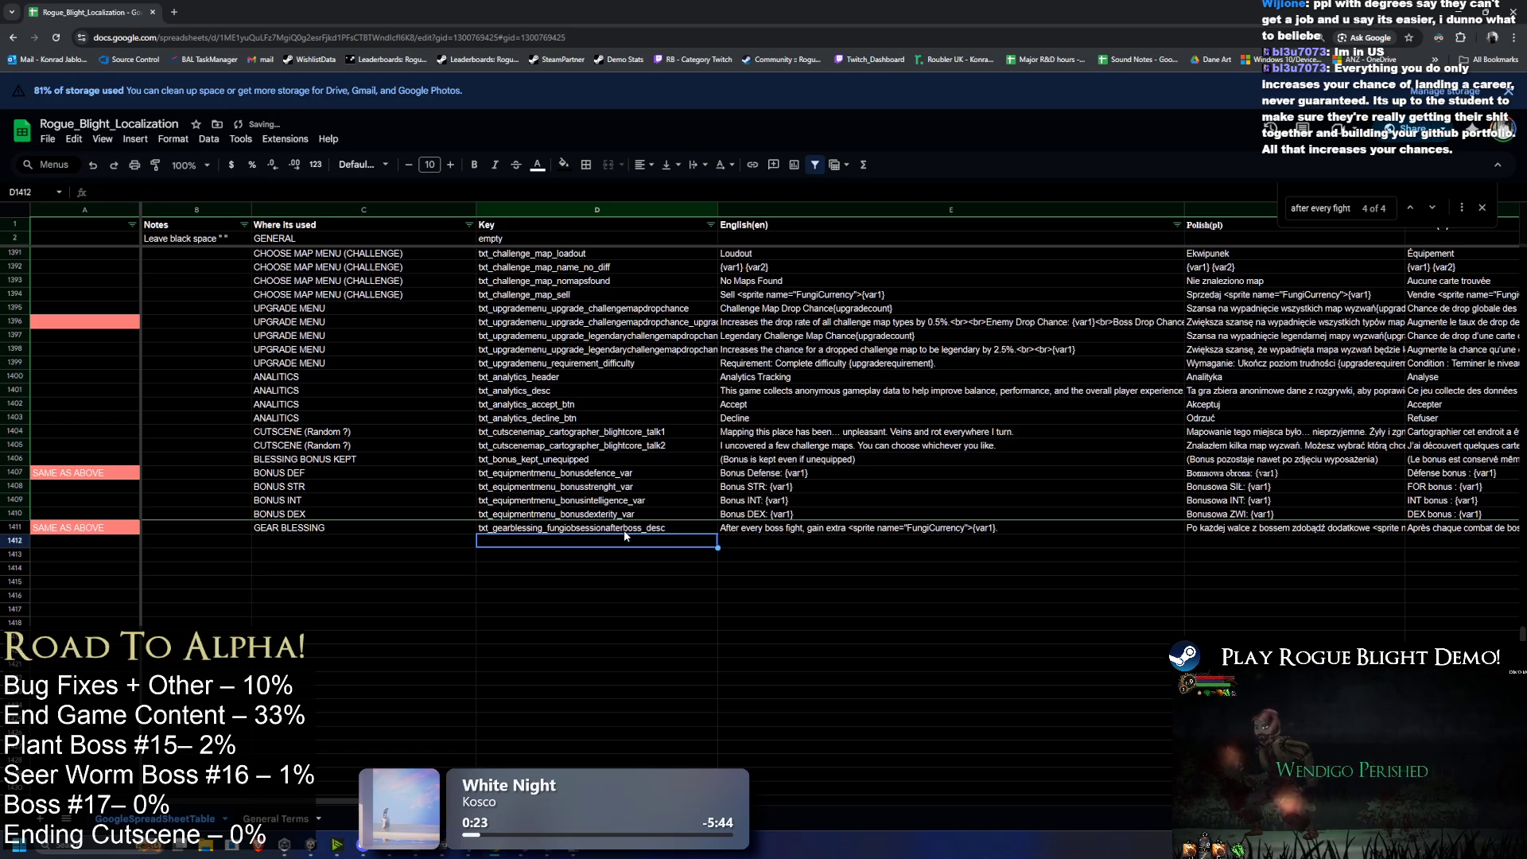
pyautogui.click(629, 529)
pyautogui.doubleClick(629, 529)
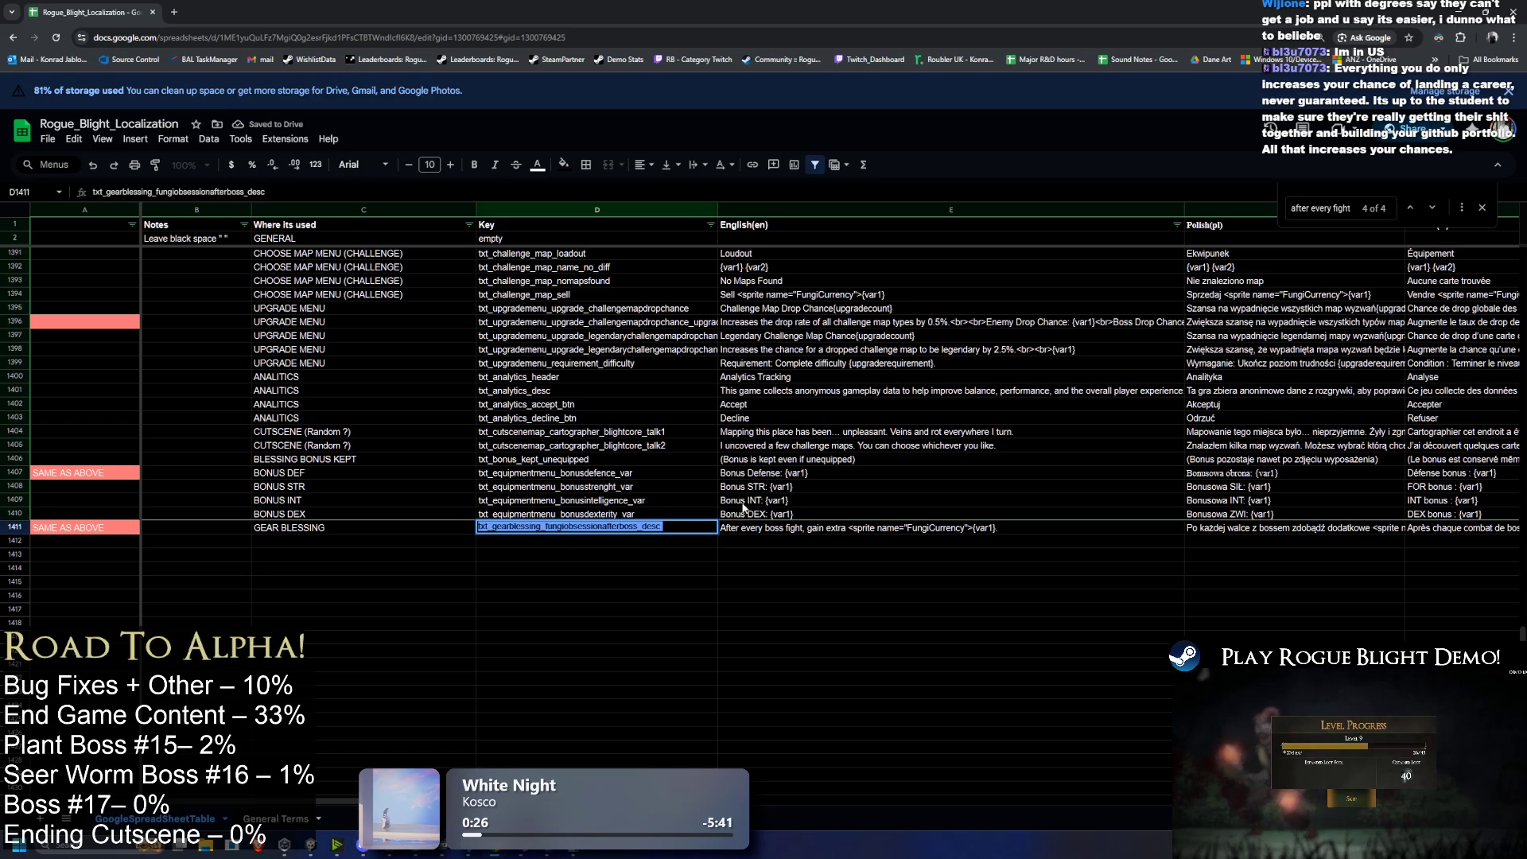
pyautogui.hotkey('ctrl', 'c')
pyautogui.hotkey('alt', 'Tab')
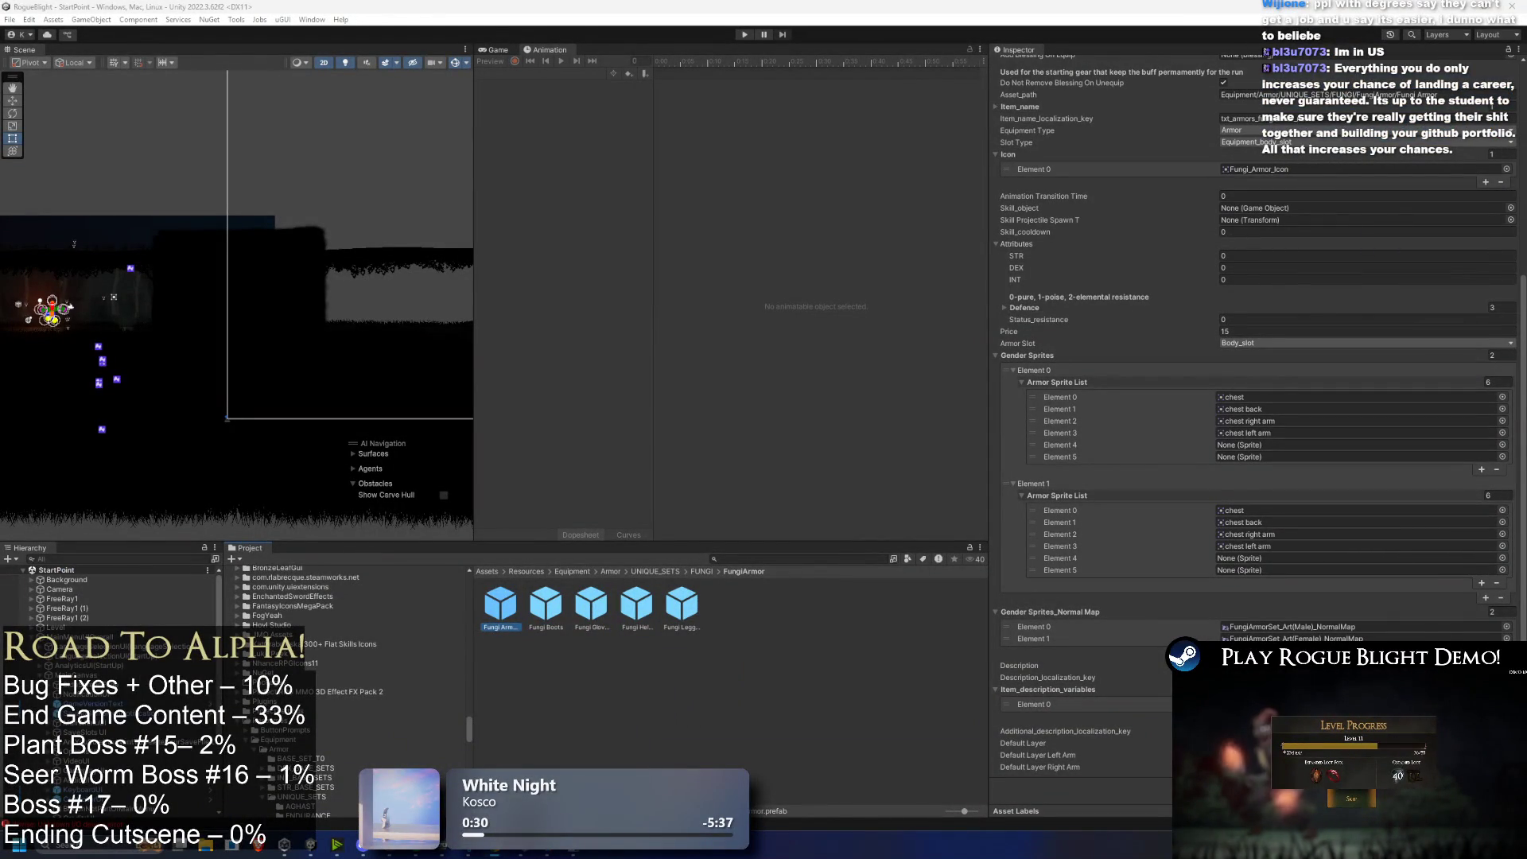
# Step: Inspect the Fungi Boots, Gloves, Helmet and Leggings item data
pyautogui.click(546, 605)
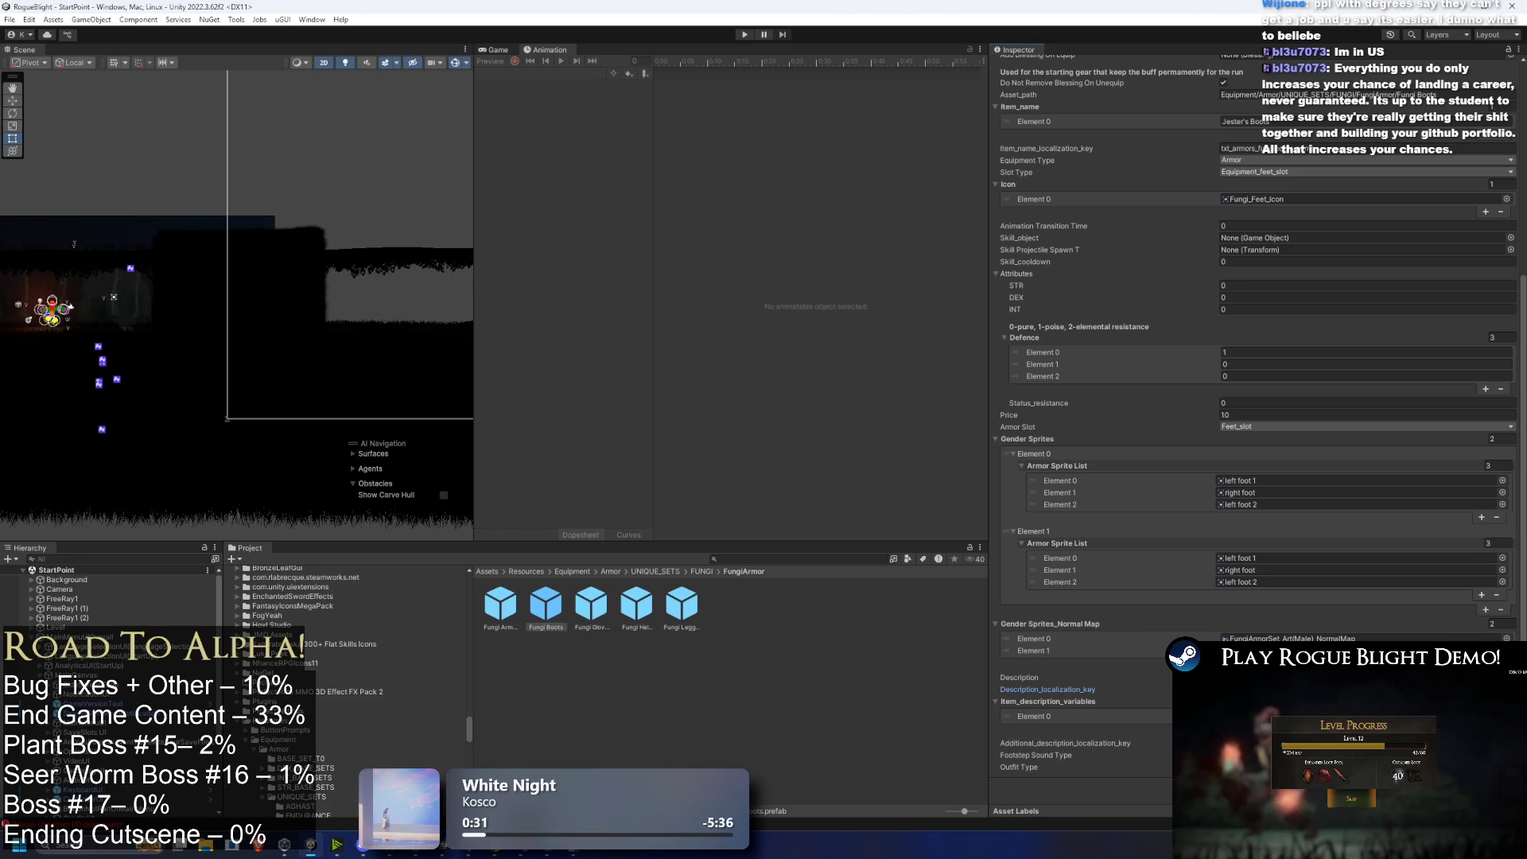
pyautogui.click(591, 604)
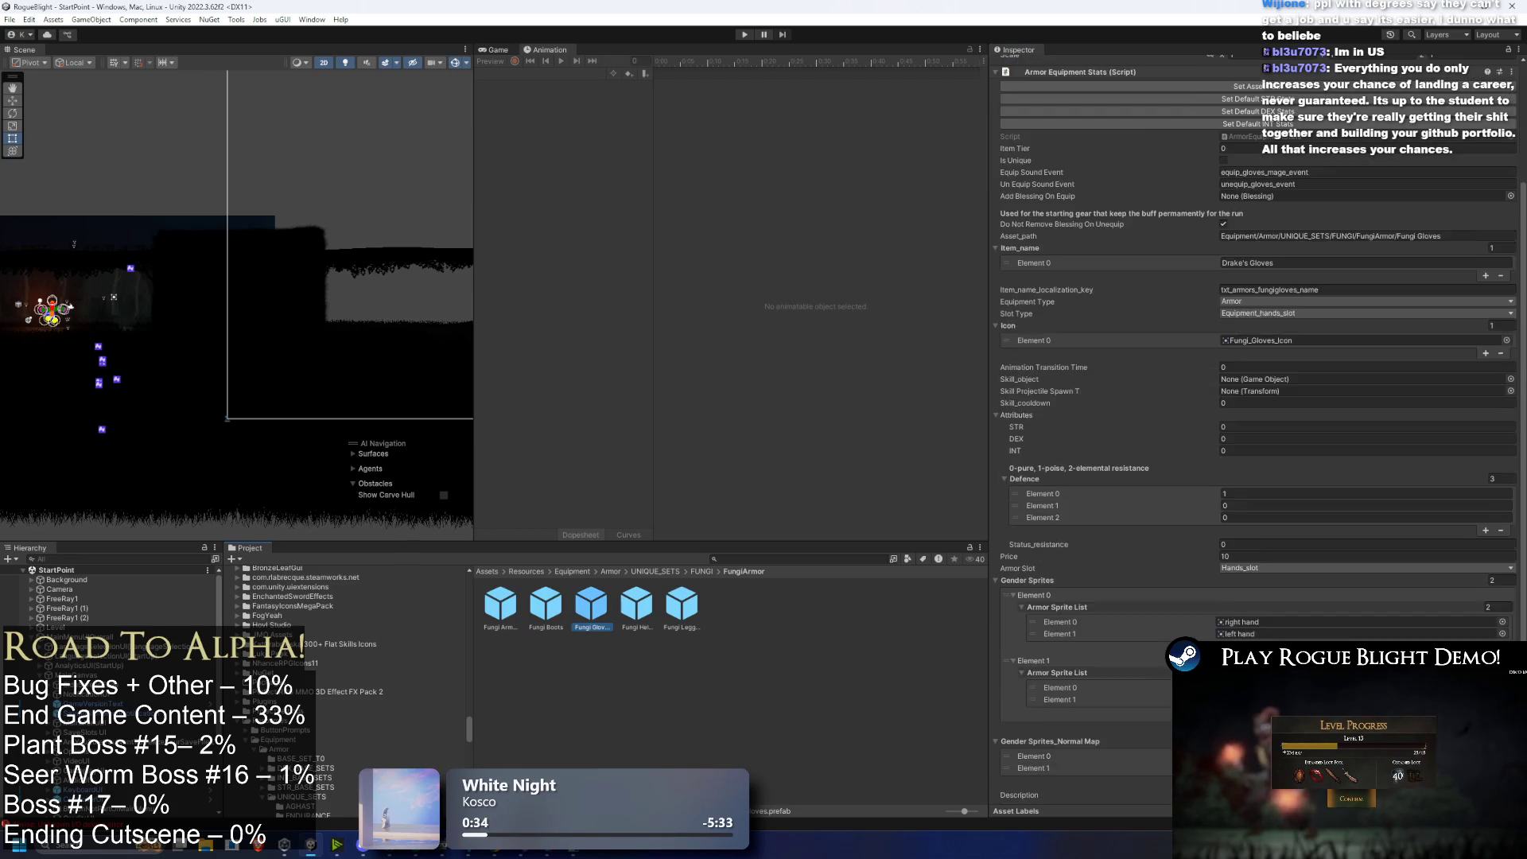
pyautogui.scroll(-3, 1257, 398)
pyautogui.click(632, 612)
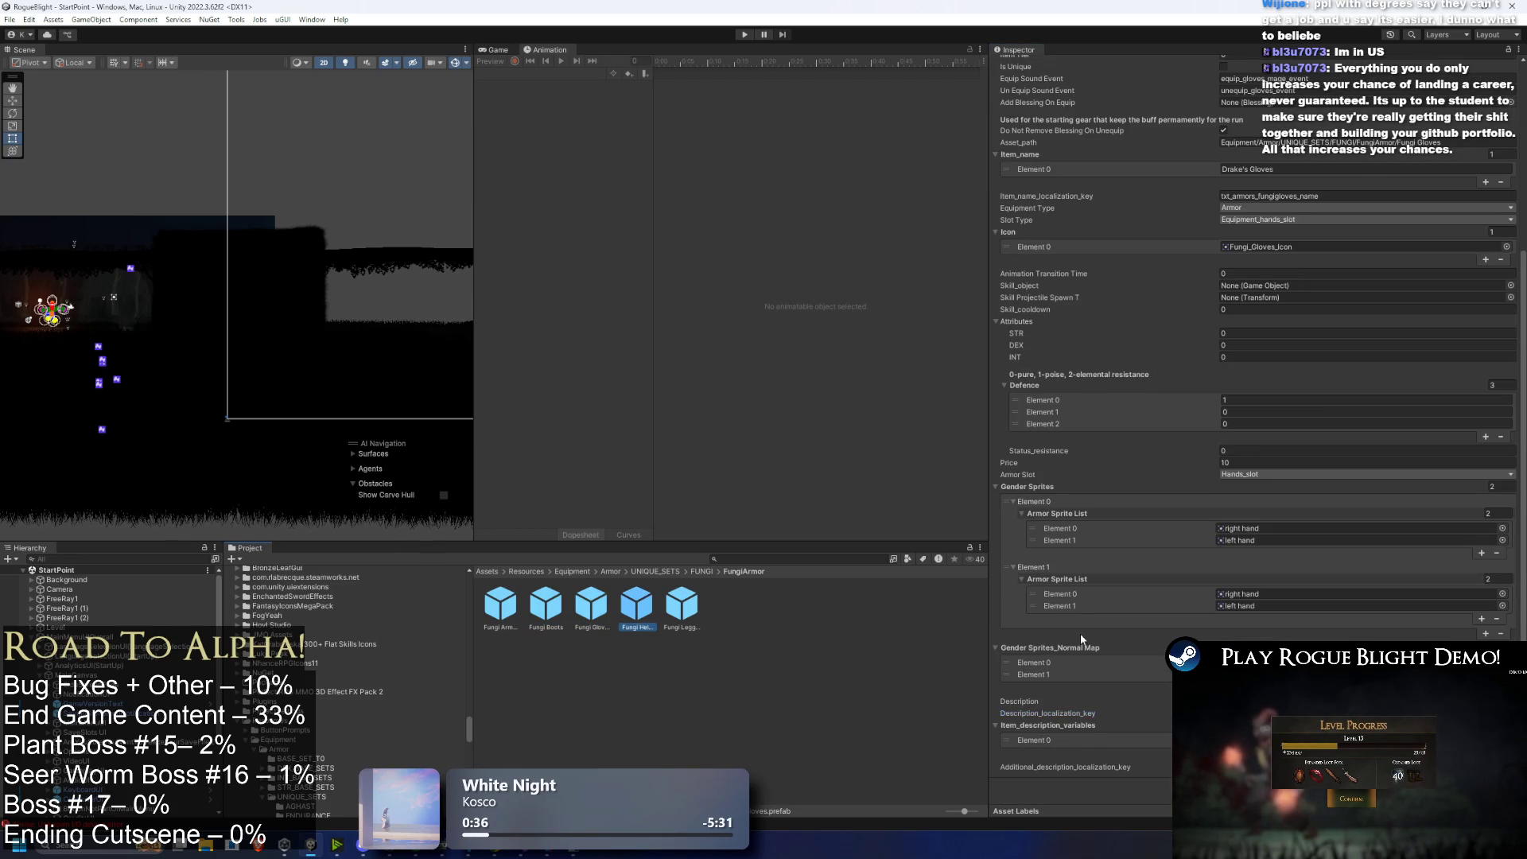
pyautogui.click(682, 604)
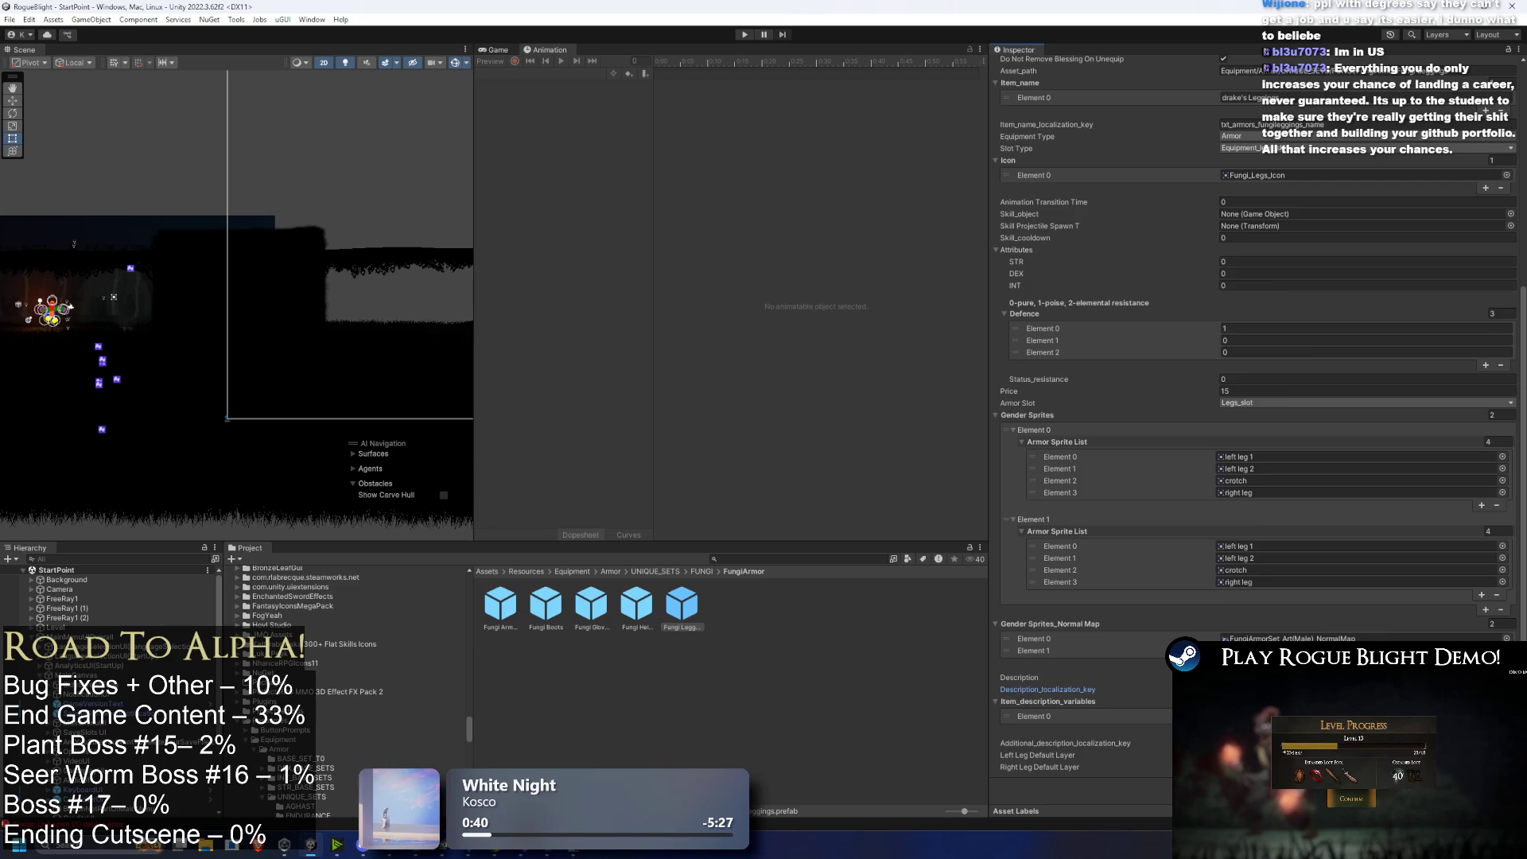
pyautogui.scroll(7, 1257, 398)
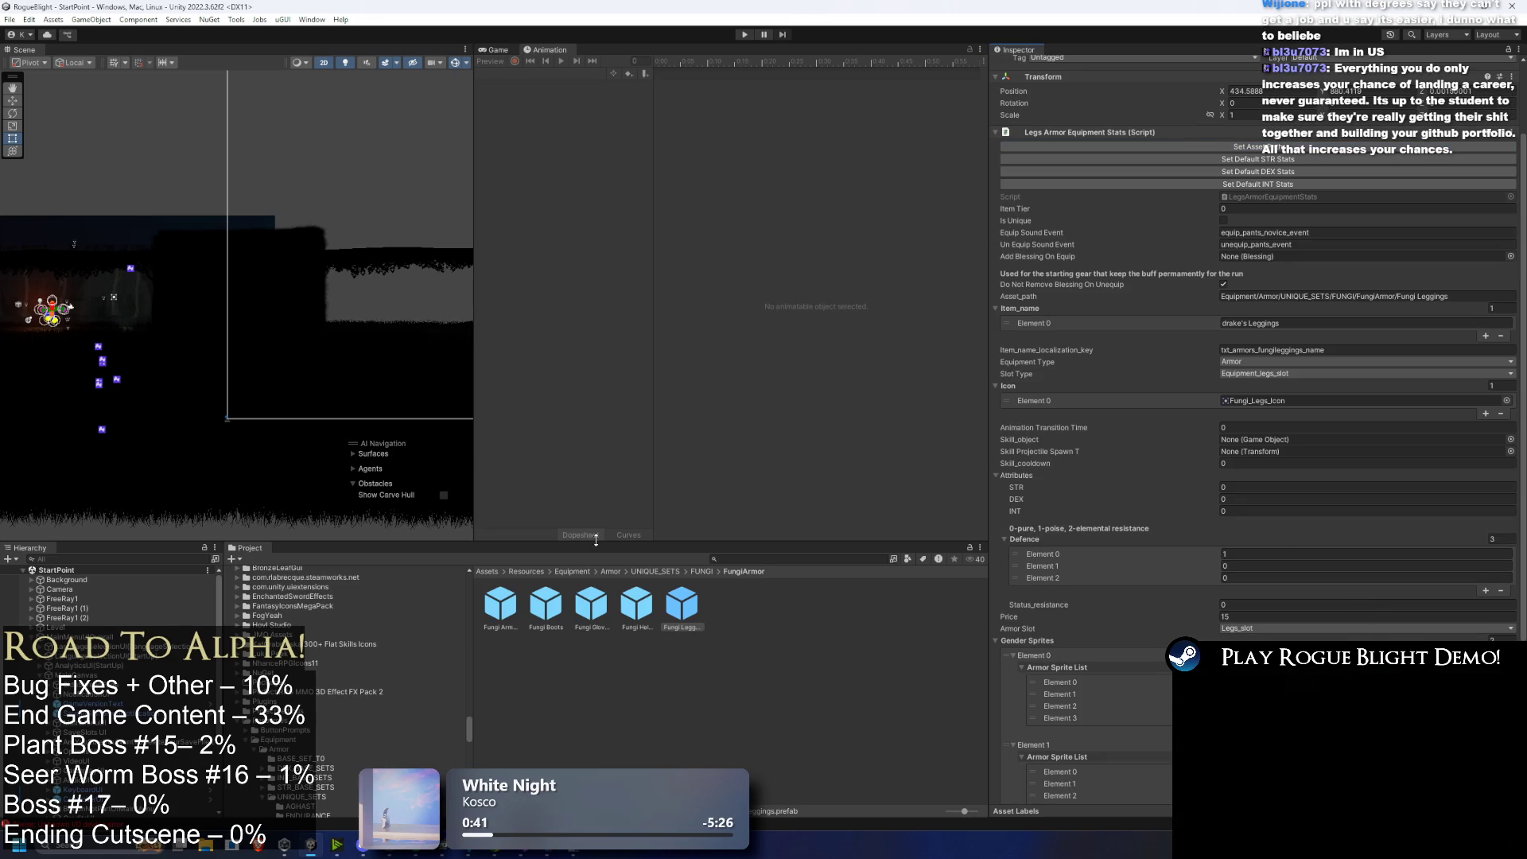
# Step: Search assets for 'google', open the Google Sheets table asset, and reveal the Window > Asset Management localization windows
pyautogui.click(743, 560)
pyautogui.write('oogle')
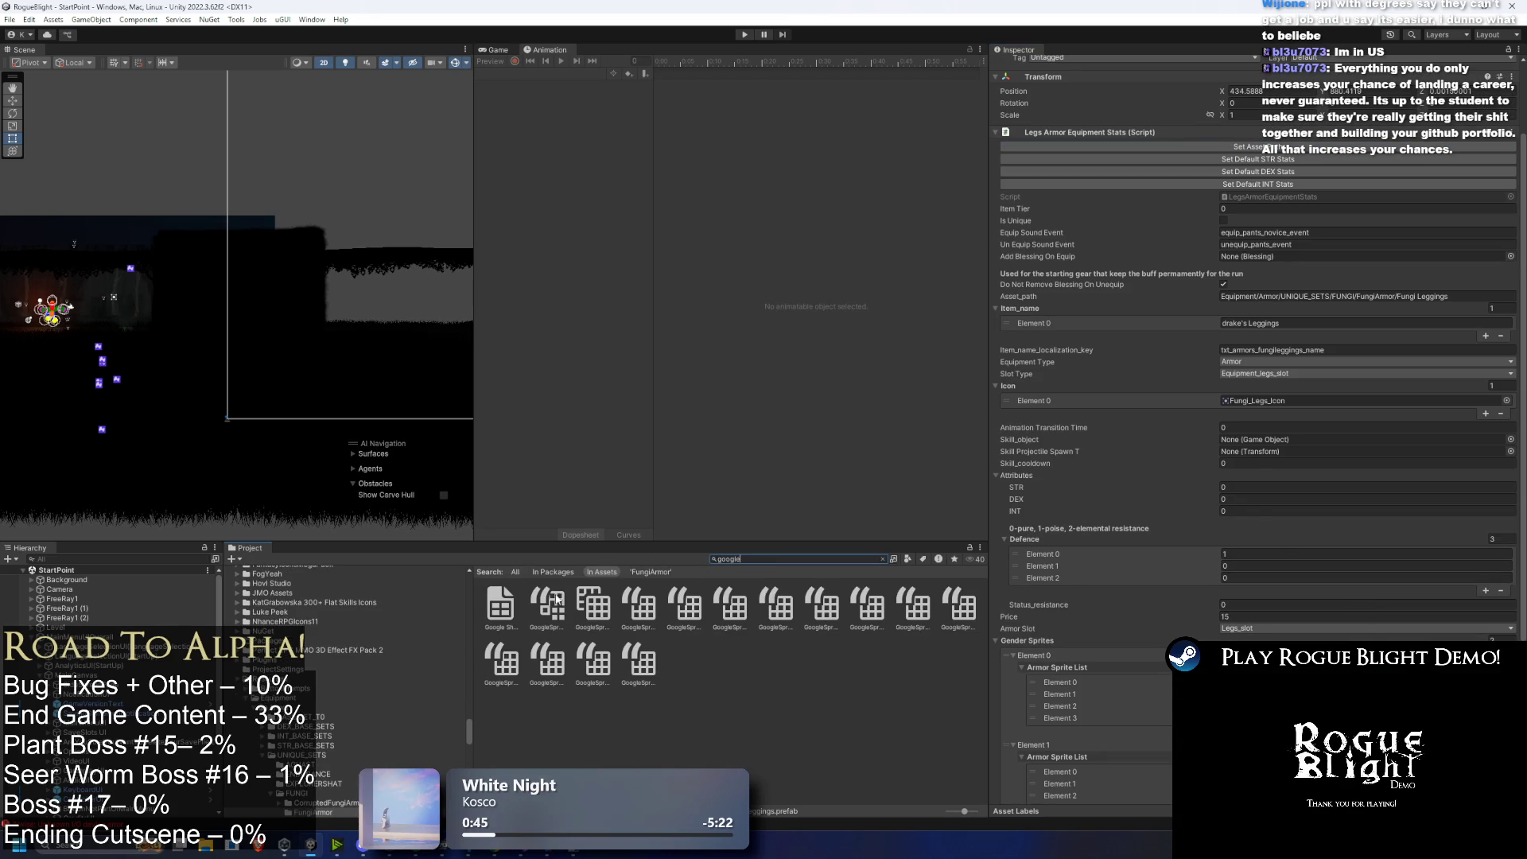
pyautogui.click(557, 598)
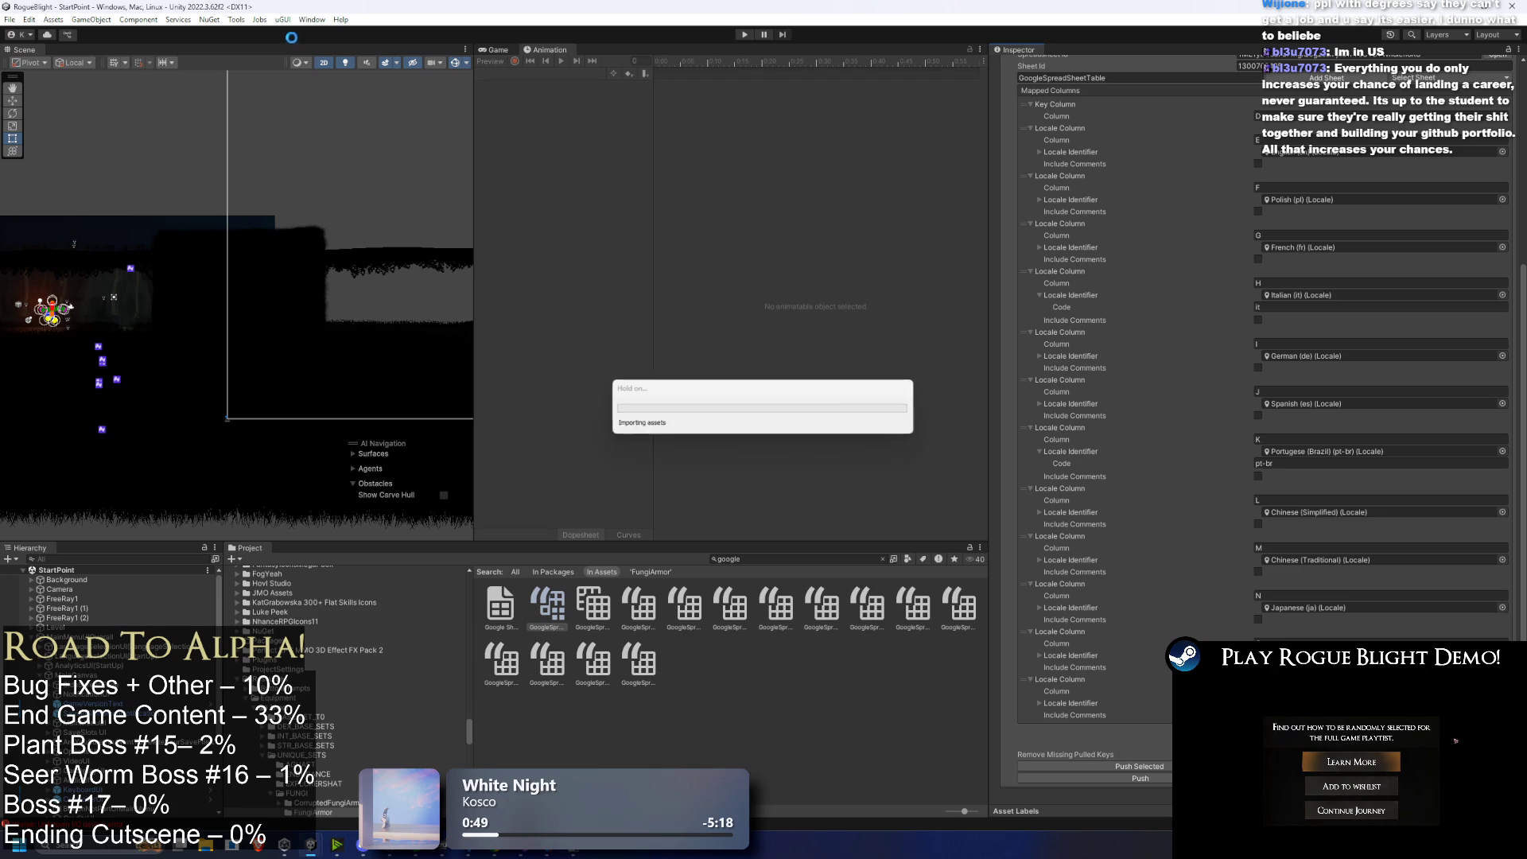
pyautogui.click(312, 19)
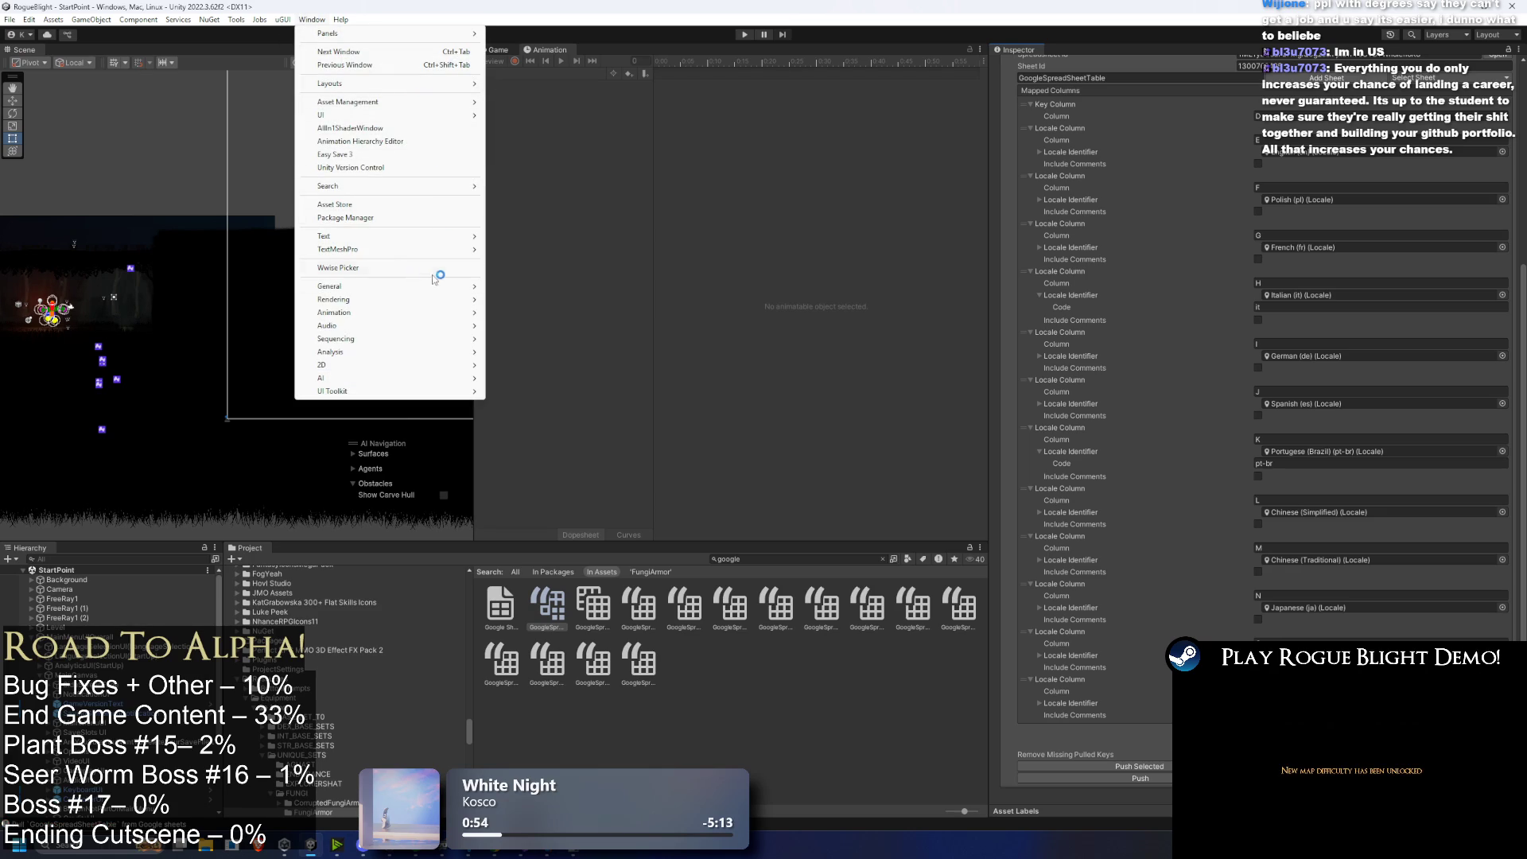
pyautogui.moveTo(411, 290)
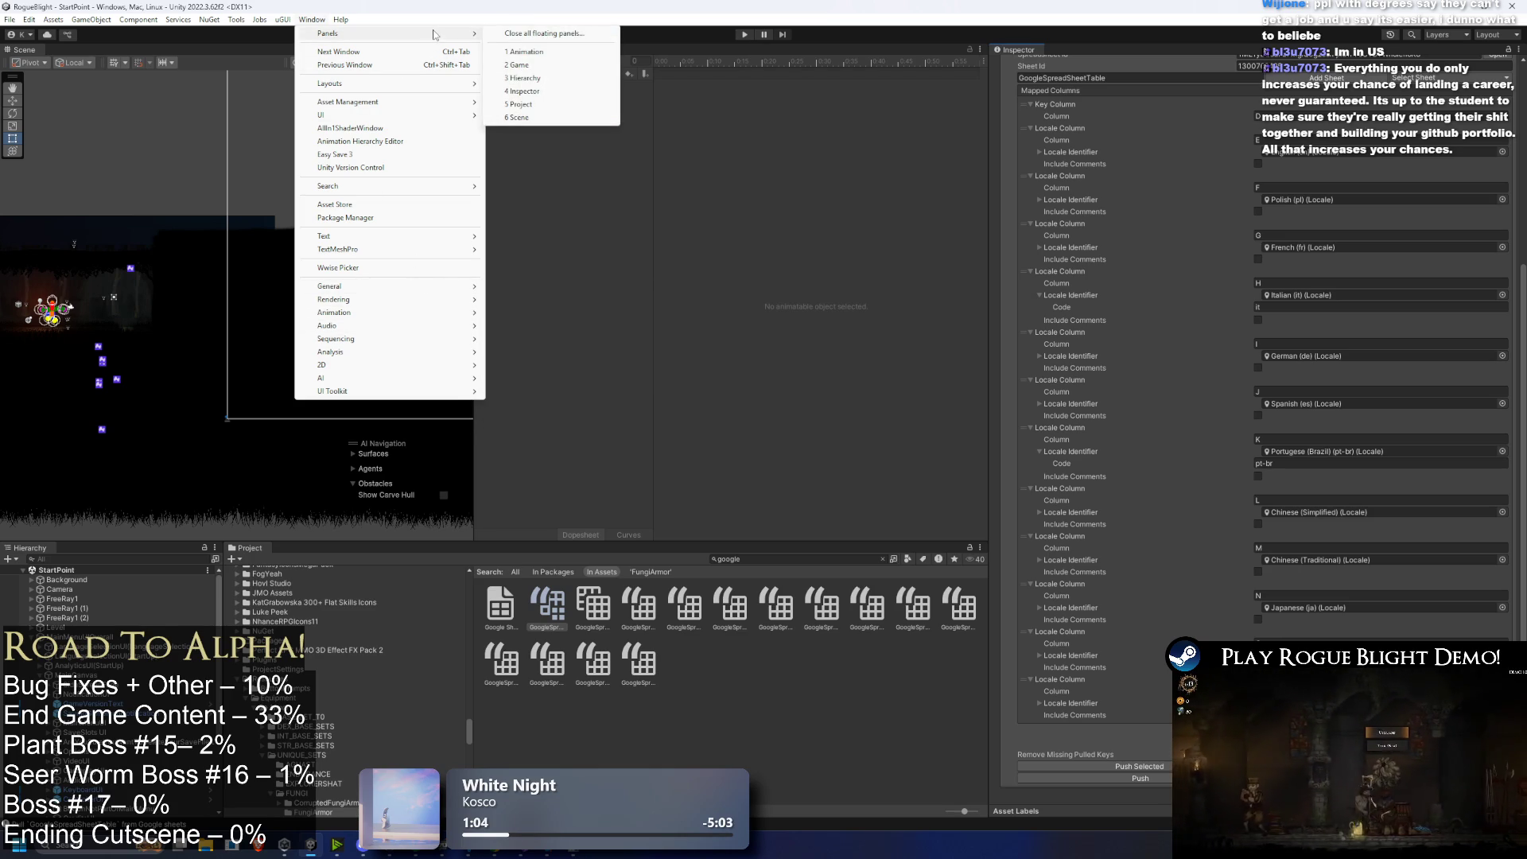
# Step: Open Localization Tables and filter it to the gear-blessing entry's key
pyautogui.moveTo(428, 101)
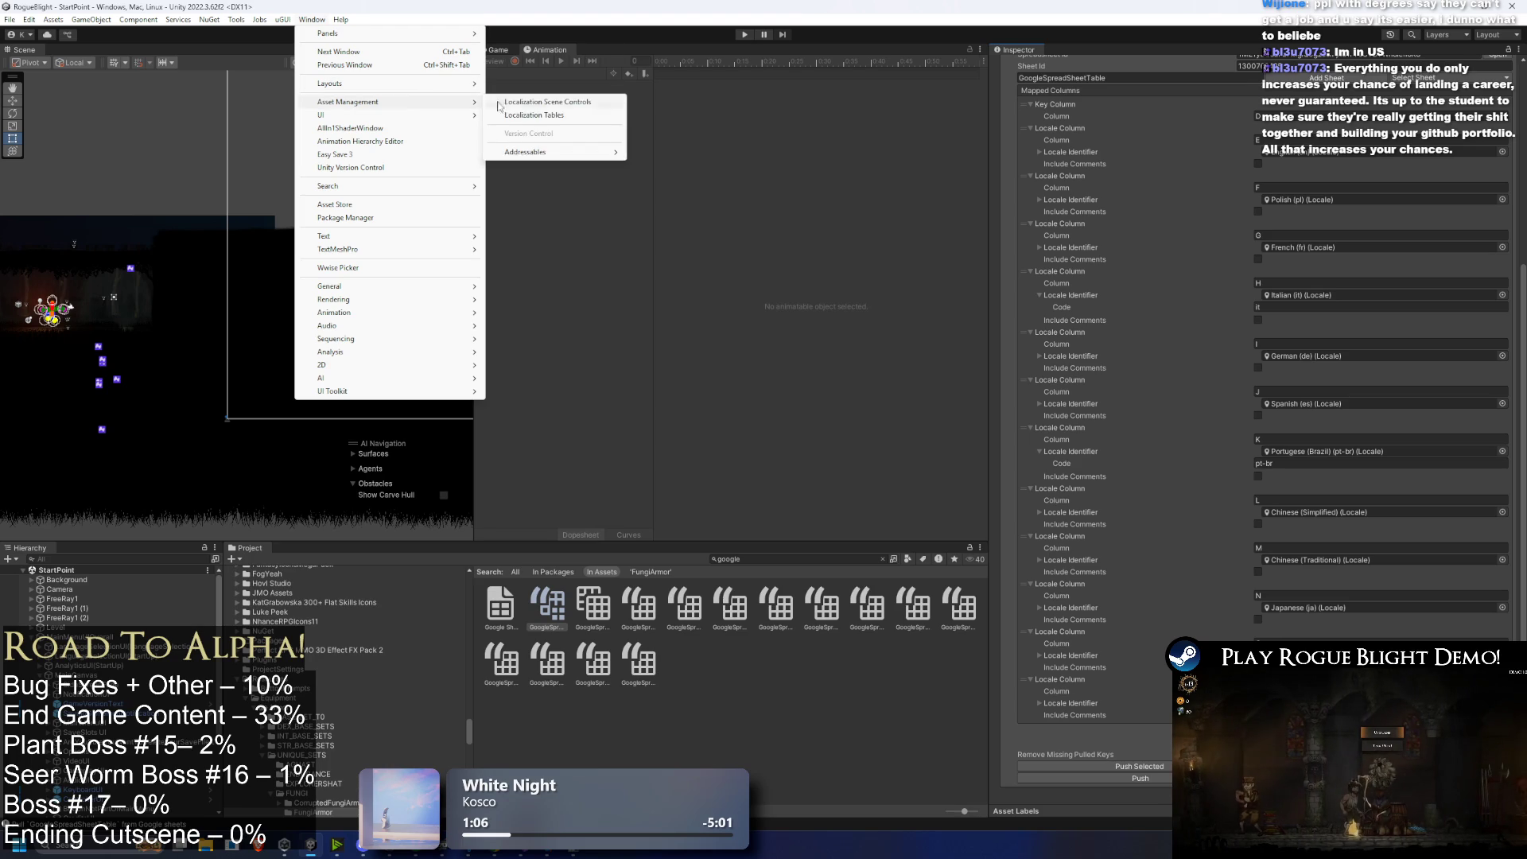
pyautogui.click(551, 112)
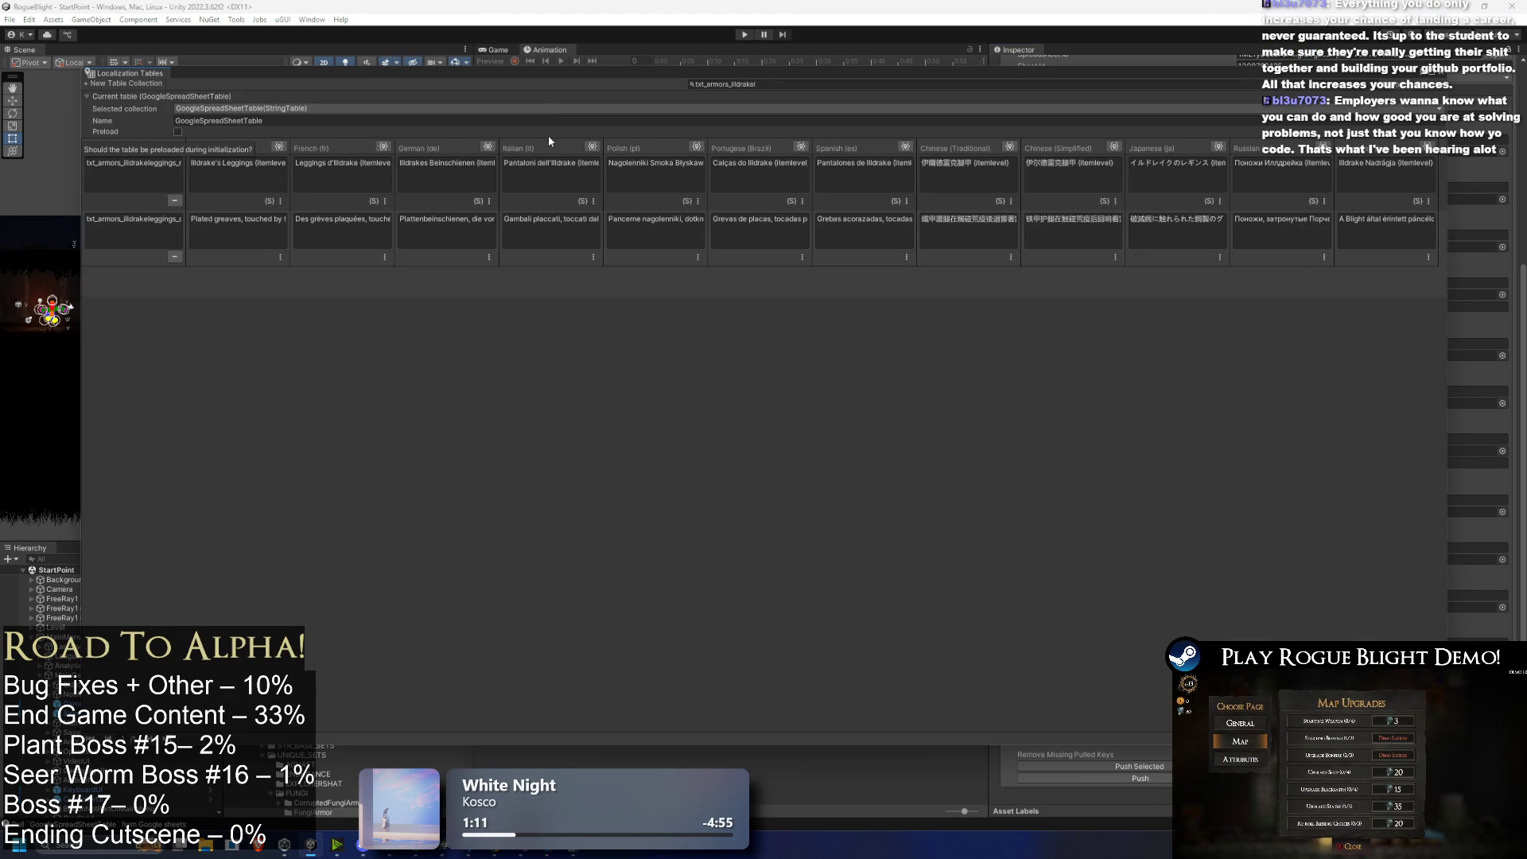
pyautogui.click(875, 84)
pyautogui.hotkey('ctrl', 'v')
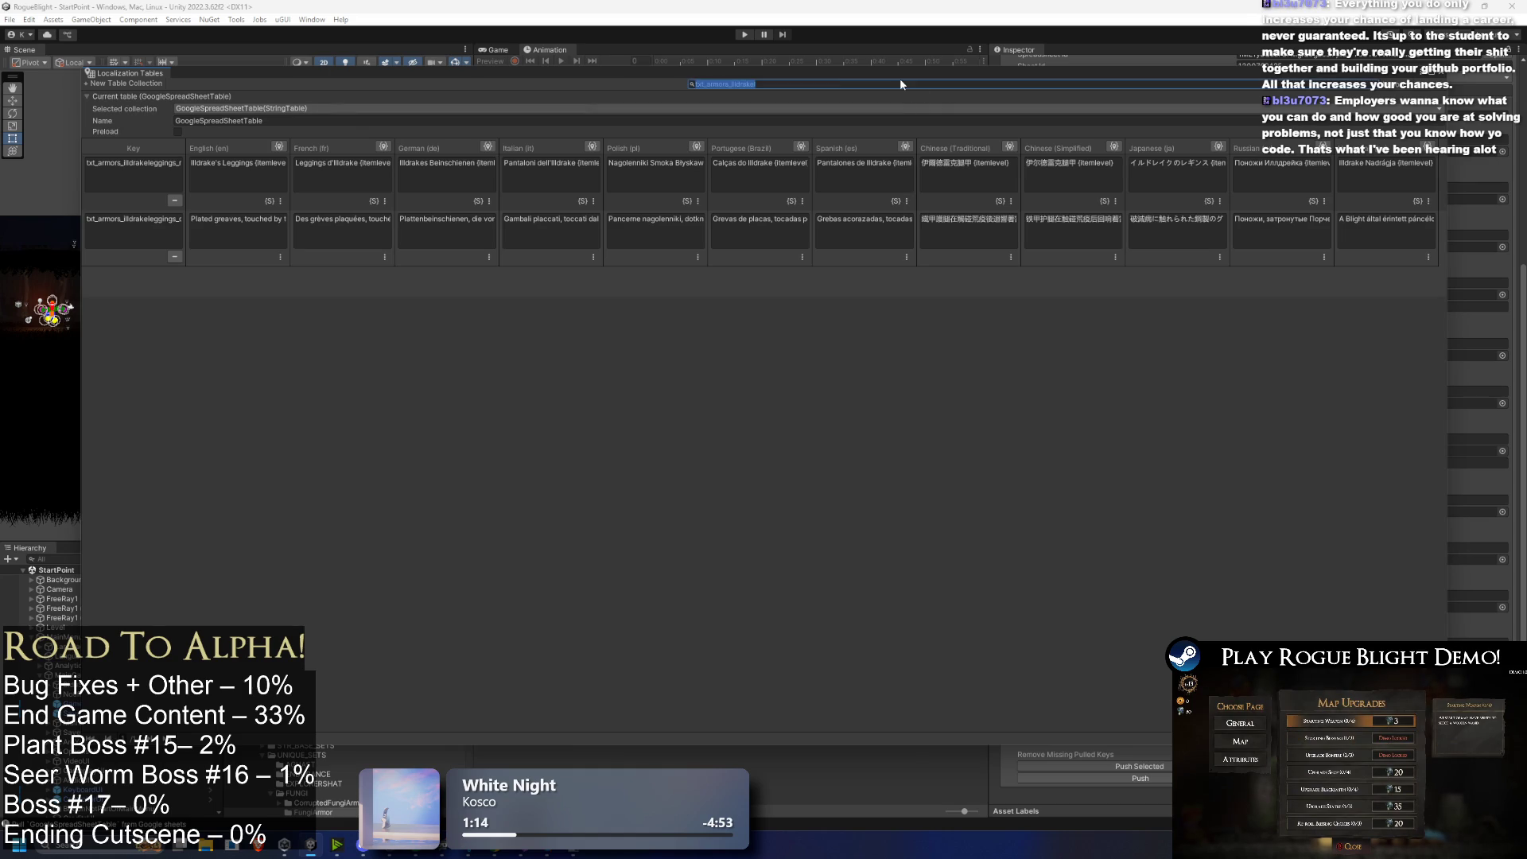
pyautogui.moveTo(895, 88)
pyautogui.mouseDown()
pyautogui.moveTo(751, 90)
pyautogui.moveTo(779, 89)
pyautogui.mouseUp()
pyautogui.write('arblessing_fungiobsession')
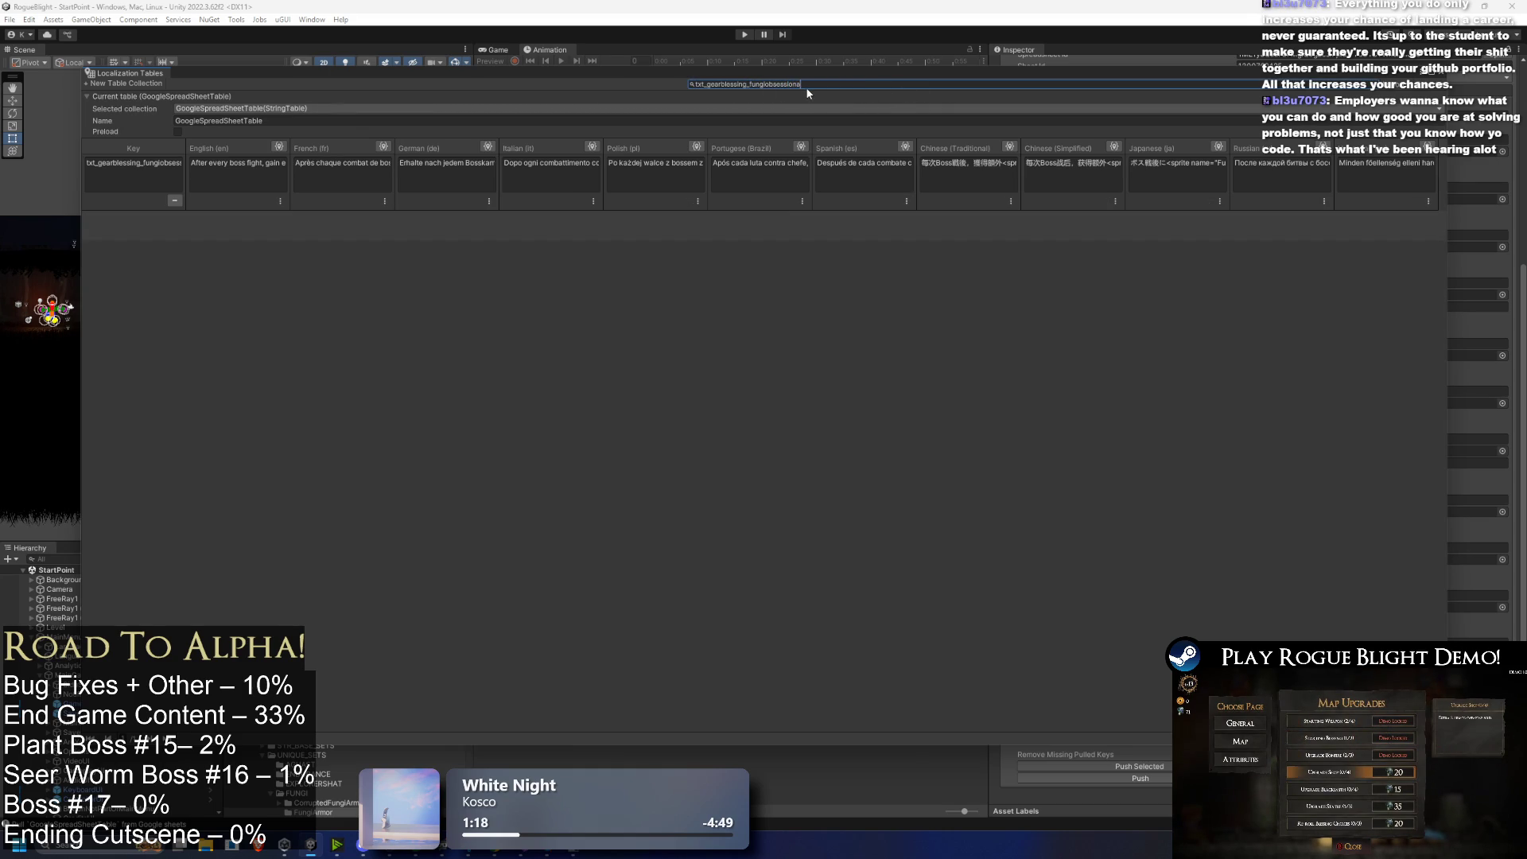
pyautogui.press('BackSpace')
pyautogui.press('BackSpace')
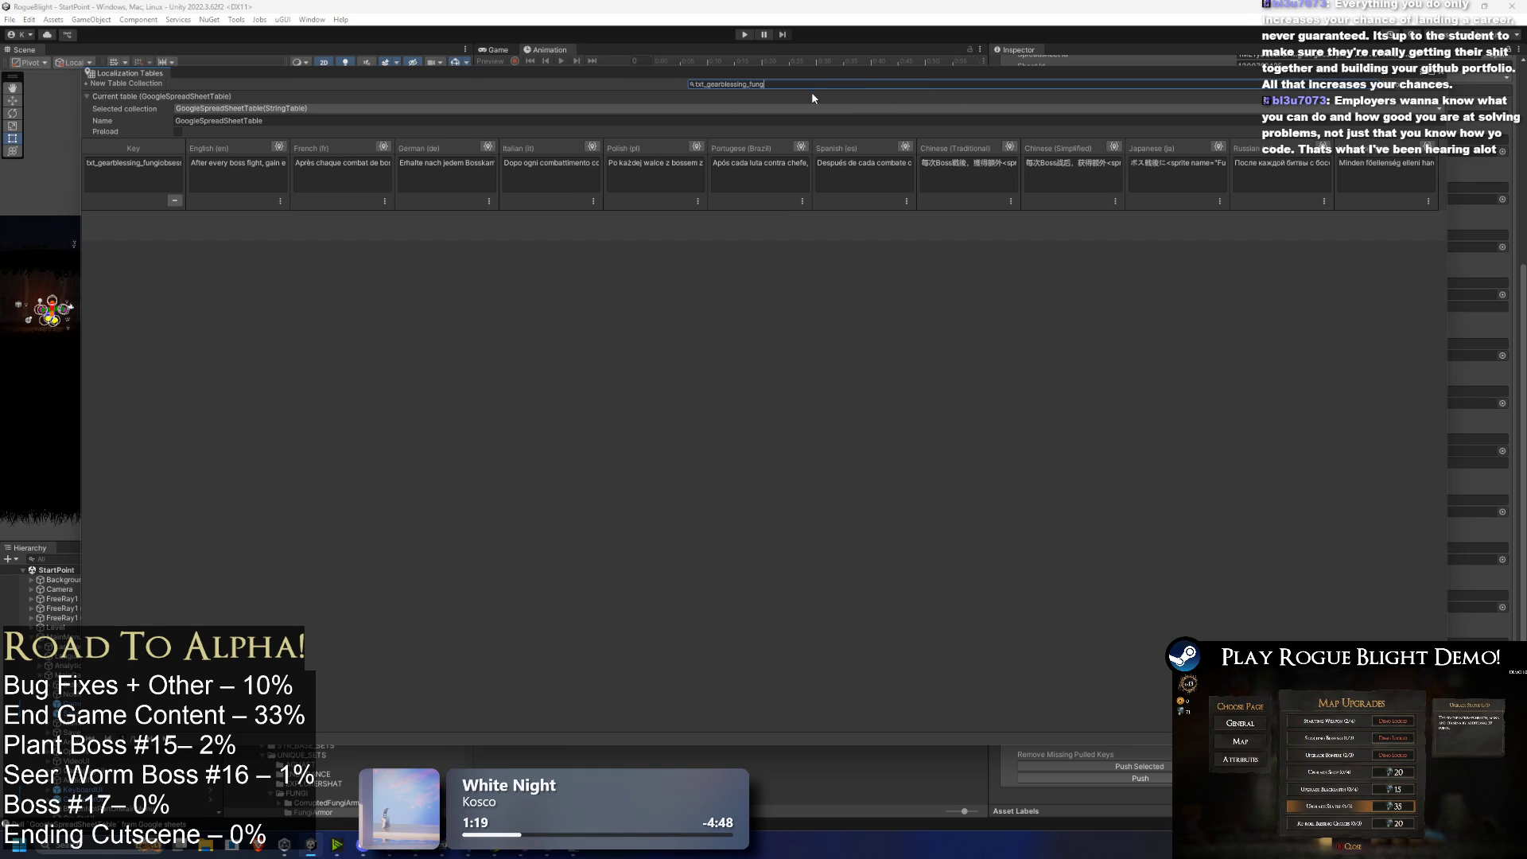
pyautogui.press('BackSpace')
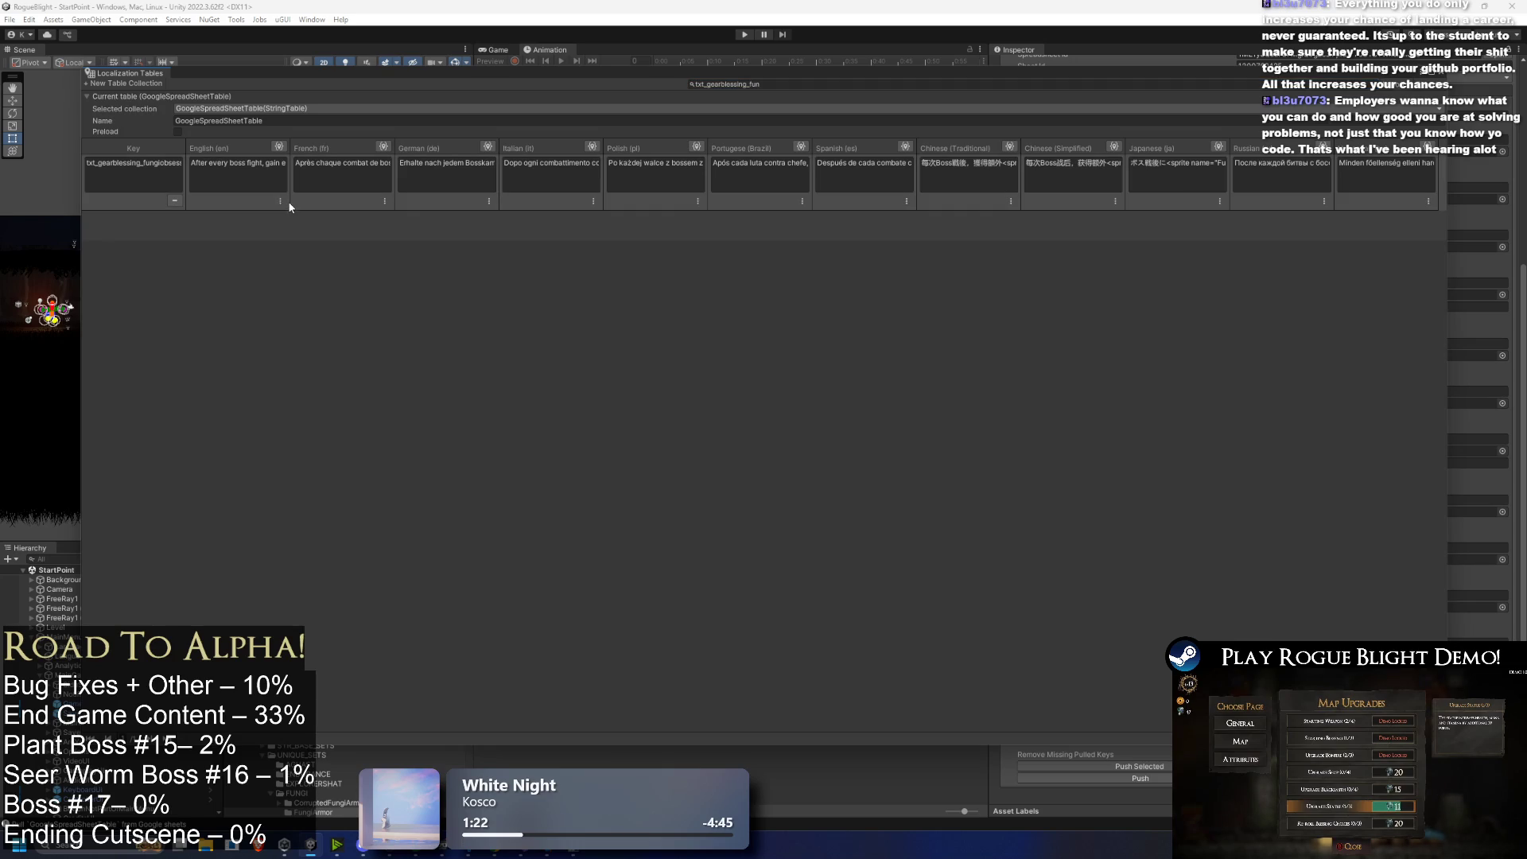
# Step: Make txt_gearblessing_fungiobsessionafterboss_desc Smart in every language, then clear the search
pyautogui.click(281, 201)
pyautogui.click(322, 257)
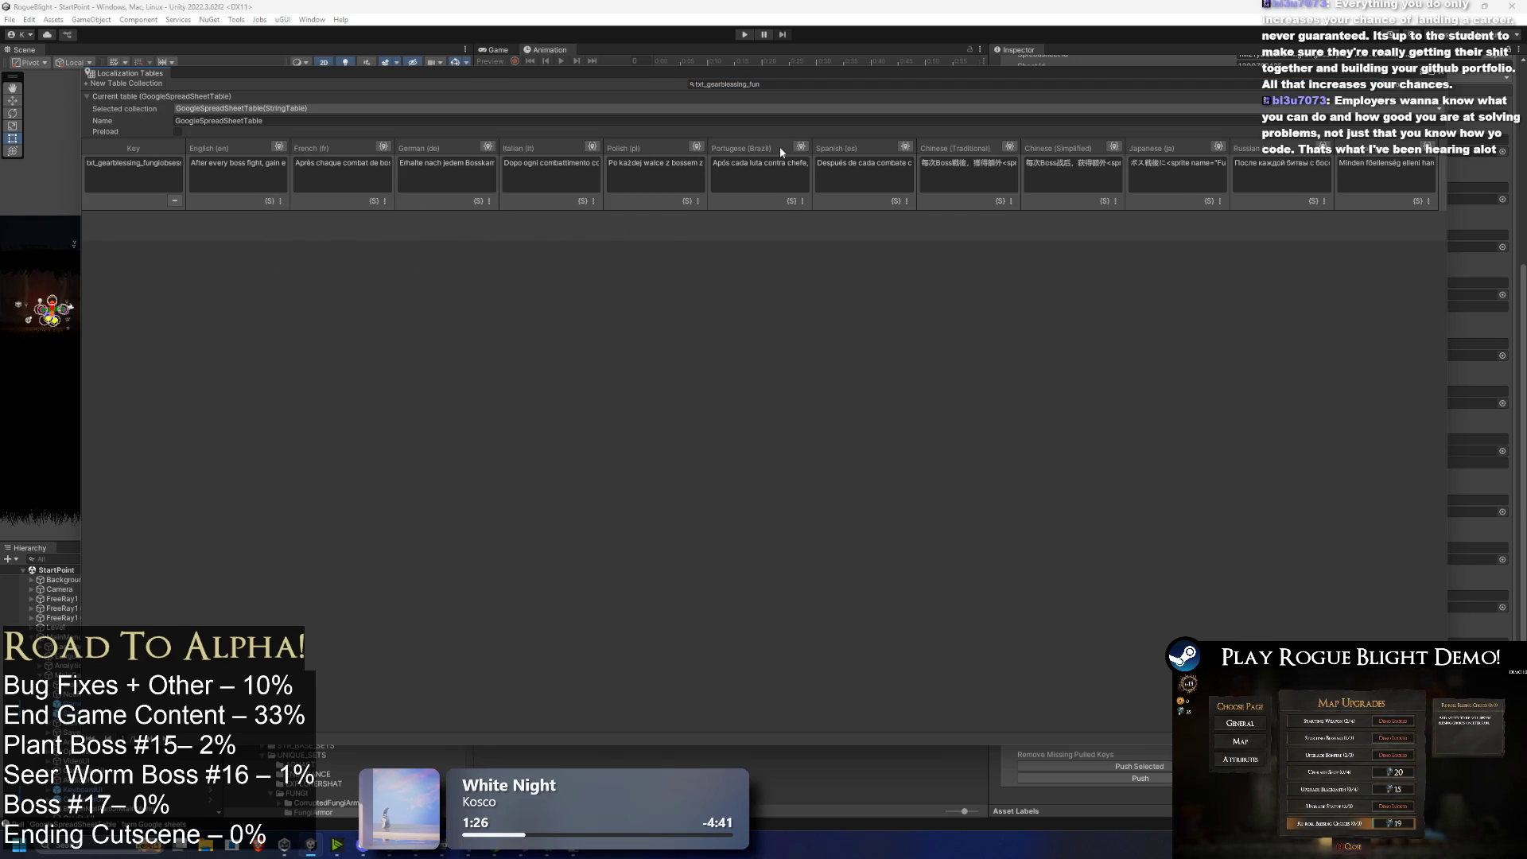
pyautogui.click(789, 84)
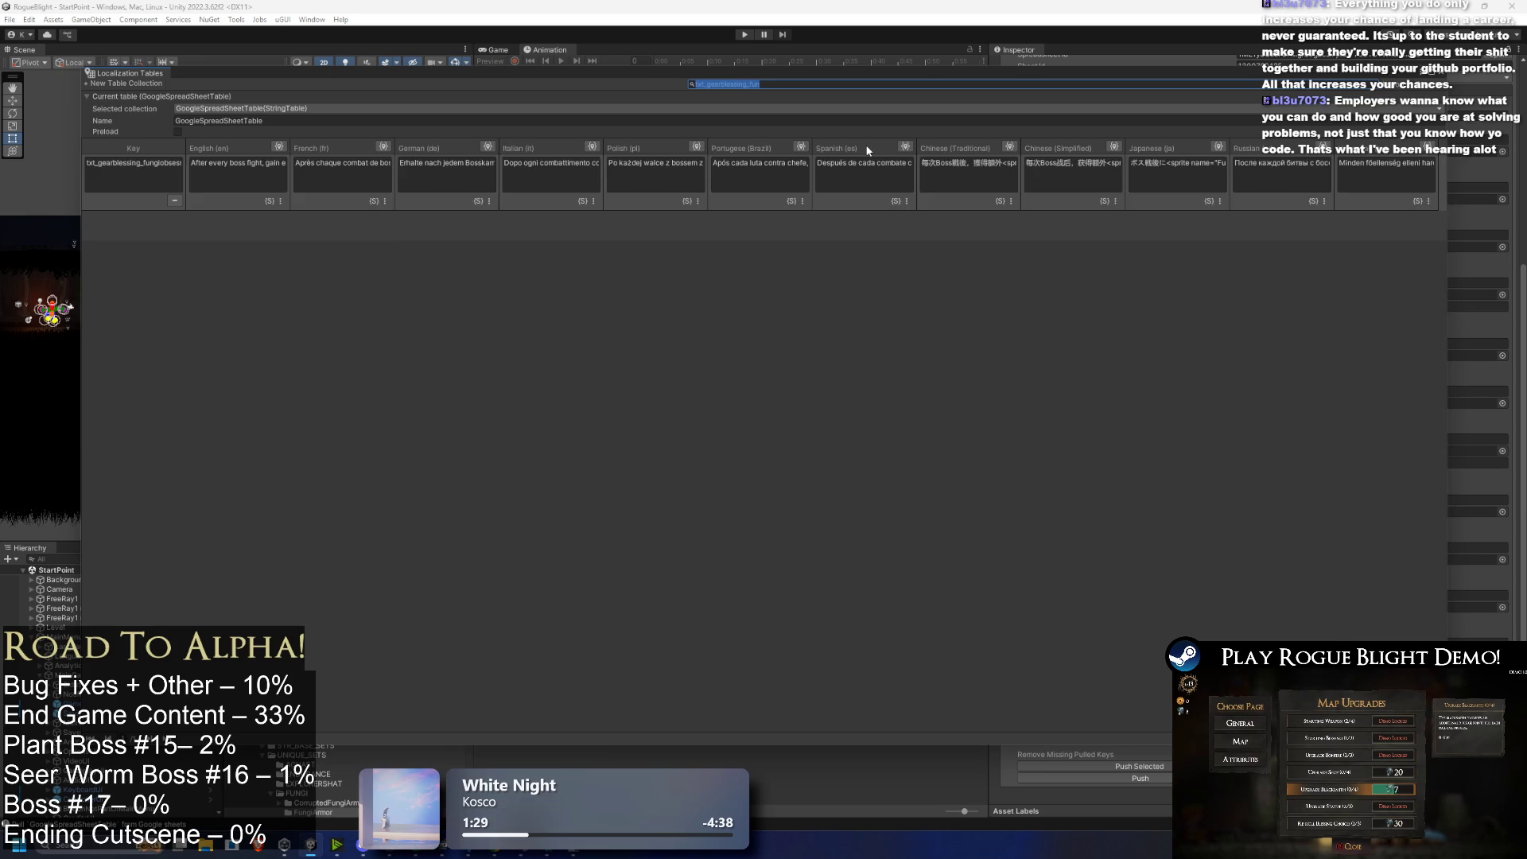
pyautogui.press('BackSpace')
pyautogui.scroll(-5, 463, 516)
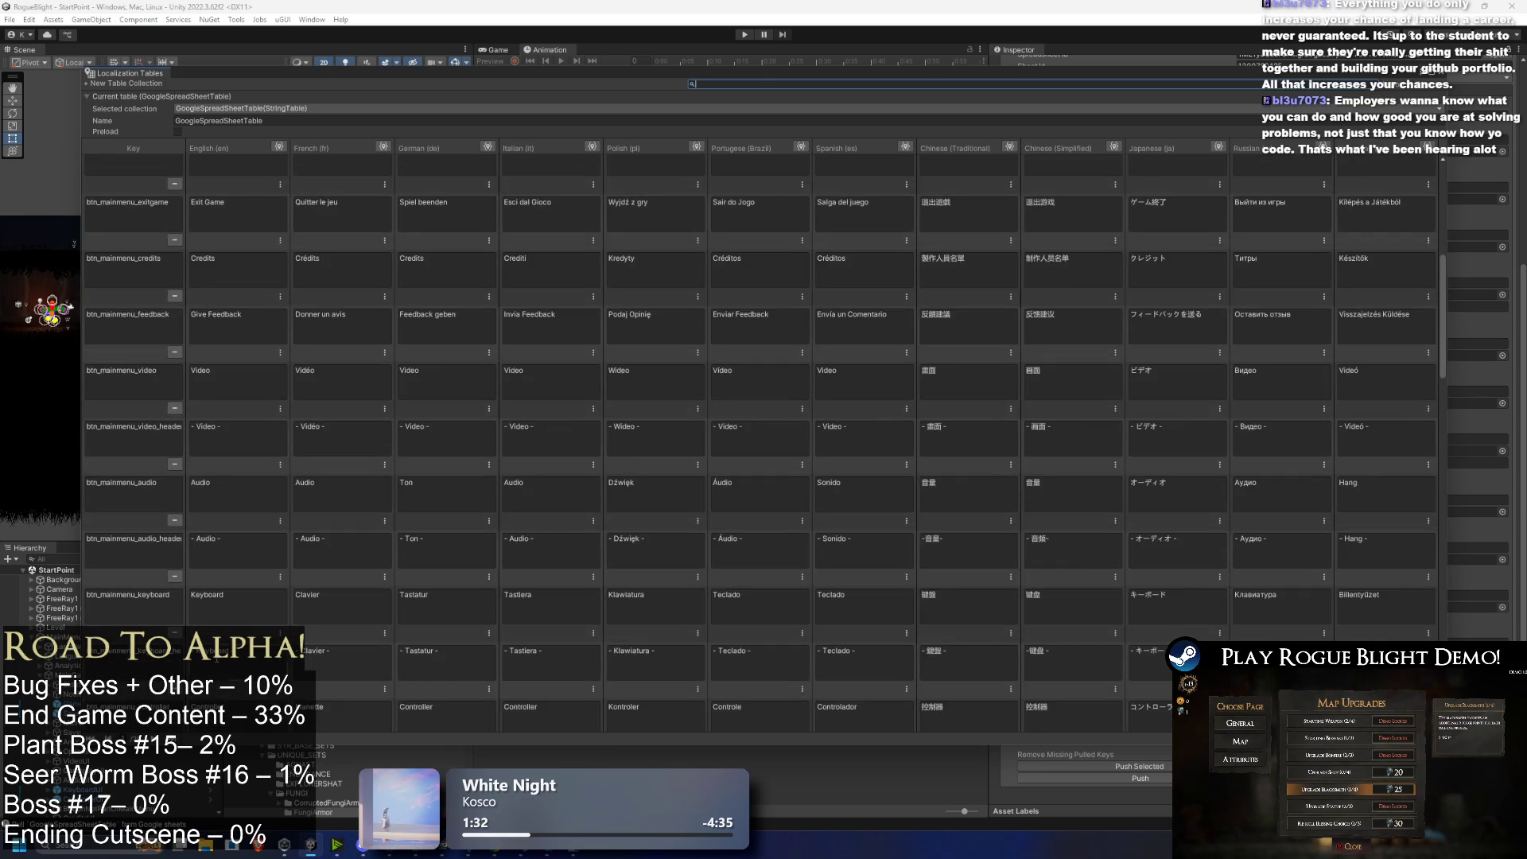
# Step: Scroll the string table down to the last row, txt_gearblessing_fungiobsession
pyautogui.scroll(-10, 439, 619)
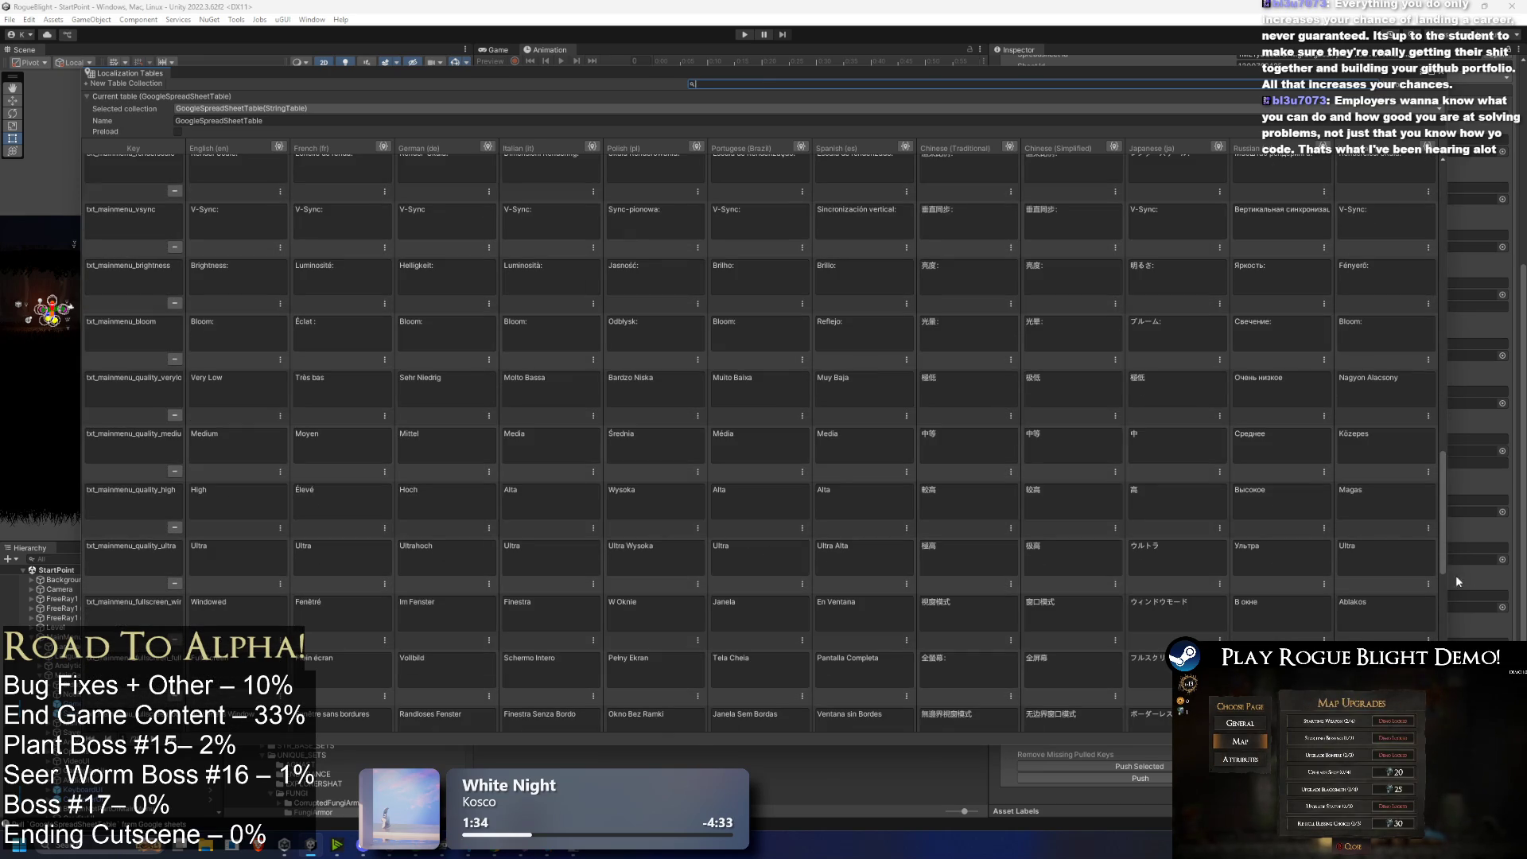
pyautogui.scroll(-5, 350, 676)
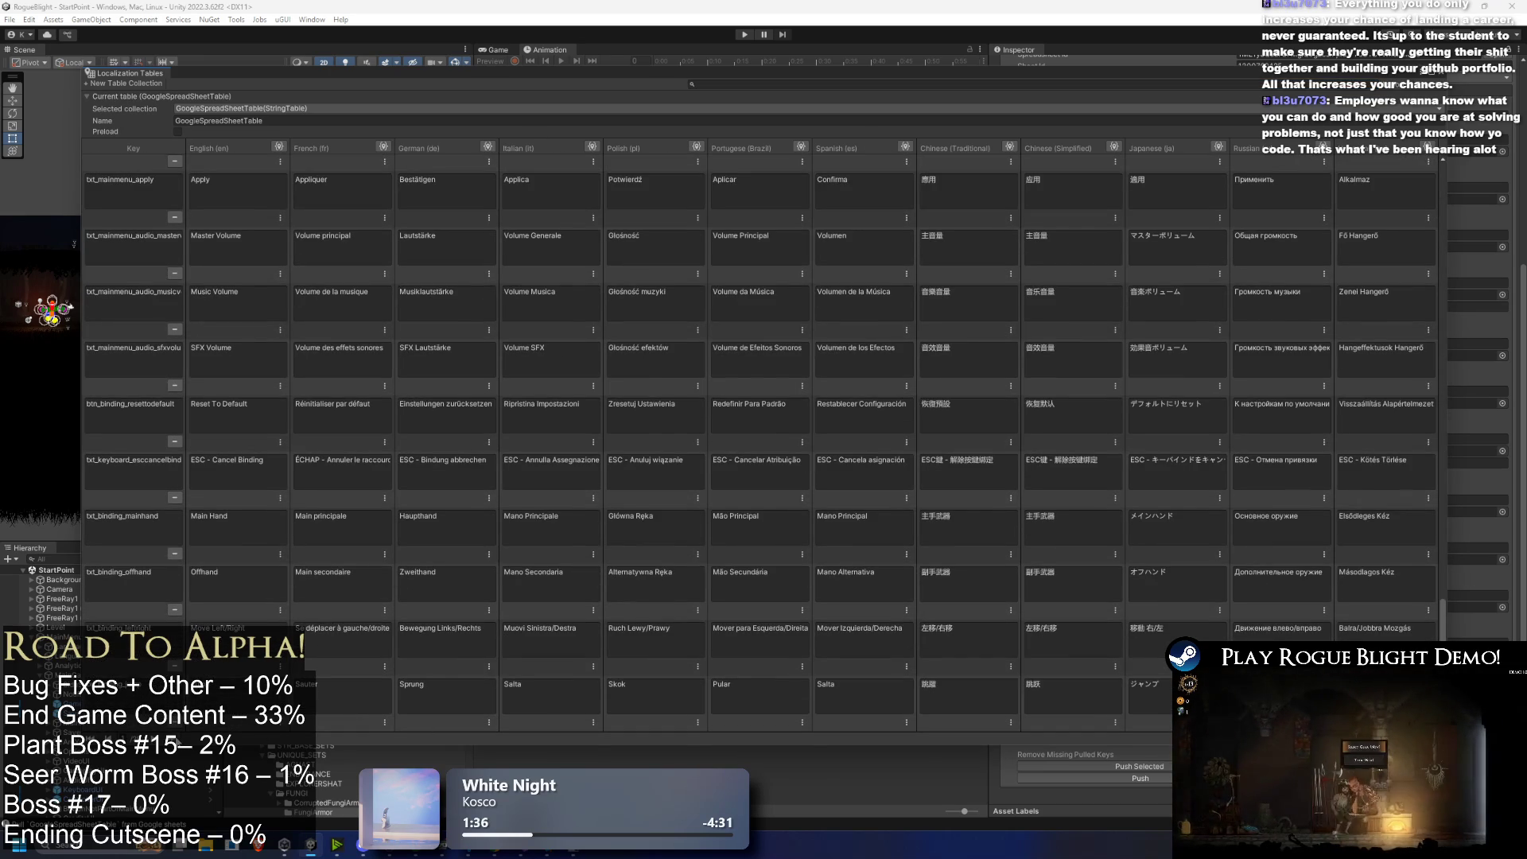
pyautogui.scroll(-10, 225, 694)
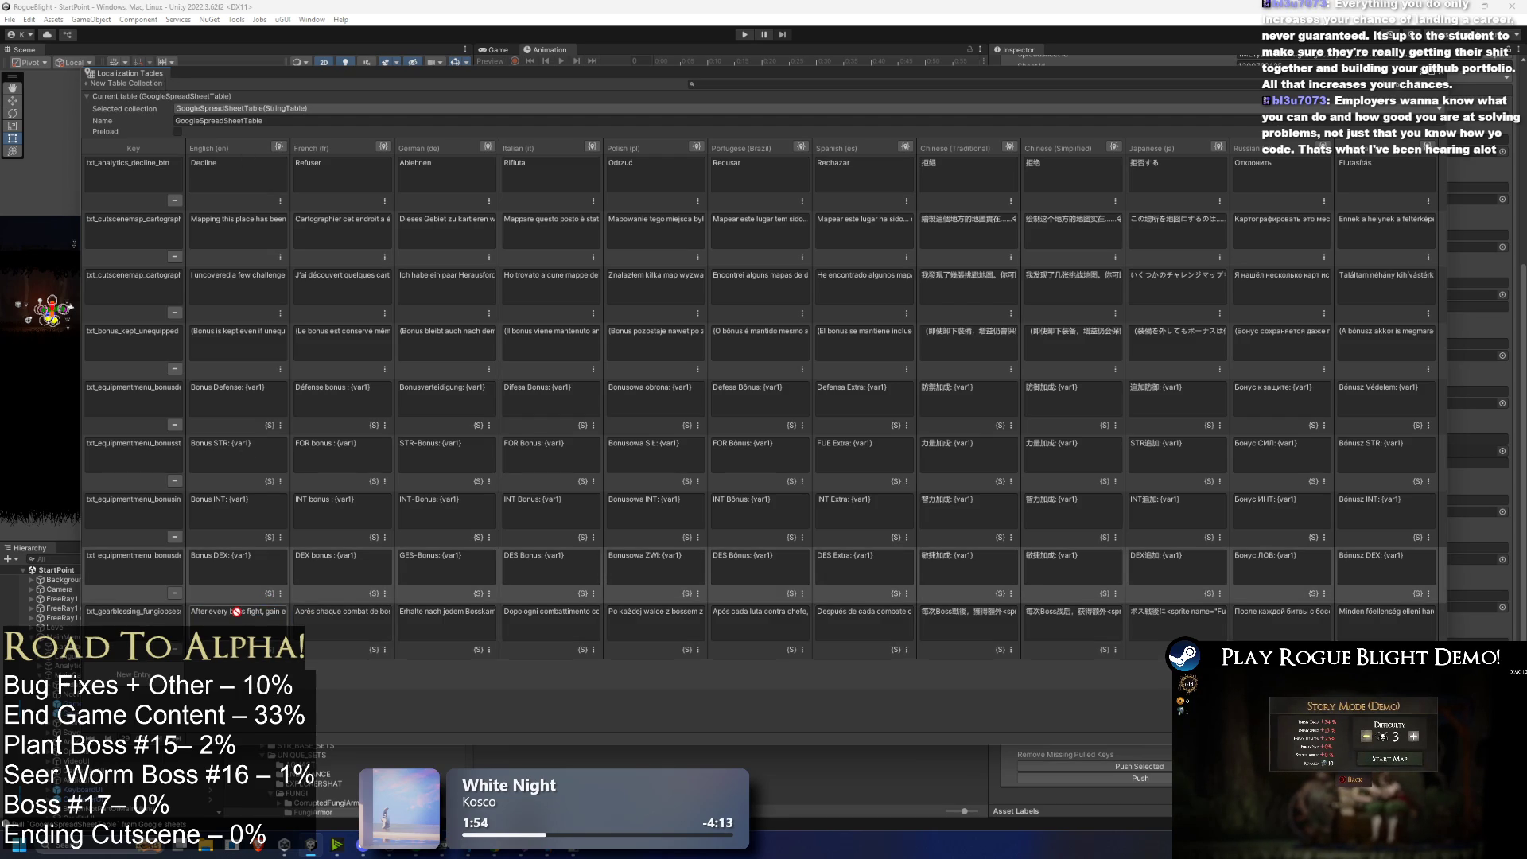
# Step: Check that the English and French gear-blessing texts end with the FungiCurrency sprite and {var1}
pyautogui.click(288, 628)
pyautogui.click(221, 609)
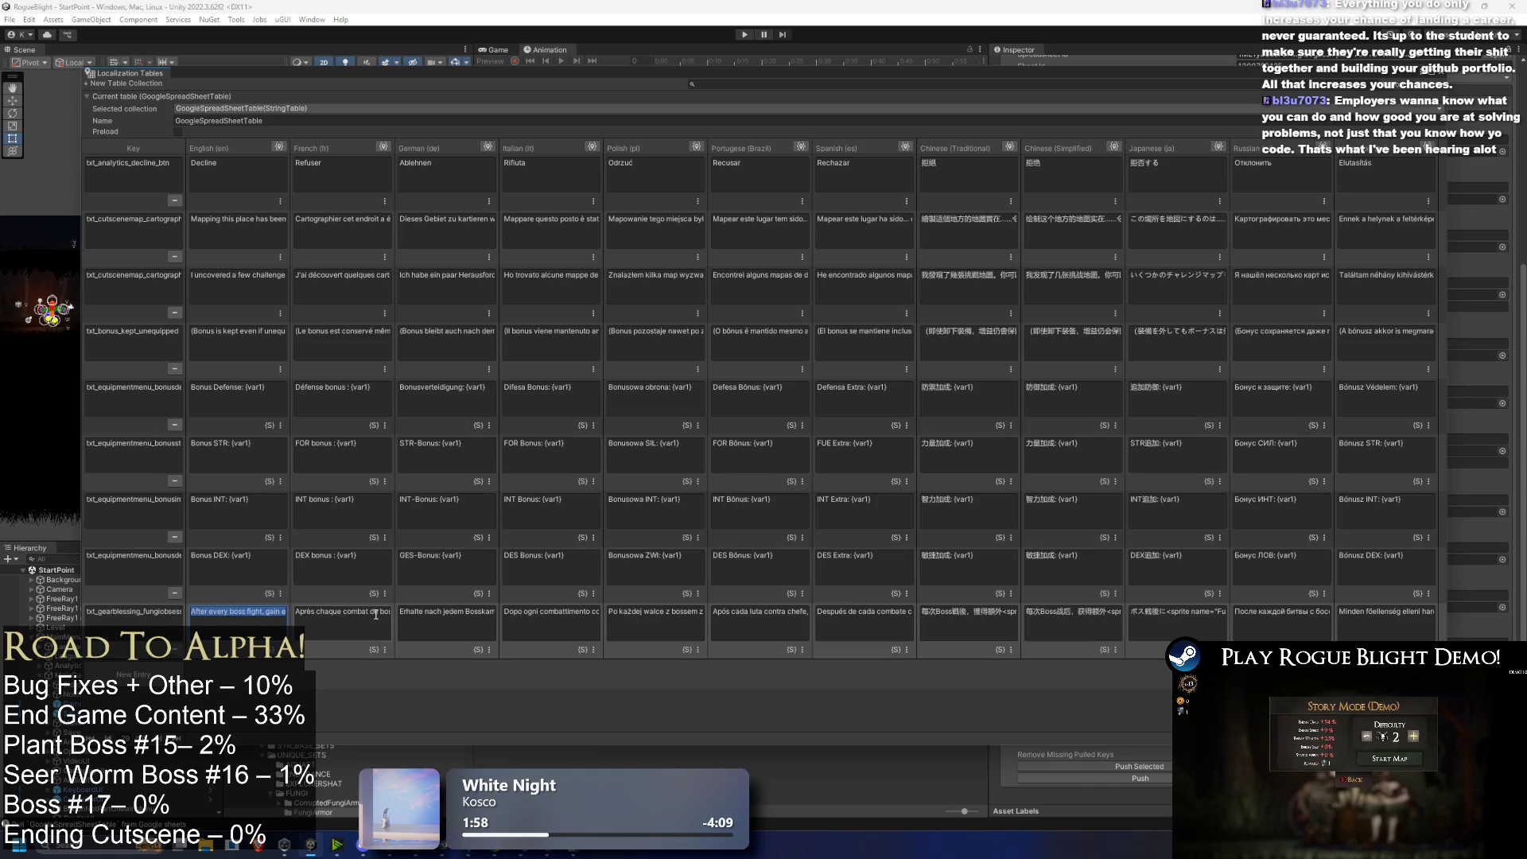
pyautogui.click(259, 614)
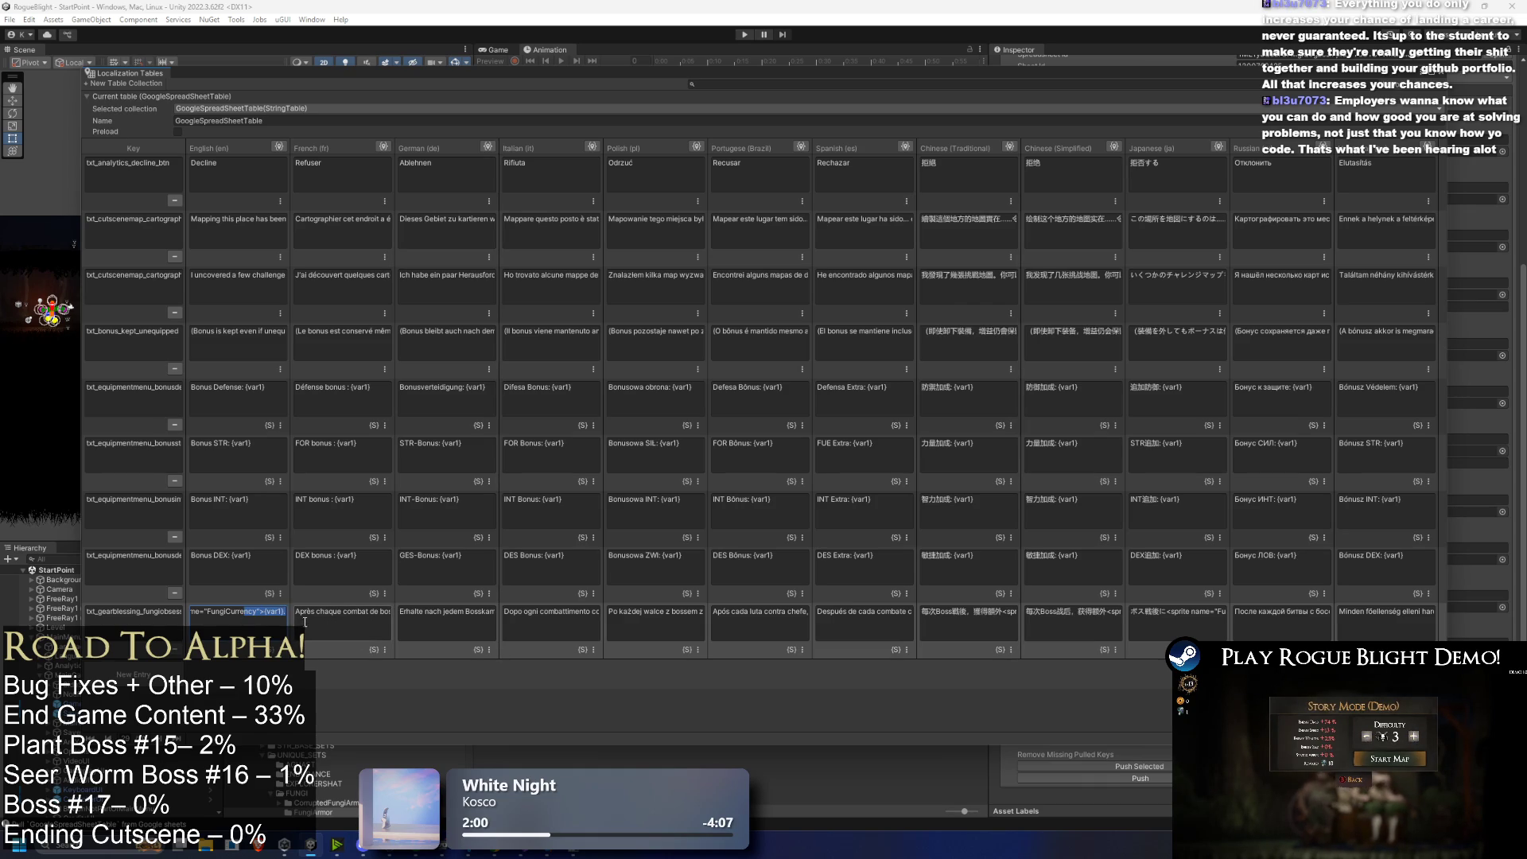
pyautogui.click(342, 626)
pyautogui.moveTo(343, 626); pyautogui.dragTo(409, 619)
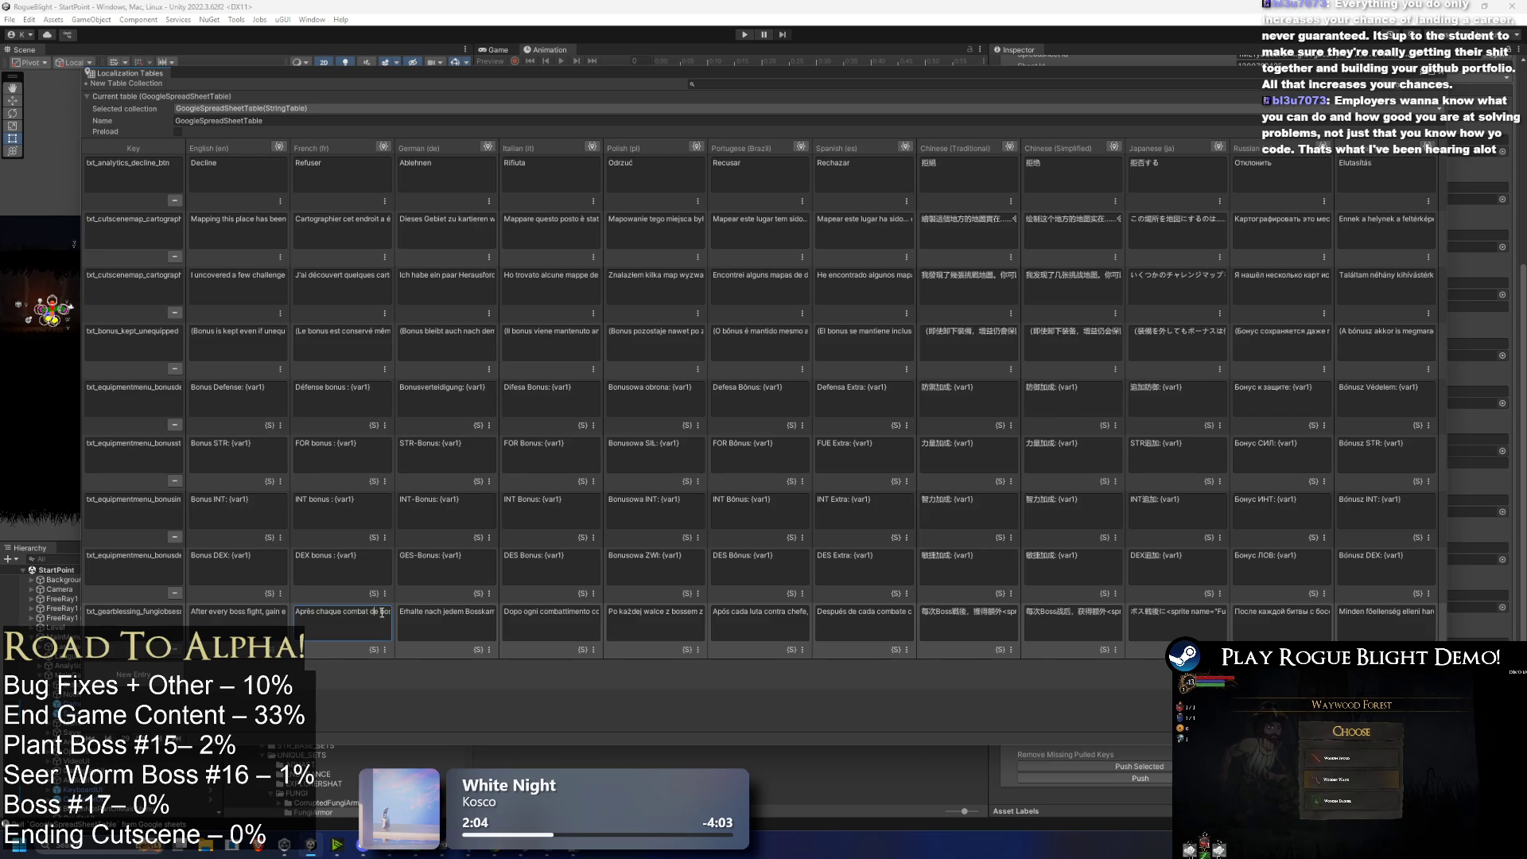
pyautogui.click(387, 612)
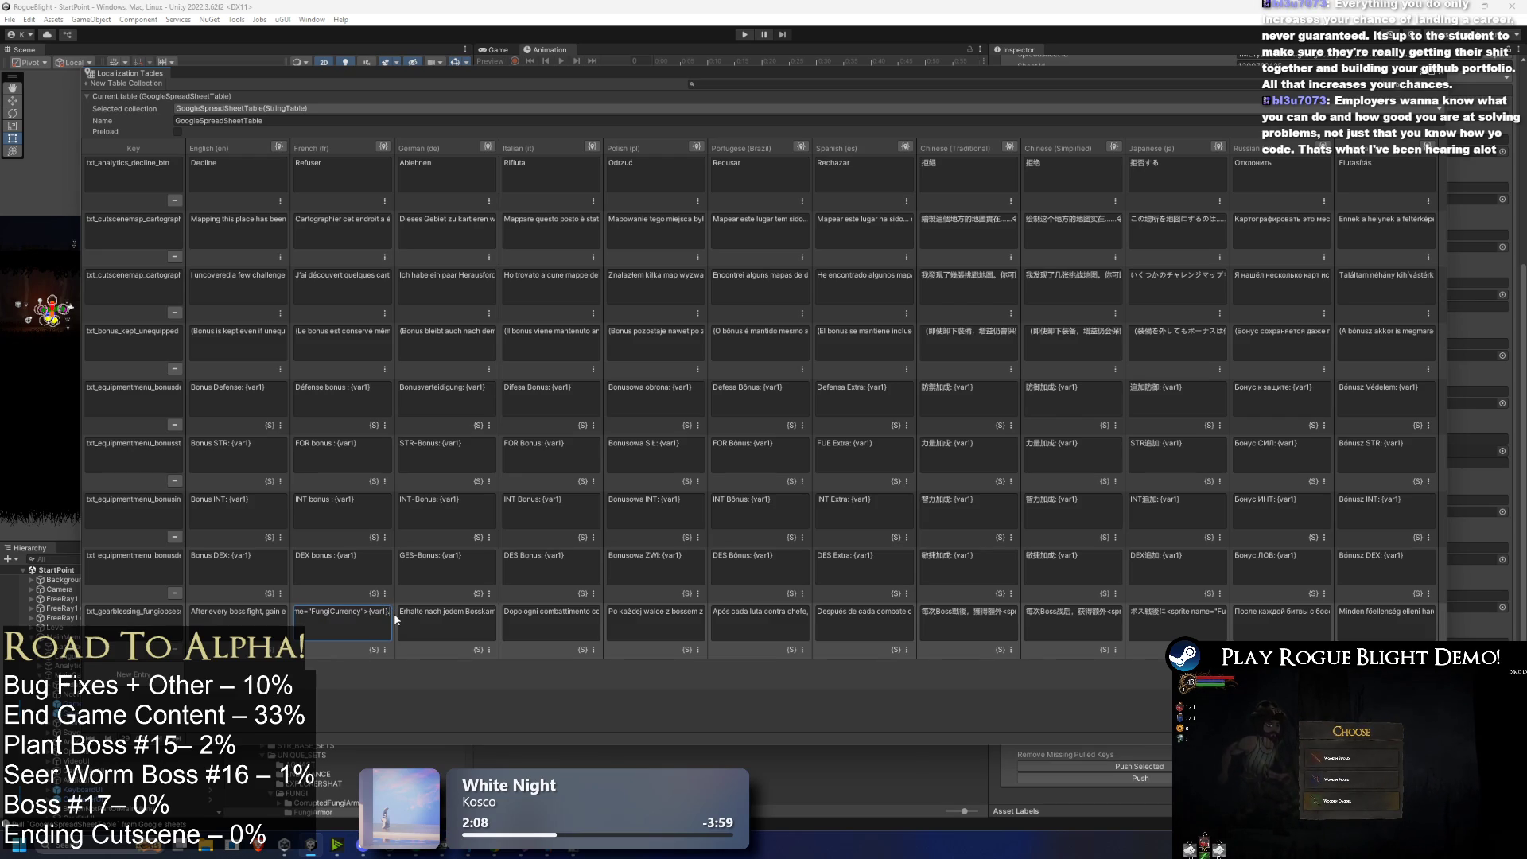
# Step: Check the German and Italian text endings, then close the Localization Tables window
pyautogui.moveTo(402, 620); pyautogui.dragTo(518, 618)
pyautogui.press('End')
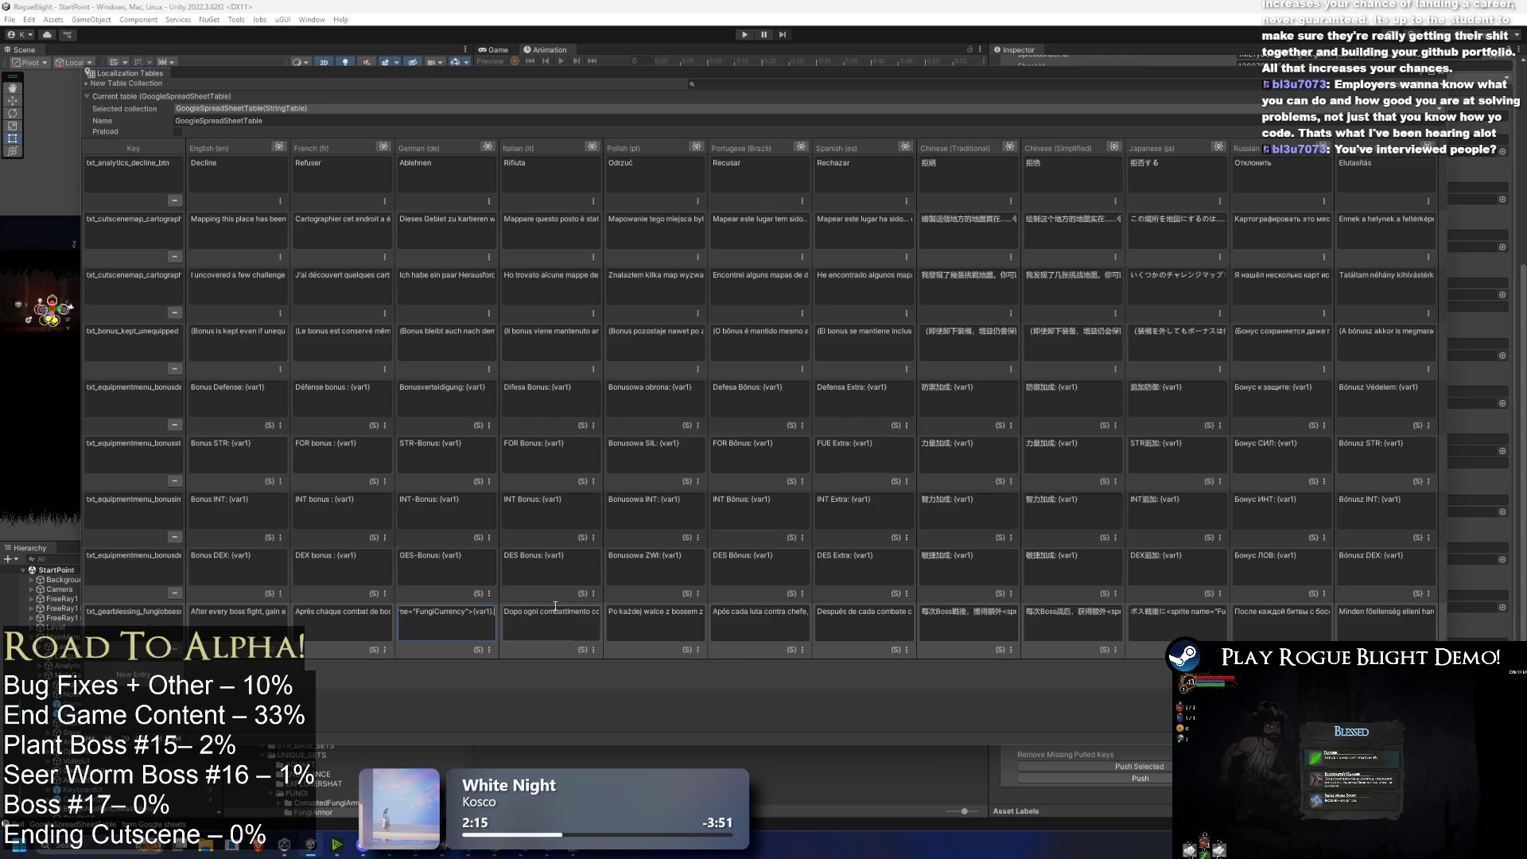
pyautogui.click(595, 617)
pyautogui.hotkey('ctrl', 'a')
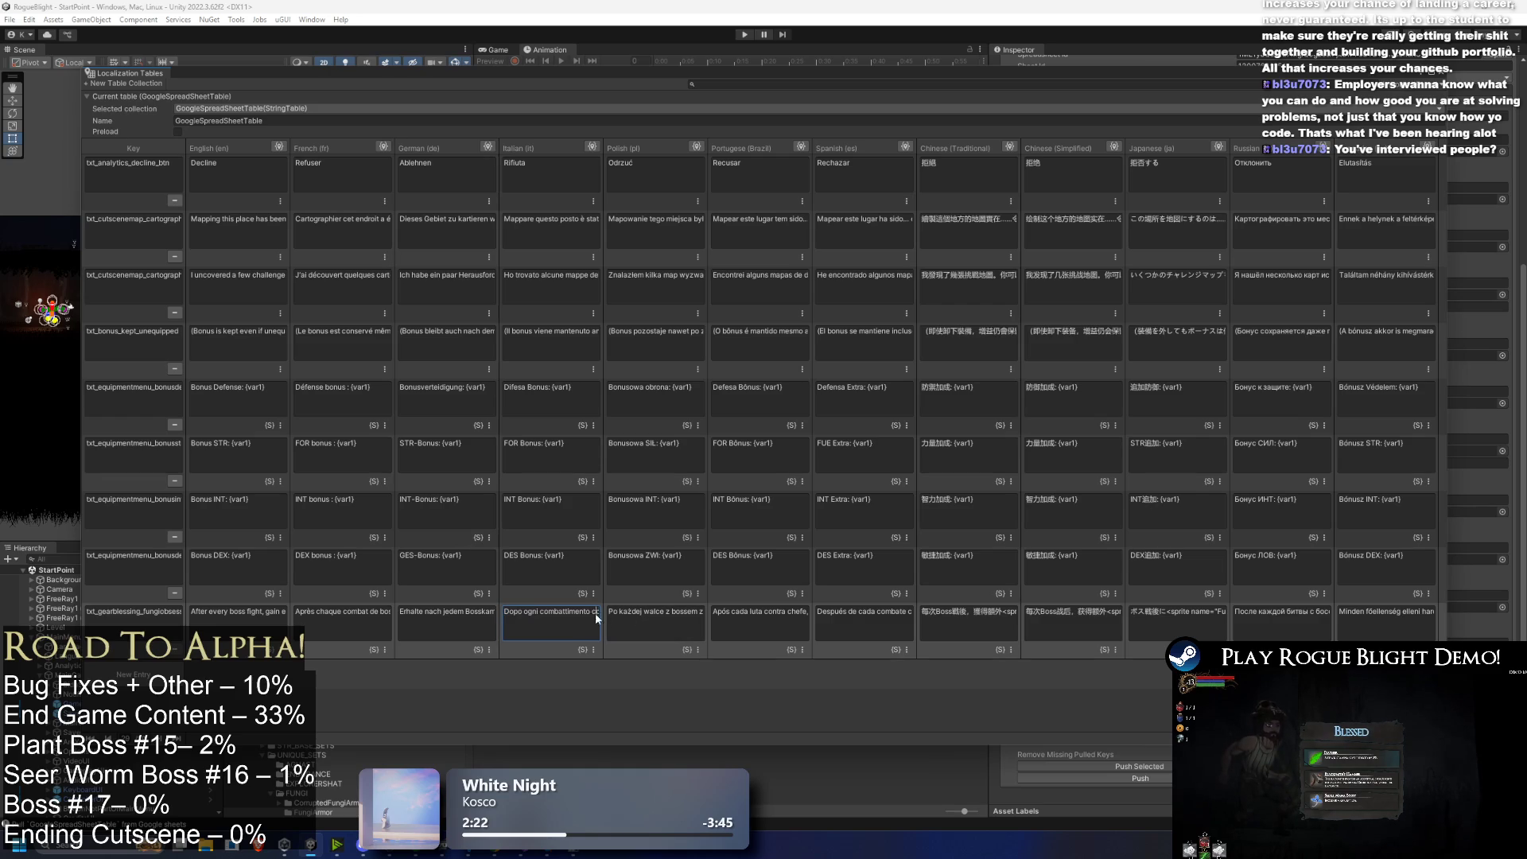
pyautogui.hotkey('ctrl', 'v')
pyautogui.click(207, 616)
pyautogui.click(174, 620)
pyautogui.click(231, 618)
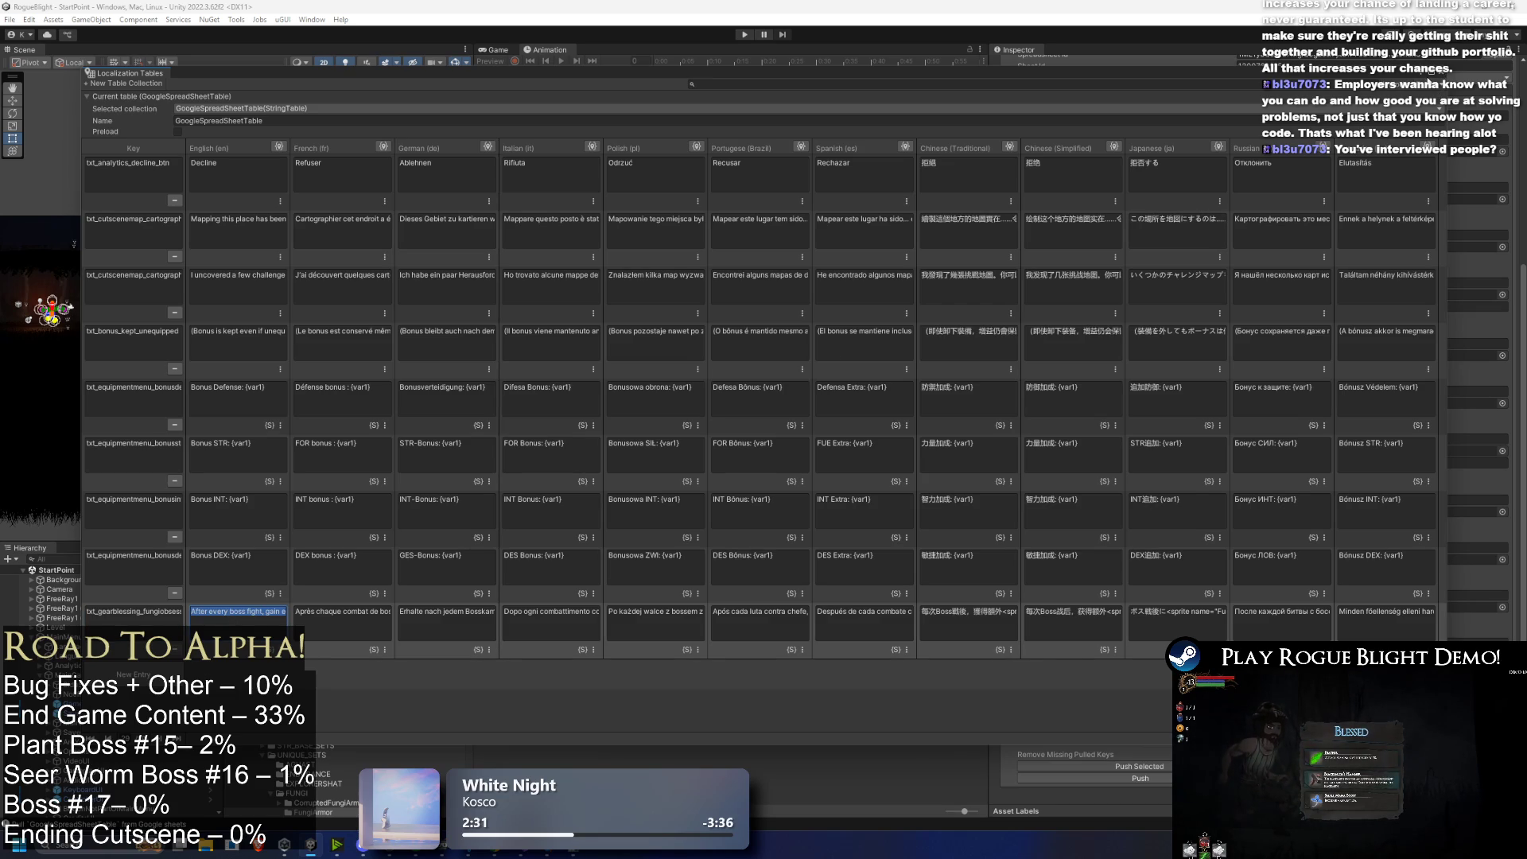
pyautogui.click(1445, 79)
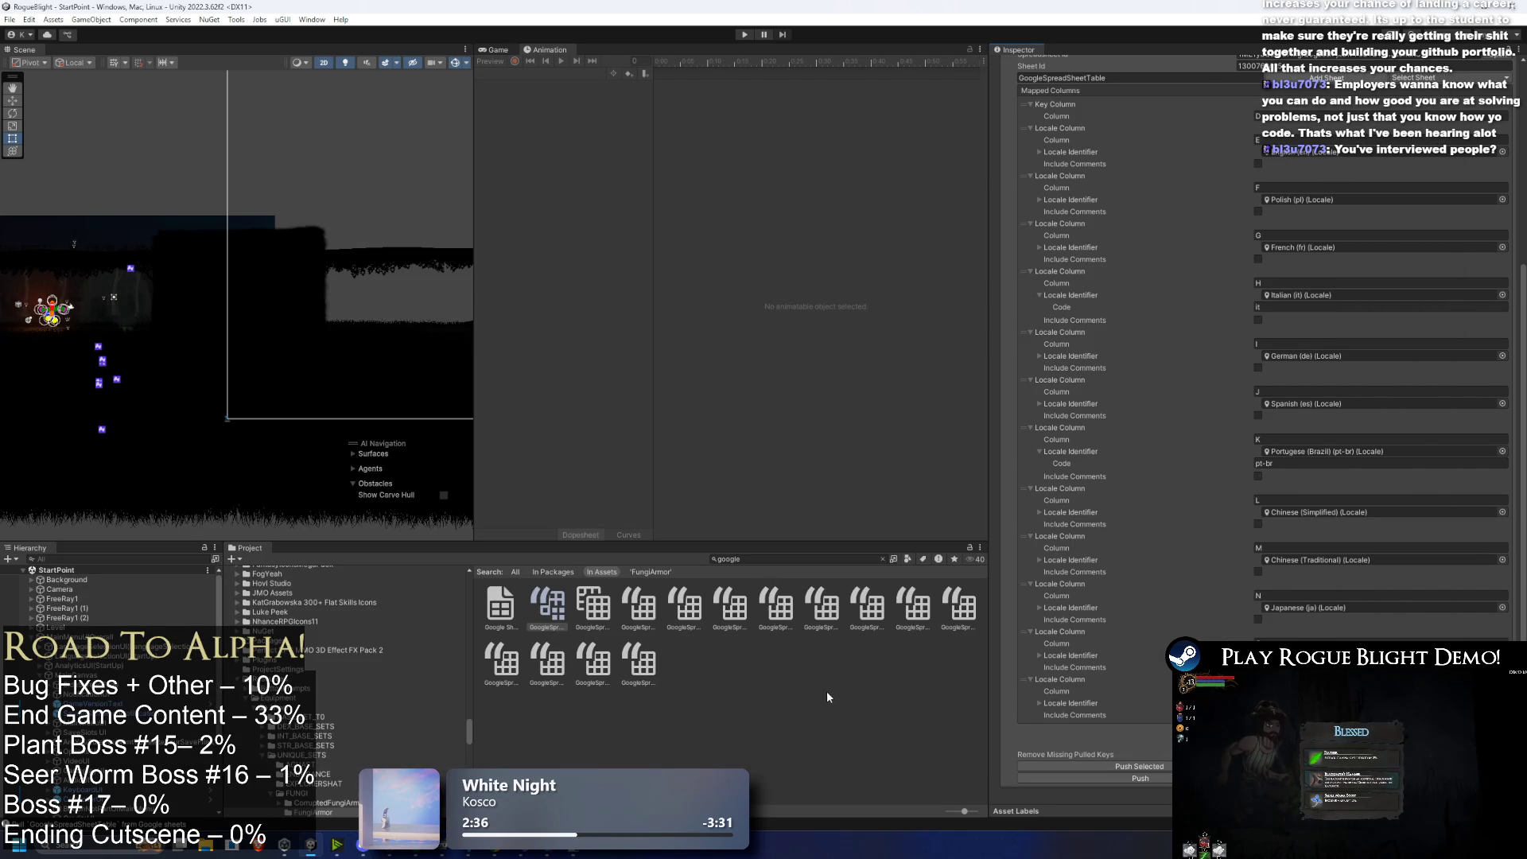
# Step: Review the Google Sheets extension settings, then delete the 'google' asset search to show the Tables folder
pyautogui.click(775, 560)
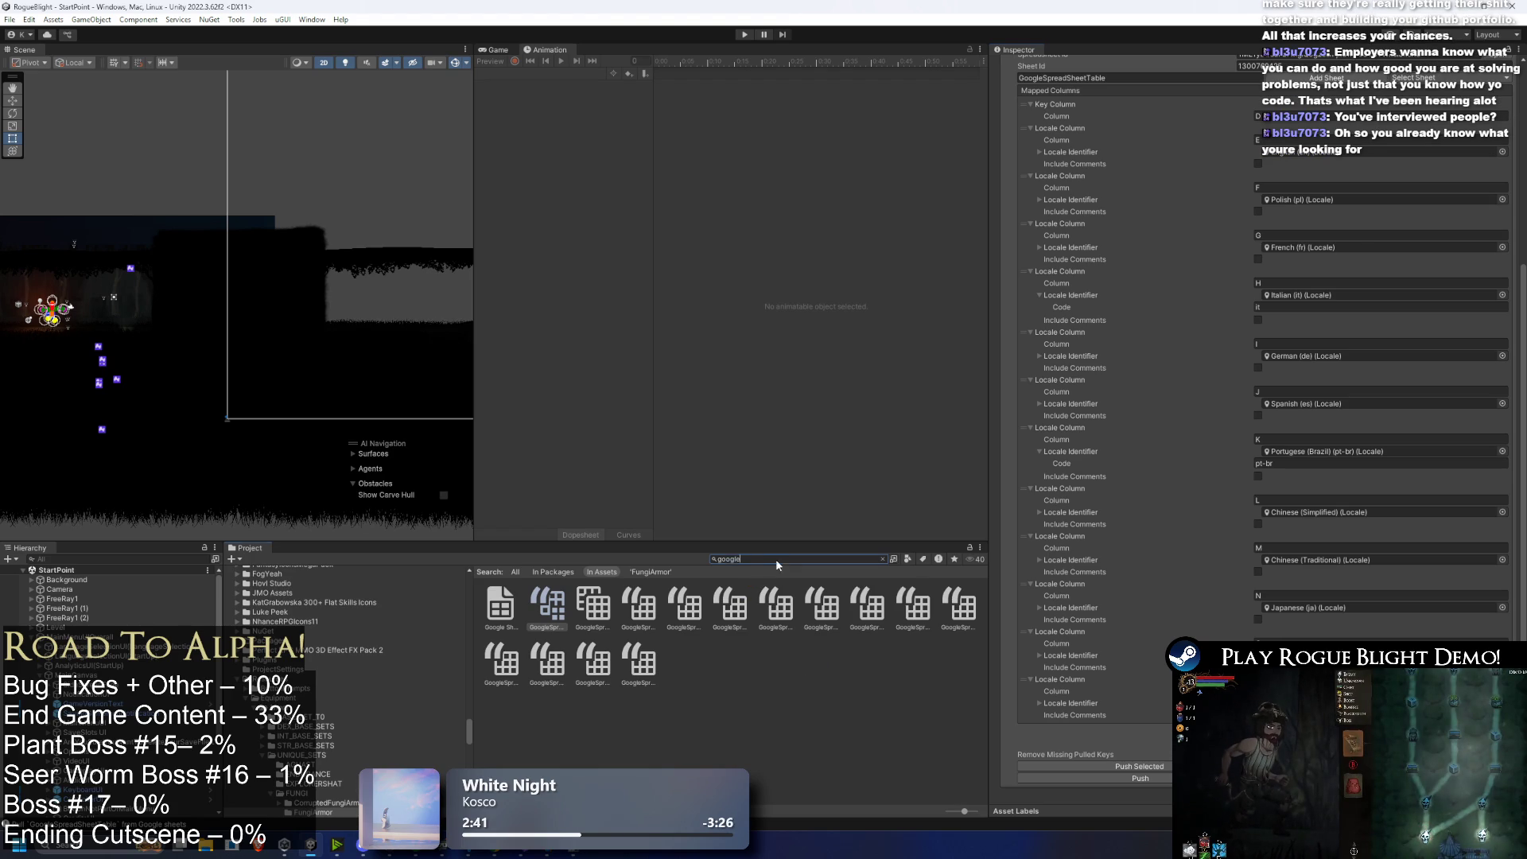
pyautogui.click(1407, 579)
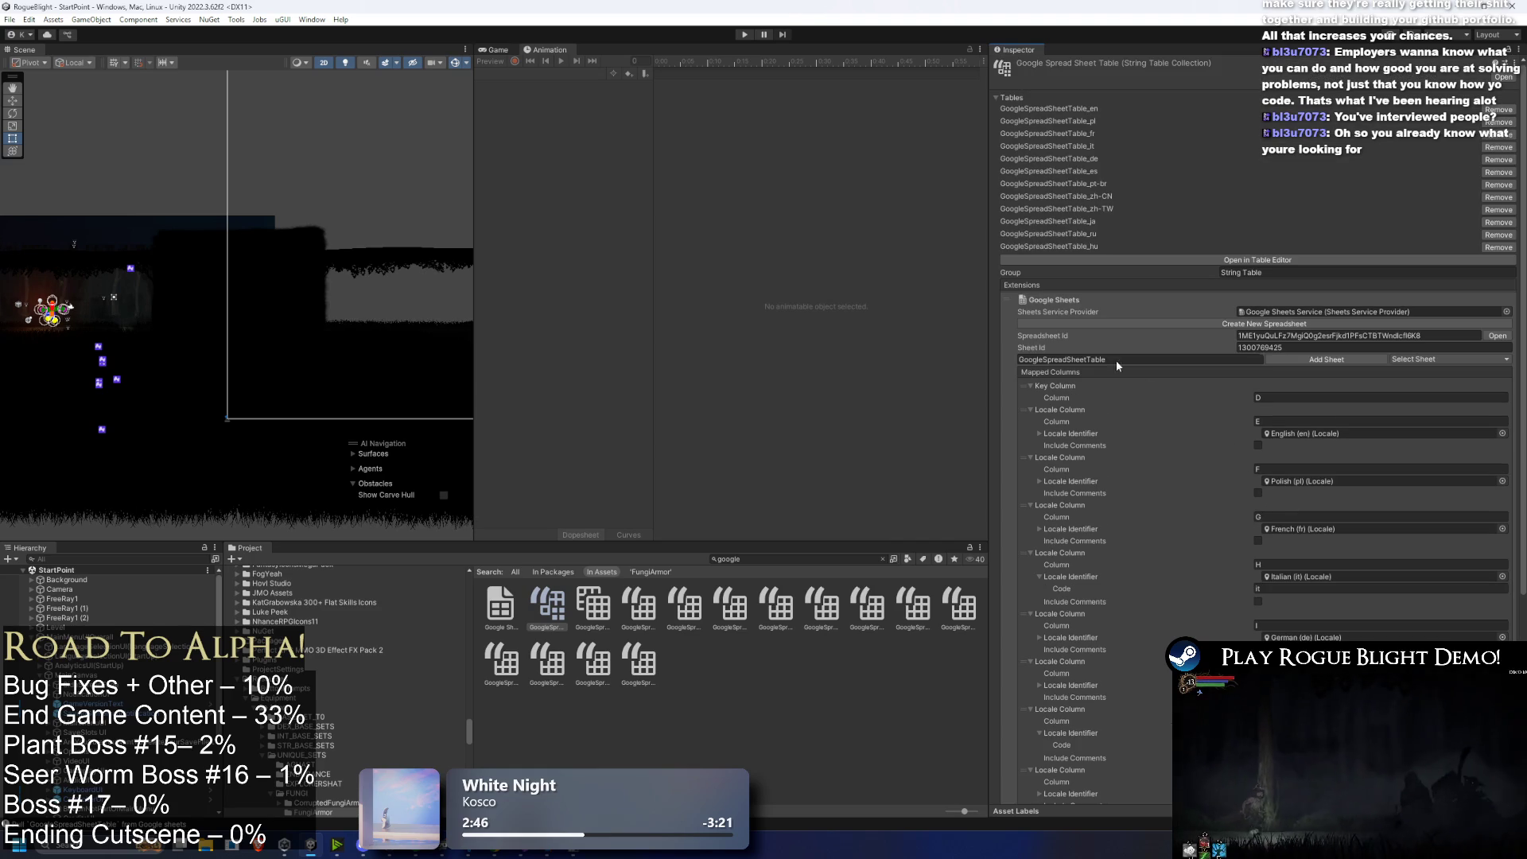
pyautogui.click(1056, 300)
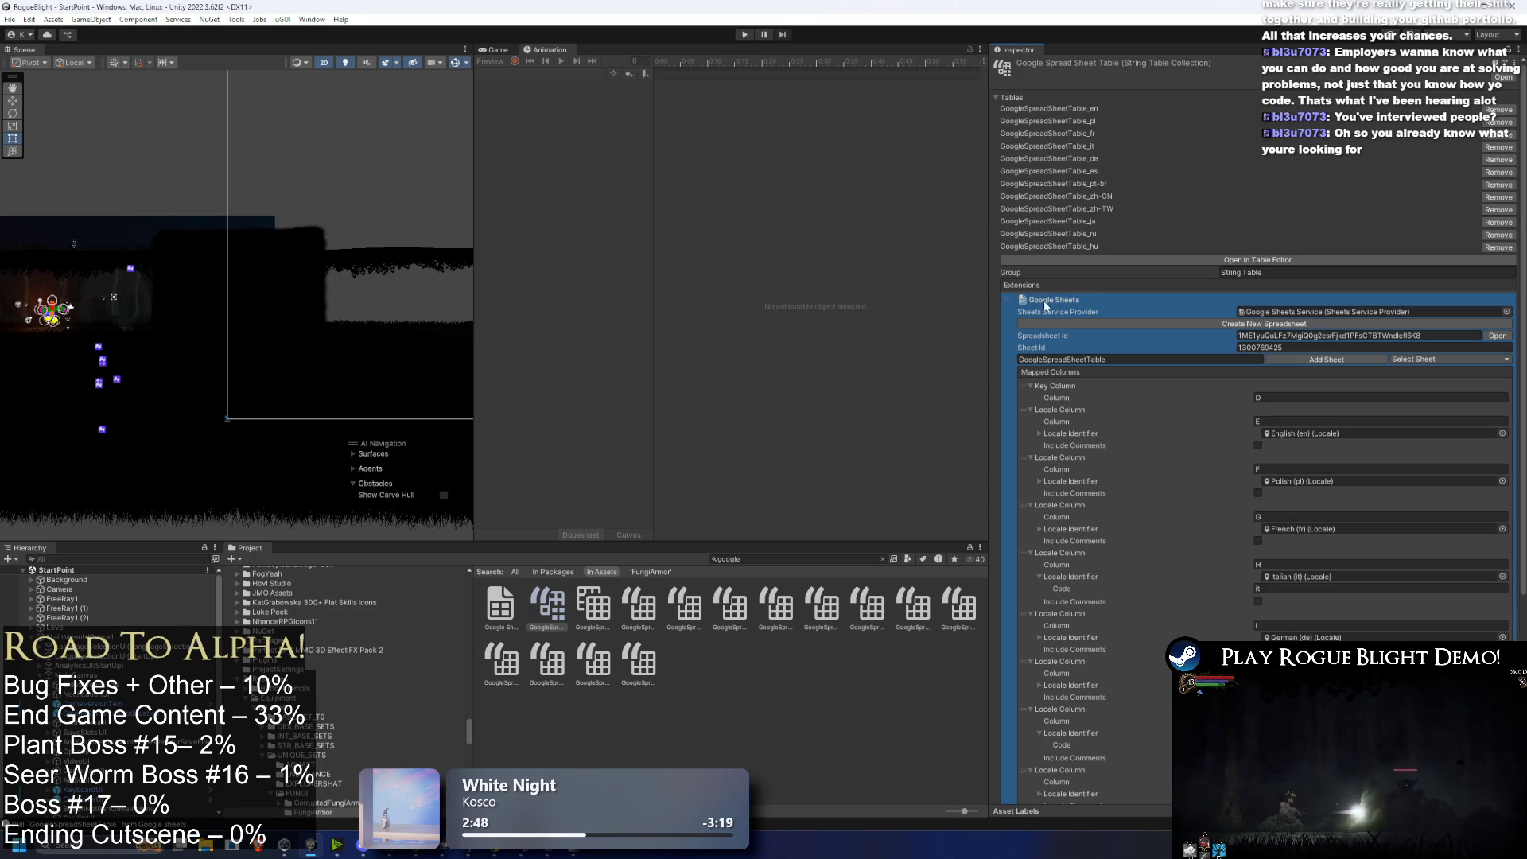
pyautogui.click(550, 617)
pyautogui.scroll(-6, 1266, 360)
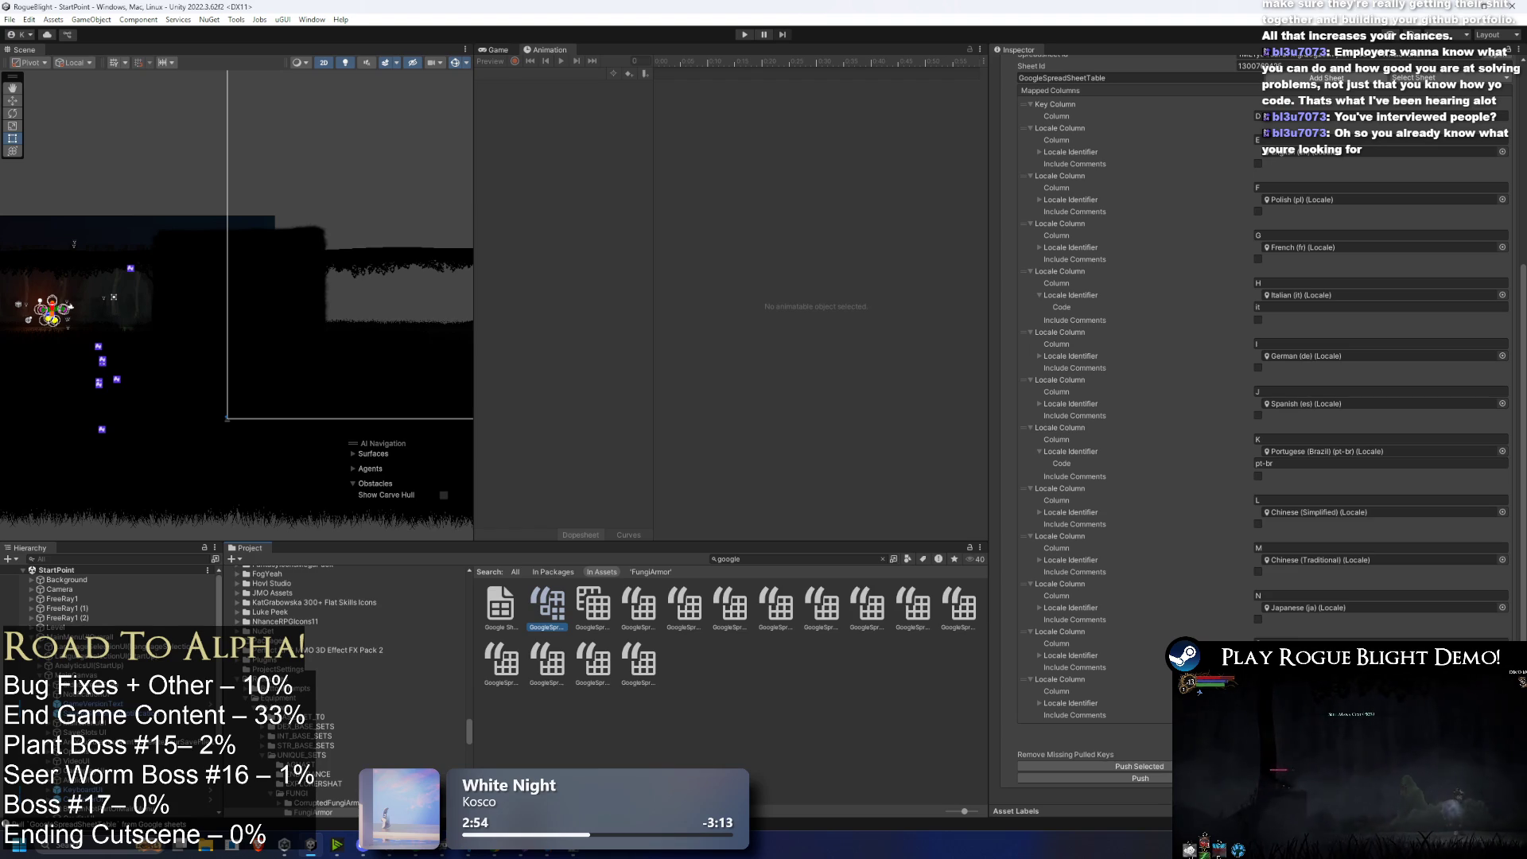
pyautogui.click(1098, 413)
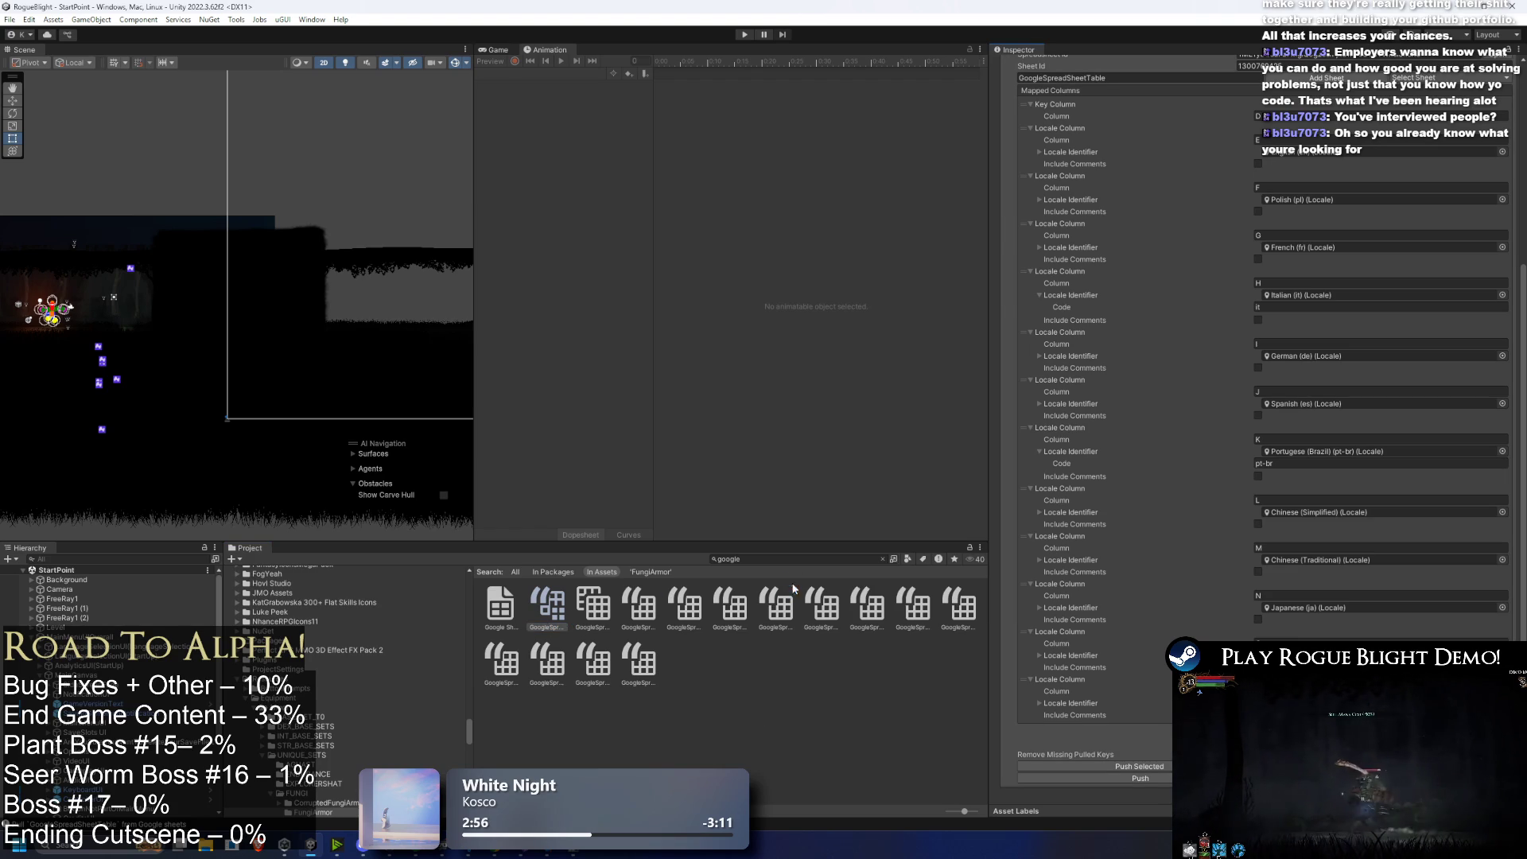
pyautogui.click(792, 560)
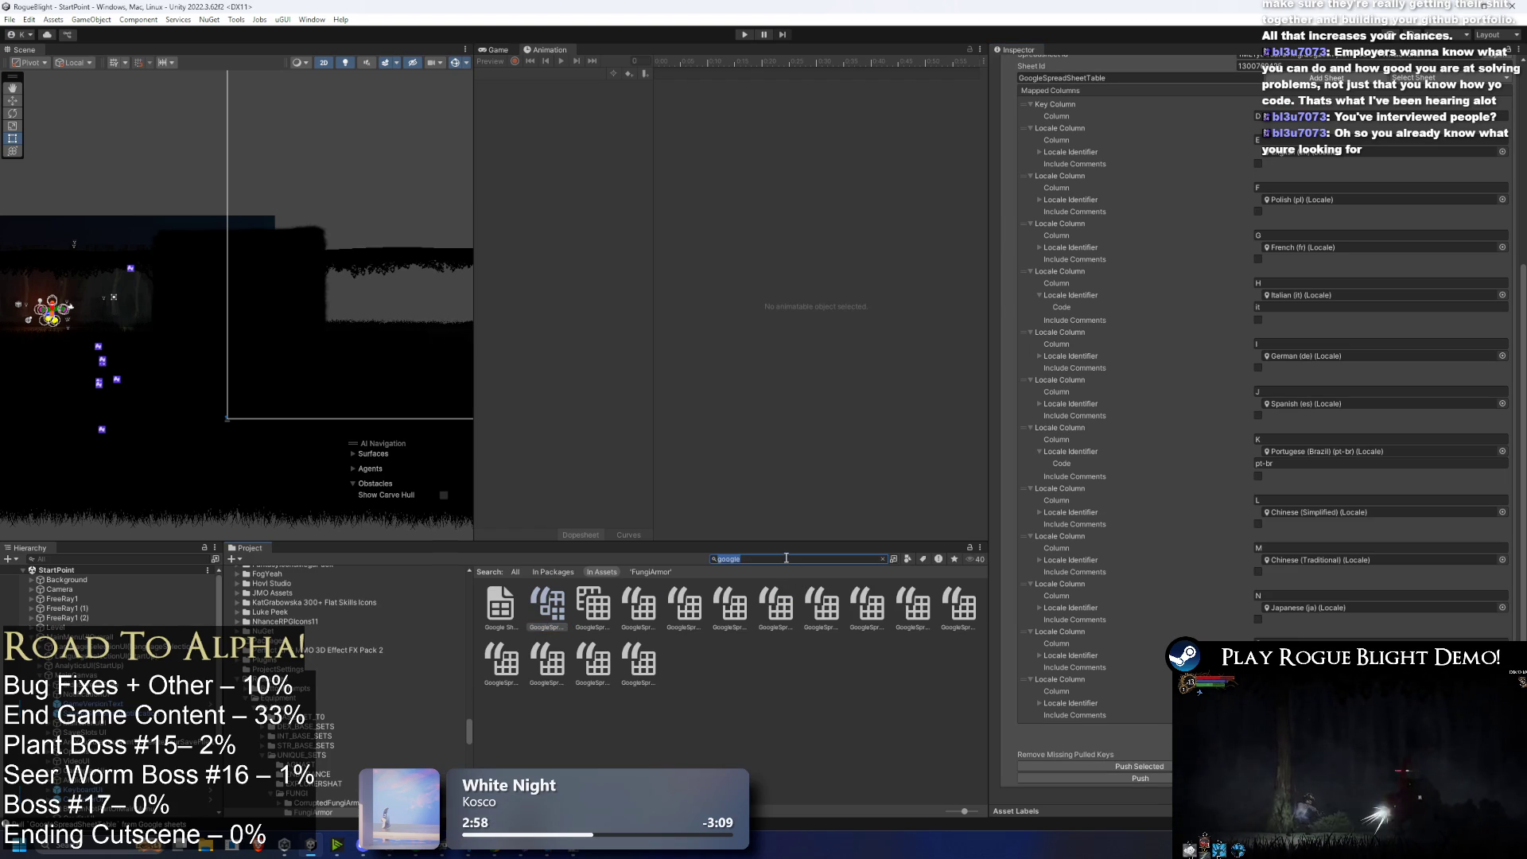
pyautogui.press('BackSpace')
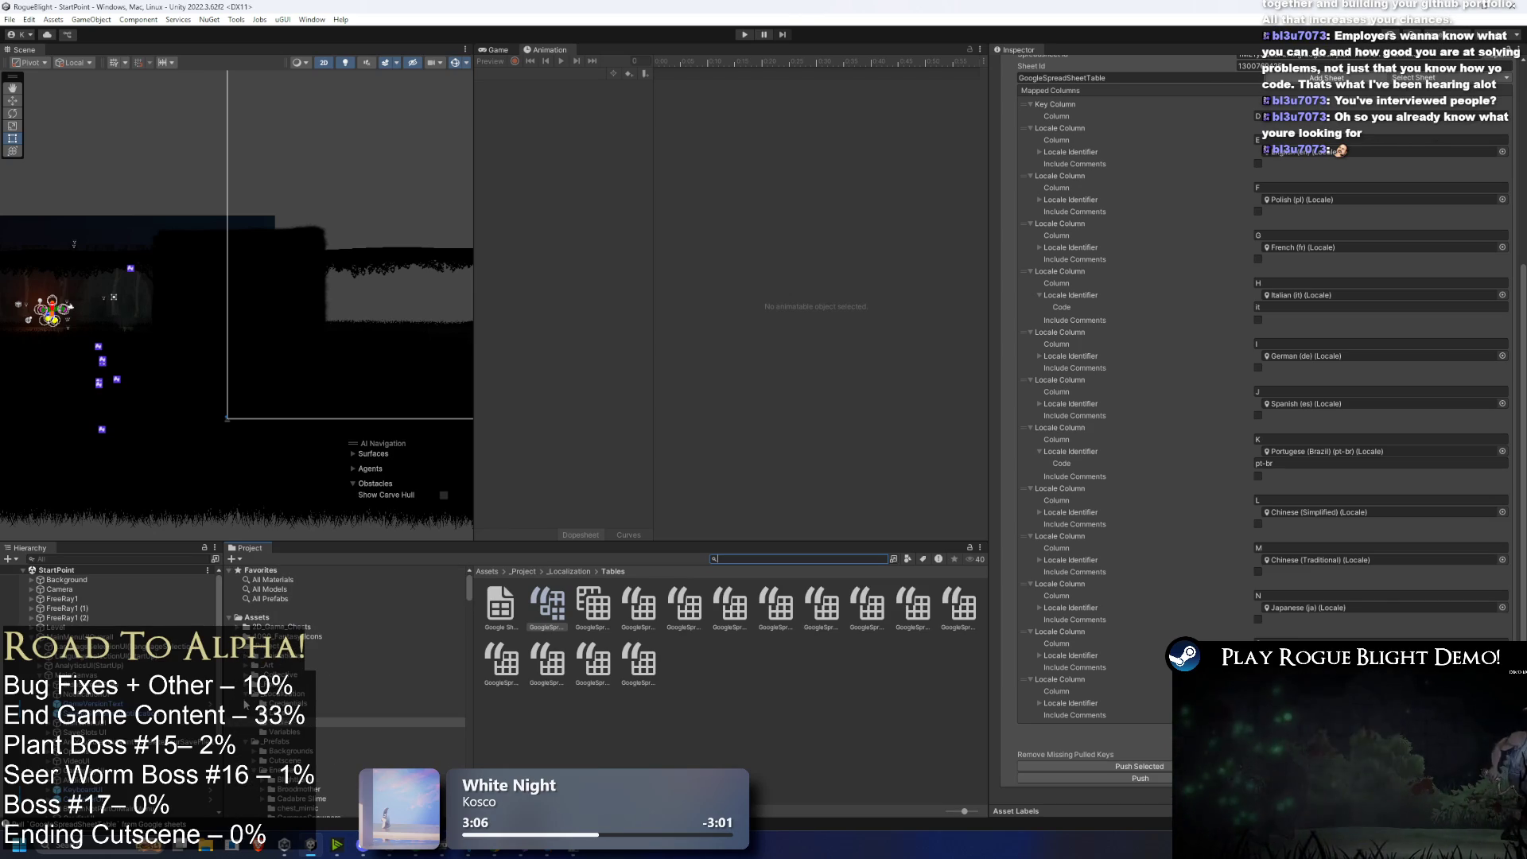
# Step: Collapse _Shaders in the Project tree and MainCanvas in the Hierarchy, then open the root Assets folder
pyautogui.scroll(-2, 249, 705)
pyautogui.scroll(-3, 249, 716)
pyautogui.click(249, 733)
pyautogui.click(247, 732)
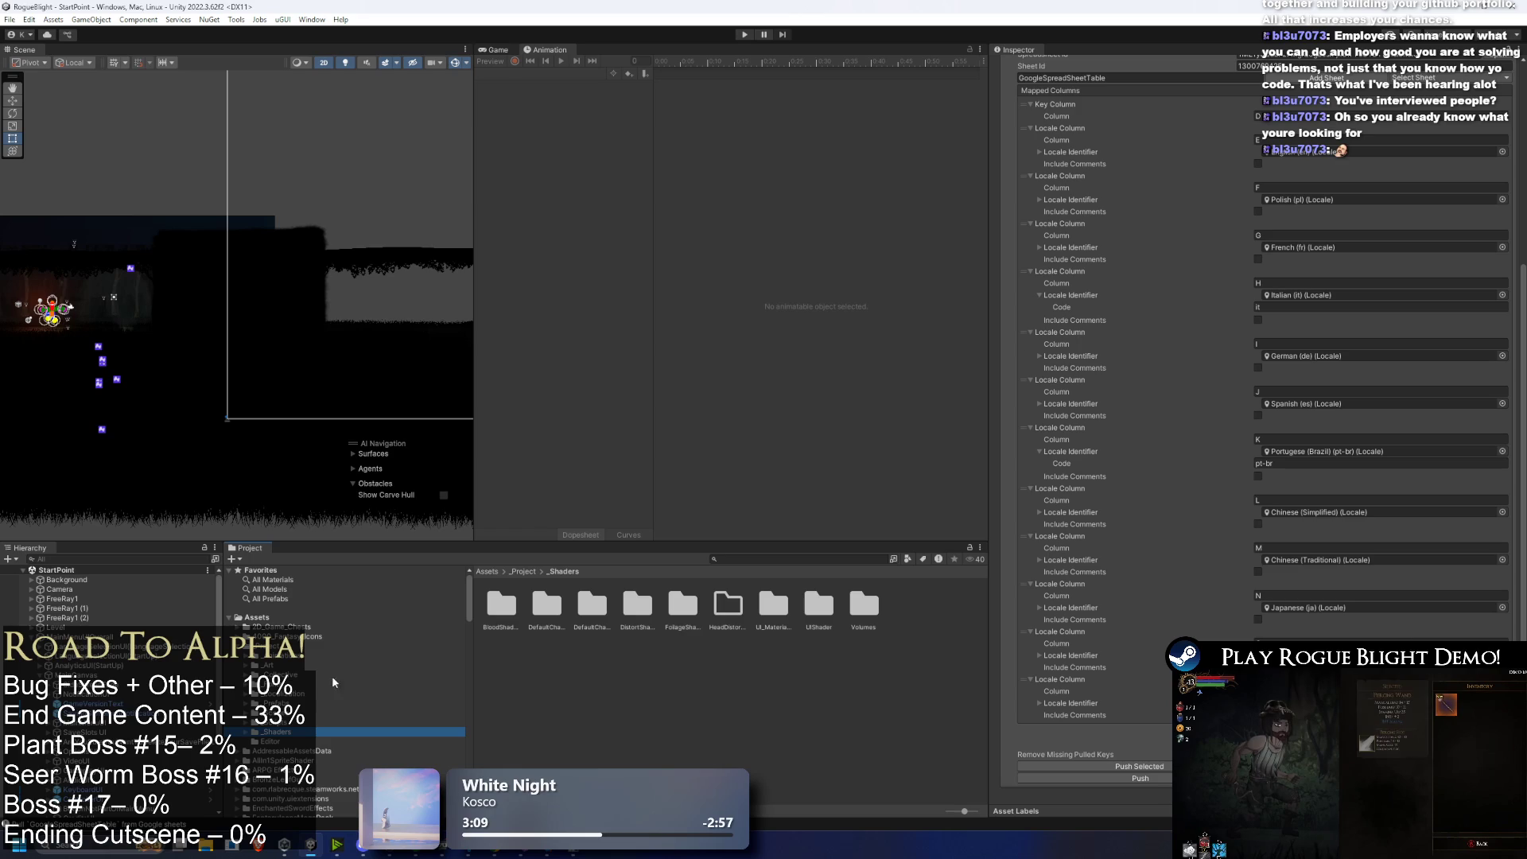
pyautogui.scroll(-3, 319, 700)
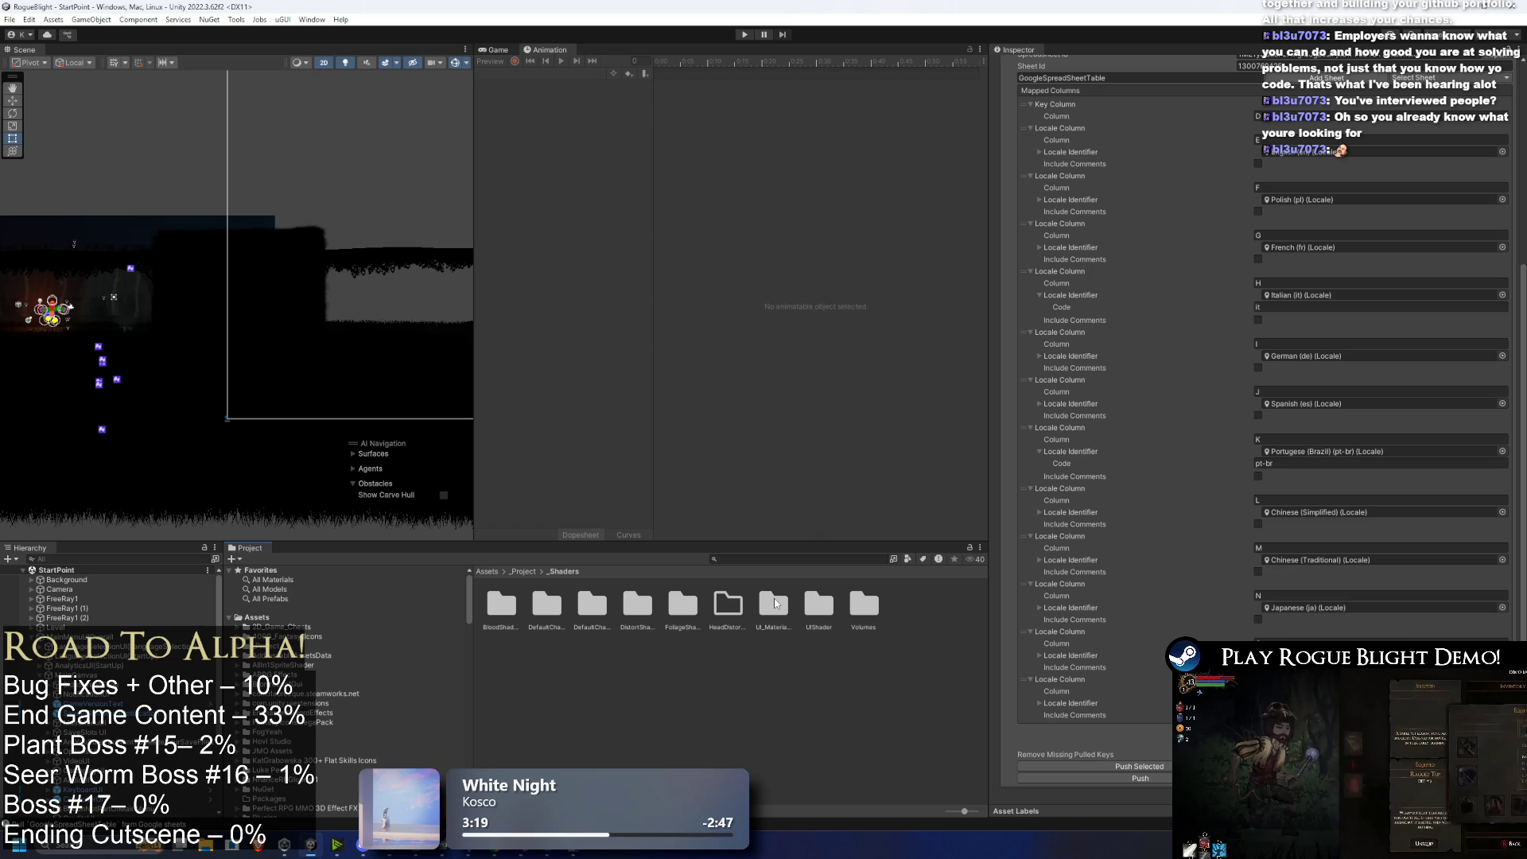
pyautogui.scroll(5, 1257, 608)
pyautogui.scroll(-6, 1316, 629)
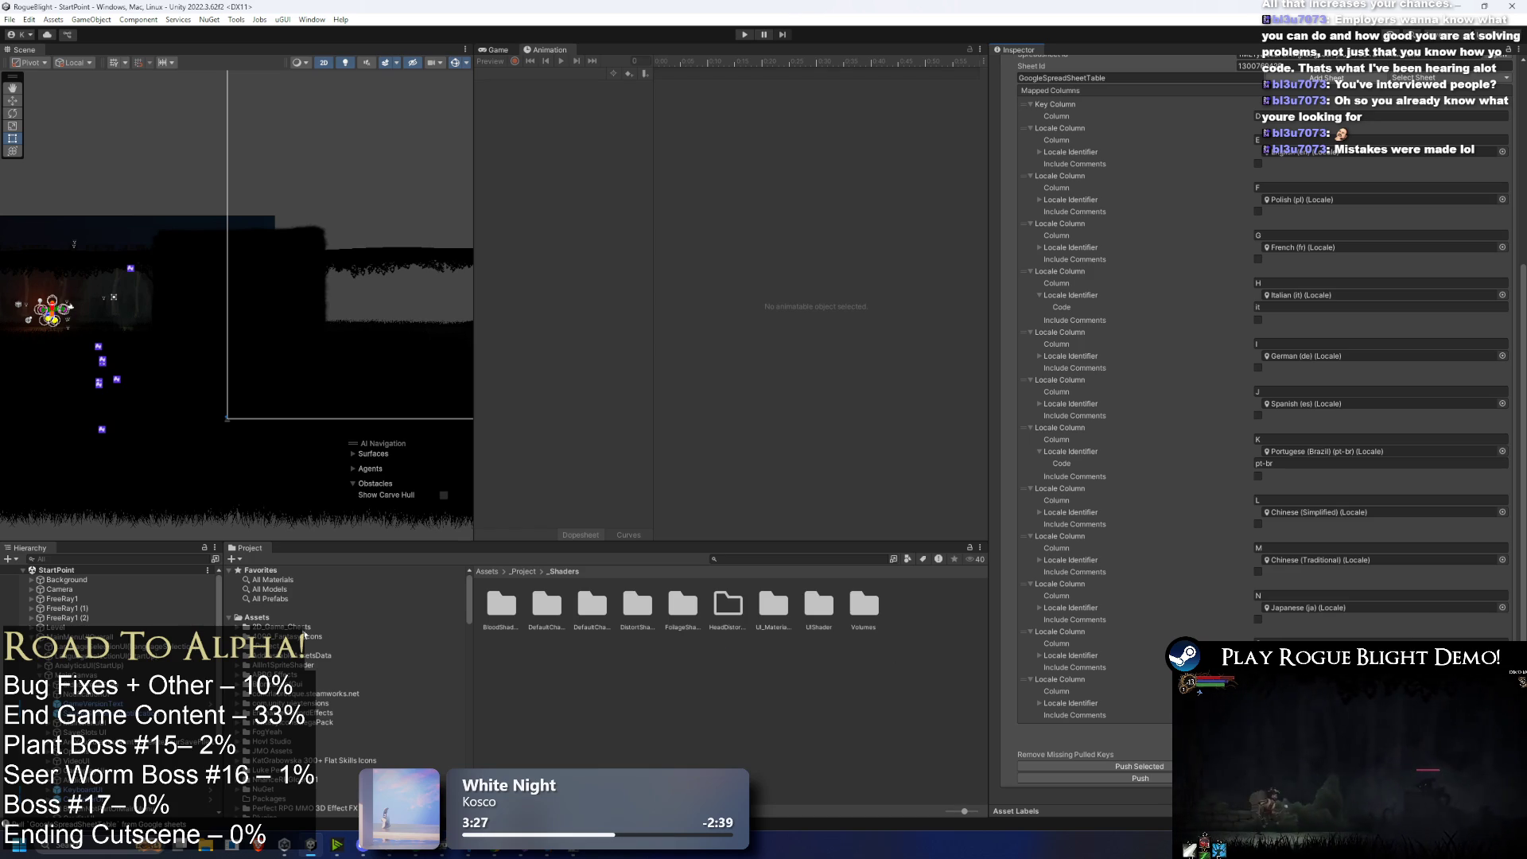
pyautogui.click(42, 675)
pyautogui.scroll(-2, 111, 700)
pyautogui.click(246, 618)
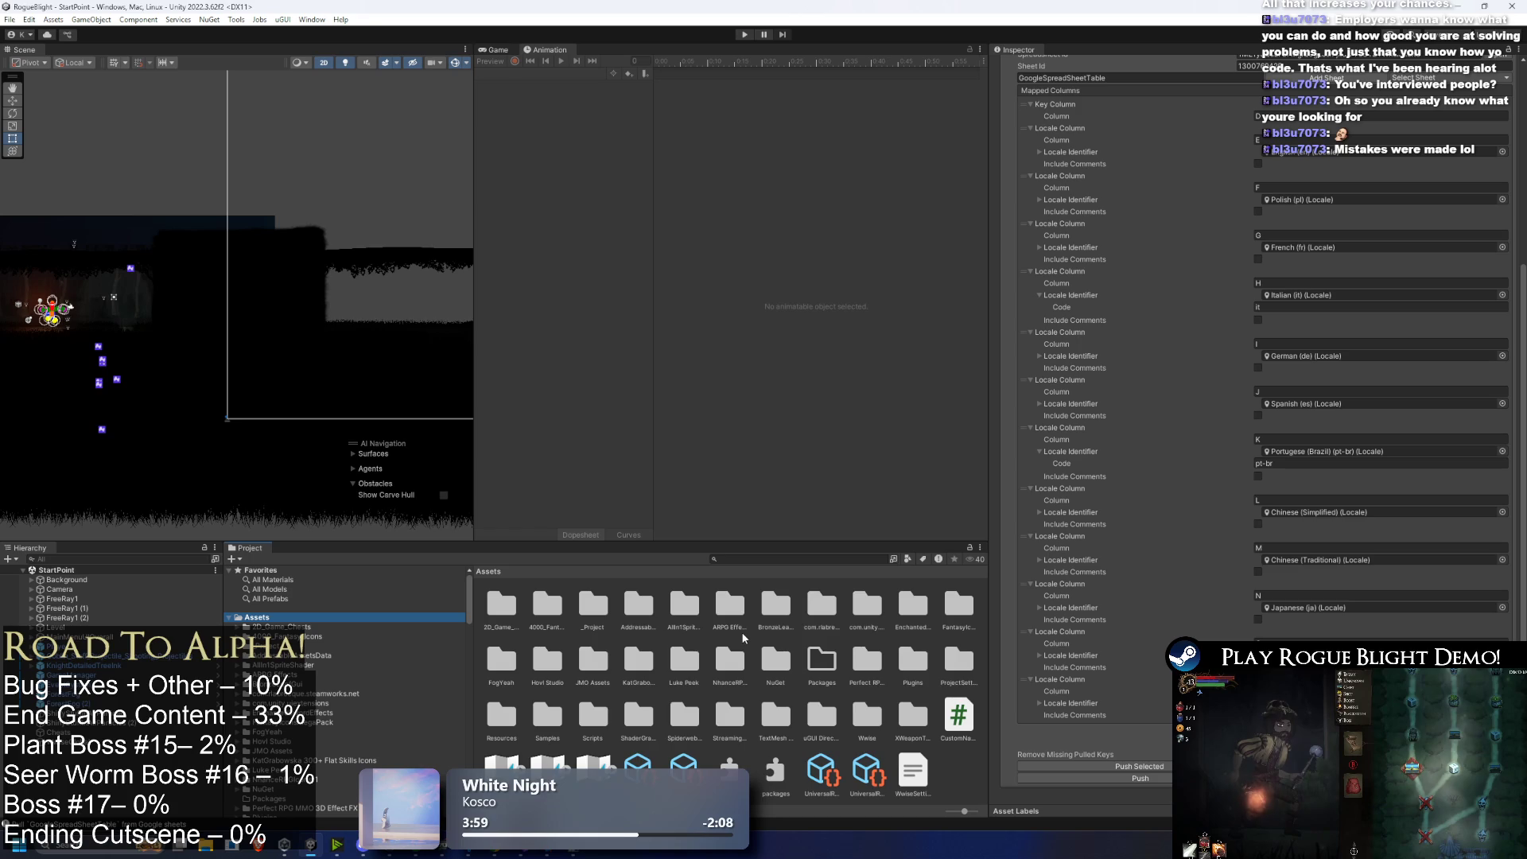
# Step: Open _Project, peek into _Animations and _Cutscene, and step back to _Project
pyautogui.click(430, 645)
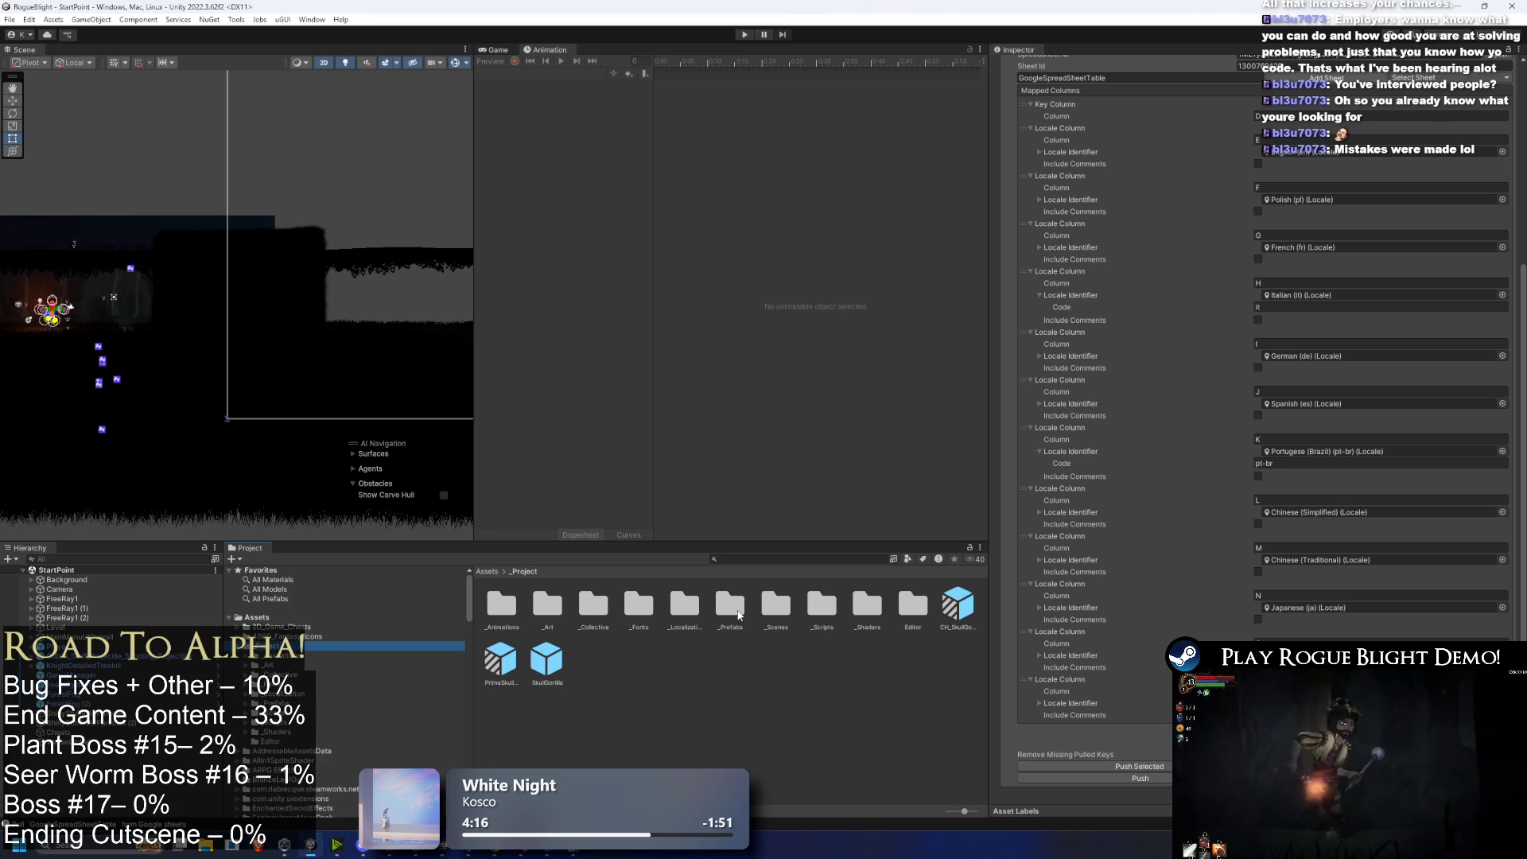
pyautogui.press('Down')
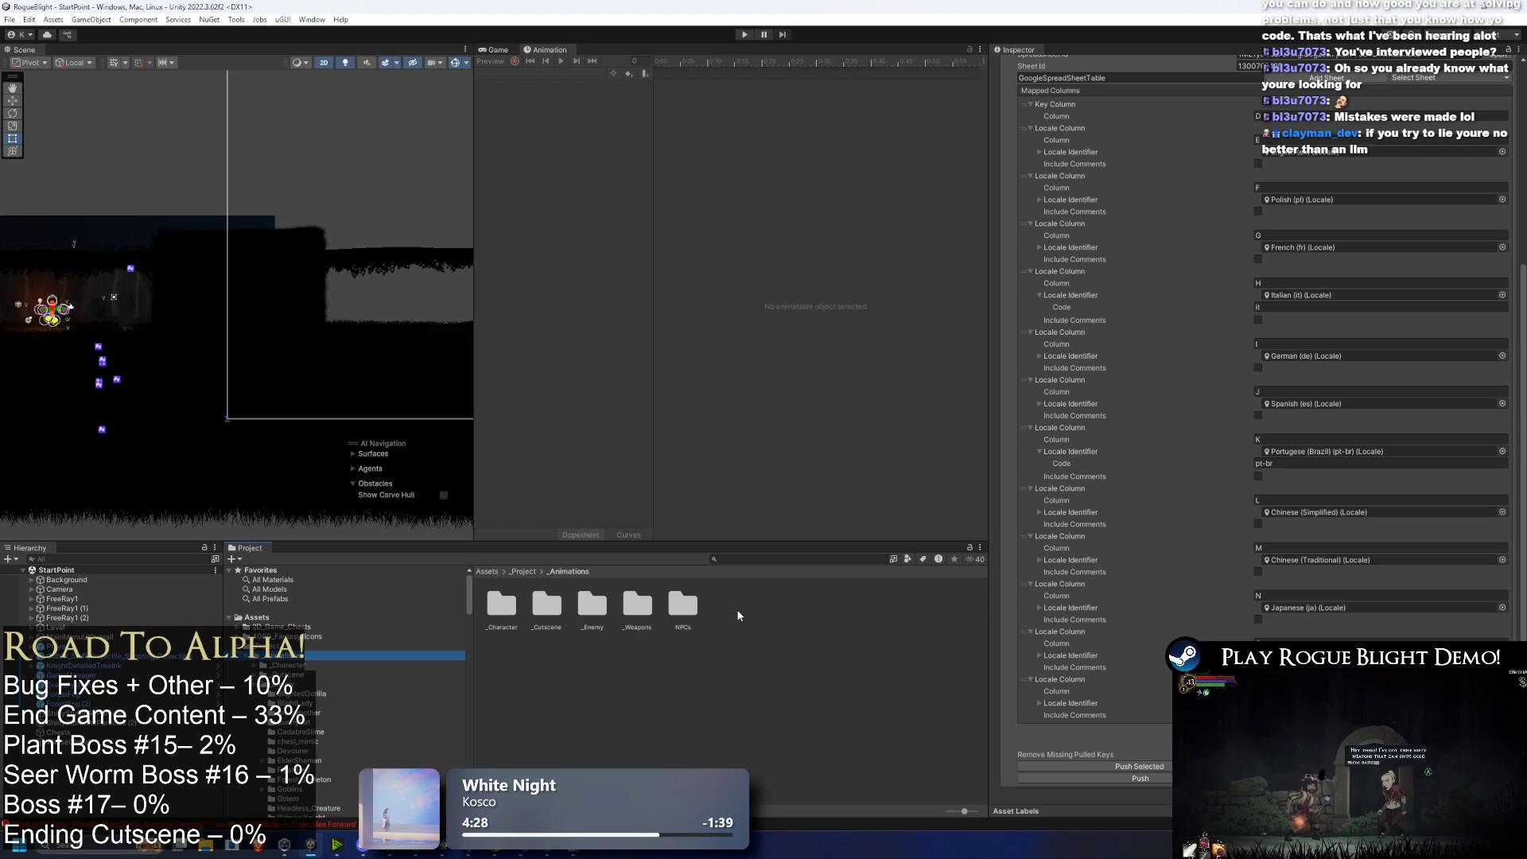
pyautogui.press('Down')
pyautogui.press('Down')
pyautogui.press('Down')
pyautogui.press('Down')
pyautogui.press('Up')
pyautogui.press('Left')
pyautogui.press('Up')
pyautogui.press('Up')
pyautogui.press('Up')
pyautogui.press('Left')
pyautogui.press('Up')
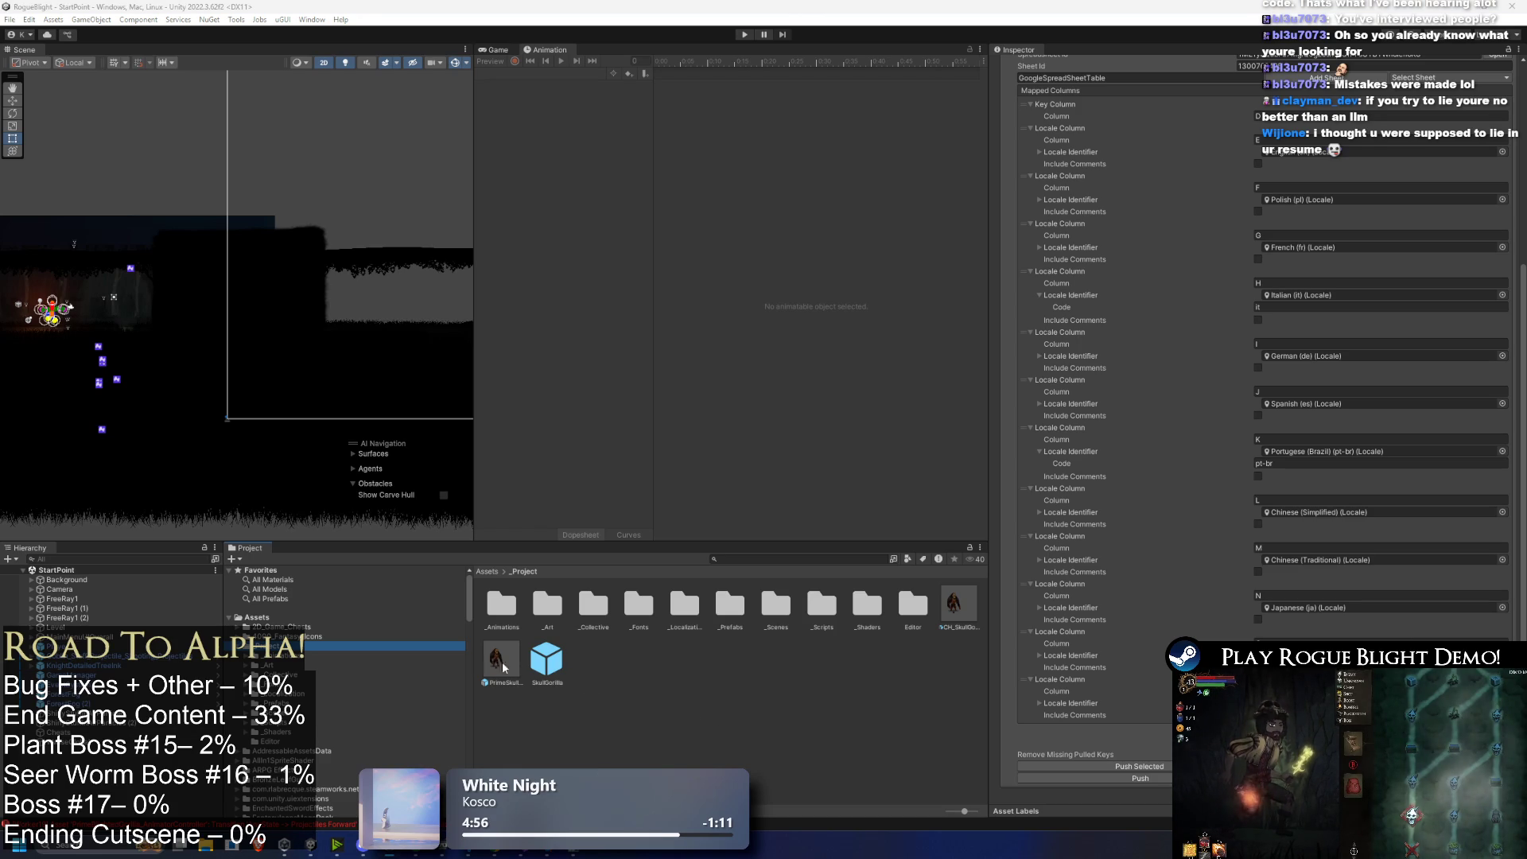
# Step: Browse _Art's Background, UI and BlacksmithUI folders, then return through _Project to _Animations
pyautogui.click(429, 665)
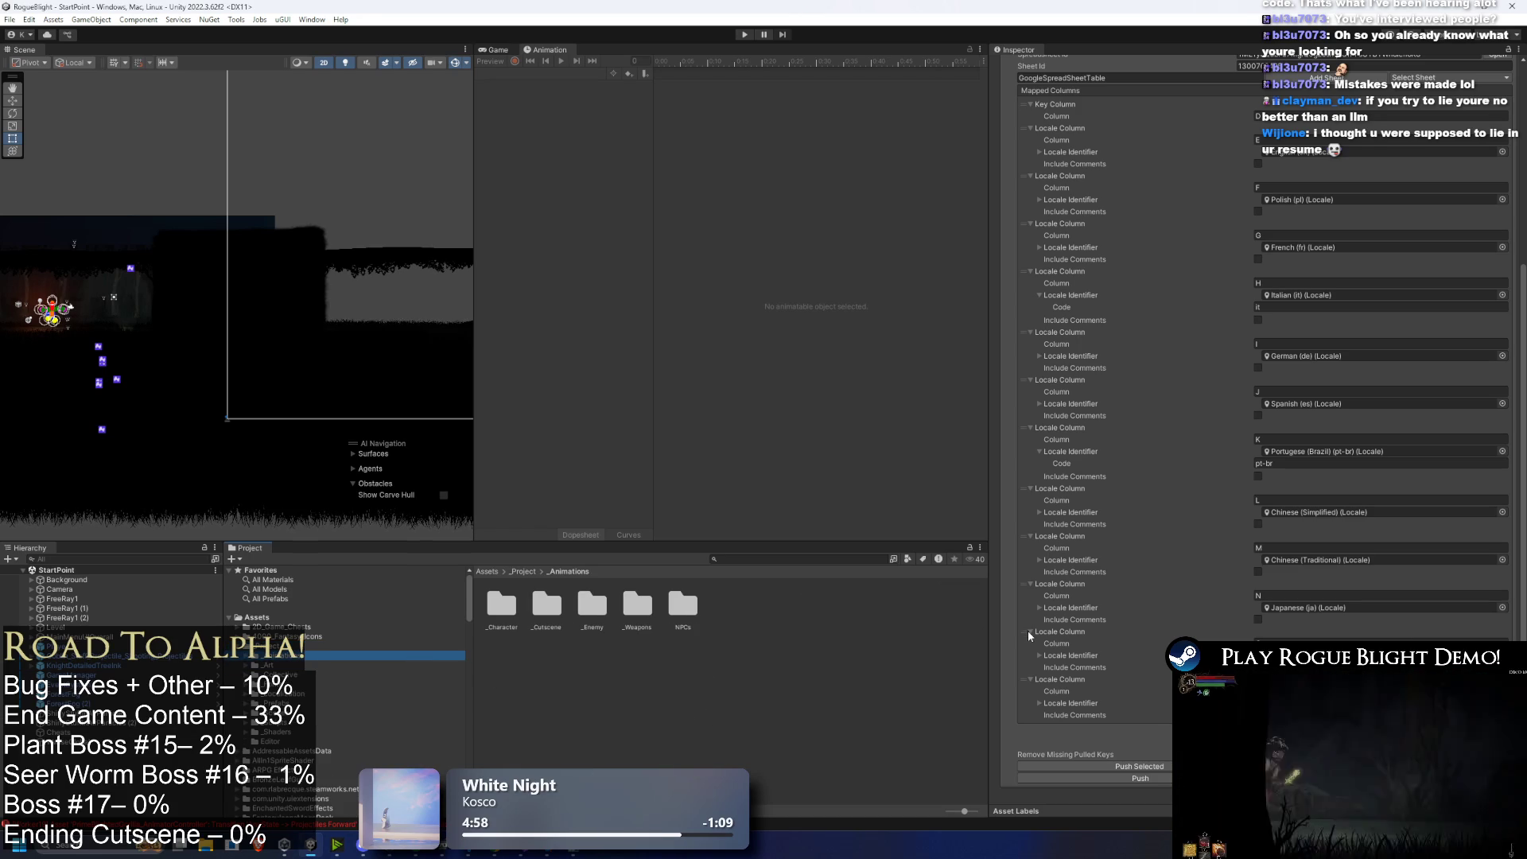
pyautogui.press('Down')
pyautogui.press('Up')
pyautogui.press('Right')
pyautogui.press('Down')
pyautogui.press('Down')
pyautogui.press('Down')
pyautogui.press('Down')
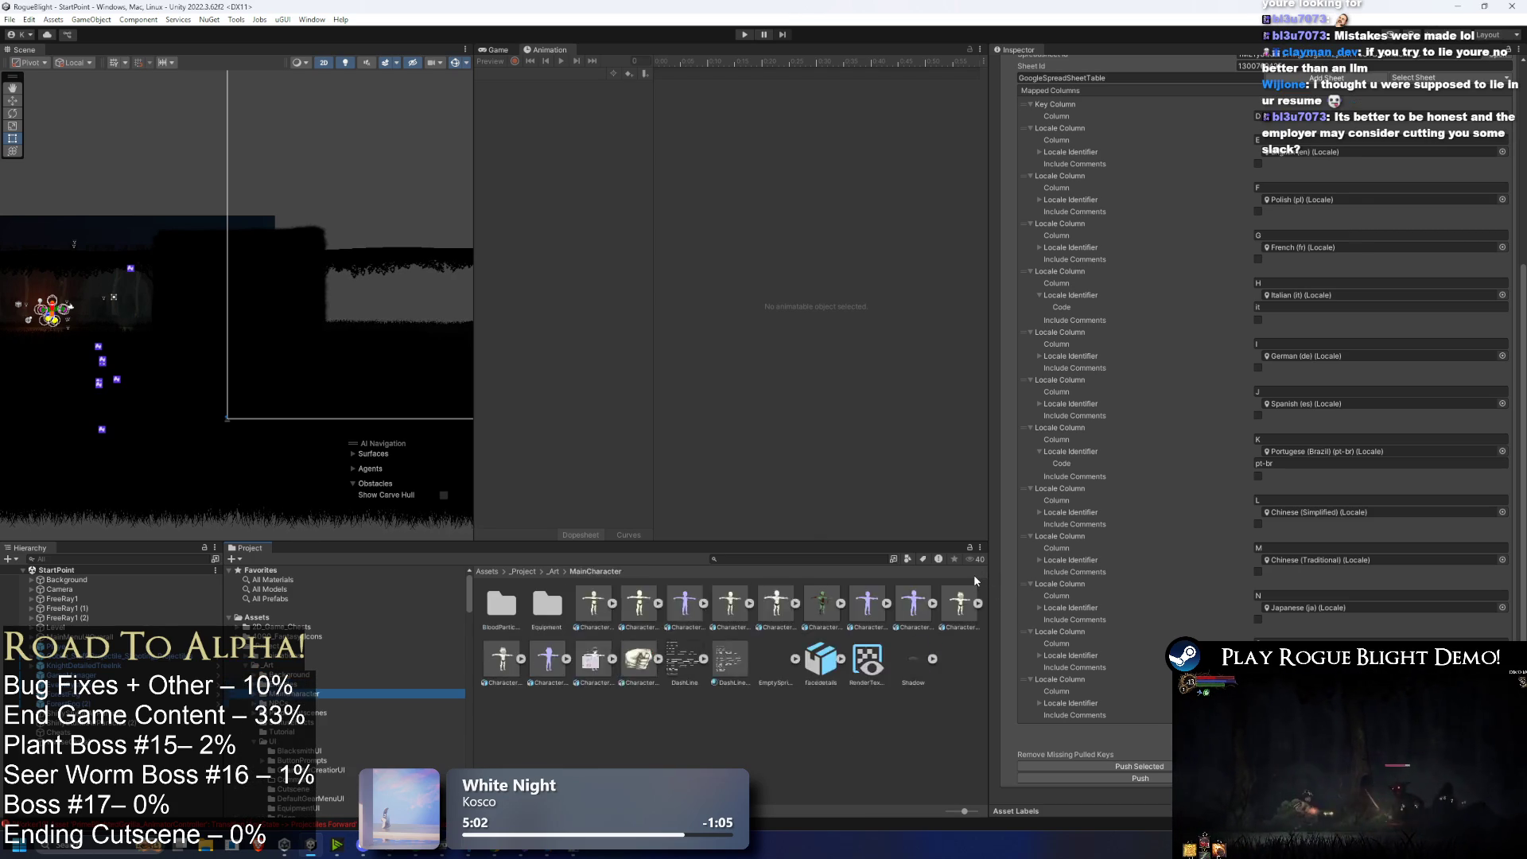
pyautogui.press('Down')
pyautogui.press('Down')
pyautogui.press('Down')
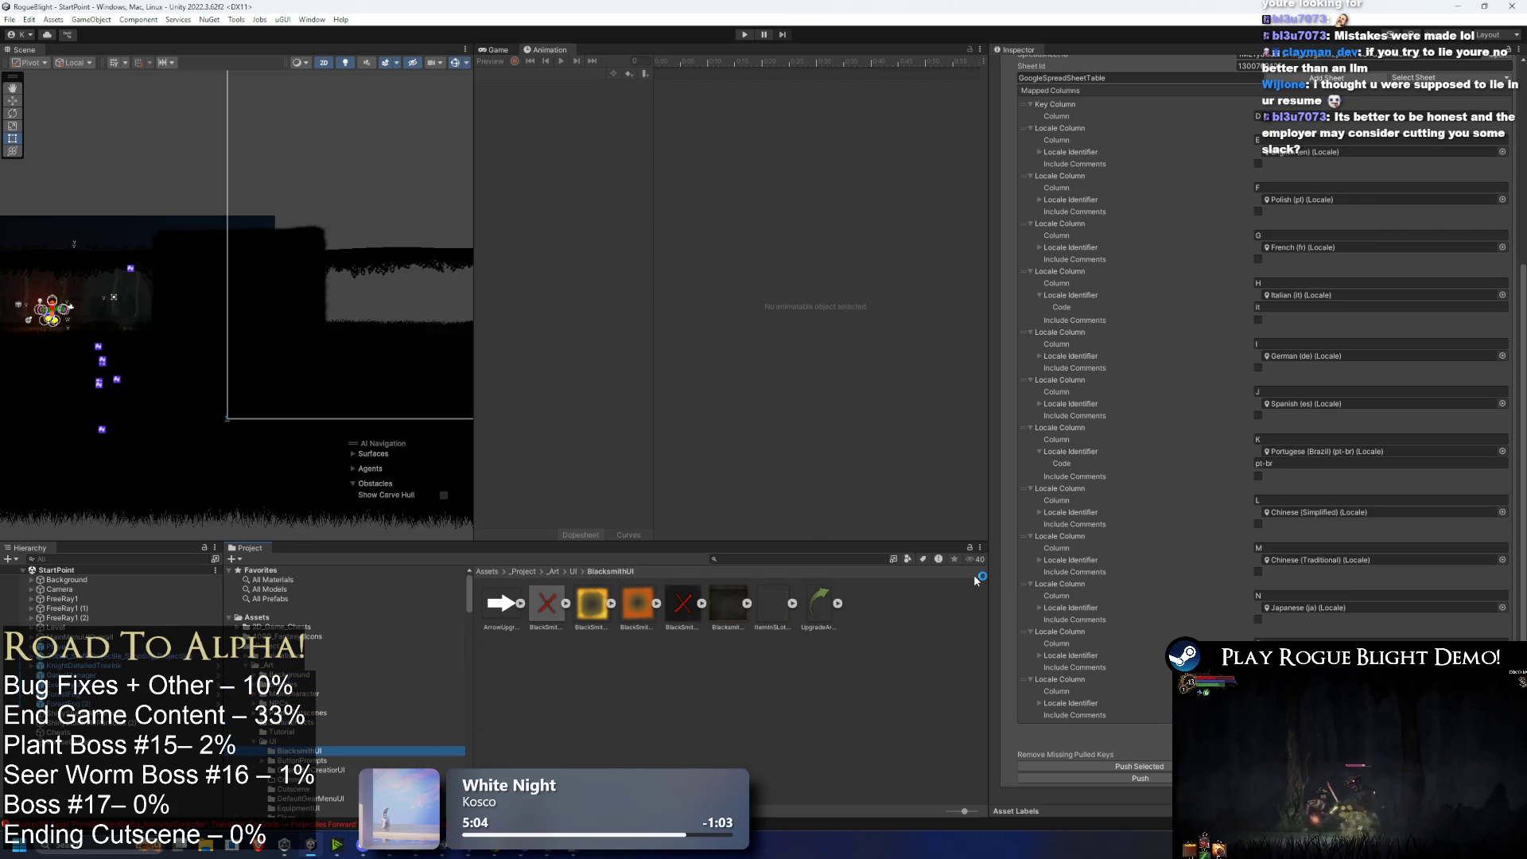
pyautogui.press('Left')
pyautogui.press('Left')
pyautogui.press('Left')
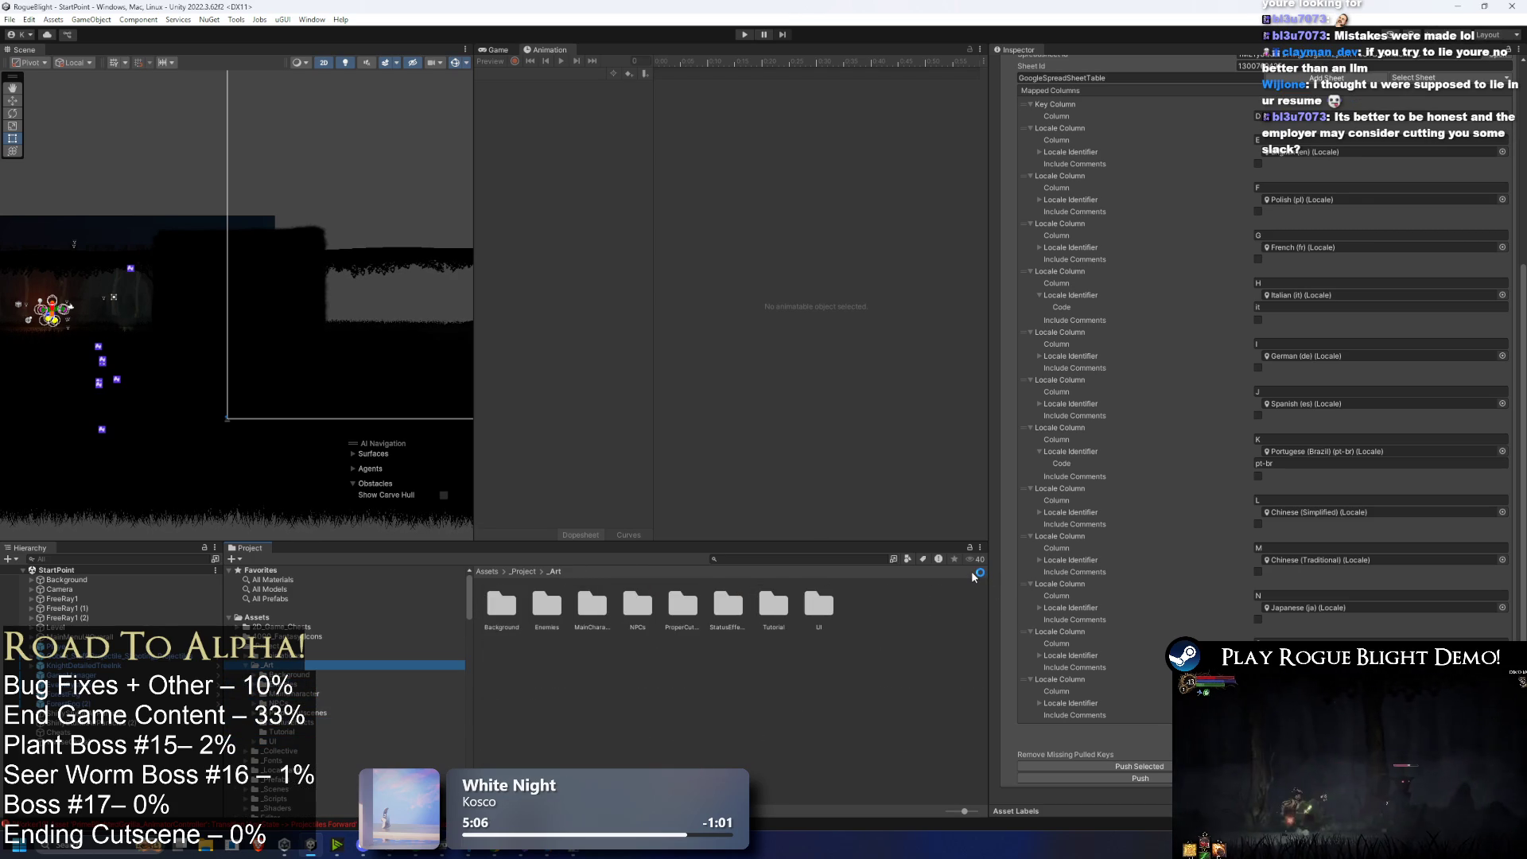
pyautogui.press('Left')
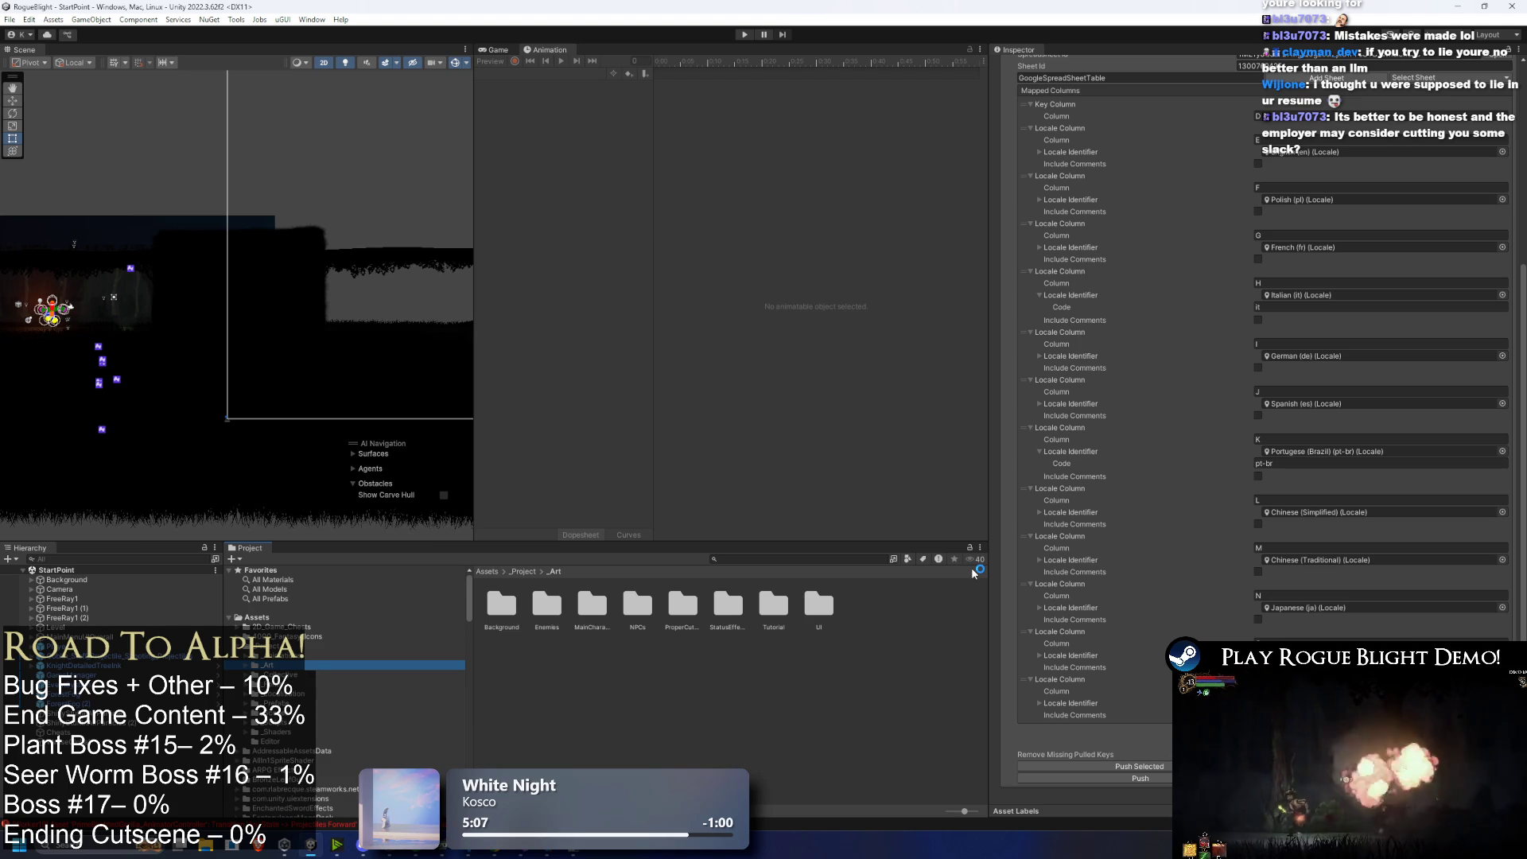
pyautogui.press('Up')
pyautogui.press('Left')
pyautogui.press('Left')
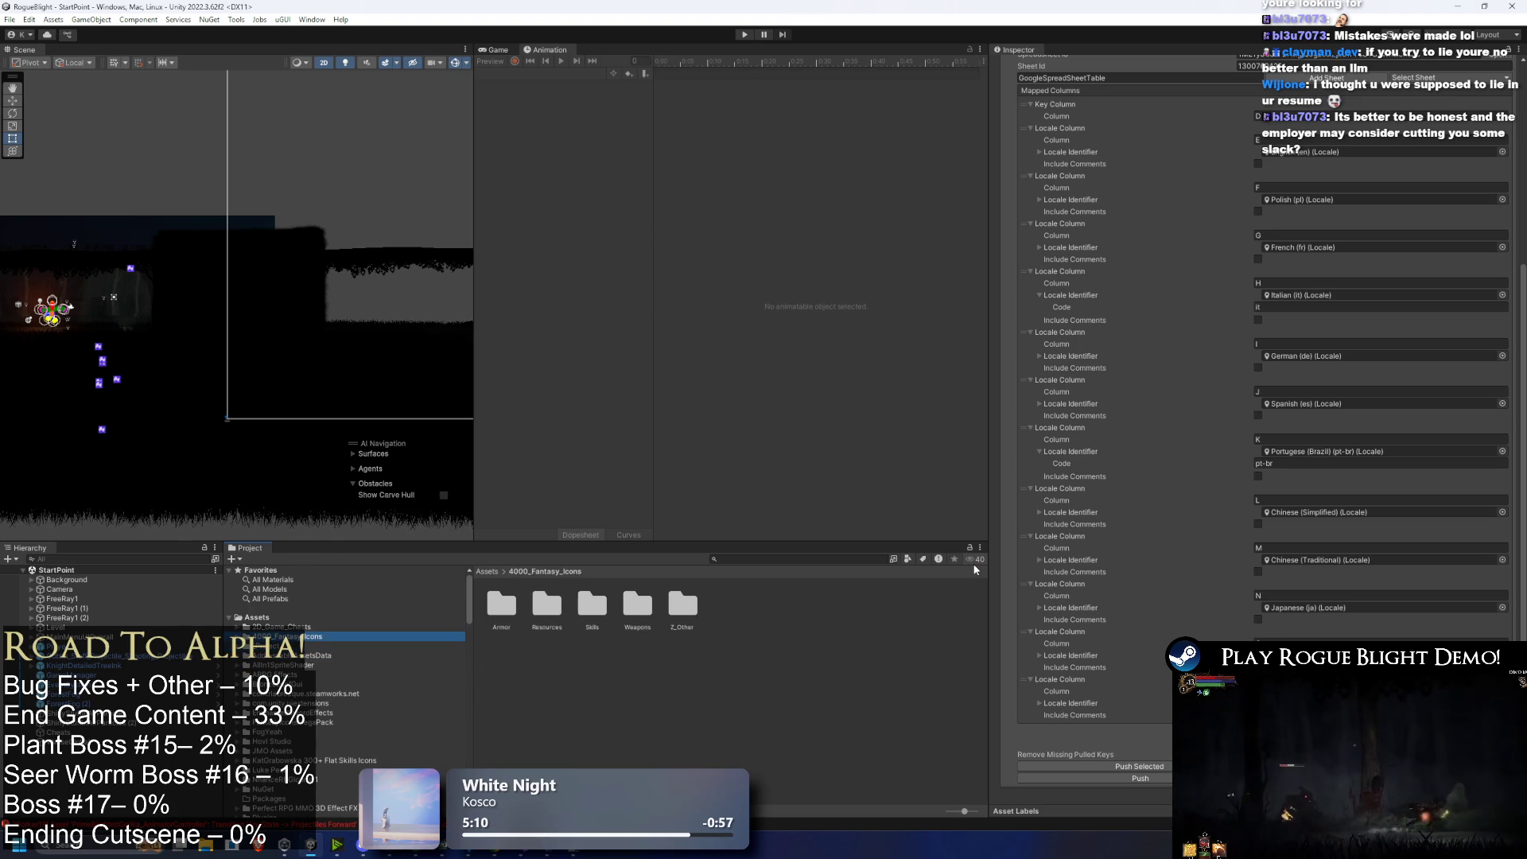
pyautogui.press('Right')
pyautogui.press('Down')
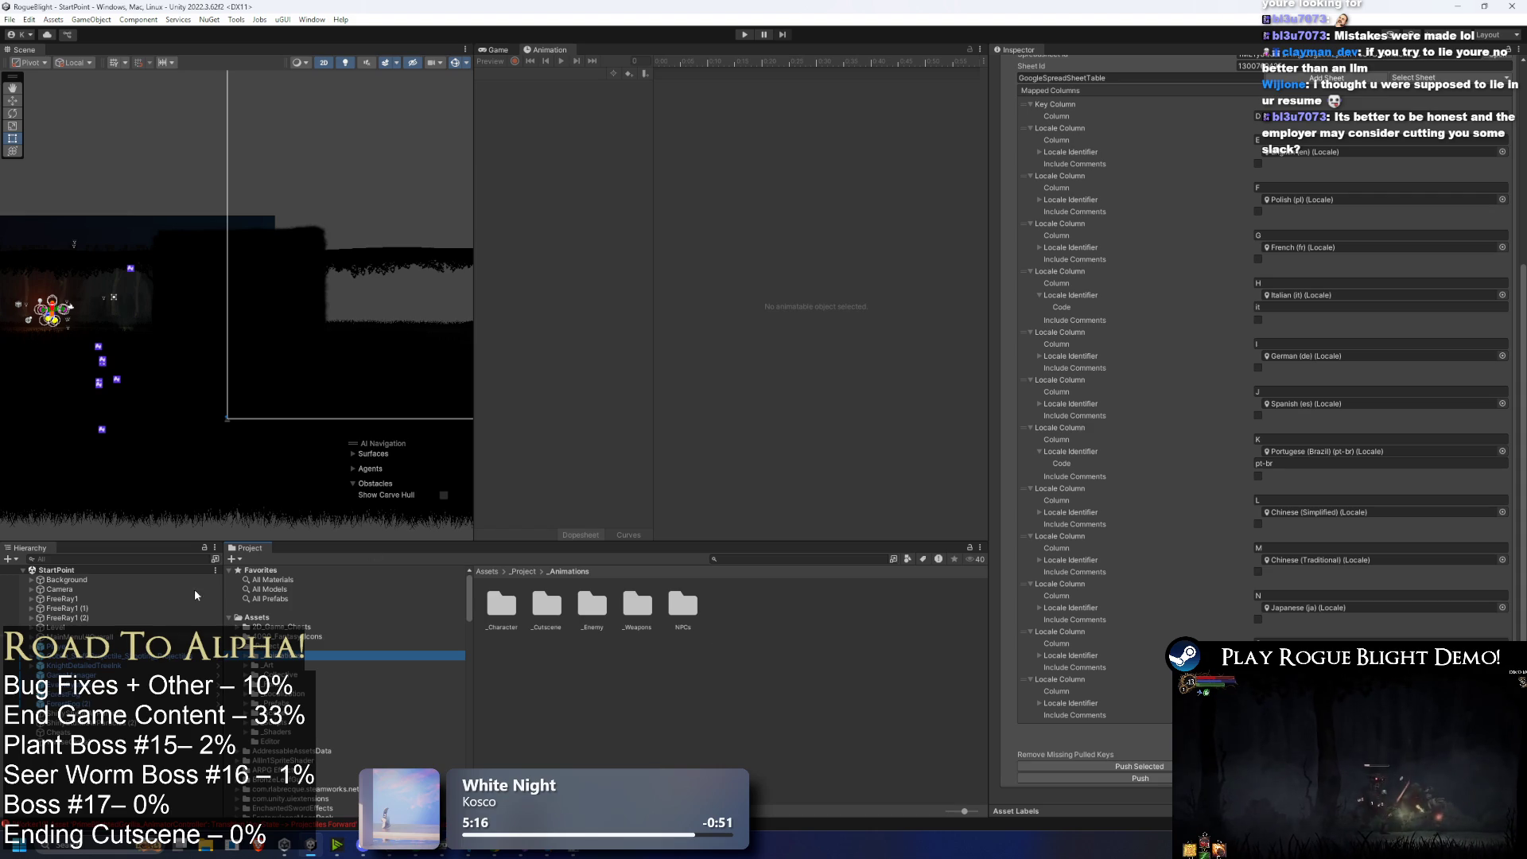
# Step: Browse the _Animations and _Art subfolders, including MainCharacter, Enemies and BloodParticles, then collapse _Art
pyautogui.click(264, 666)
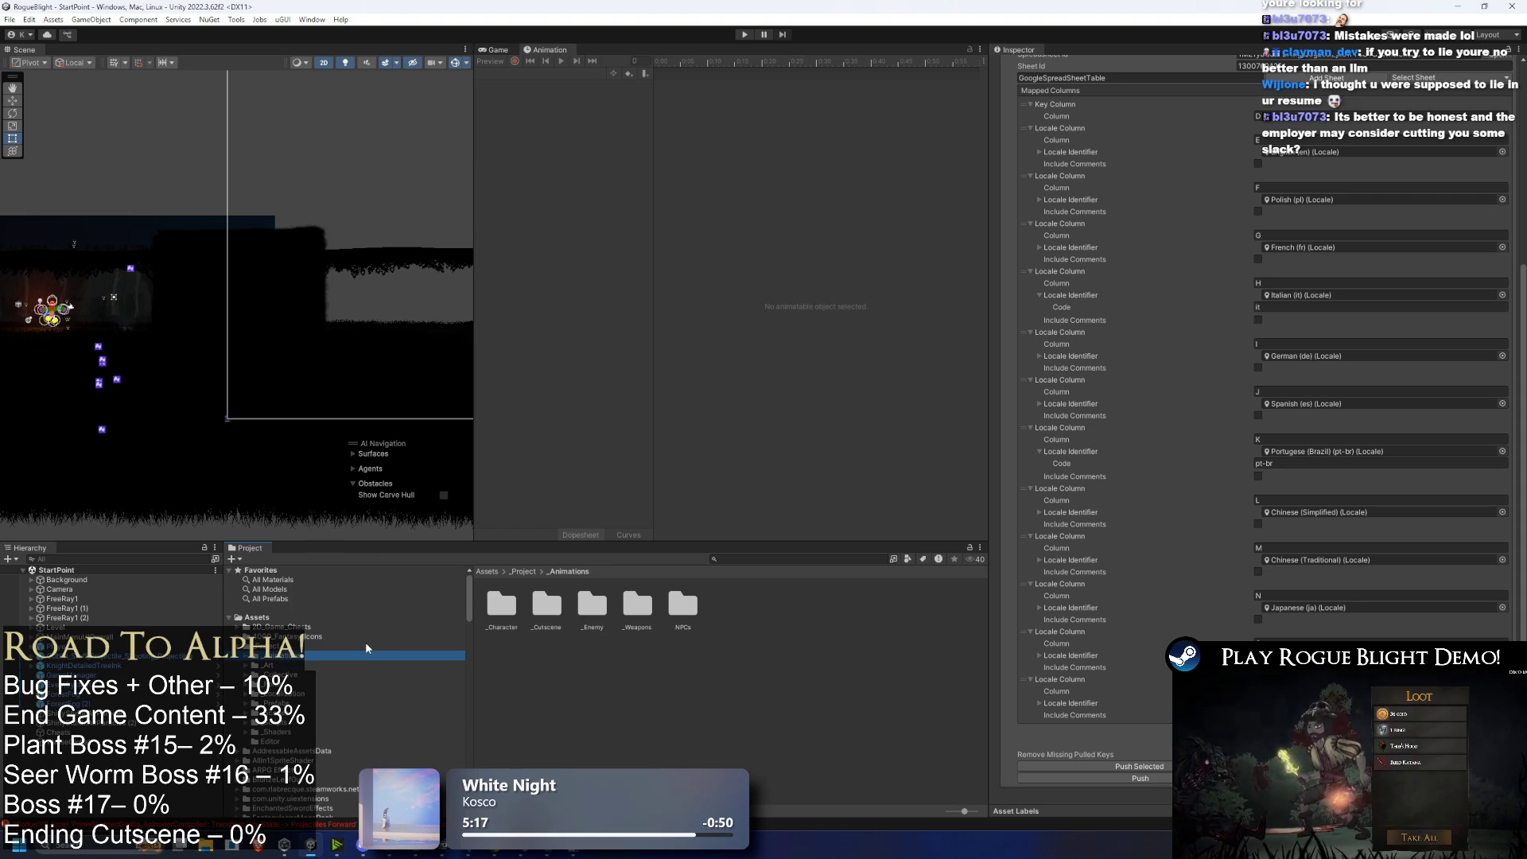
pyautogui.press('Up')
pyautogui.press('Right')
pyautogui.press('Down')
pyautogui.press('Down')
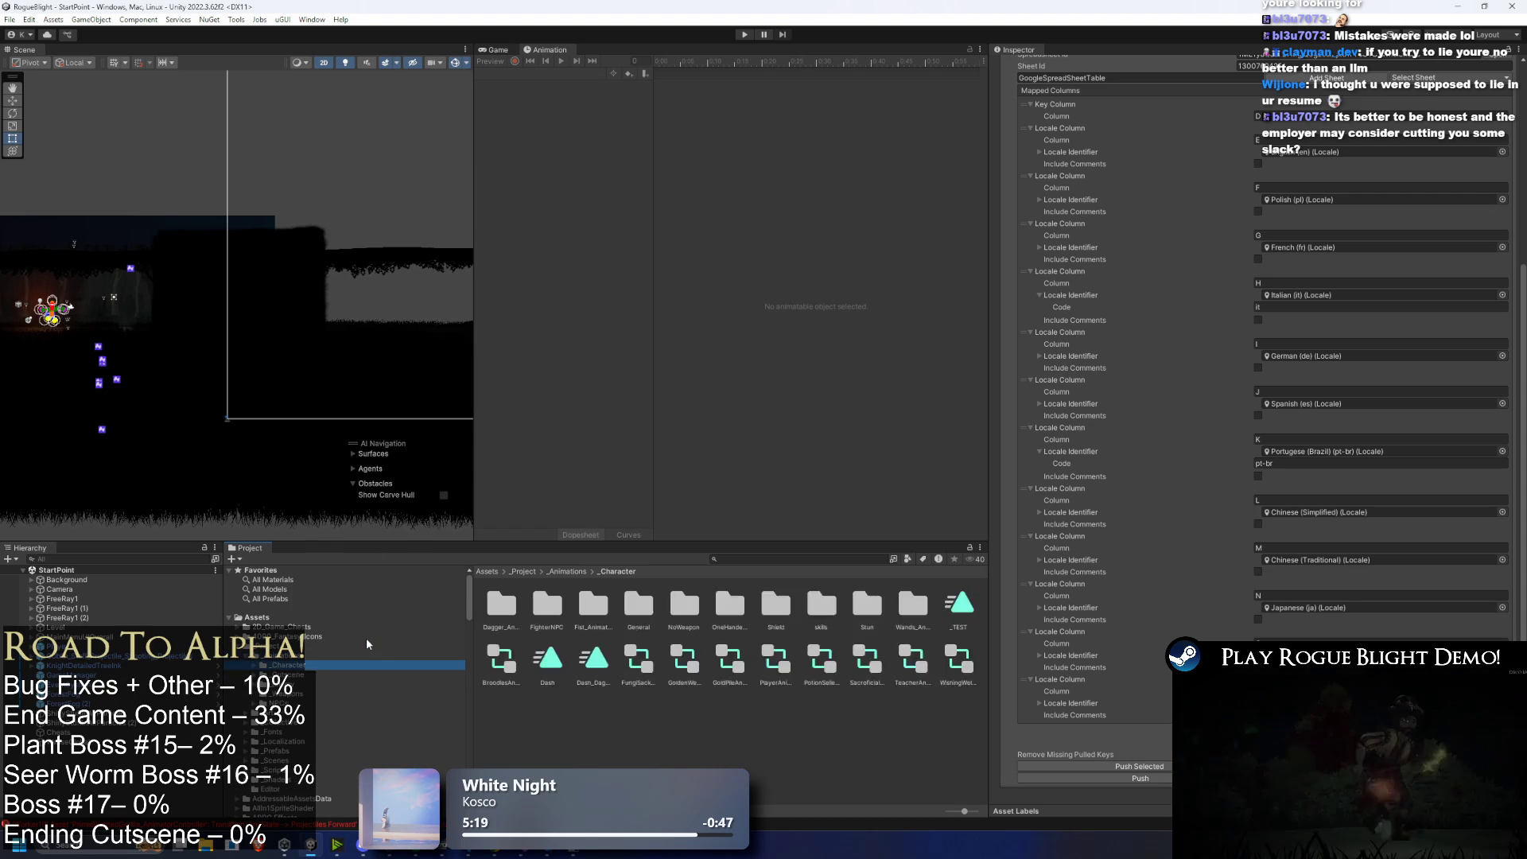
pyautogui.press('Up')
pyautogui.press('Up')
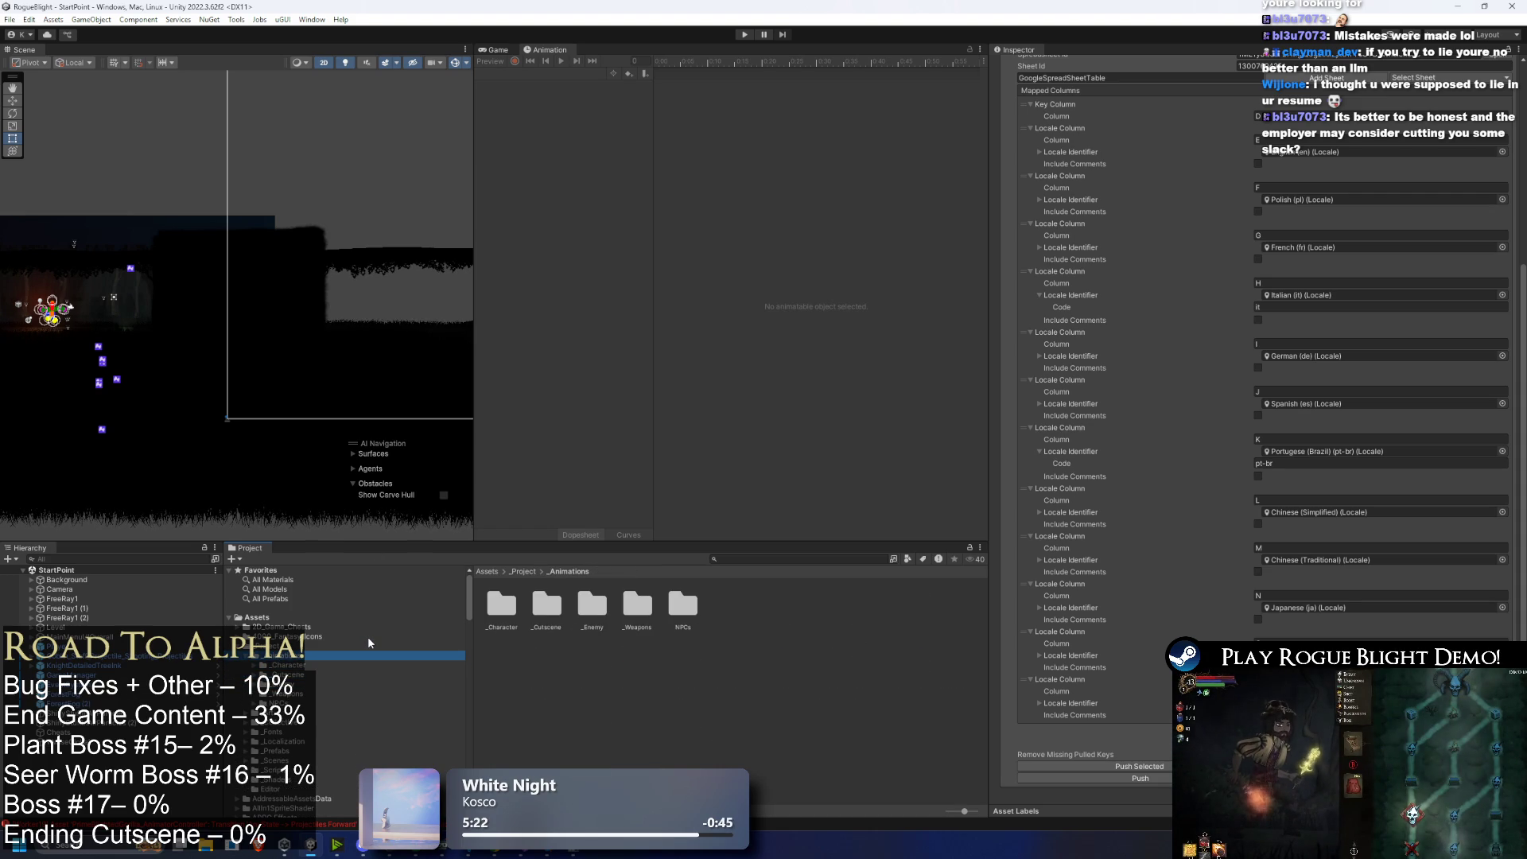
pyautogui.press('Down')
pyautogui.press('Down')
pyautogui.press('Up')
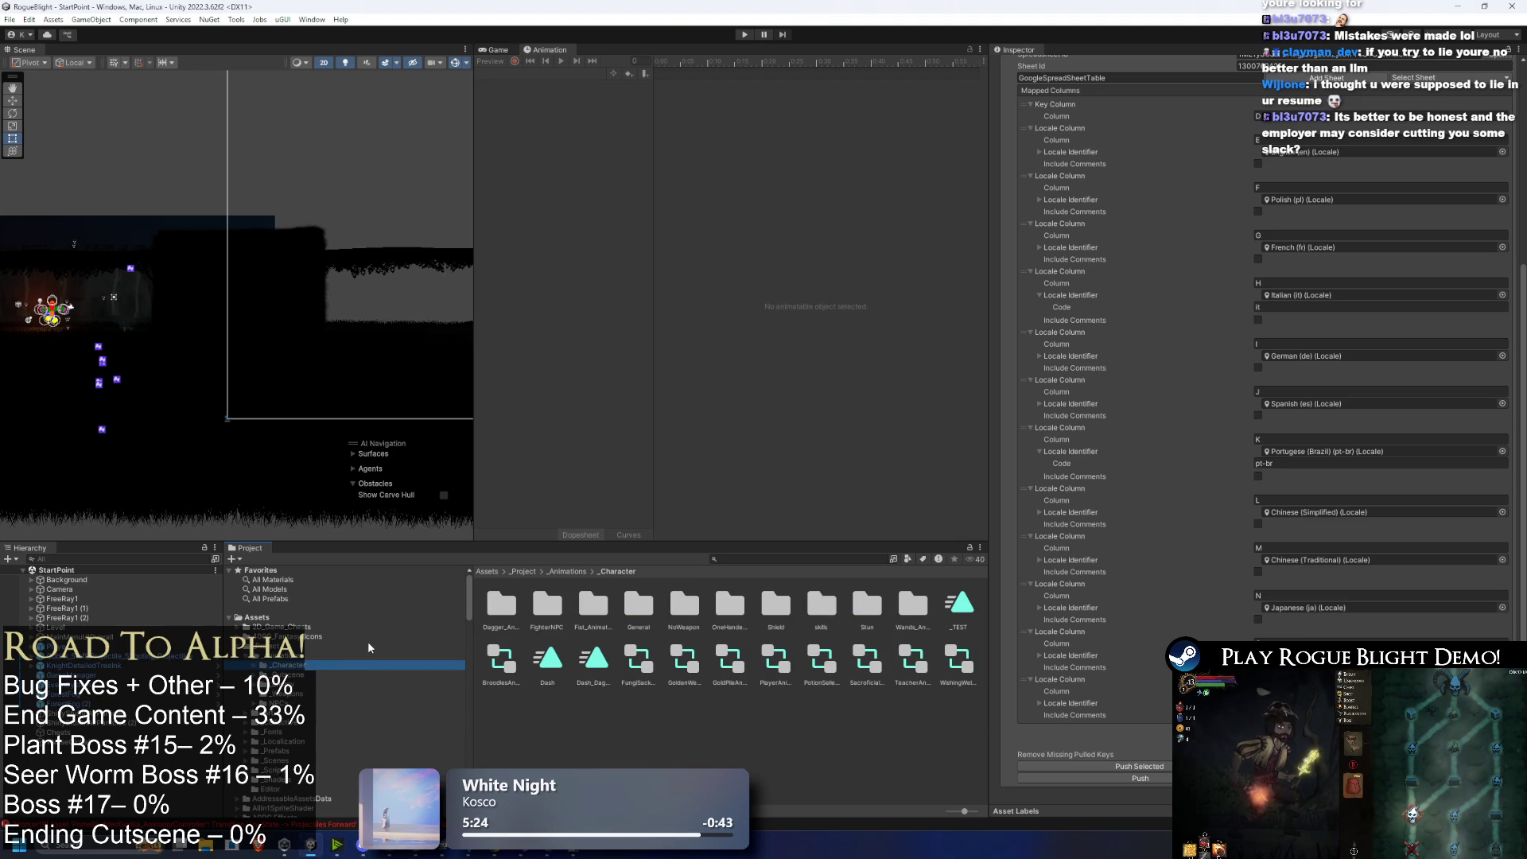
pyautogui.press('Left')
pyautogui.press('Left')
pyautogui.press('Down')
pyautogui.press('Down')
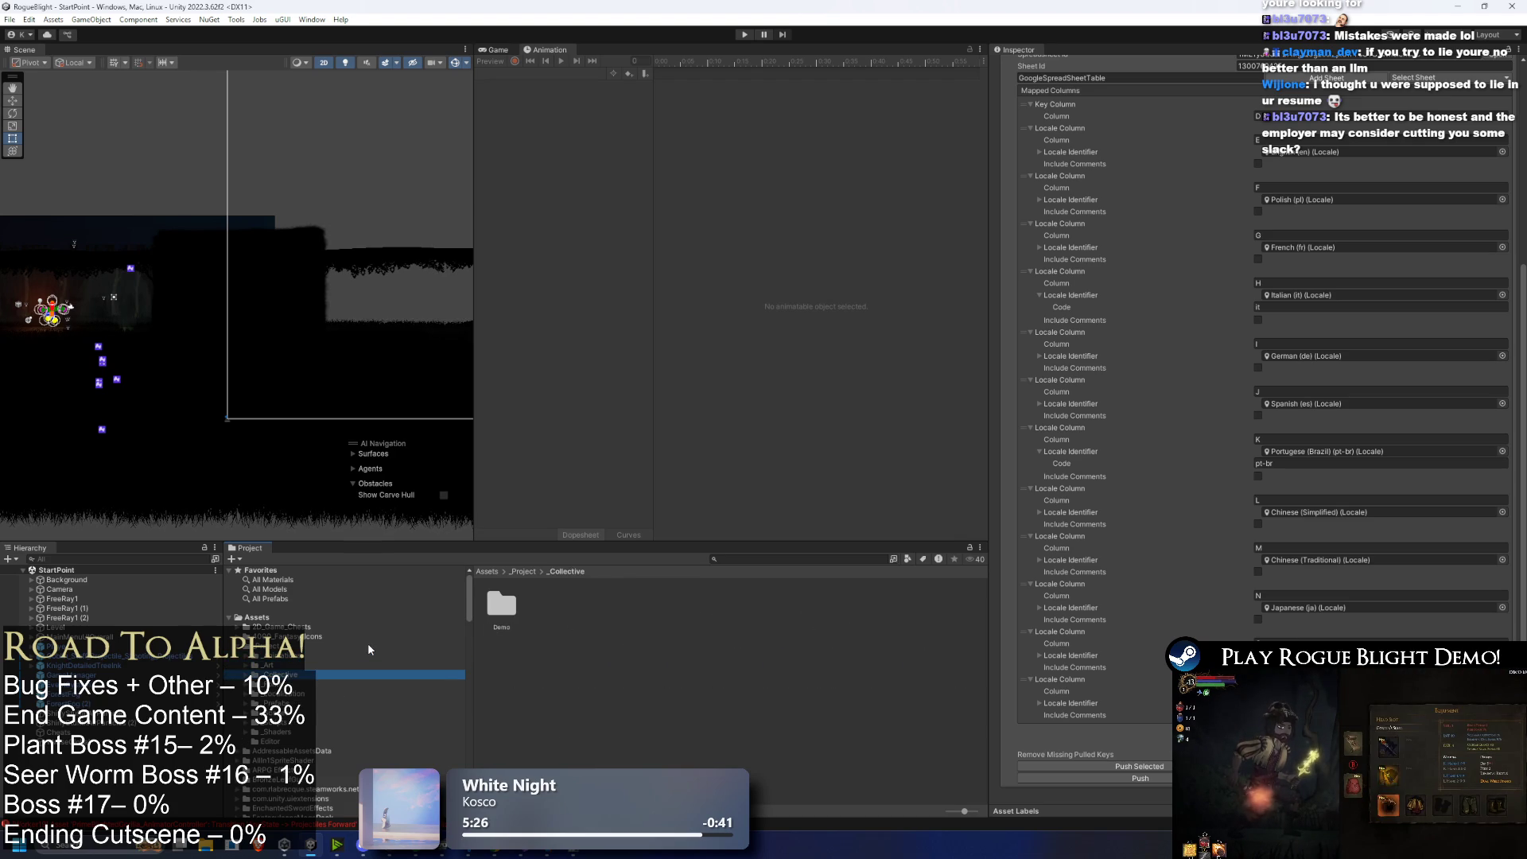
pyautogui.press('Up')
pyautogui.press('Right')
pyautogui.press('Down')
pyautogui.press('Down')
pyautogui.press('Up')
pyautogui.press('Left')
pyautogui.press('Left')
pyautogui.press('Down')
pyautogui.press('Up')
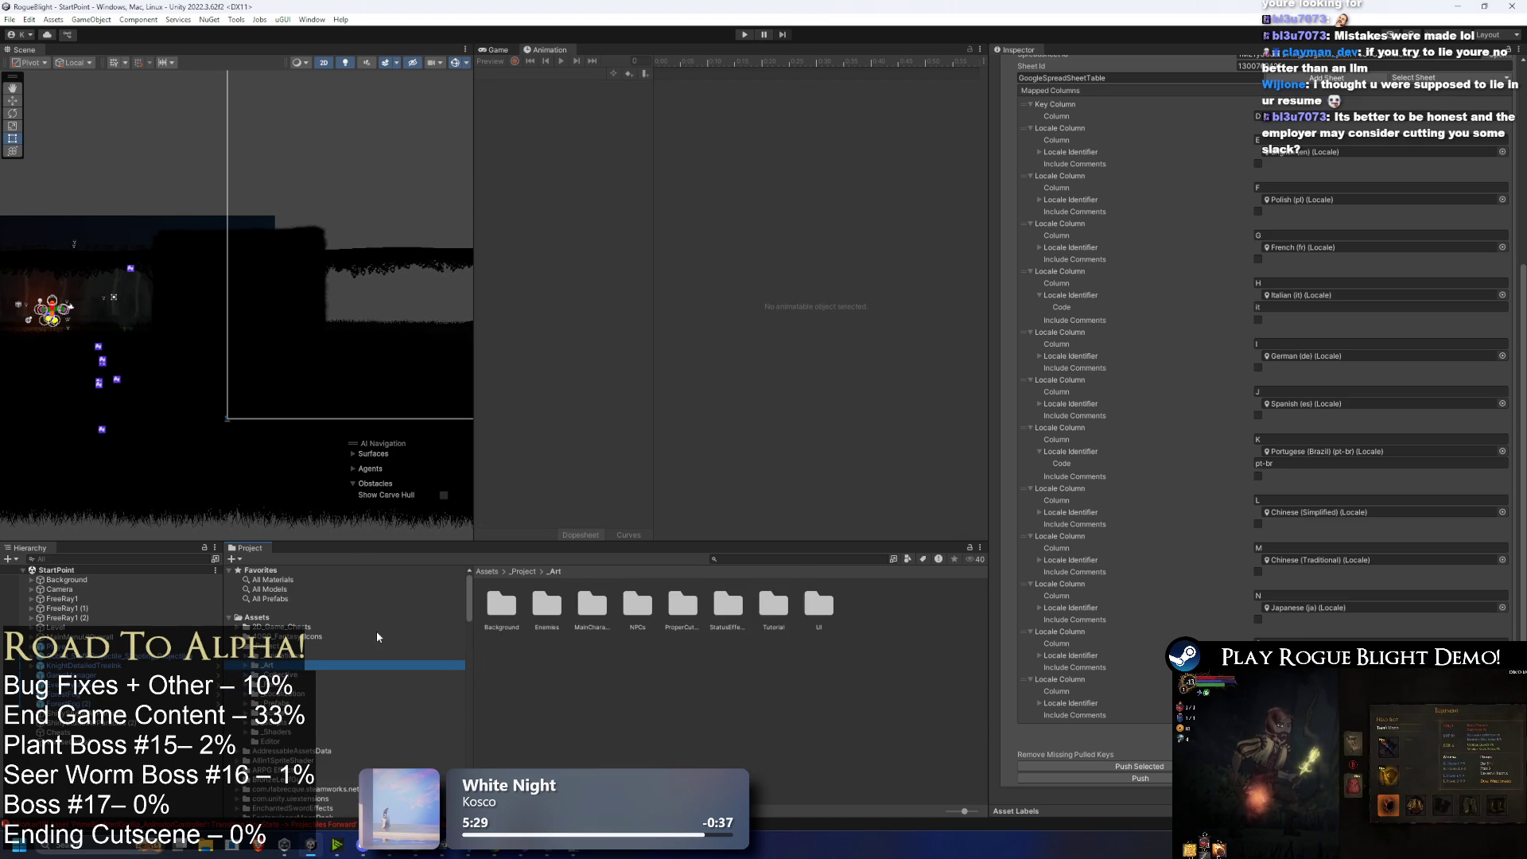
pyautogui.press('Right')
pyautogui.press('Down')
pyautogui.press('Down')
pyautogui.press('Down')
pyautogui.press('Right')
pyautogui.press('Down')
pyautogui.press('Up')
pyautogui.press('Up')
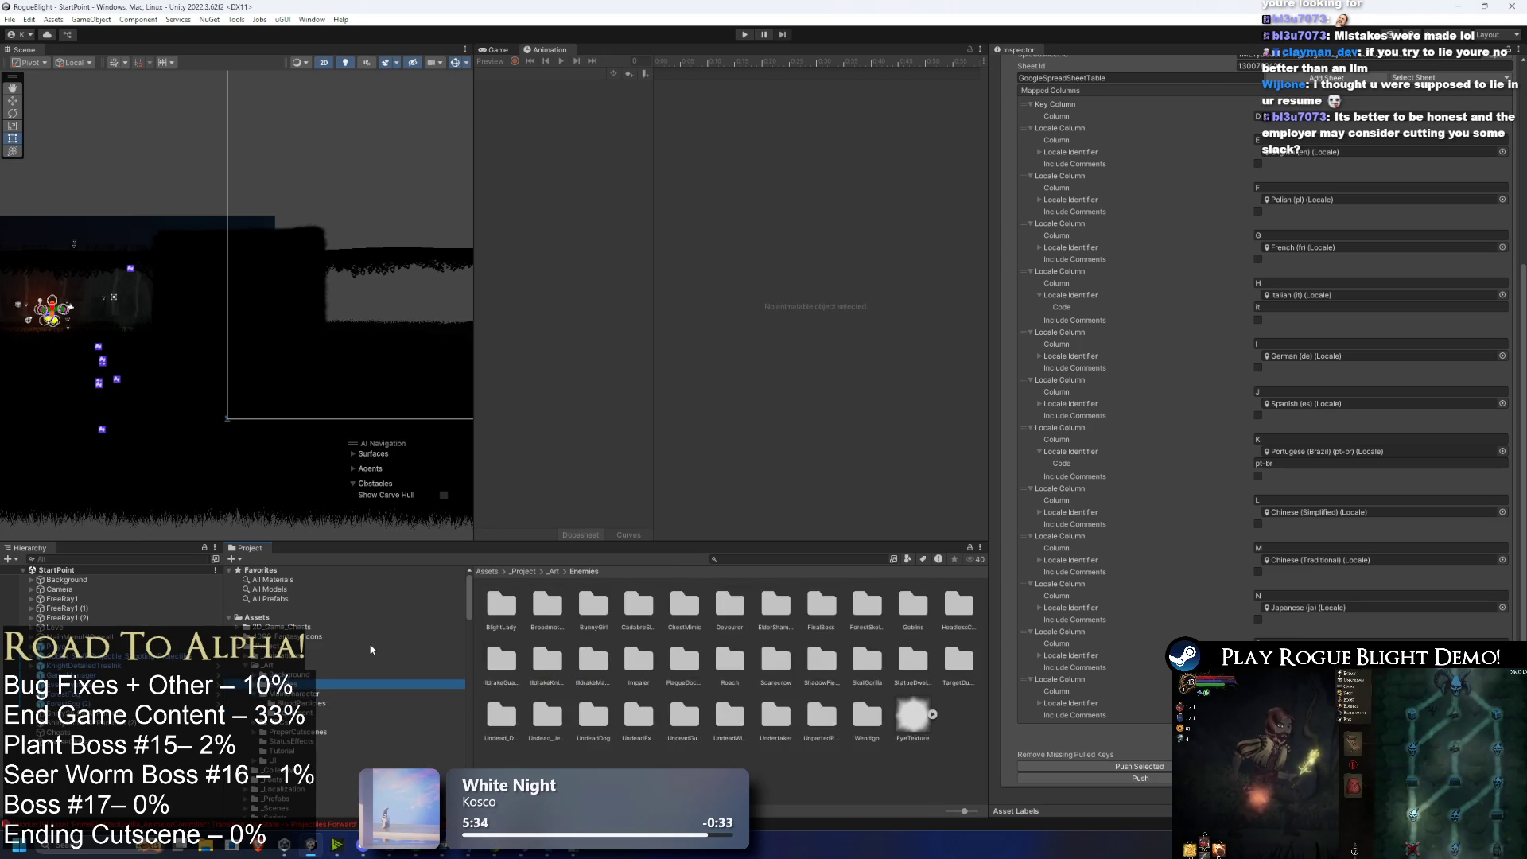
pyautogui.press('Down')
pyautogui.press('Down')
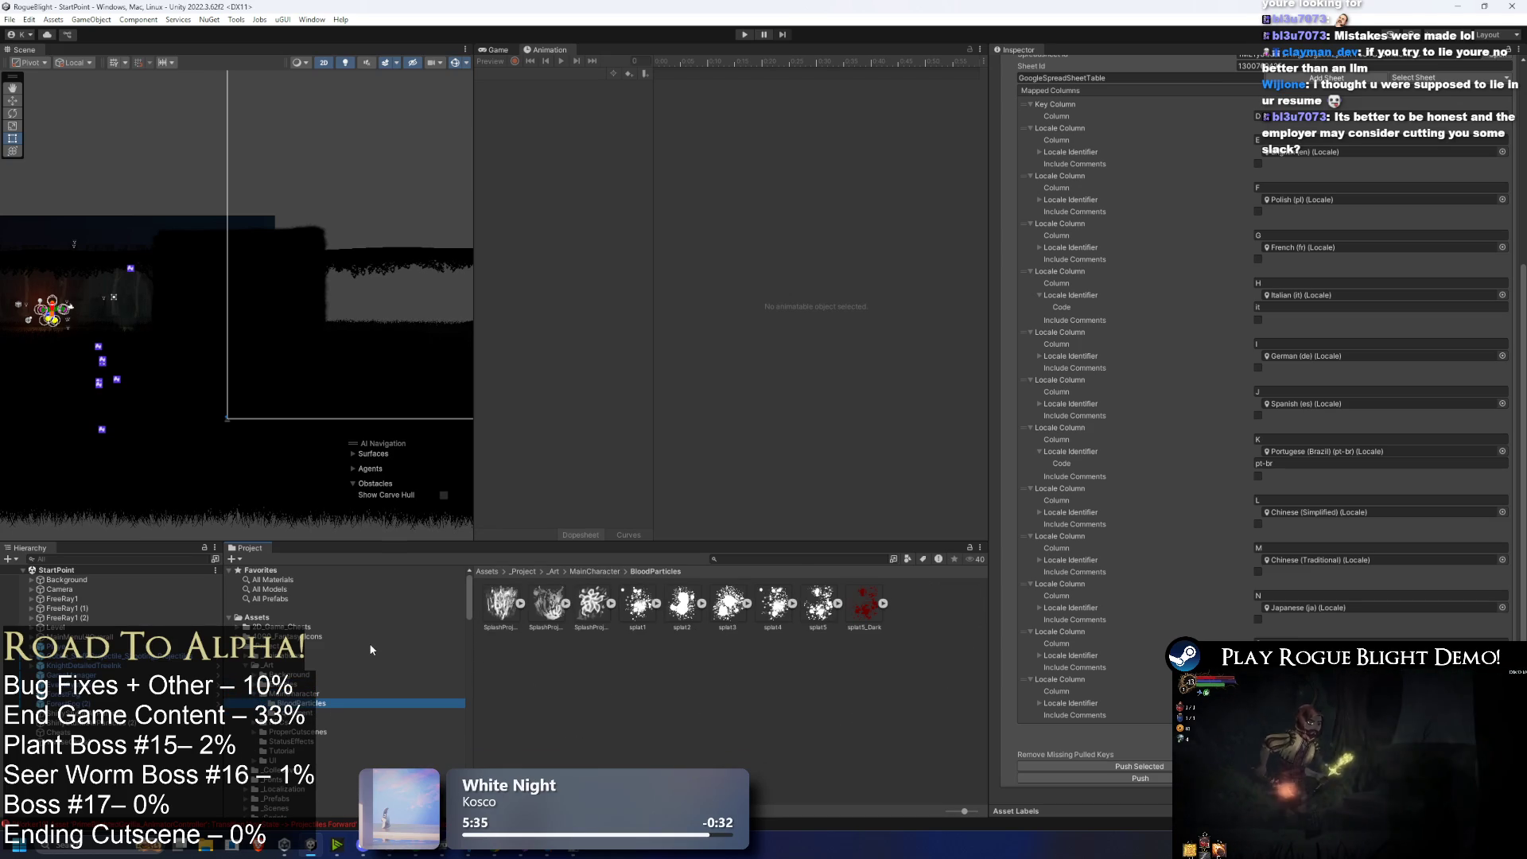
pyautogui.click(305, 694)
pyautogui.press('Left')
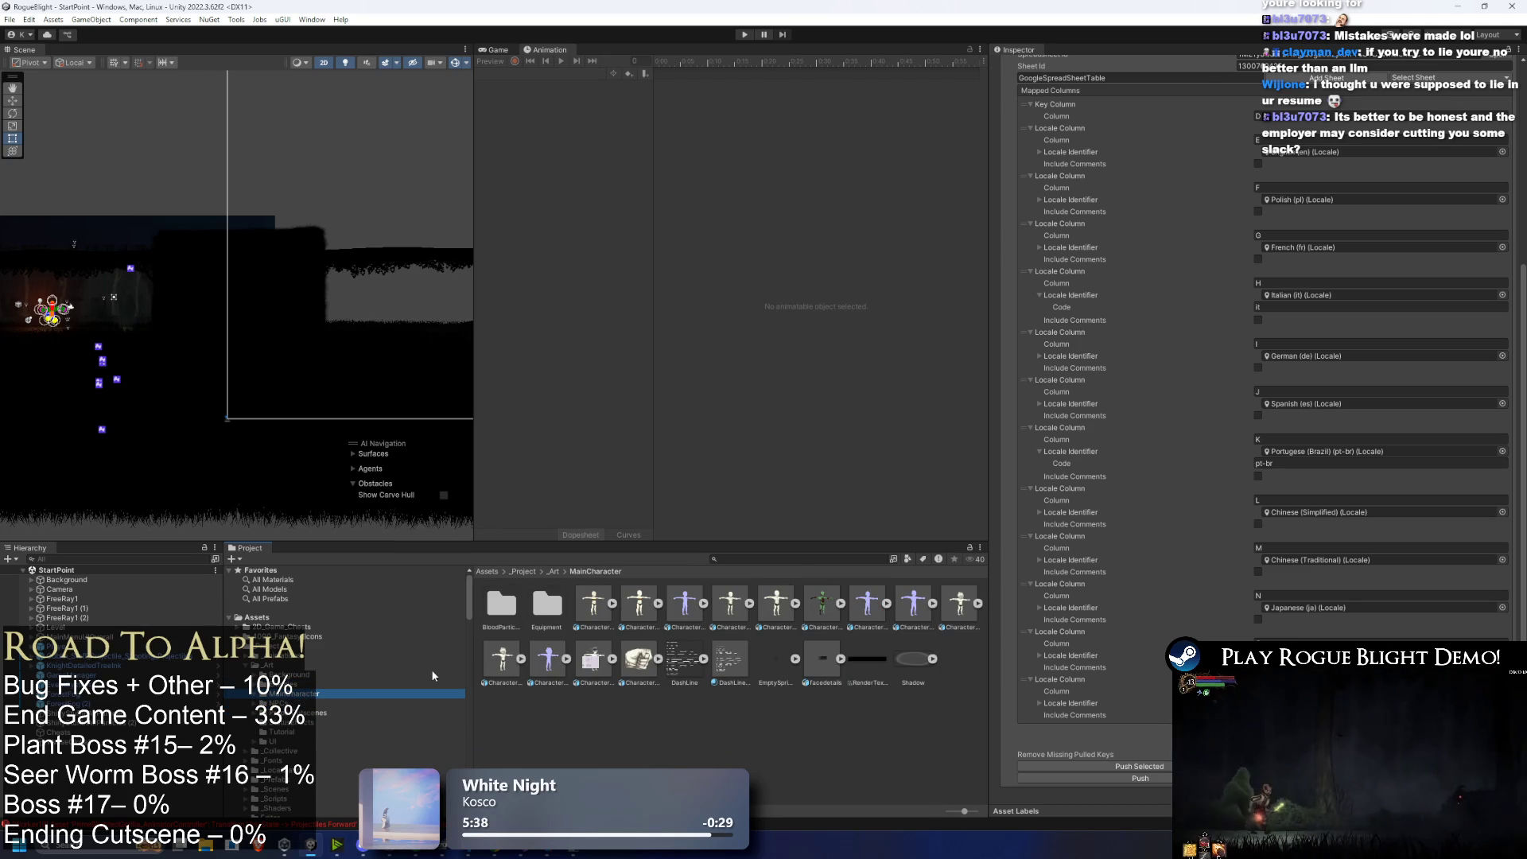
pyautogui.press('Left')
pyautogui.press('Left')
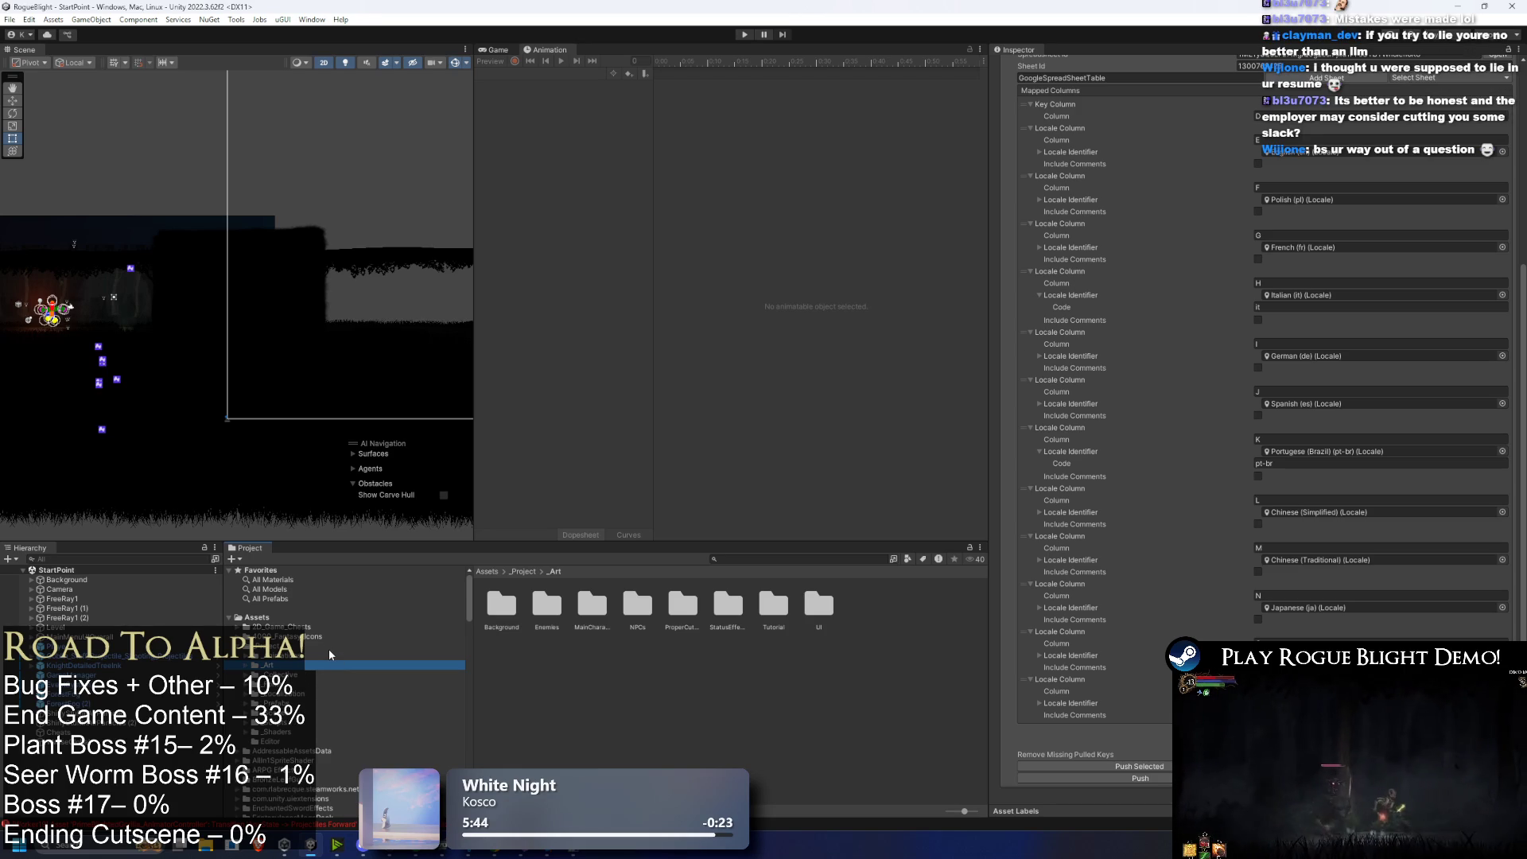
# Step: Drill into _Animations > _Character > skills > Barricade, then back out to _Project
pyautogui.press('Up')
pyautogui.press('Right')
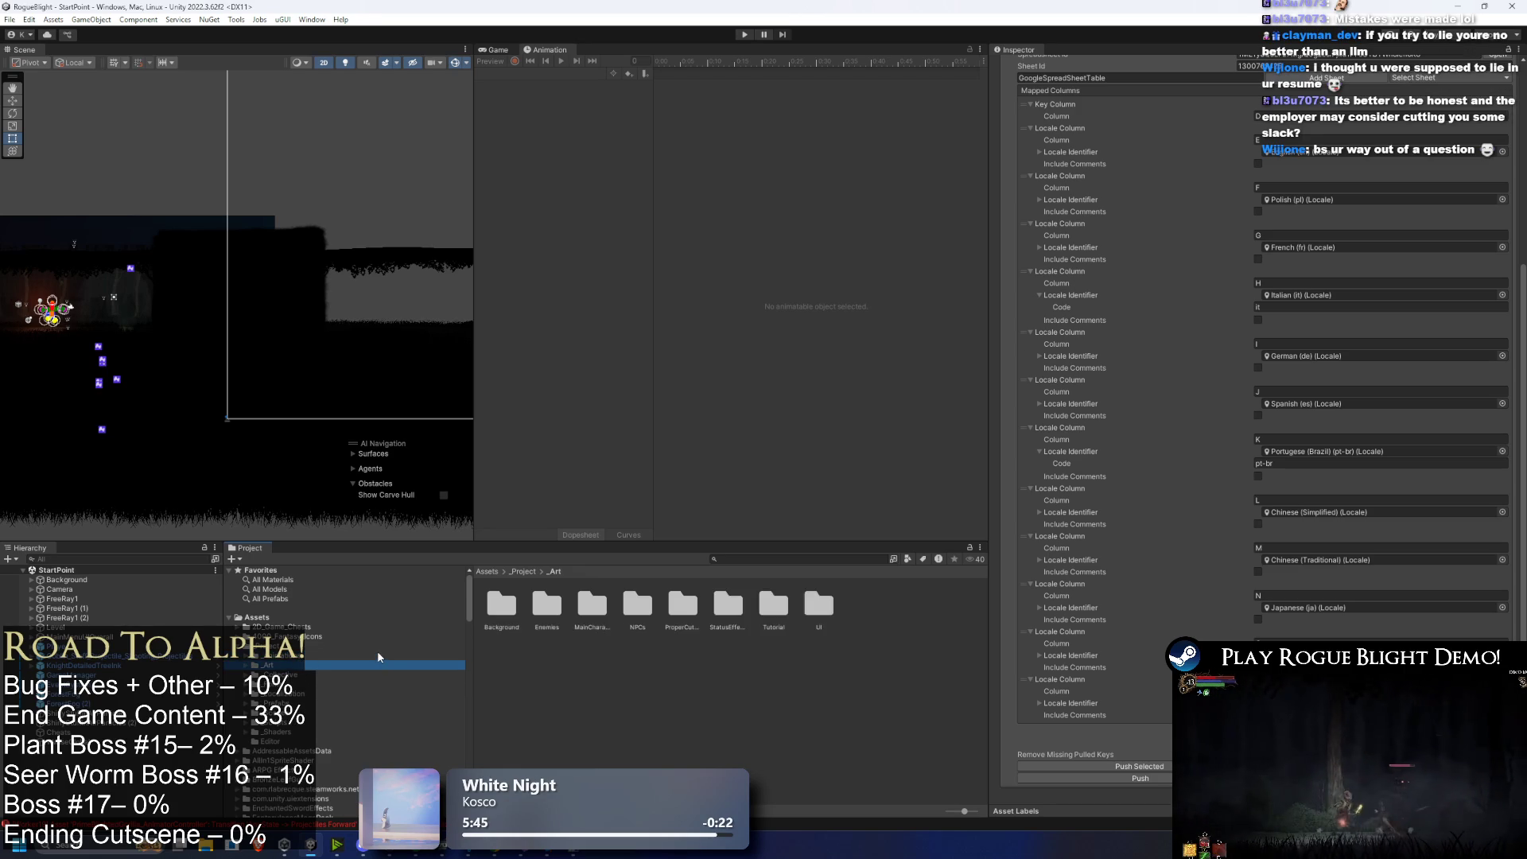
pyautogui.press('Down')
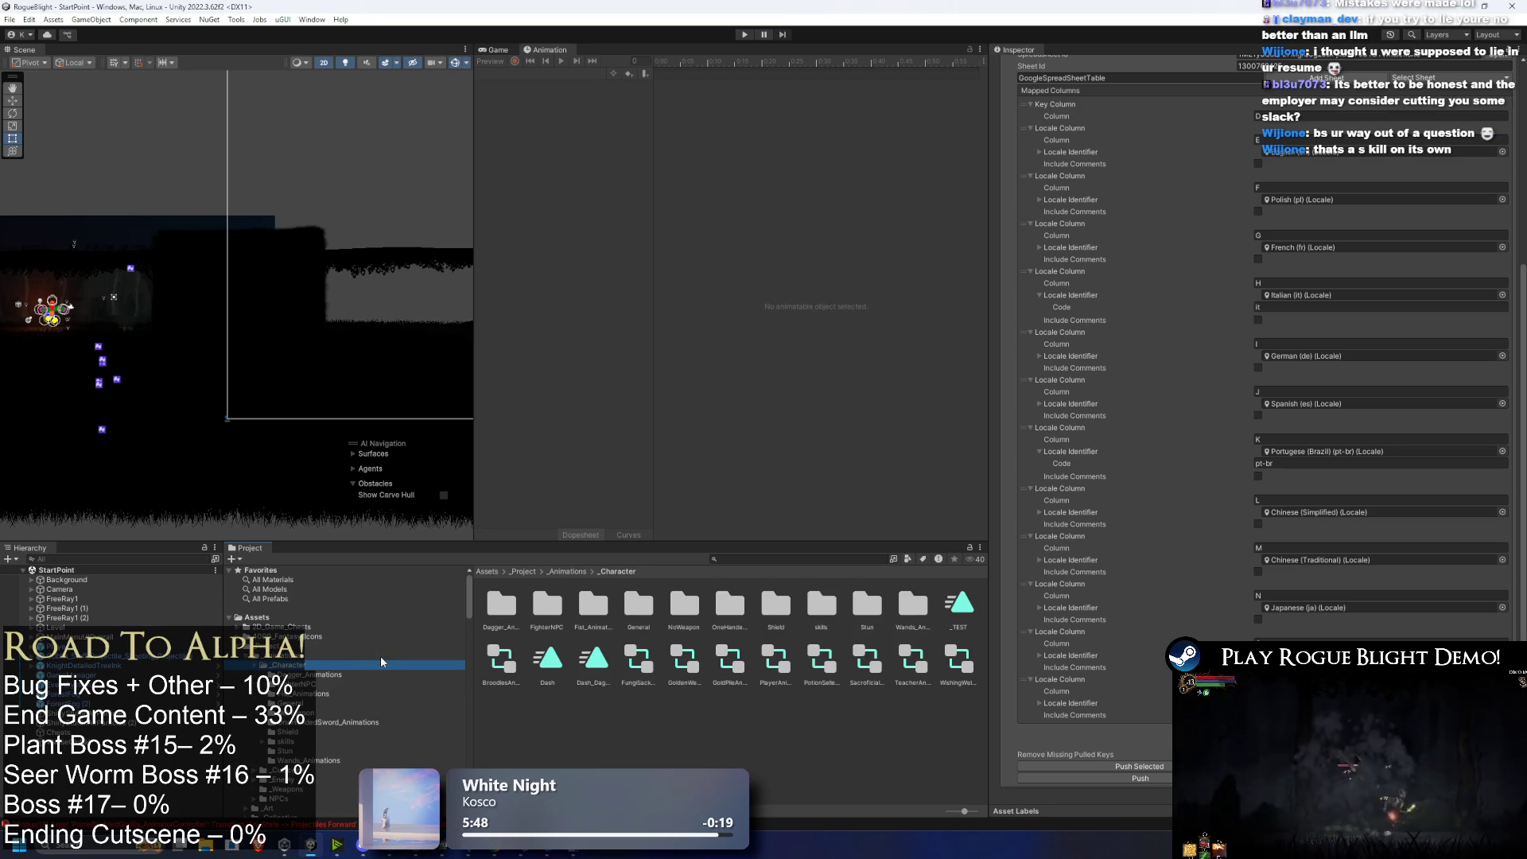
pyautogui.press('Right')
pyautogui.press('Down')
pyautogui.press('Down')
pyautogui.press('Down')
pyautogui.press('Right')
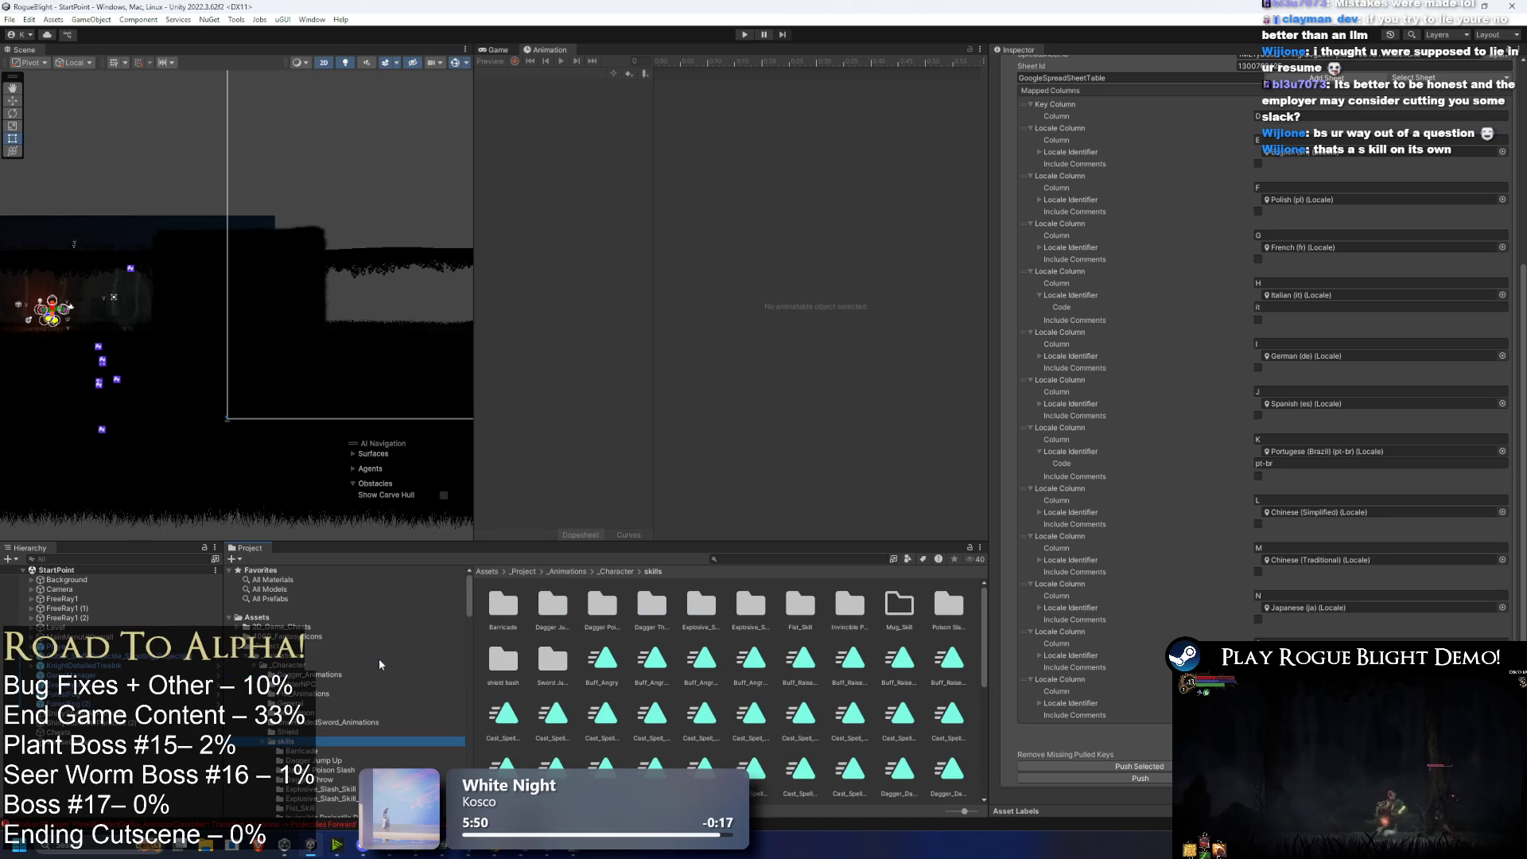
pyautogui.press('Down')
pyautogui.scroll(-3, 450, 646)
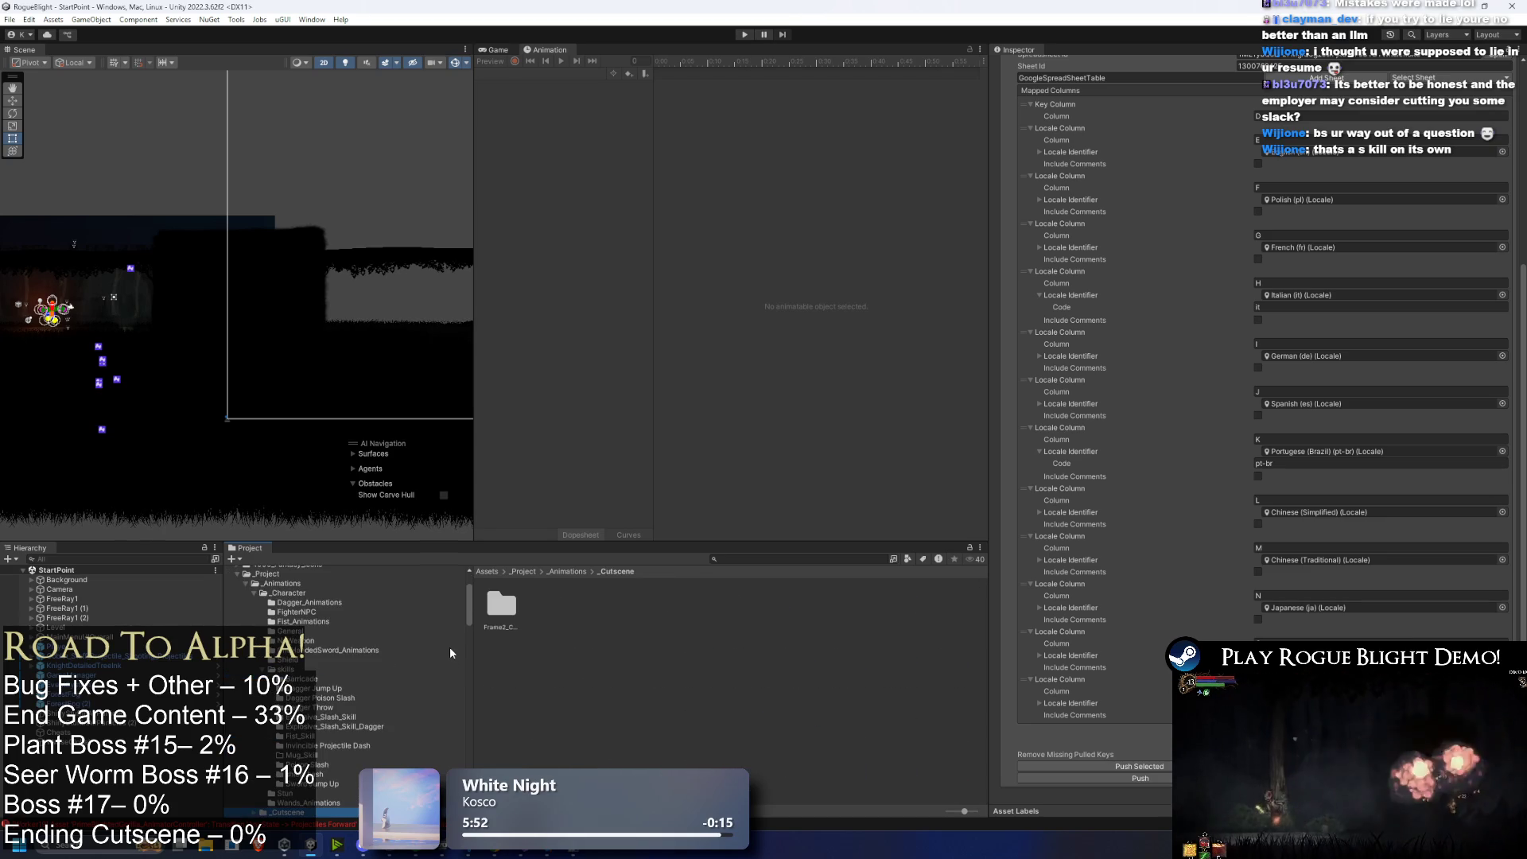
pyautogui.click(337, 670)
pyautogui.press('Left')
pyautogui.press('Left')
pyautogui.press('Left')
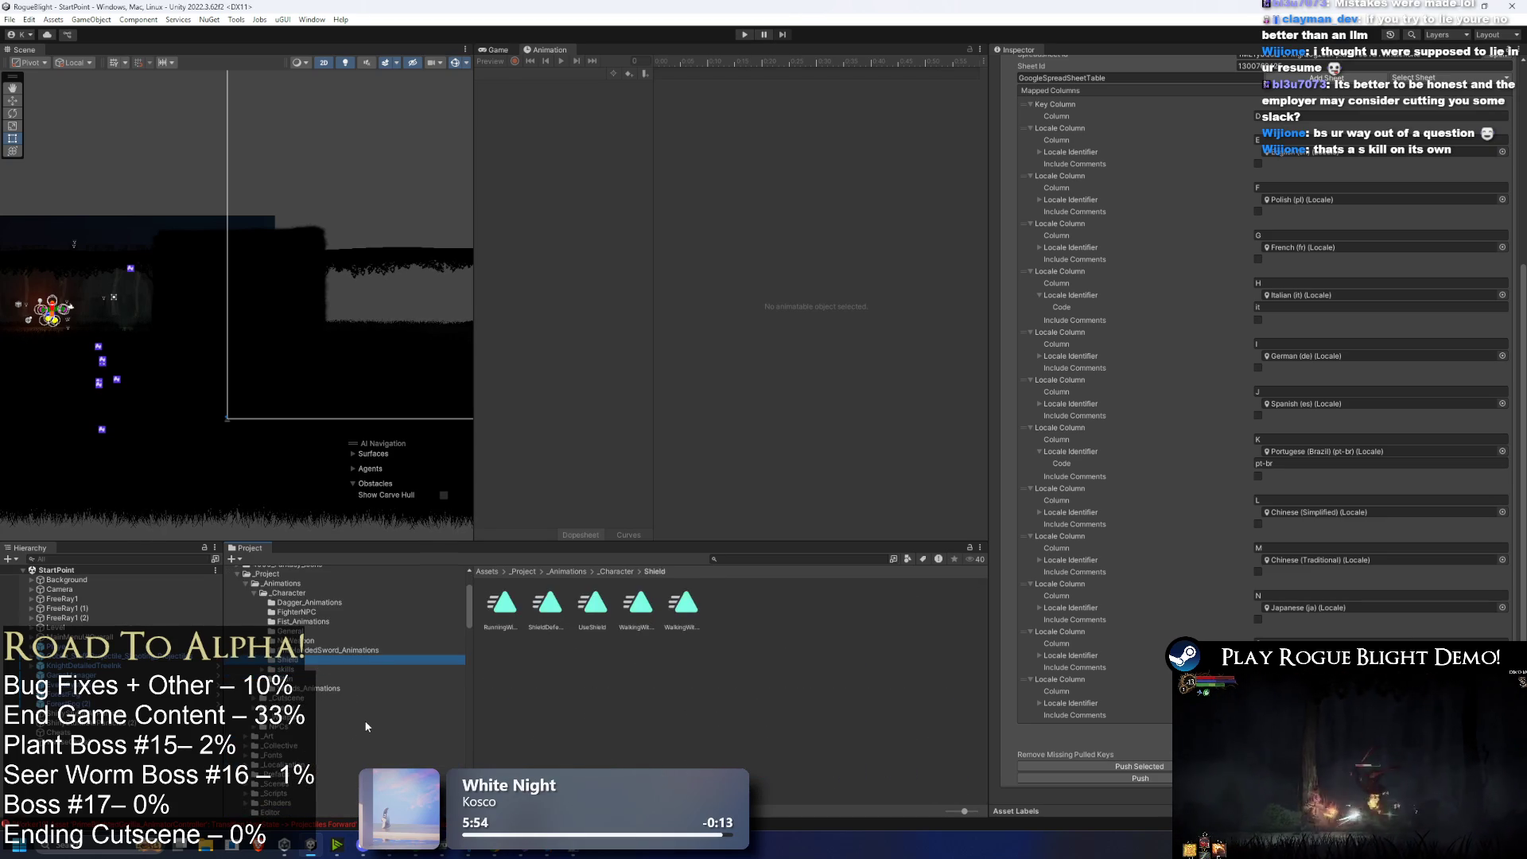
pyautogui.press('Left')
pyautogui.press('Left')
pyautogui.press('Left')
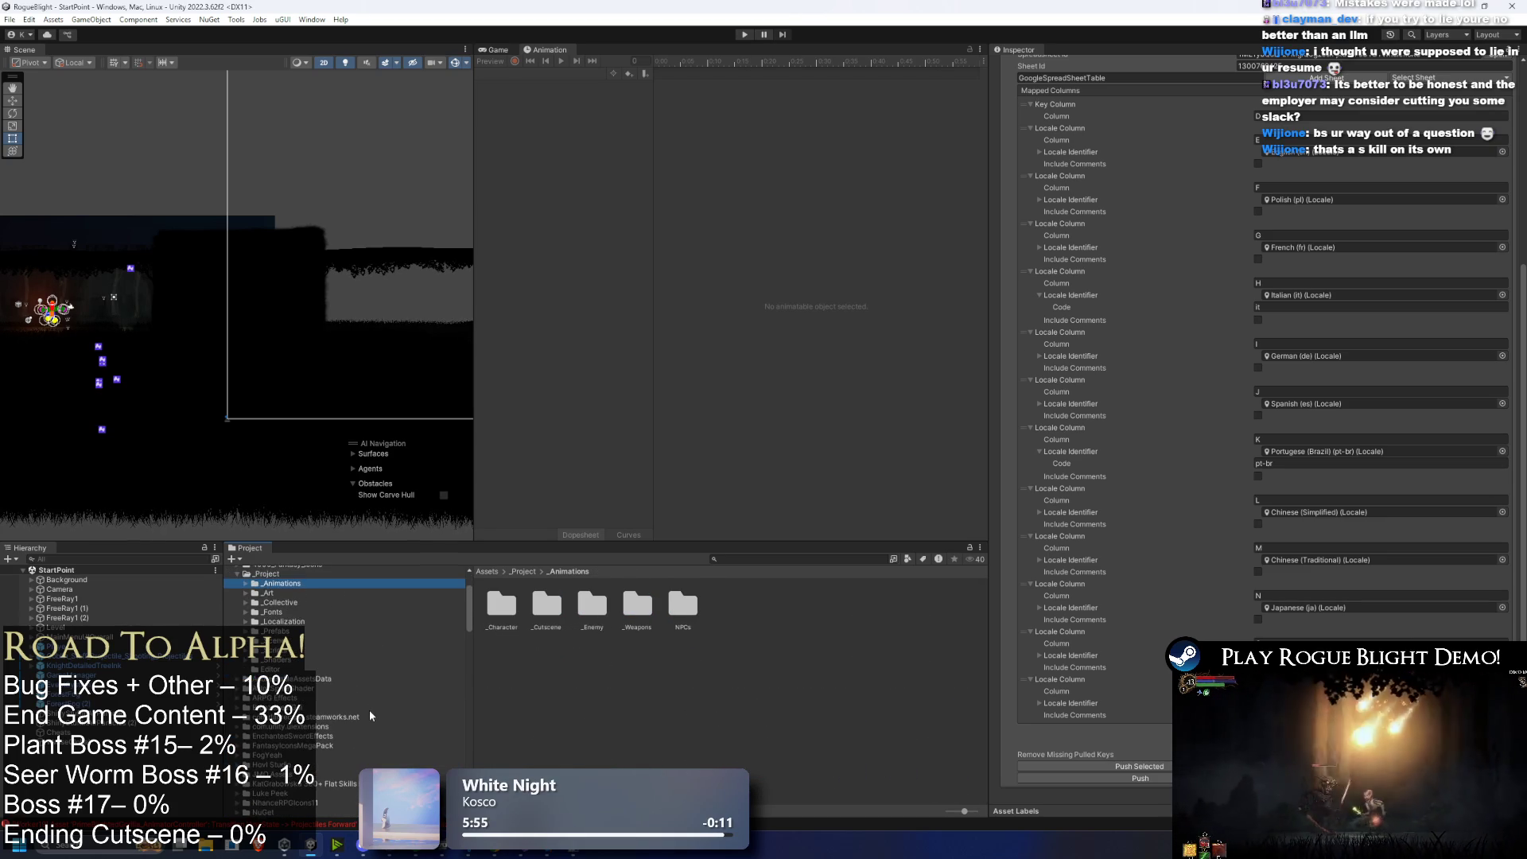
pyautogui.scroll(3, 369, 709)
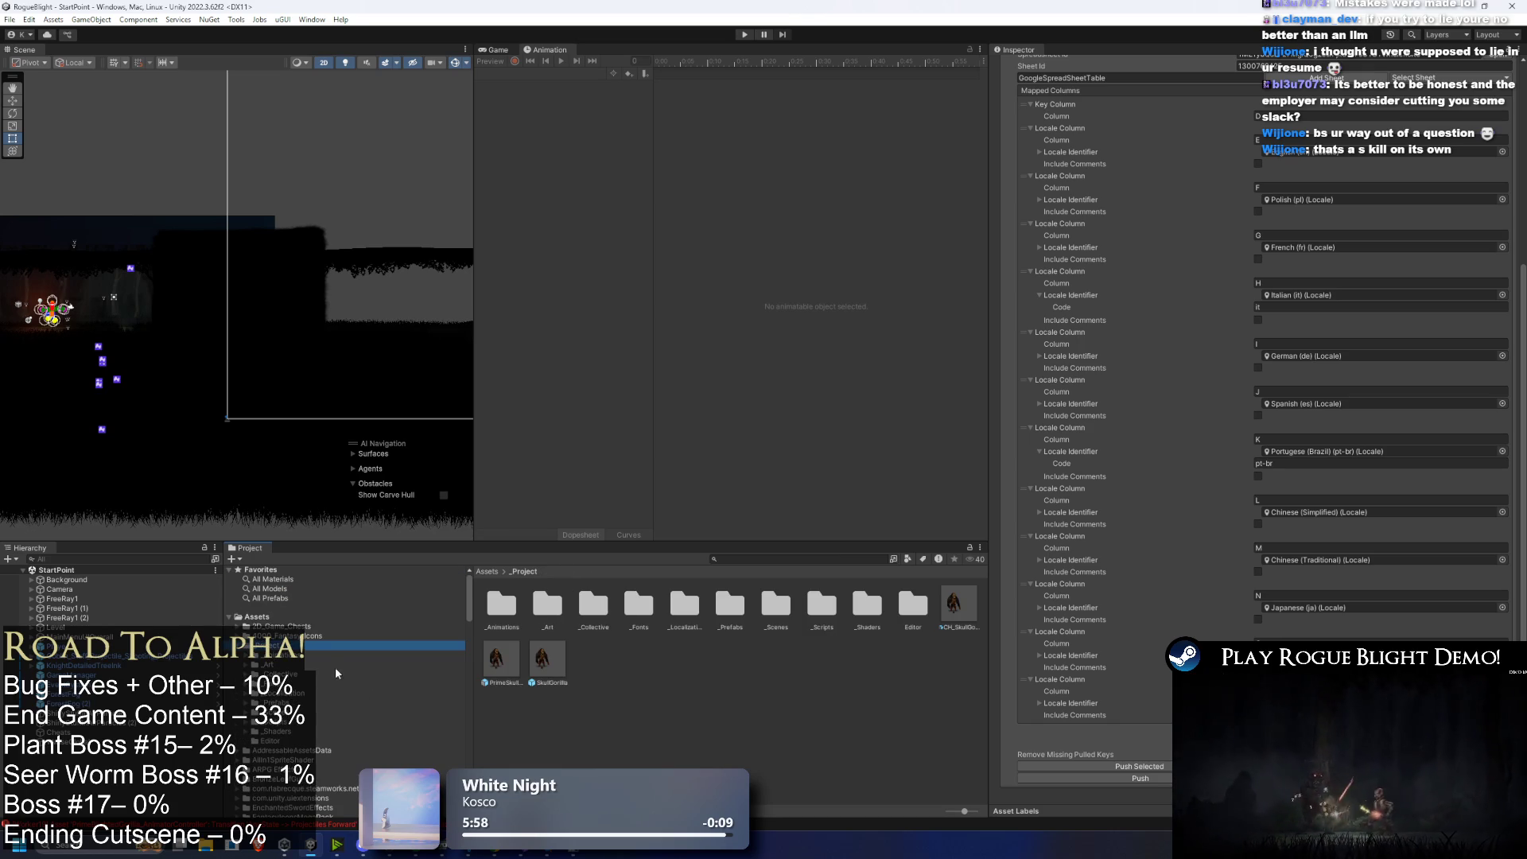
# Step: Look at the _Character General animations, return to _Project, and select the _Collective folder
pyautogui.press('Down')
pyautogui.press('Down')
pyautogui.press('Up')
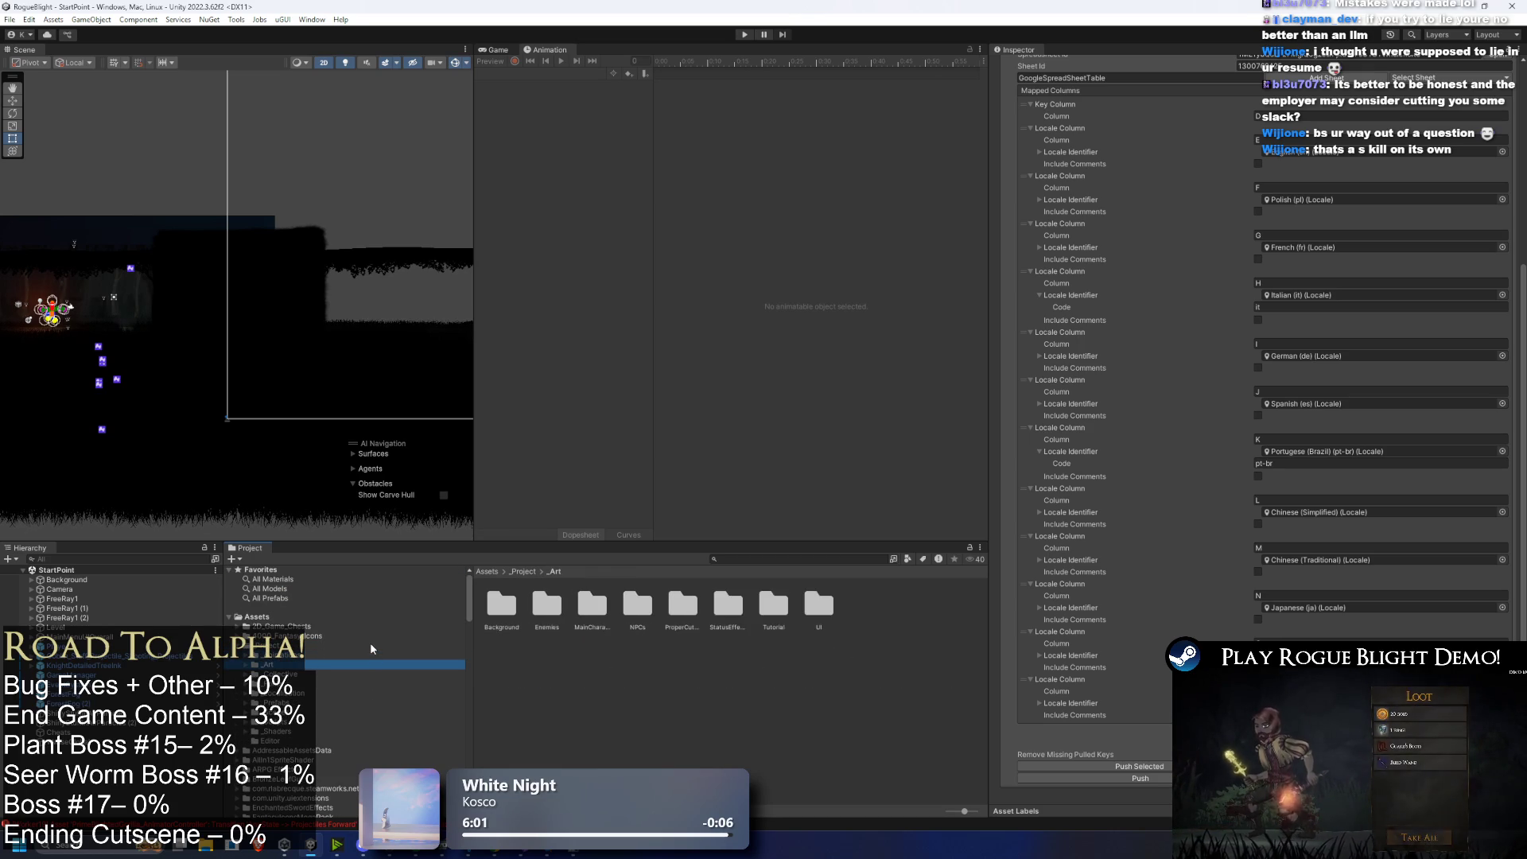
pyautogui.press('Right')
pyautogui.press('Right')
pyautogui.press('Right')
pyautogui.press('Right')
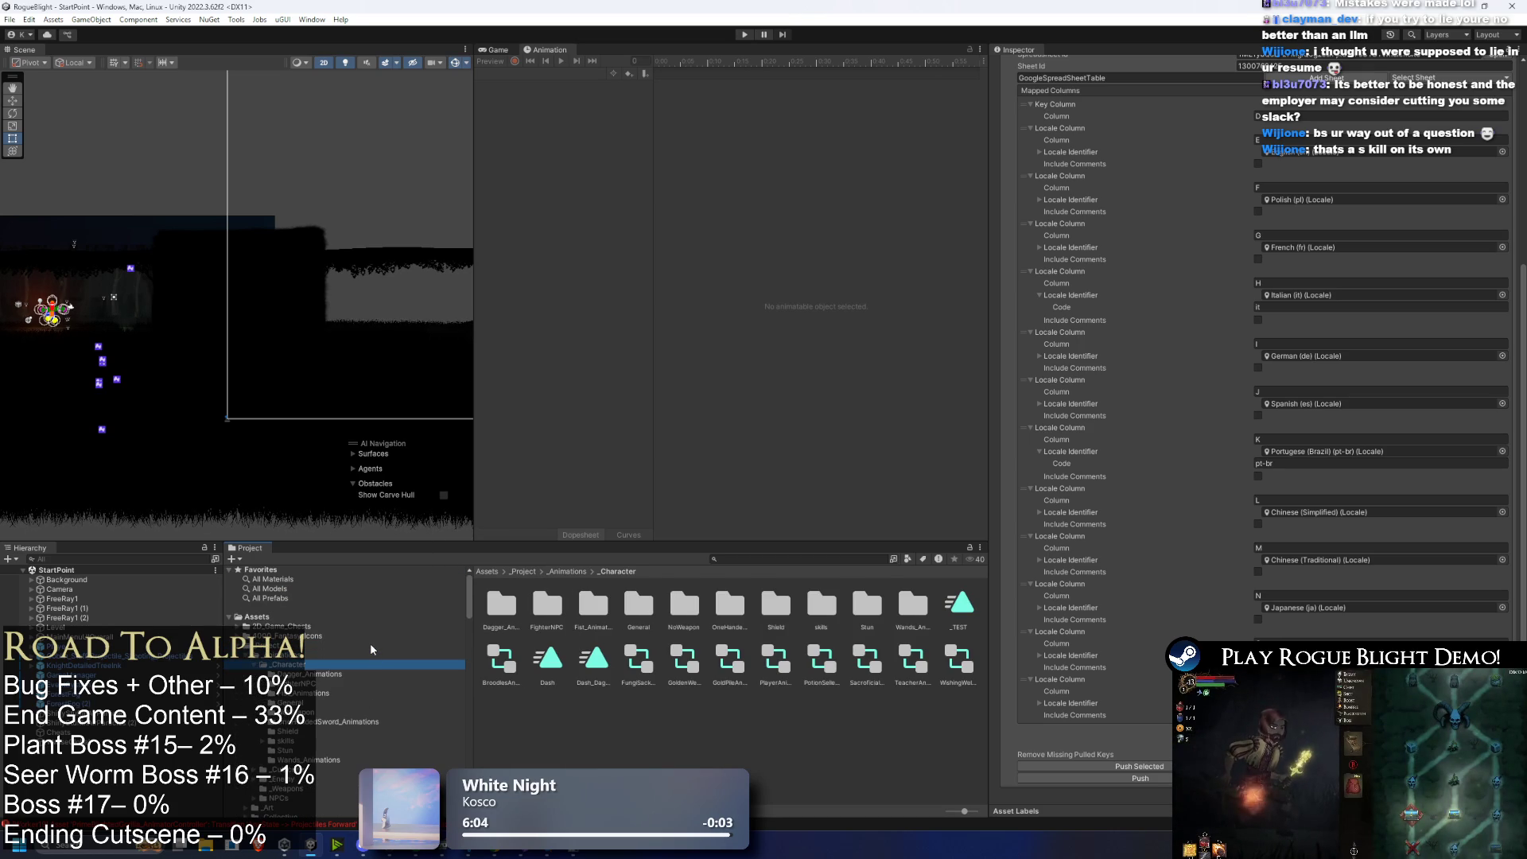
pyautogui.press('Down')
pyautogui.press('Down')
pyautogui.press('Down')
pyautogui.press('Left')
pyautogui.press('Left')
pyautogui.press('Left')
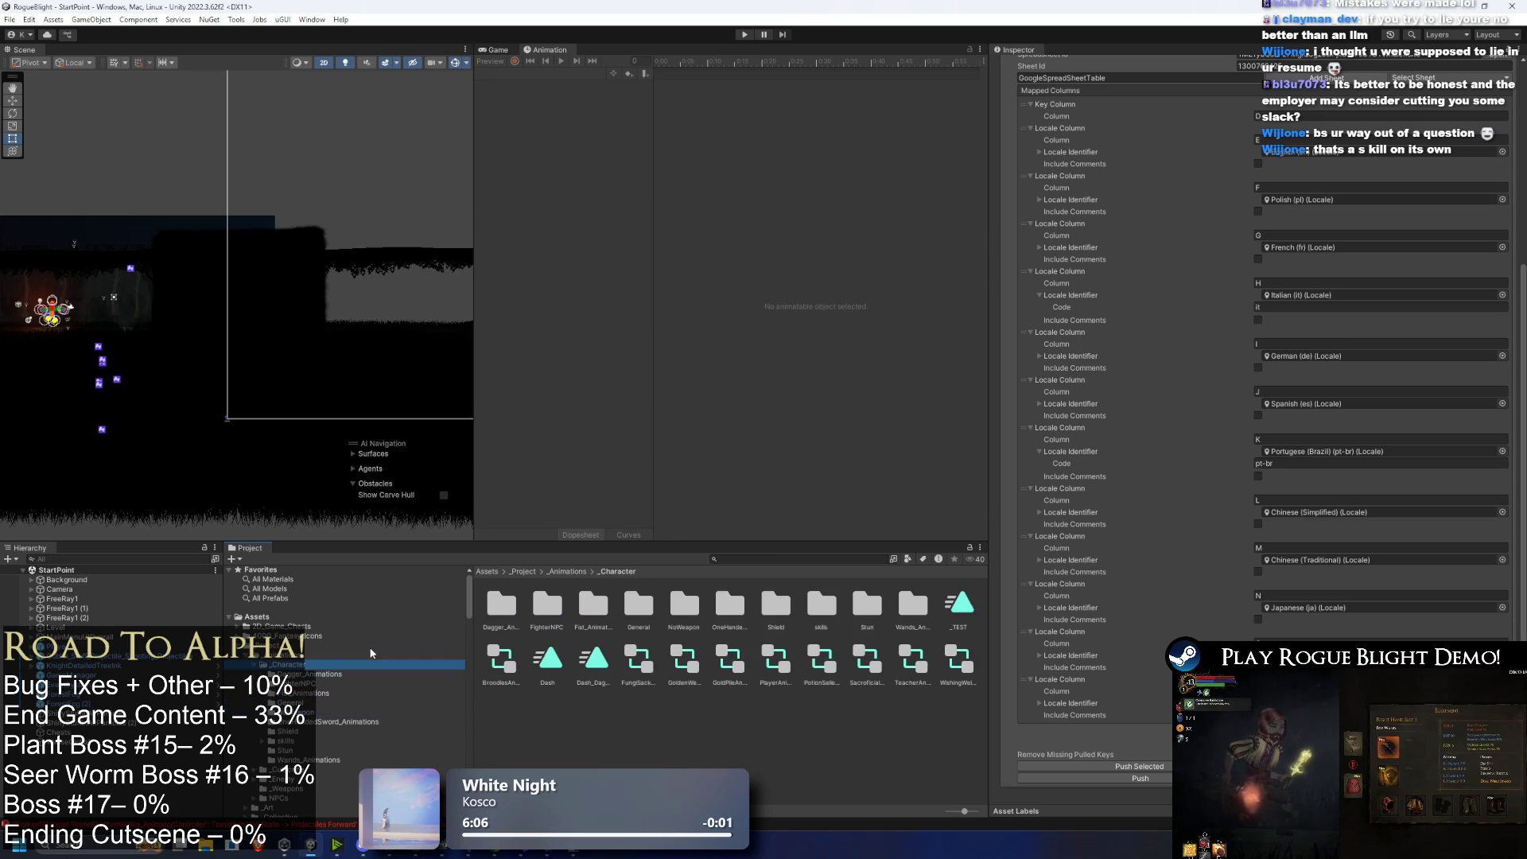
pyautogui.press('Left')
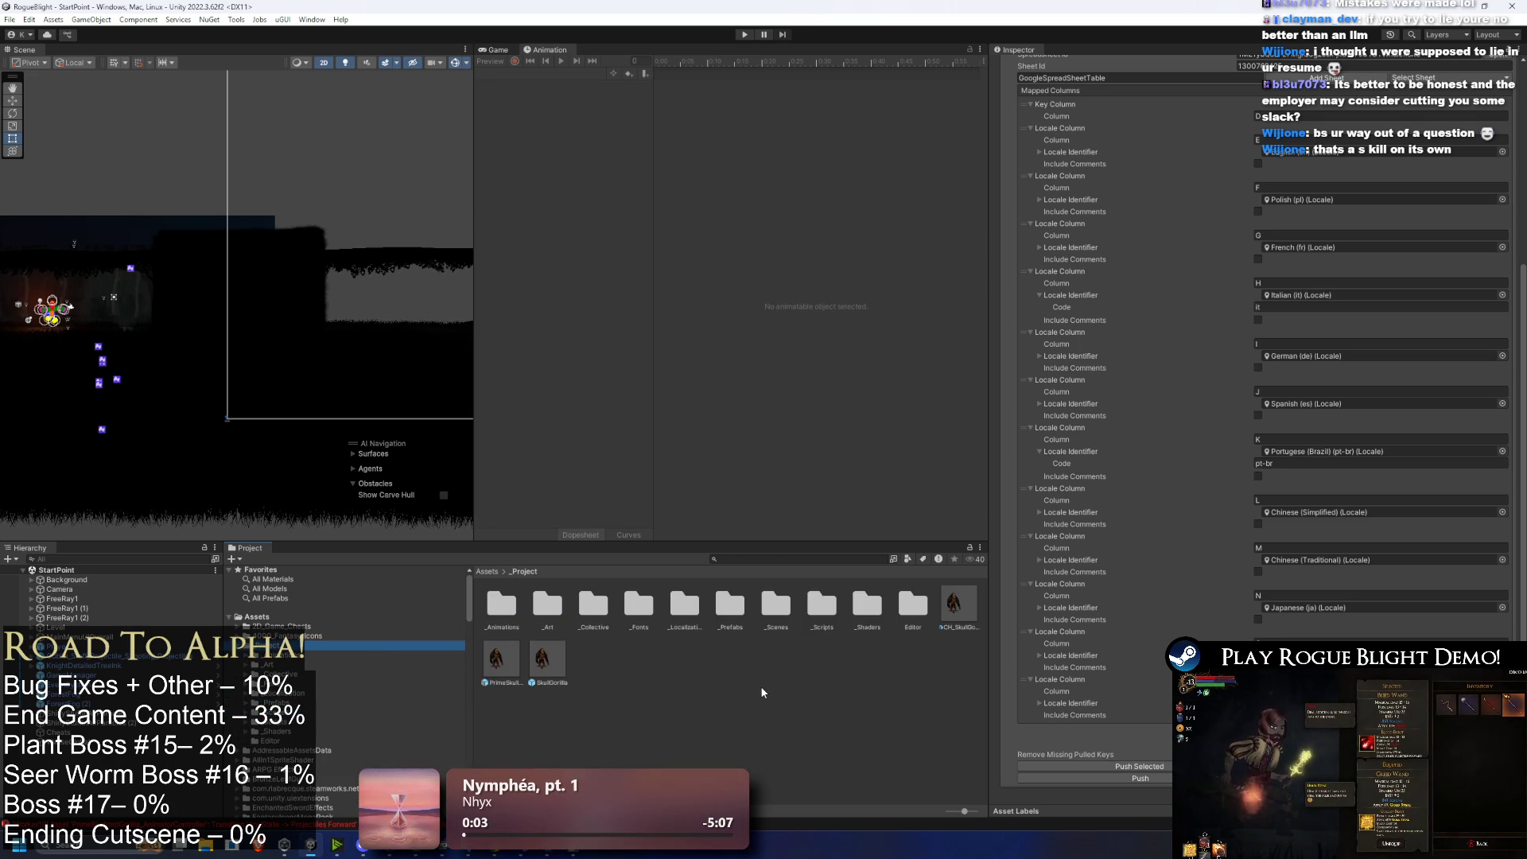
pyautogui.click(594, 606)
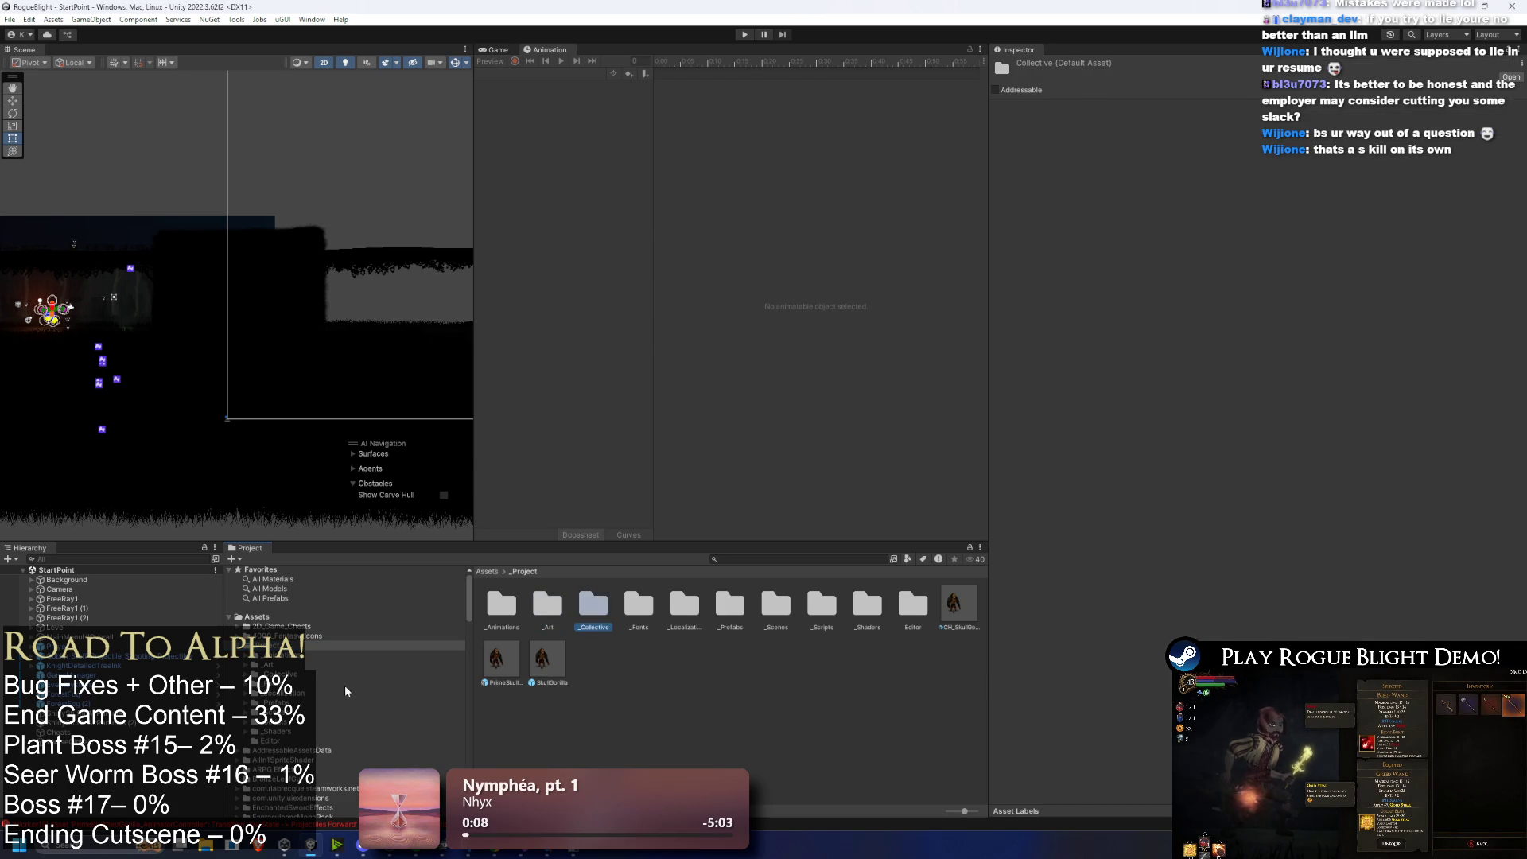
# Step: Open the _Character animations folder, return to _Animations, and open _Character again
pyautogui.click(296, 654)
pyautogui.press('Right')
pyautogui.press('Down')
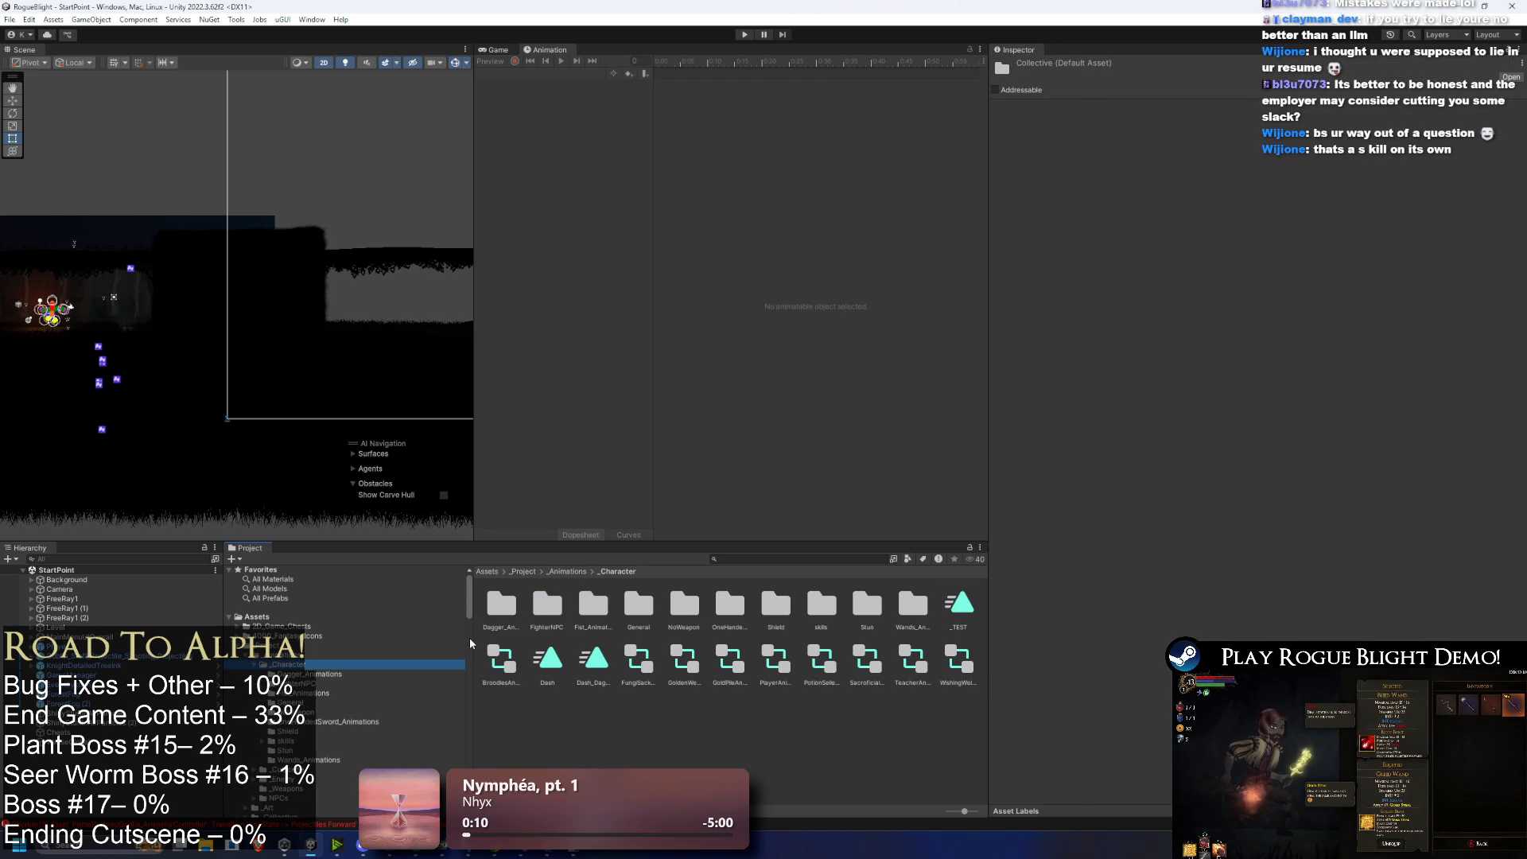
pyautogui.press('Left')
pyautogui.press('Left')
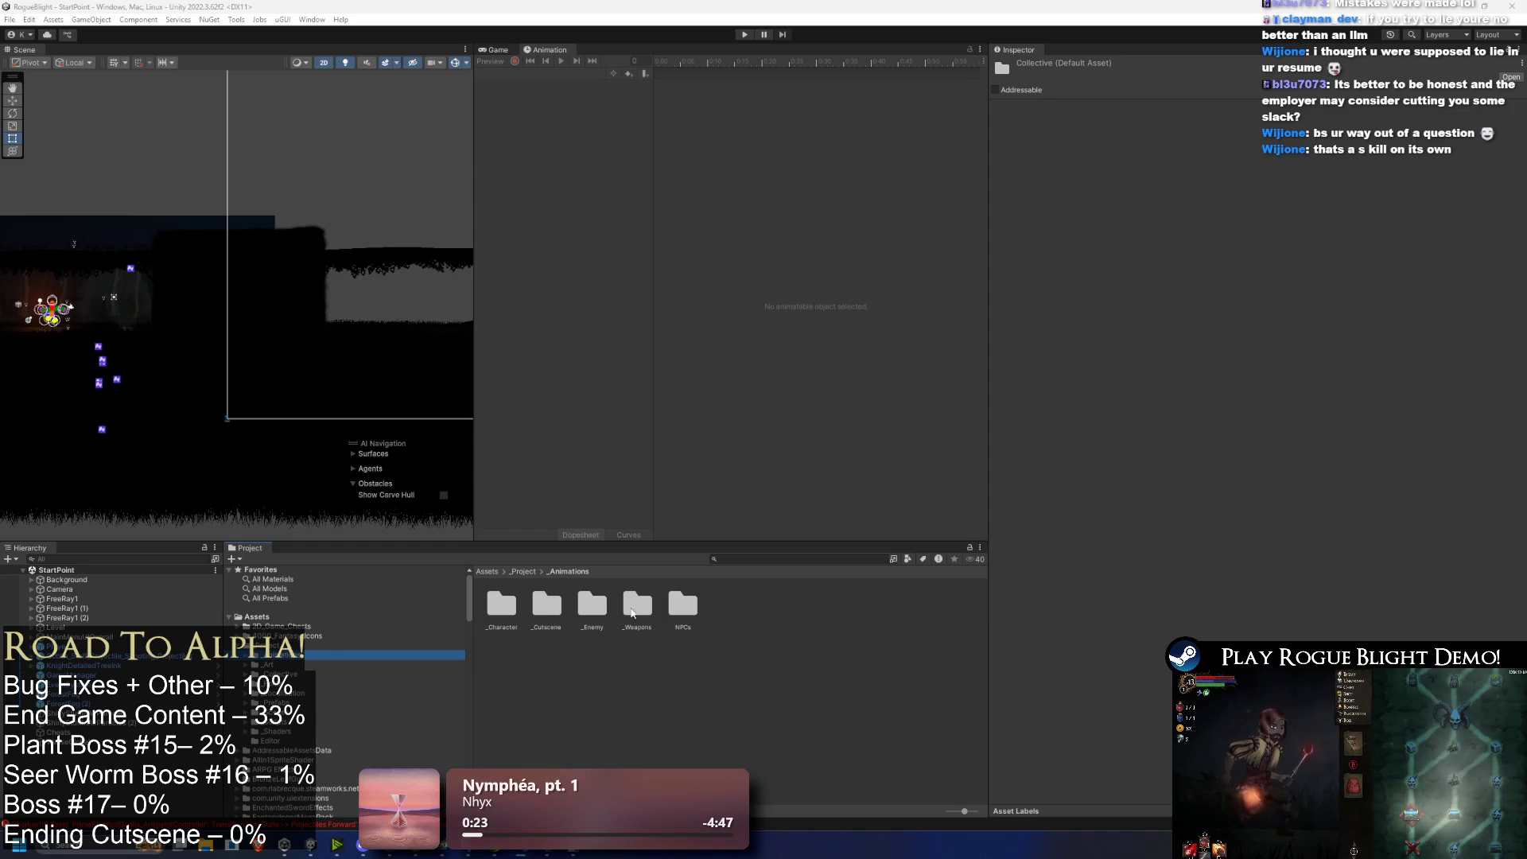
pyautogui.click(274, 665)
pyautogui.click(275, 654)
pyautogui.press('Right')
pyautogui.press('Down')
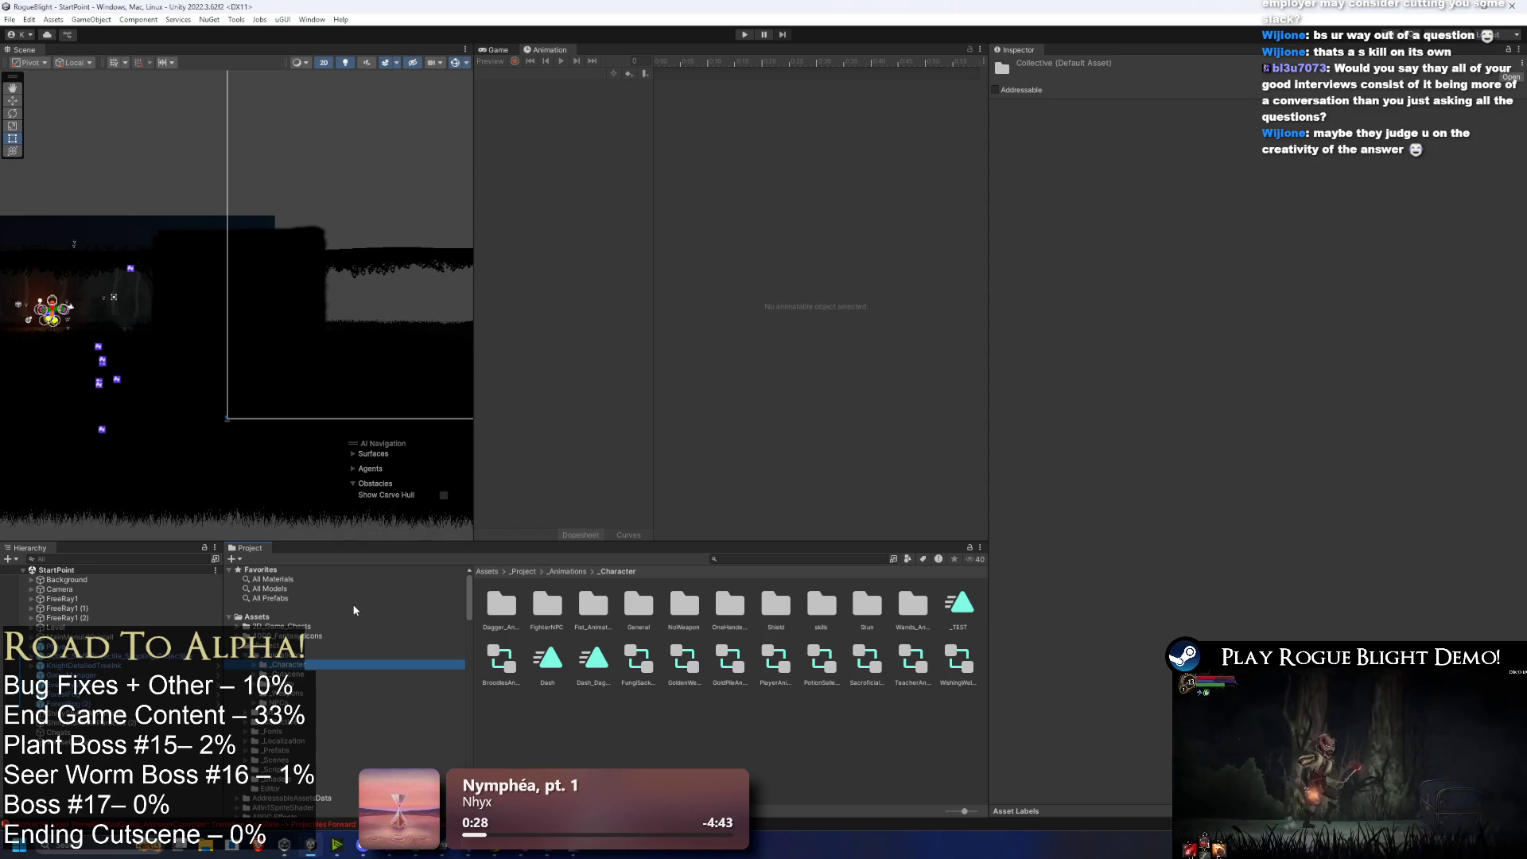
# Step: Check the _Enemy and AsmonNPC animation folders, finishing with _Animations expanded
pyautogui.press('Down')
pyautogui.press('Down')
pyautogui.press('Down')
pyautogui.press('Up')
pyautogui.press('Up')
pyautogui.press('Up')
pyautogui.press('Up')
pyautogui.press('Down')
pyautogui.press('Down')
pyautogui.press('Down')
pyautogui.press('Down')
pyautogui.press('Up')
pyautogui.press('Right')
pyautogui.press('Down')
pyautogui.press('Left')
pyautogui.press('Left')
pyautogui.press('Left')
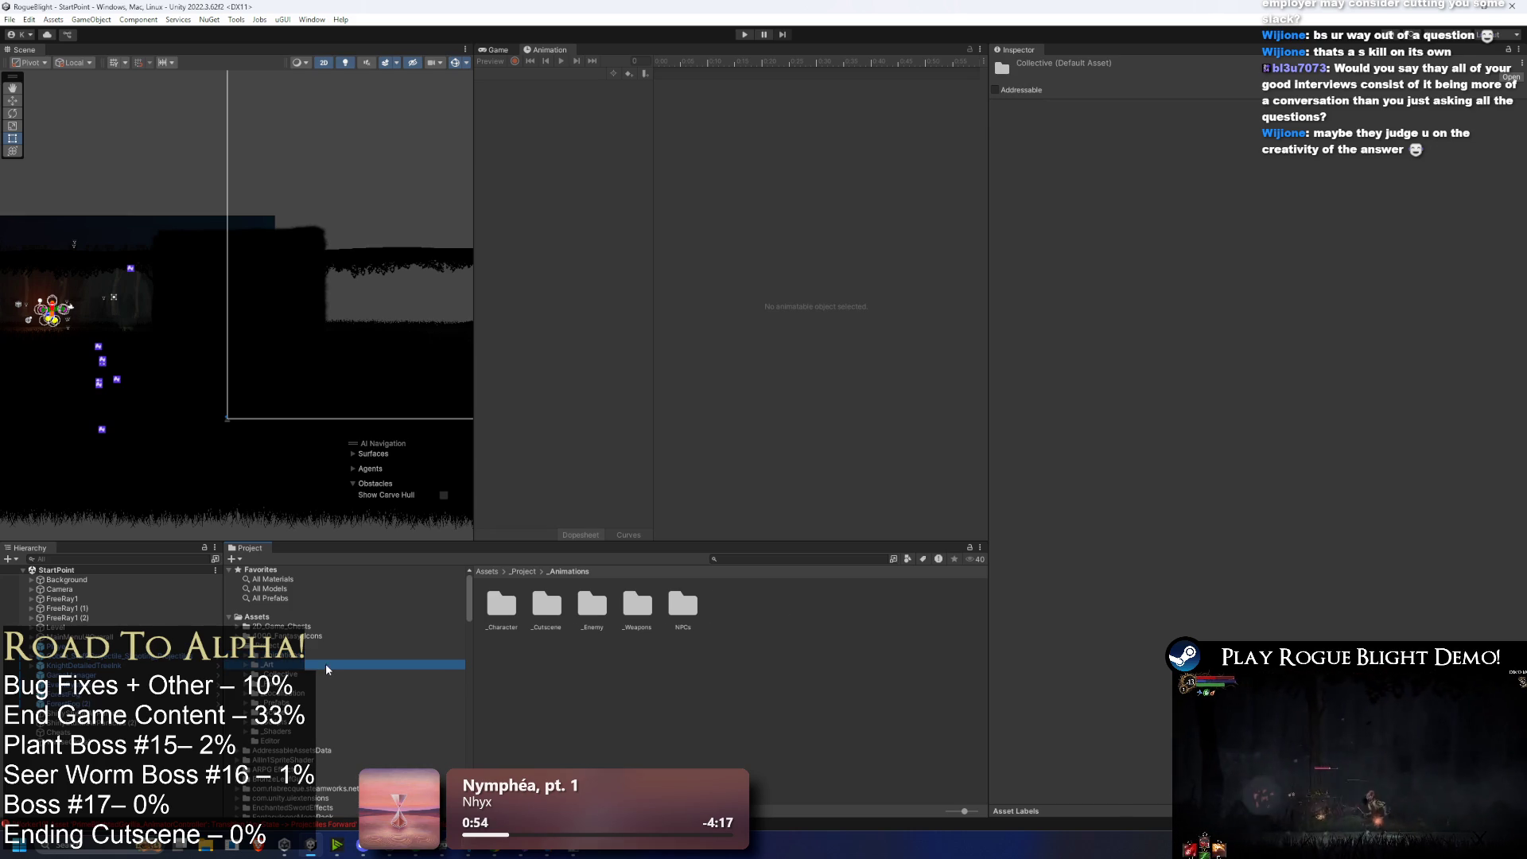
pyautogui.press('Right')
# Step: Browse the _Art folder and its MainCharacter subfolder in the Project tree, then collapse _Art
pyautogui.press('Down')
pyautogui.press('Up')
pyautogui.press('Left')
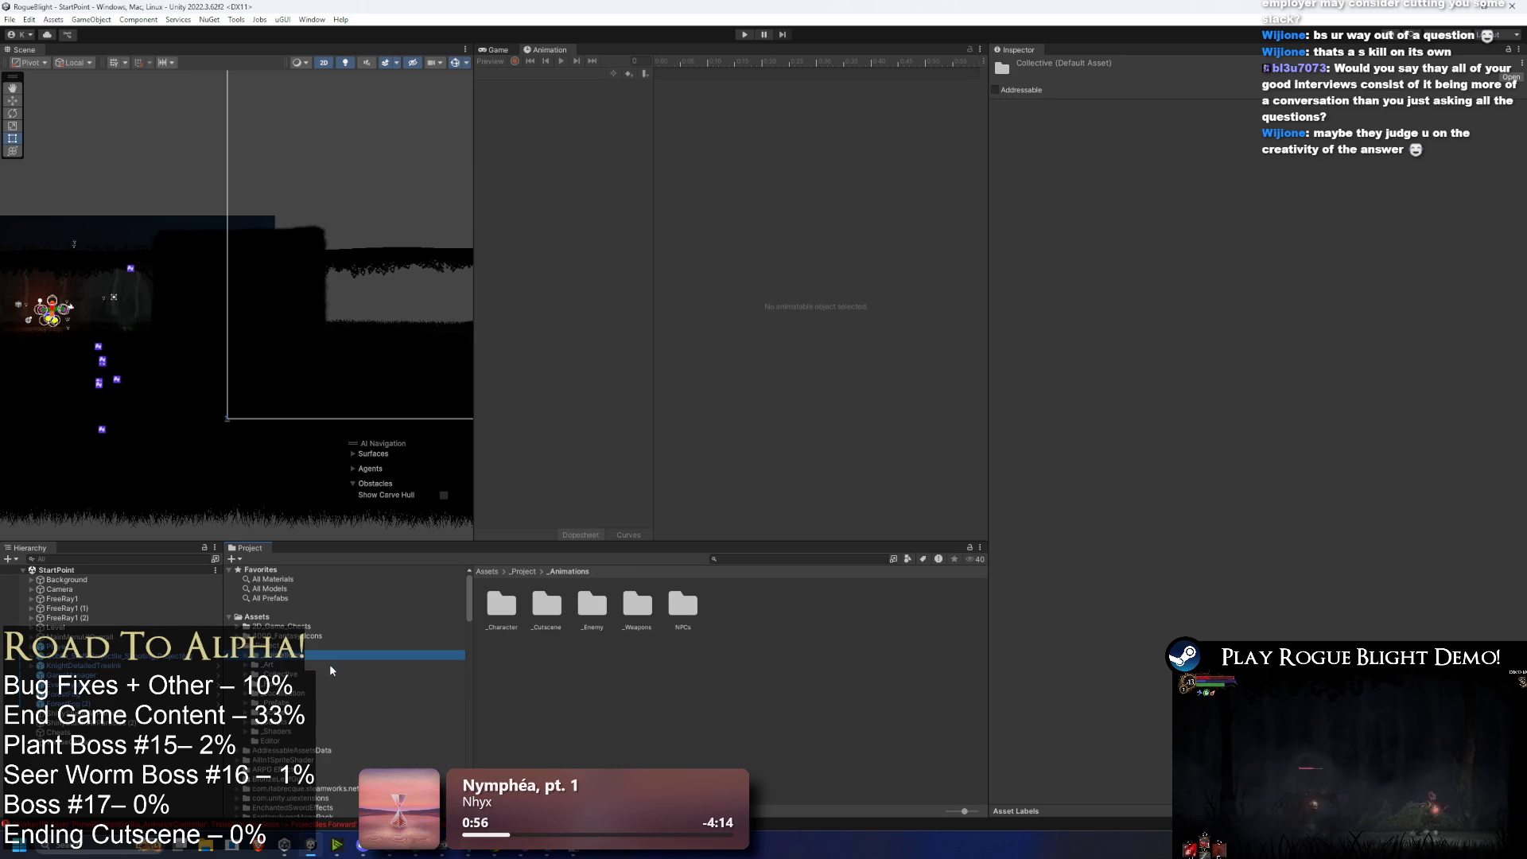
pyautogui.press('Down')
pyautogui.press('Up')
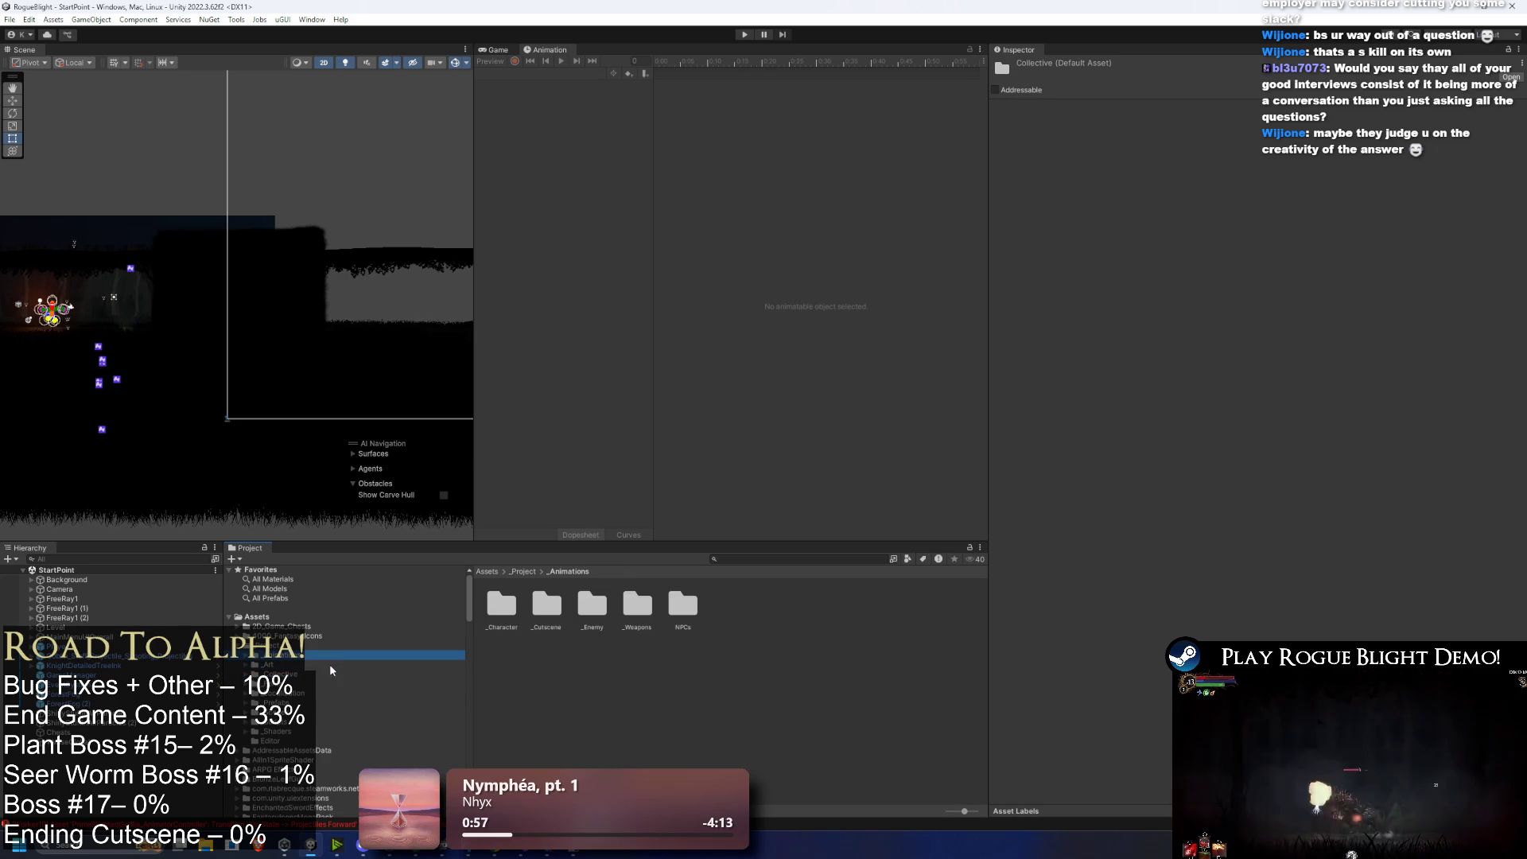
pyautogui.press('Right')
pyautogui.press('Down')
pyautogui.press('Up')
pyautogui.press('Left')
pyautogui.press('Down')
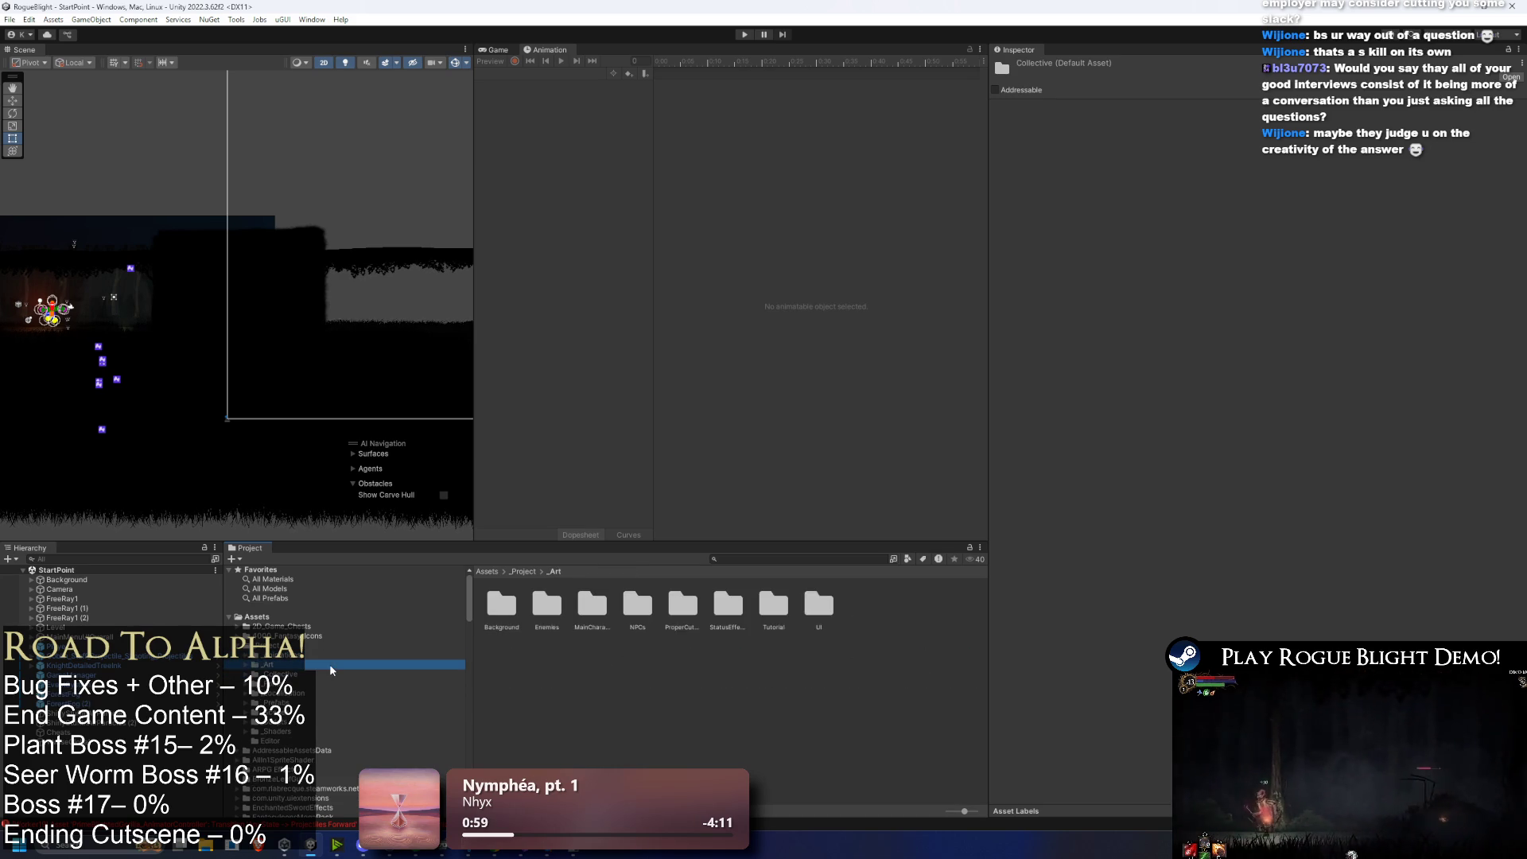
pyautogui.press('Up')
pyautogui.press('Down')
pyautogui.press('Up')
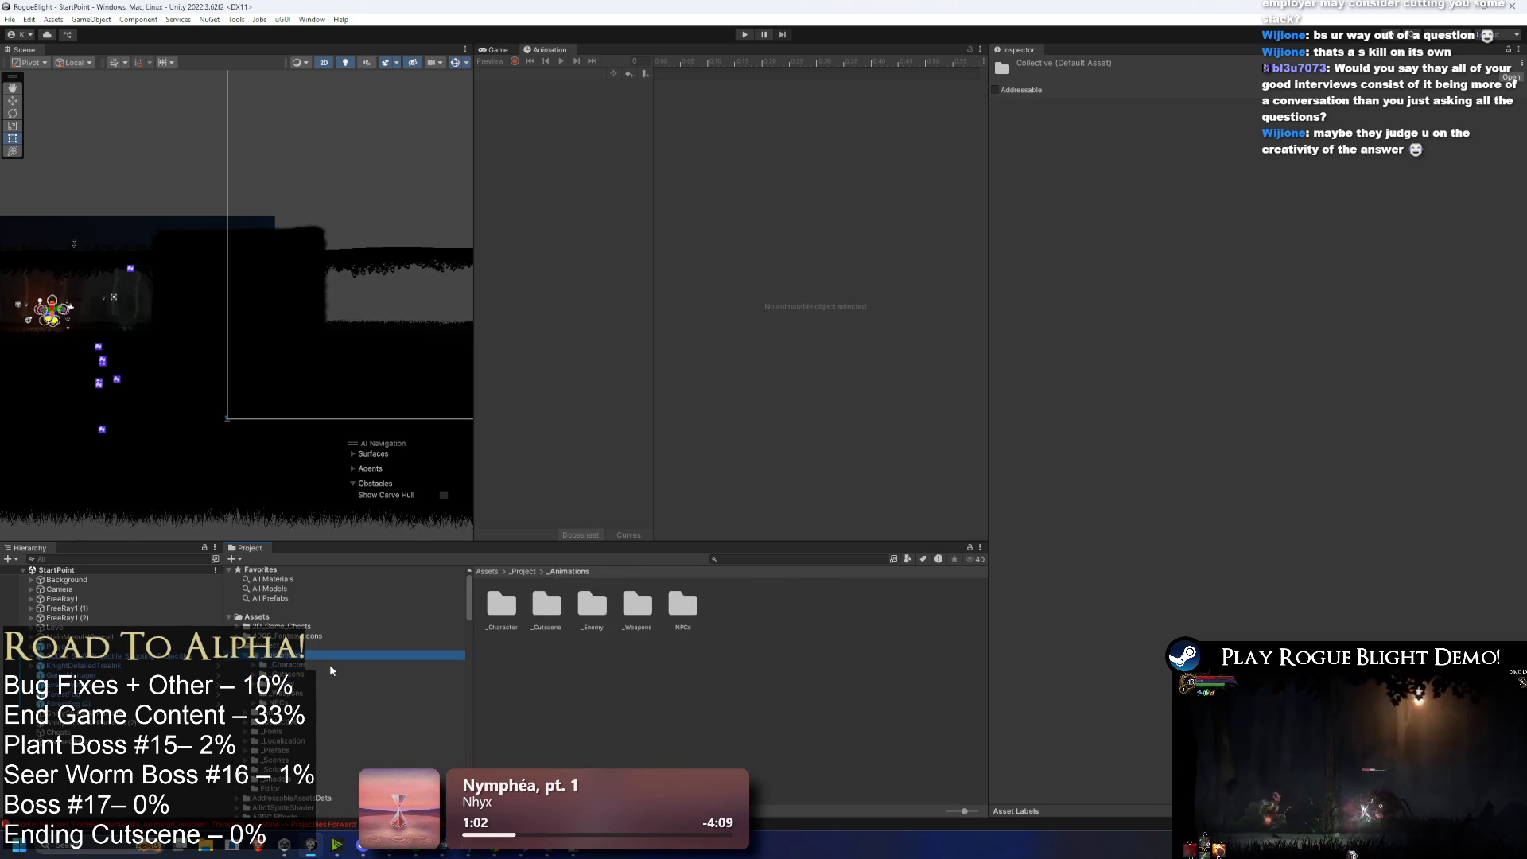
pyautogui.press('Down')
pyautogui.press('Right')
pyautogui.press('Down')
pyautogui.press('Up')
pyautogui.press('Down')
pyautogui.press('Down')
pyautogui.press('Down')
pyautogui.press('Down')
pyautogui.press('Down')
pyautogui.press('Down')
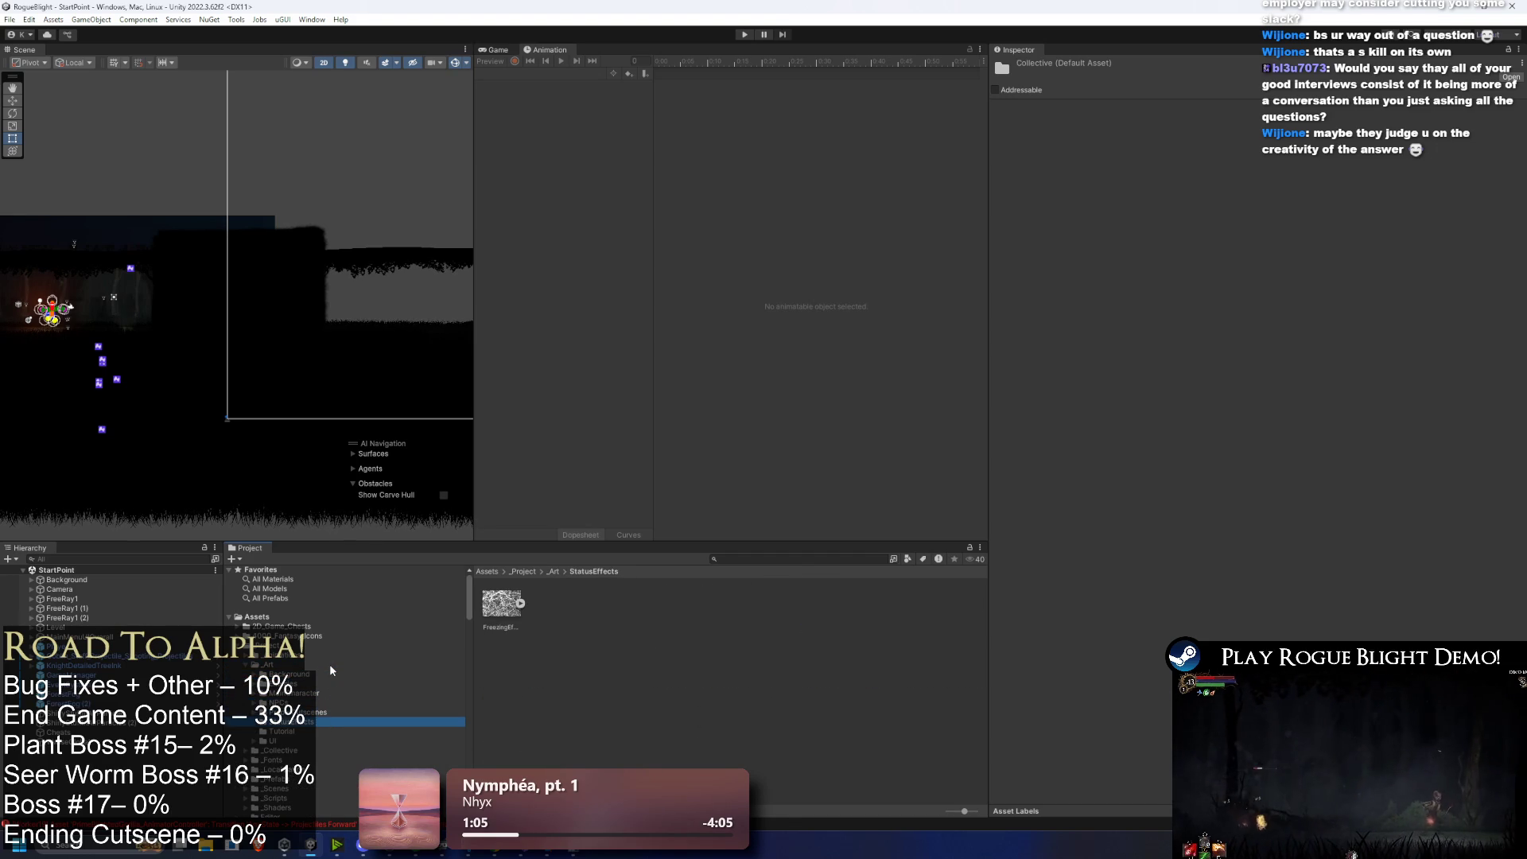
pyautogui.press('Left')
pyautogui.press('Left')
pyautogui.press('Down')
# Step: Look into _Animations and its Dagger_Animations clips, then return to the _Art folder
pyautogui.press('Up')
pyautogui.press('Up')
pyautogui.press('Right')
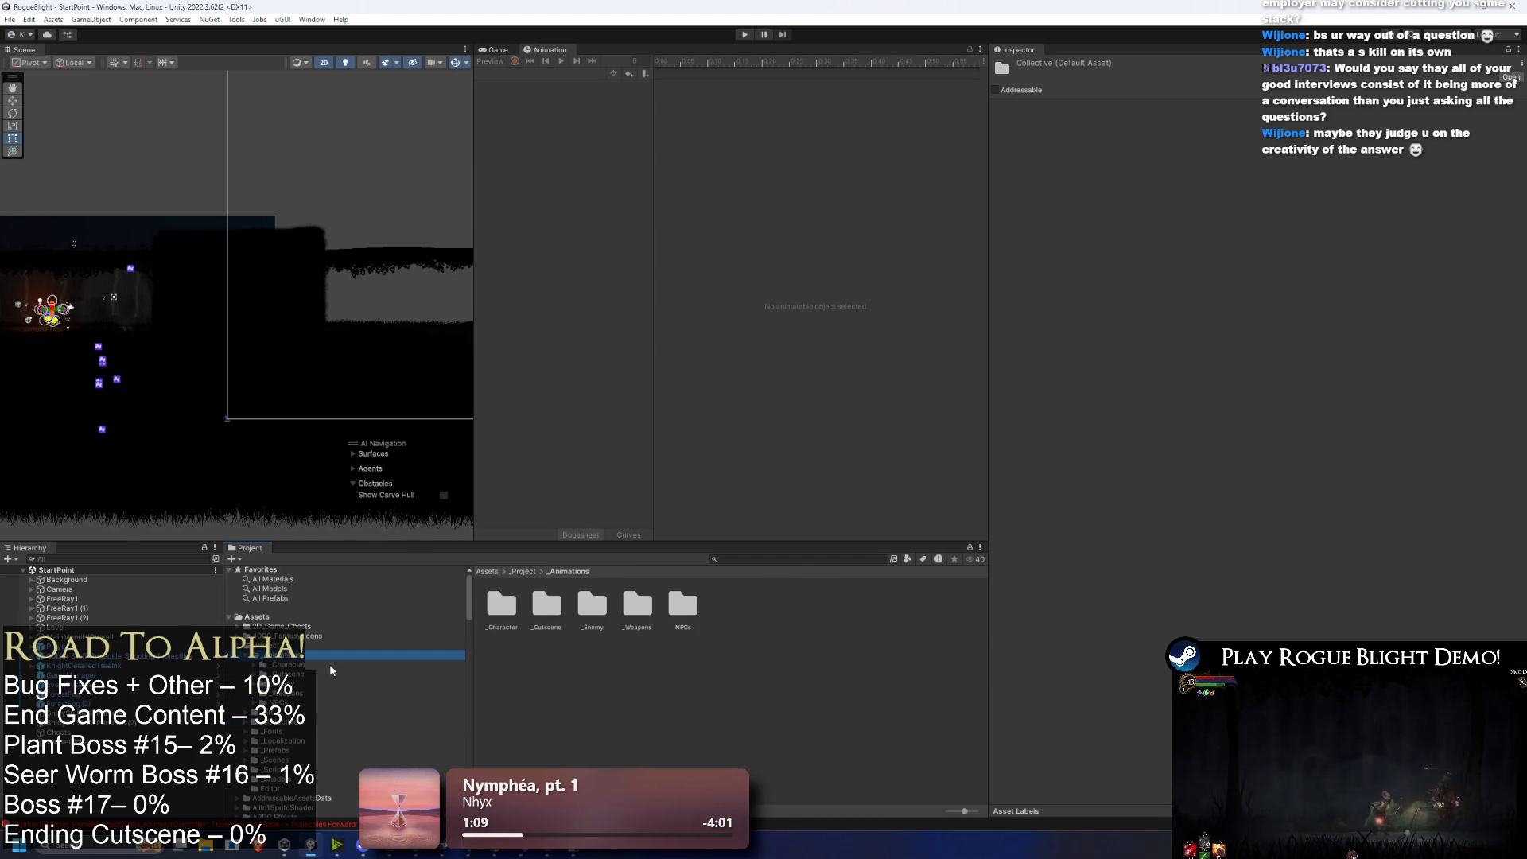
pyautogui.press('Down')
pyautogui.press('Right')
pyautogui.press('Down')
pyautogui.press('Left')
pyautogui.press('Left')
pyautogui.press('Left')
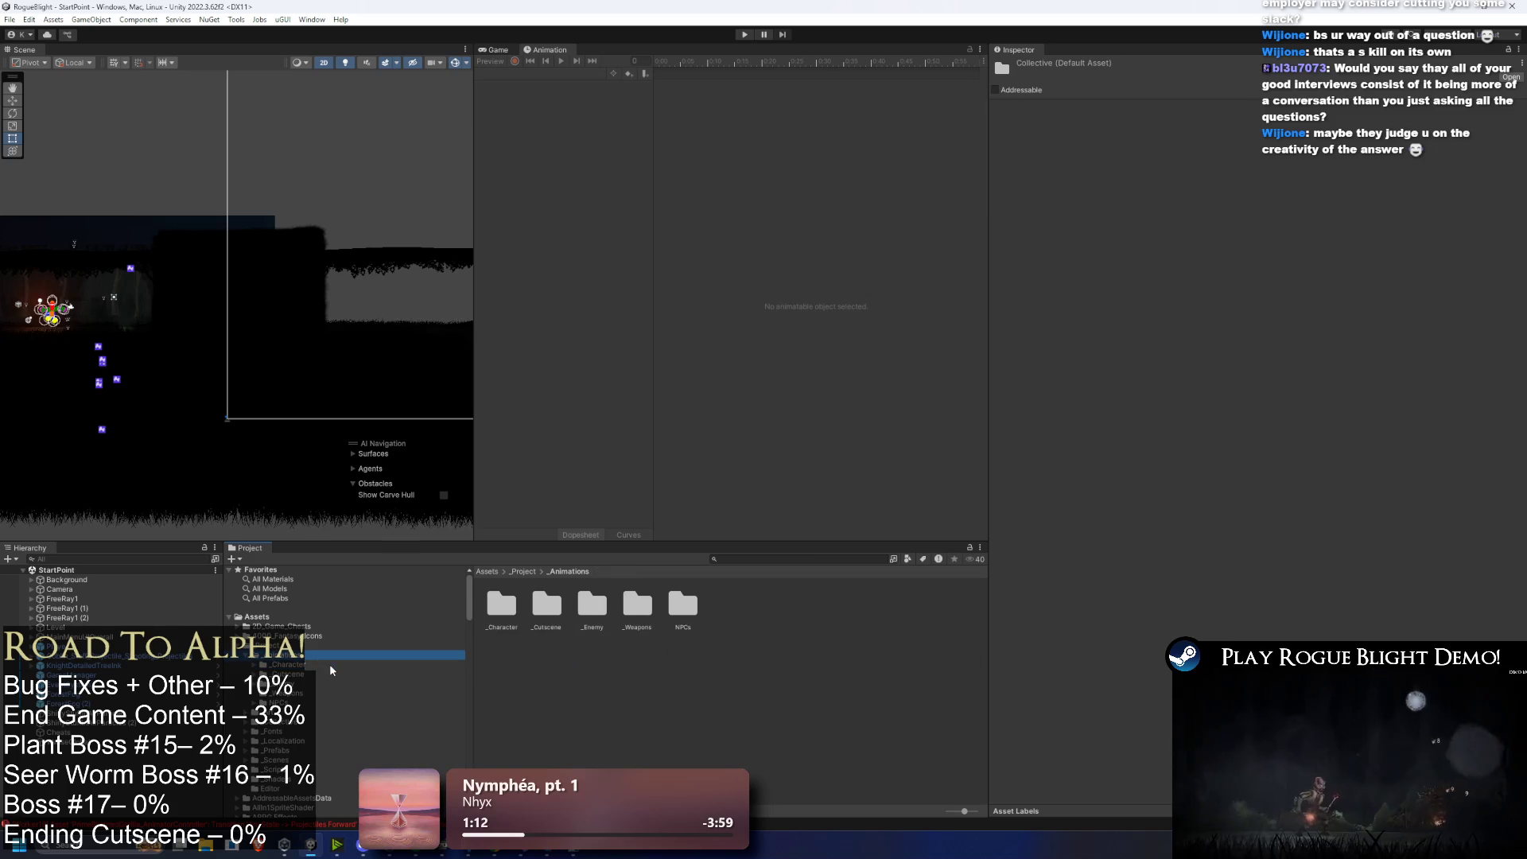
pyautogui.press('Left')
pyautogui.press('Down')
pyautogui.press('Left')
pyautogui.press('Left')
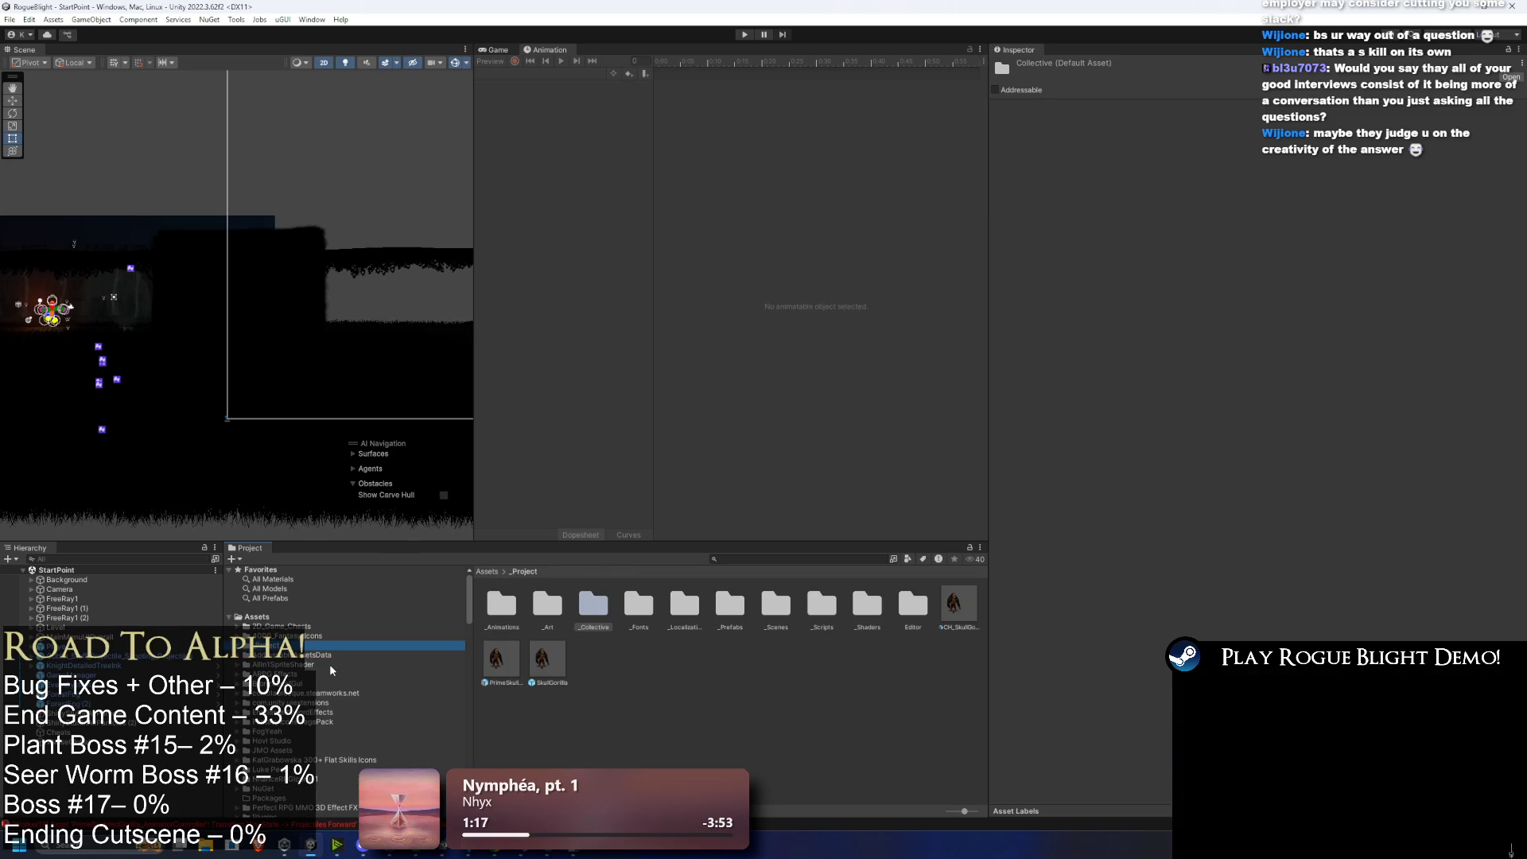
# Step: Expand _Project > _Animations > _Enemy and select the BlightedGorilla folder to list its clips
pyautogui.press('Right')
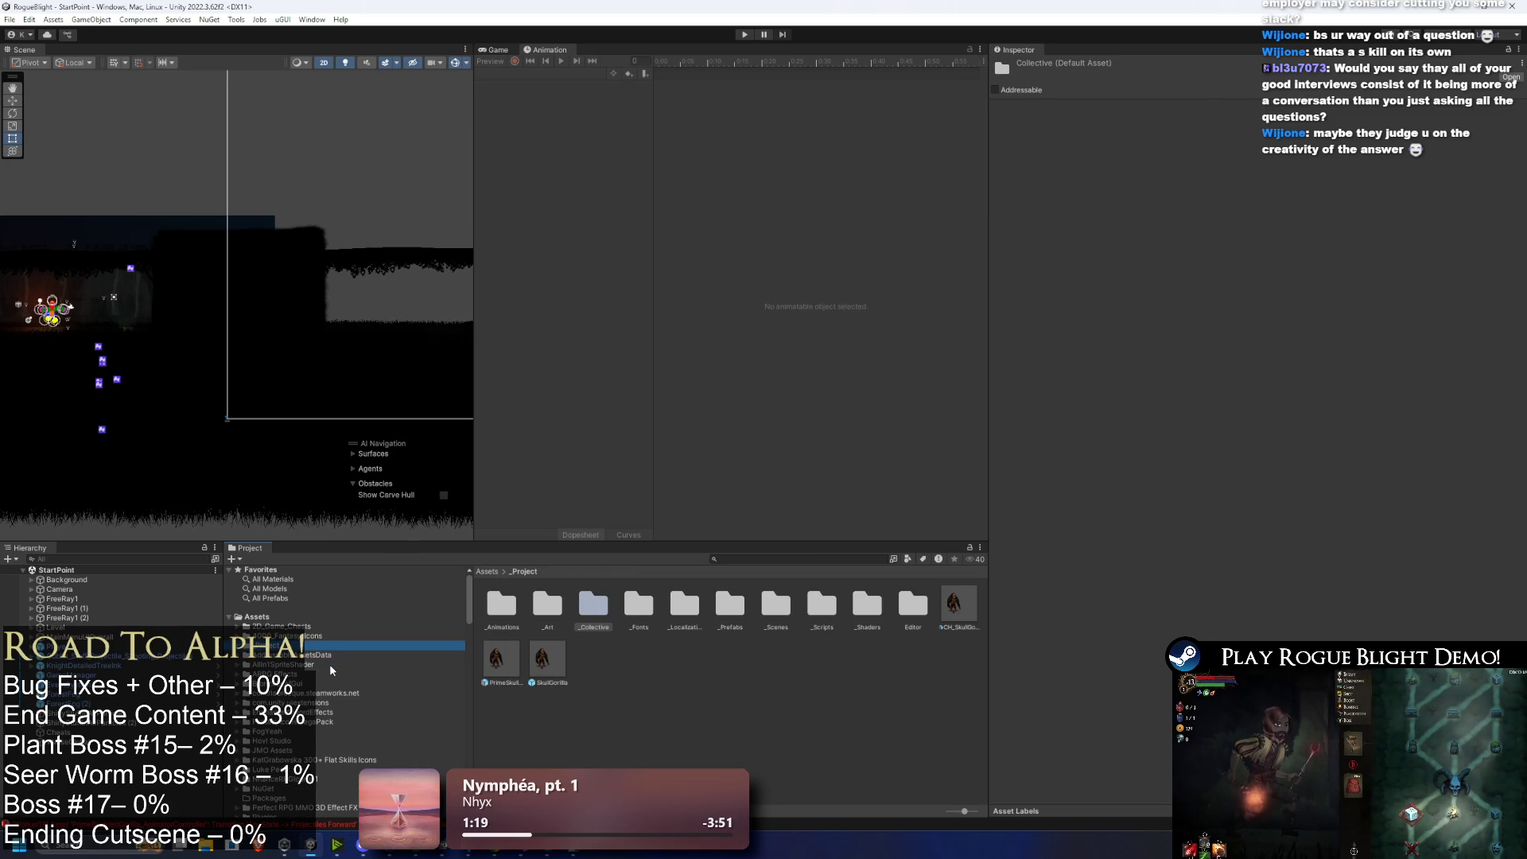
pyautogui.press('Down')
pyautogui.press('Right')
pyautogui.press('Down')
pyautogui.press('Down')
pyautogui.press('Down')
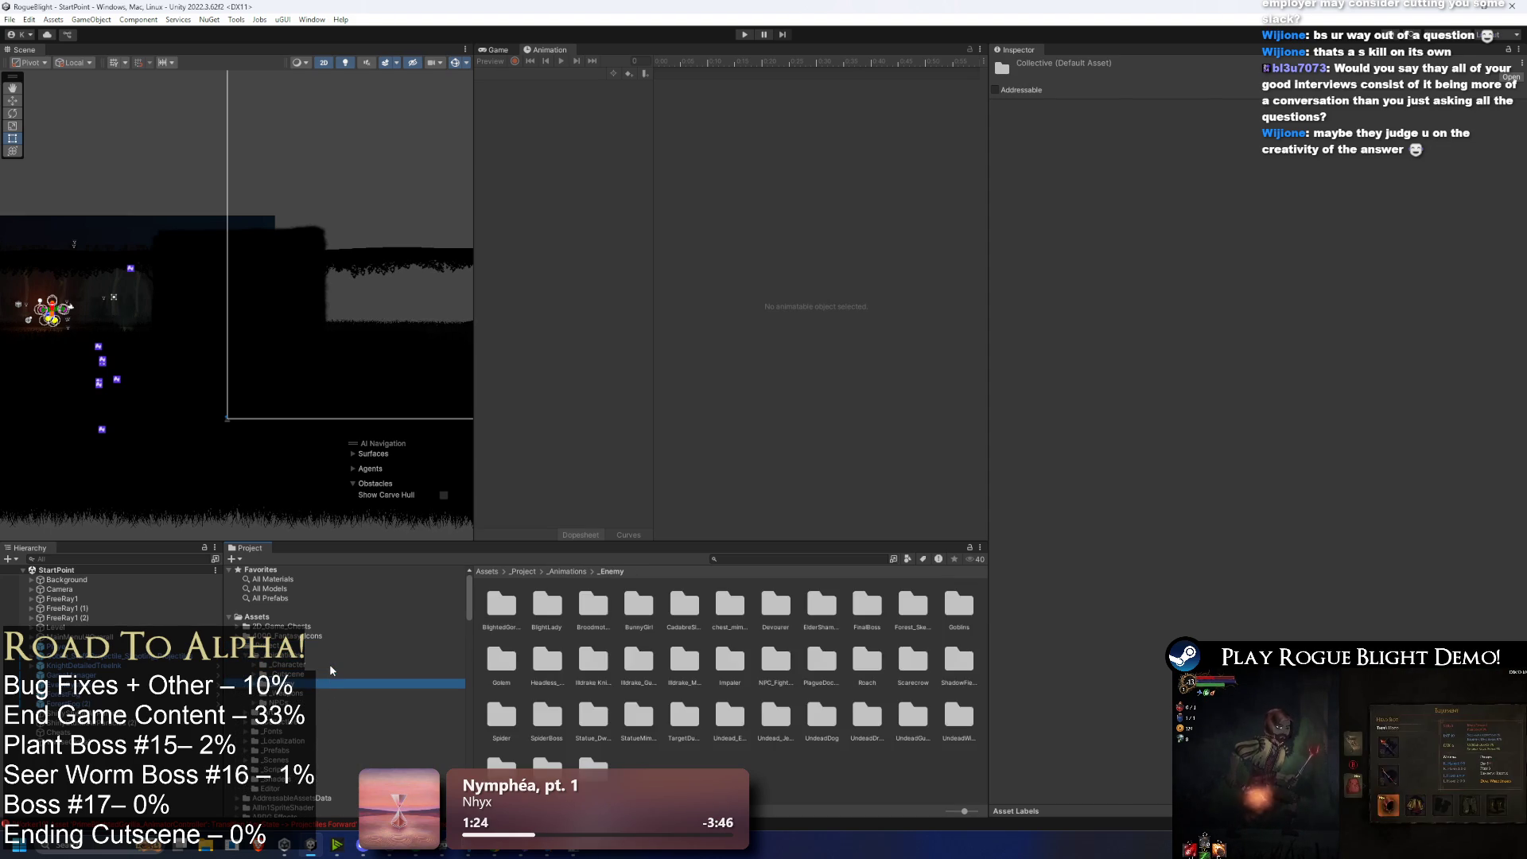
pyautogui.press('Right')
pyautogui.press('Down')
pyautogui.scroll(-4, 330, 665)
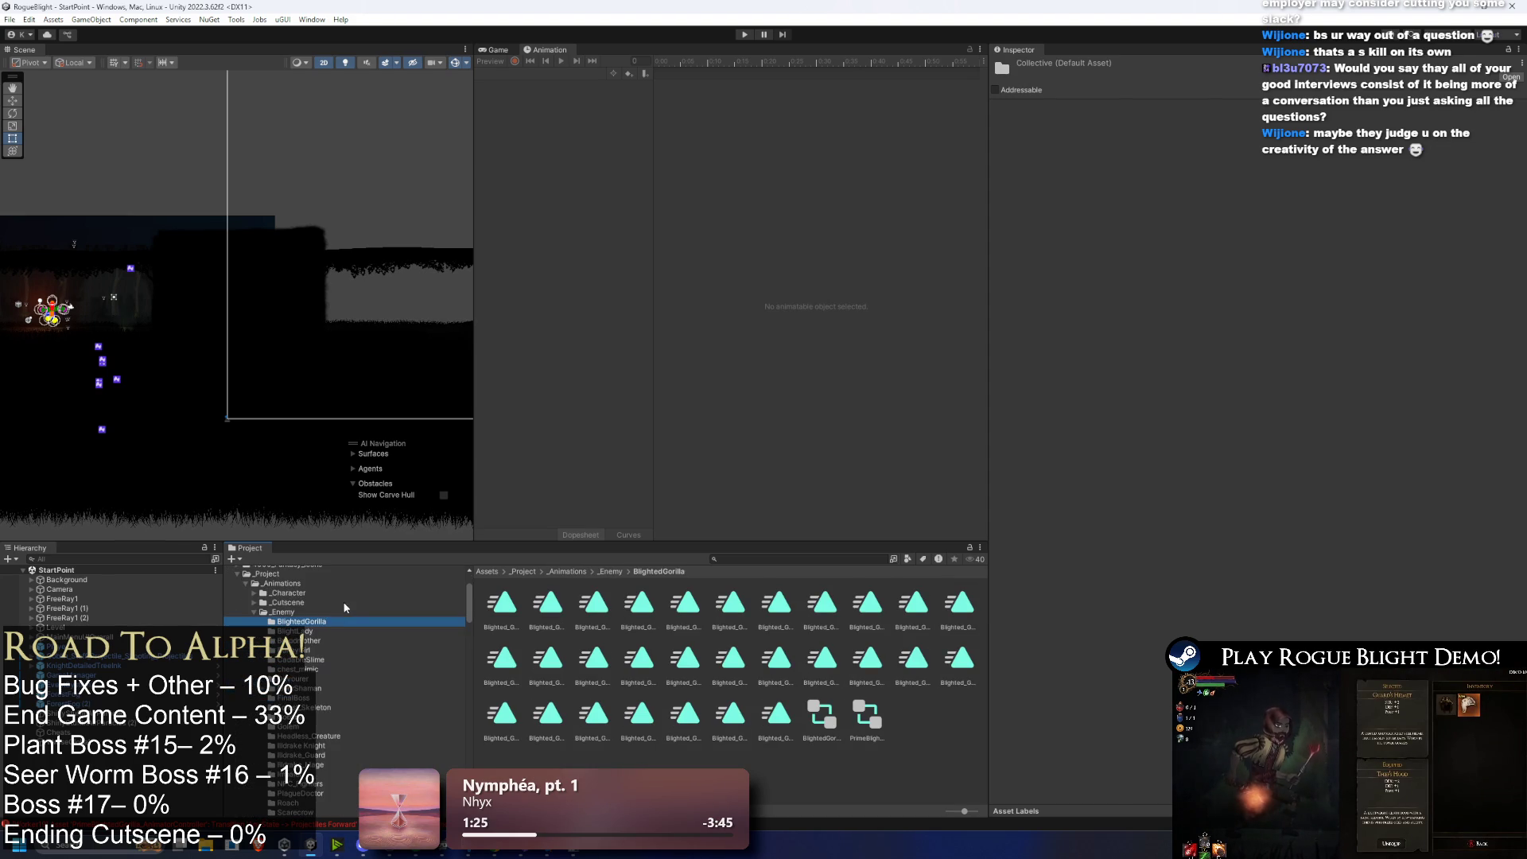
# Step: Check the Broodmother animations, then return to _Enemy and review its subfolders
pyautogui.click(336, 641)
pyautogui.press('Left')
pyautogui.press('Left')
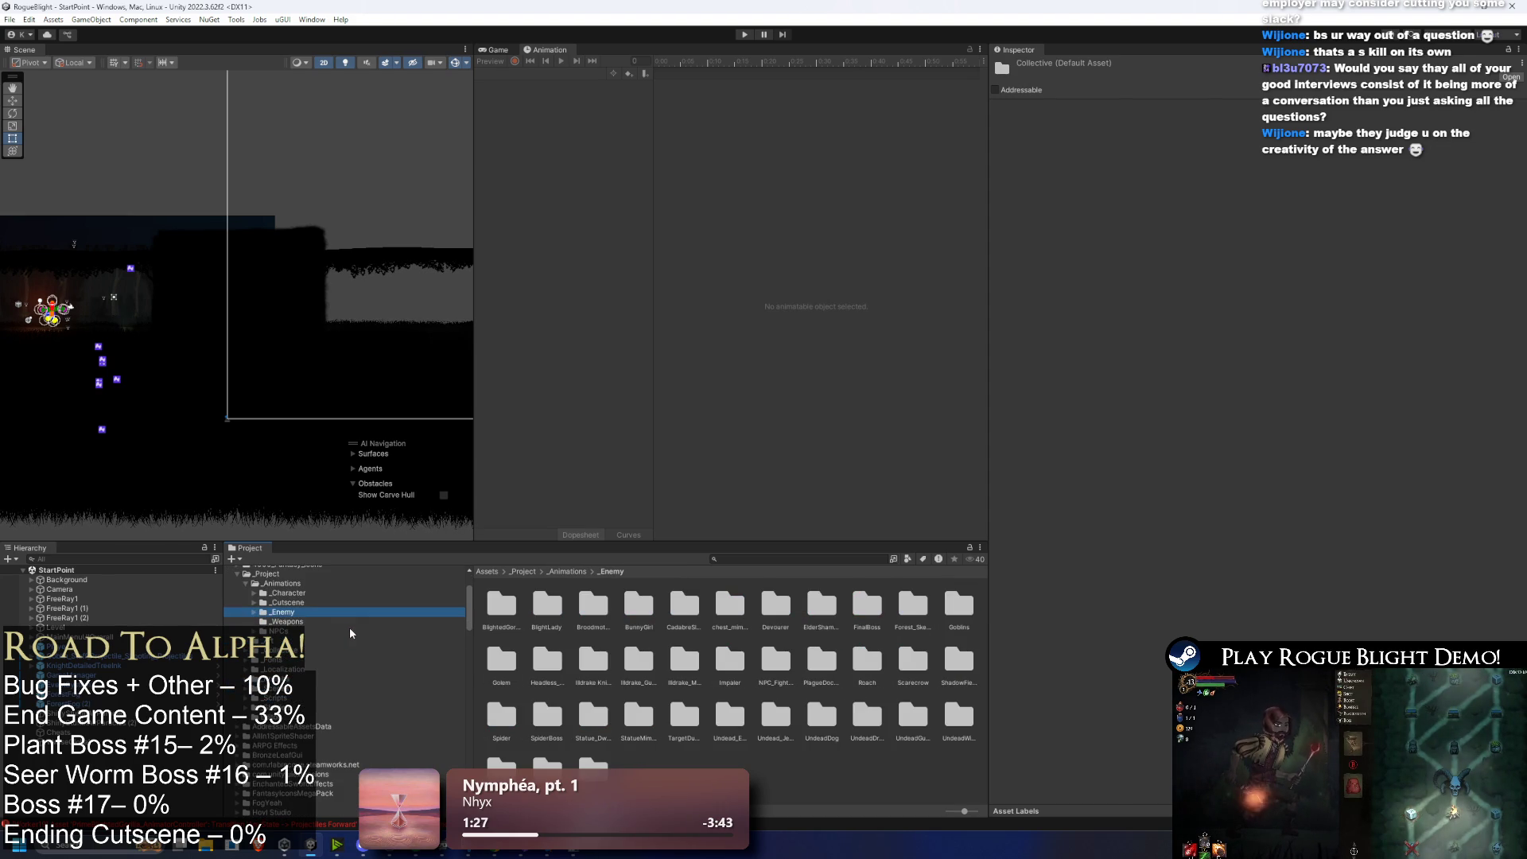
pyautogui.press('Right')
pyautogui.scroll(-3, 353, 675)
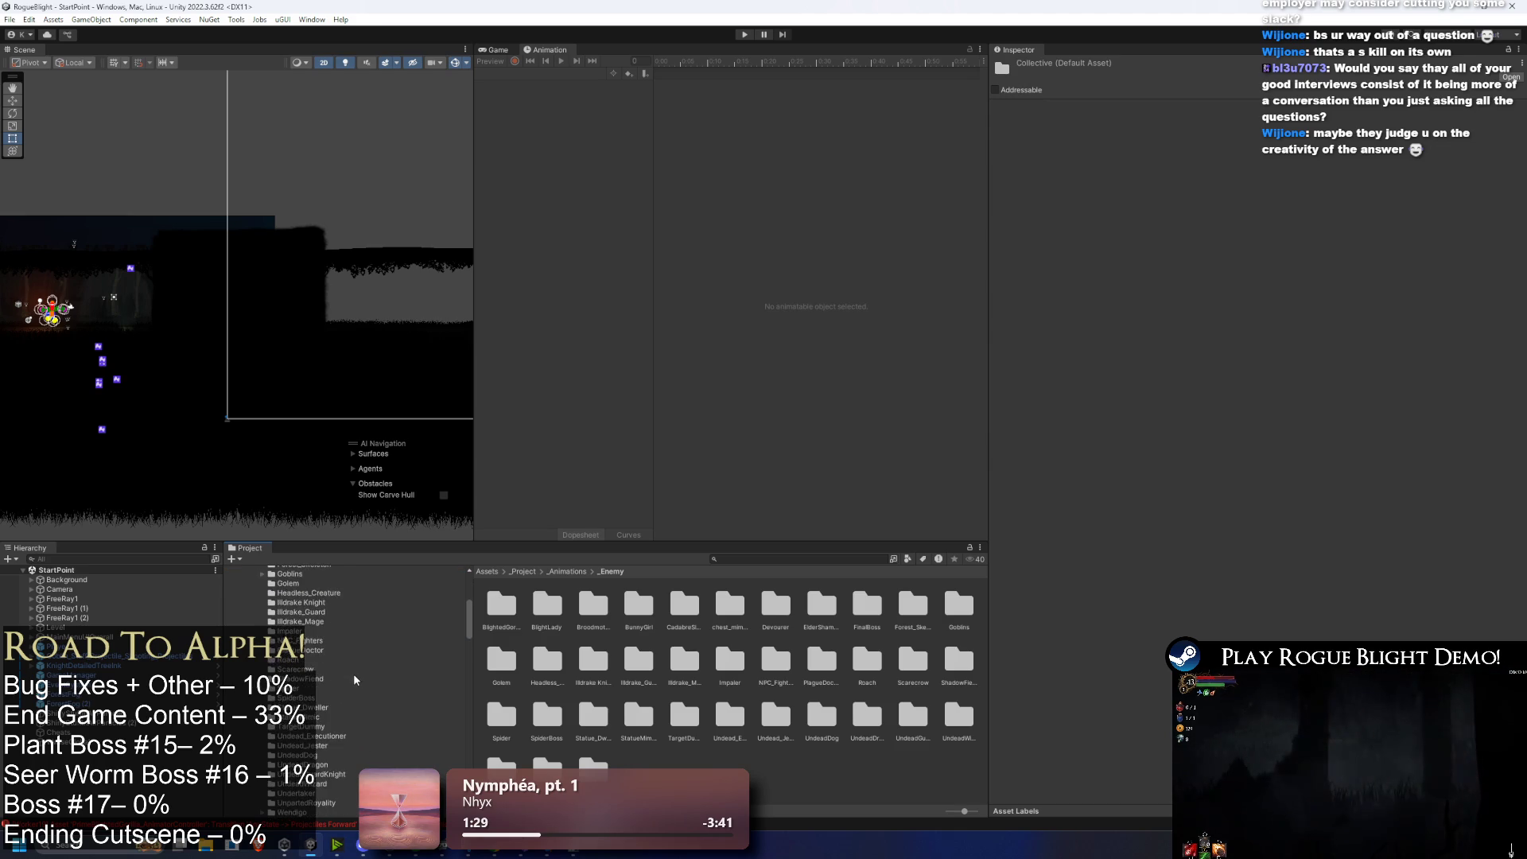
pyautogui.scroll(5, 354, 675)
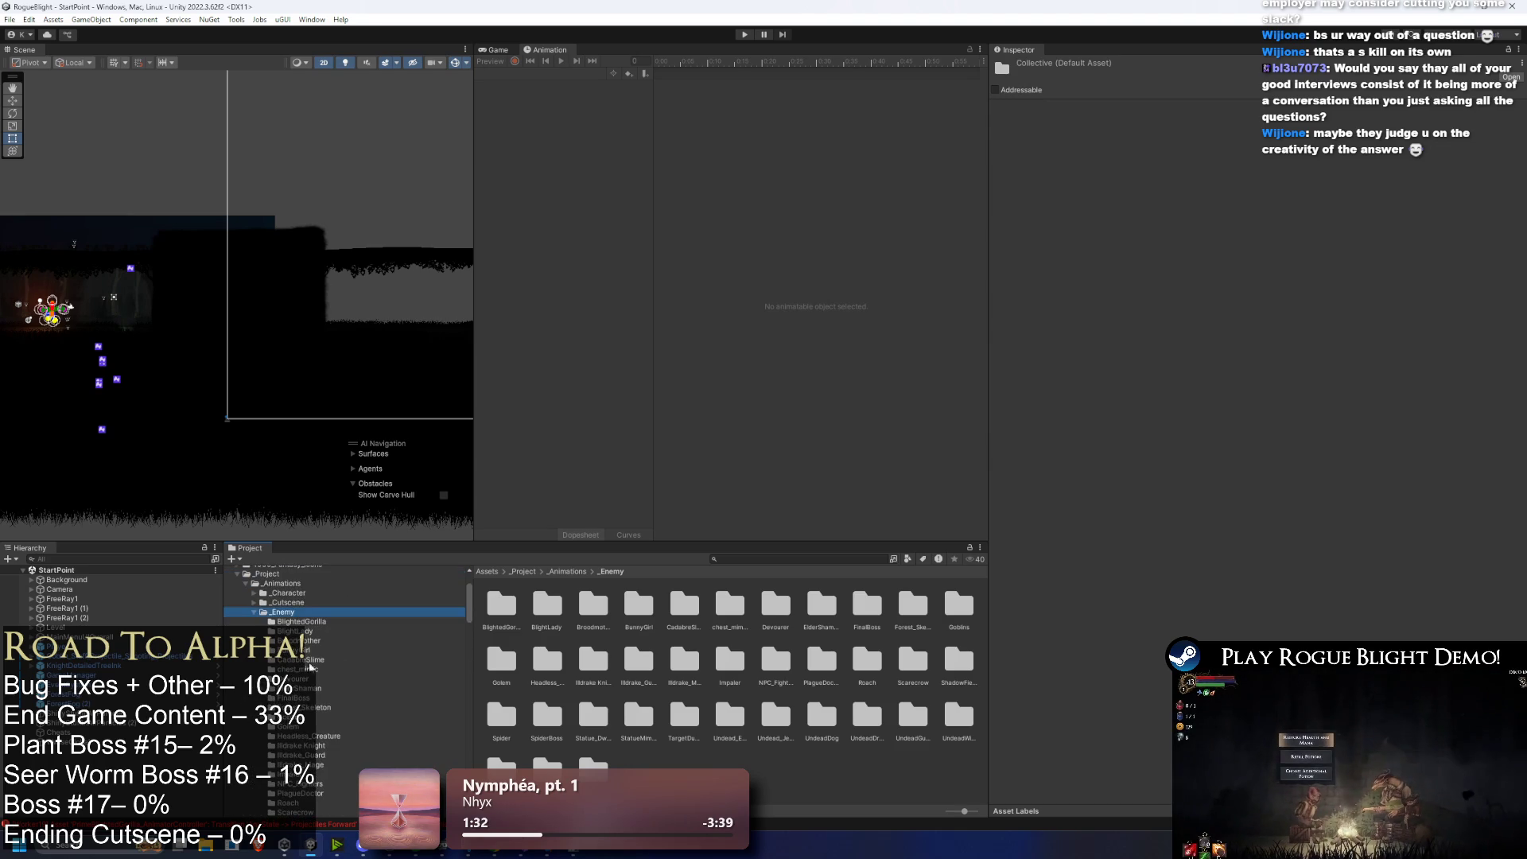
pyautogui.press('Left')
pyautogui.press('Up')
pyautogui.press('Up')
pyautogui.press('Up')
pyautogui.press('Down')
pyautogui.press('Down')
pyautogui.press('Down')
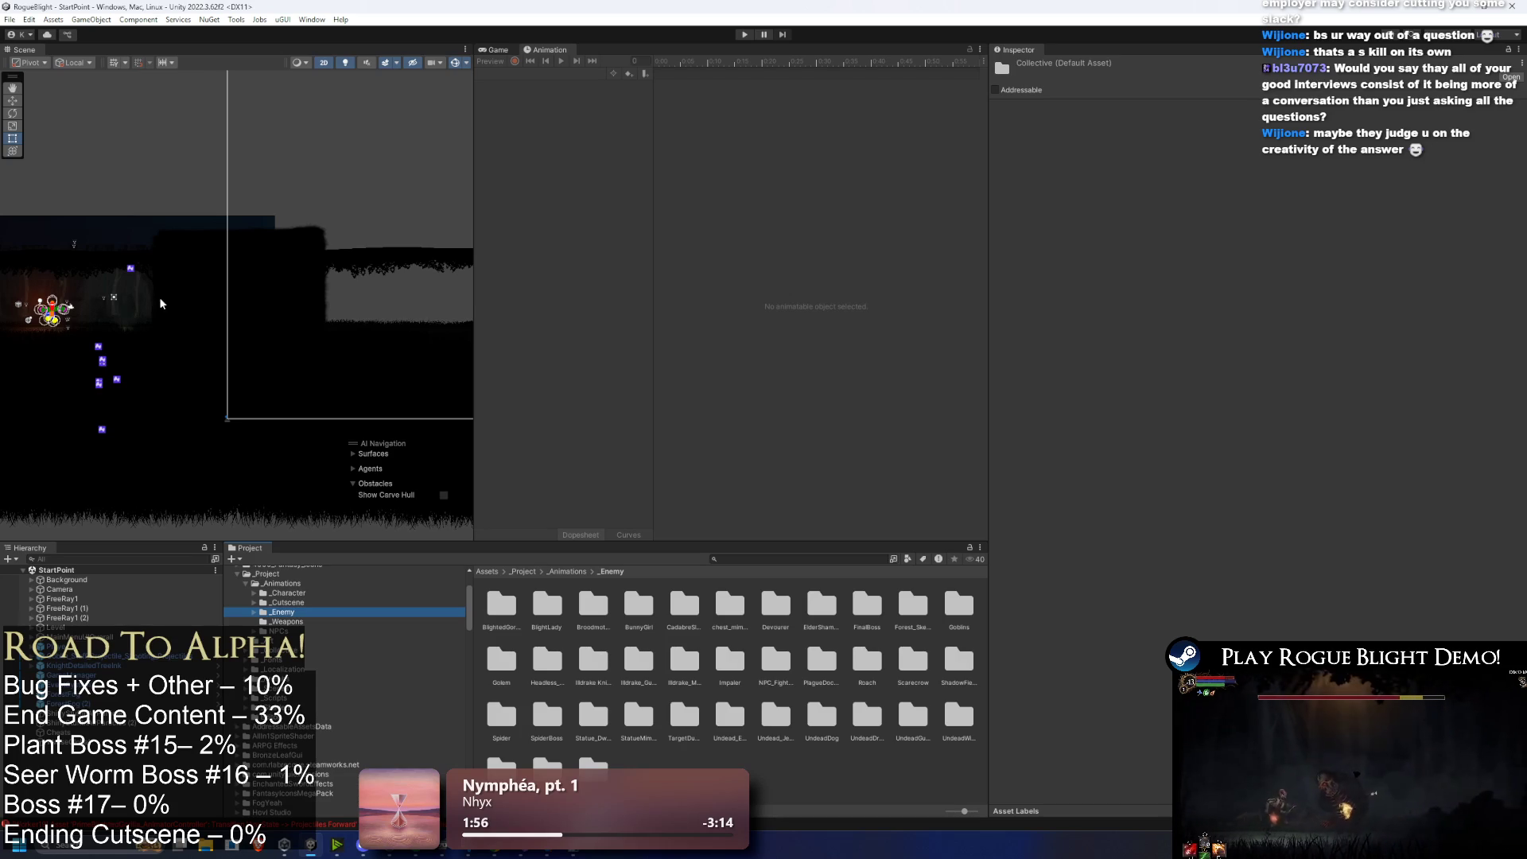
# Step: Go up through _Character to _Animations, showing its five subfolders
pyautogui.click(291, 597)
pyautogui.click(317, 584)
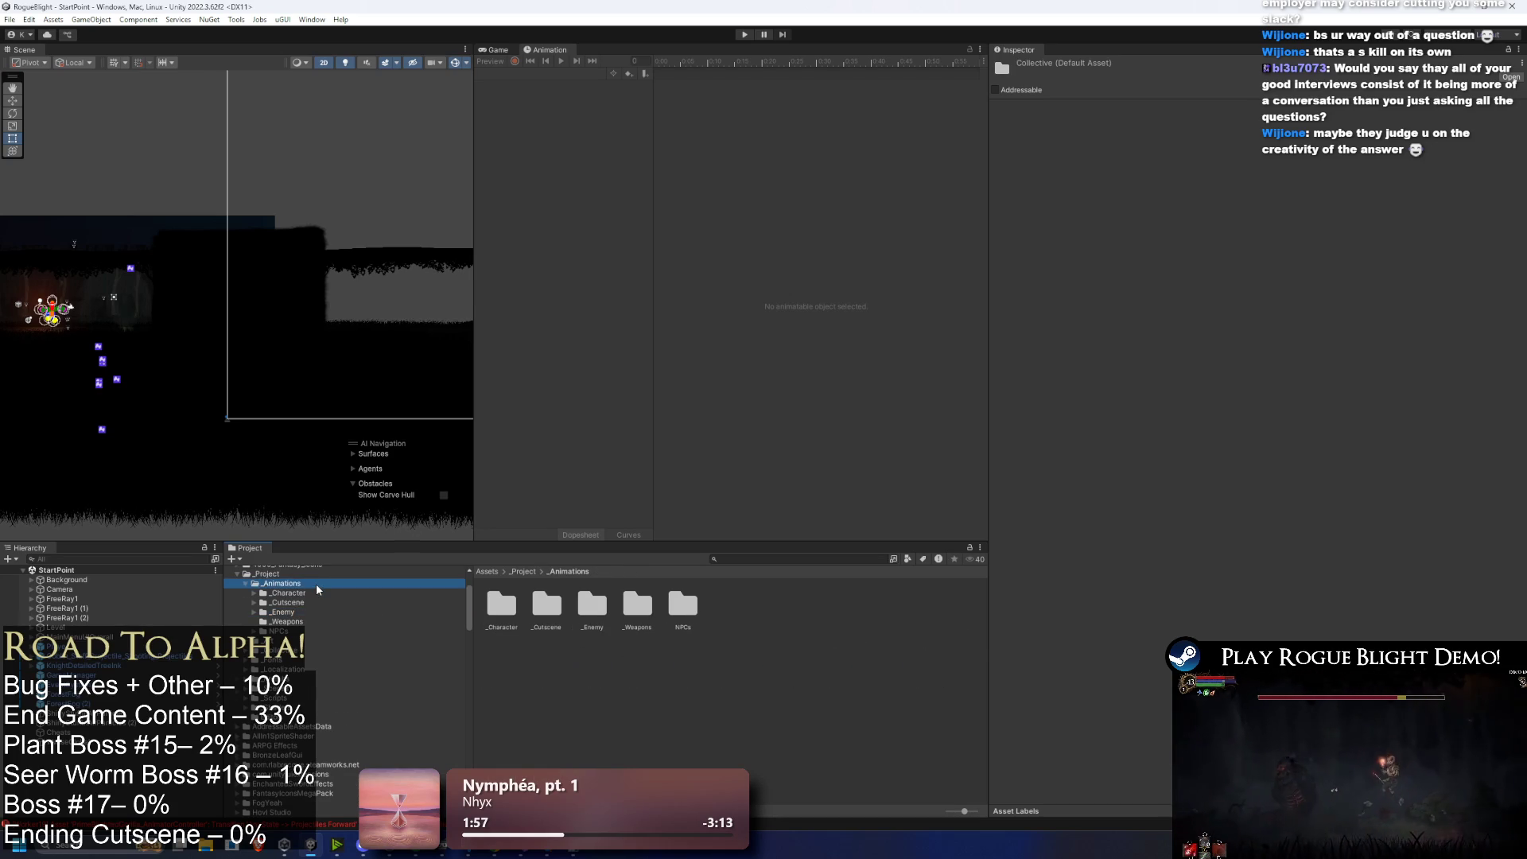
pyautogui.scroll(3, 394, 599)
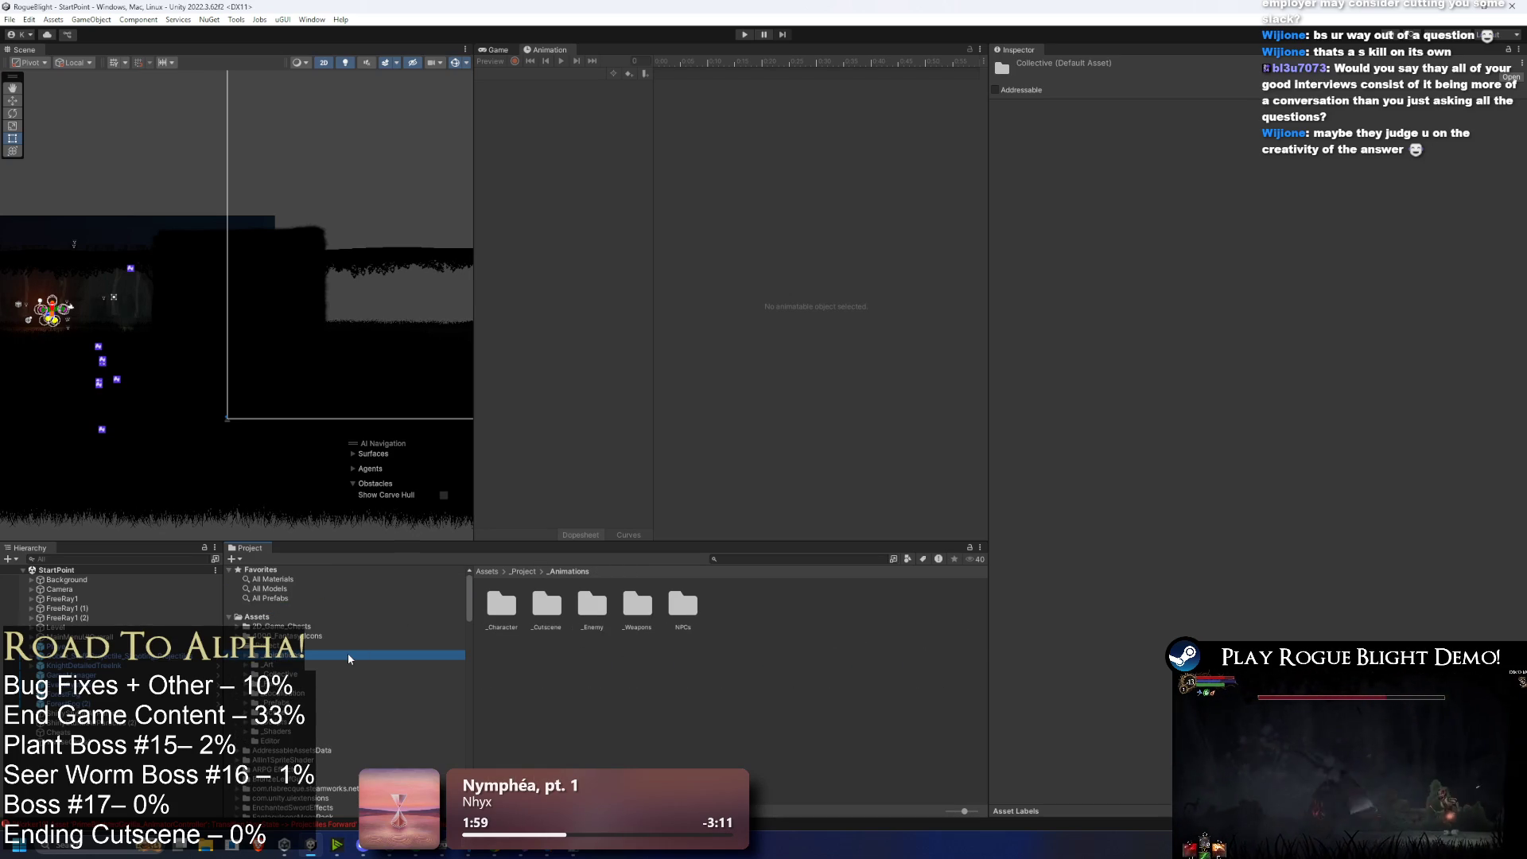
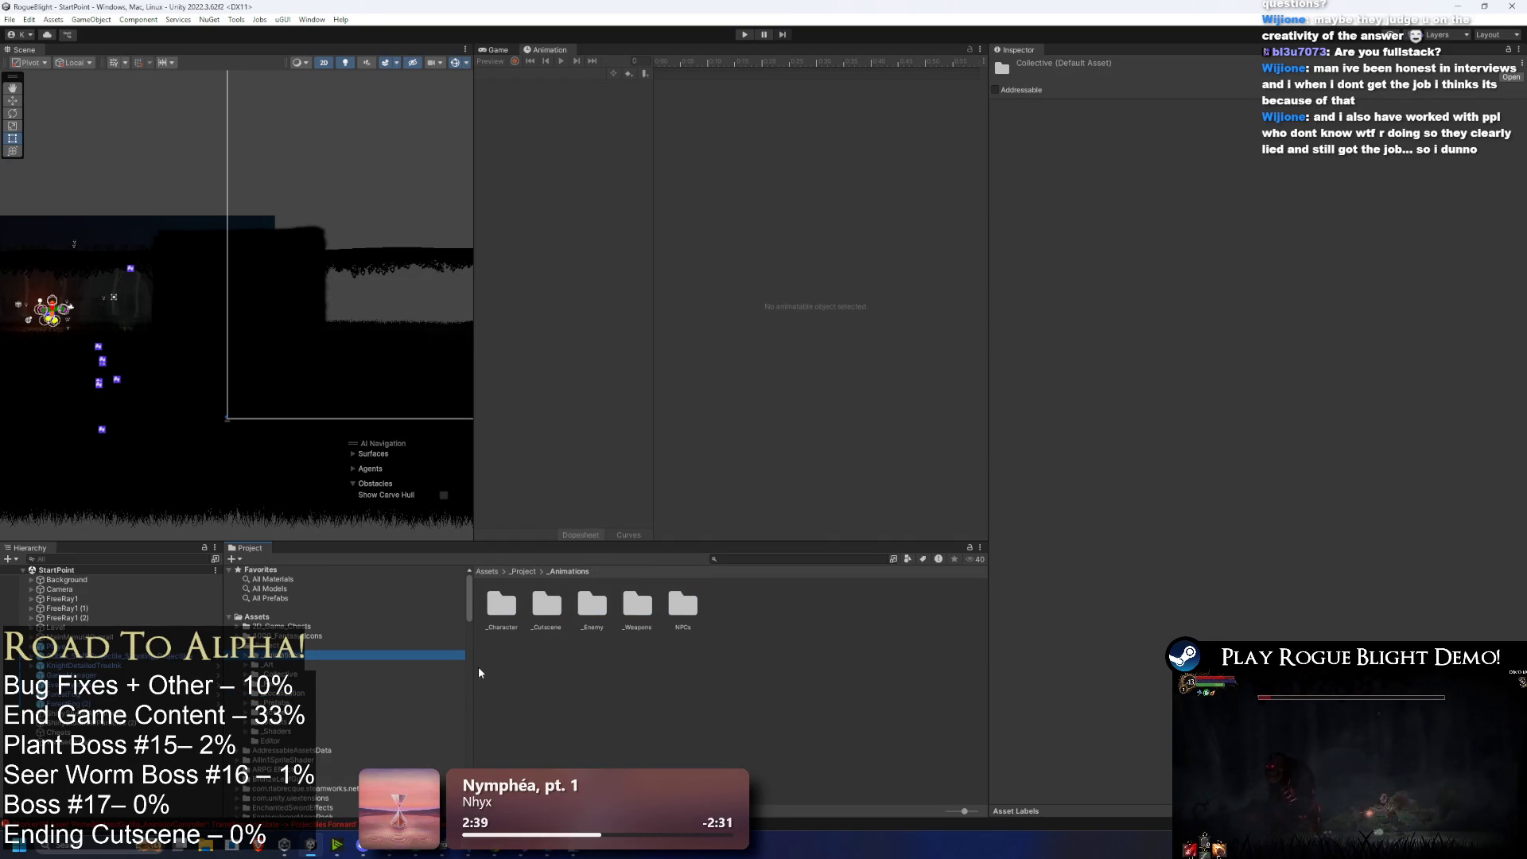
# Step: Browse the _Fonts, 4000_Fantasy_Icons and _Animations folders in the Project window
pyautogui.press('Down')
pyautogui.press('Down')
pyautogui.press('Down')
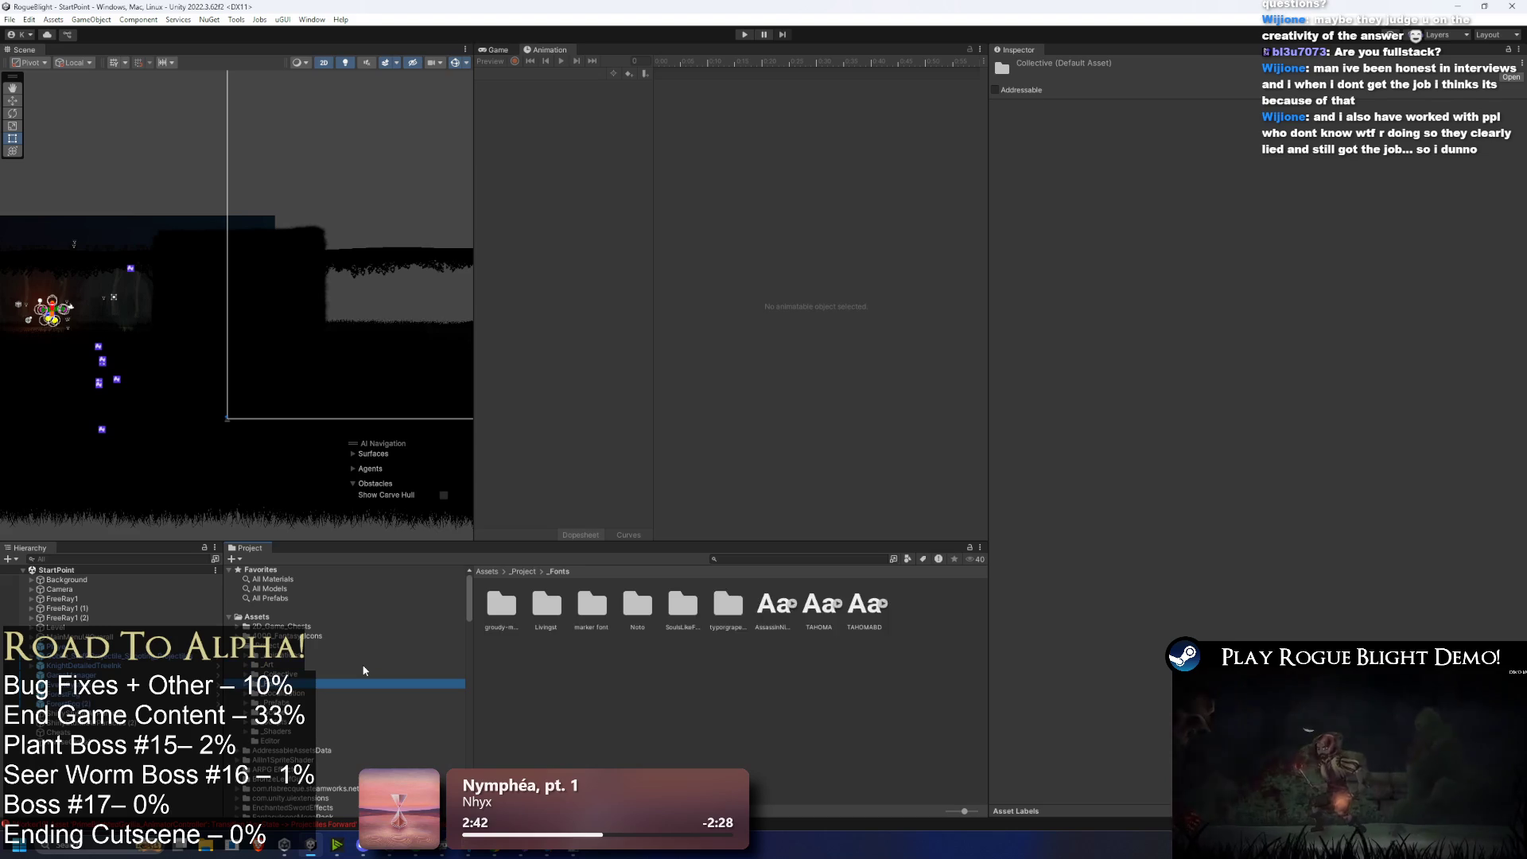
pyautogui.press('Left')
pyautogui.press('Left')
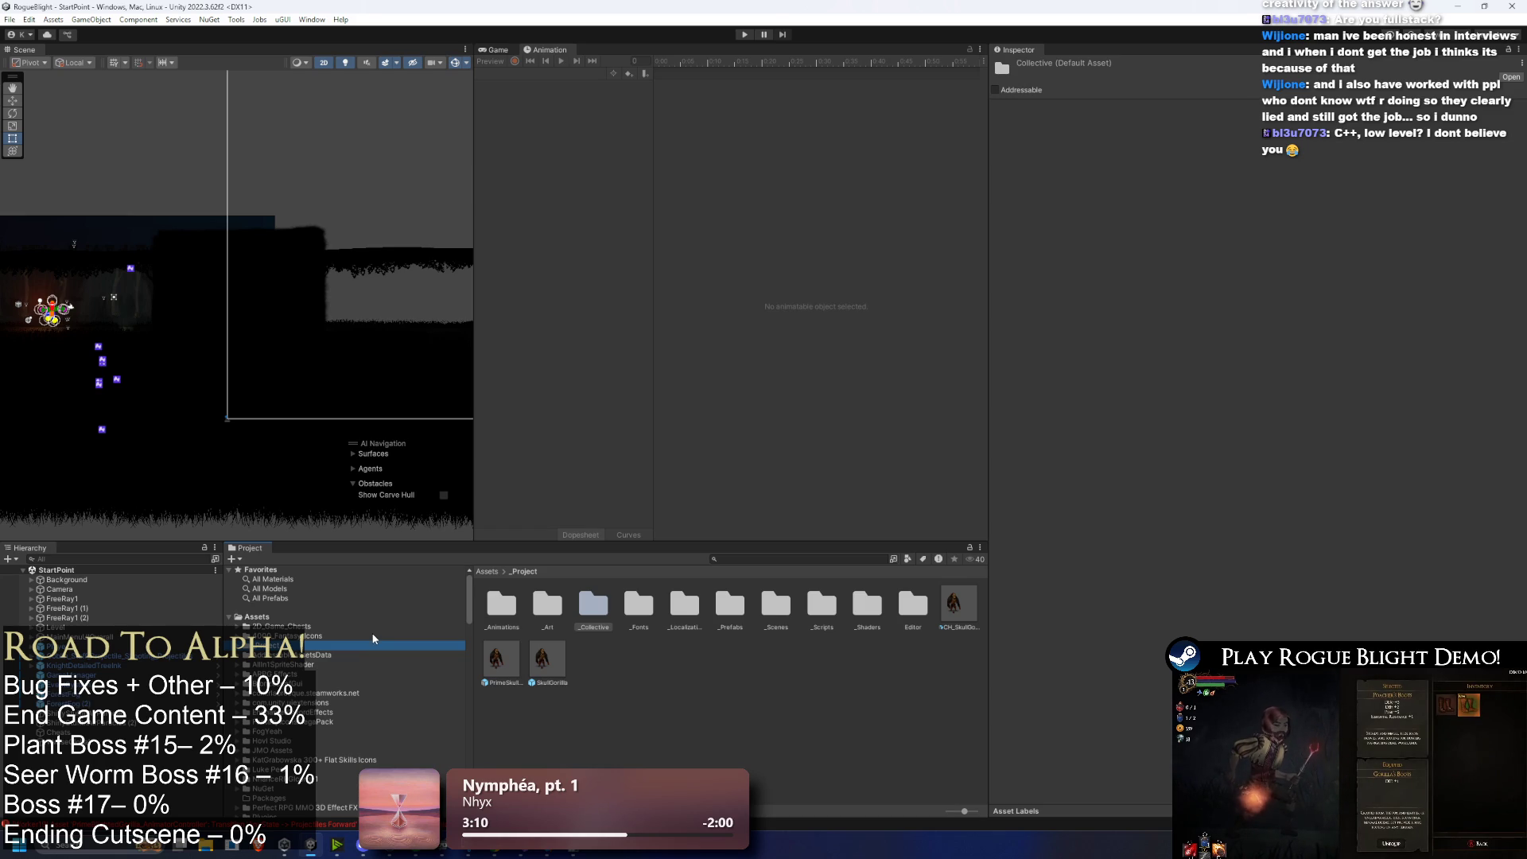
pyautogui.click(373, 636)
pyautogui.press('Down')
pyautogui.press('Right')
pyautogui.press('Down')
pyautogui.press('Down')
pyautogui.press('Down')
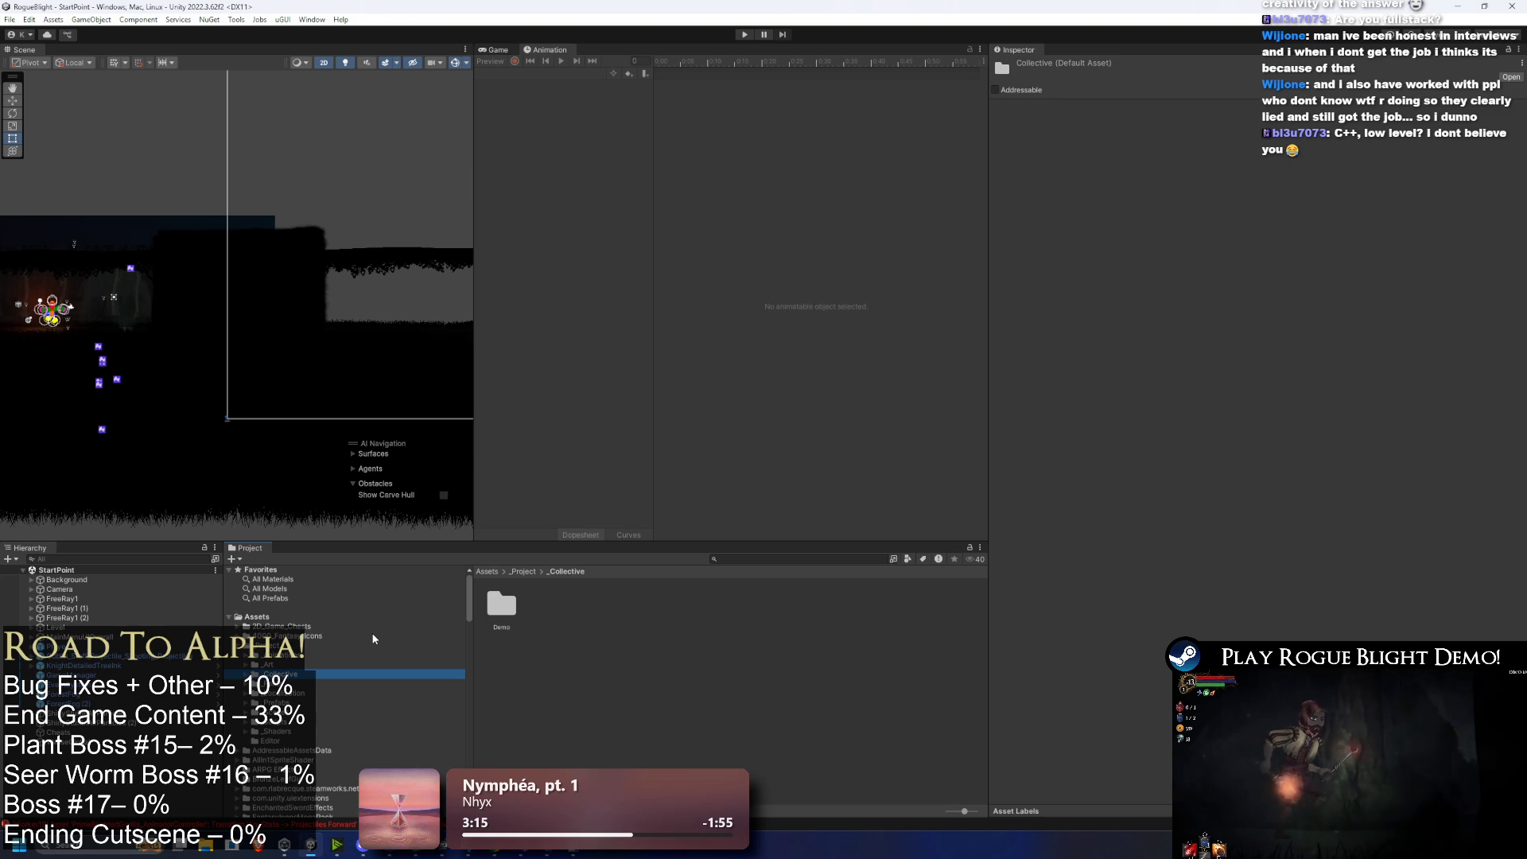
pyautogui.click(341, 654)
# Step: Look through the _Art folder and its Background subfolder, ending on 4000_Fantasy_Icons
pyautogui.press('Down')
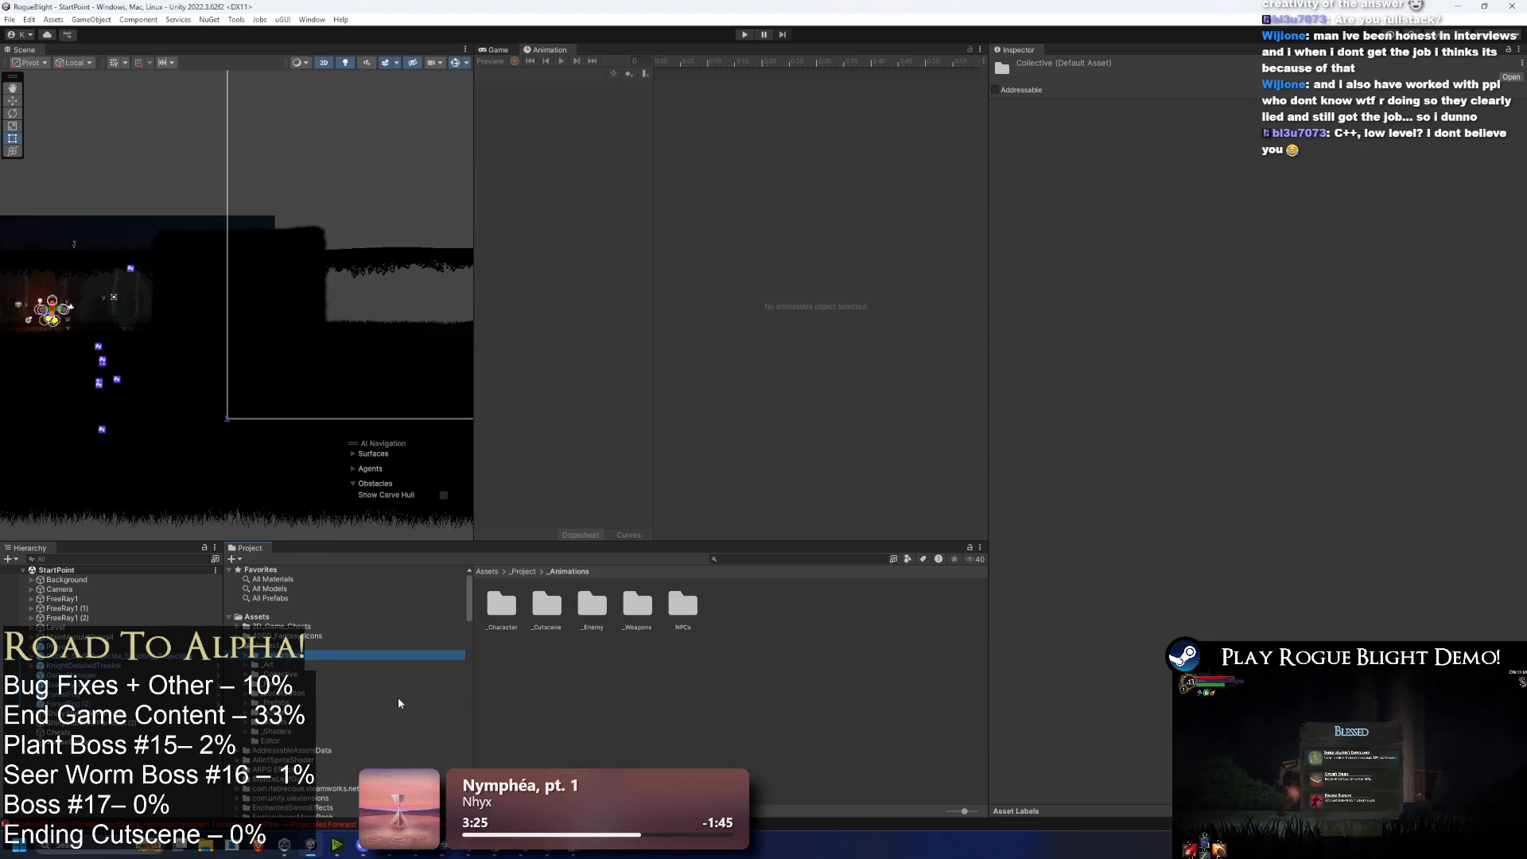
pyautogui.press('Right')
pyautogui.press('Down')
pyautogui.press('Left')
pyautogui.press('Left')
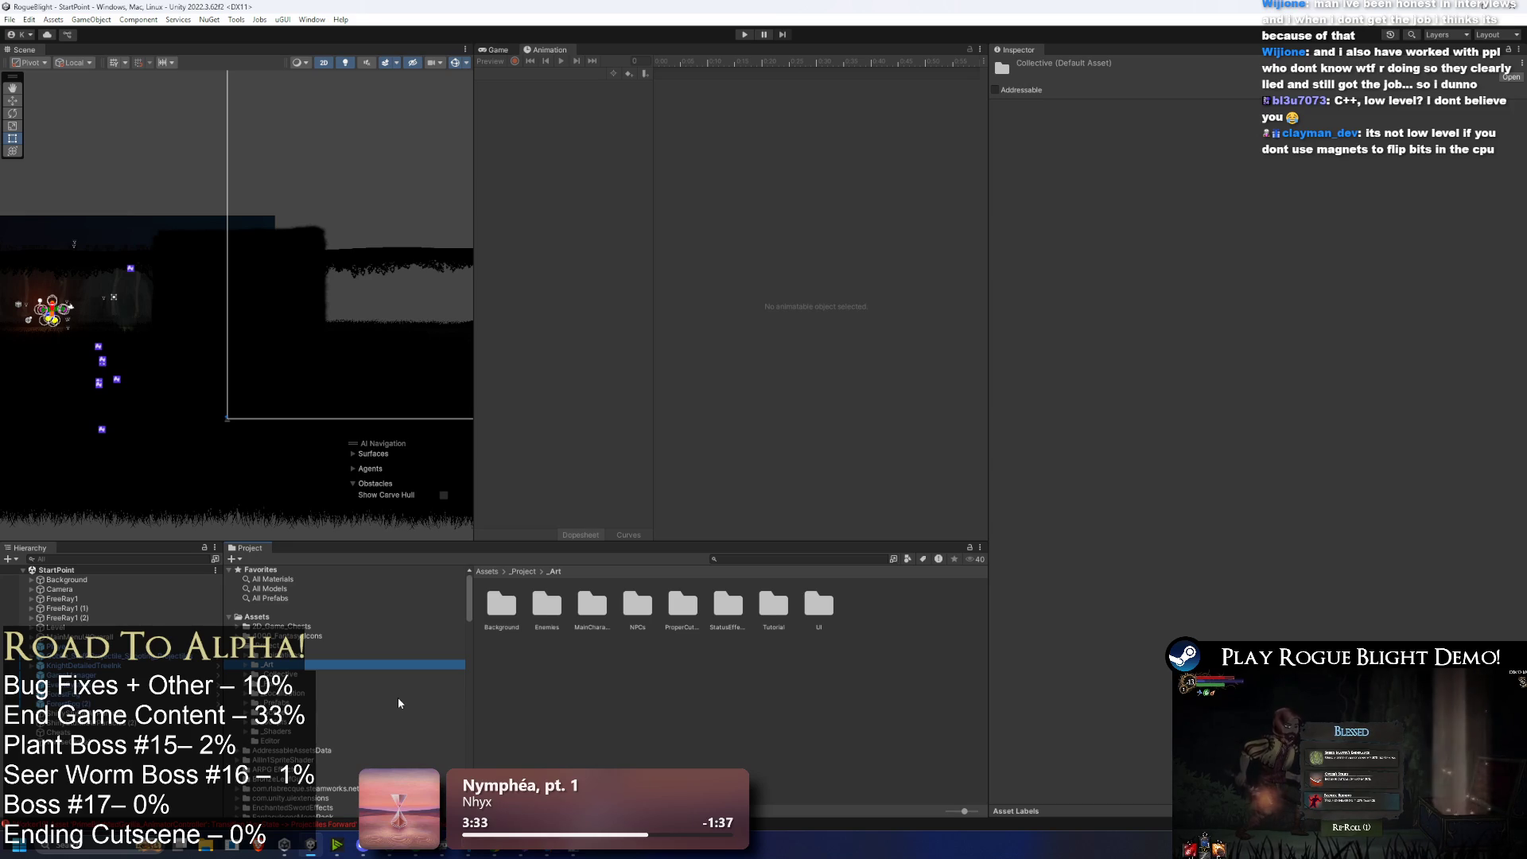
pyautogui.click(322, 637)
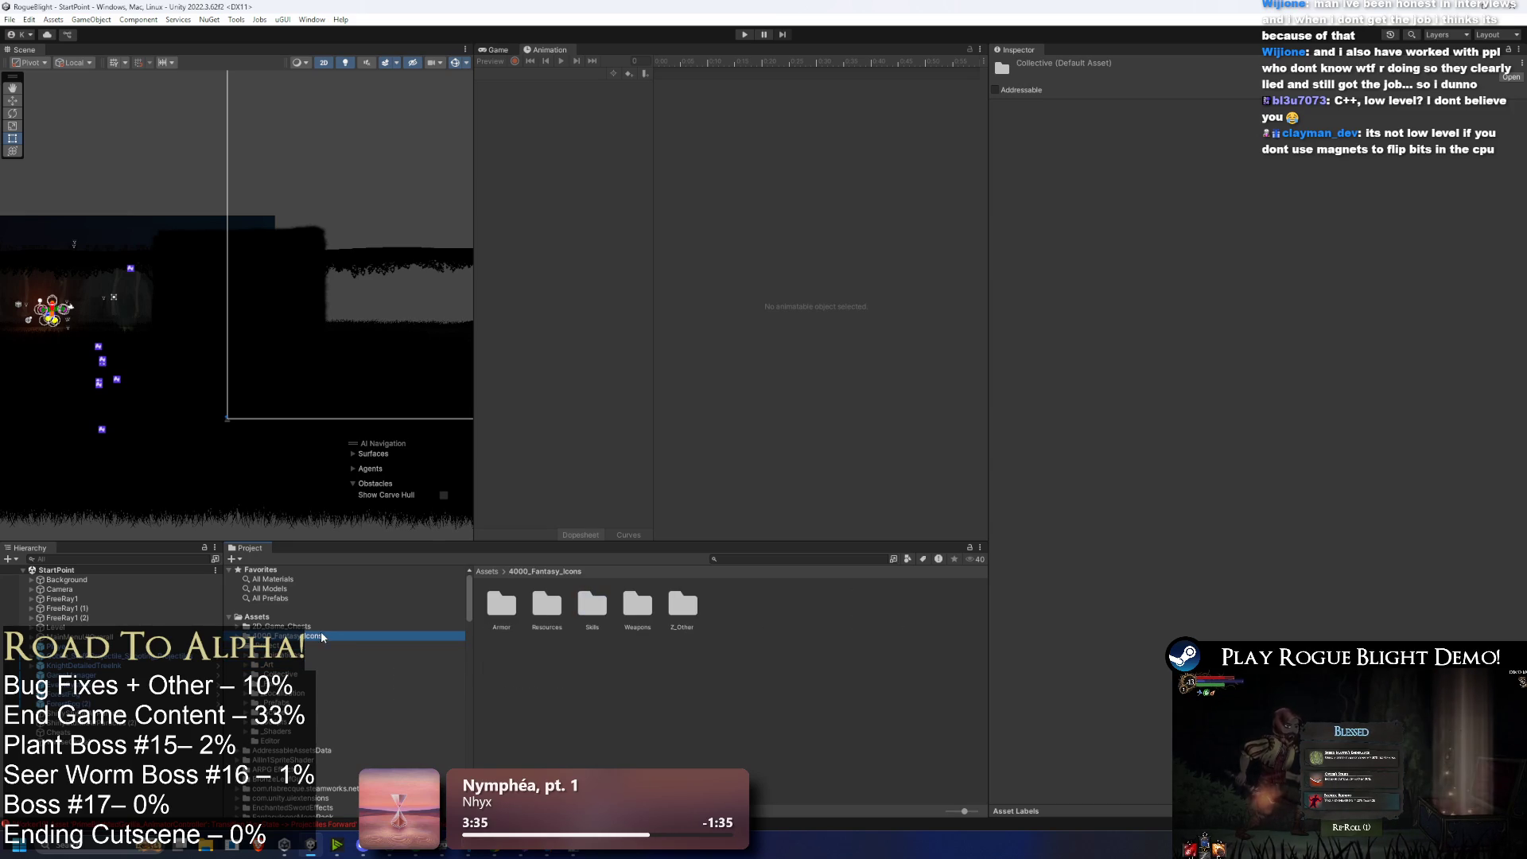
pyautogui.press('Down')
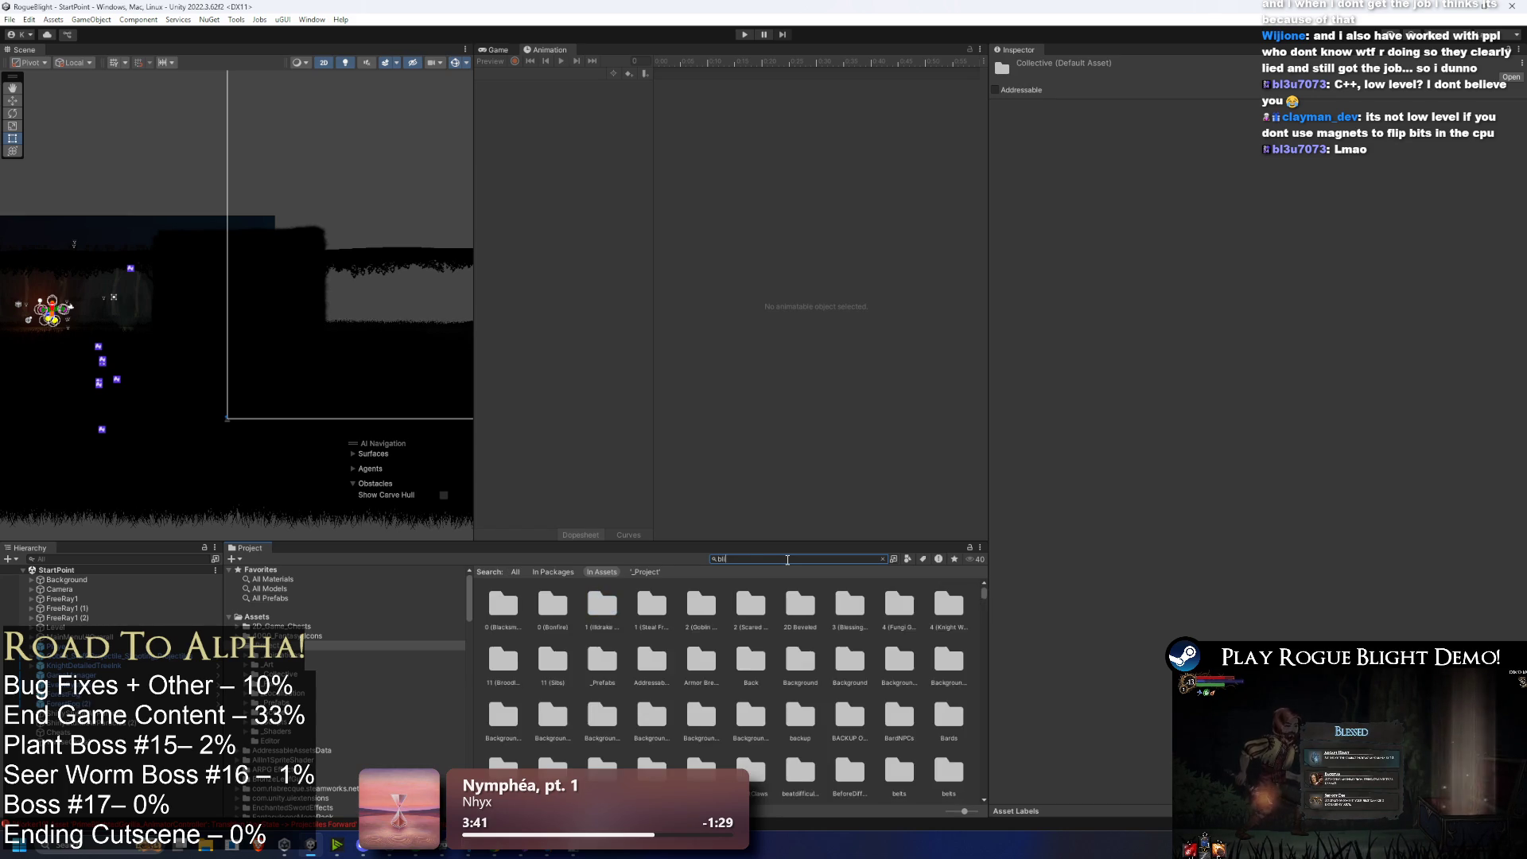
# Step: Search 'int s' and locate the StartingINT Body blessing asset in its folder
pyautogui.write('start')
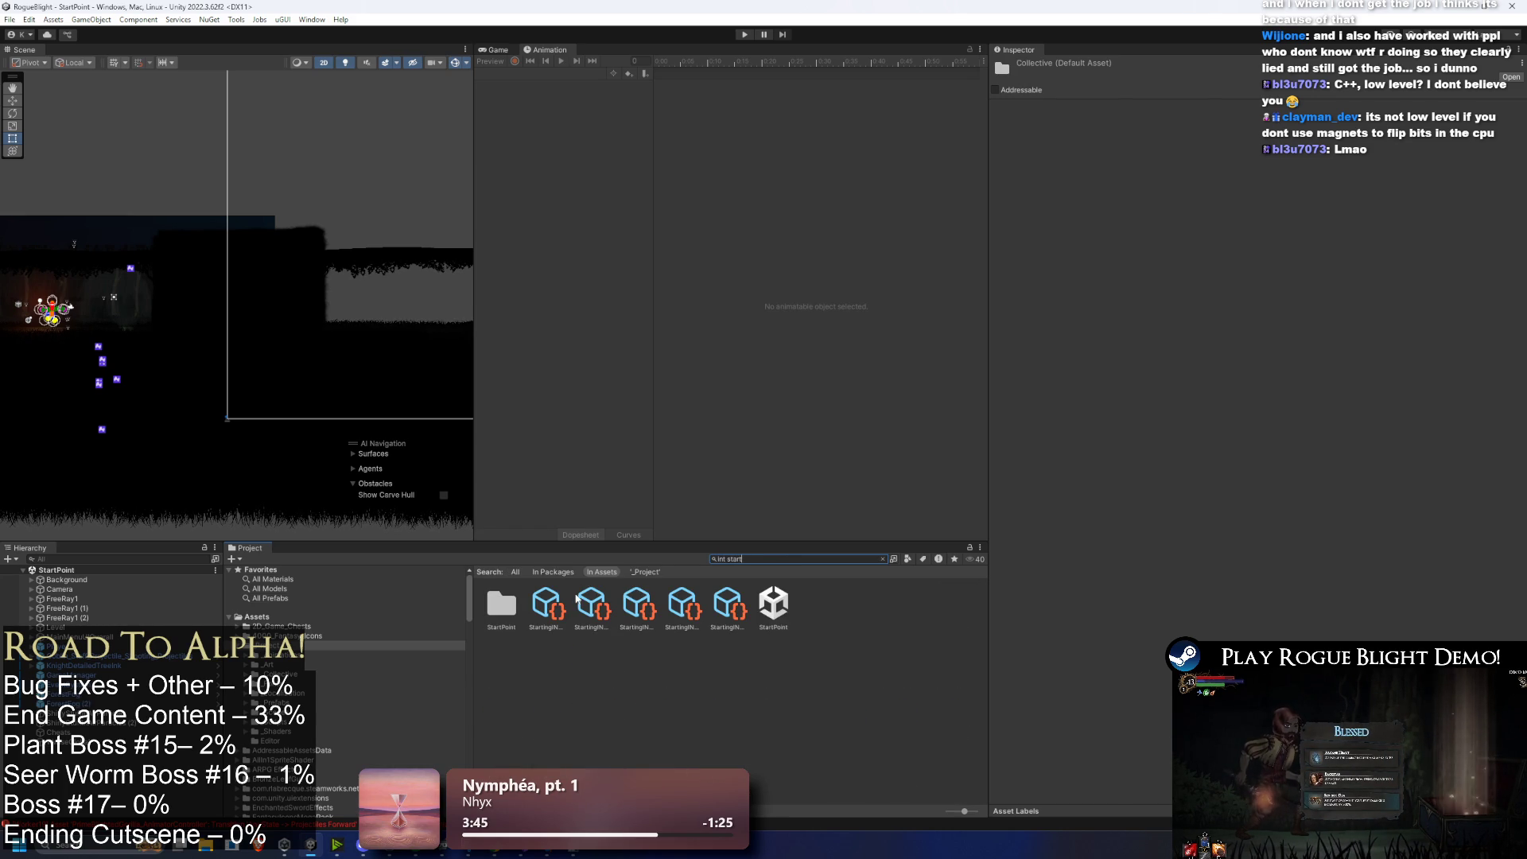
pyautogui.click(578, 600)
pyautogui.tripleClick(752, 557)
pyautogui.press('BackSpace')
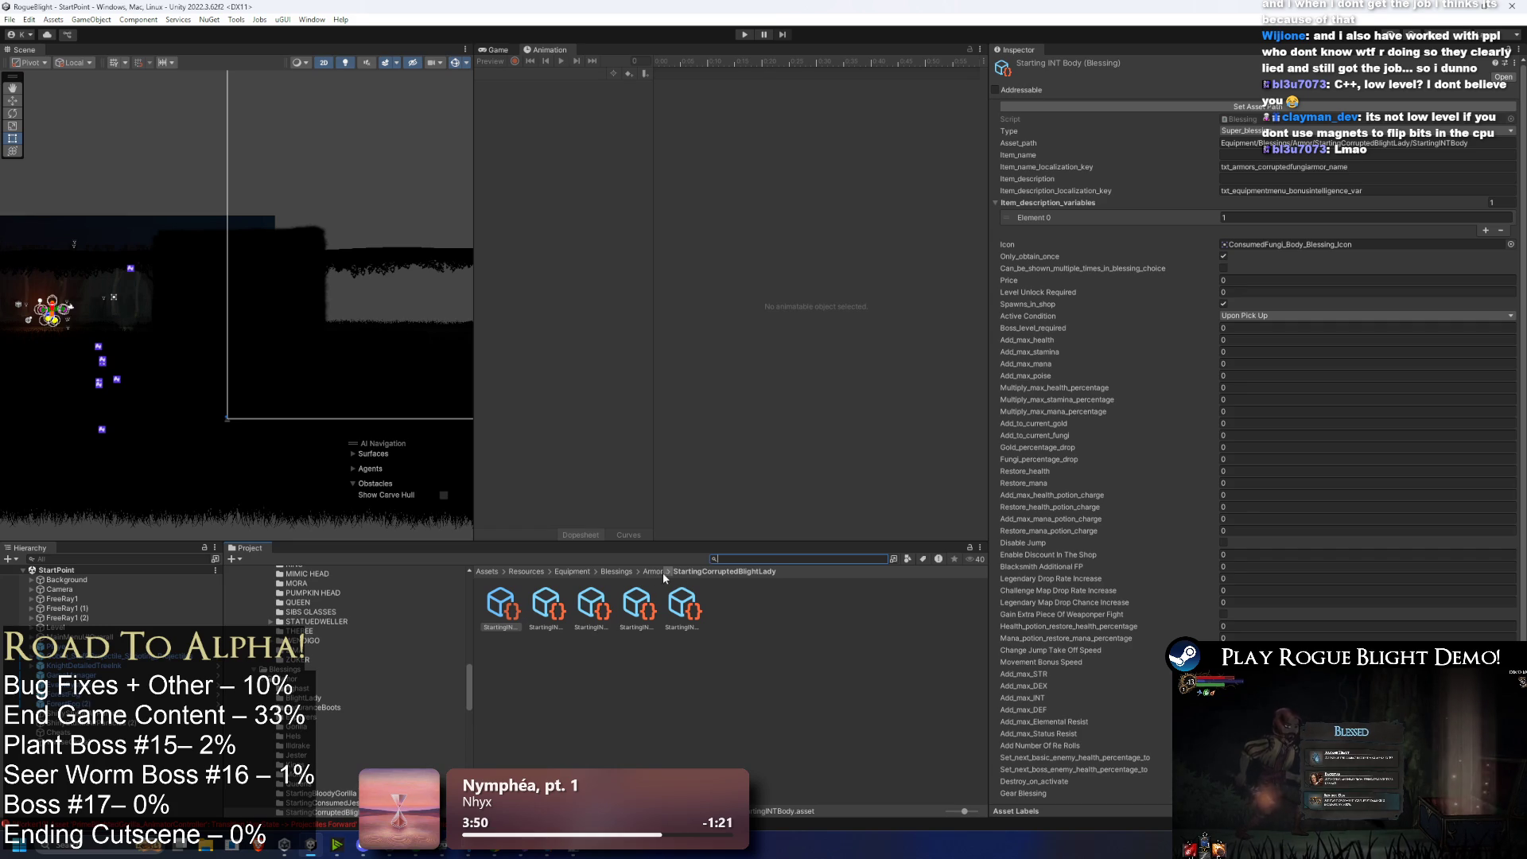
pyautogui.scroll(-1, 1171, 589)
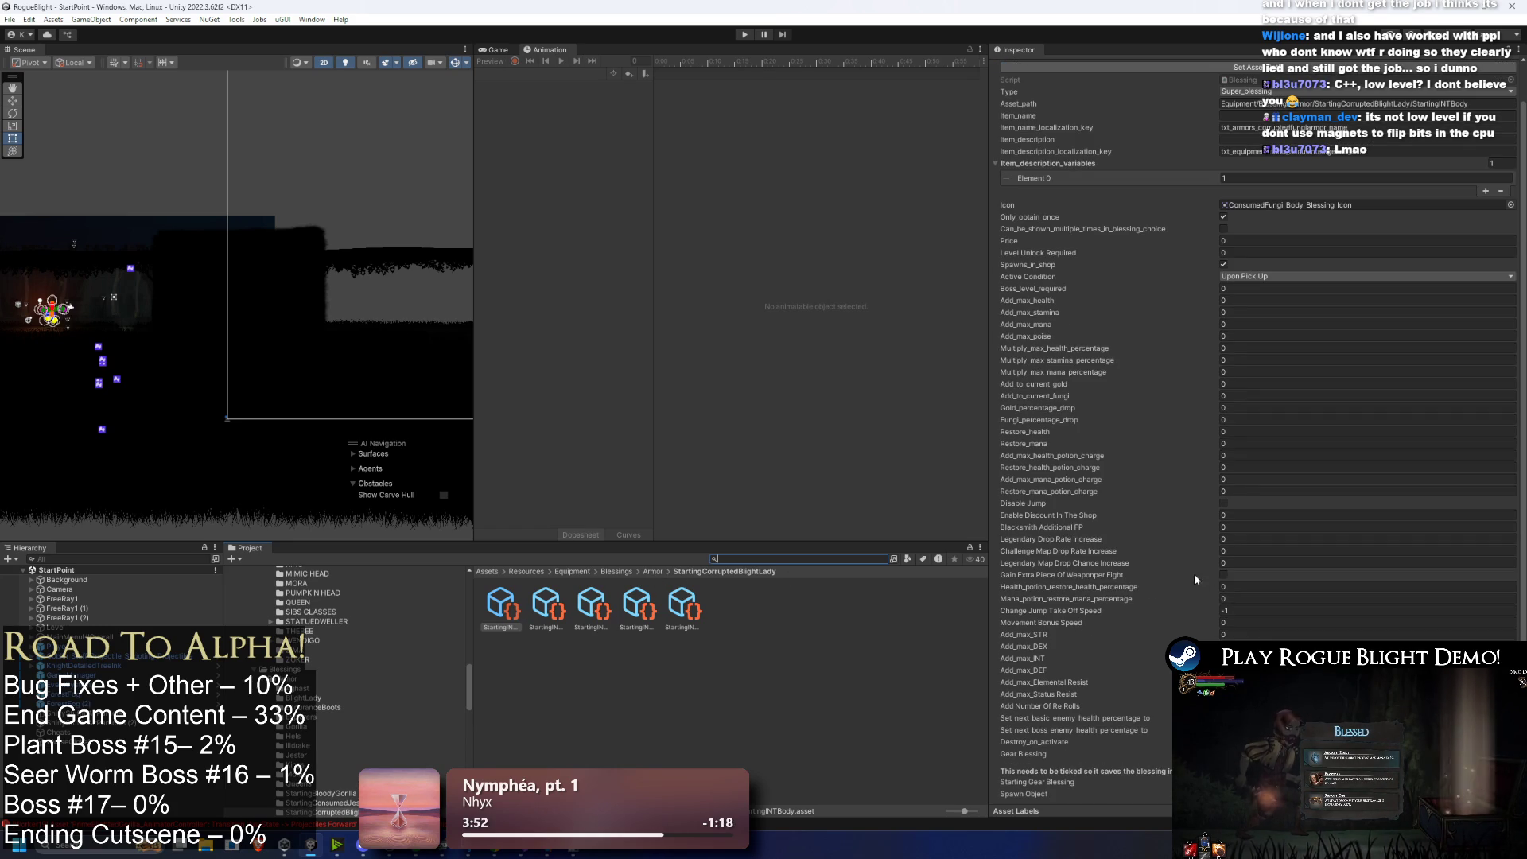
# Step: Go up to the Armor blessings folder and select the Starting Corrupted Blight Lady folder
pyautogui.click(652, 572)
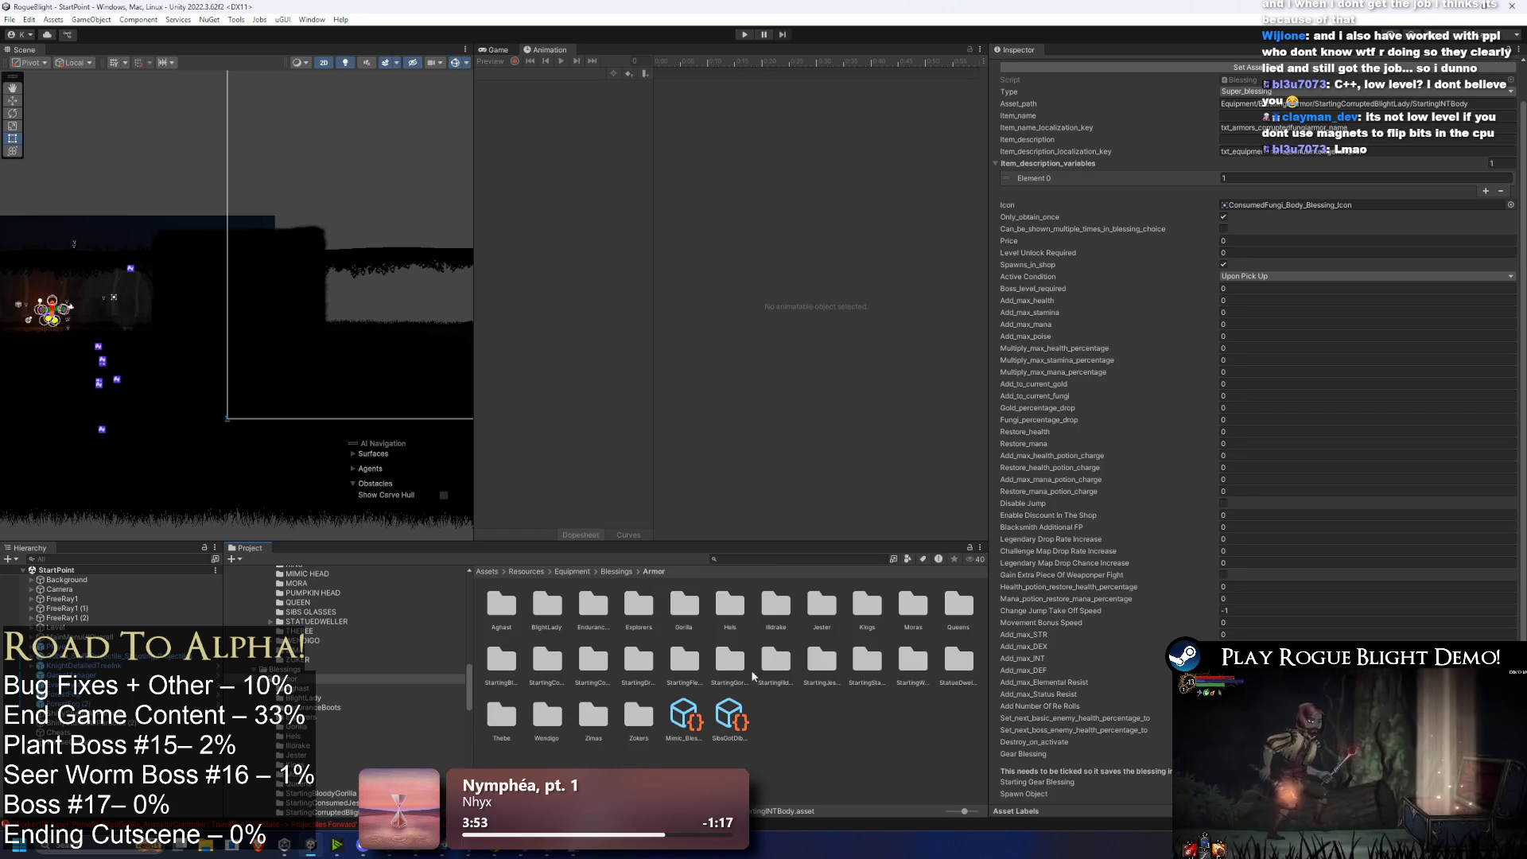
pyautogui.click(686, 659)
pyautogui.press('Right')
pyautogui.press('Right')
pyautogui.press('Right')
pyautogui.press('Right')
pyautogui.press('Right')
pyautogui.press('Right')
pyautogui.press('Up')
pyautogui.press('Up')
pyautogui.press('Down')
pyautogui.press('Right')
pyautogui.press('Right')
pyautogui.press('Right')
pyautogui.press('Right')
pyautogui.press('Right')
pyautogui.press('Right')
pyautogui.press('Up')
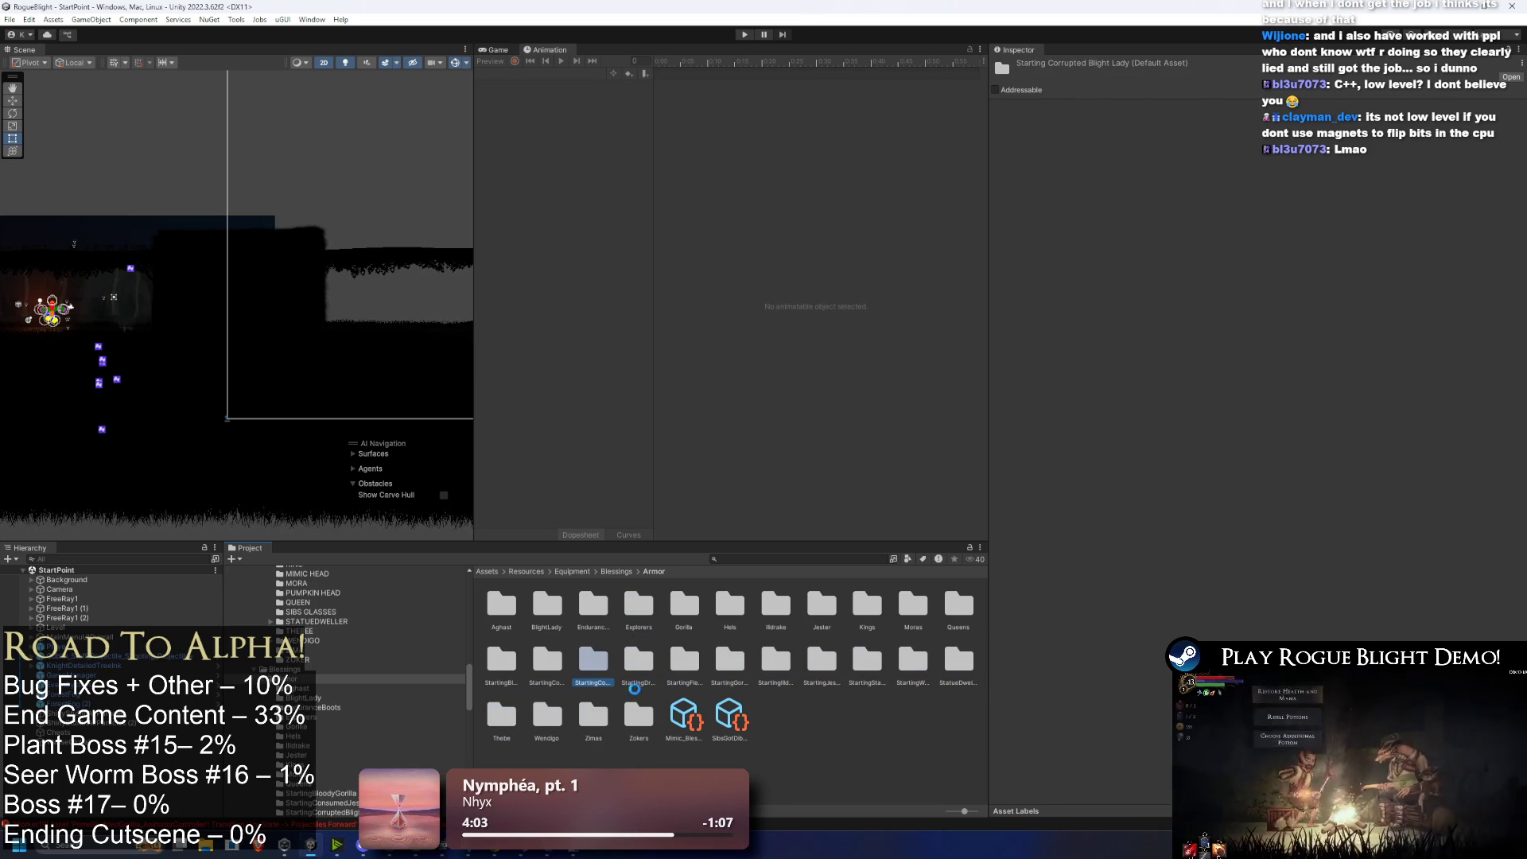
# Step: Rename the Corrupted Blight Lady folder to StartingBlightLady, open it and select Starting INT Body
pyautogui.rightClick(657, 659)
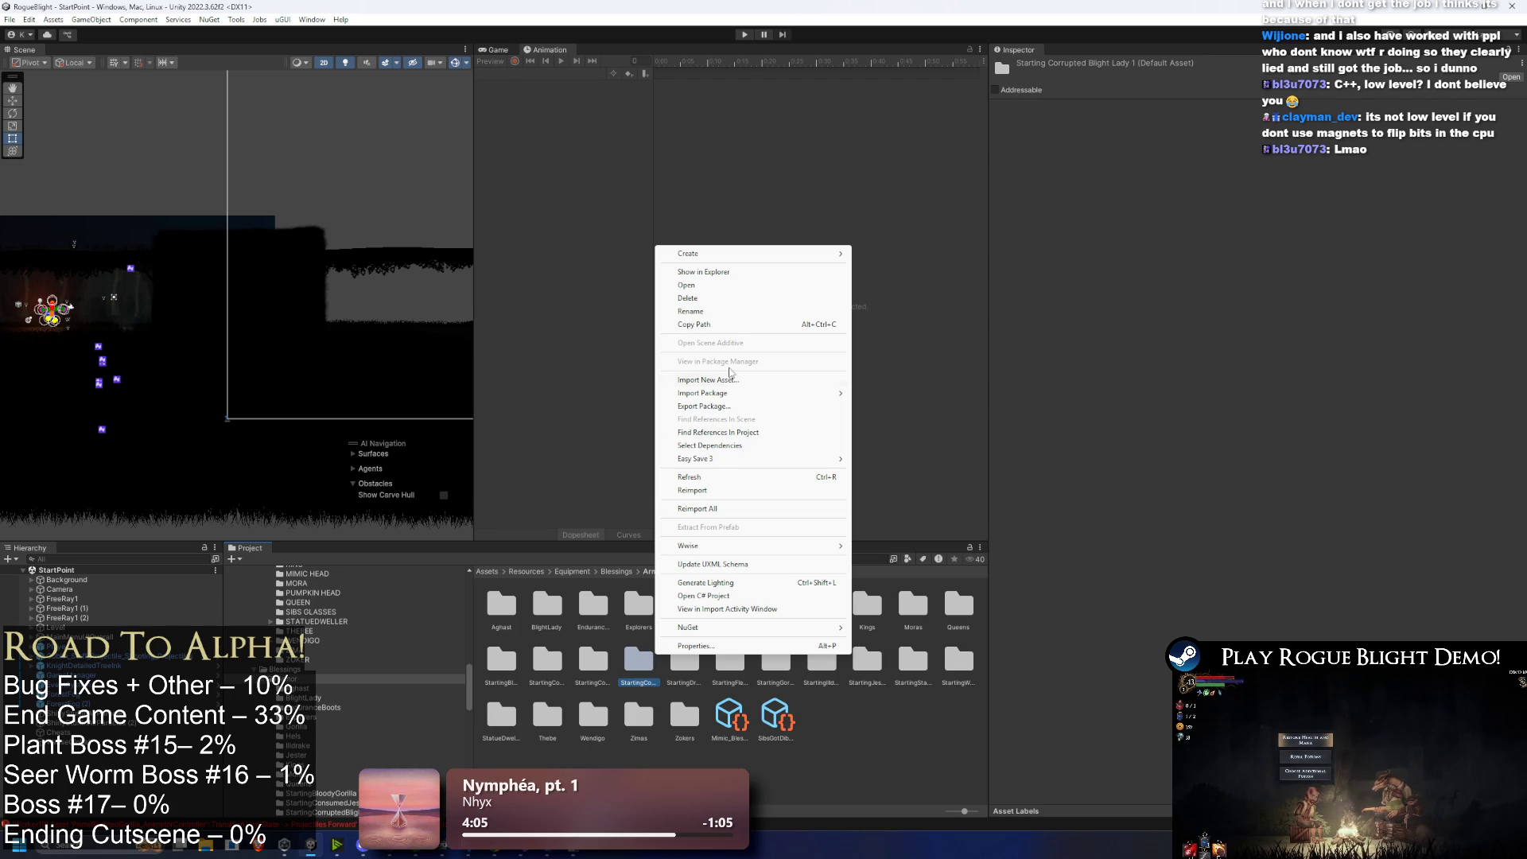
pyautogui.click(717, 311)
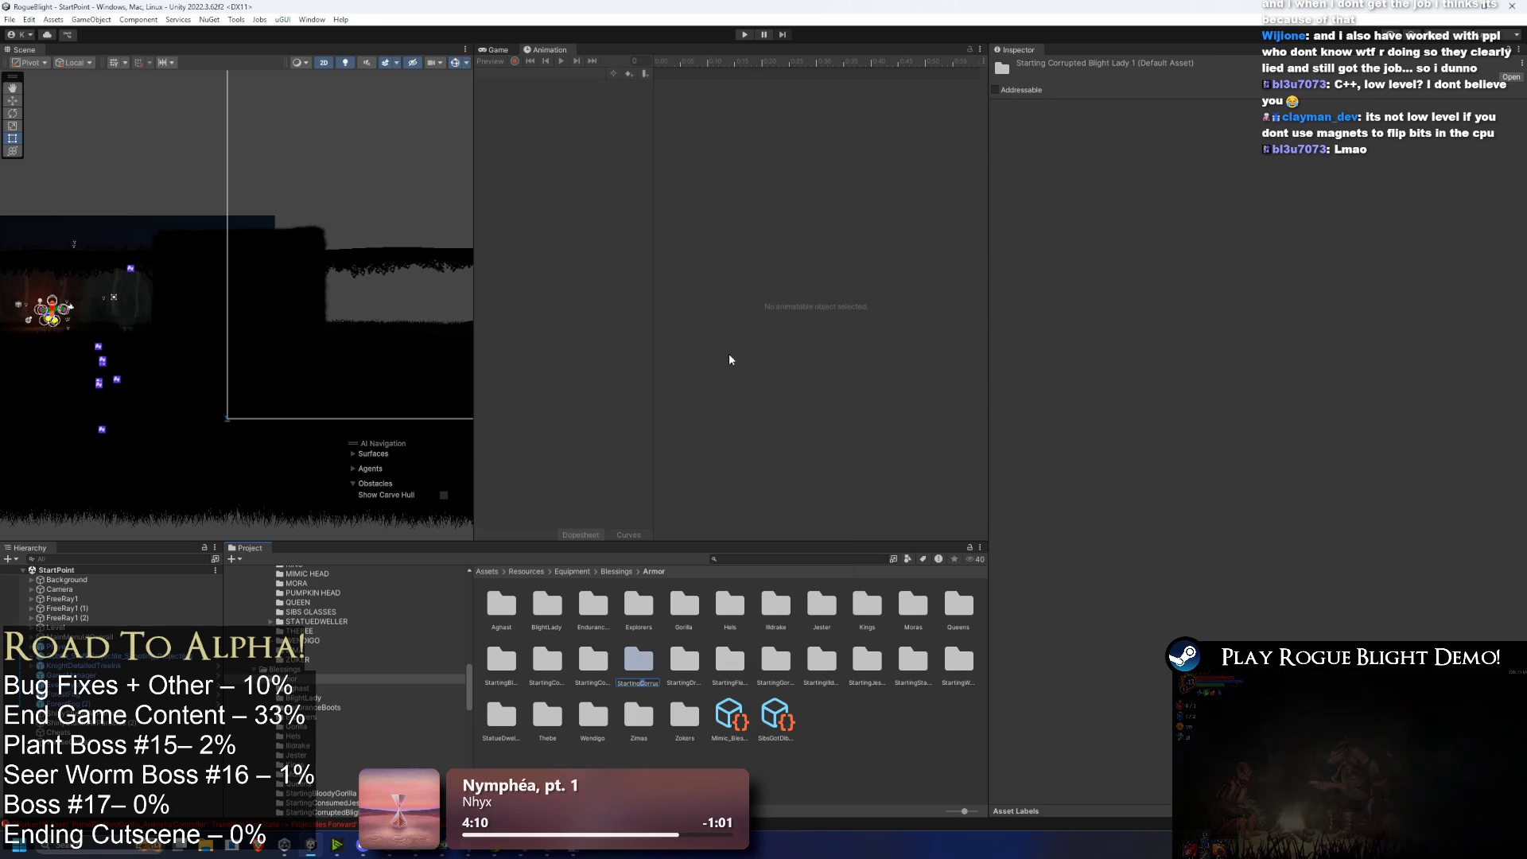
pyautogui.press('Delete')
pyautogui.press('Delete')
pyautogui.press('Delete')
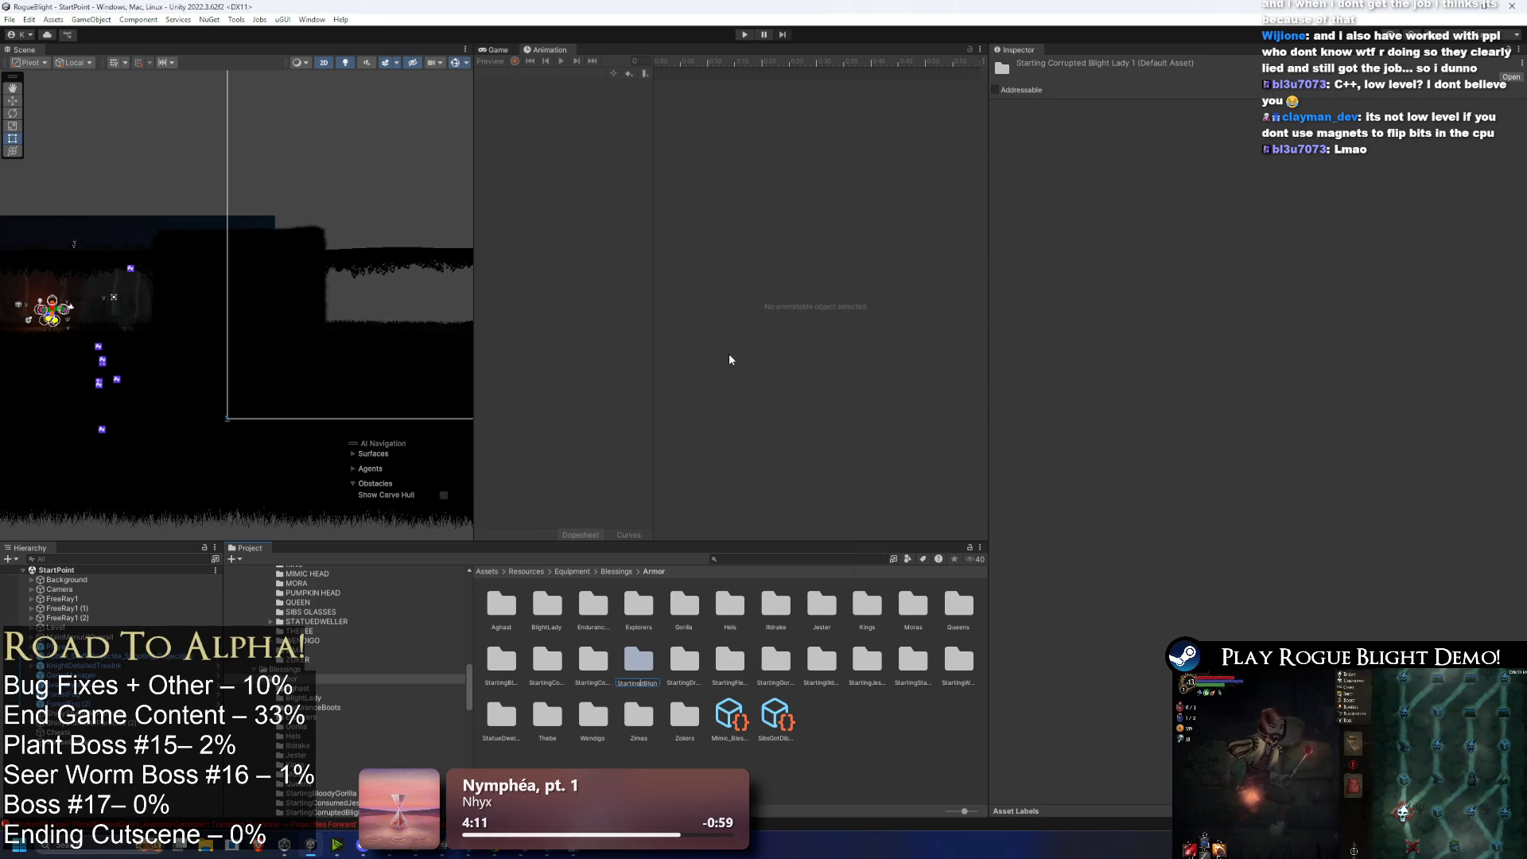
pyautogui.press('Return')
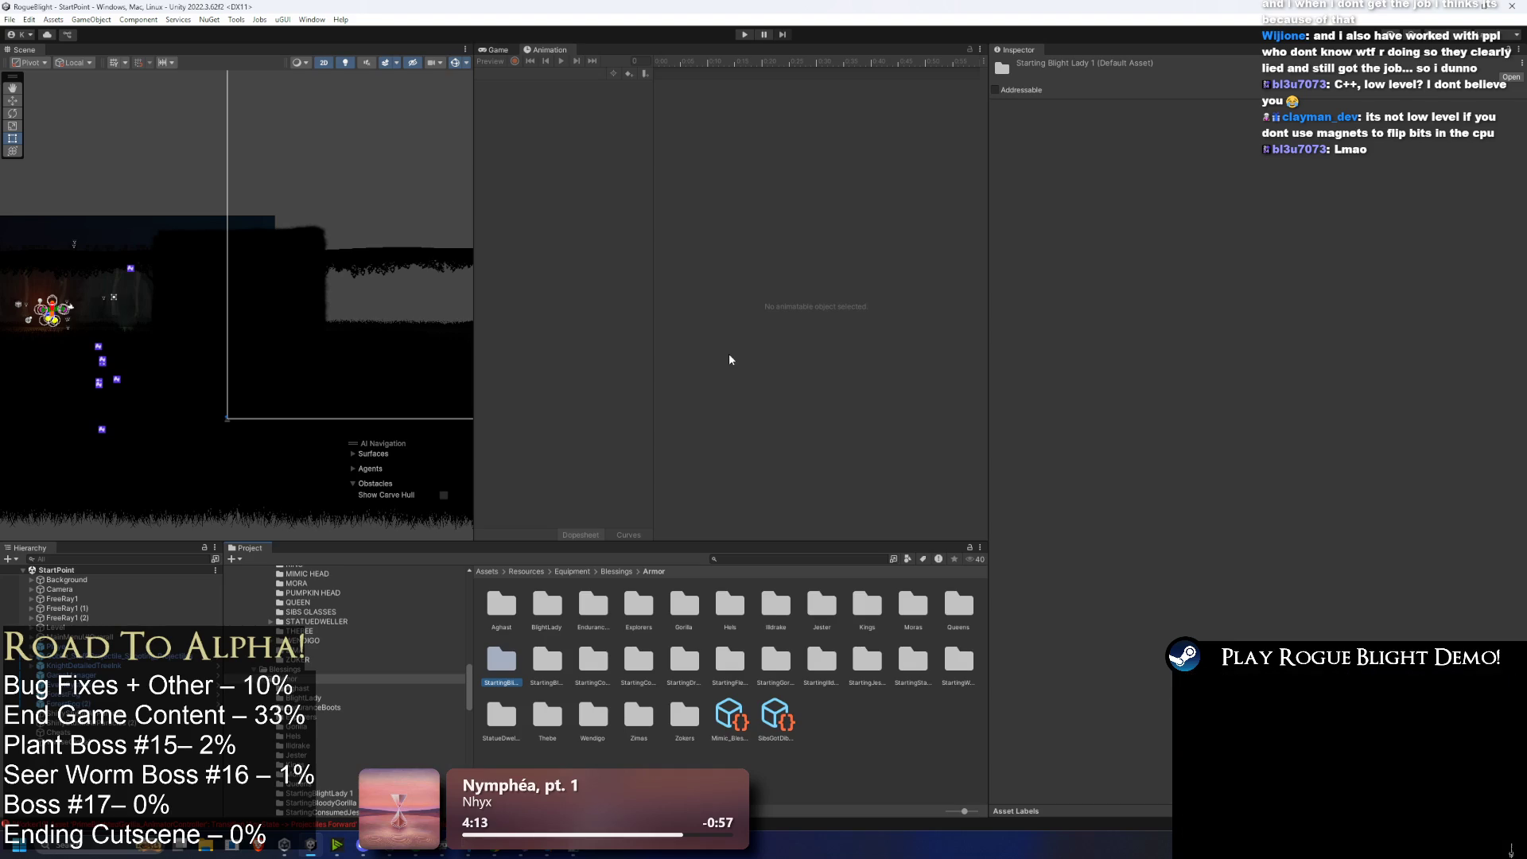
pyautogui.rightClick(509, 683)
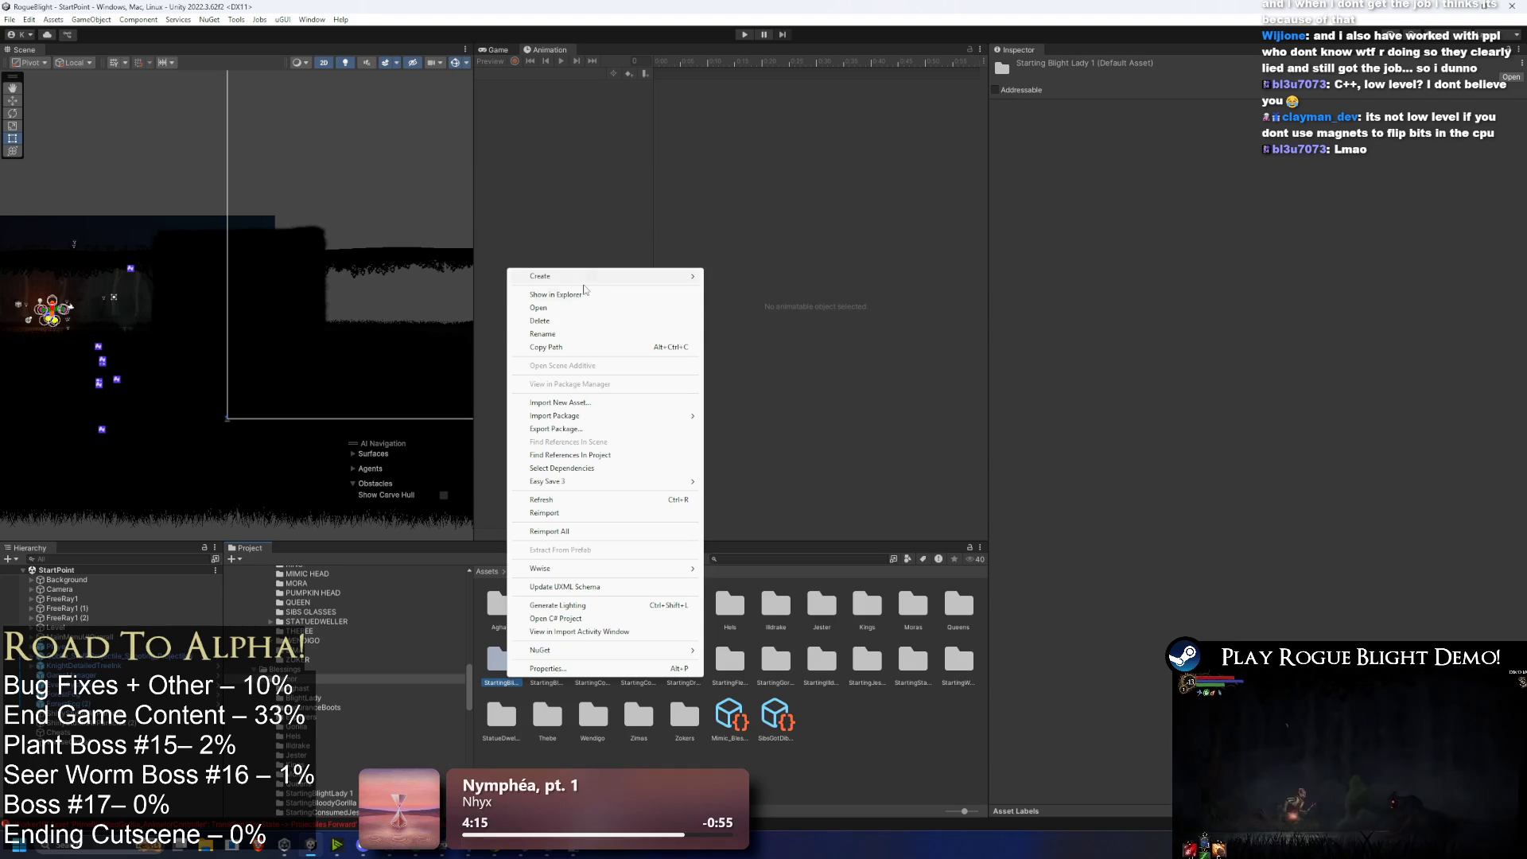
pyautogui.click(557, 337)
pyautogui.press('Return')
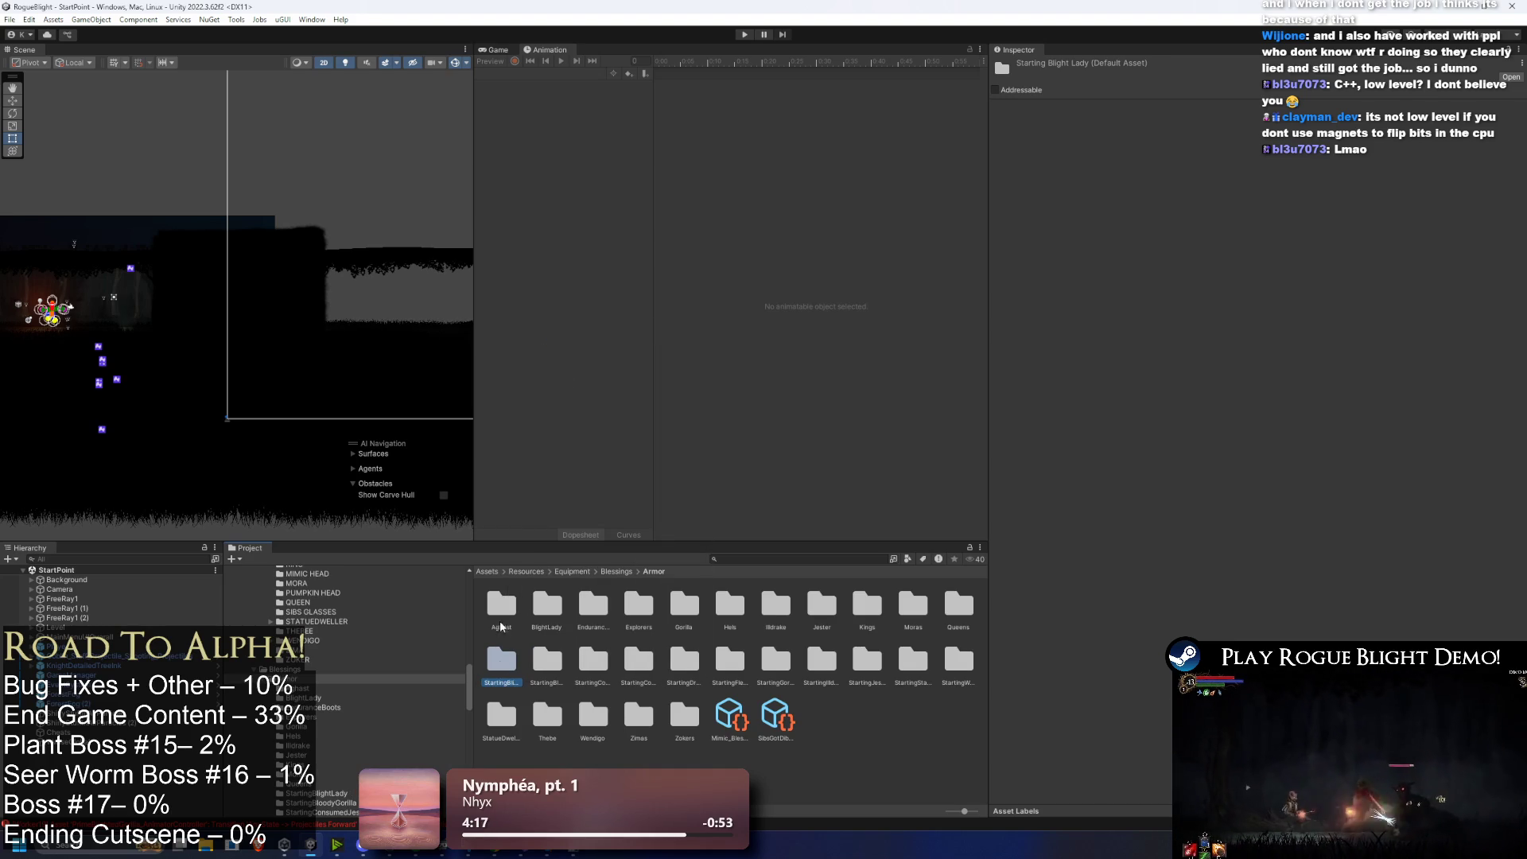
pyautogui.doubleClick(501, 661)
pyautogui.click(501, 607)
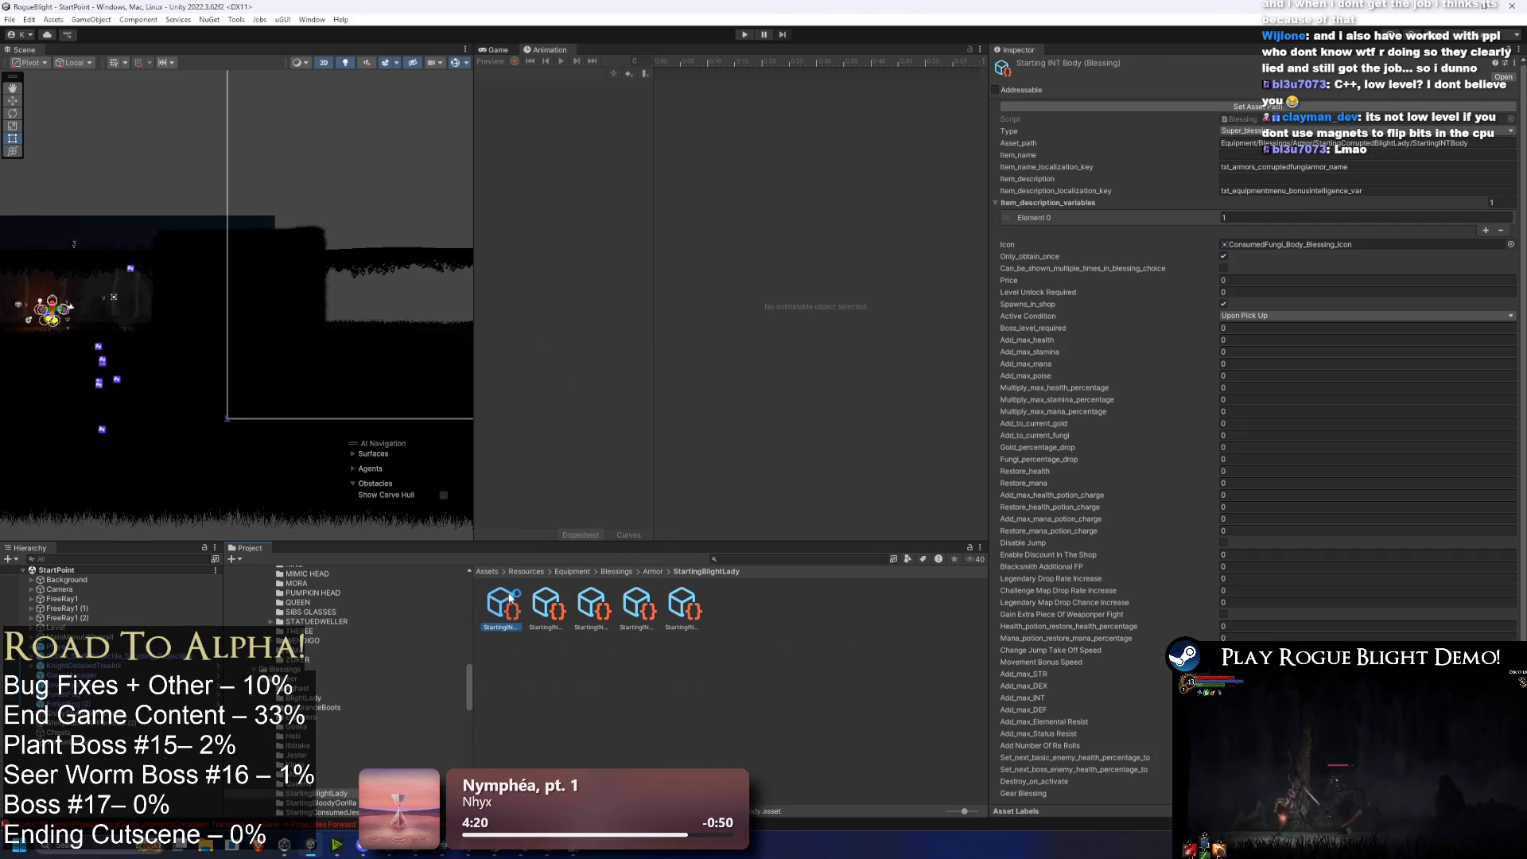
# Step: Rename the Body, Feet and Hands blessing assets from StartingINT to StartingFungi names
pyautogui.rightClick(513, 610)
pyautogui.click(586, 266)
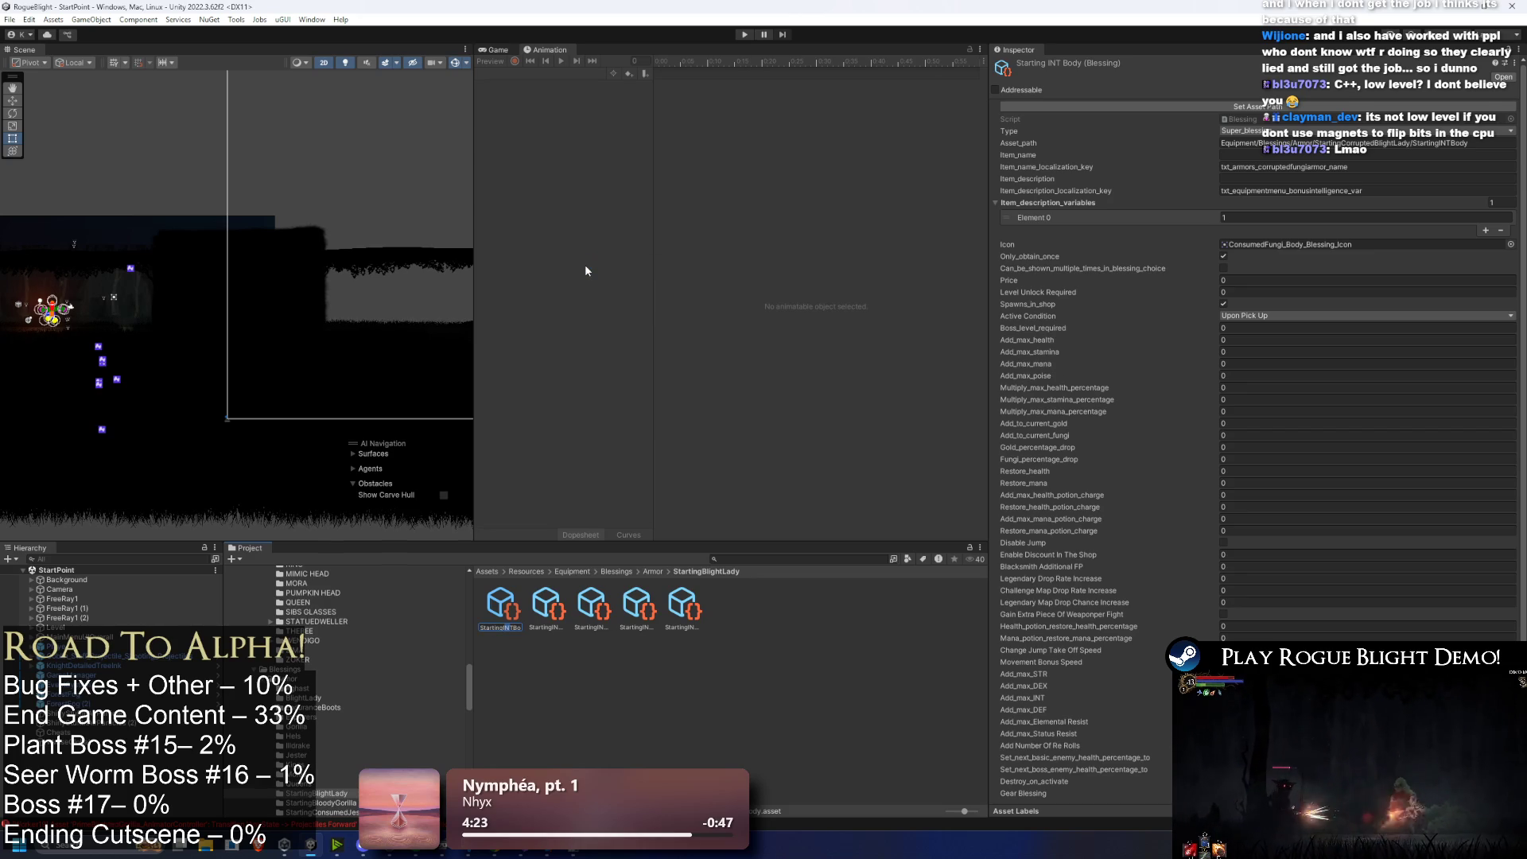
pyautogui.write('Fungi')
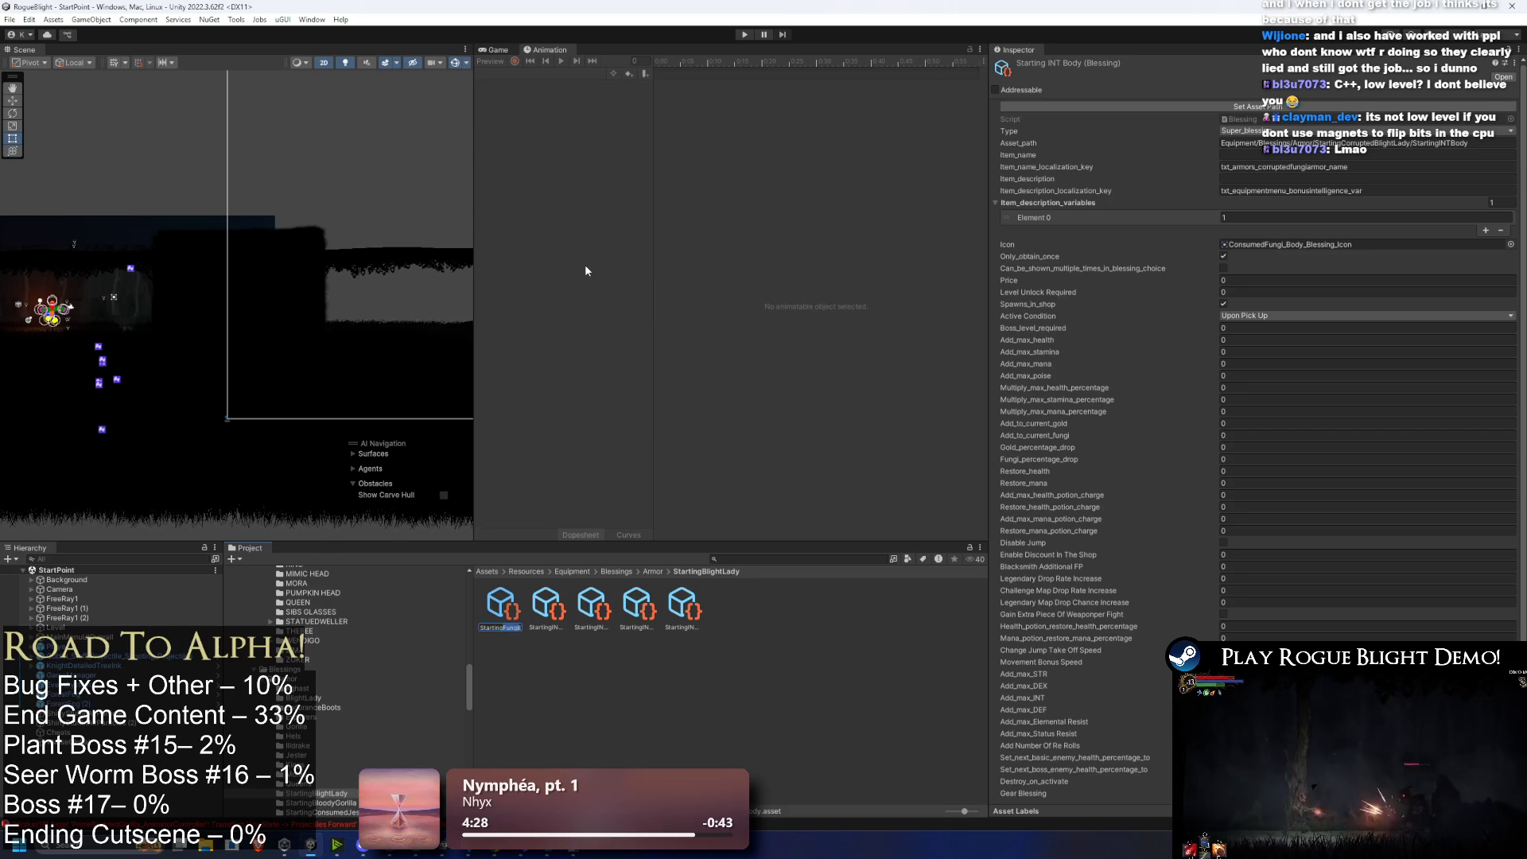
pyautogui.rightClick(539, 614)
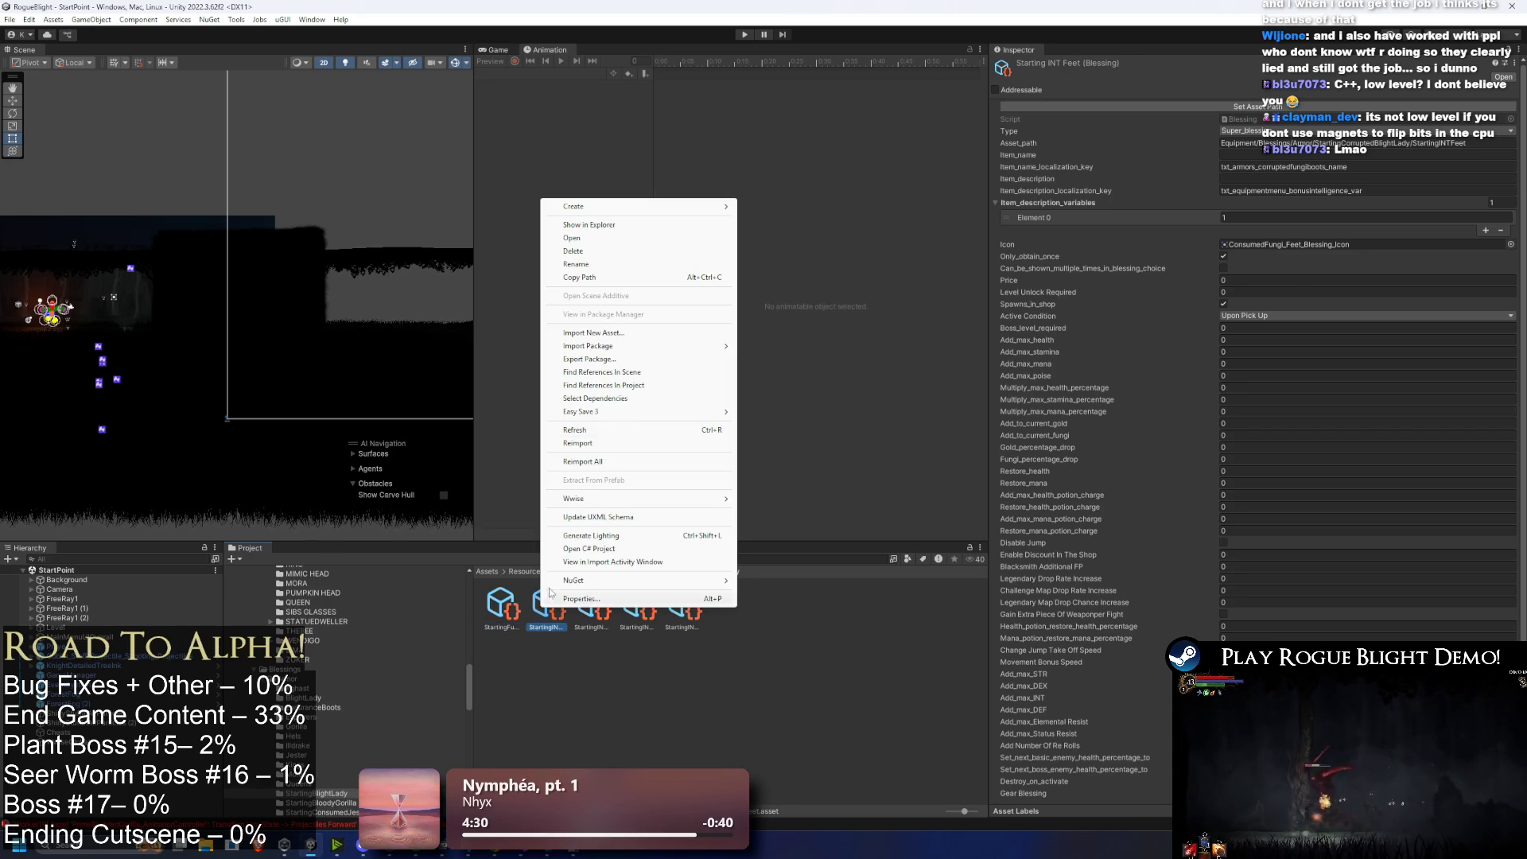
pyautogui.click(609, 265)
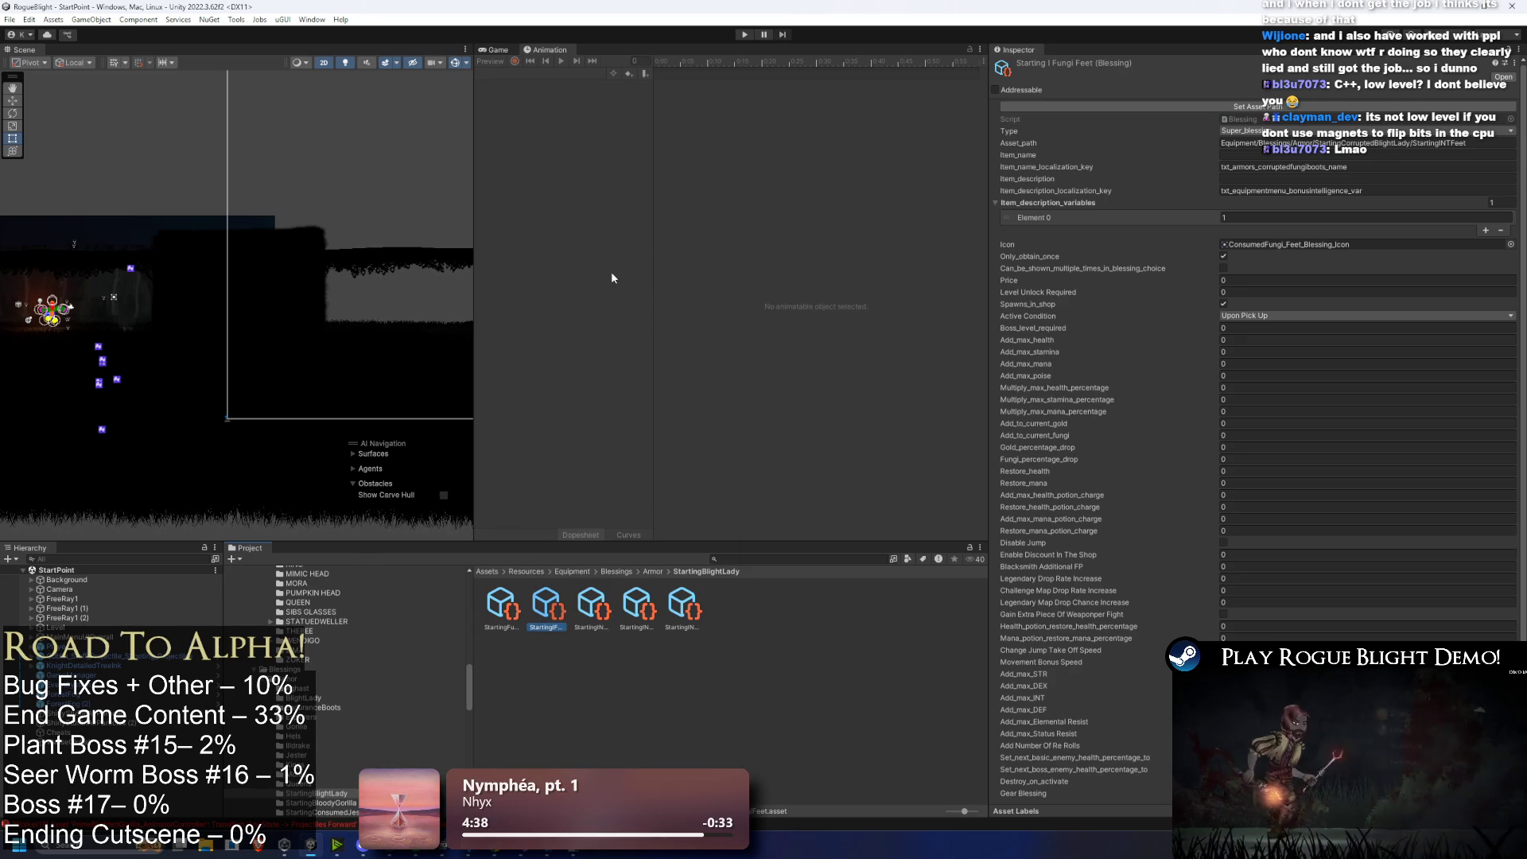
pyautogui.rightClick(590, 606)
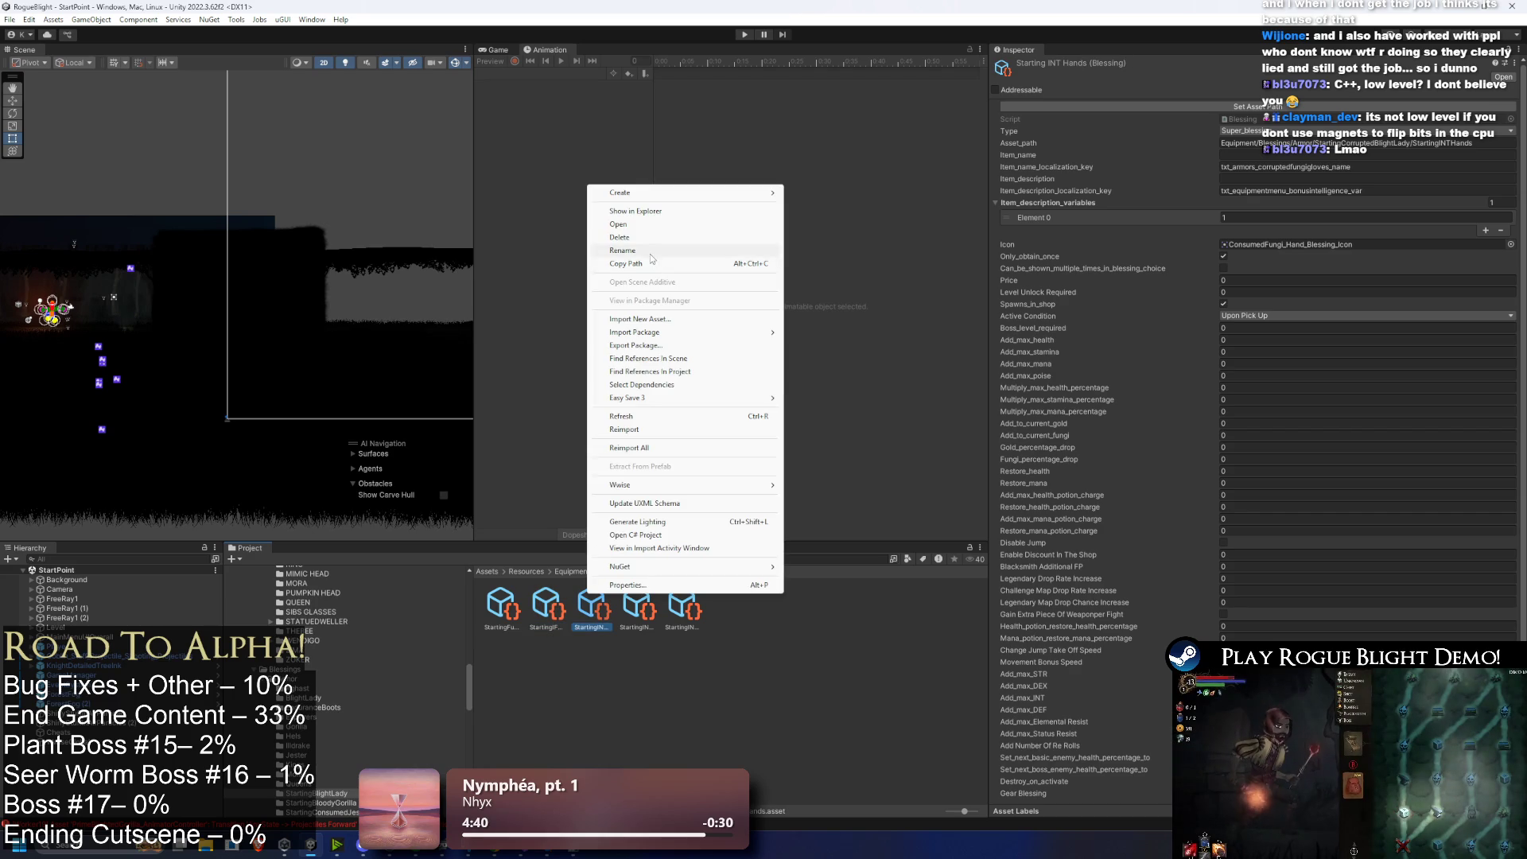
pyautogui.click(657, 265)
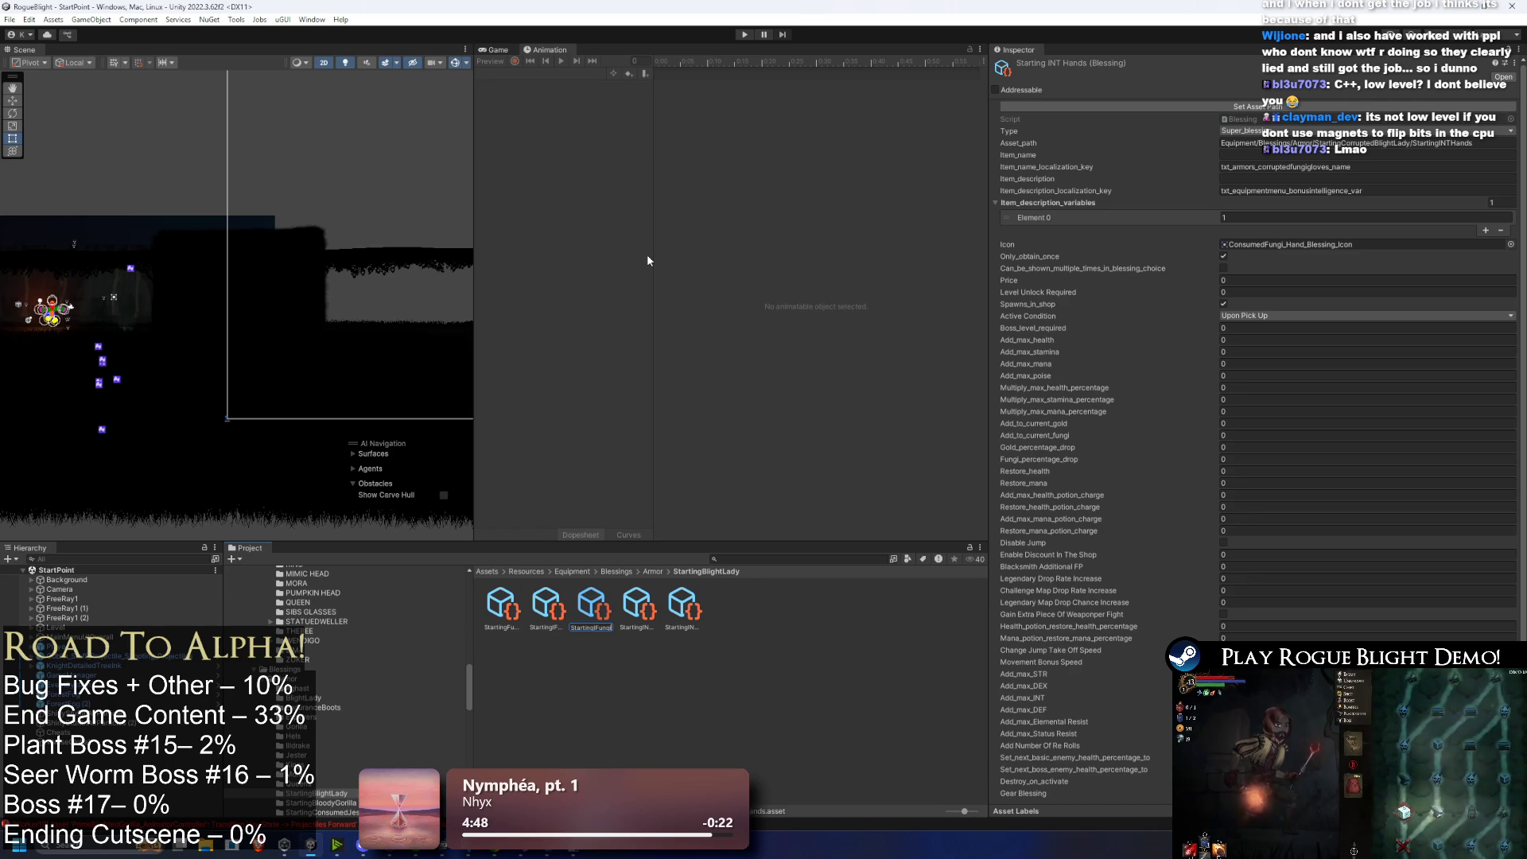
pyautogui.press('Return')
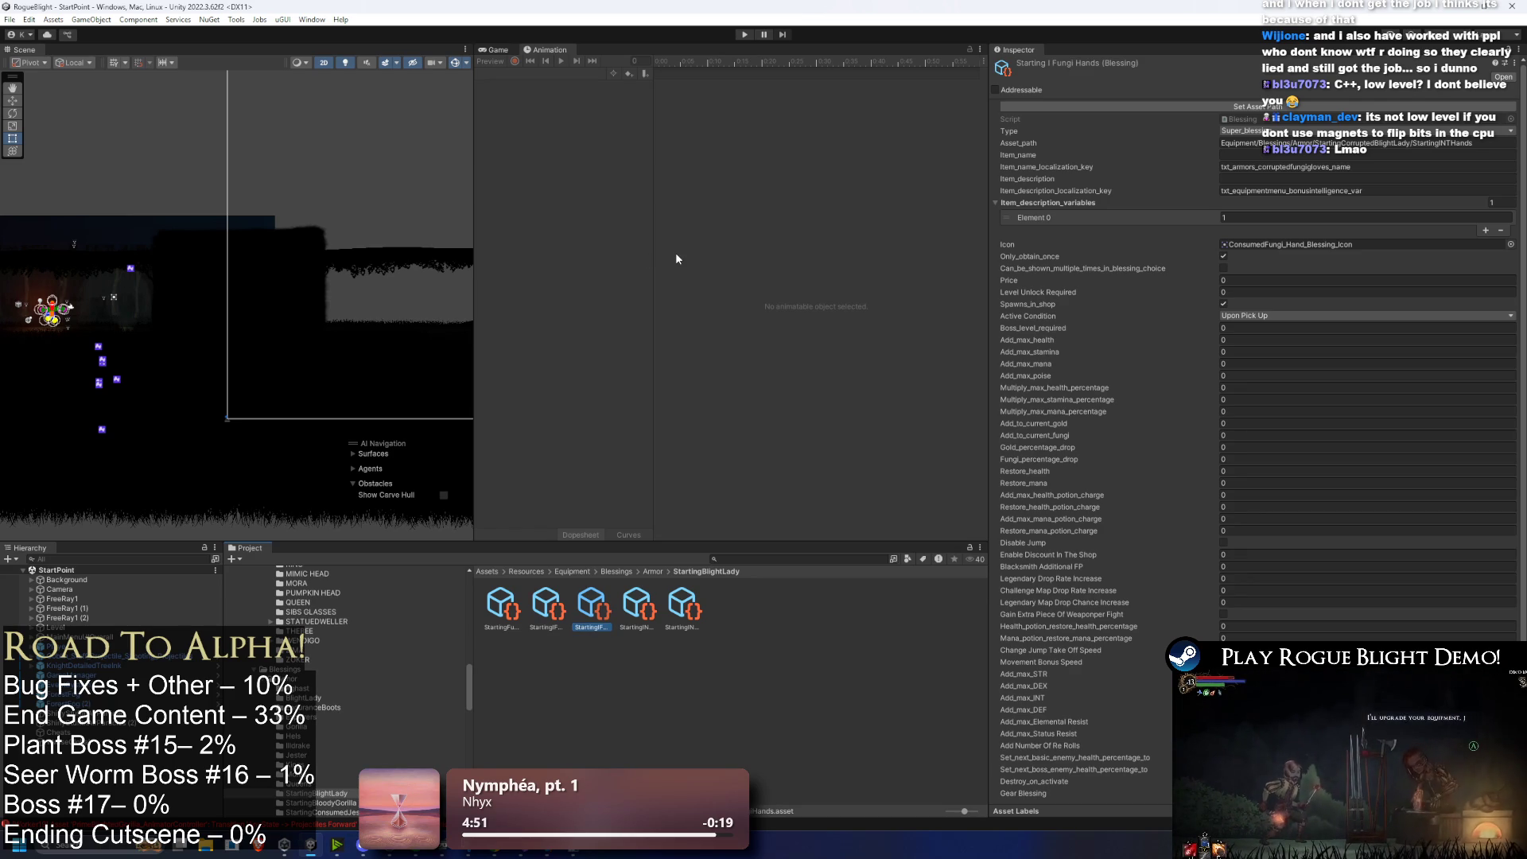
# Step: Rename the Head asset to 'StartingIFungiHead' and give the fifth asset its Fungi name
pyautogui.rightClick(641, 615)
pyautogui.click(718, 264)
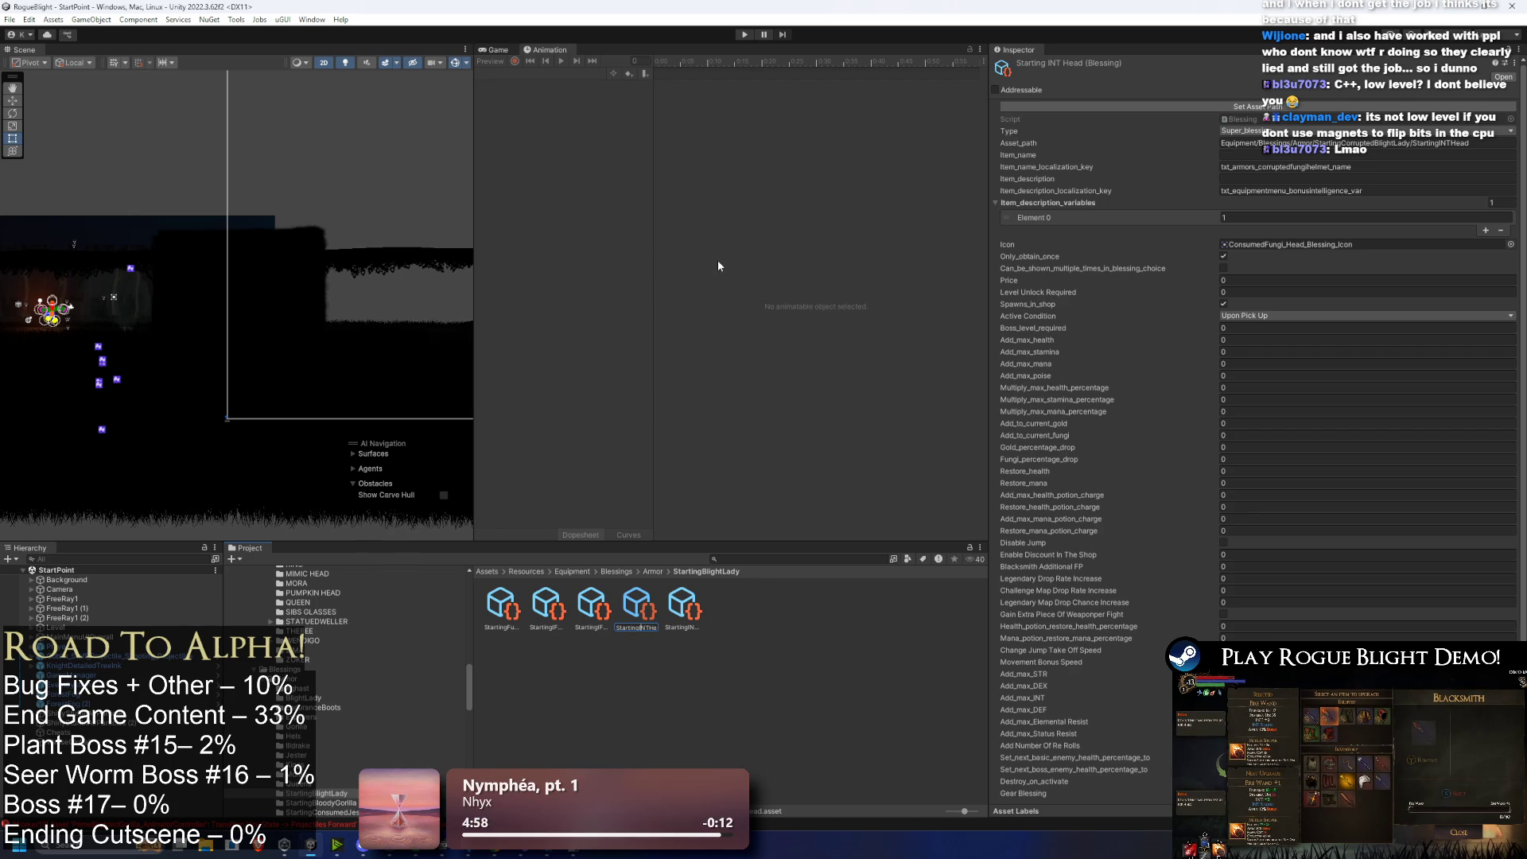
pyautogui.write('StartingIFungiHead')
pyautogui.press('Return')
pyautogui.rightClick(681, 602)
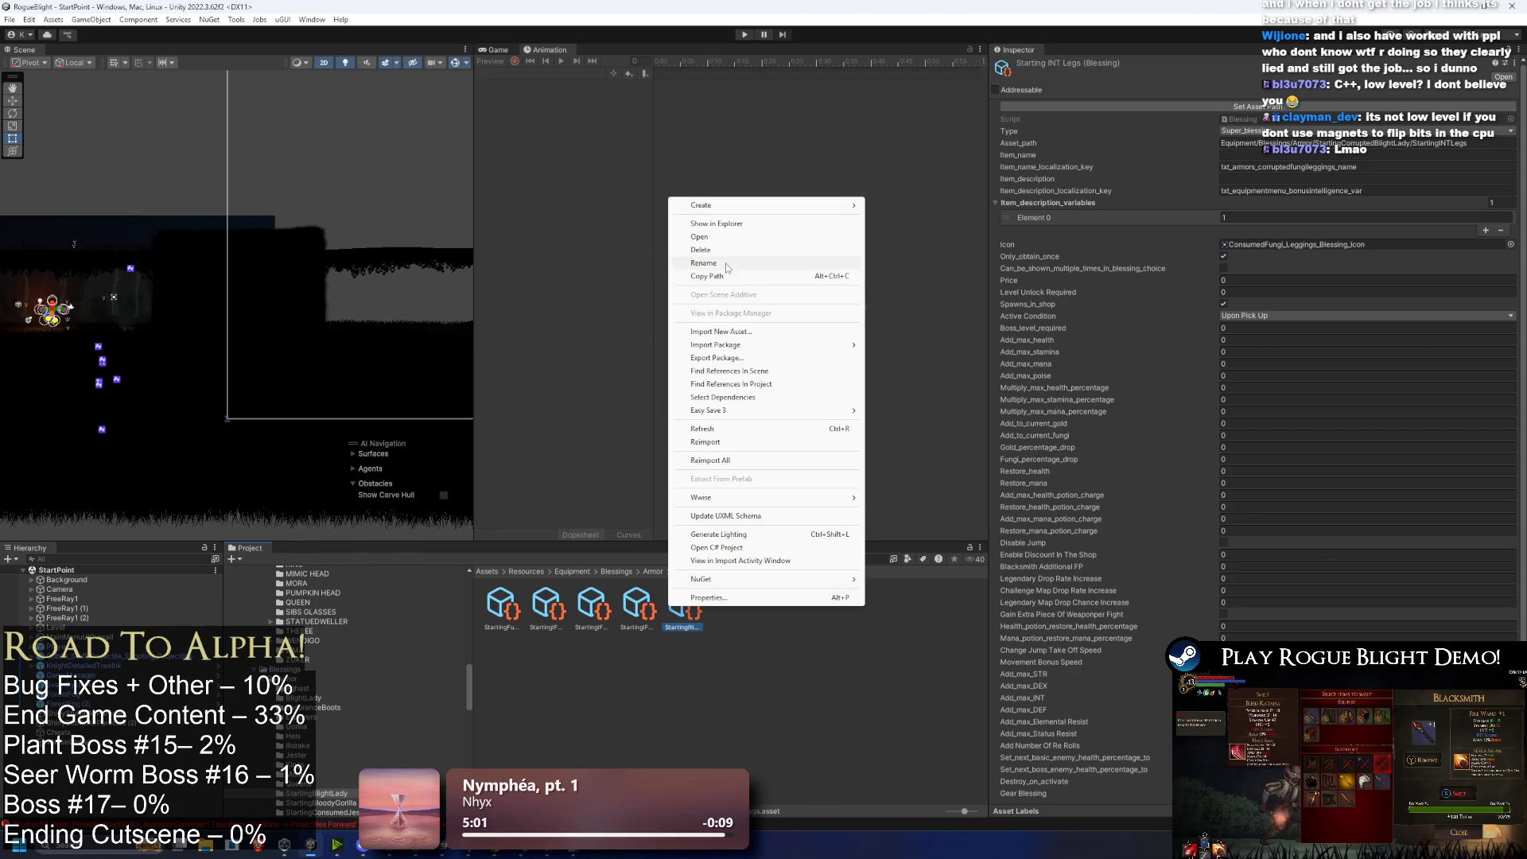
pyautogui.click(724, 266)
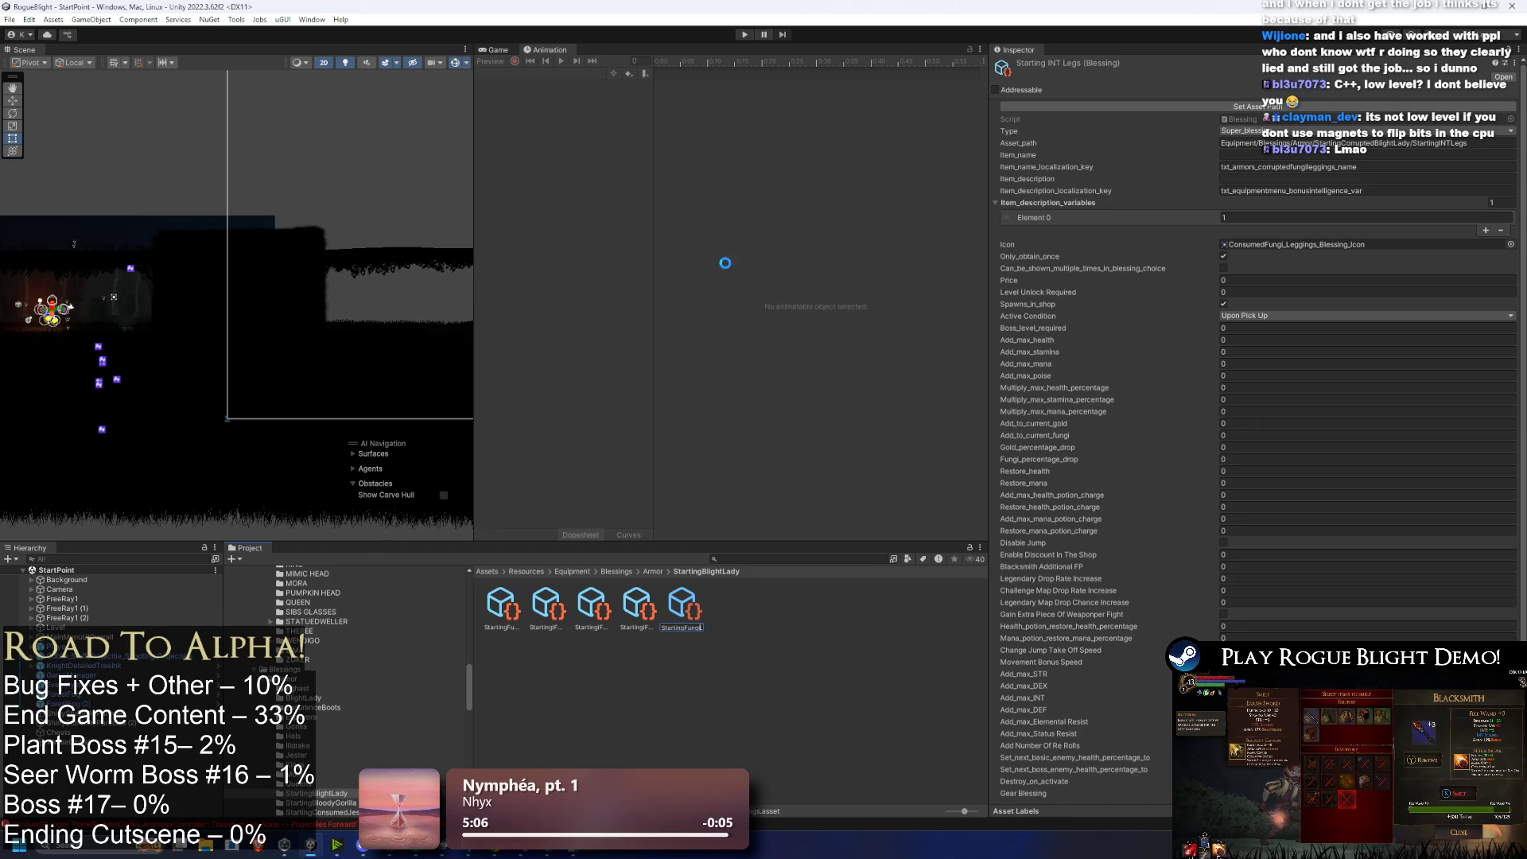
# Step: Review the renamed Starting Fungi Body, Legs, Feet and Hands blessings in the Inspector
pyautogui.click(502, 601)
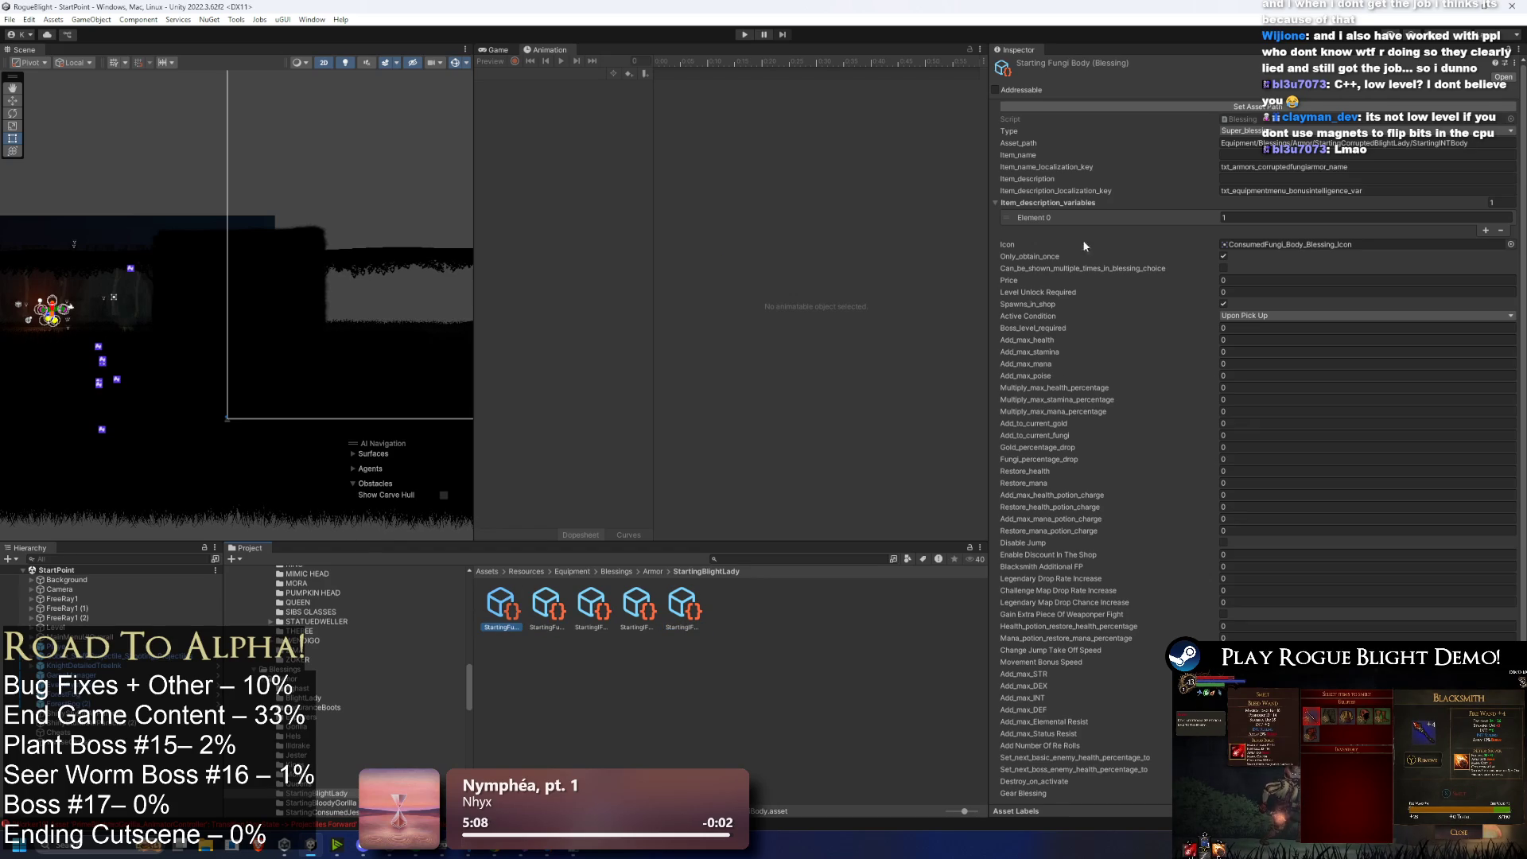
pyautogui.click(544, 609)
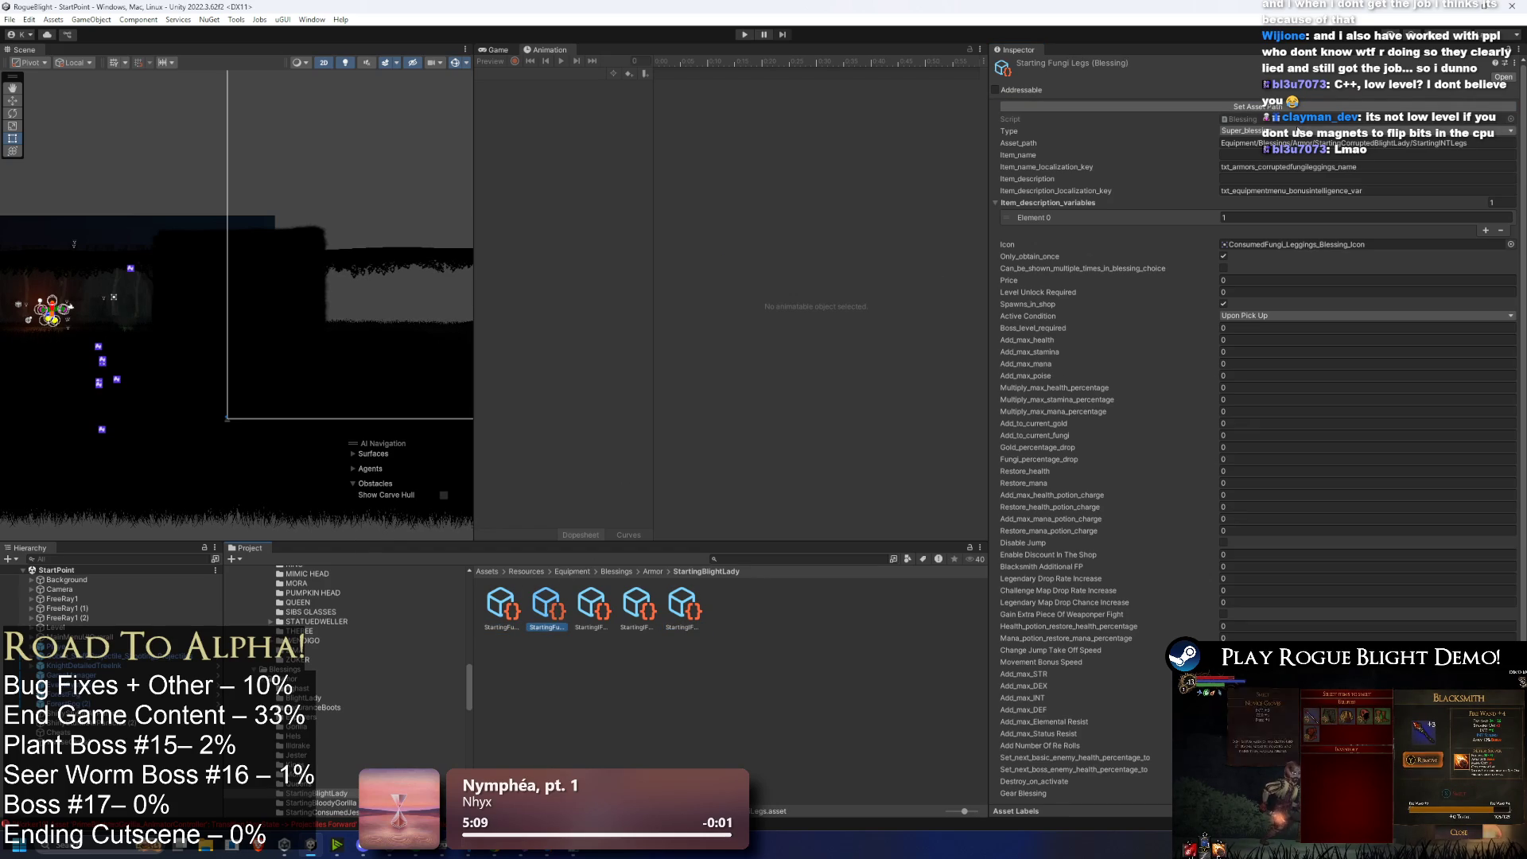
pyautogui.click(488, 523)
pyautogui.click(607, 601)
pyautogui.click(644, 603)
# Step: Compare the Starting Fungi Body, Feet, Hands and Head blessings' Inspector settings
pyautogui.click(704, 603)
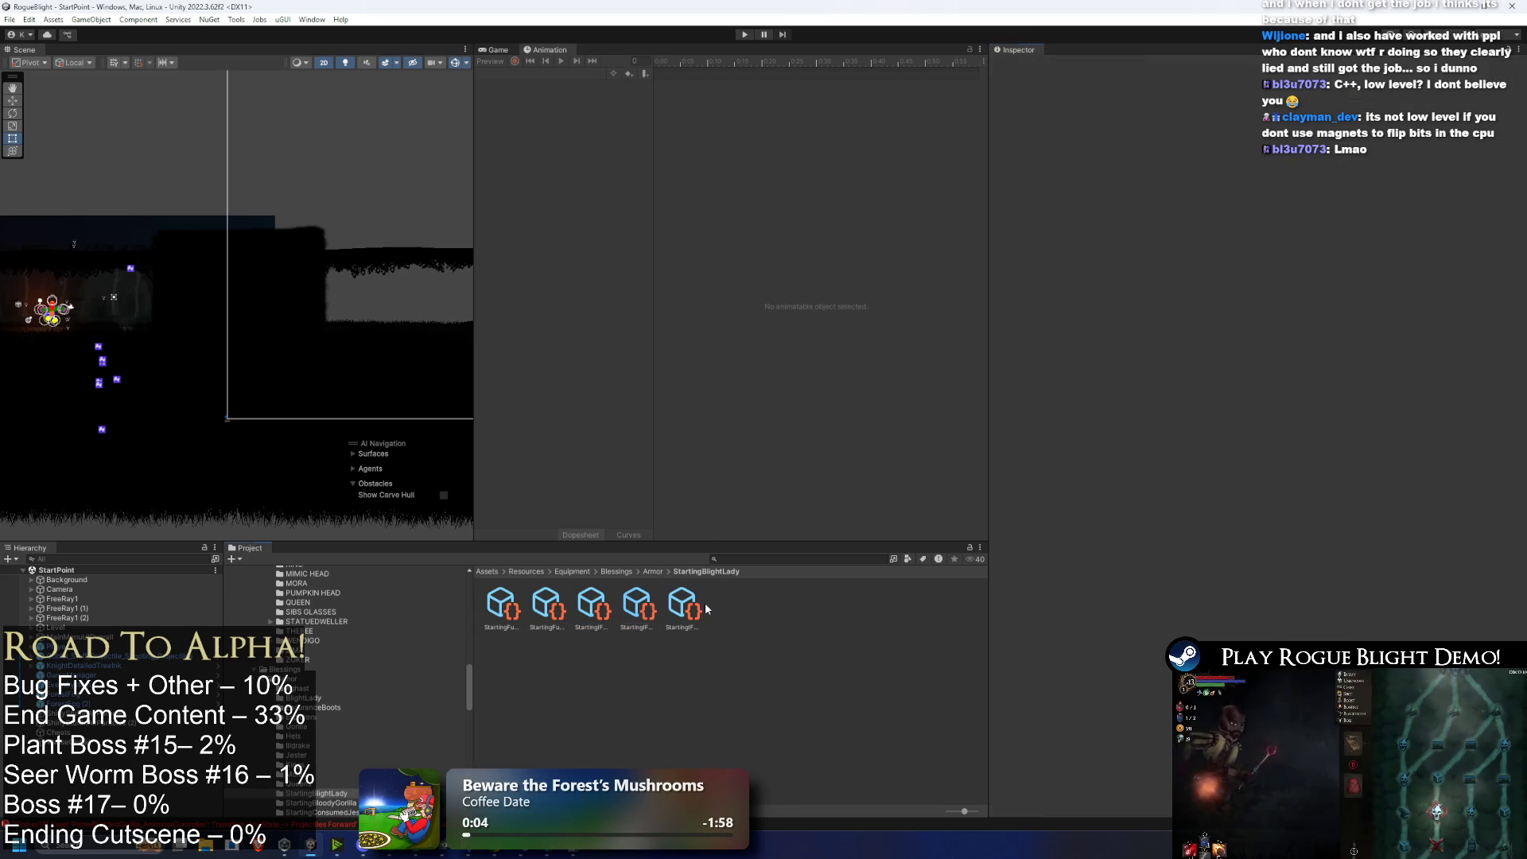
pyautogui.click(682, 606)
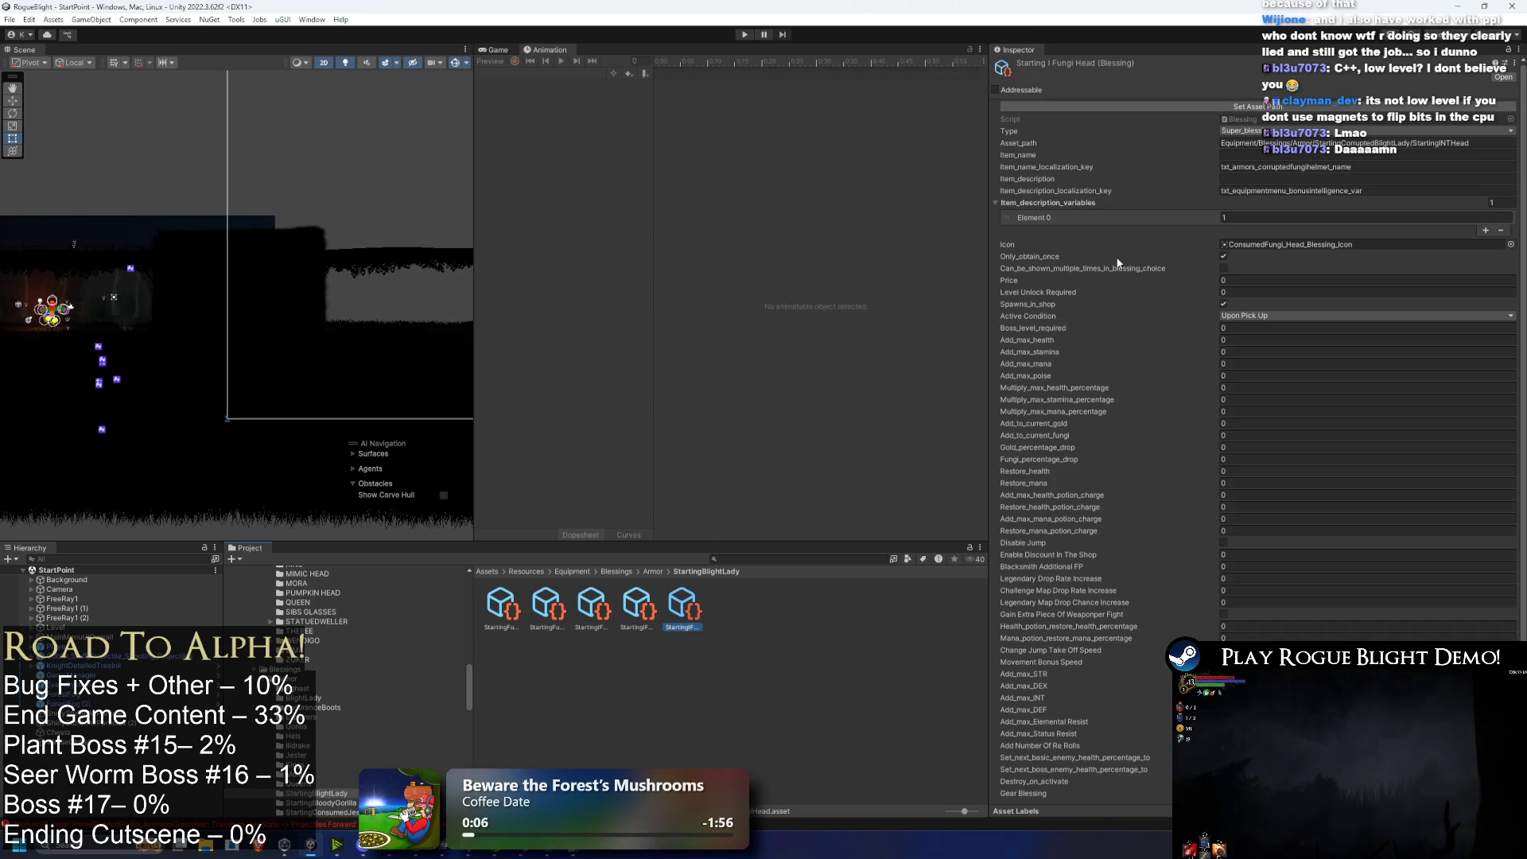
pyautogui.press('Left')
pyautogui.press('Left')
pyautogui.press('Left')
pyautogui.press('Right')
pyautogui.press('Right')
pyautogui.press('Right')
pyautogui.press('Right')
pyautogui.press('Left')
pyautogui.press('Left')
pyautogui.press('Left')
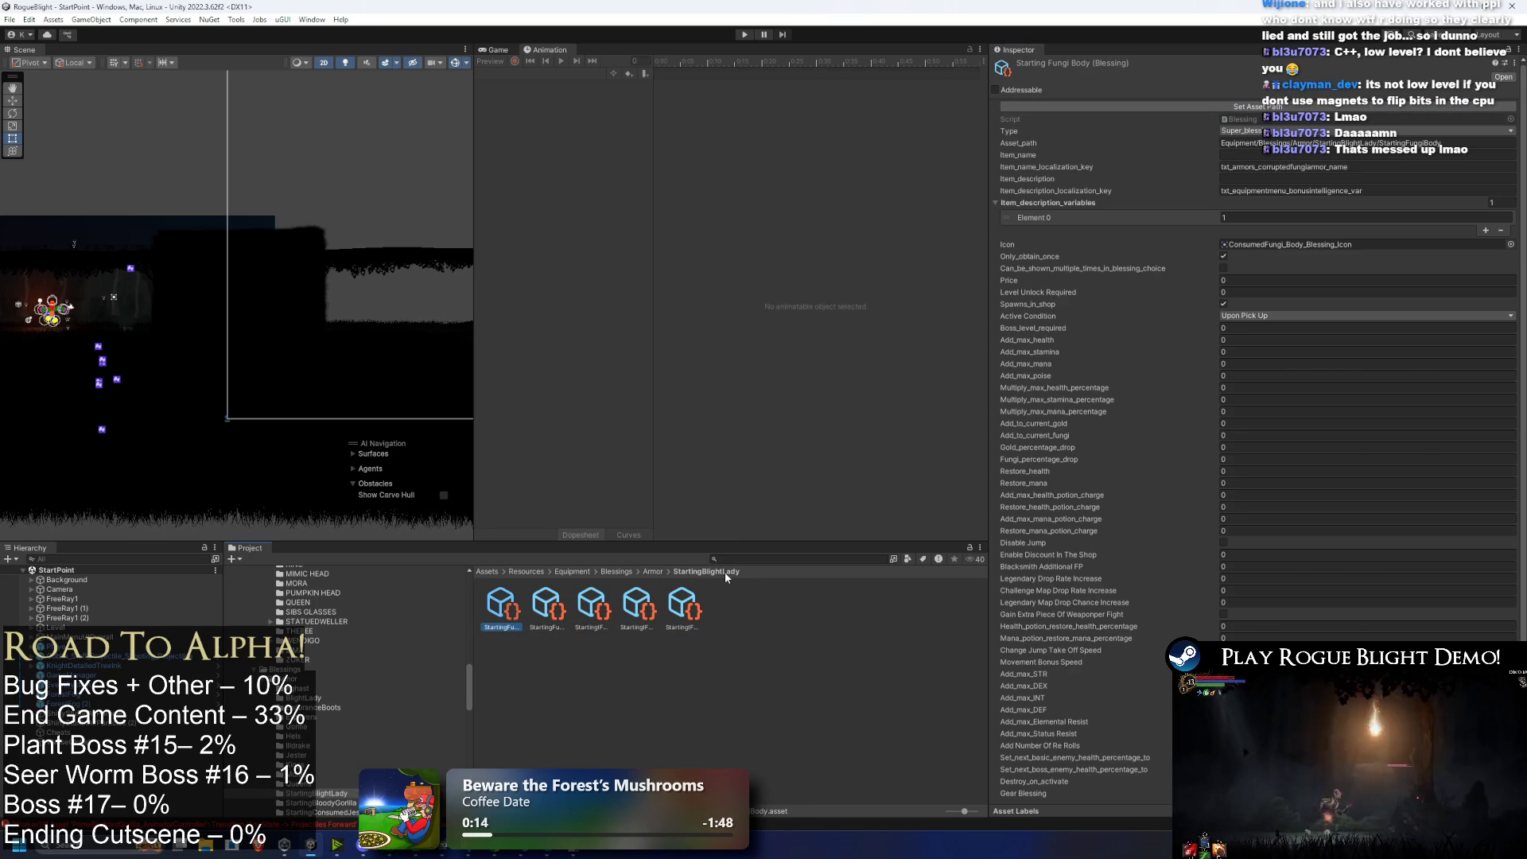
pyautogui.press('Right')
pyautogui.press('Right')
pyautogui.press('Left')
pyautogui.press('Left')
pyautogui.press('Right')
pyautogui.press('Right')
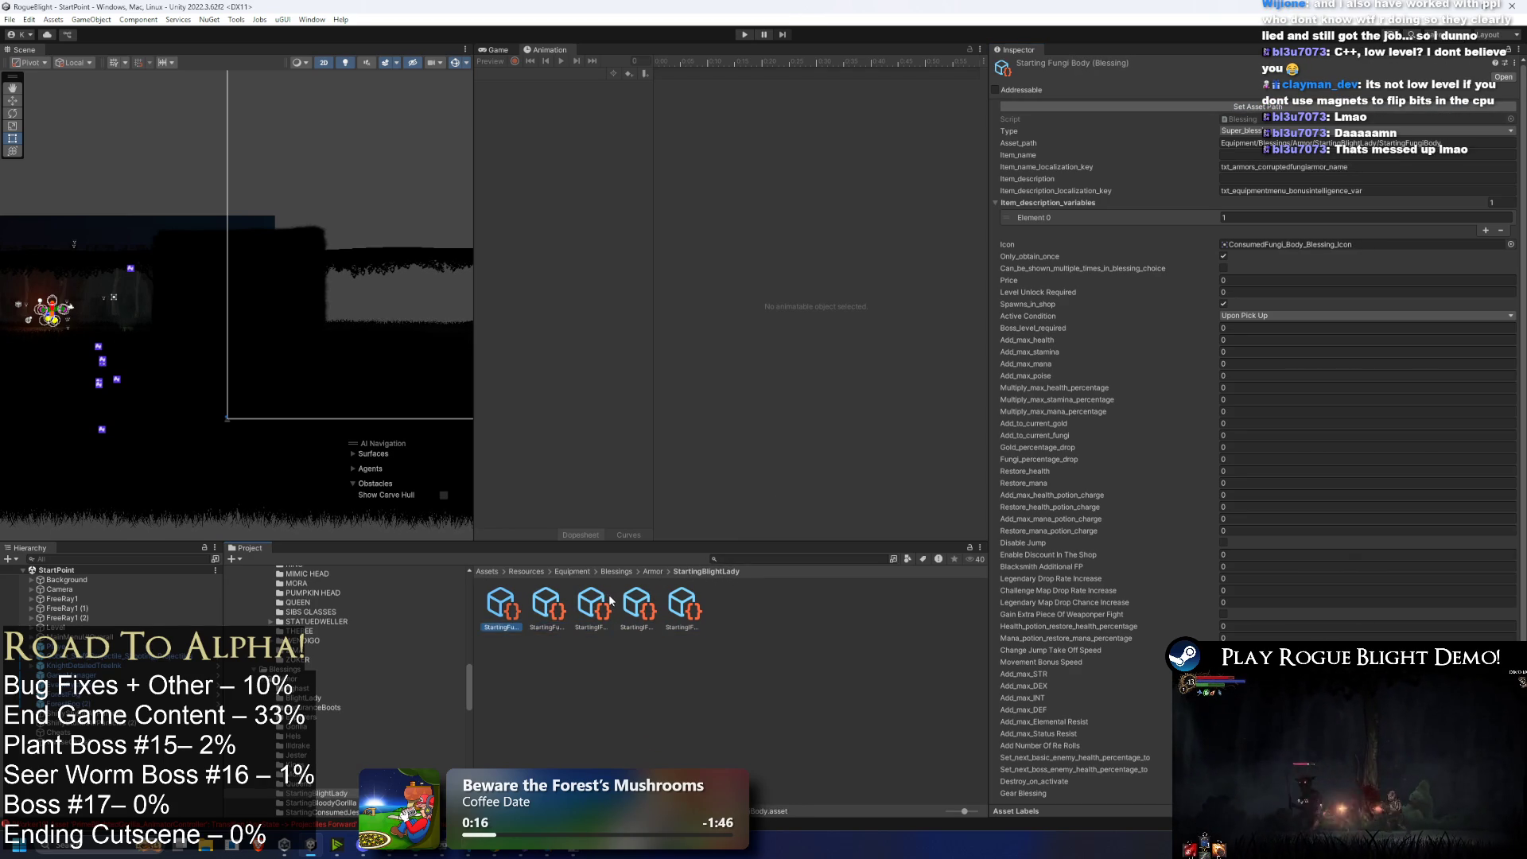
pyautogui.press('Right')
pyautogui.press('Right')
pyautogui.press('Left')
pyautogui.press('Left')
pyautogui.press('Left')
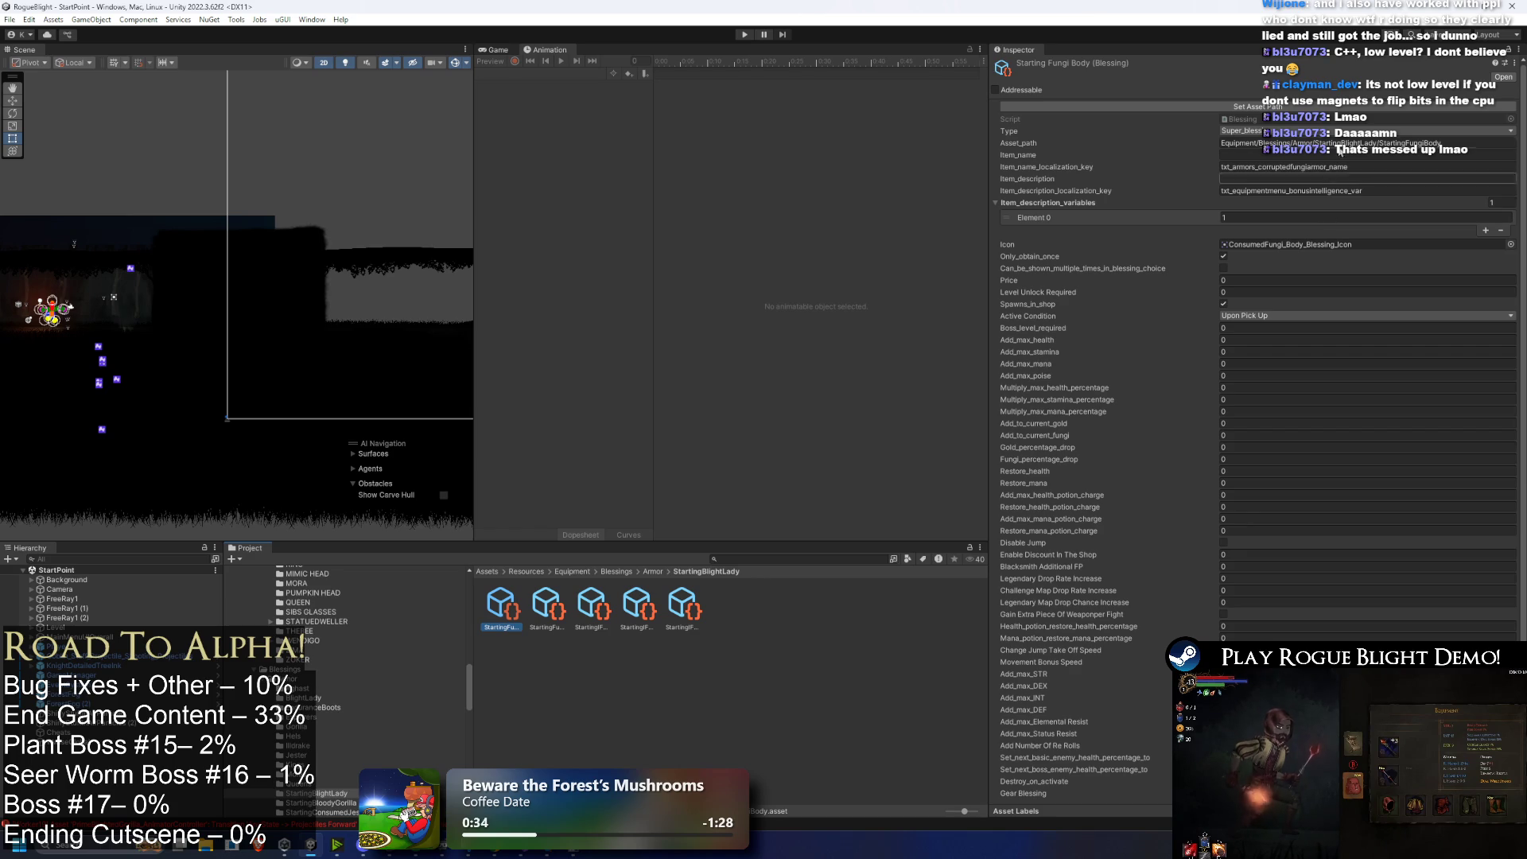
# Step: Cycle through all five Starting Fungi blessings to check their Fungi icons
pyautogui.click(592, 605)
pyautogui.press('Right')
pyautogui.press('Right')
pyautogui.press('Left')
pyautogui.press('Left')
pyautogui.press('Left')
pyautogui.press('Right')
pyautogui.press('Right')
pyautogui.press('Right')
pyautogui.press('Right')
pyautogui.click(647, 607)
pyautogui.press('Left')
pyautogui.press('Left')
pyautogui.press('Left')
pyautogui.press('Right')
pyautogui.press('Right')
pyautogui.press('Right')
pyautogui.press('Right')
pyautogui.click(625, 601)
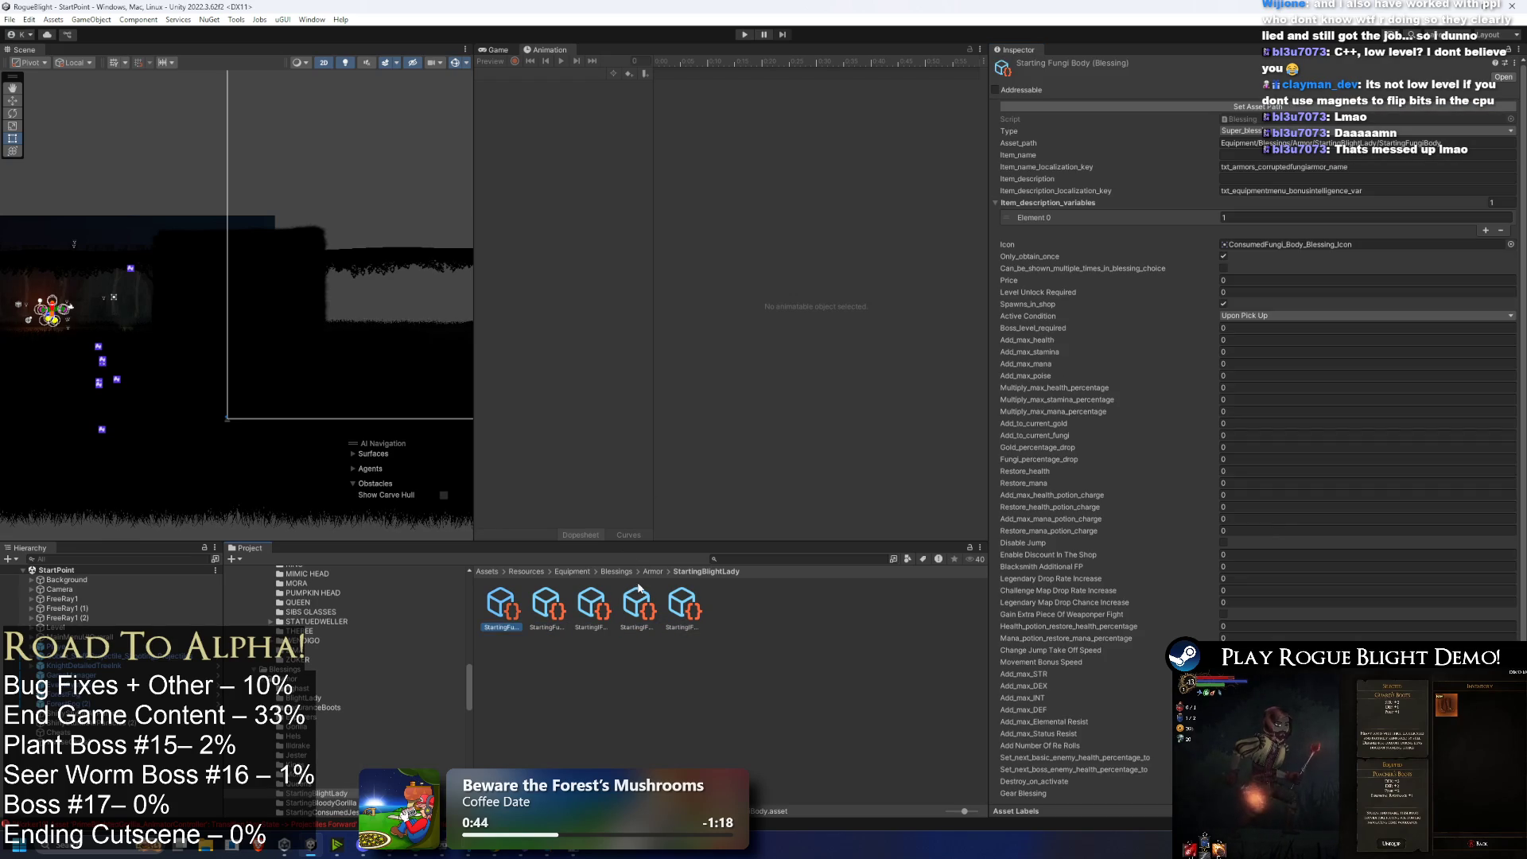
pyautogui.press('Right')
pyautogui.press('Left')
pyautogui.press('Left')
pyautogui.press('Left')
pyautogui.press('Right')
pyautogui.press('Right')
pyautogui.press('Right')
pyautogui.press('Right')
pyautogui.press('Left')
pyautogui.press('Left')
pyautogui.press('Left')
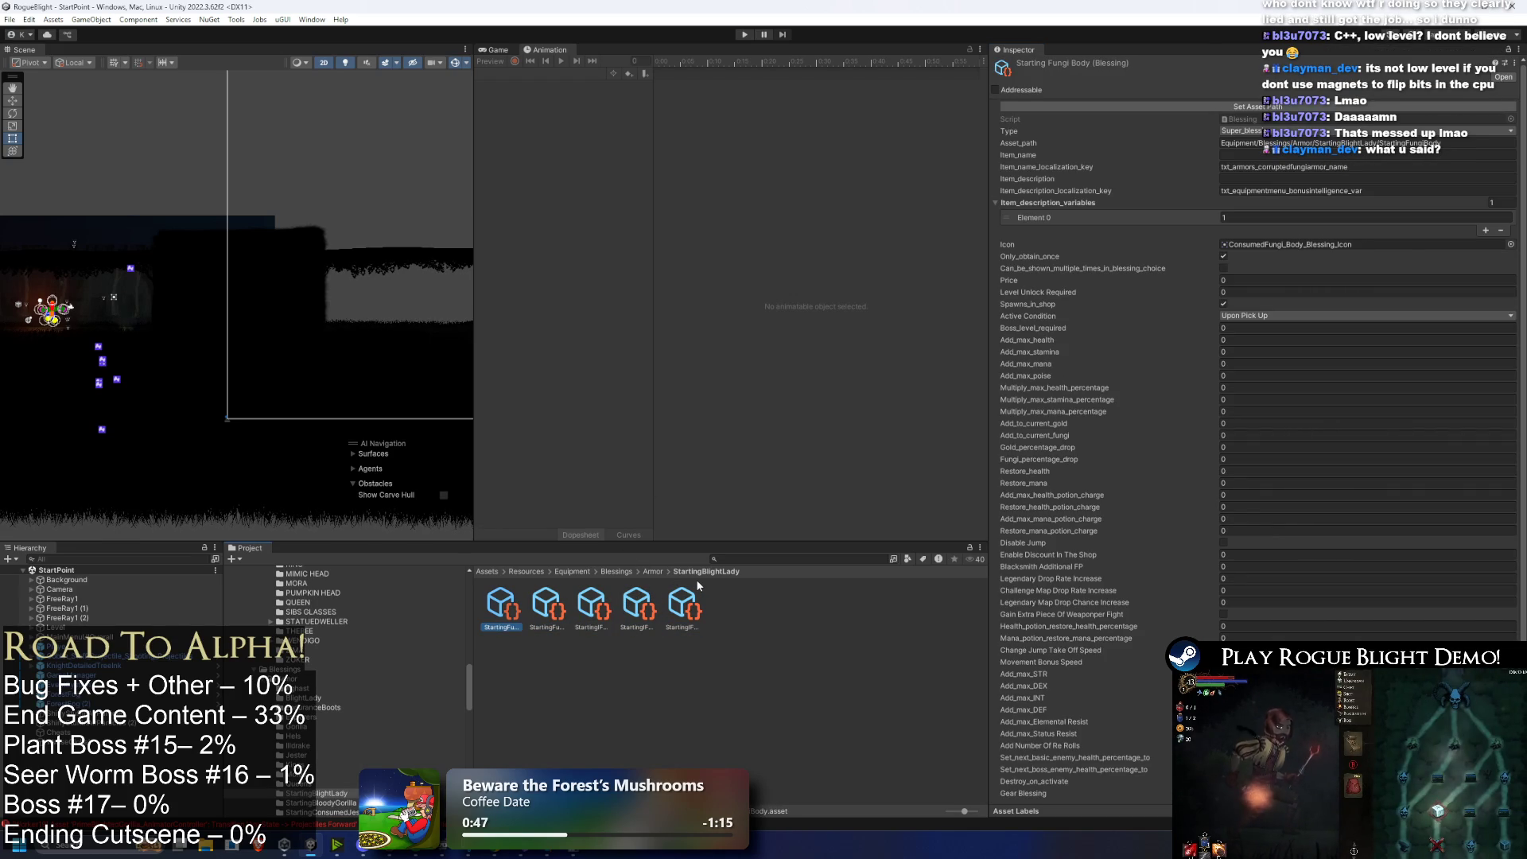
pyautogui.press('Right')
pyautogui.press('Right')
pyautogui.press('Right')
pyautogui.press('Left')
pyautogui.press('Left')
pyautogui.press('Left')
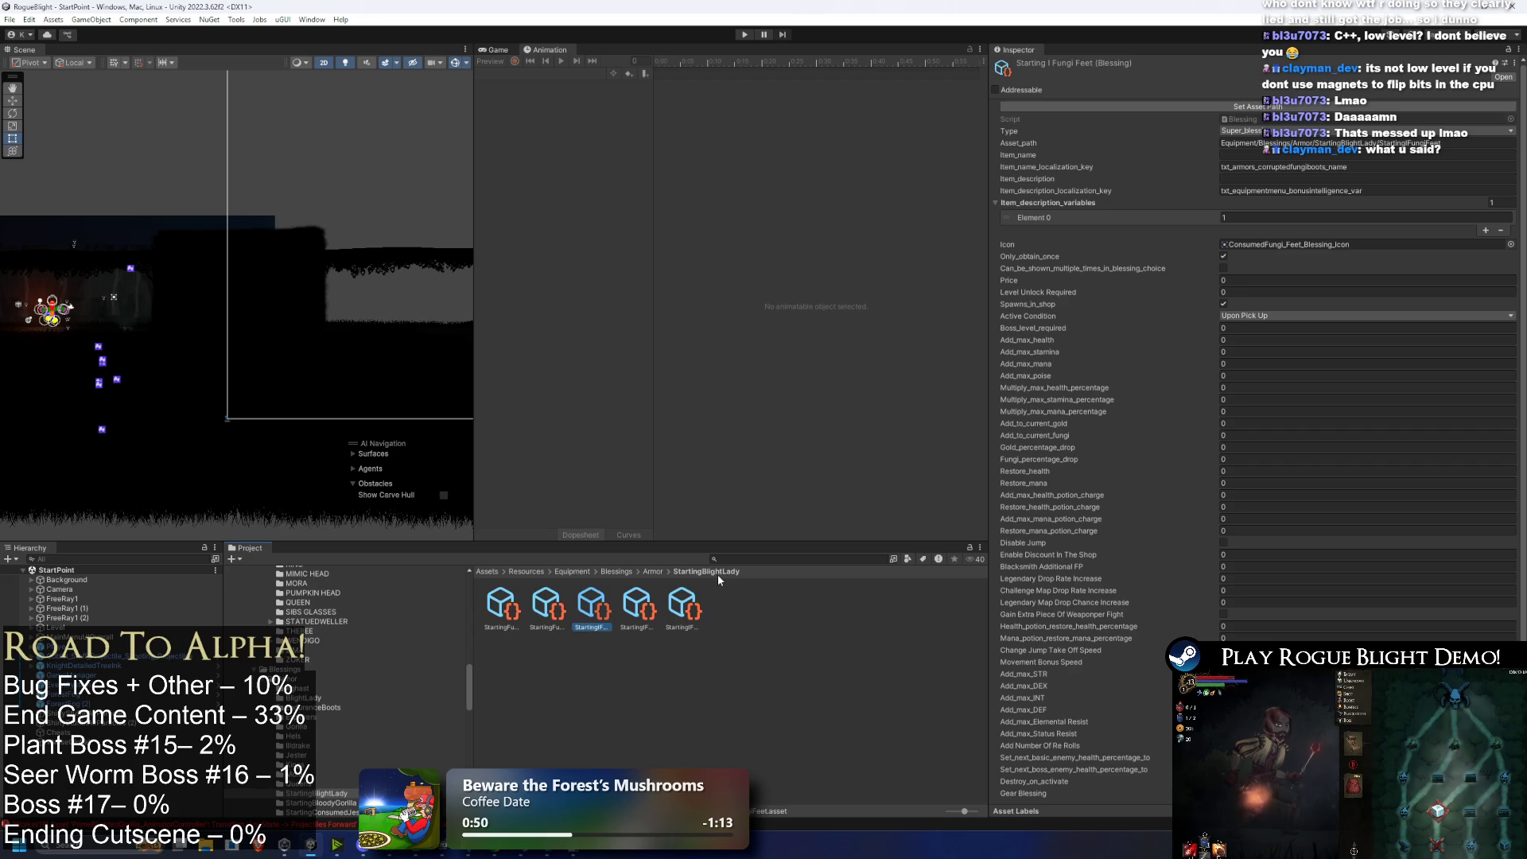
pyautogui.press('Right')
pyautogui.press('Right')
pyautogui.press('Right')
pyautogui.press('Left')
pyautogui.press('Left')
pyautogui.press('Left')
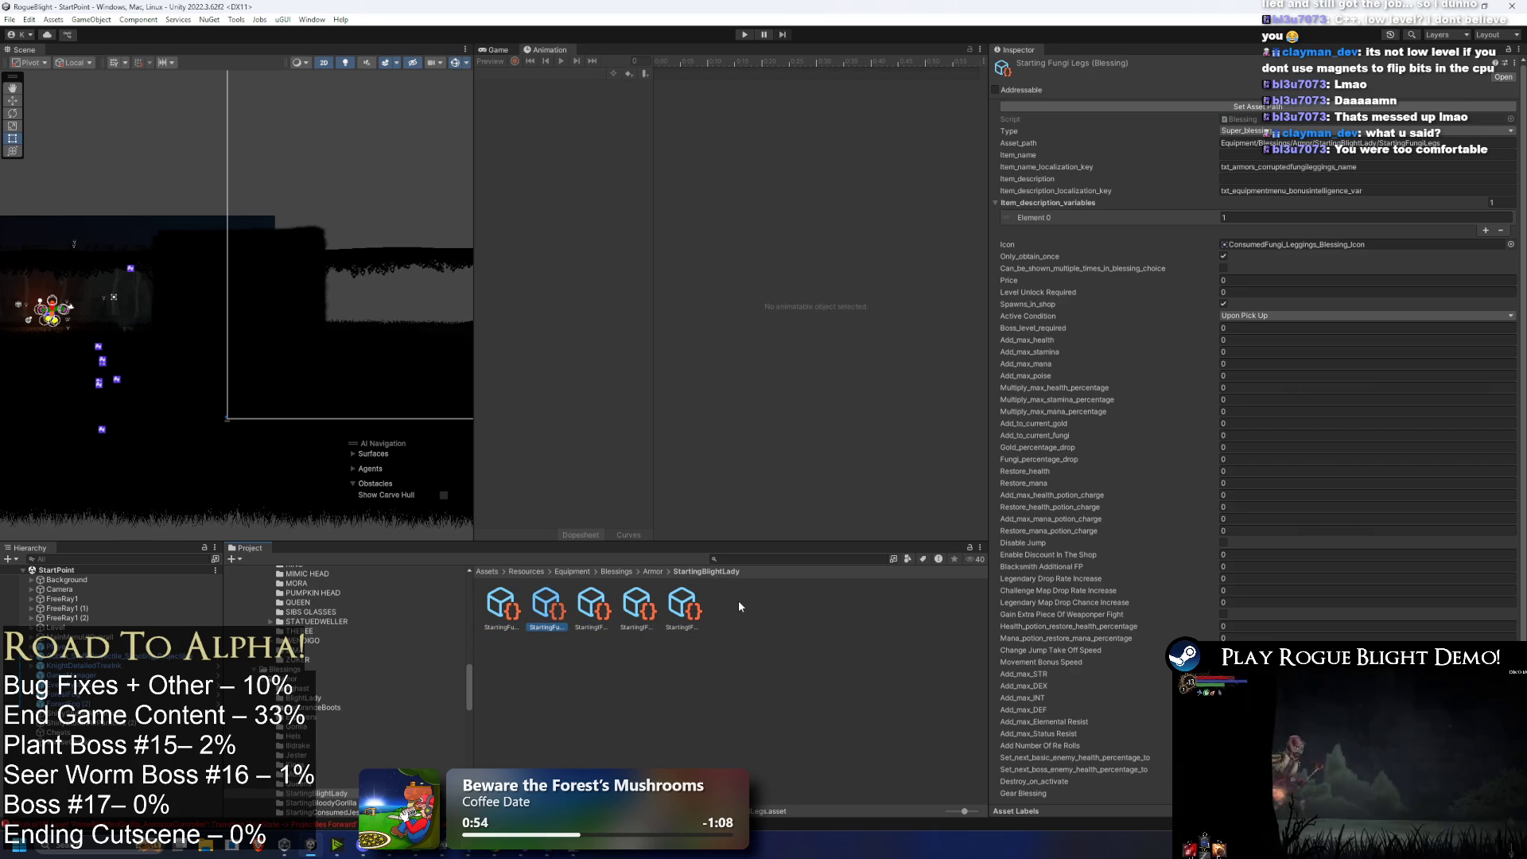
pyautogui.press('Right')
pyautogui.press('Right')
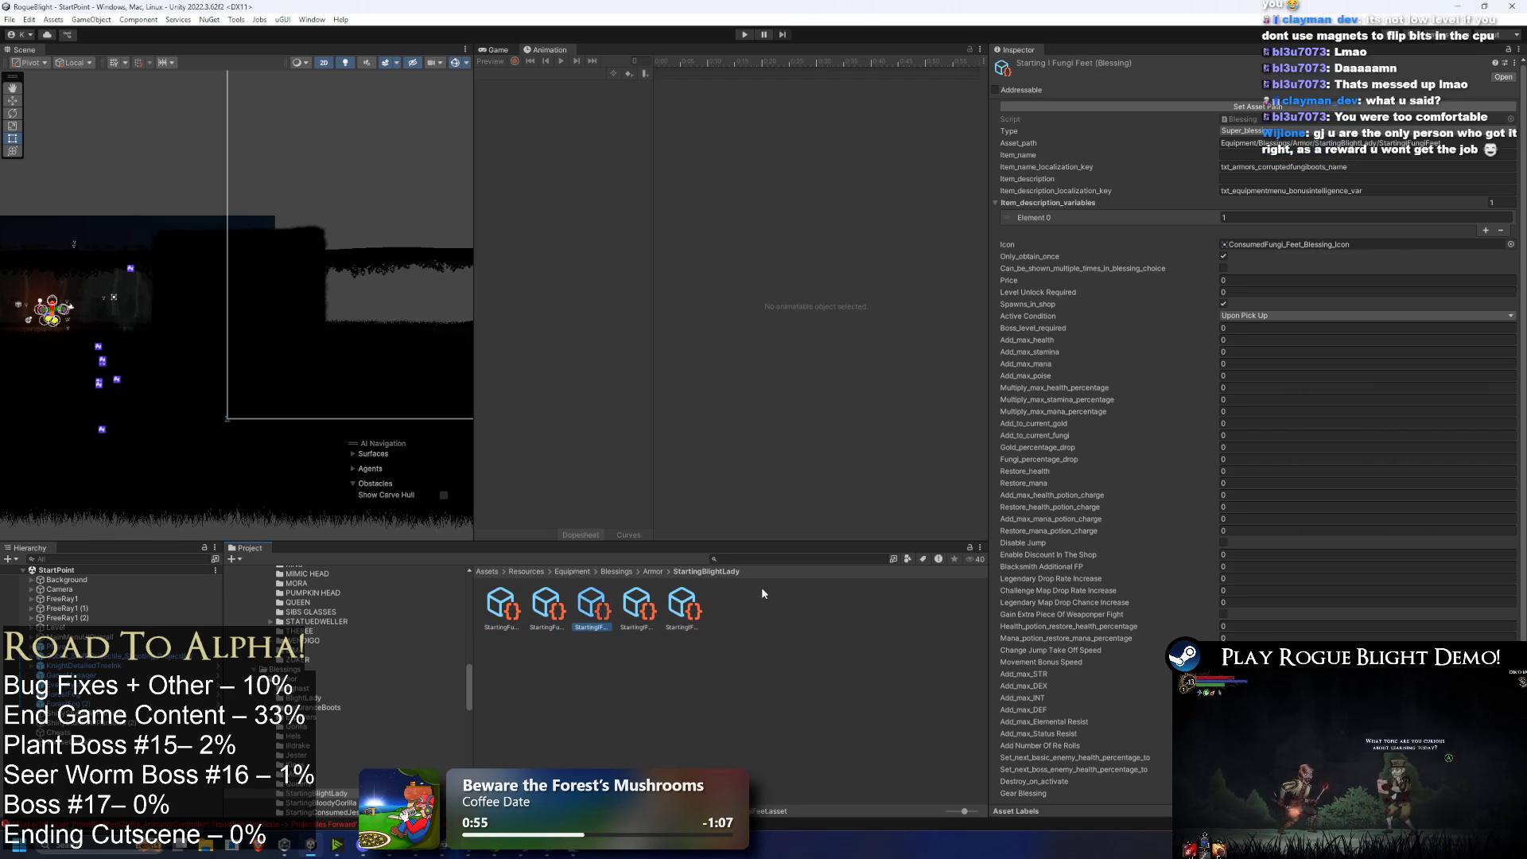
pyautogui.press('Left')
pyautogui.press('Left')
pyautogui.press('Right')
pyautogui.press('Right')
pyautogui.press('Right')
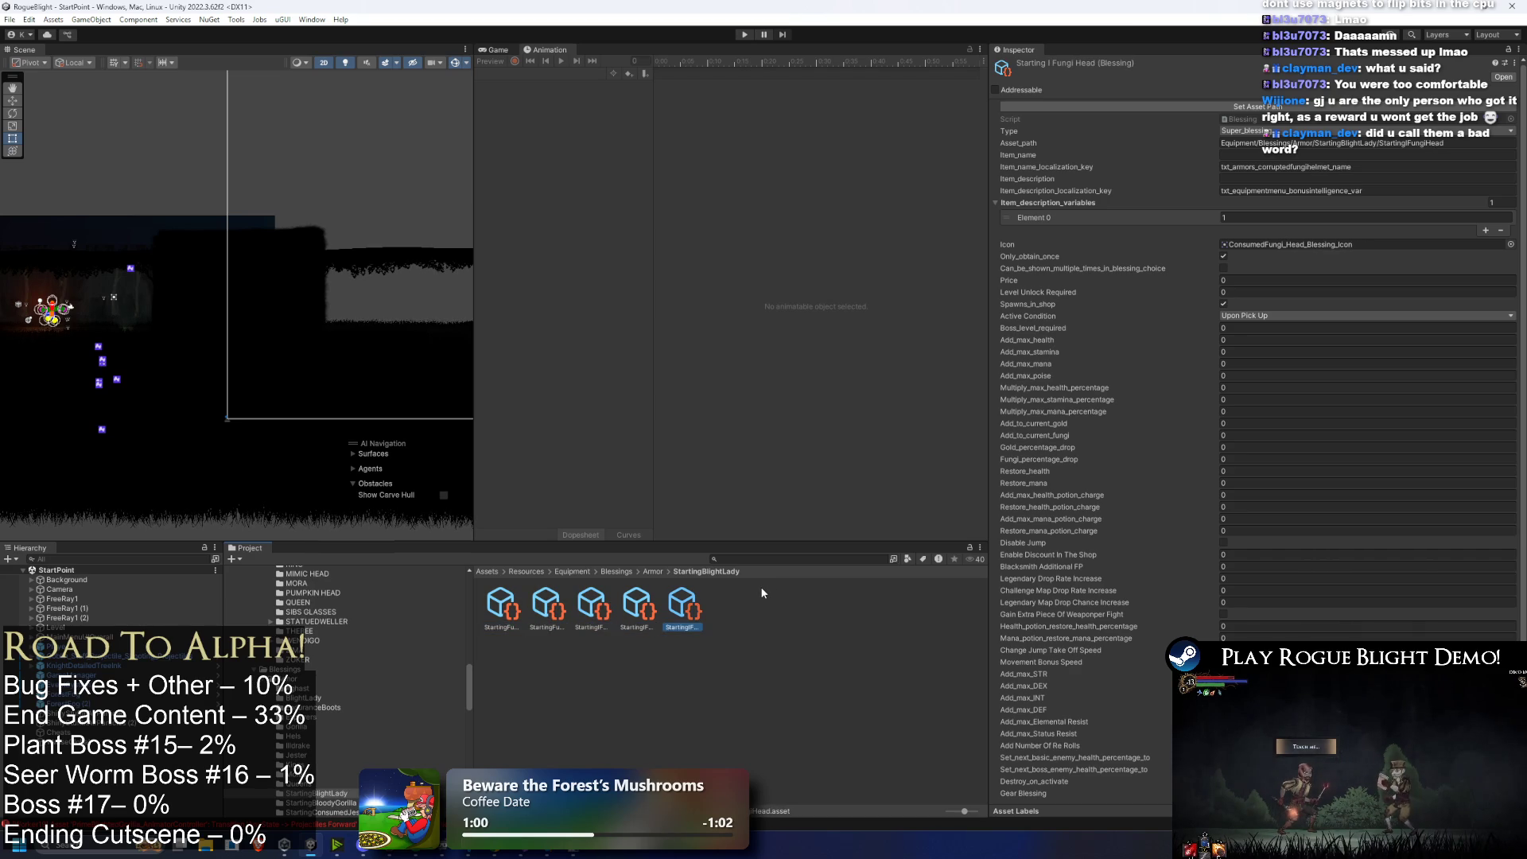
pyautogui.press('Left')
pyautogui.press('Left')
pyautogui.press('Left')
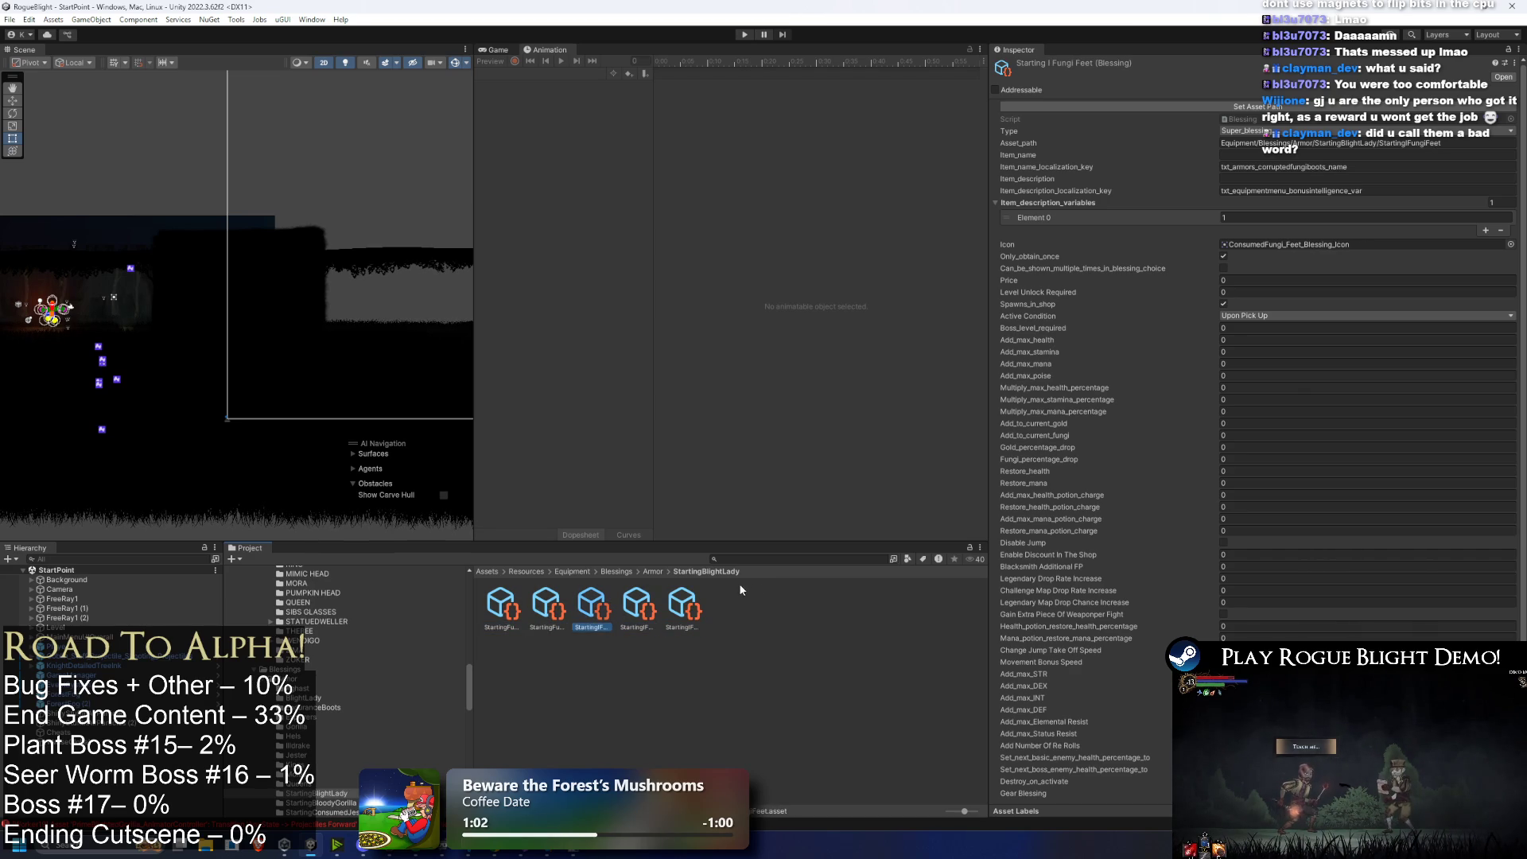
pyautogui.press('Right')
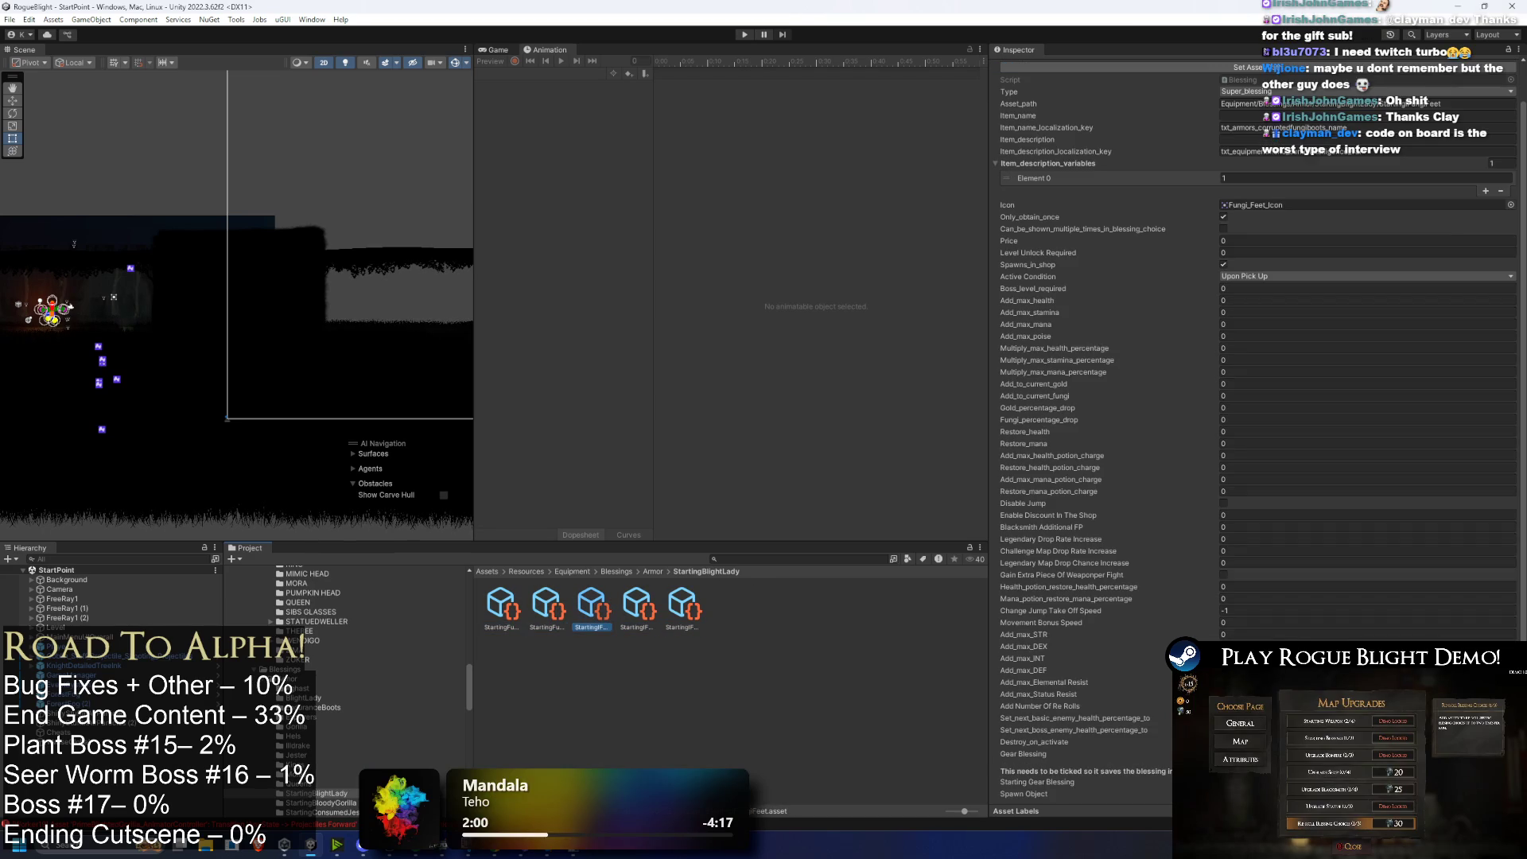
pyautogui.press('Left')
# Step: Set the Body and Legs blessings' Active Condition to At Start Of Combat
pyautogui.click(521, 604)
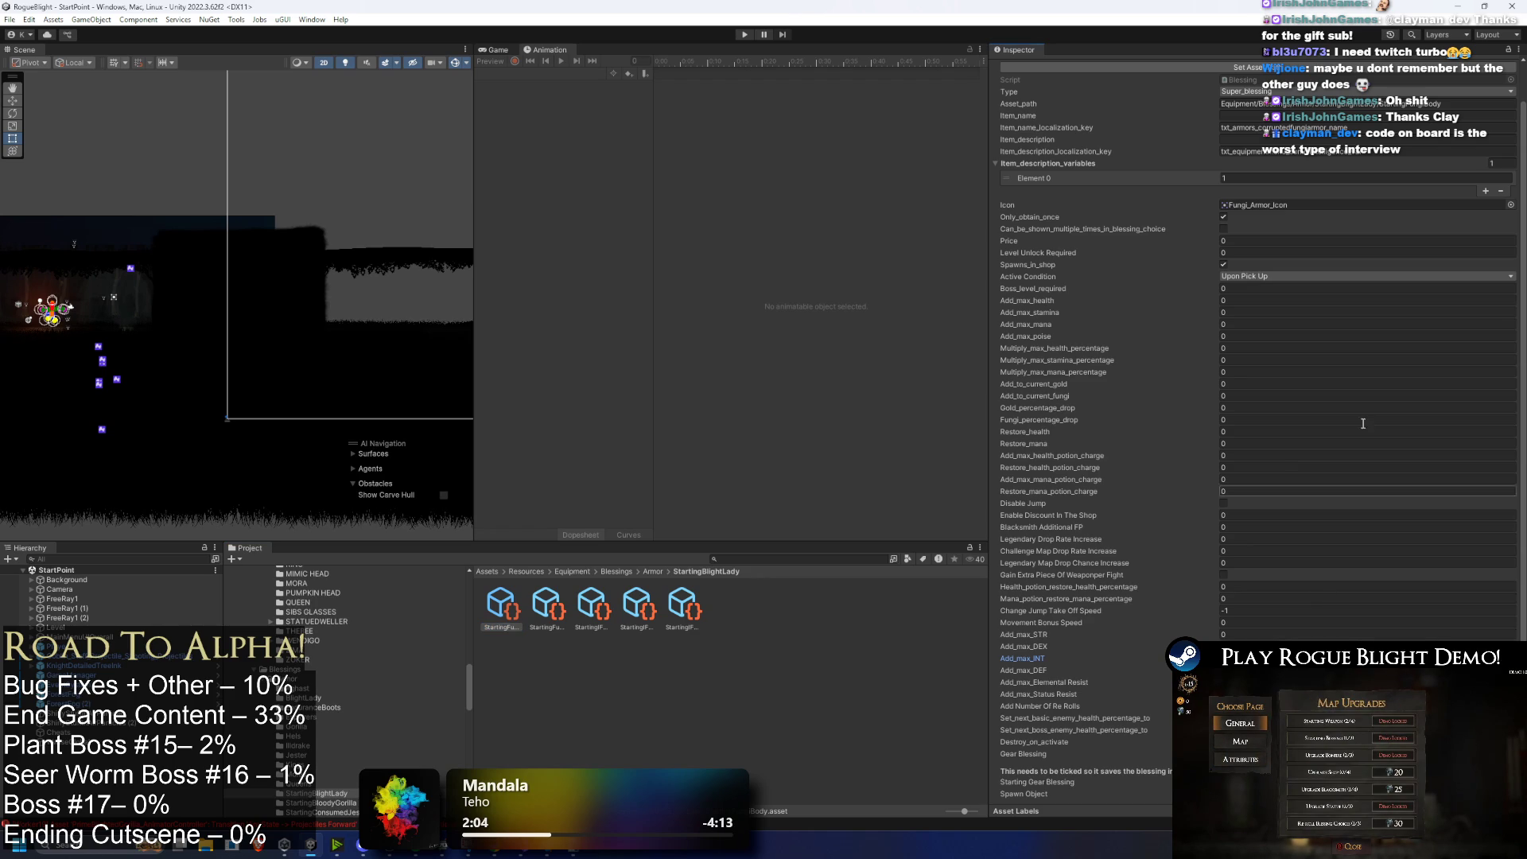
pyautogui.click(1282, 276)
pyautogui.click(1273, 316)
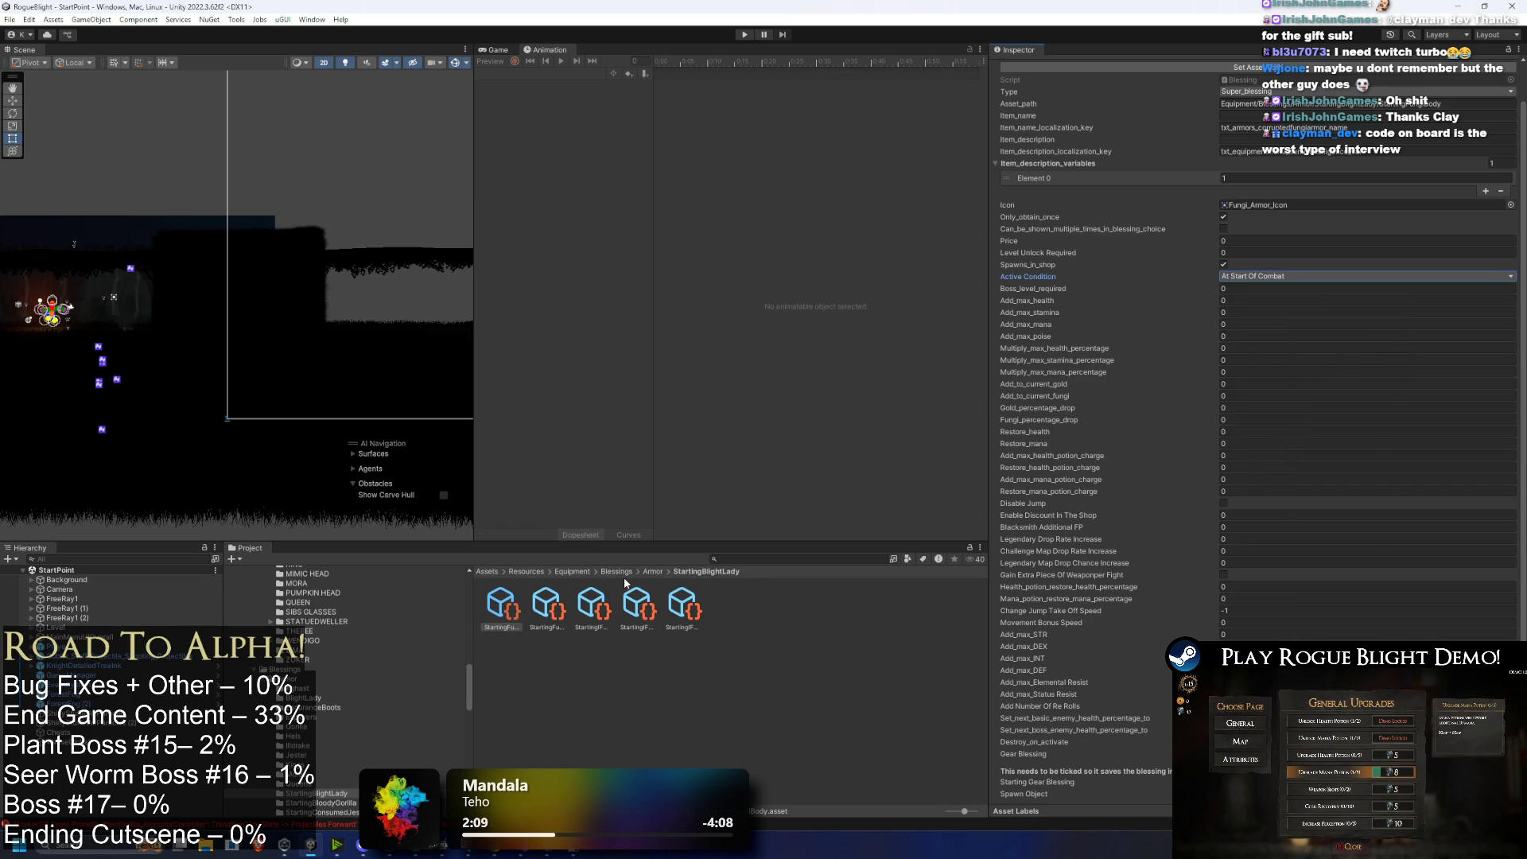
pyautogui.click(559, 614)
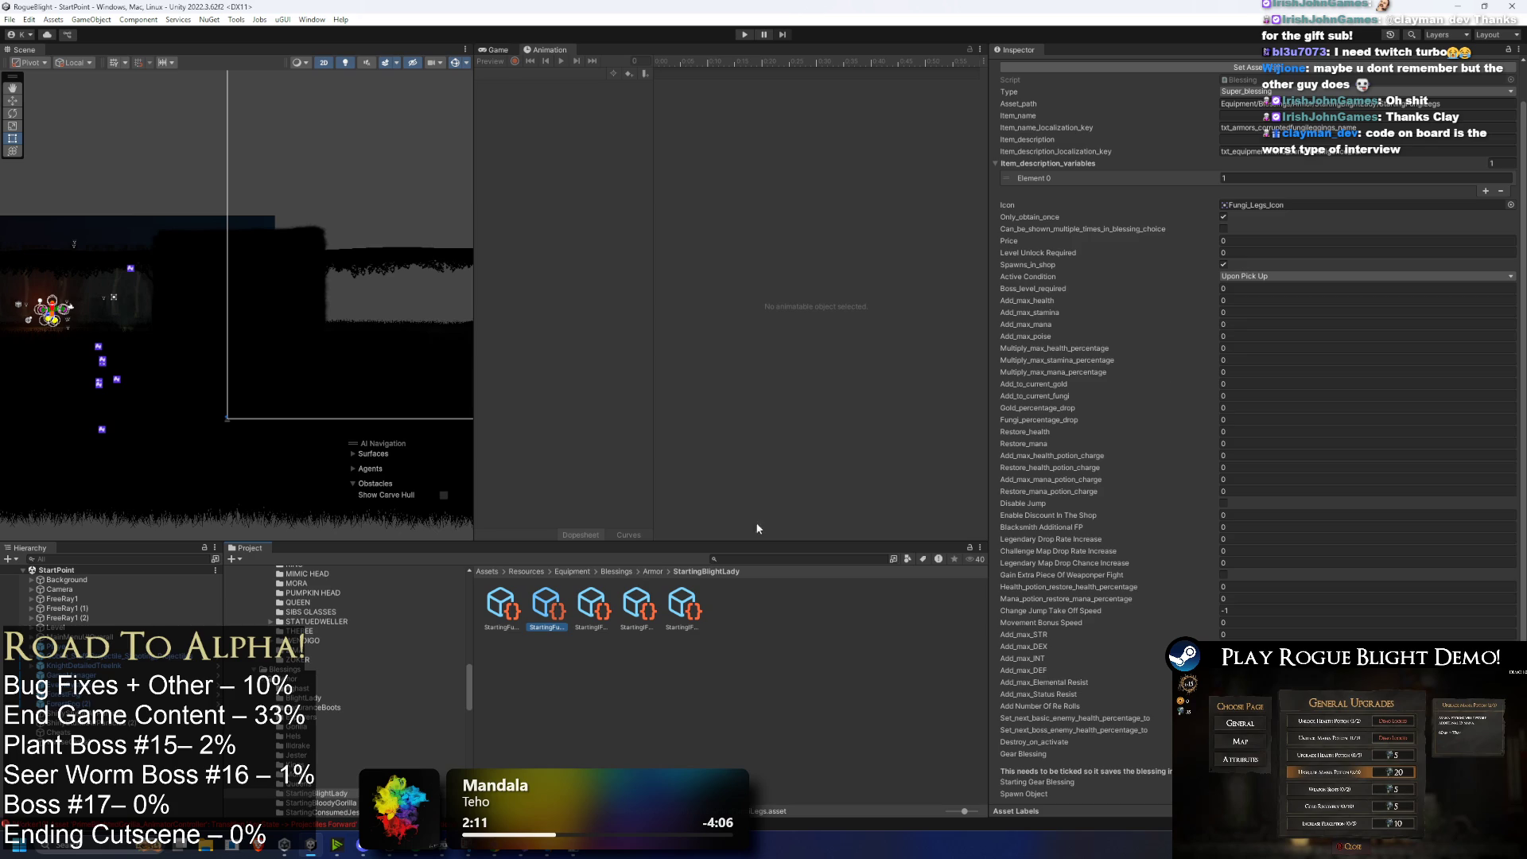
pyautogui.click(1289, 276)
pyautogui.click(1304, 316)
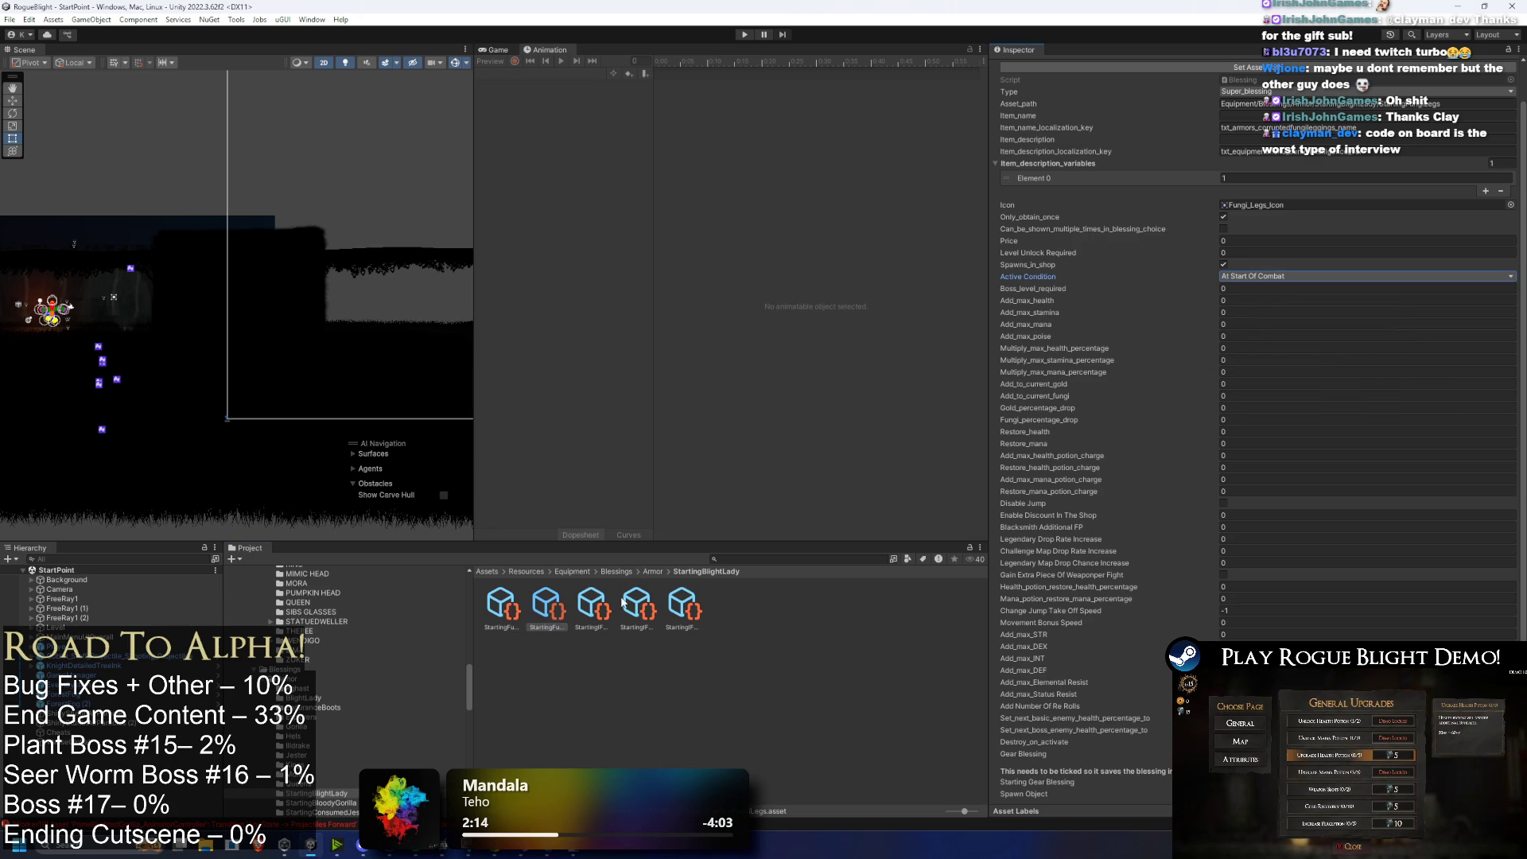
# Step: Set the Feet, Hands and Head blessings' Active Condition to At Start Of Combat
pyautogui.click(605, 614)
pyautogui.click(1288, 276)
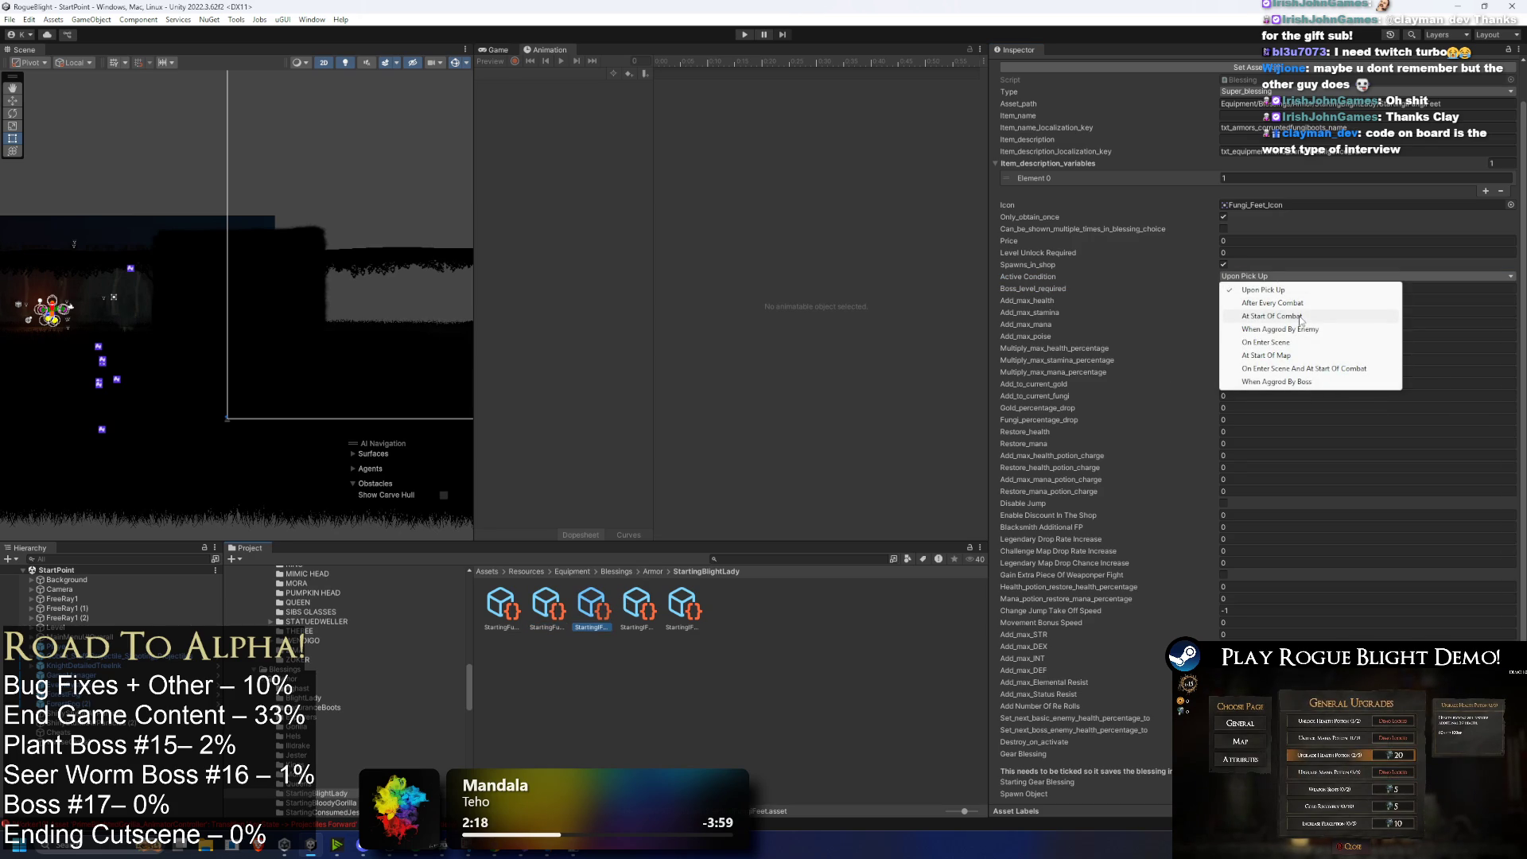
pyautogui.click(1301, 318)
pyautogui.click(639, 609)
pyautogui.click(1286, 276)
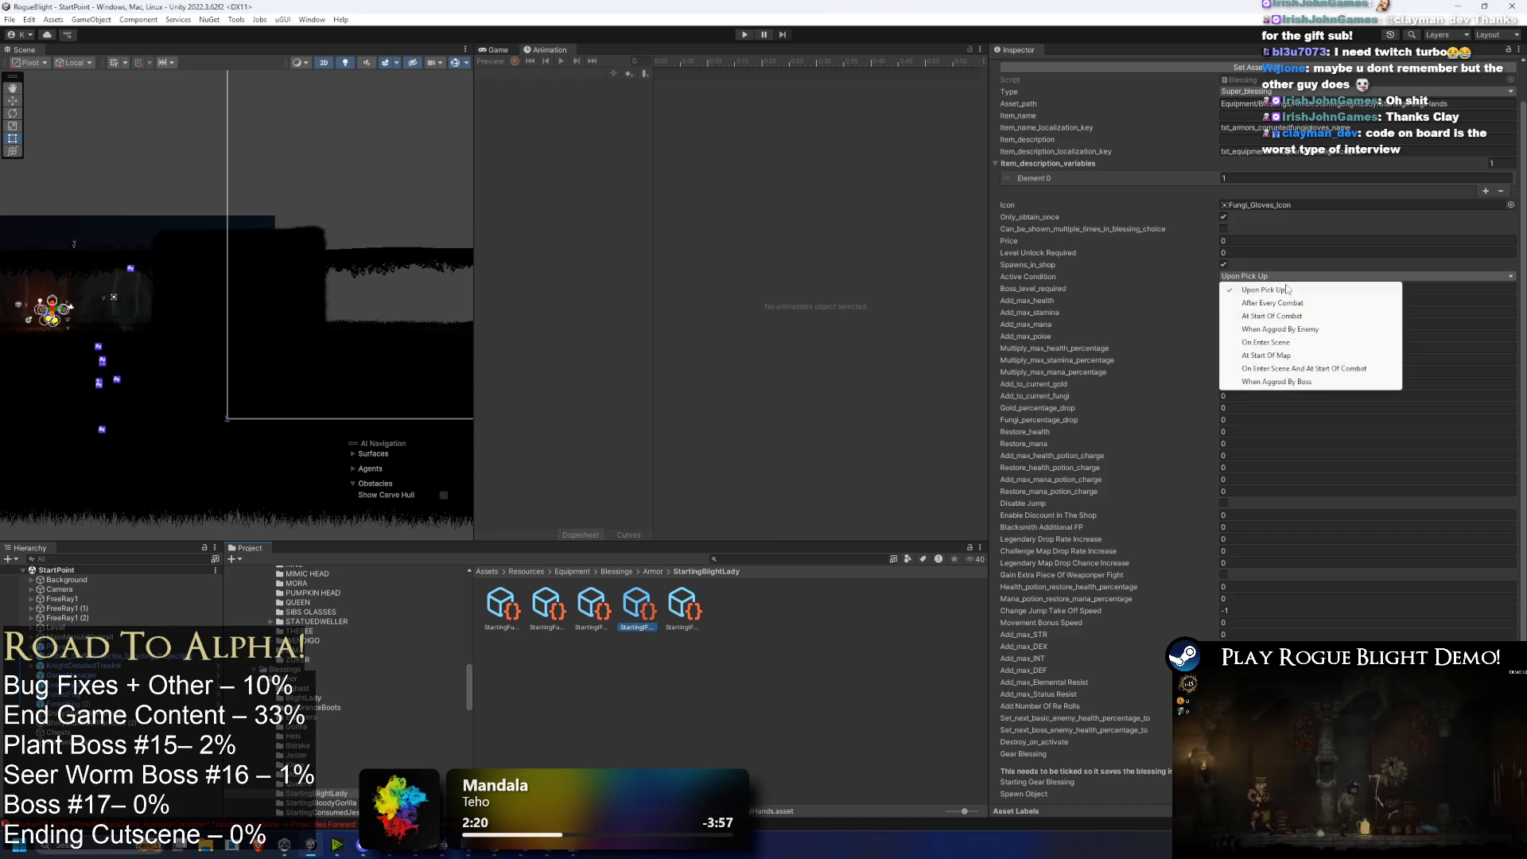
pyautogui.click(682, 608)
pyautogui.click(1316, 277)
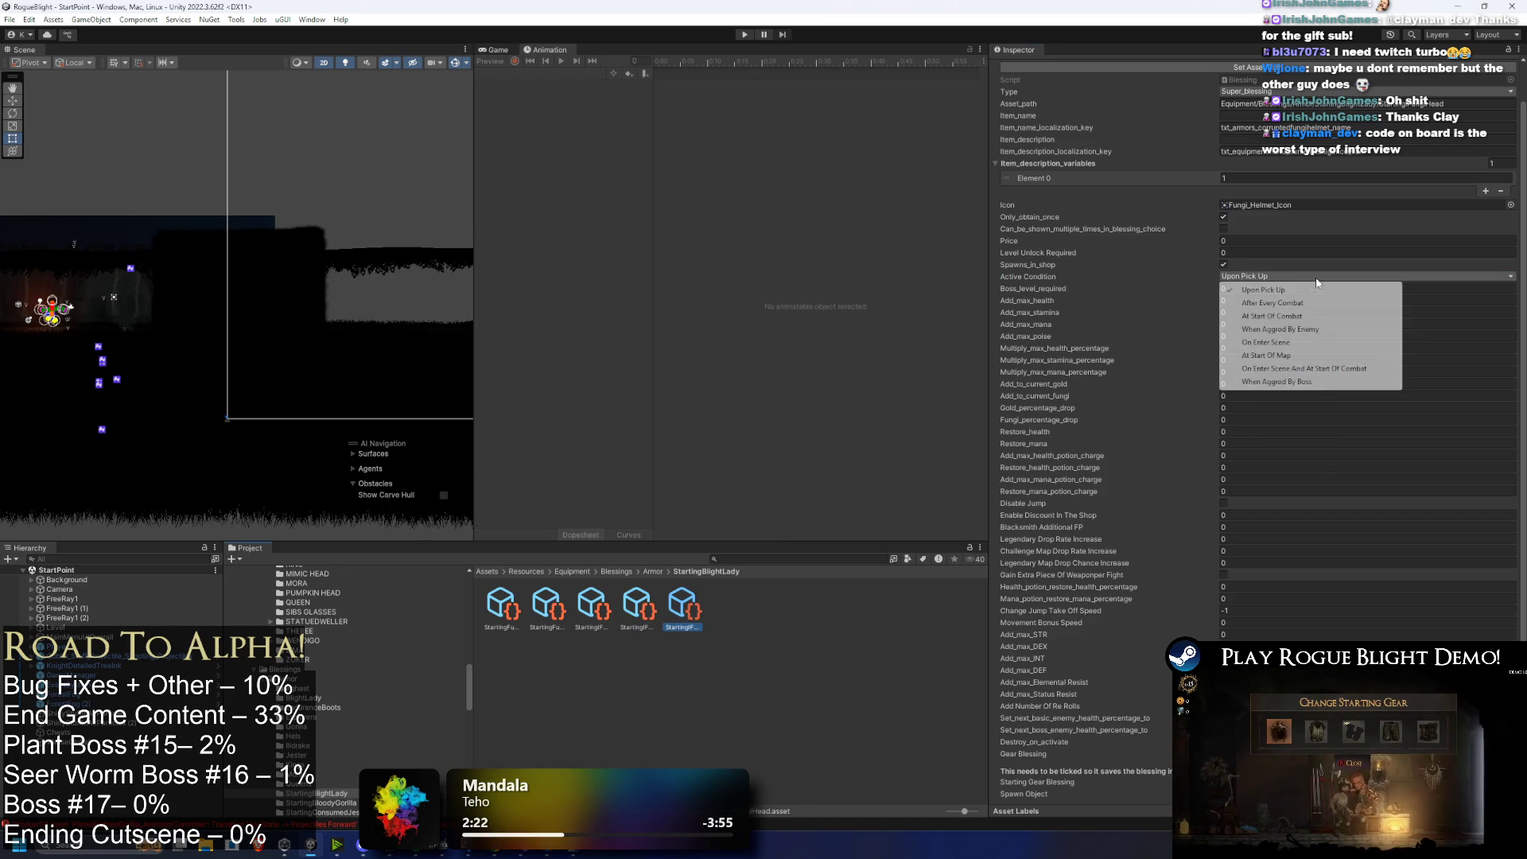
pyautogui.click(1273, 316)
# Step: Verify the blessings' activation settings and switch over to Visual Studio
pyautogui.click(547, 608)
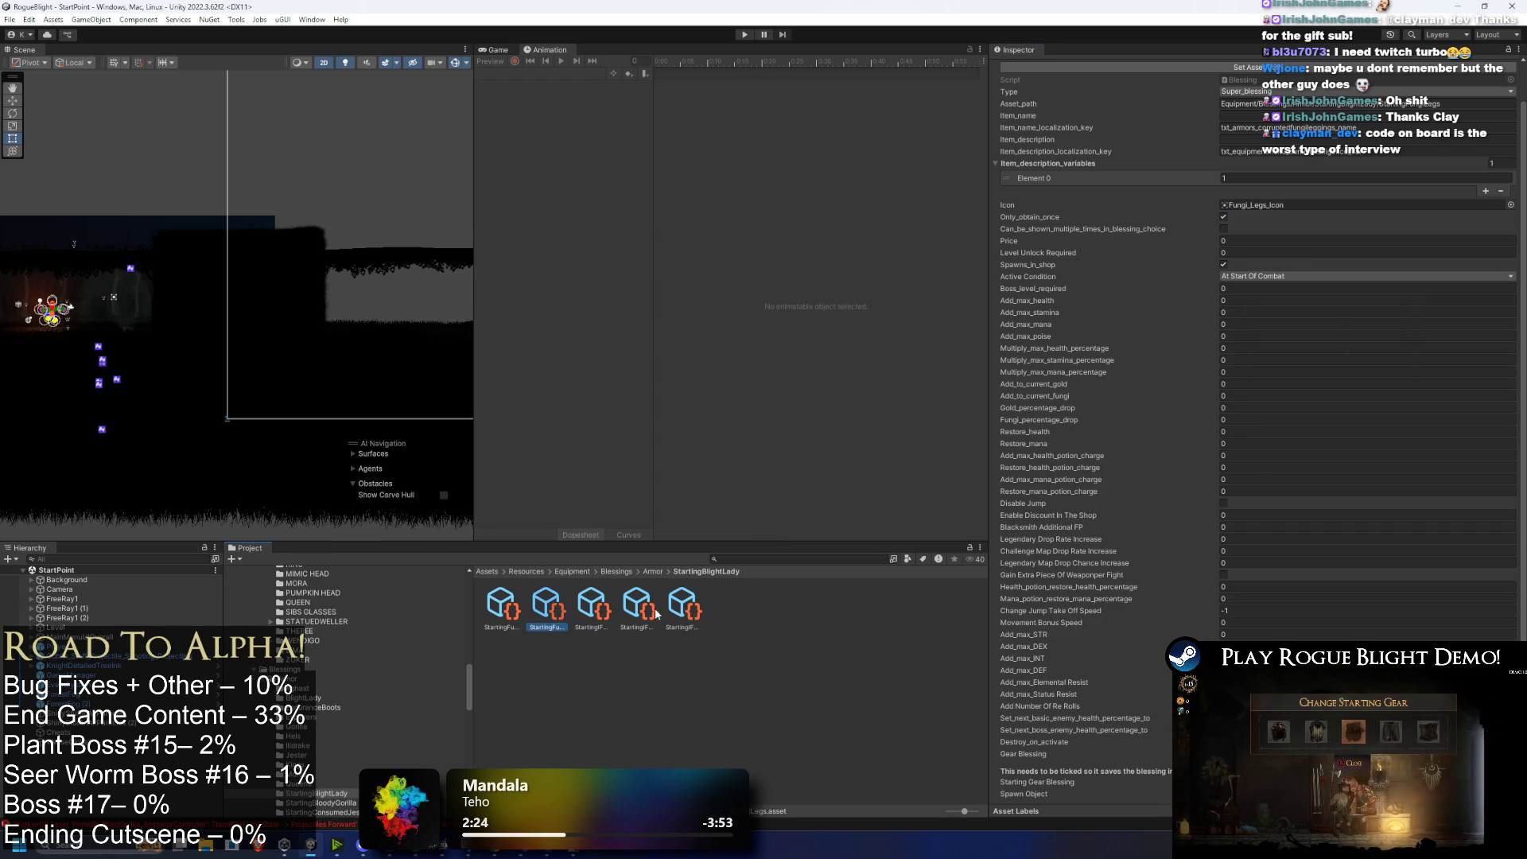
pyautogui.press('Left')
pyautogui.press('Right')
pyautogui.press('Right')
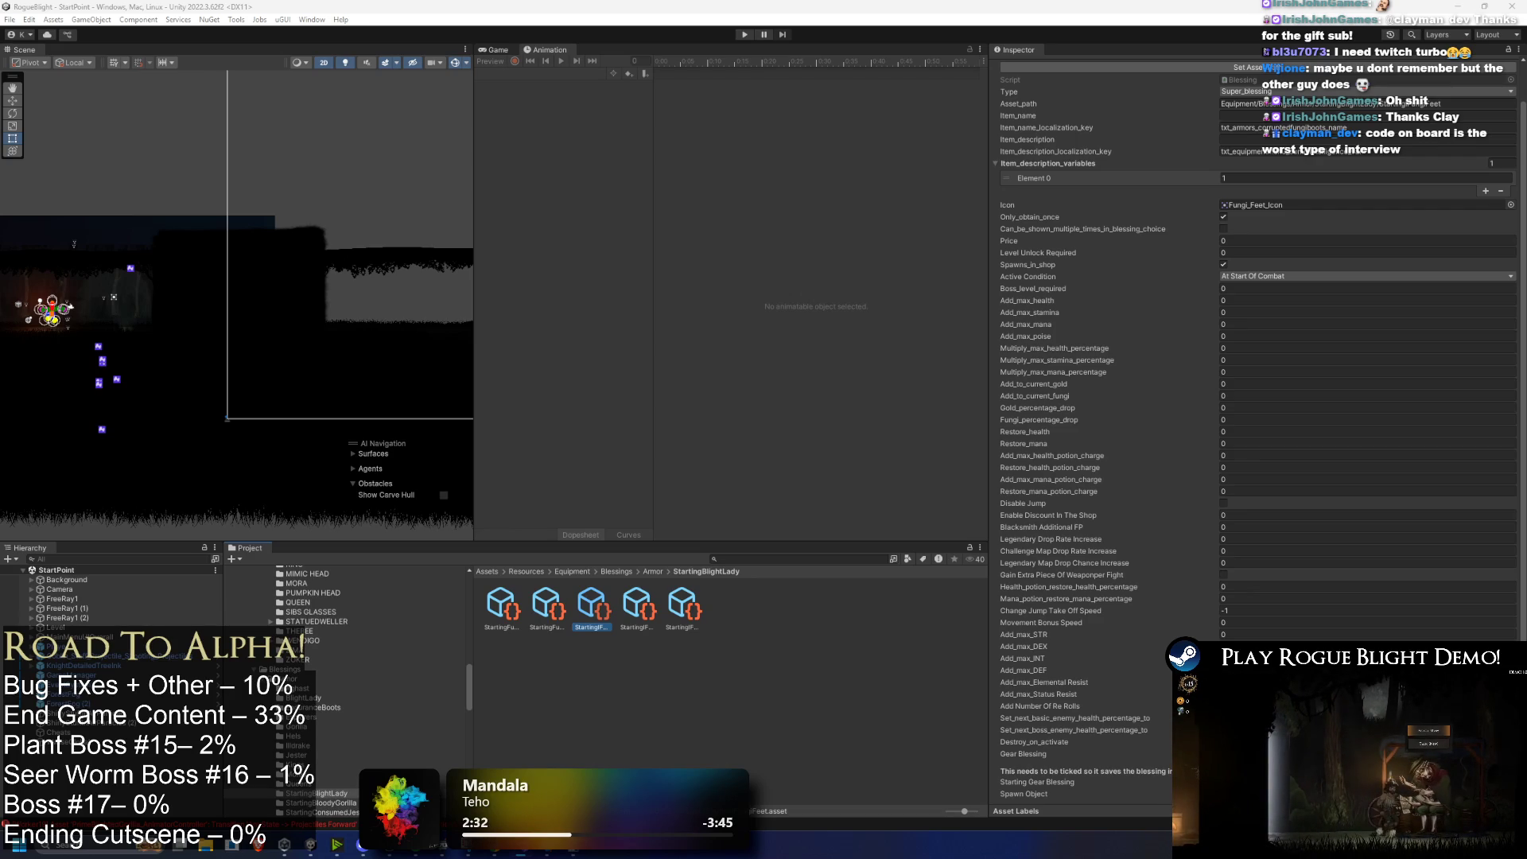
pyautogui.hotkey('alt', 'Tab')
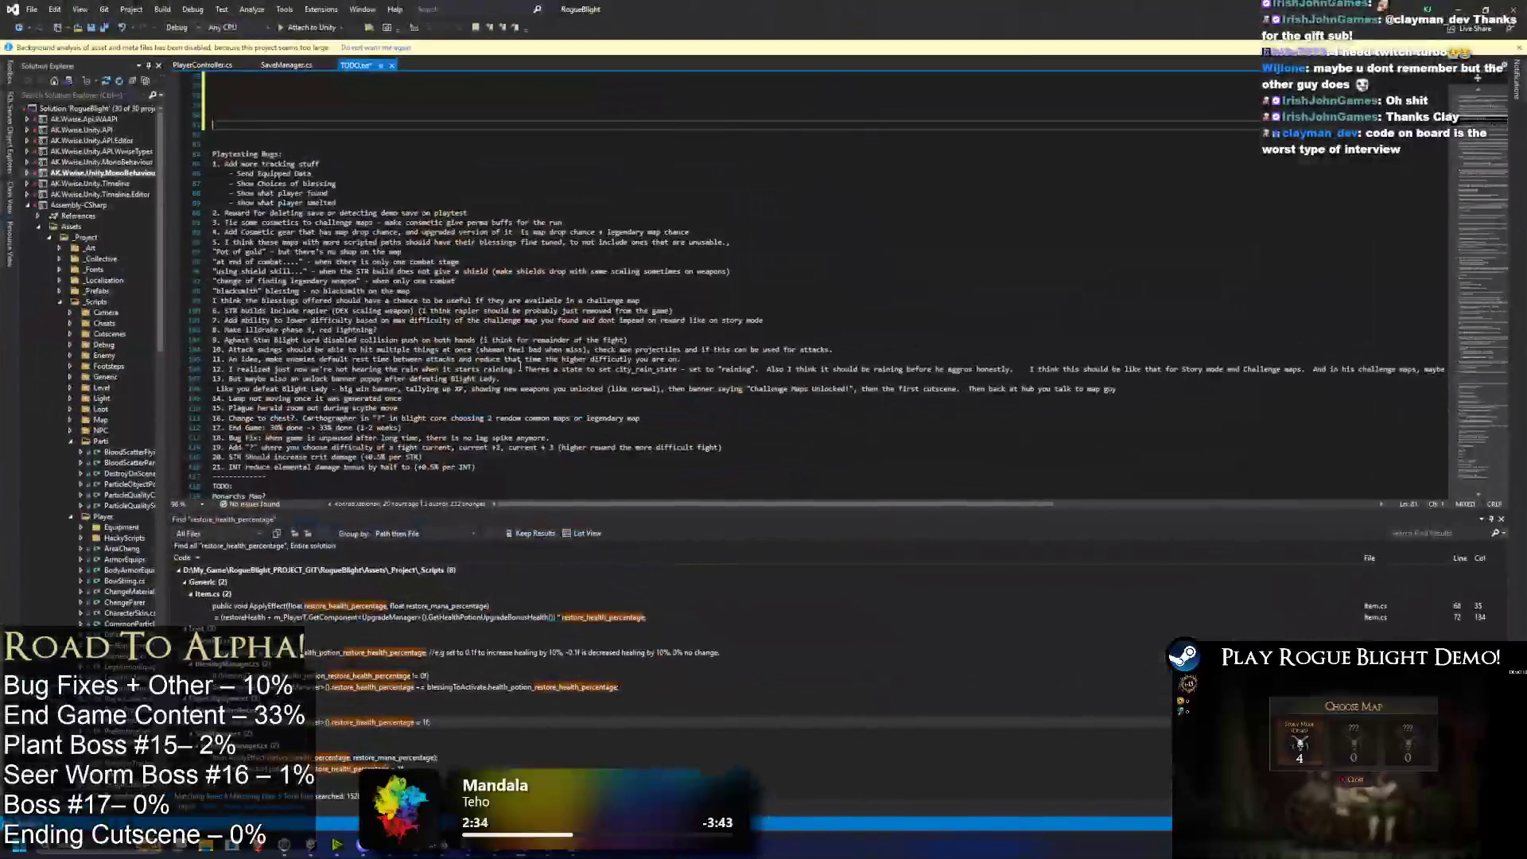
# Step: Type a sample 'class something' with an 'int something' field into TODO.txt
pyautogui.scroll(10, 482, 164)
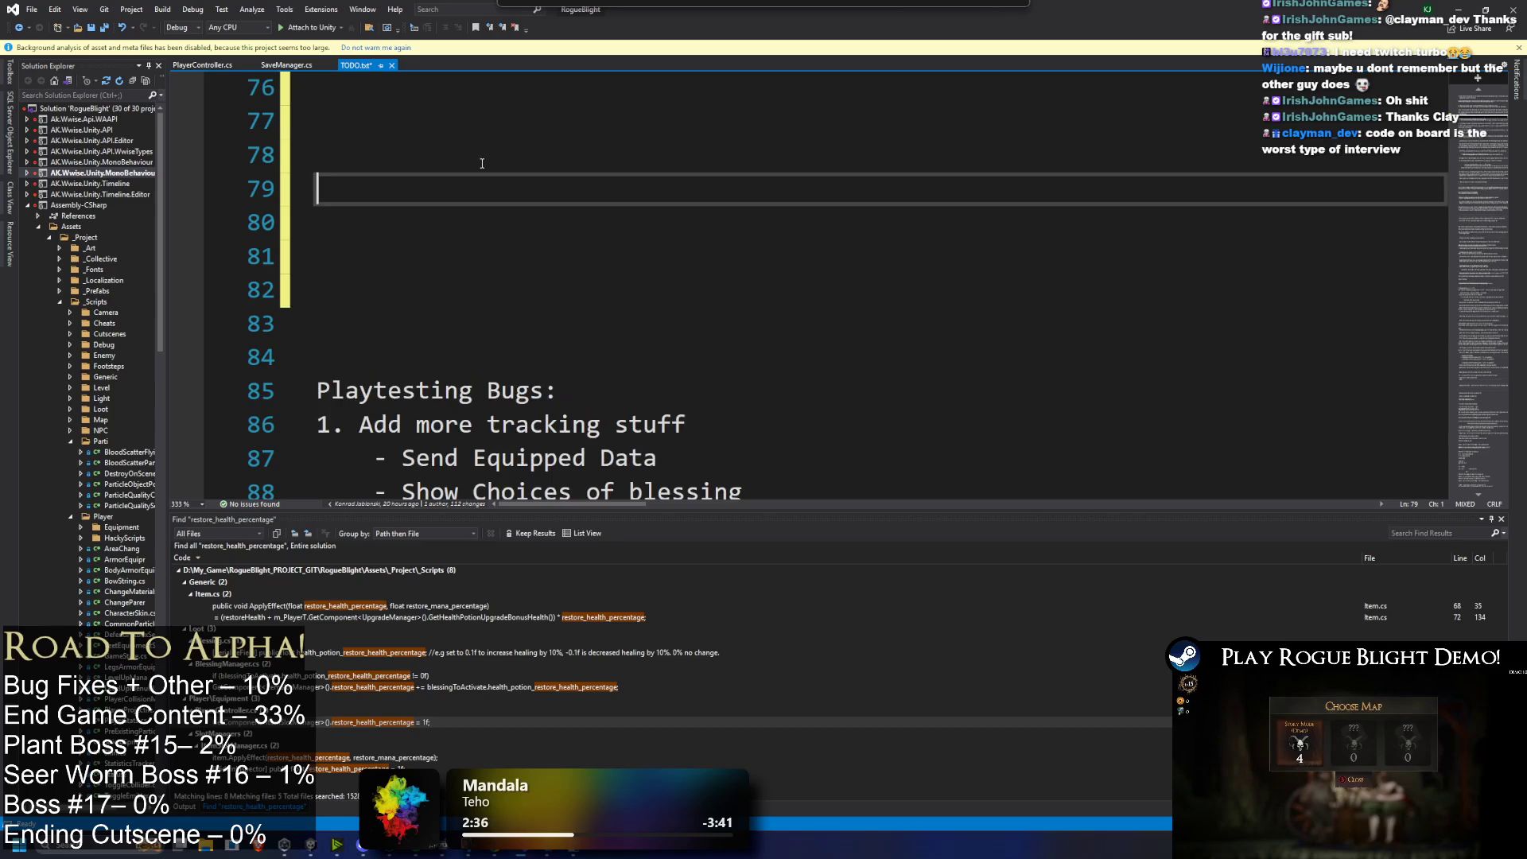
pyautogui.write('clas')
pyautogui.press('BackSpace')
pyautogui.press('BackSpace')
pyautogui.press('BackSpace')
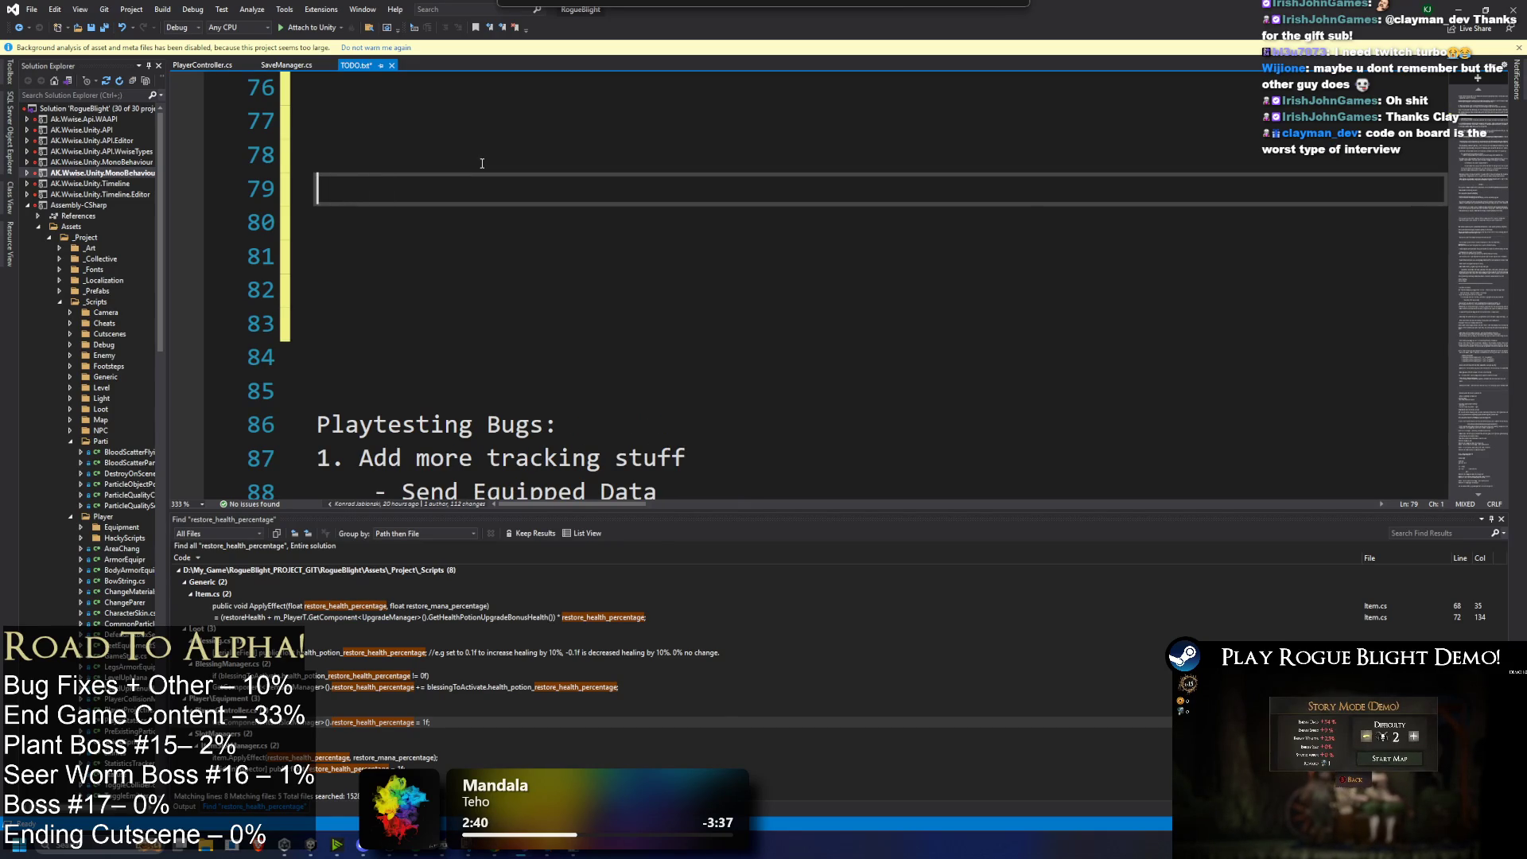
pyautogui.write('d class')
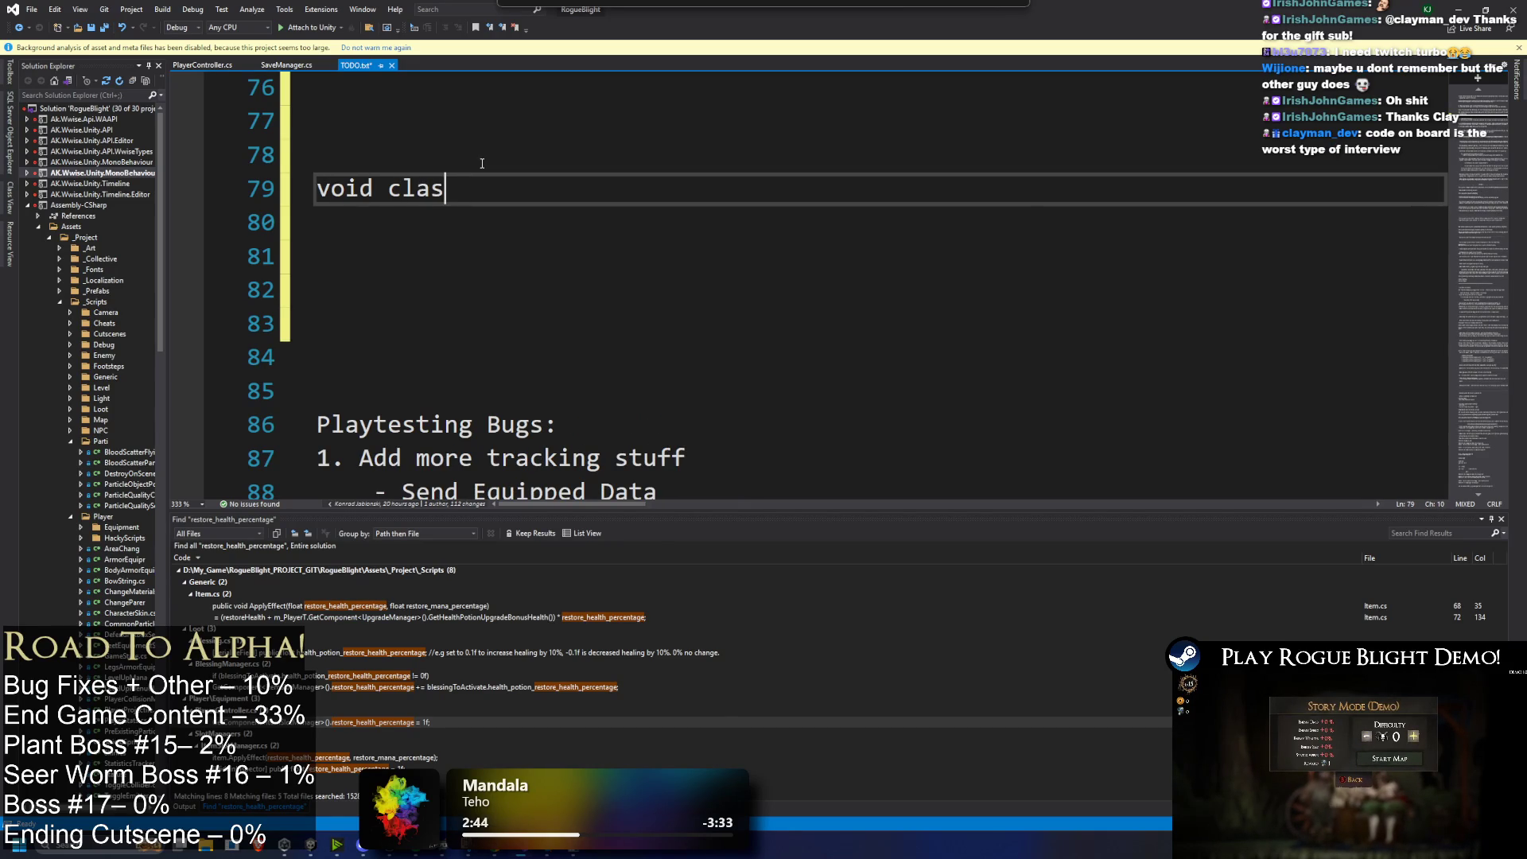
pyautogui.press('BackSpace')
pyautogui.press('BackSpace')
pyautogui.press('BackSpace')
pyautogui.write('class ')
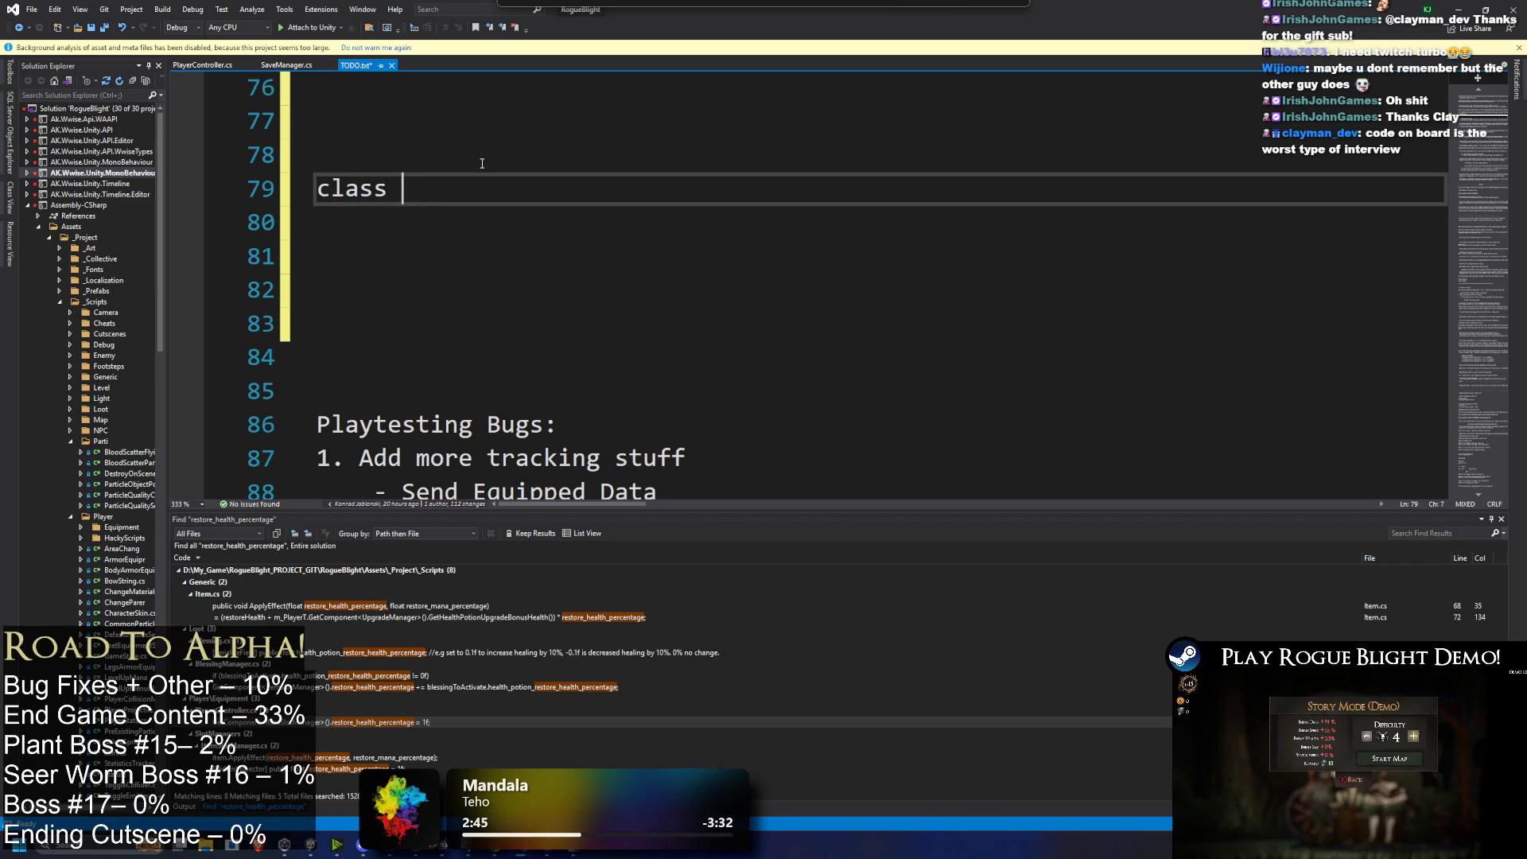
pyautogui.write('something')
pyautogui.press('Return')
pyautogui.press('BackSpace')
pyautogui.write('{')
pyautogui.press('Return')
pyautogui.press('Return')
pyautogui.press('Return')
pyautogui.write('int something')
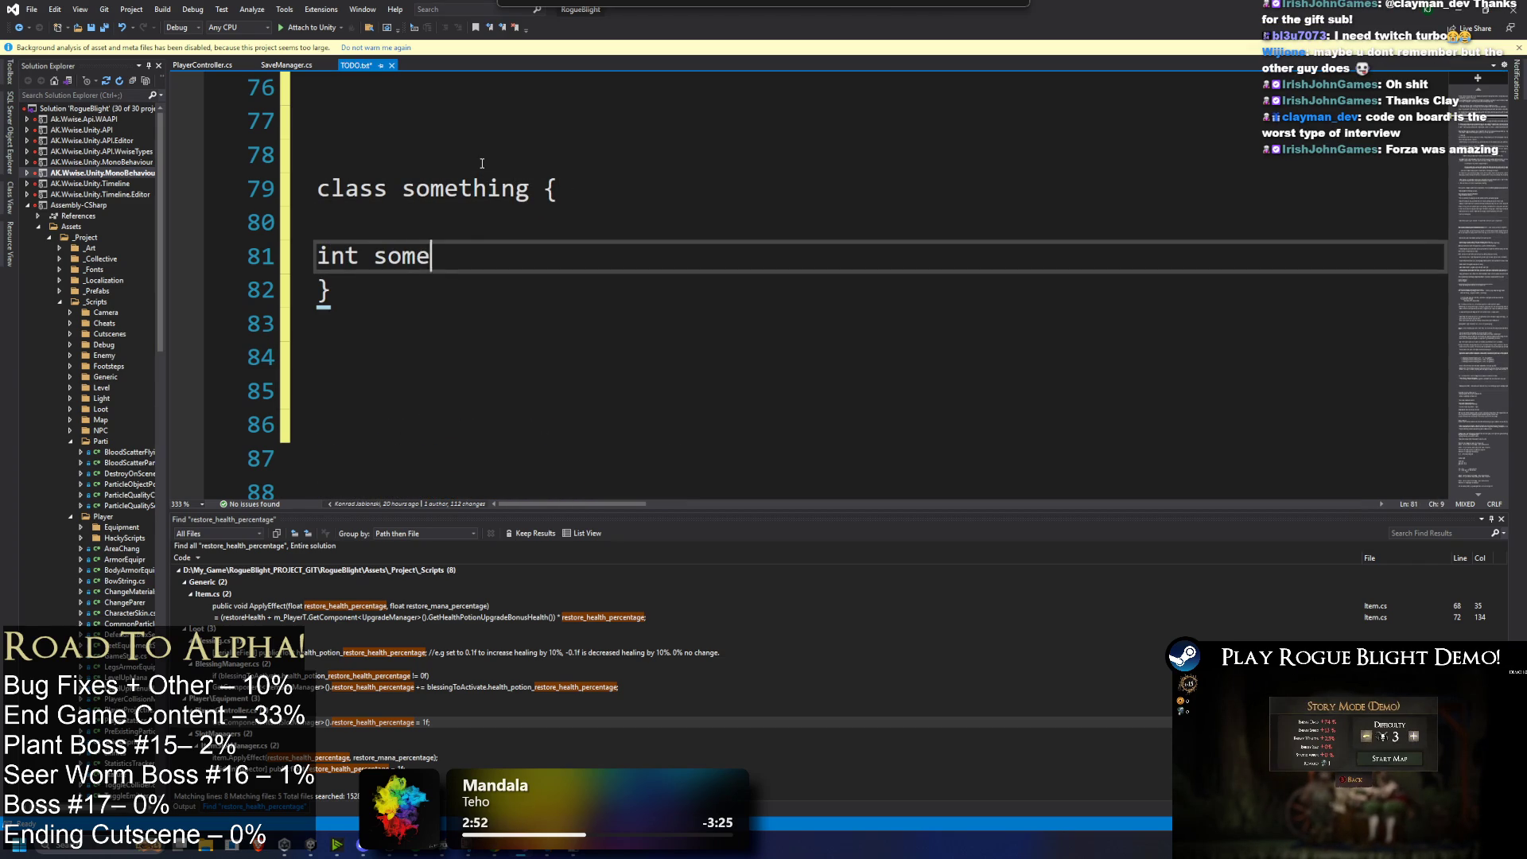
# Step: Add a blank line inside the sample class body
pyautogui.press('Up')
pyautogui.press('Up')
pyautogui.hotkey('shift', 'Home')
pyautogui.press('Left')
pyautogui.press('Right')
pyautogui.click(585, 235)
pyautogui.click(519, 256)
pyautogui.press('Return')
pyautogui.click(577, 330)
pyautogui.click(637, 248)
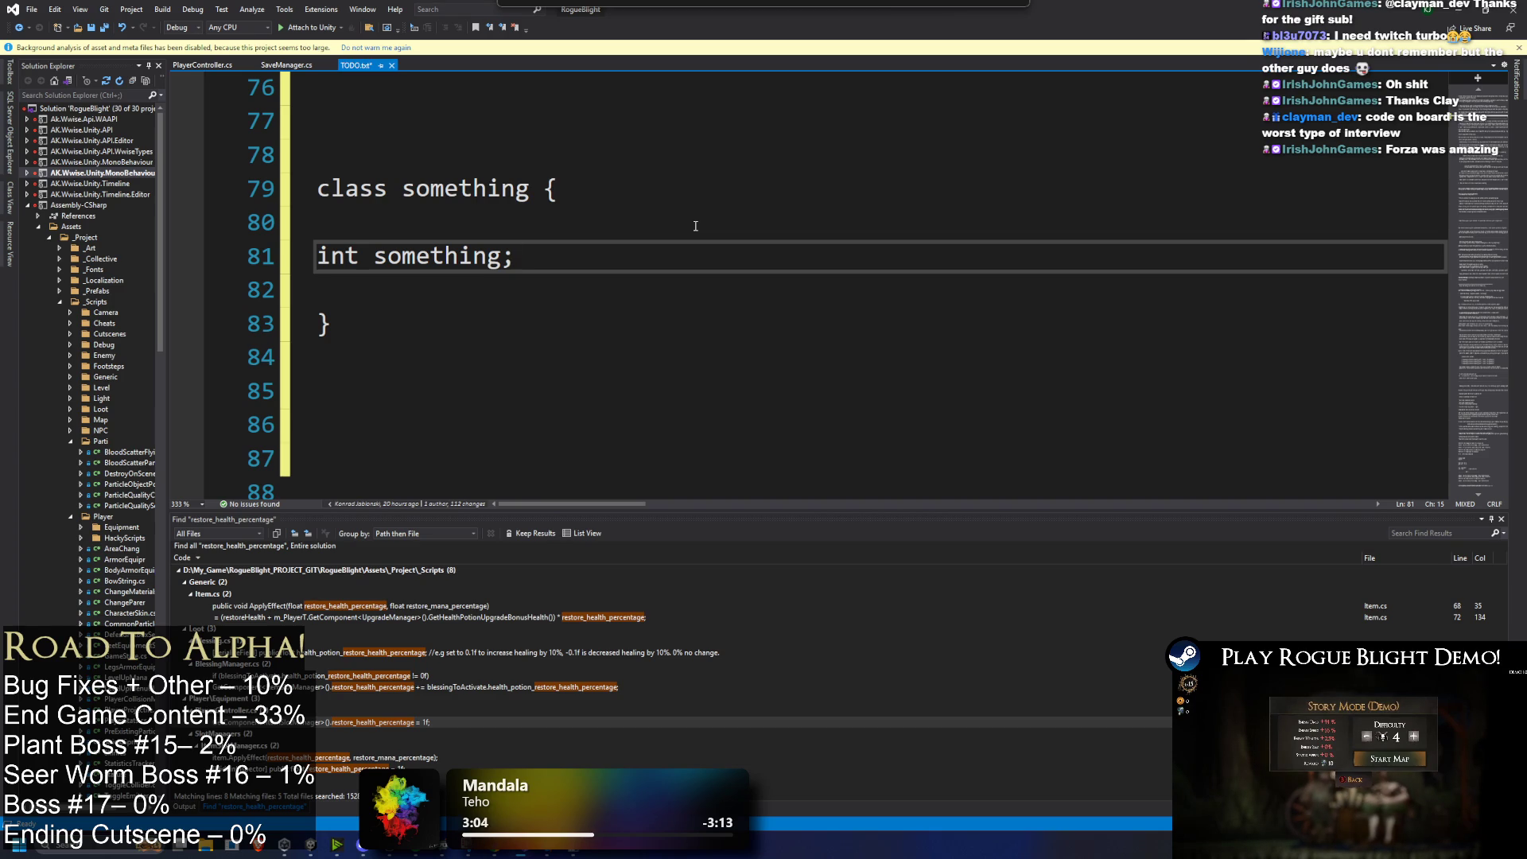
pyautogui.press('Down')
pyautogui.press('Down')
# Step: Insert a 'public:' line above the int something field
pyautogui.press('Up')
pyautogui.press('Up')
pyautogui.press('Up')
pyautogui.press('Return')
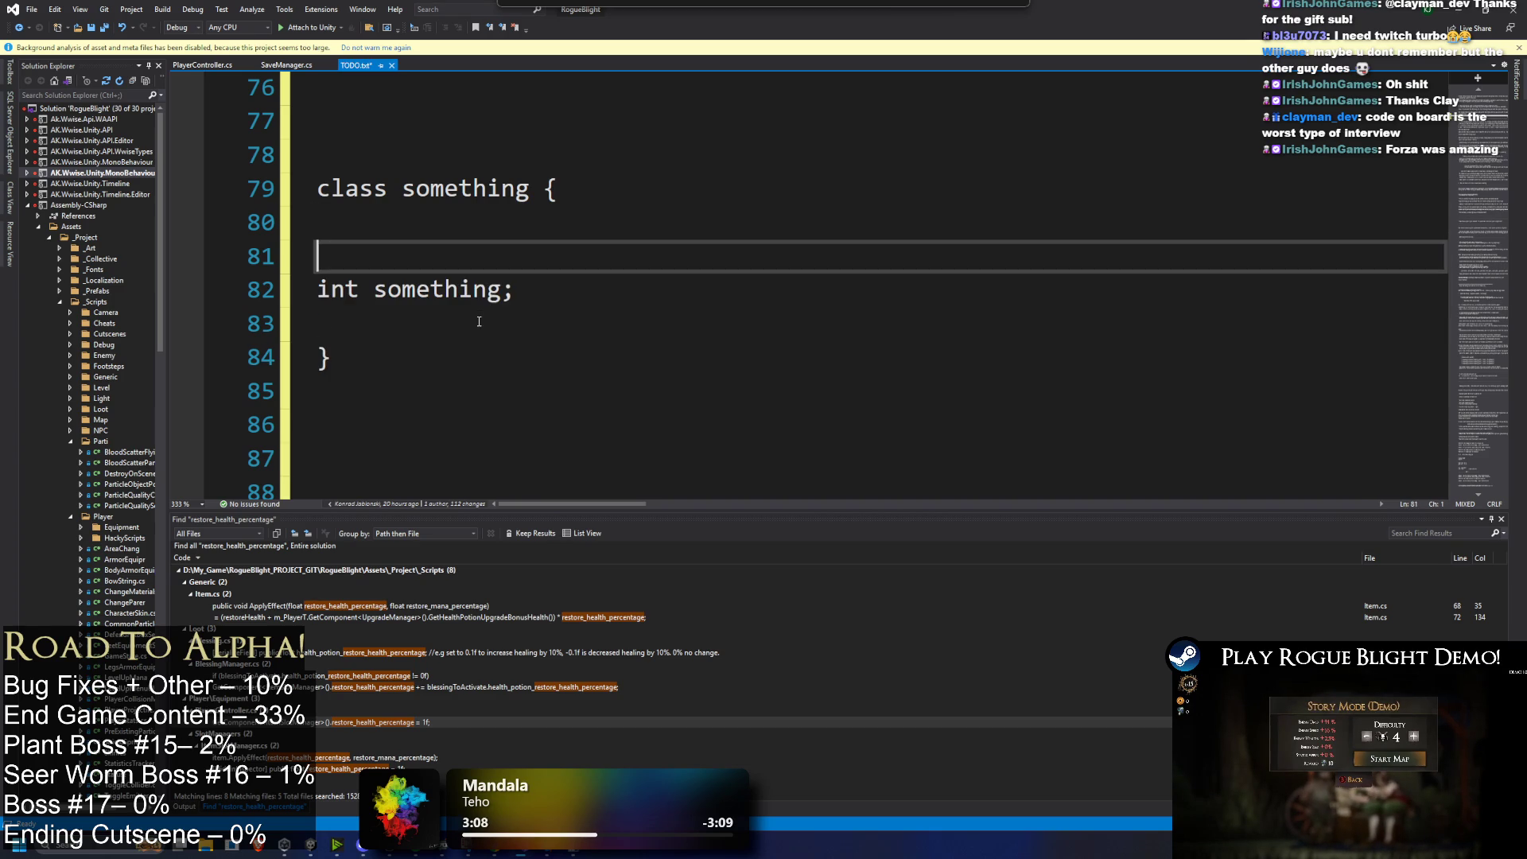
pyautogui.write('public:')
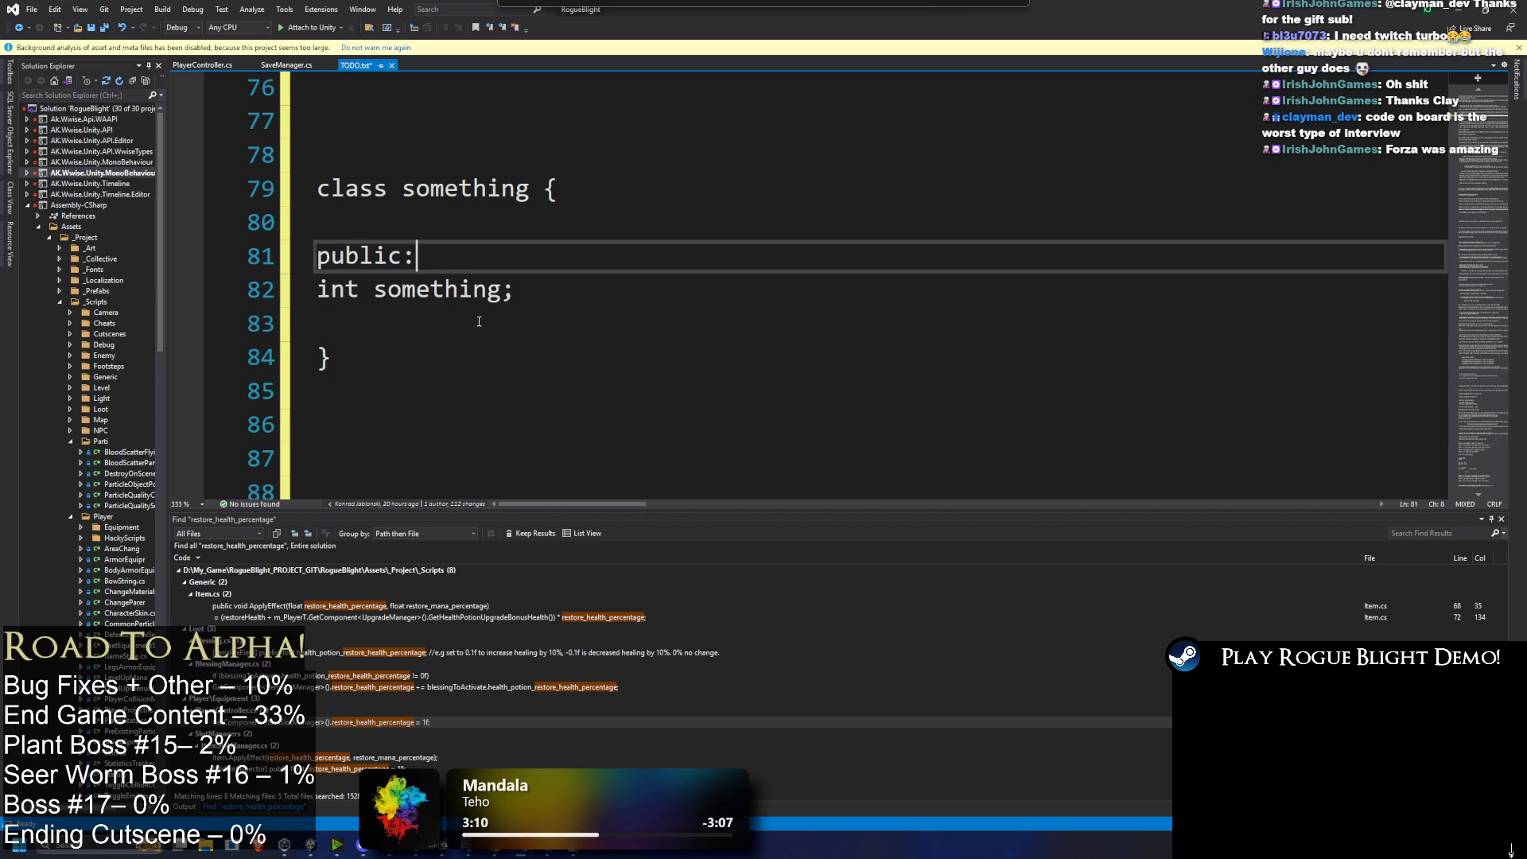
pyautogui.press('Up')
pyautogui.press('BackSpace')
pyautogui.press('Down')
pyautogui.hotkey('shift', 'Home')
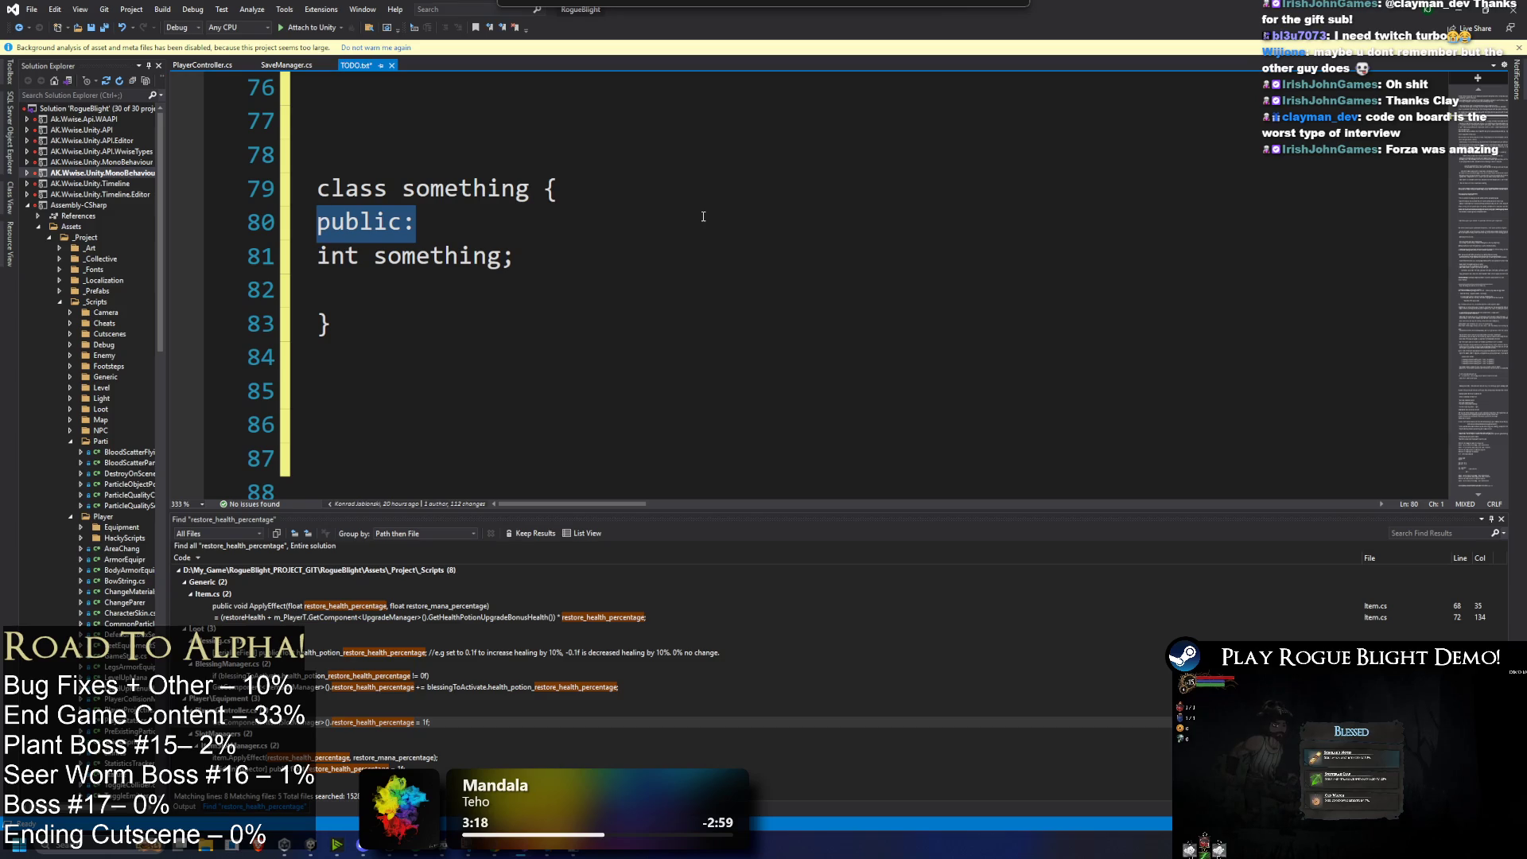
# Step: Delete the whole example class and leftover blank lines, then return to Unity
pyautogui.moveTo(476, 340); pyautogui.dragTo(318, 154)
pyautogui.click(525, 256)
pyautogui.moveTo(447, 338); pyautogui.dragTo(318, 154)
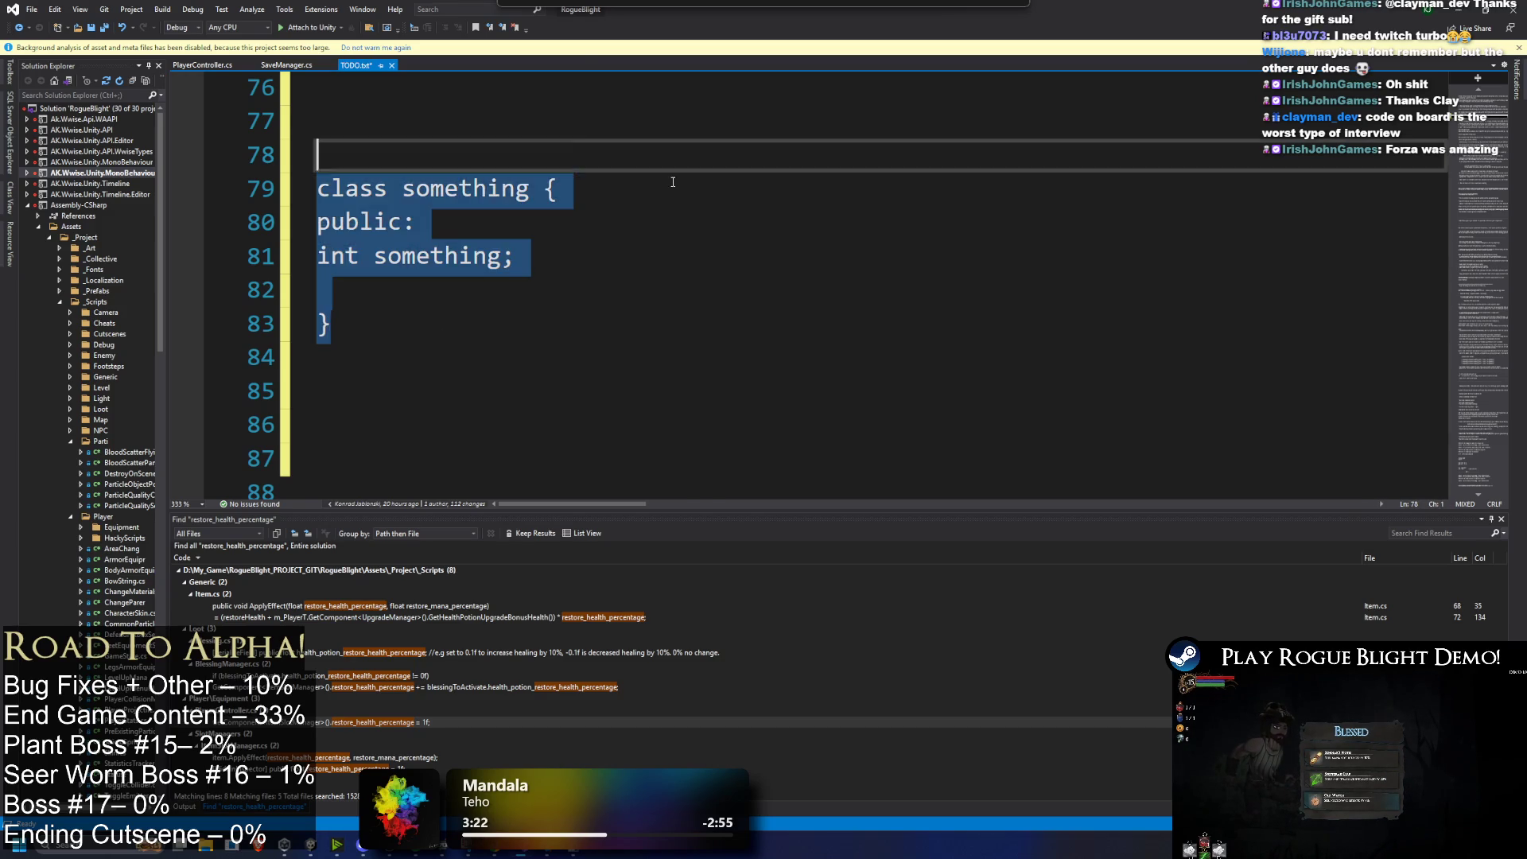
pyautogui.press('BackSpace')
pyautogui.press('BackSpace')
pyautogui.press('BackSpace')
pyautogui.press('Delete')
pyautogui.press('Delete')
pyautogui.press('Delete')
pyautogui.press('Delete')
pyautogui.press('Delete')
pyautogui.click(720, 223)
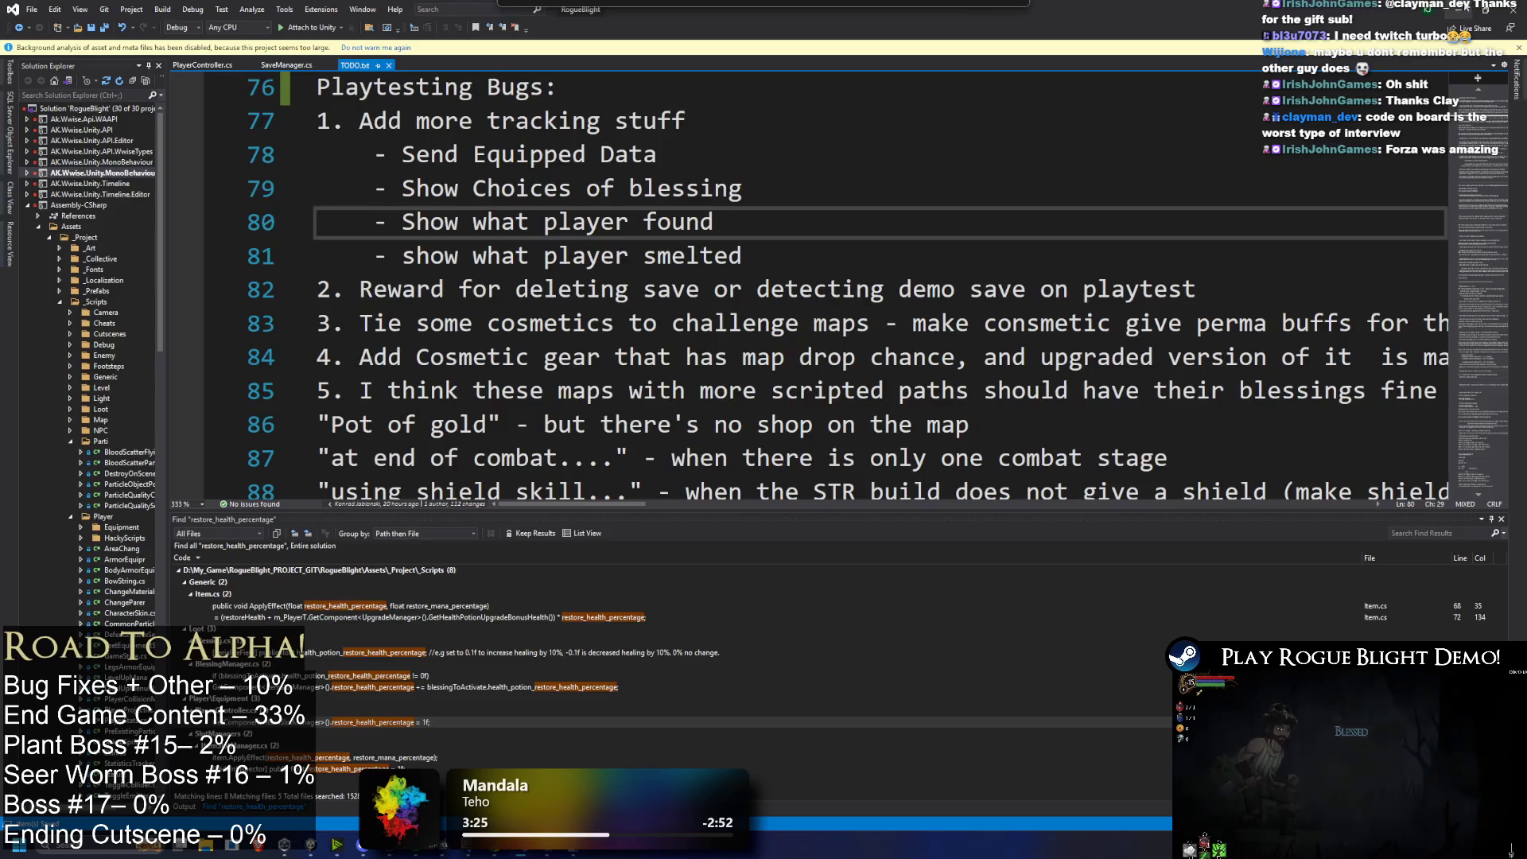
pyautogui.hotkey('alt', 'Tab')
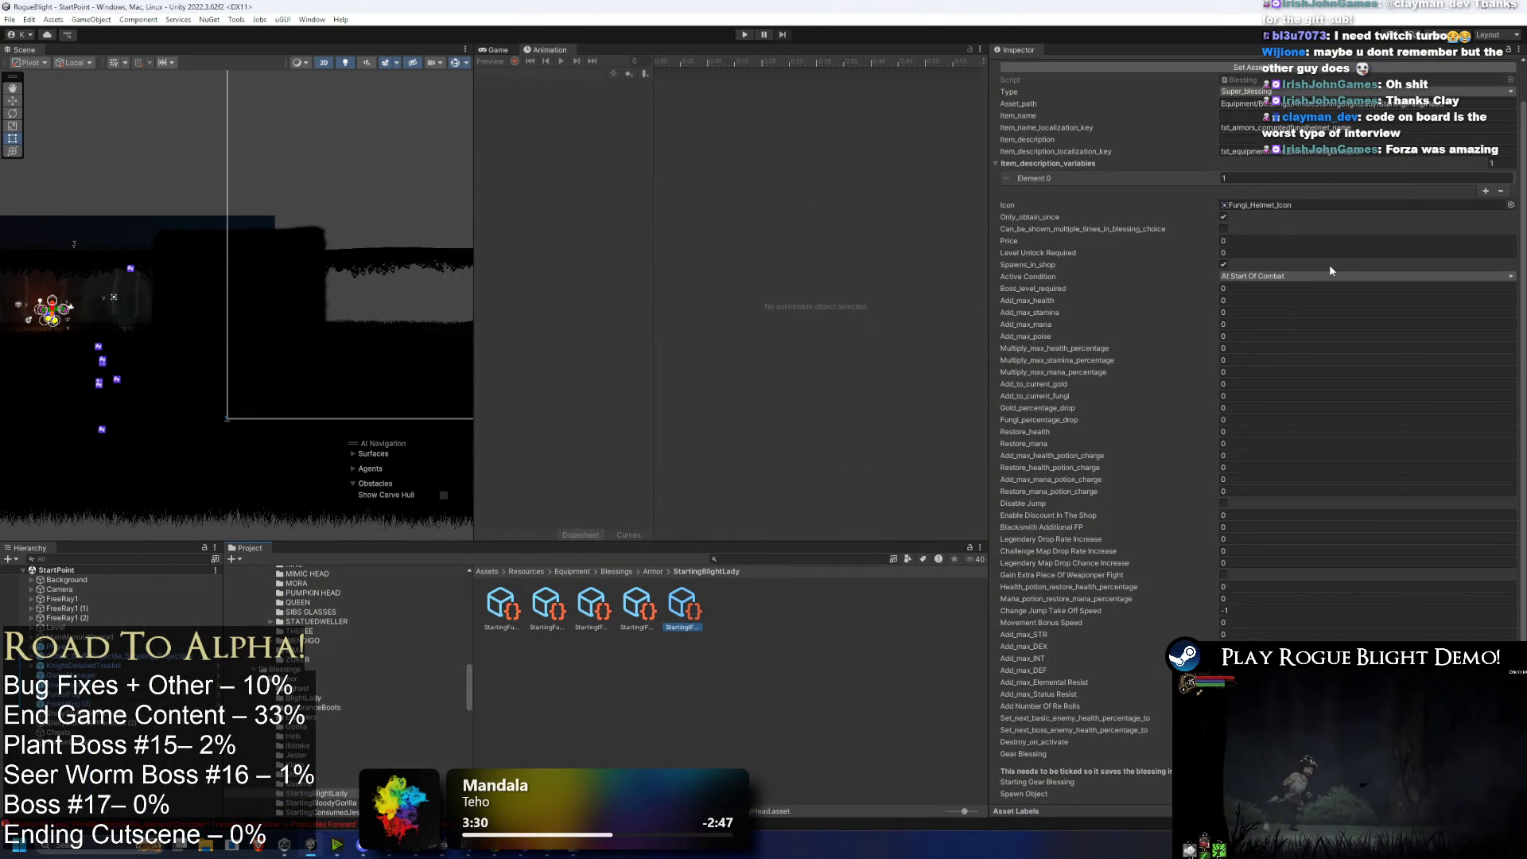
# Step: Step through the Starting Fungi blessings, checking the Fungi_Feet_Icon and Fungi_Gloves_Icon assignments
pyautogui.press('Left')
pyautogui.press('Left')
pyautogui.press('Right')
pyautogui.press('Right')
pyautogui.press('Right')
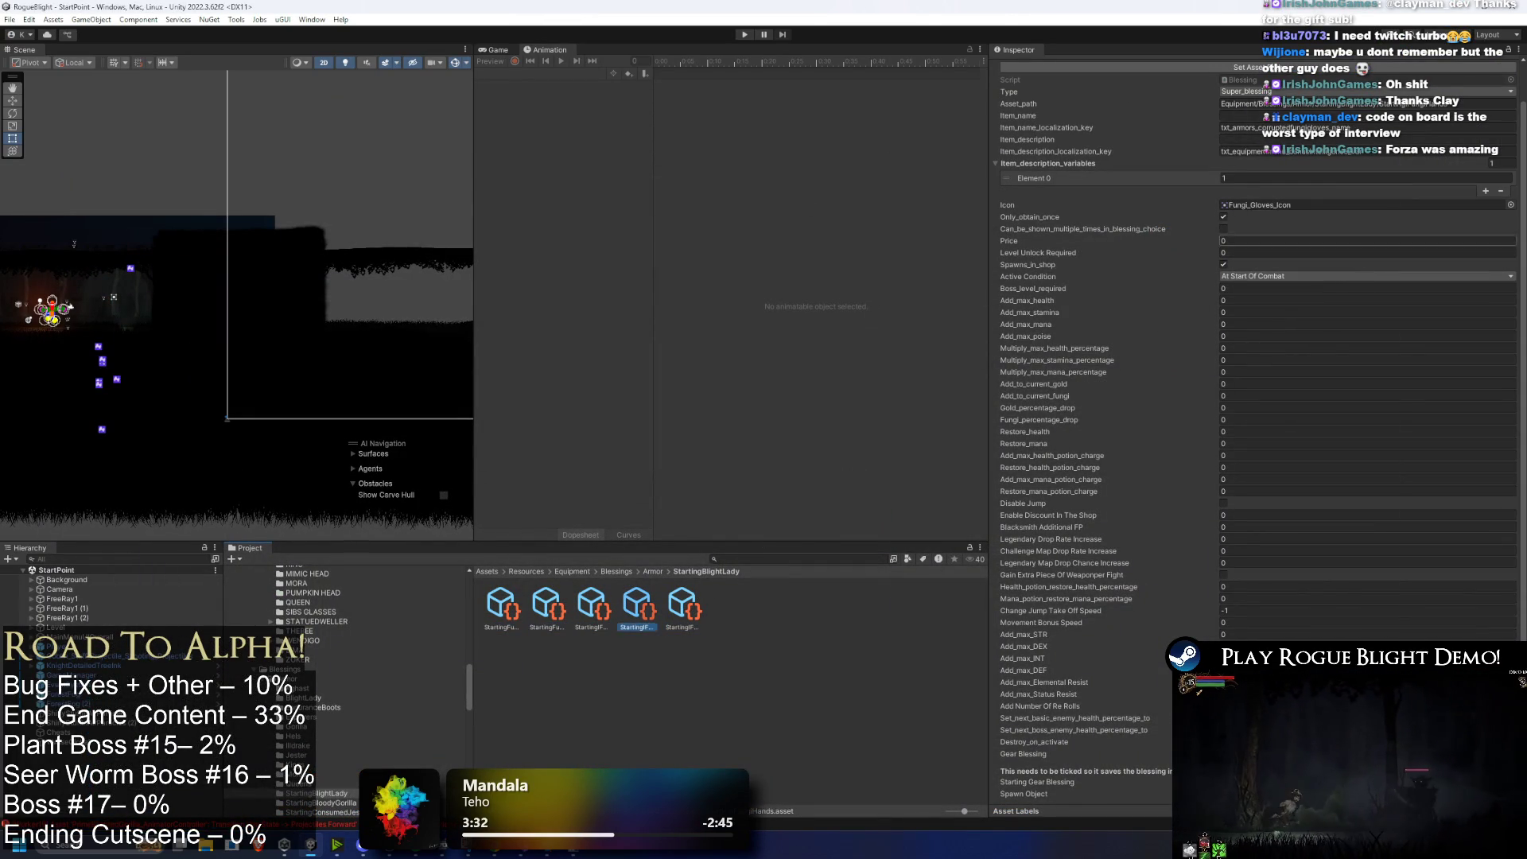
pyautogui.press('Left')
pyautogui.press('Left')
pyautogui.press('Left')
pyautogui.press('Right')
pyautogui.press('Right')
pyautogui.press('Right')
pyautogui.press('Left')
pyautogui.press('Left')
pyautogui.press('Left')
pyautogui.press('Left')
pyautogui.press('Right')
pyautogui.press('Right')
pyautogui.press('Right')
pyautogui.press('Left')
pyautogui.press('Left')
pyautogui.press('Left')
pyautogui.press('Left')
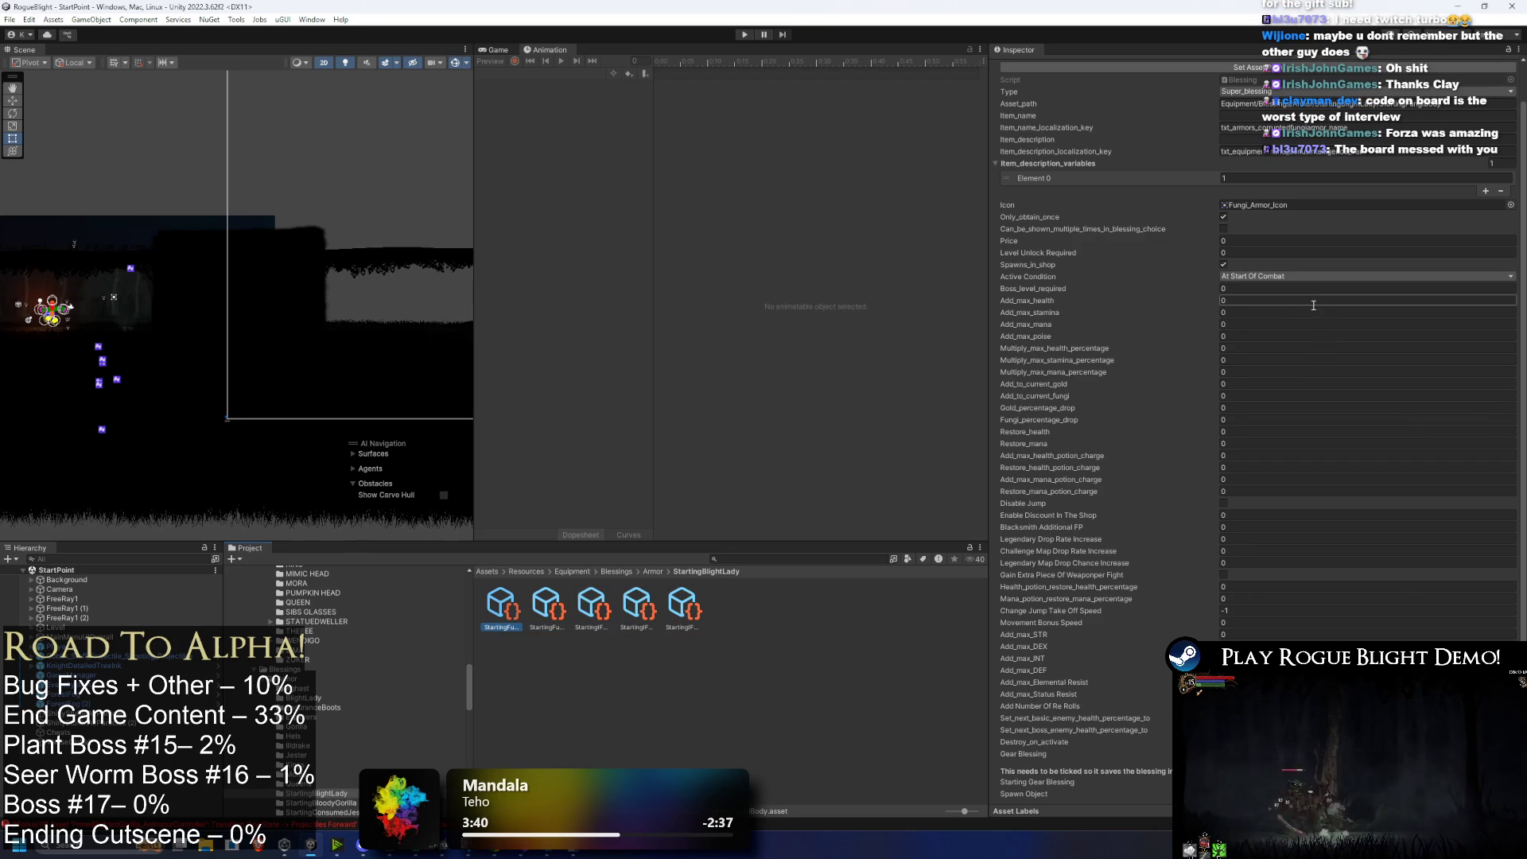
pyautogui.press('Right')
pyautogui.press('Right')
pyautogui.press('Right')
pyautogui.press('Right')
pyautogui.press('Left')
pyautogui.press('Left')
pyautogui.press('Left')
pyautogui.press('Left')
pyautogui.press('Right')
pyautogui.press('Right')
pyautogui.press('Right')
pyautogui.press('Right')
pyautogui.press('Left')
pyautogui.press('Left')
pyautogui.press('Left')
pyautogui.press('Left')
pyautogui.press('Right')
pyautogui.press('Right')
pyautogui.press('Right')
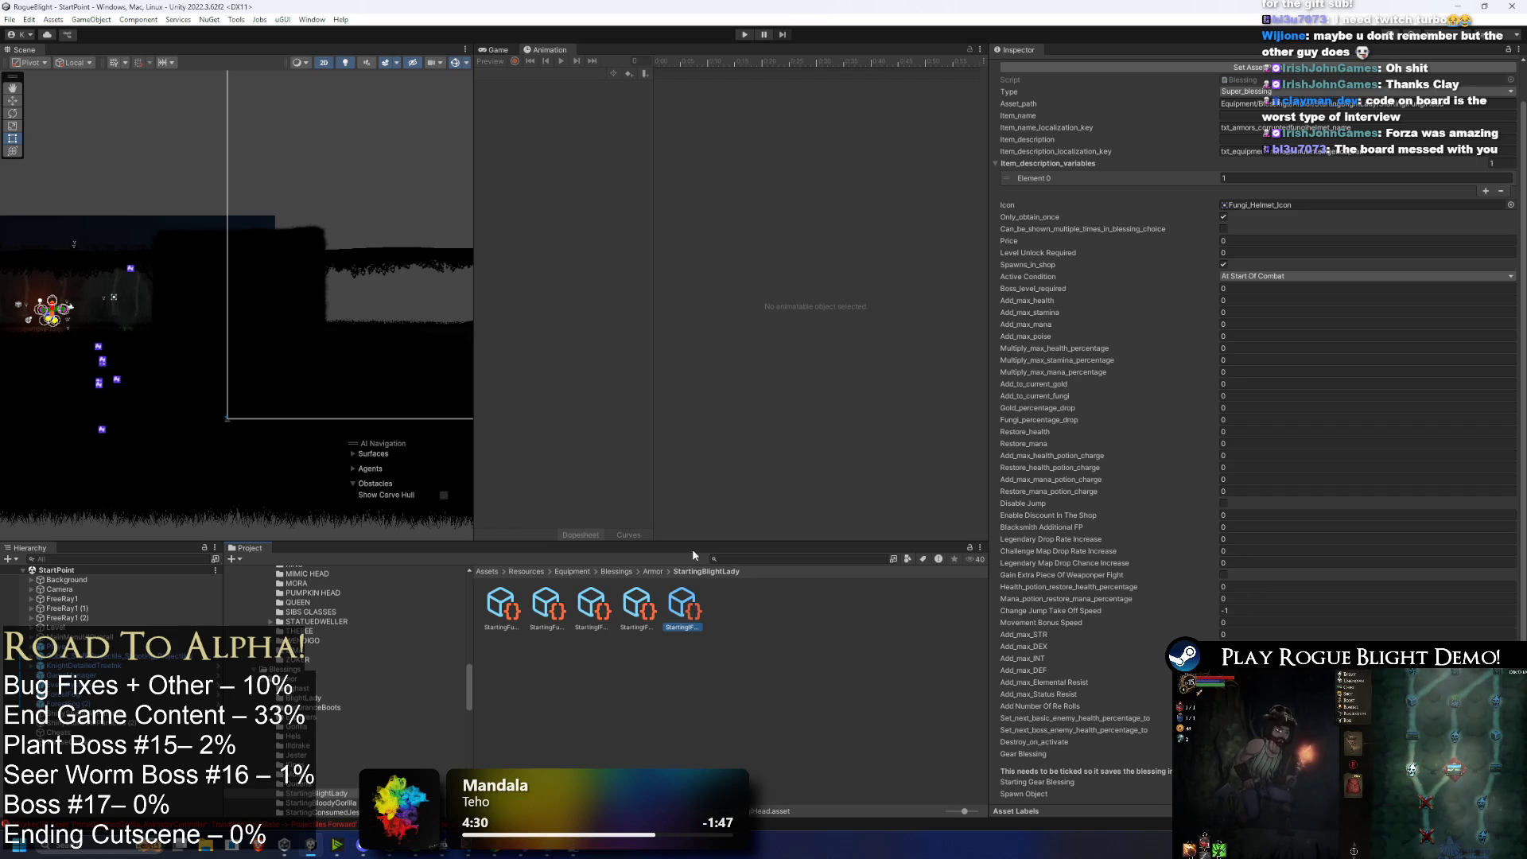
# Step: Cycle through all five blessings again, comparing the feet and helmet blessings' settings
pyautogui.press('Left')
pyautogui.press('Left')
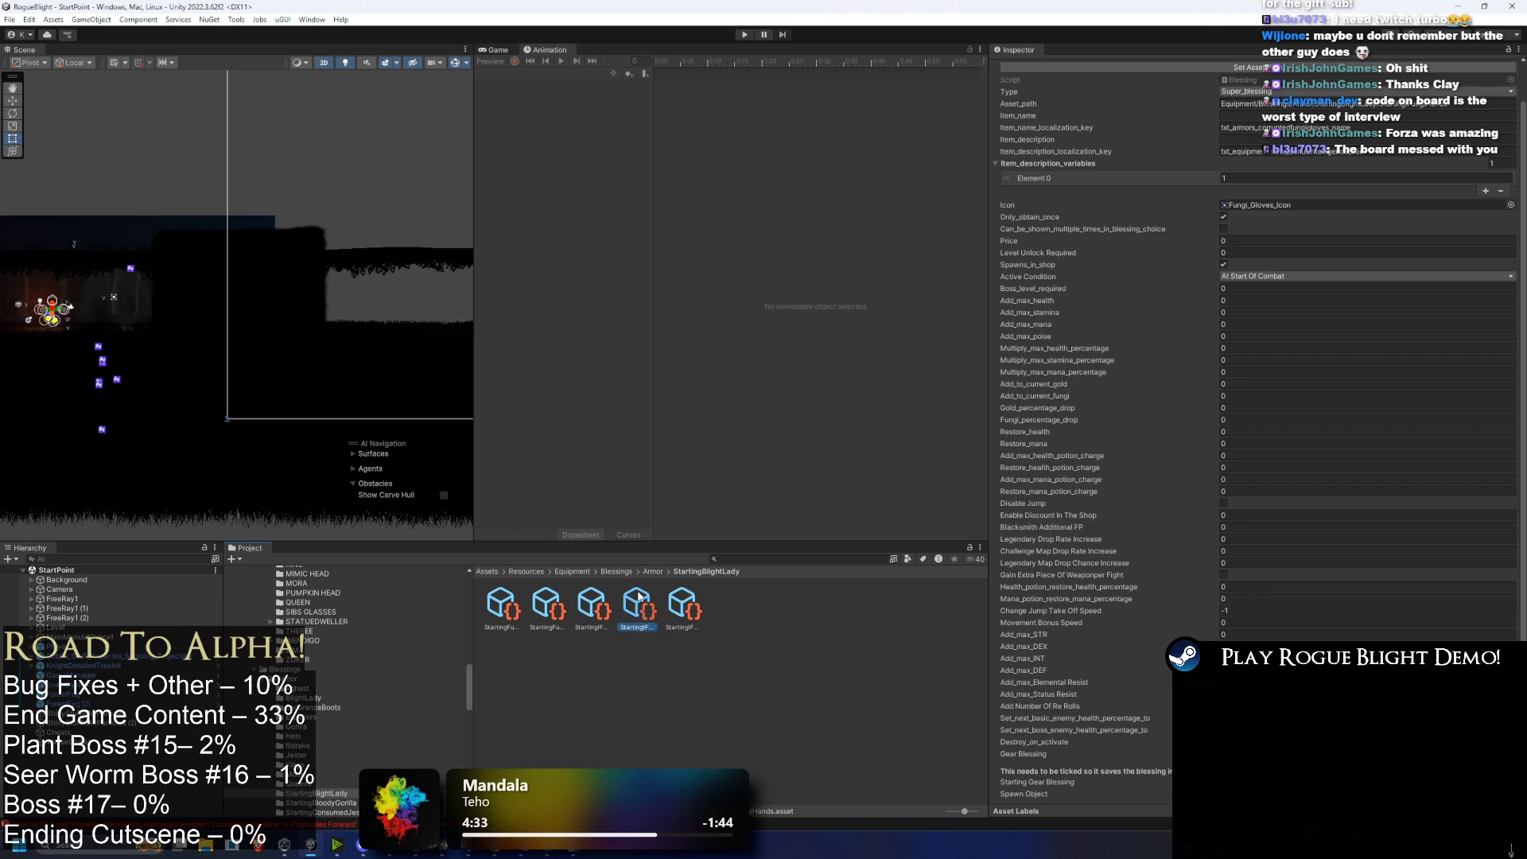
pyautogui.press('Left')
pyautogui.press('Left')
pyautogui.press('Right')
pyautogui.press('Right')
pyautogui.press('Right')
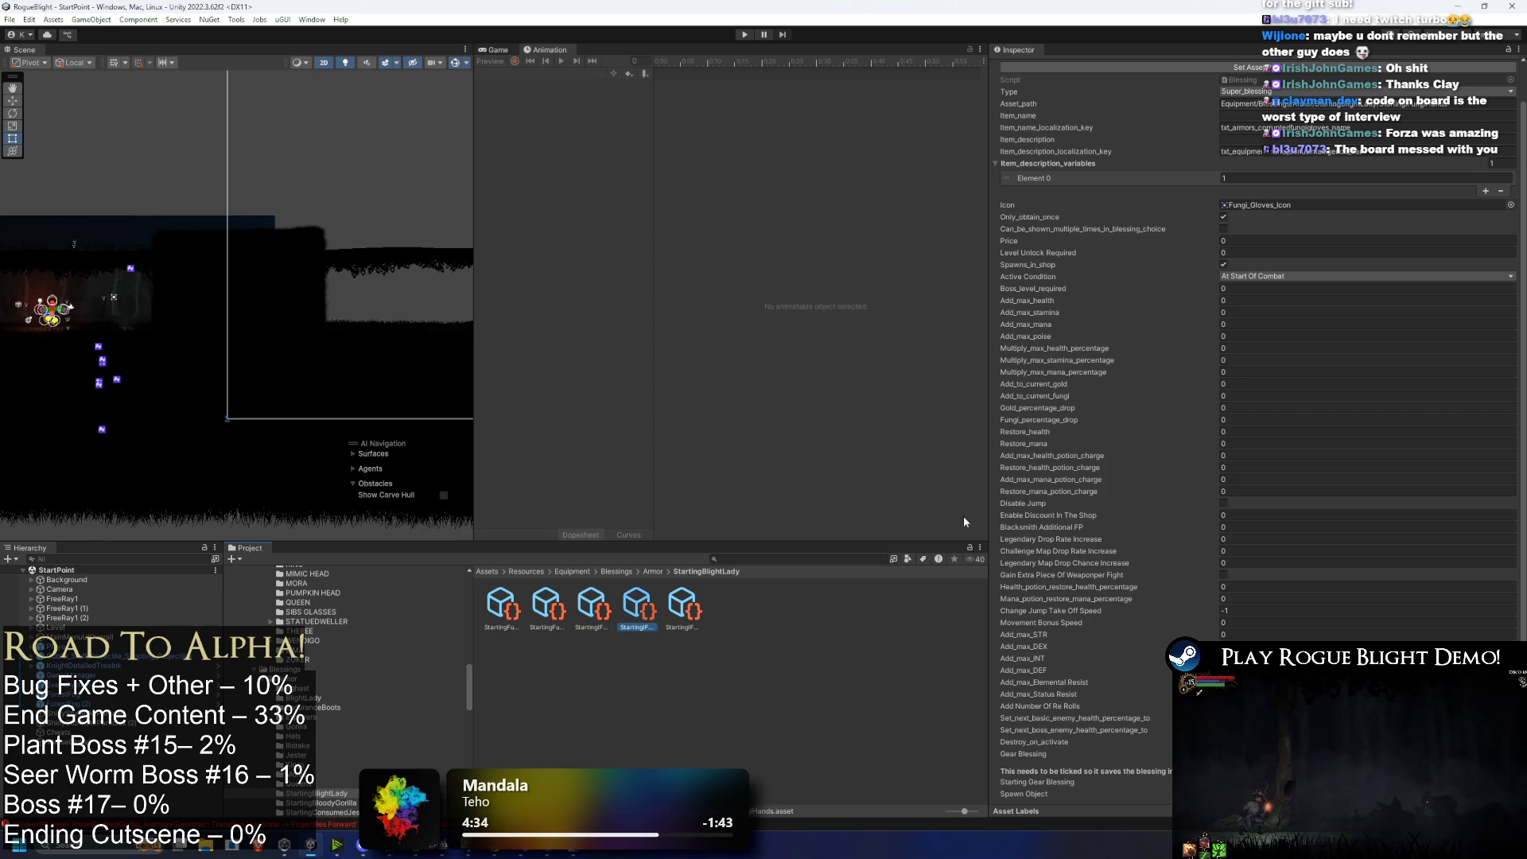
pyautogui.press('Left')
pyautogui.press('Left')
pyautogui.press('Left')
pyautogui.press('Right')
pyautogui.press('Right')
pyautogui.press('Right')
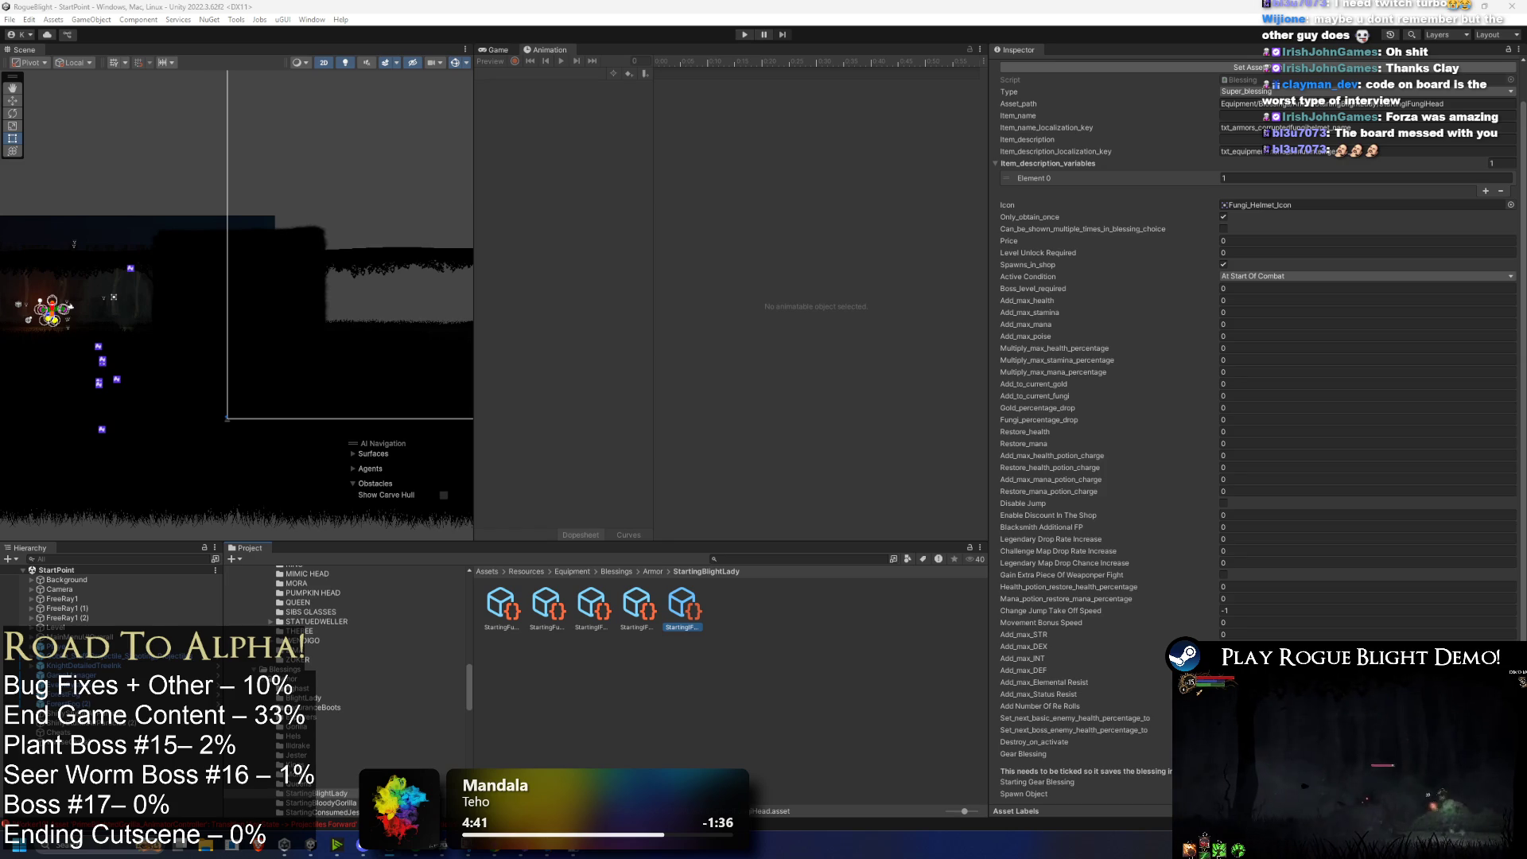
# Step: Launch Steam from Windows search
pyautogui.press('super')
pyautogui.write('steam')
pyautogui.press('Return')
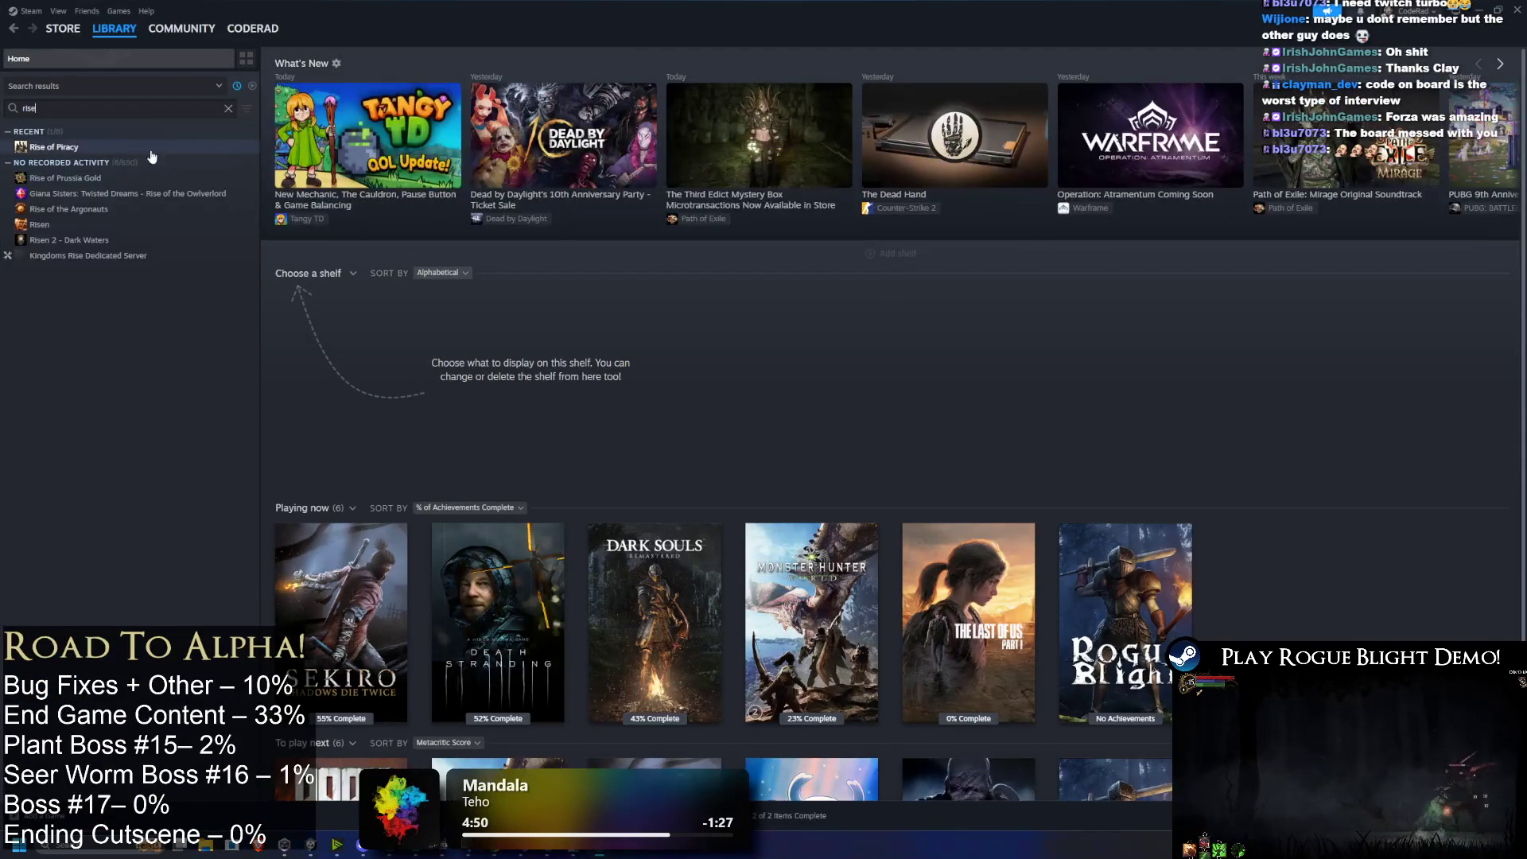
# Step: Open Rise of Piracy's store page from the library and play its trailer full screen
pyautogui.click(159, 147)
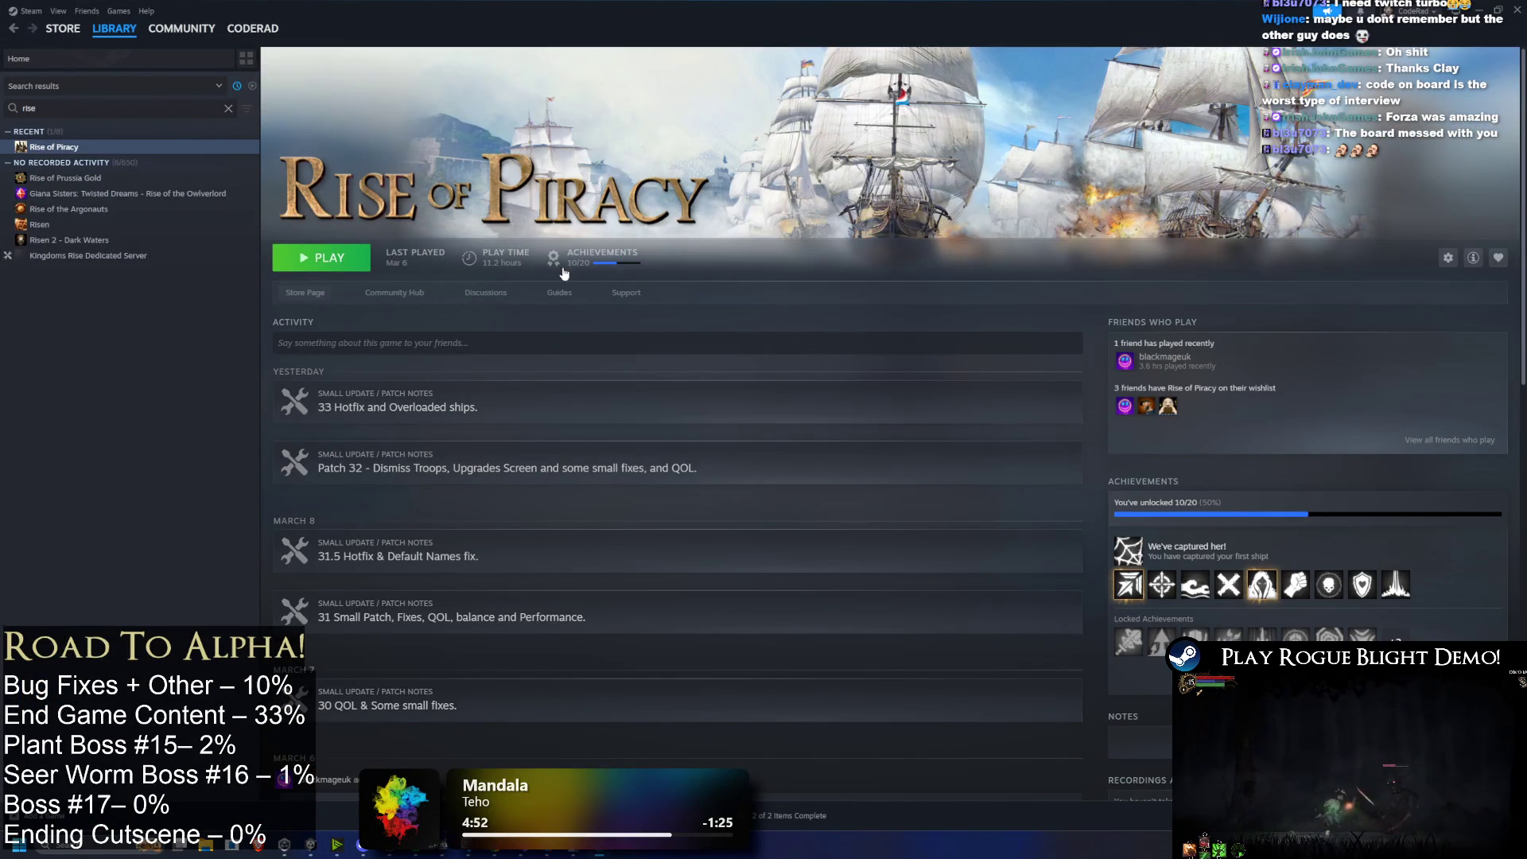
pyautogui.click(288, 291)
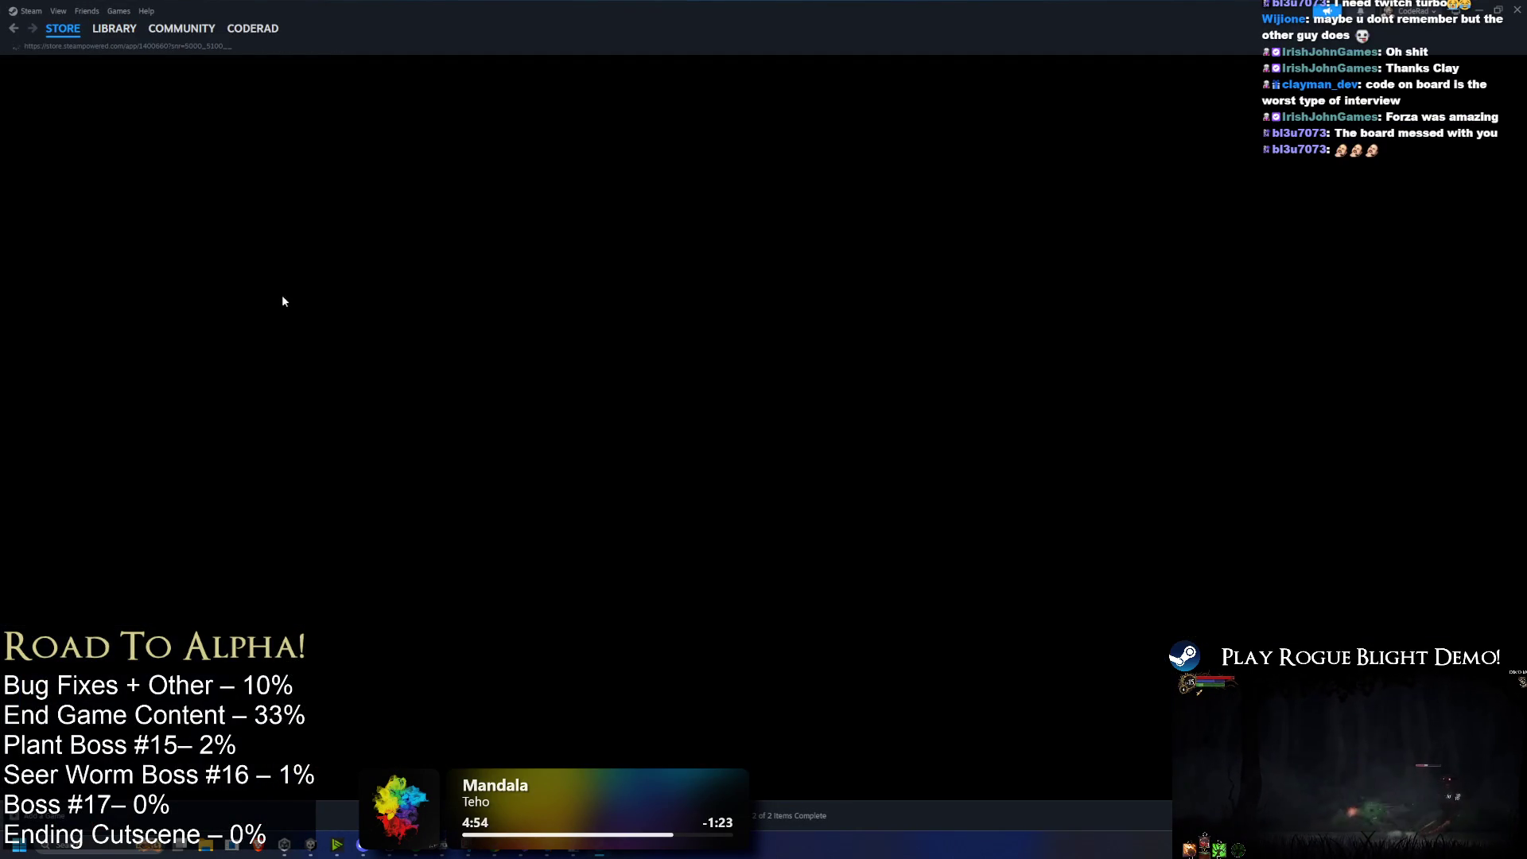
pyautogui.moveTo(190, 19)
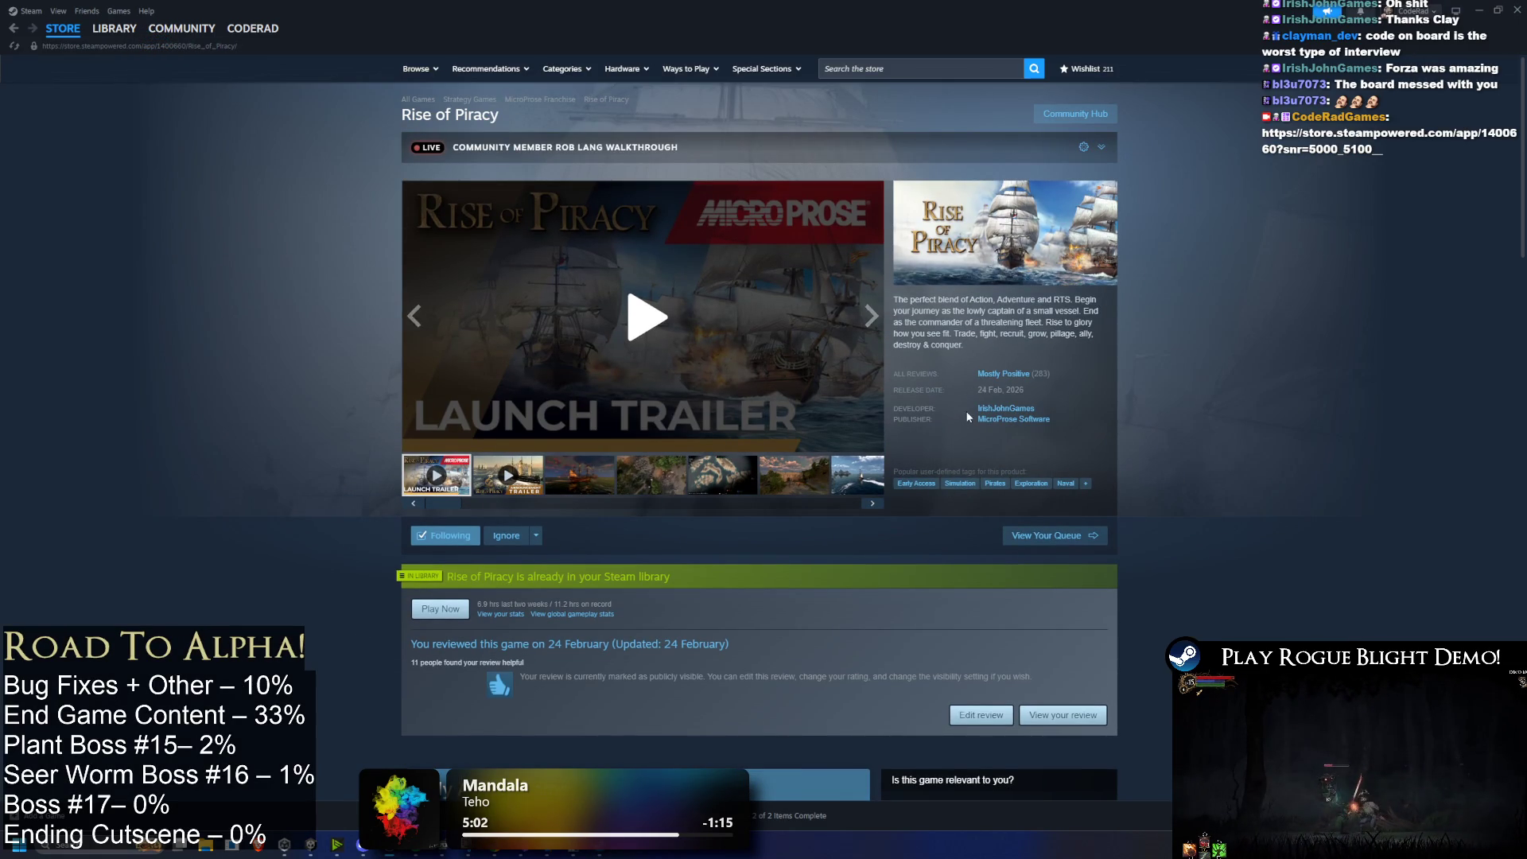
pyautogui.scroll(-4, 598, 444)
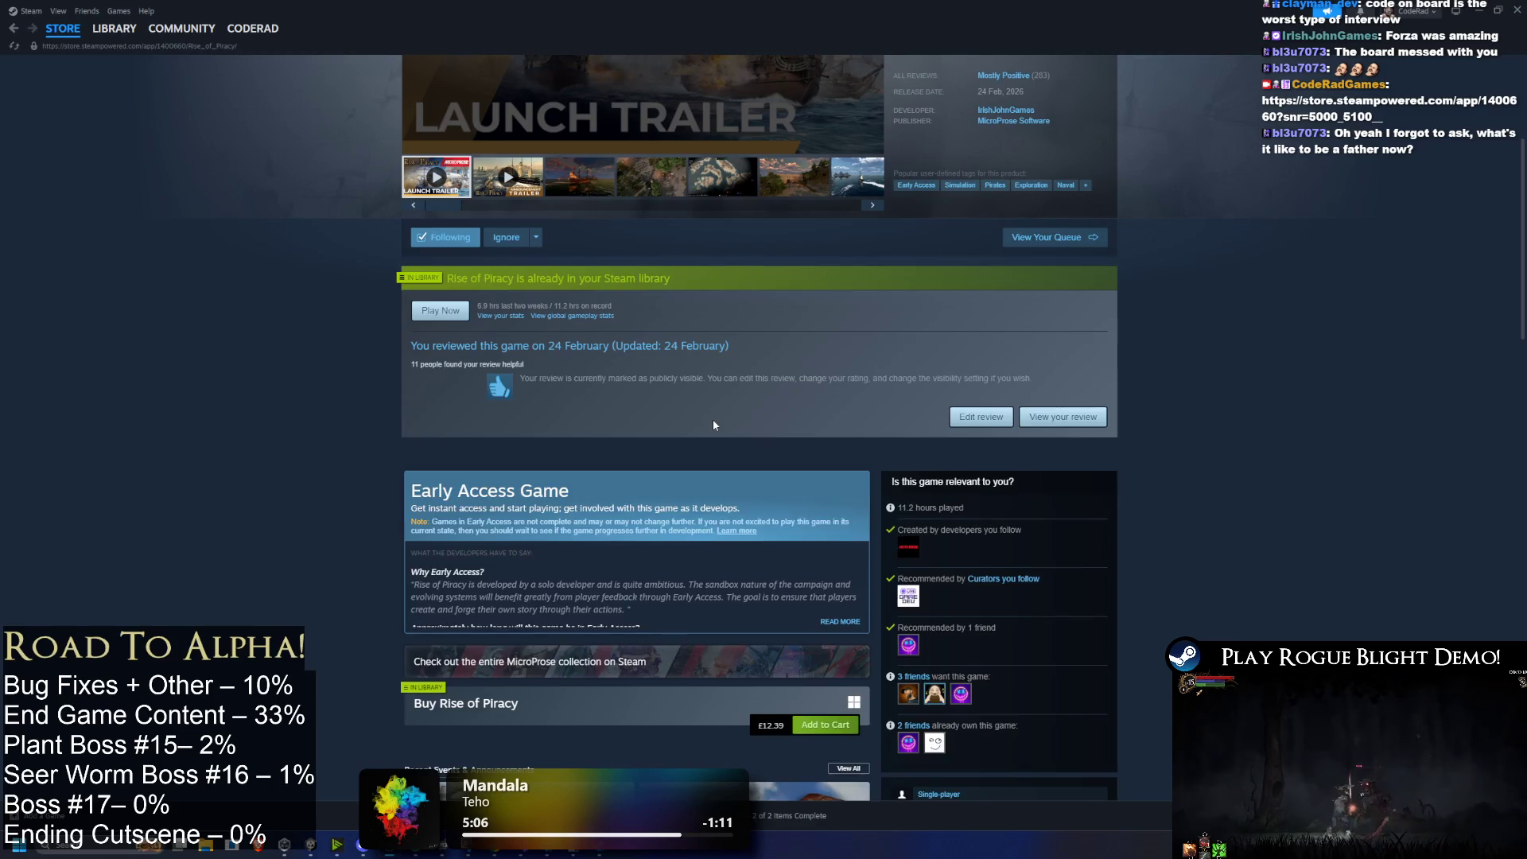
pyautogui.scroll(4, 713, 419)
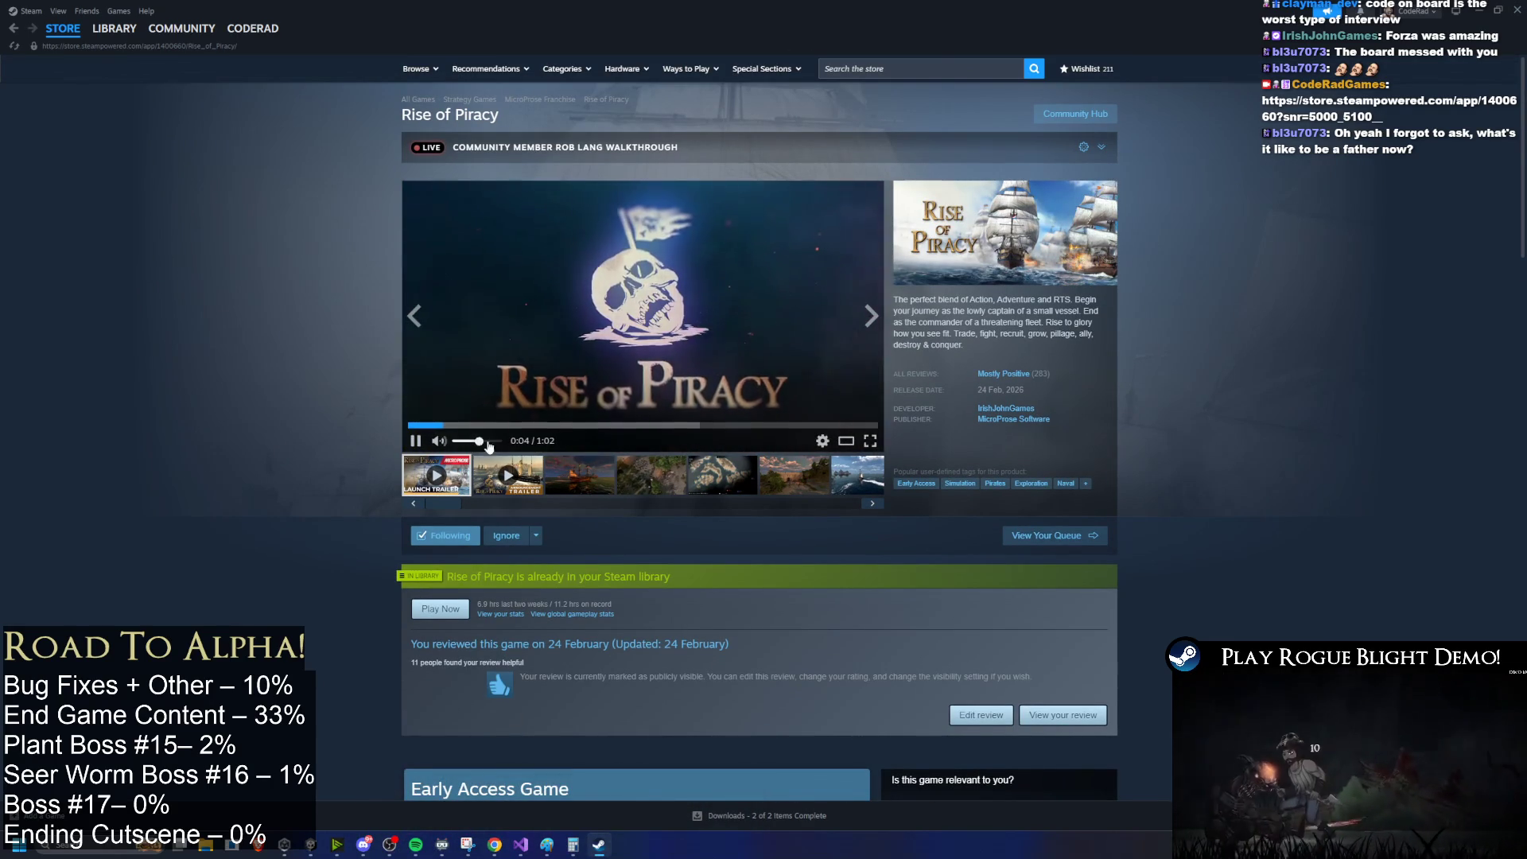
pyautogui.click(872, 441)
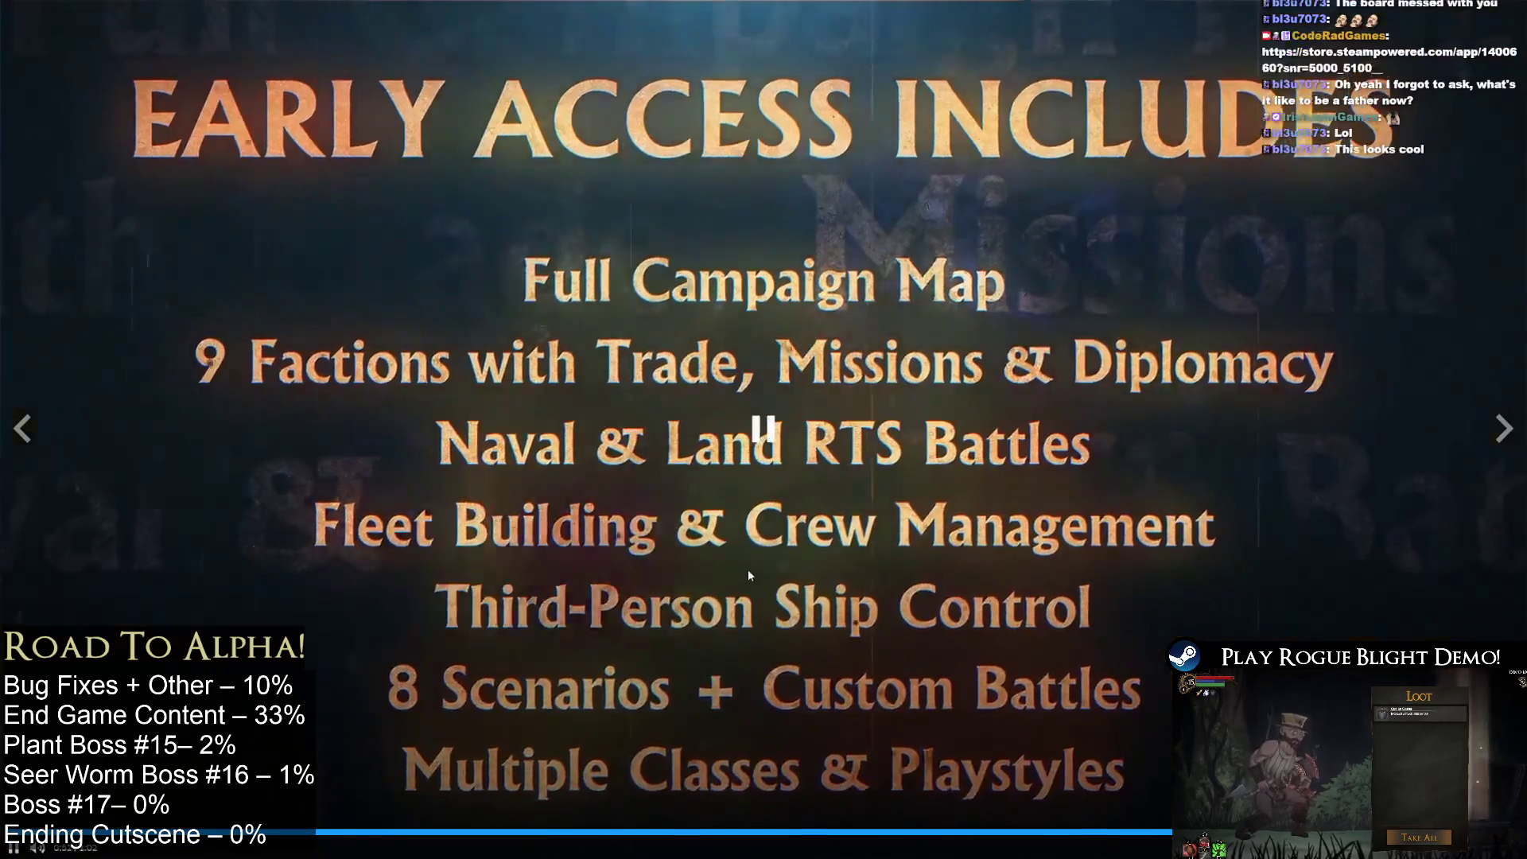
# Step: Pause the Rise of Piracy trailer, exit full screen and scroll down the store page
pyautogui.click(747, 570)
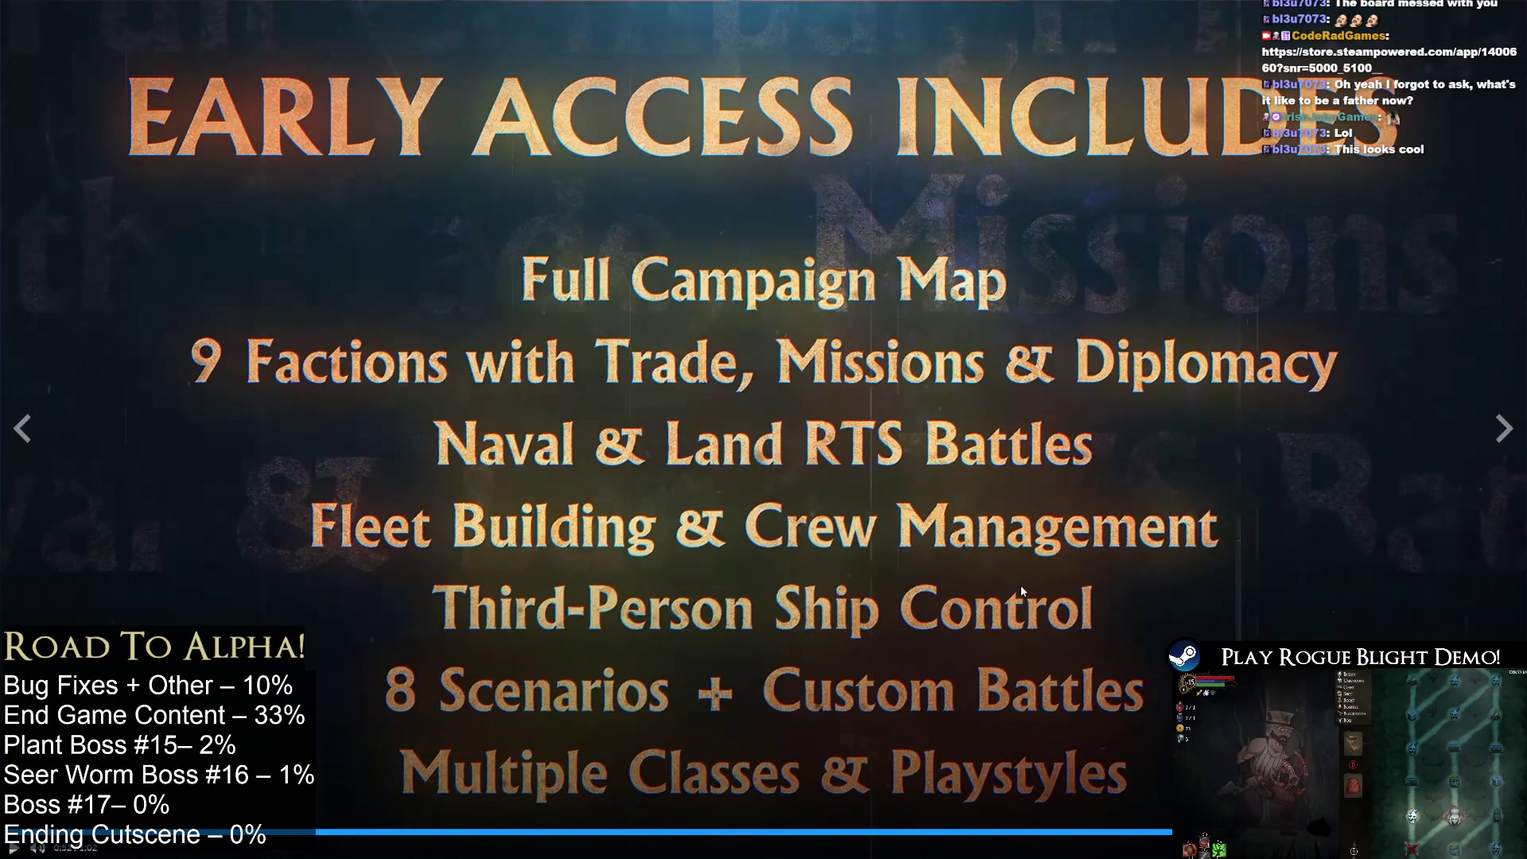
pyautogui.press('Escape')
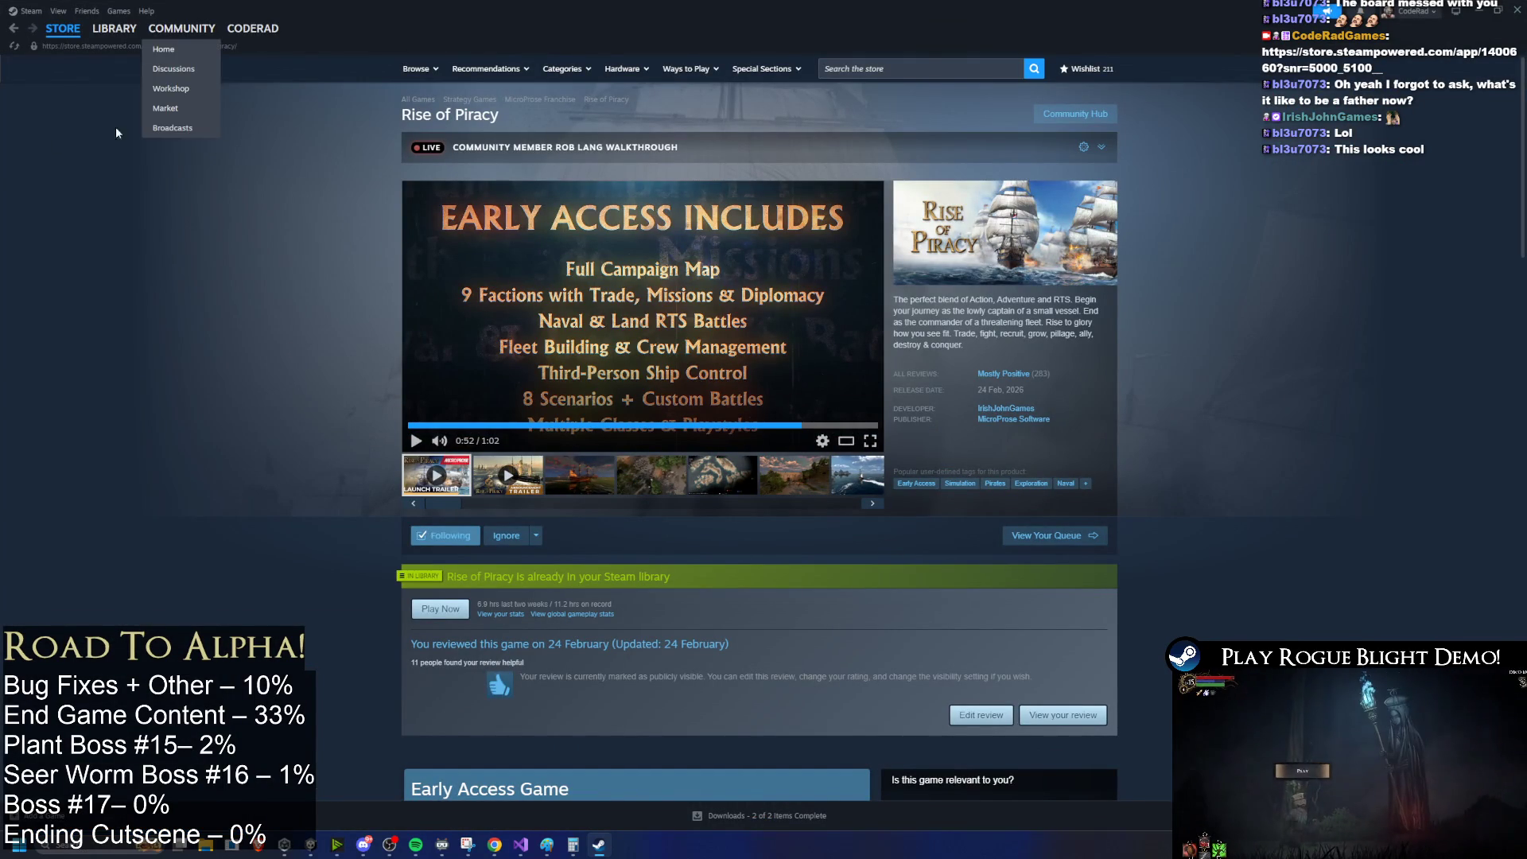
pyautogui.scroll(-3, 578, 391)
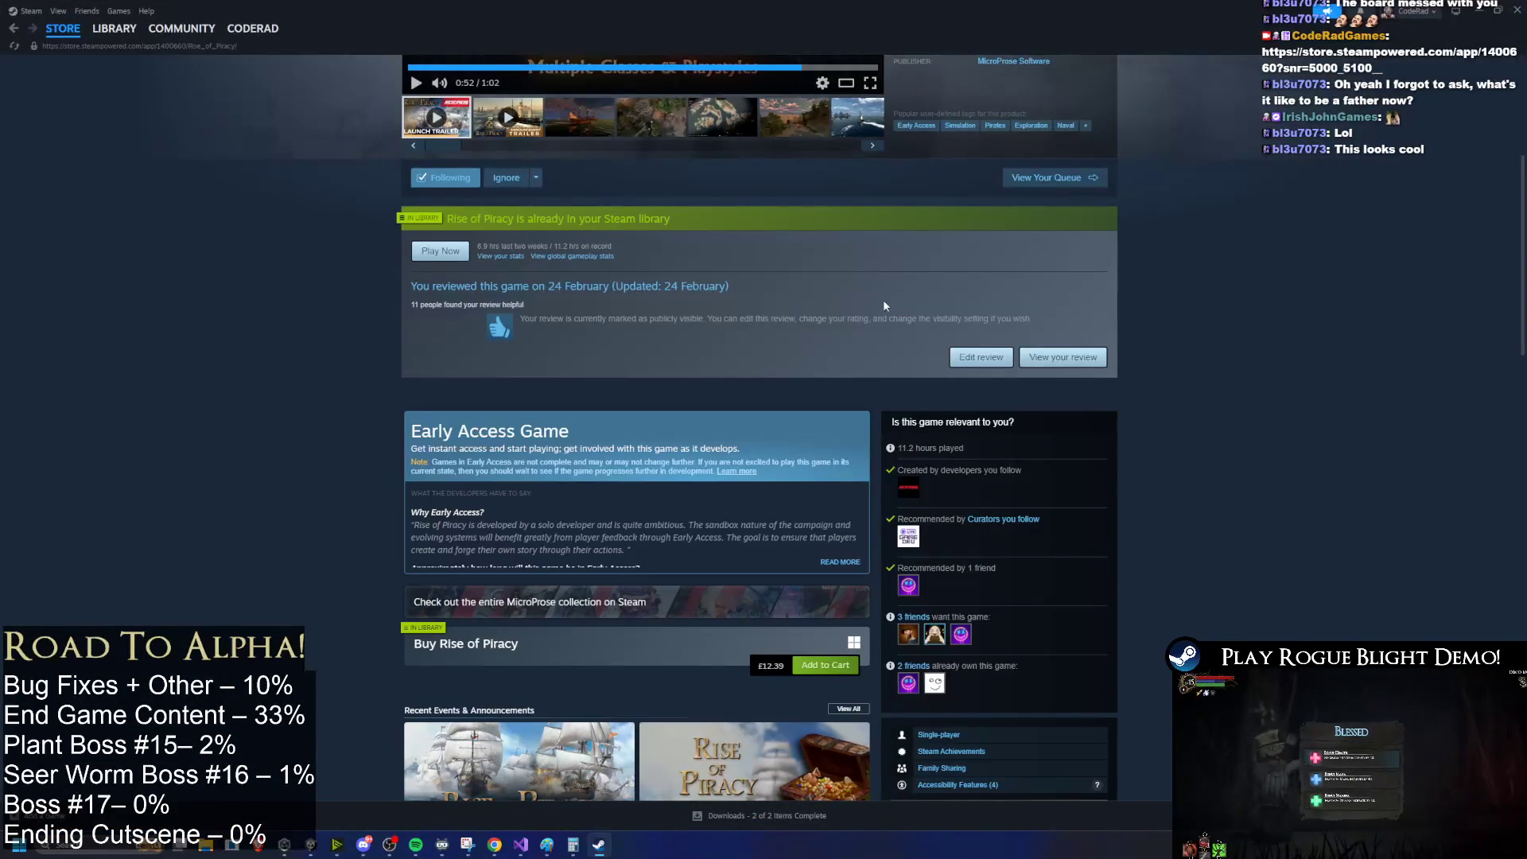
pyautogui.scroll(-2, 577, 391)
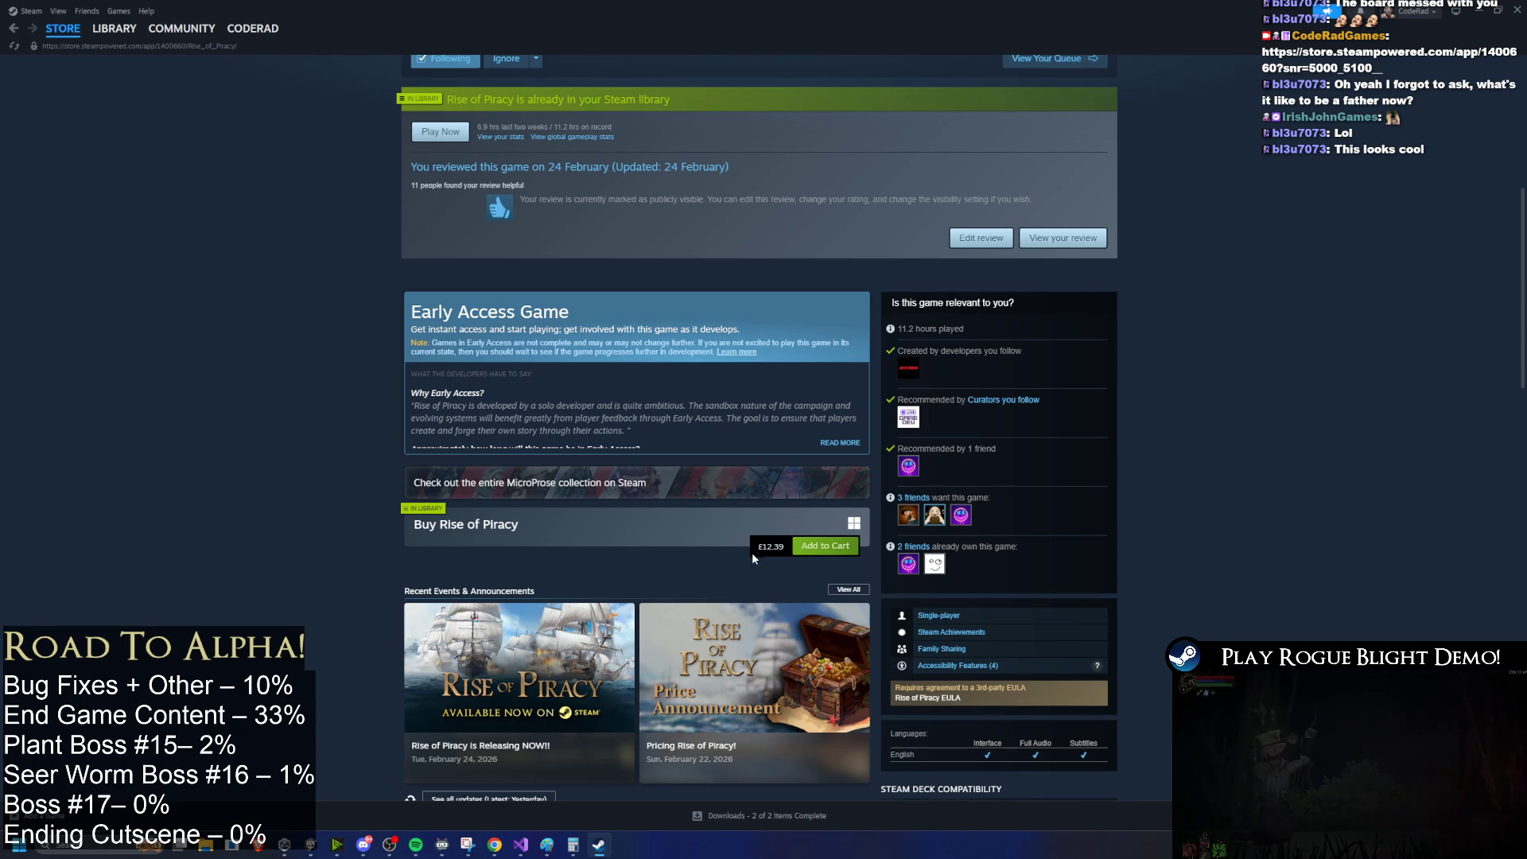
pyautogui.scroll(-4, 961, 497)
pyautogui.scroll(-15, 961, 497)
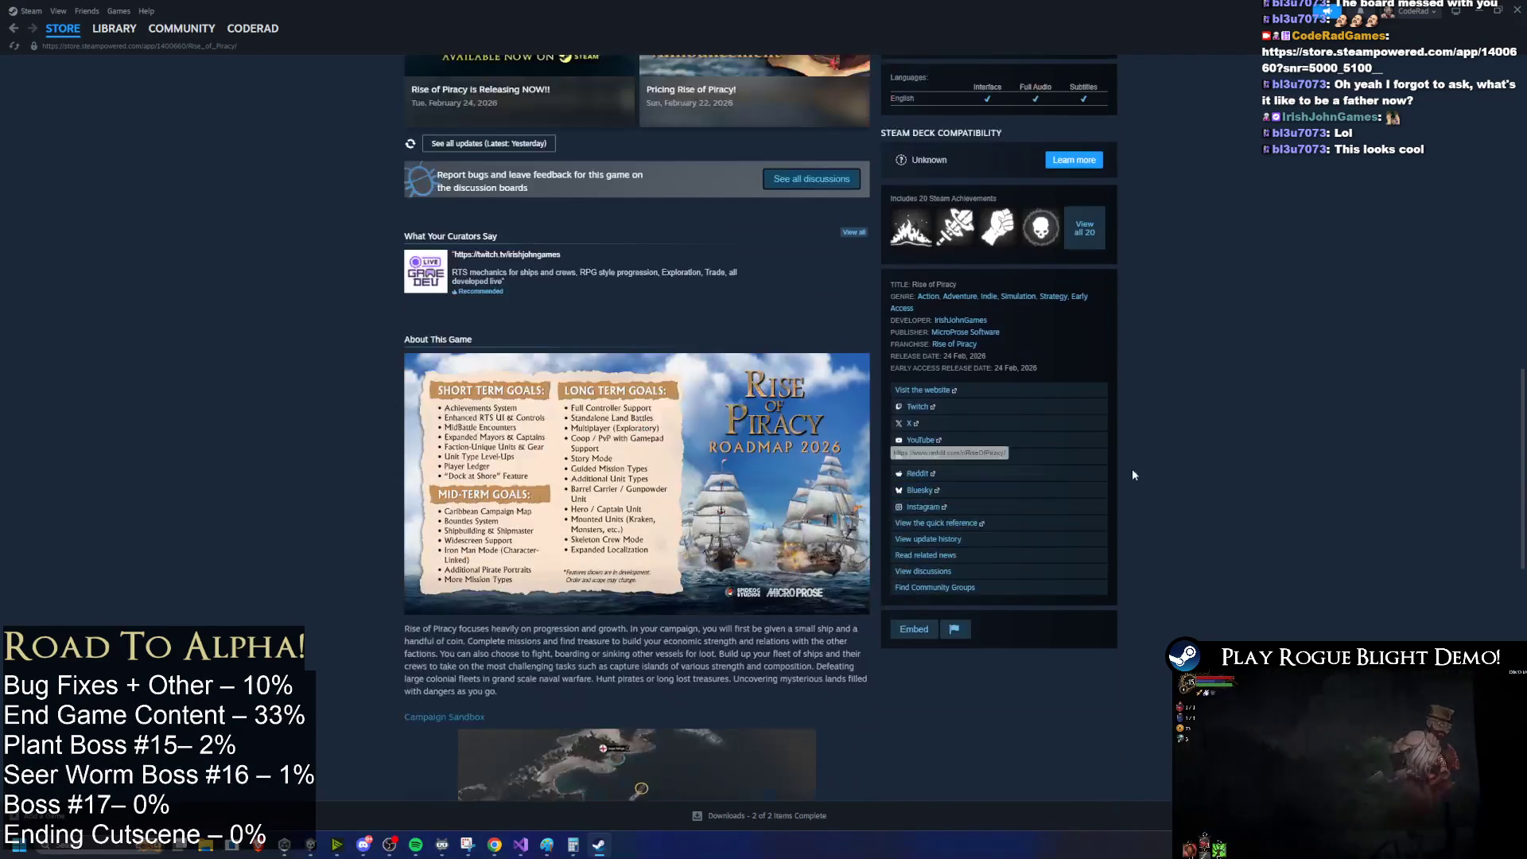
# Step: Go back to the Steam library and close Steam
pyautogui.scroll(20, 1286, 536)
pyautogui.scroll(6, 1281, 315)
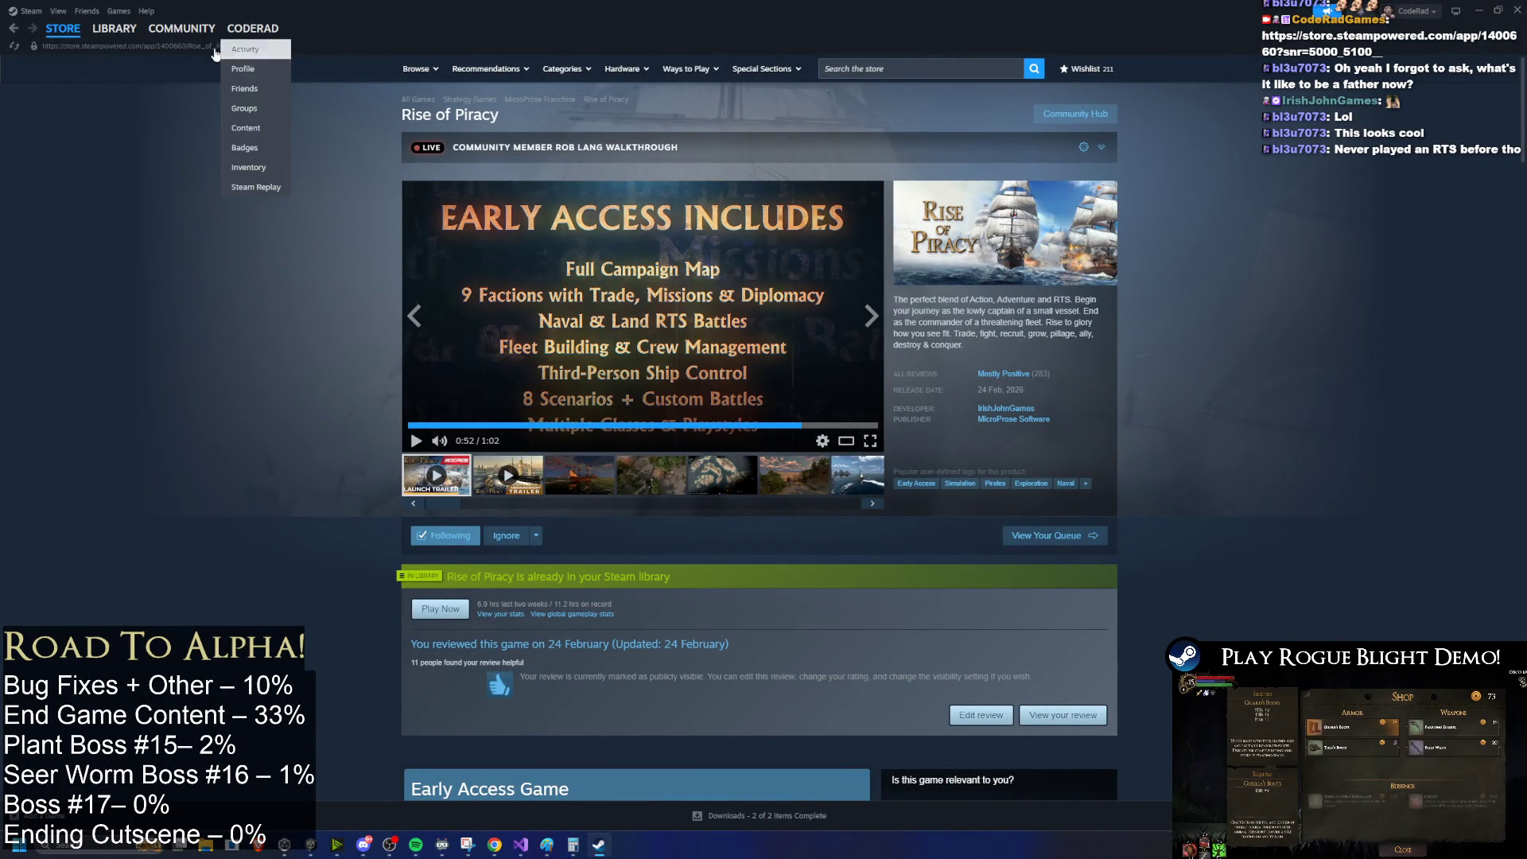
pyautogui.click(114, 28)
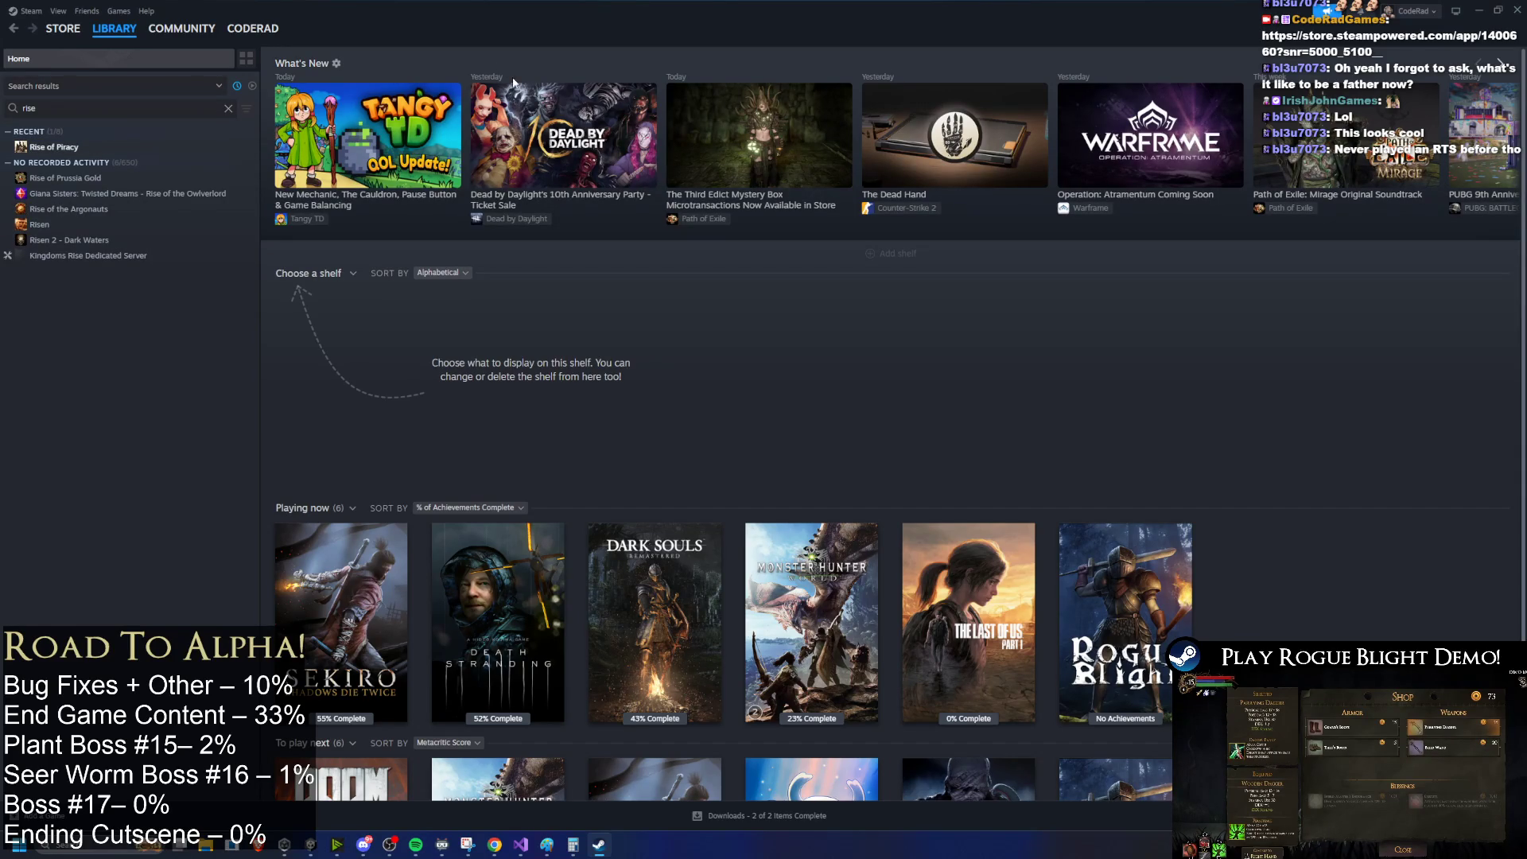
pyautogui.click(1516, 10)
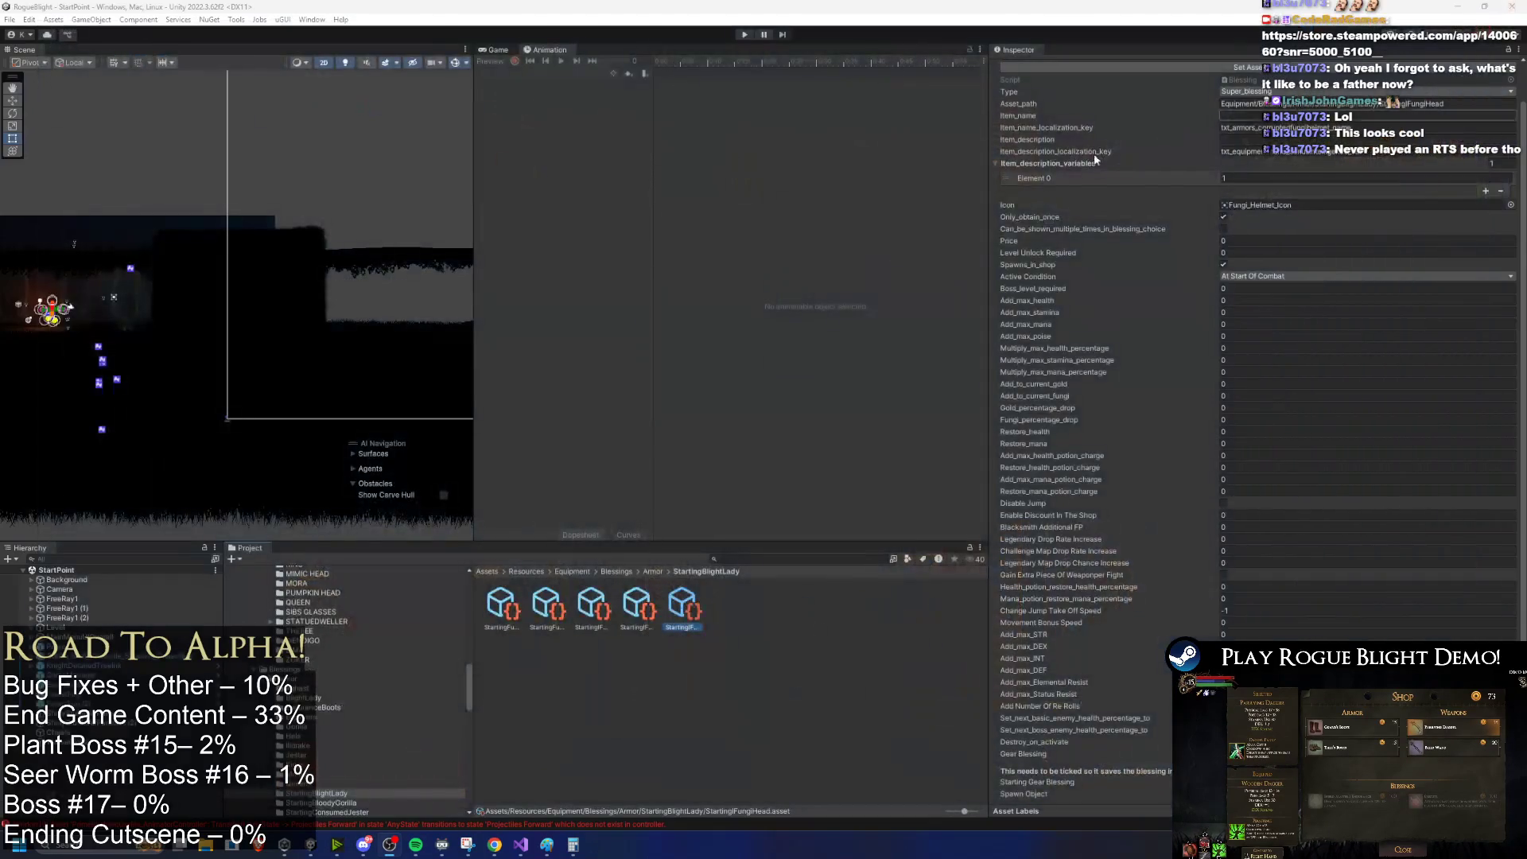
# Step: Arrow through the blessing assets, checking the Fungi body and legs blessings in the Inspector
pyautogui.click(617, 625)
pyautogui.press('Left')
pyautogui.press('Left')
pyautogui.press('Left')
pyautogui.press('Right')
pyautogui.press('Right')
pyautogui.press('Right')
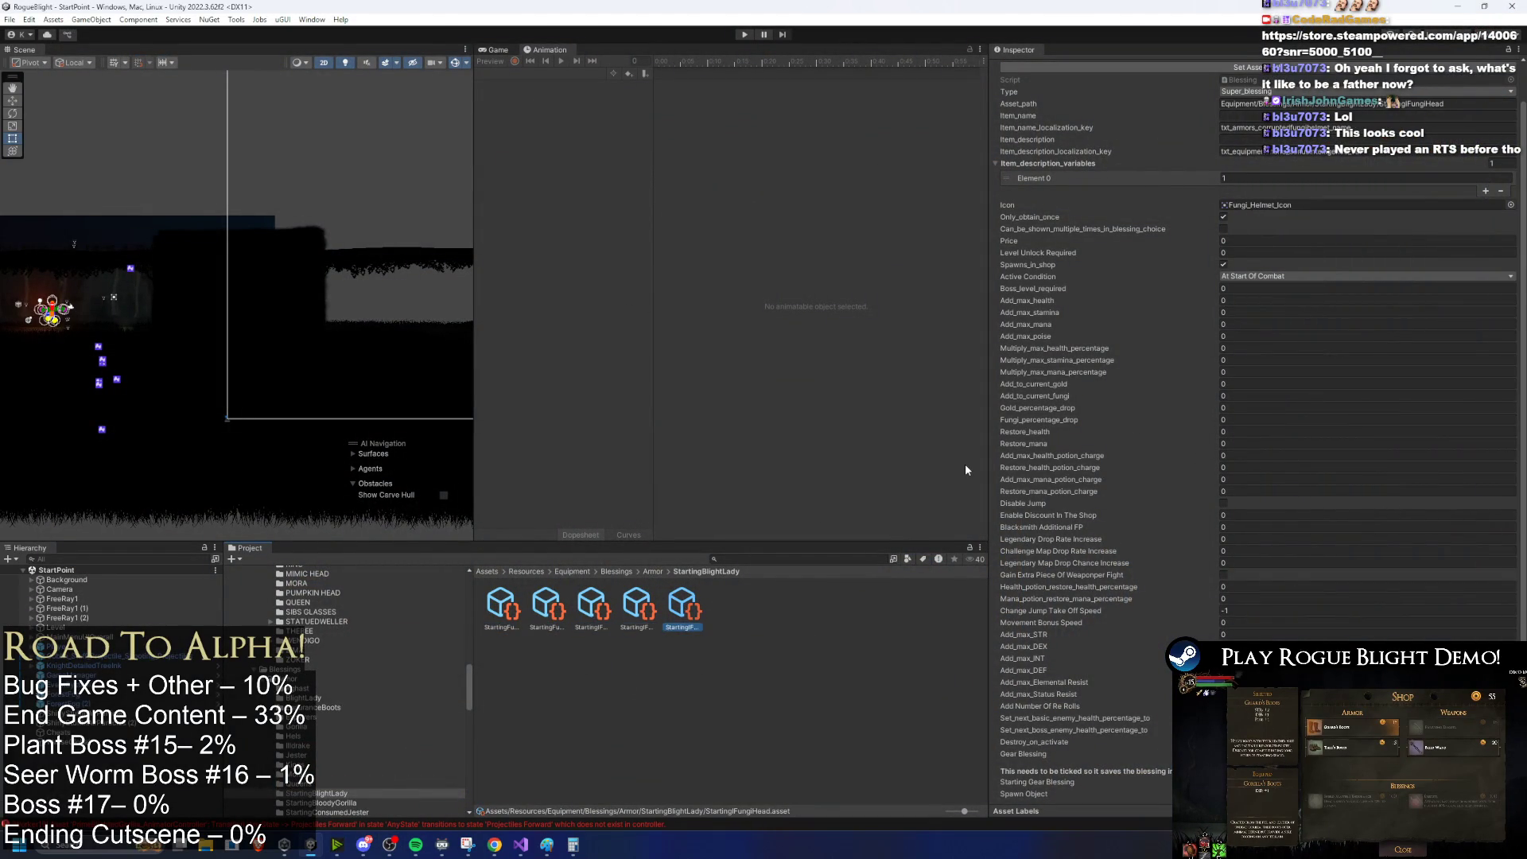
pyautogui.press('Left')
pyautogui.press('Left')
pyautogui.press('Left')
pyautogui.press('Right')
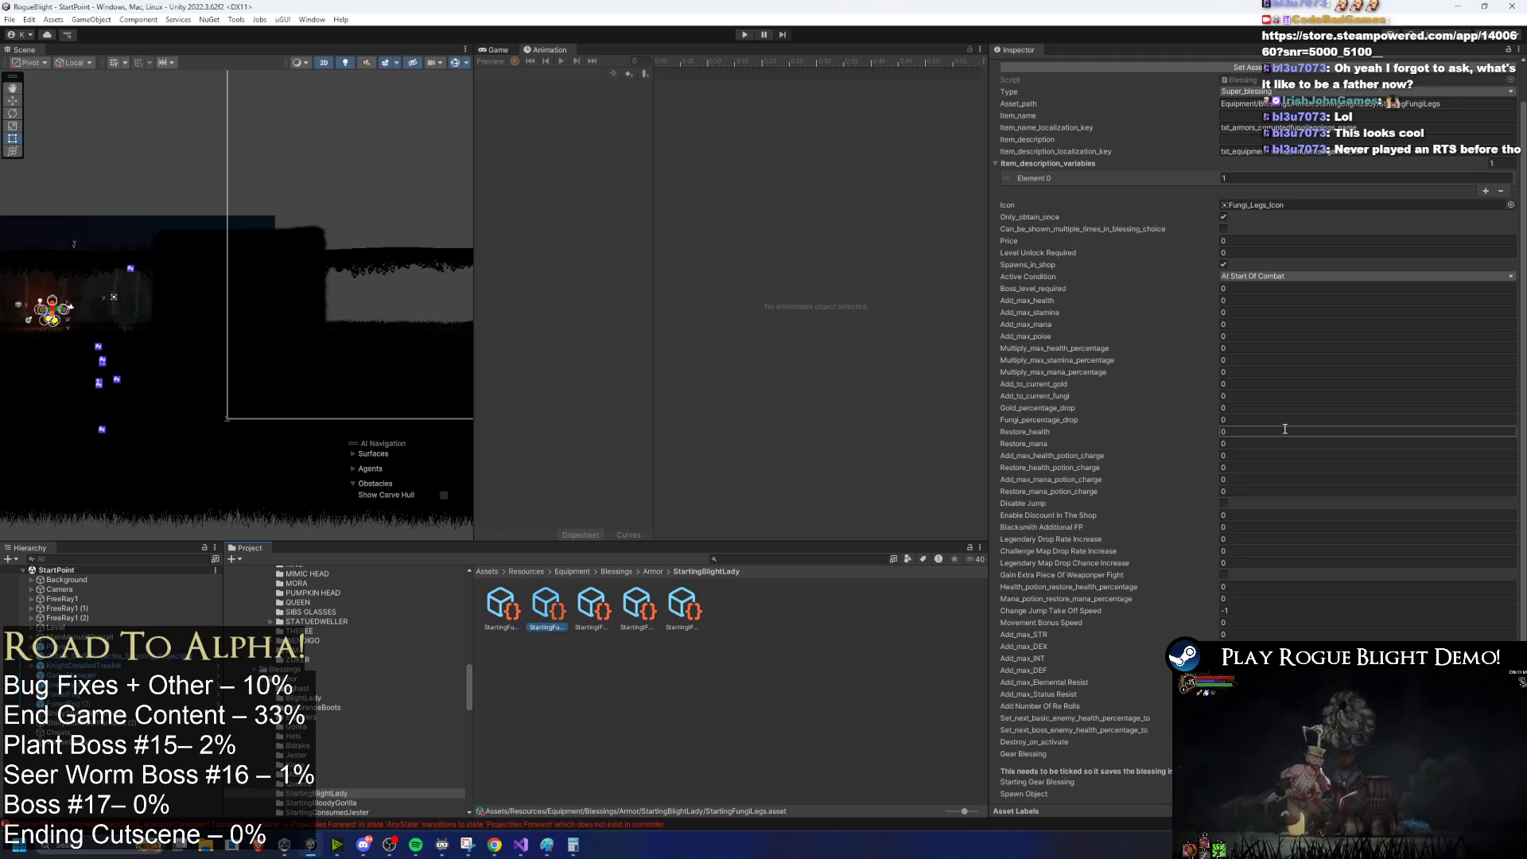
pyautogui.press('Left')
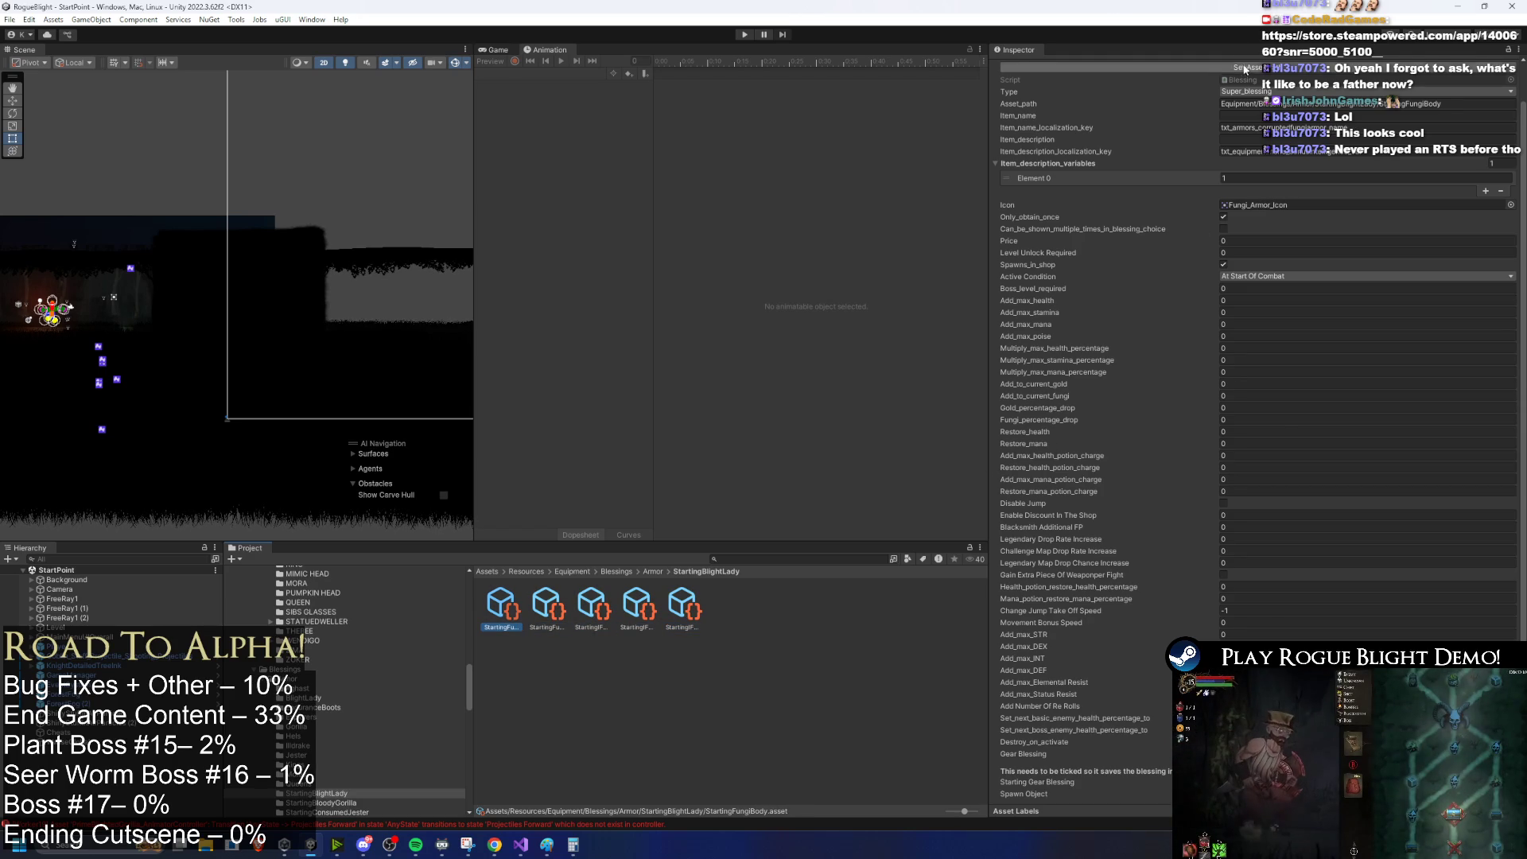
pyautogui.press('Right')
pyautogui.press('Right')
pyautogui.press('Left')
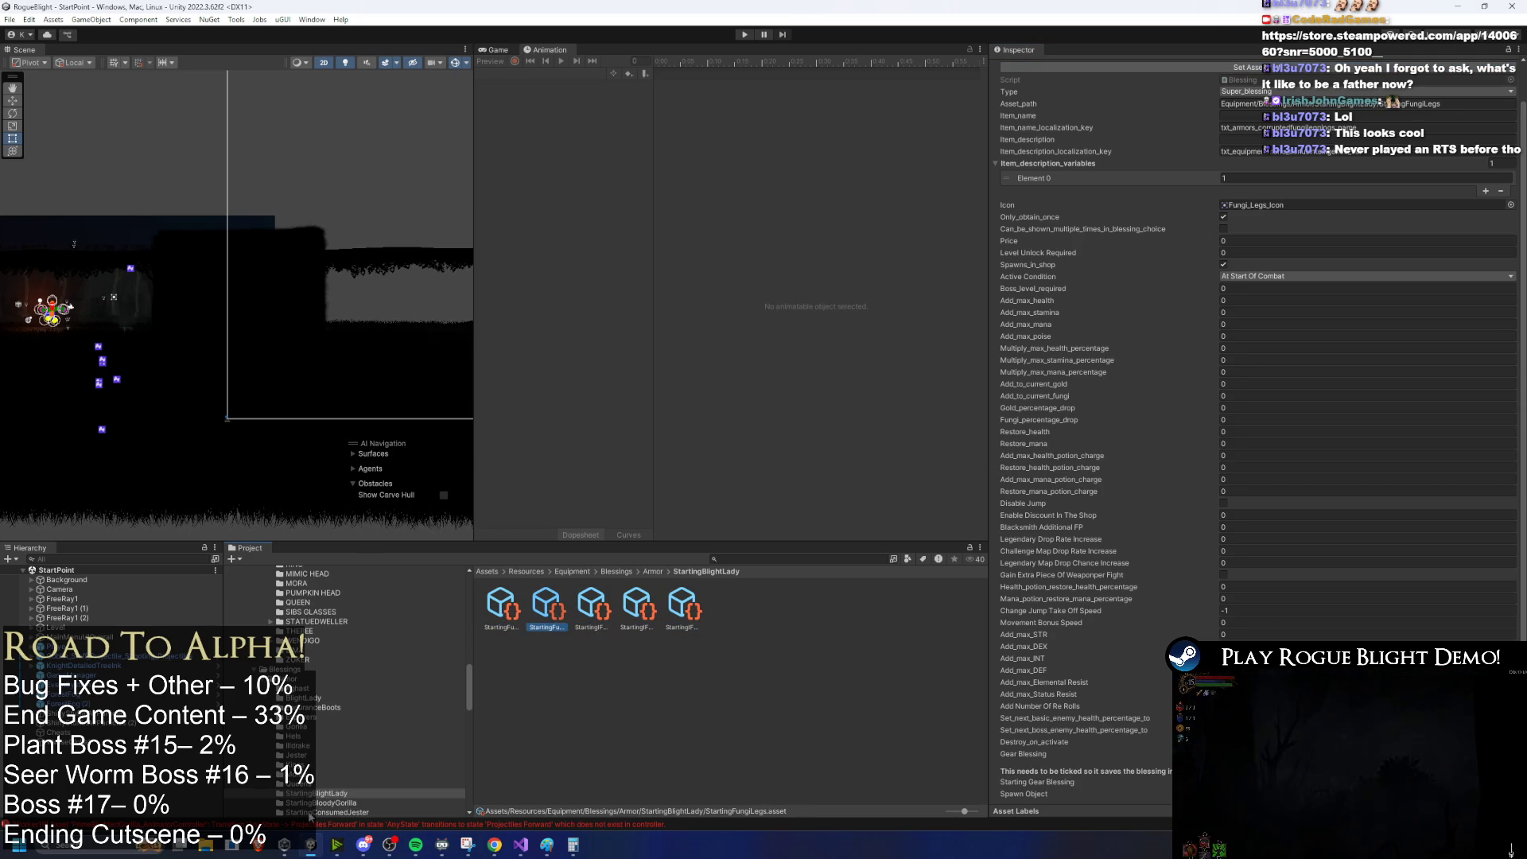
# Step: Start music playing from the taskbar and dismiss its preview
pyautogui.moveTo(415, 845)
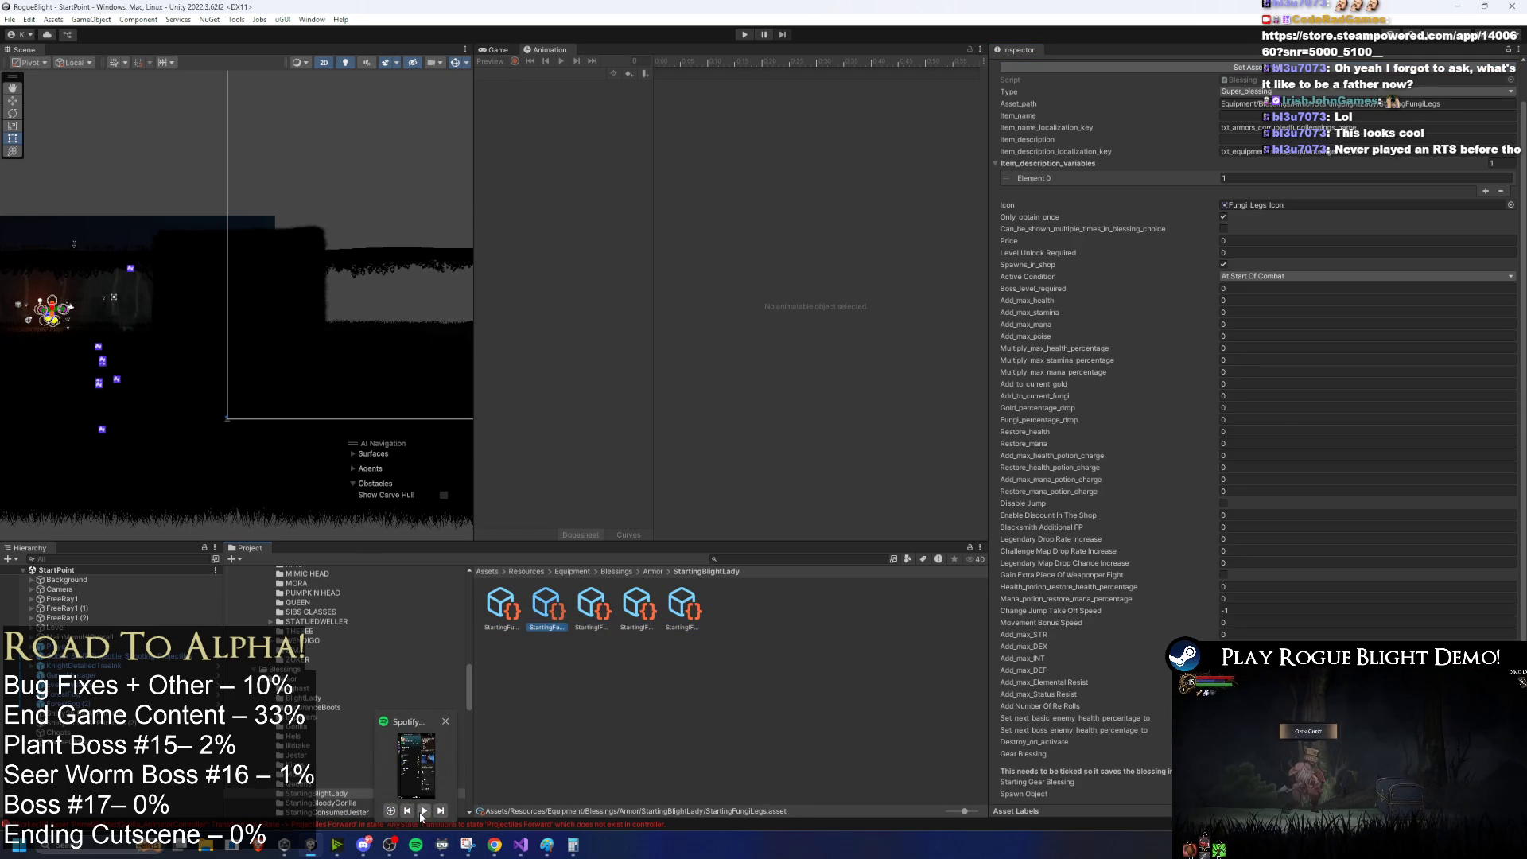
pyautogui.click(423, 811)
pyautogui.click(670, 591)
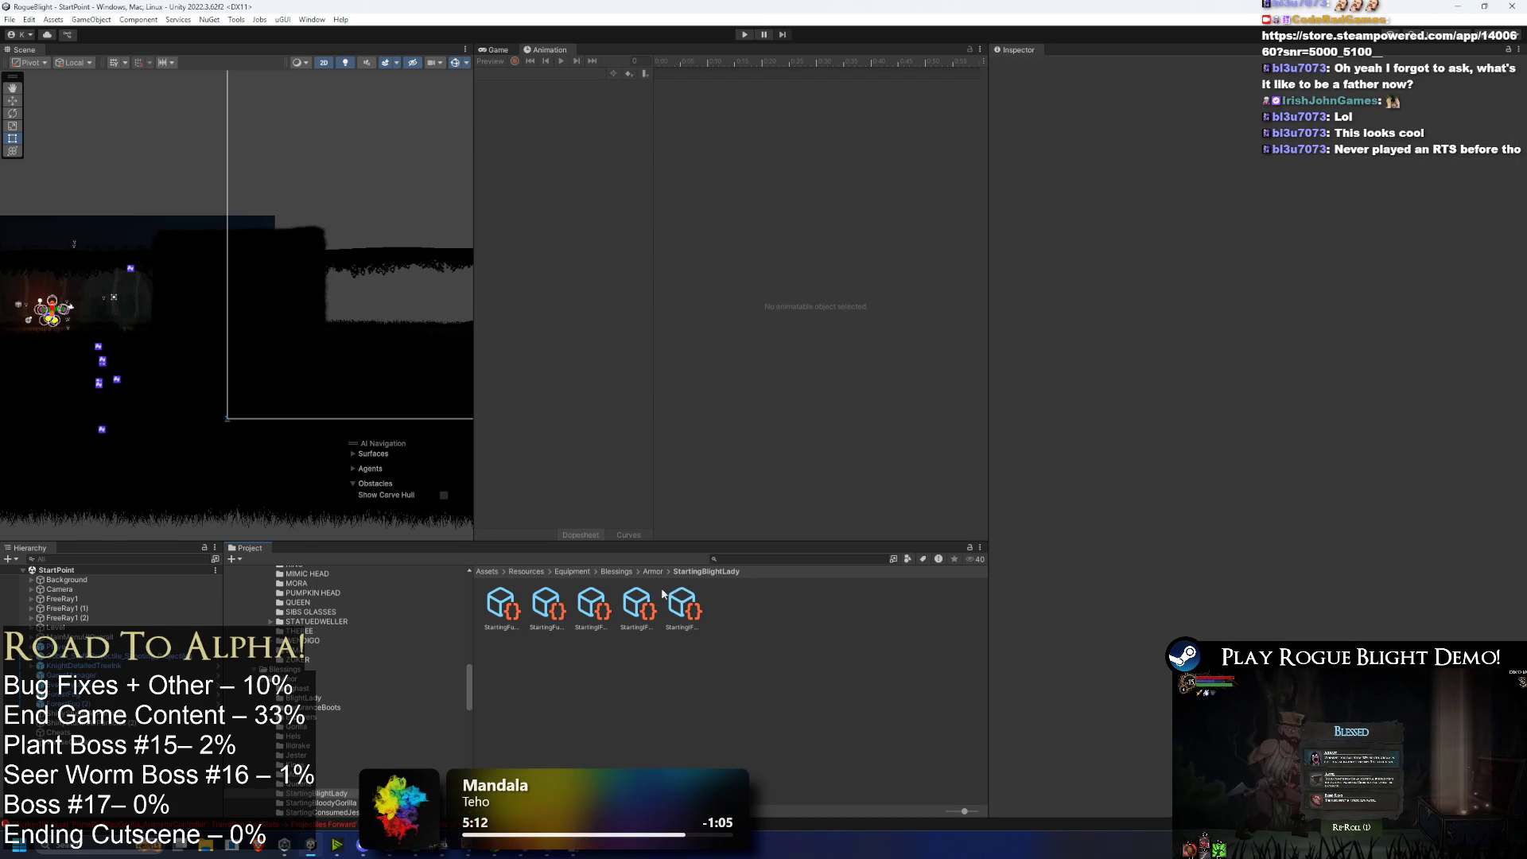
# Step: Select the Head, Hands, Feet and Legs blessings to confirm each icon and At Start Of Combat activation
pyautogui.click(548, 604)
pyautogui.click(593, 604)
pyautogui.click(683, 605)
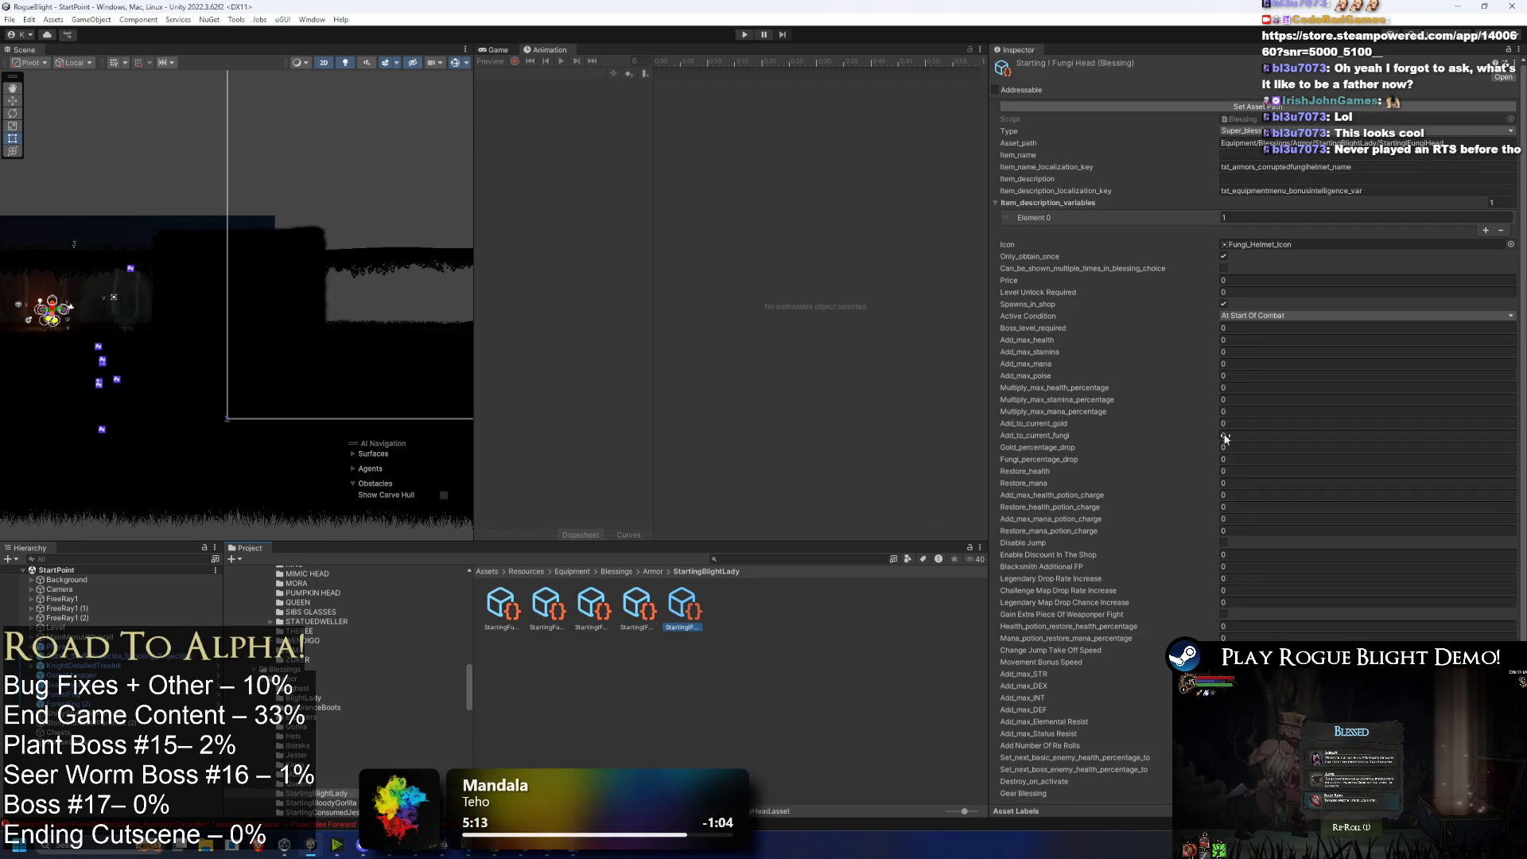
pyautogui.click(1283, 108)
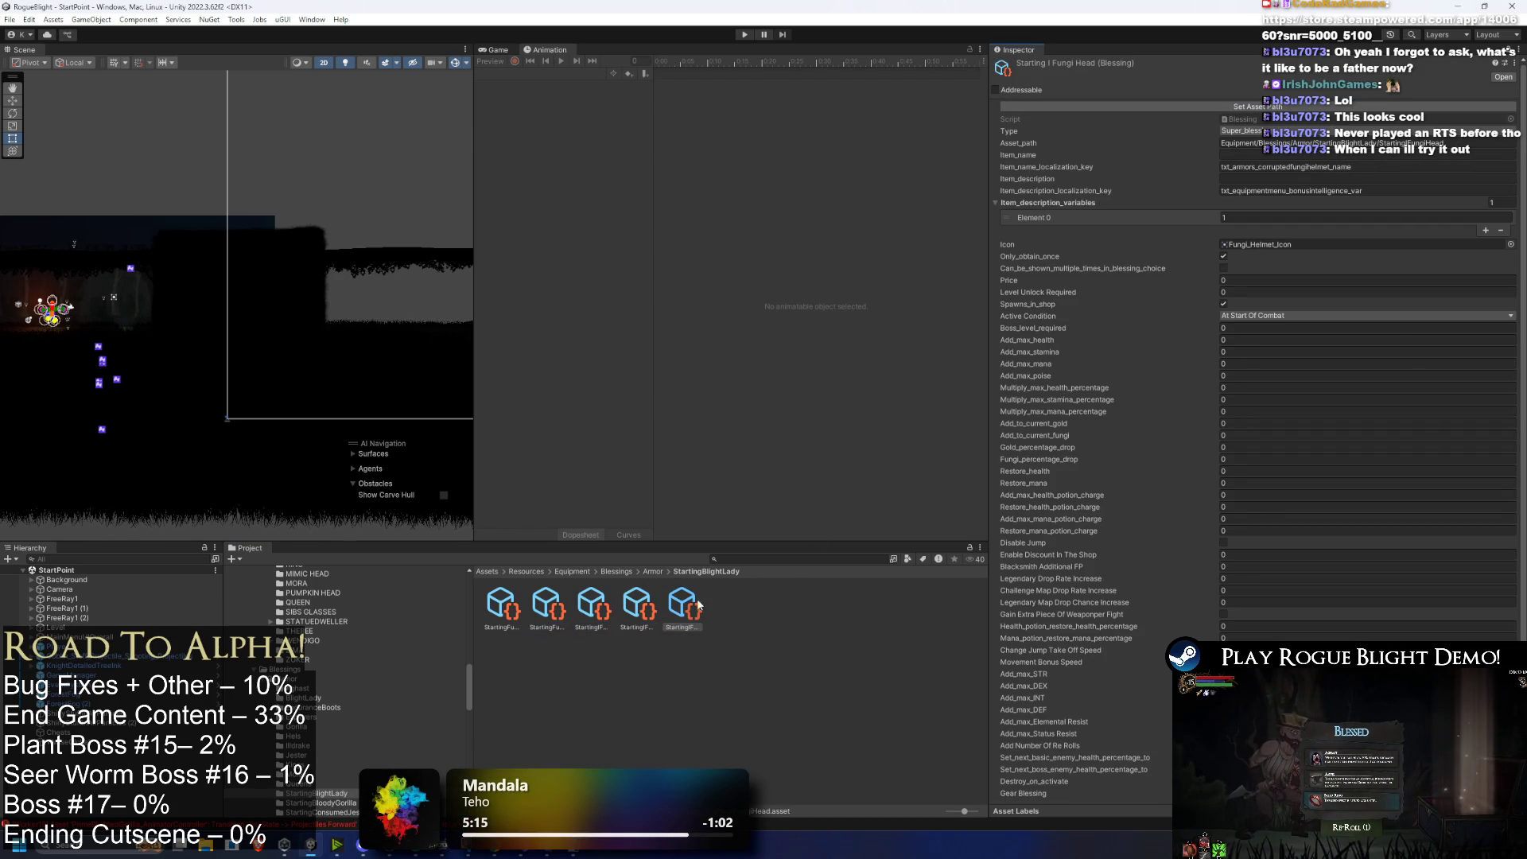
pyautogui.click(626, 605)
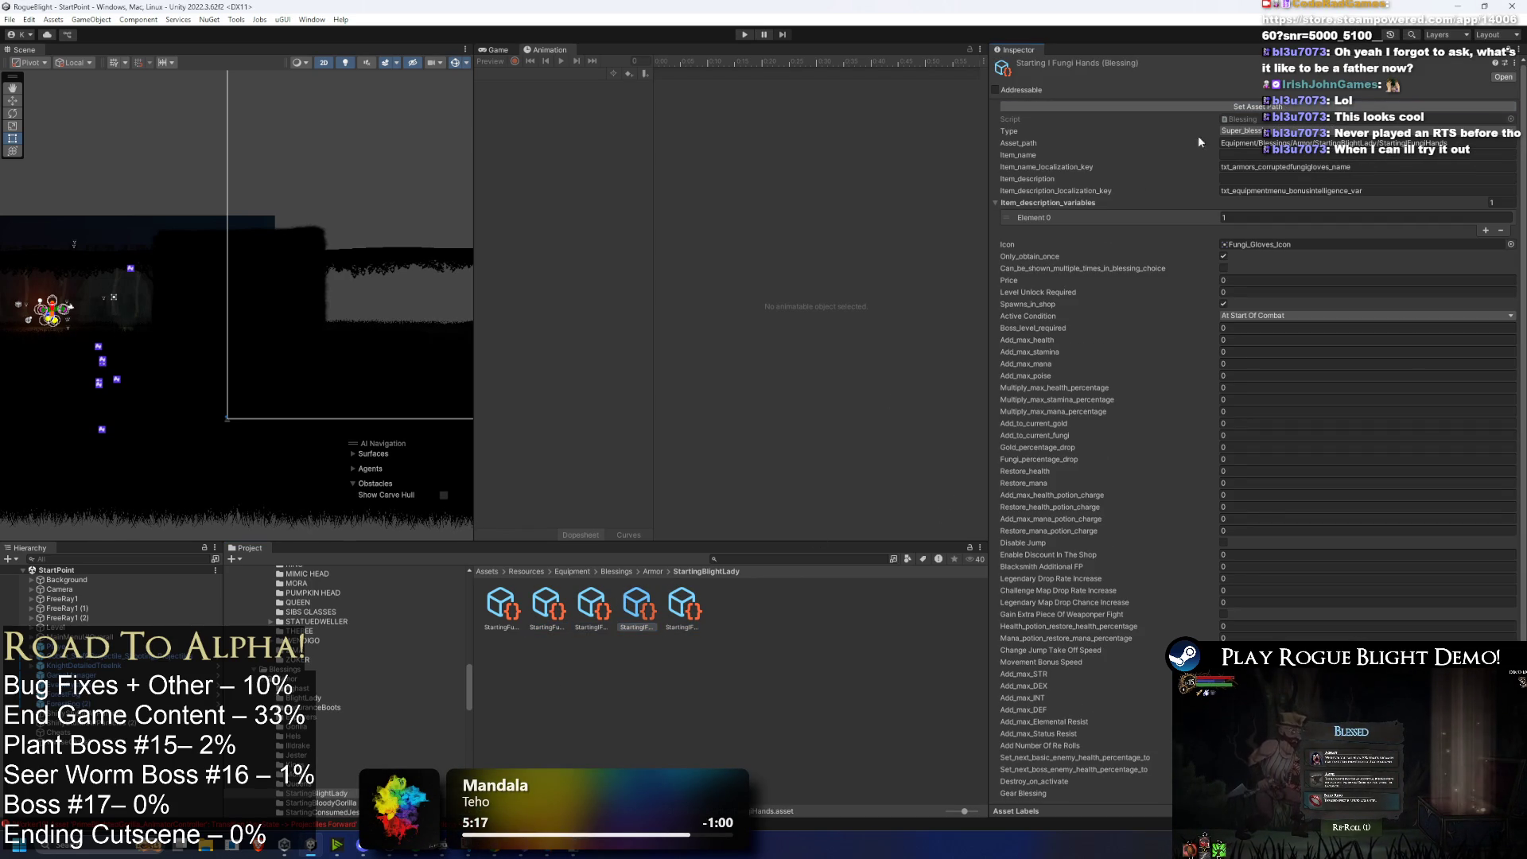
pyautogui.click(610, 609)
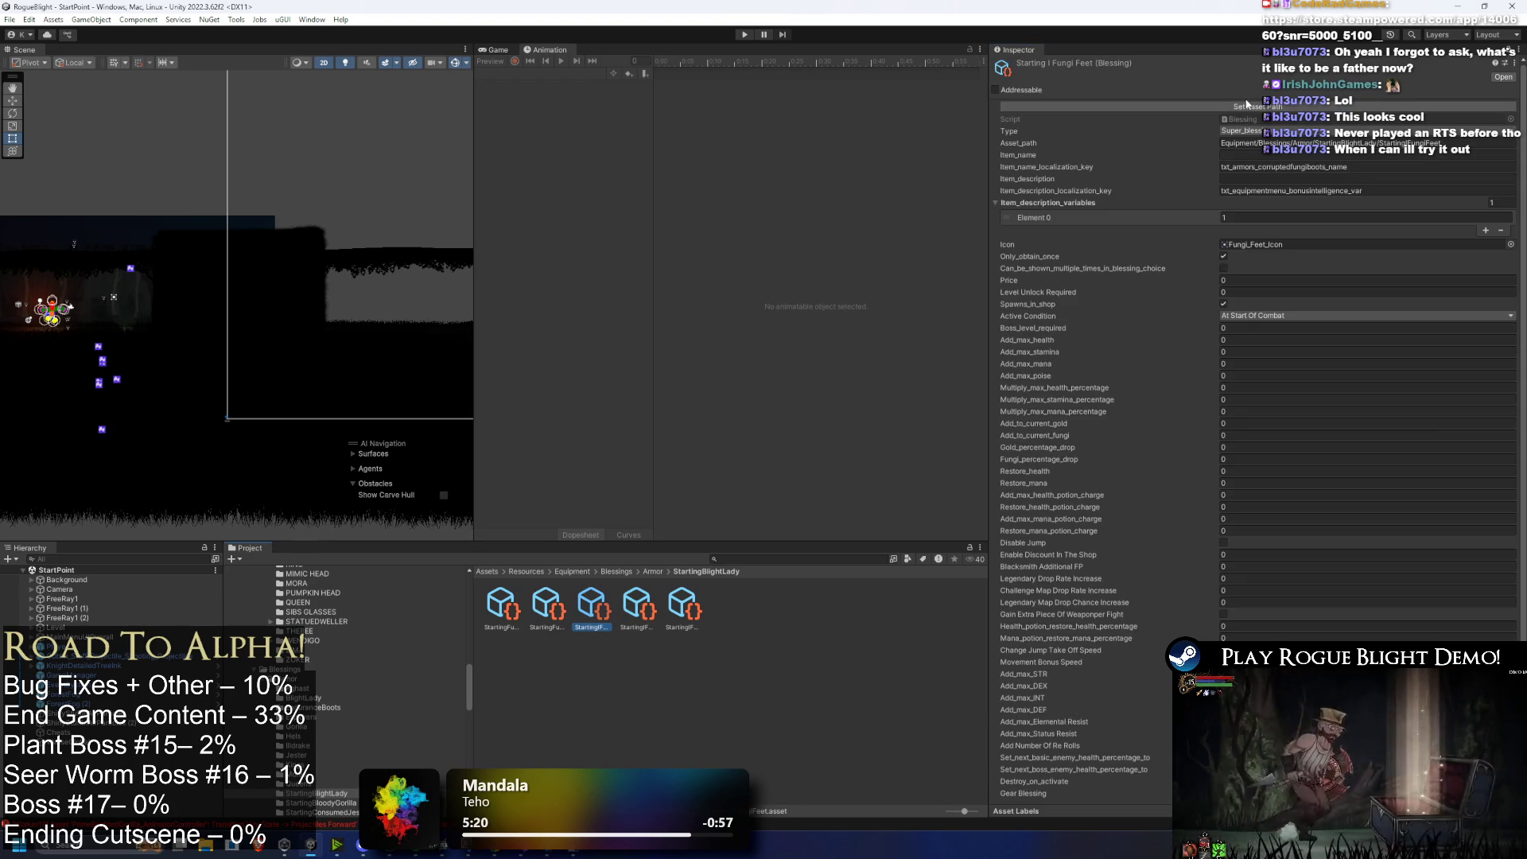
pyautogui.click(1091, 193)
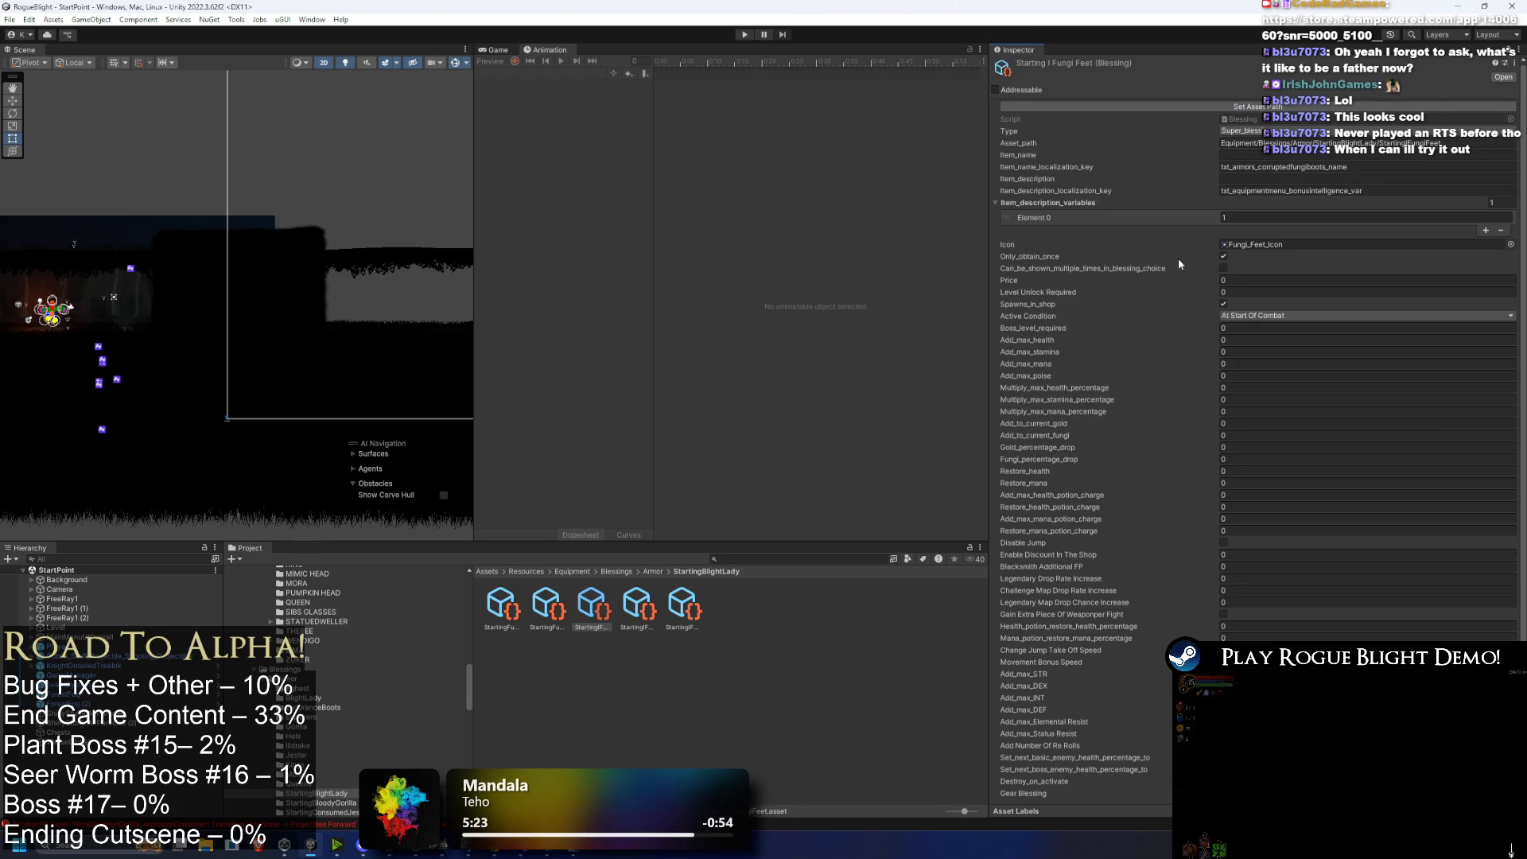
pyautogui.scroll(-2, 1303, 399)
pyautogui.click(549, 608)
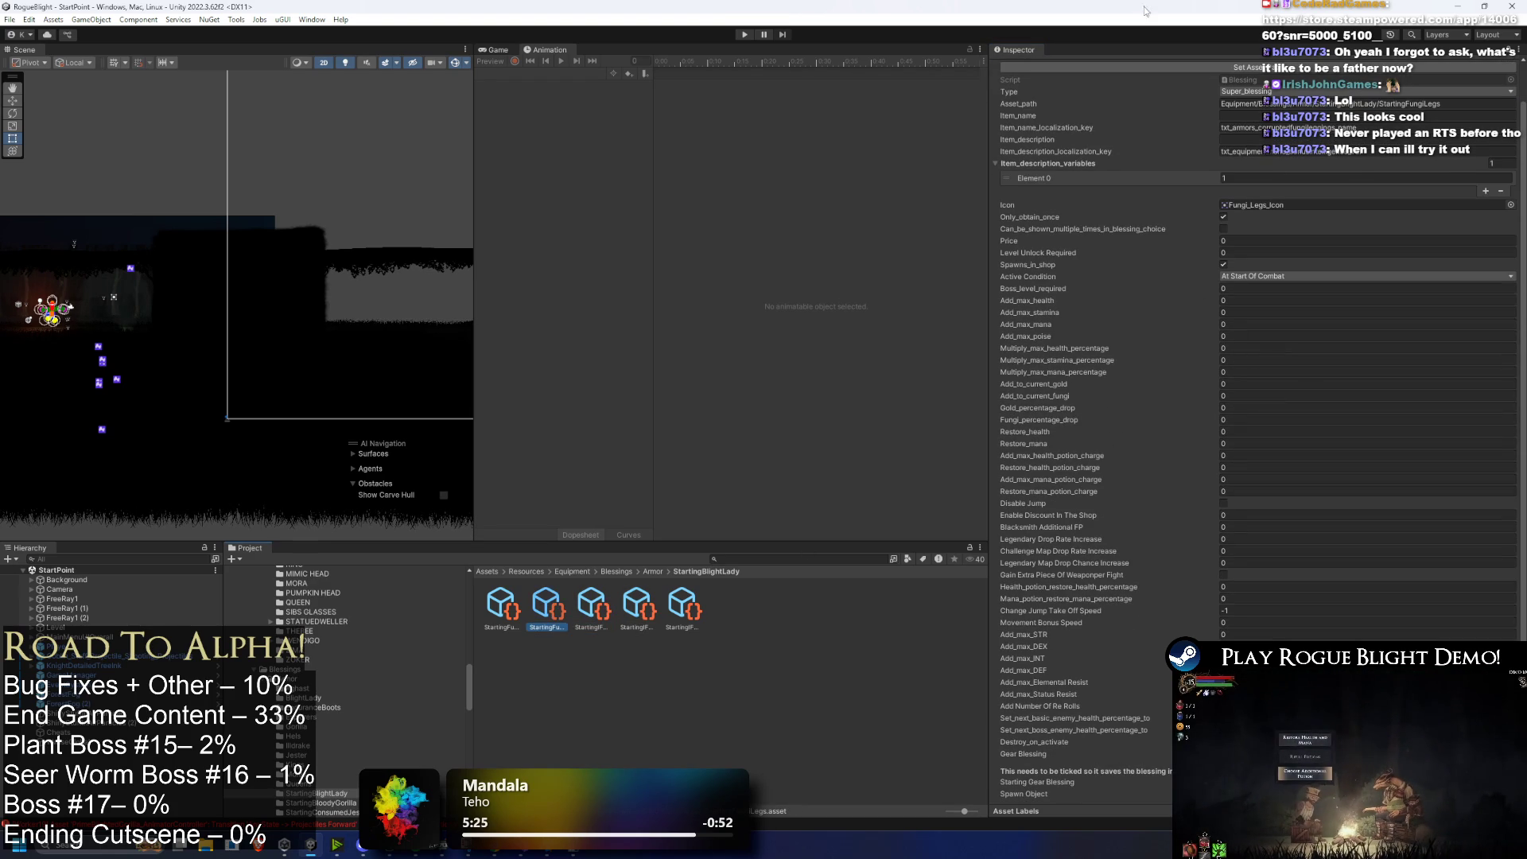
pyautogui.scroll(2, 1280, 264)
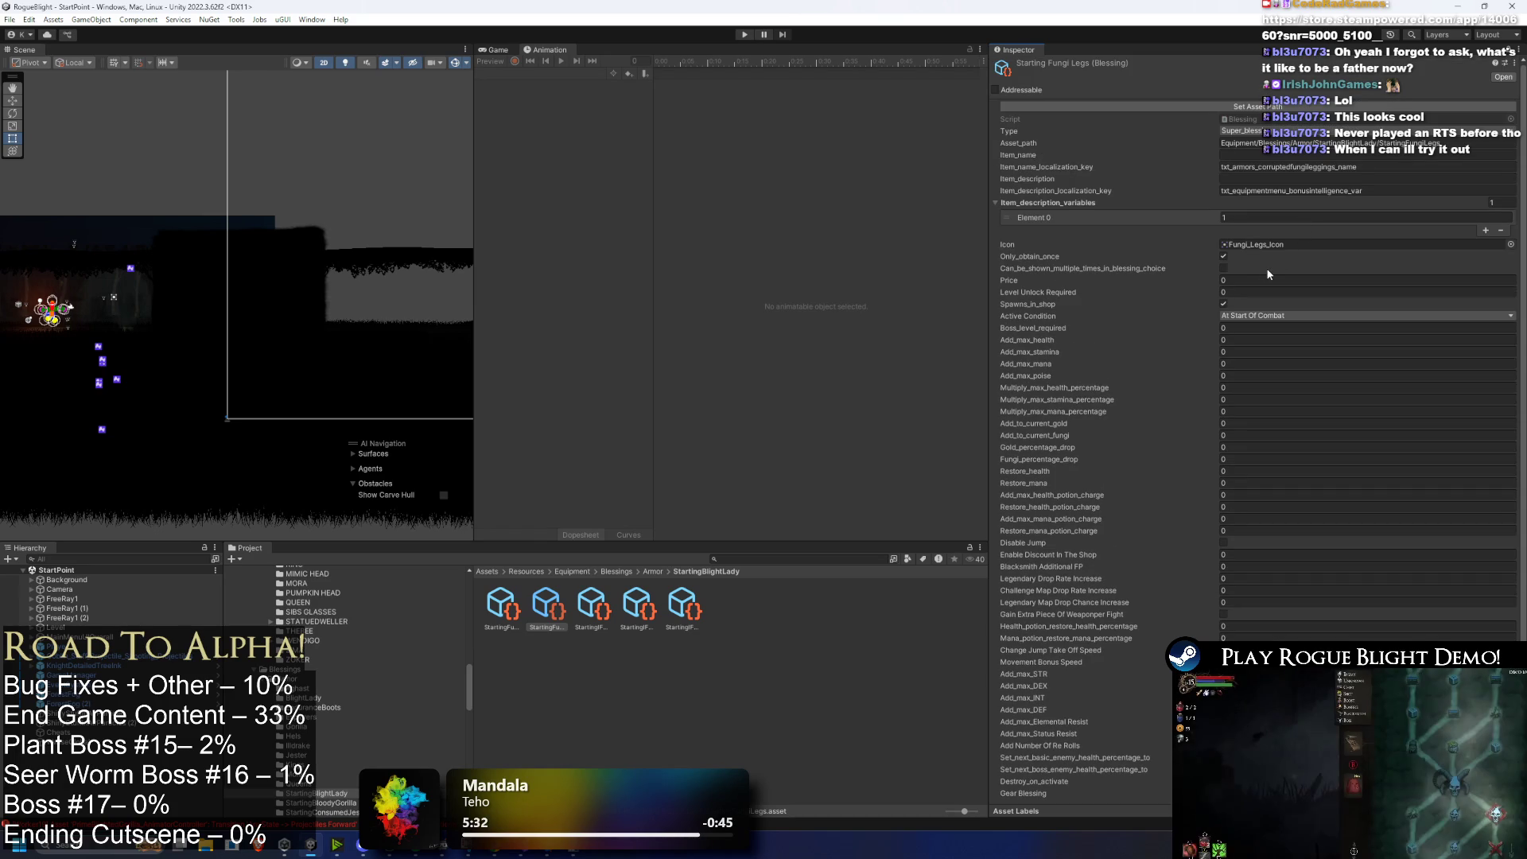
pyautogui.press('super')
# Step: Reopen Steam, replace the 'rise' library search with 'civi', then switch back to Unity
pyautogui.write('steam')
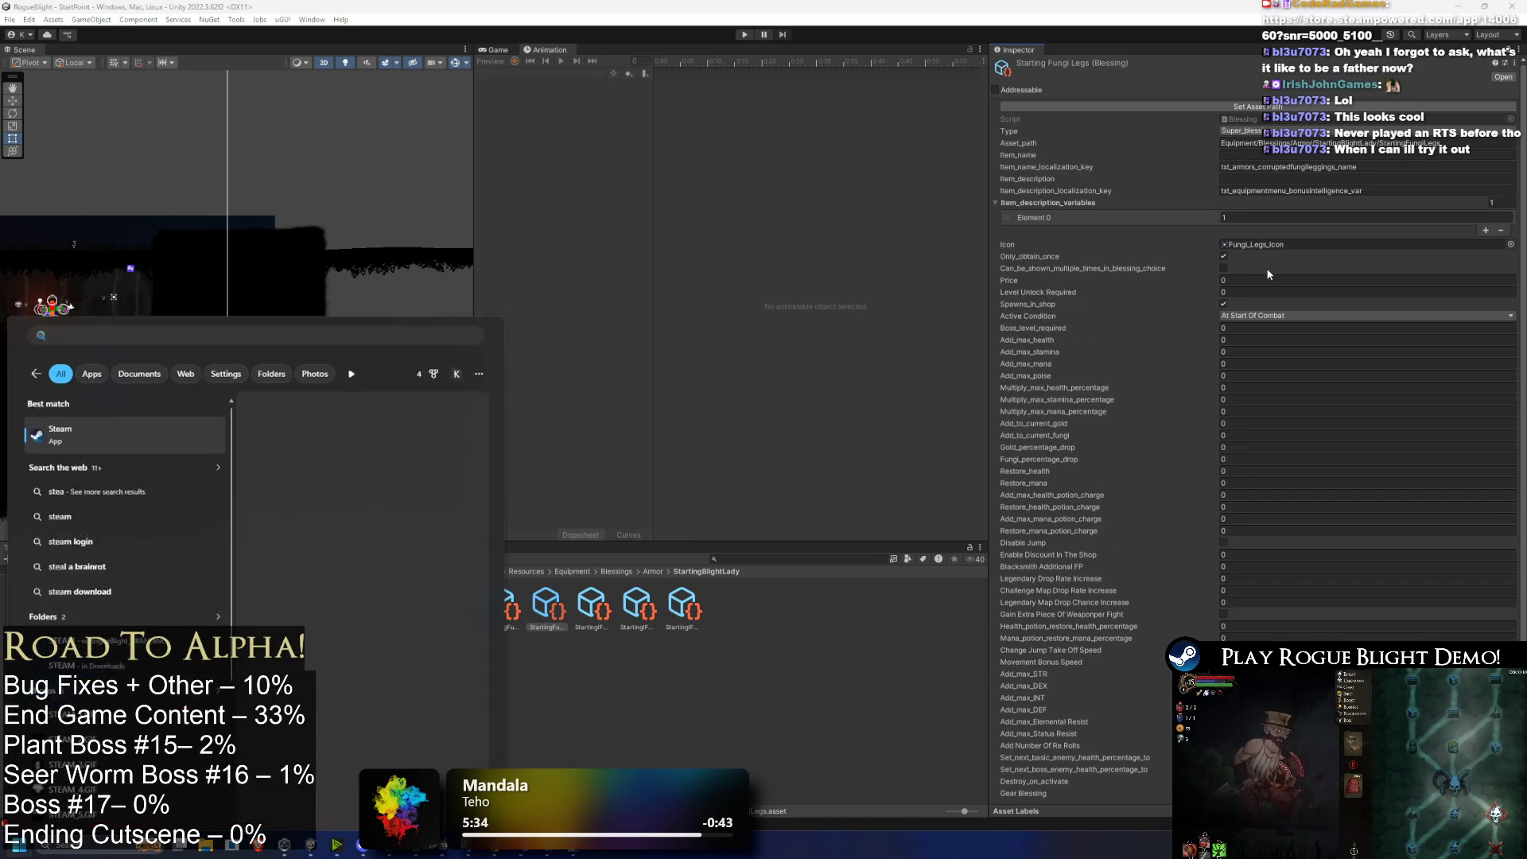
pyautogui.press('Return')
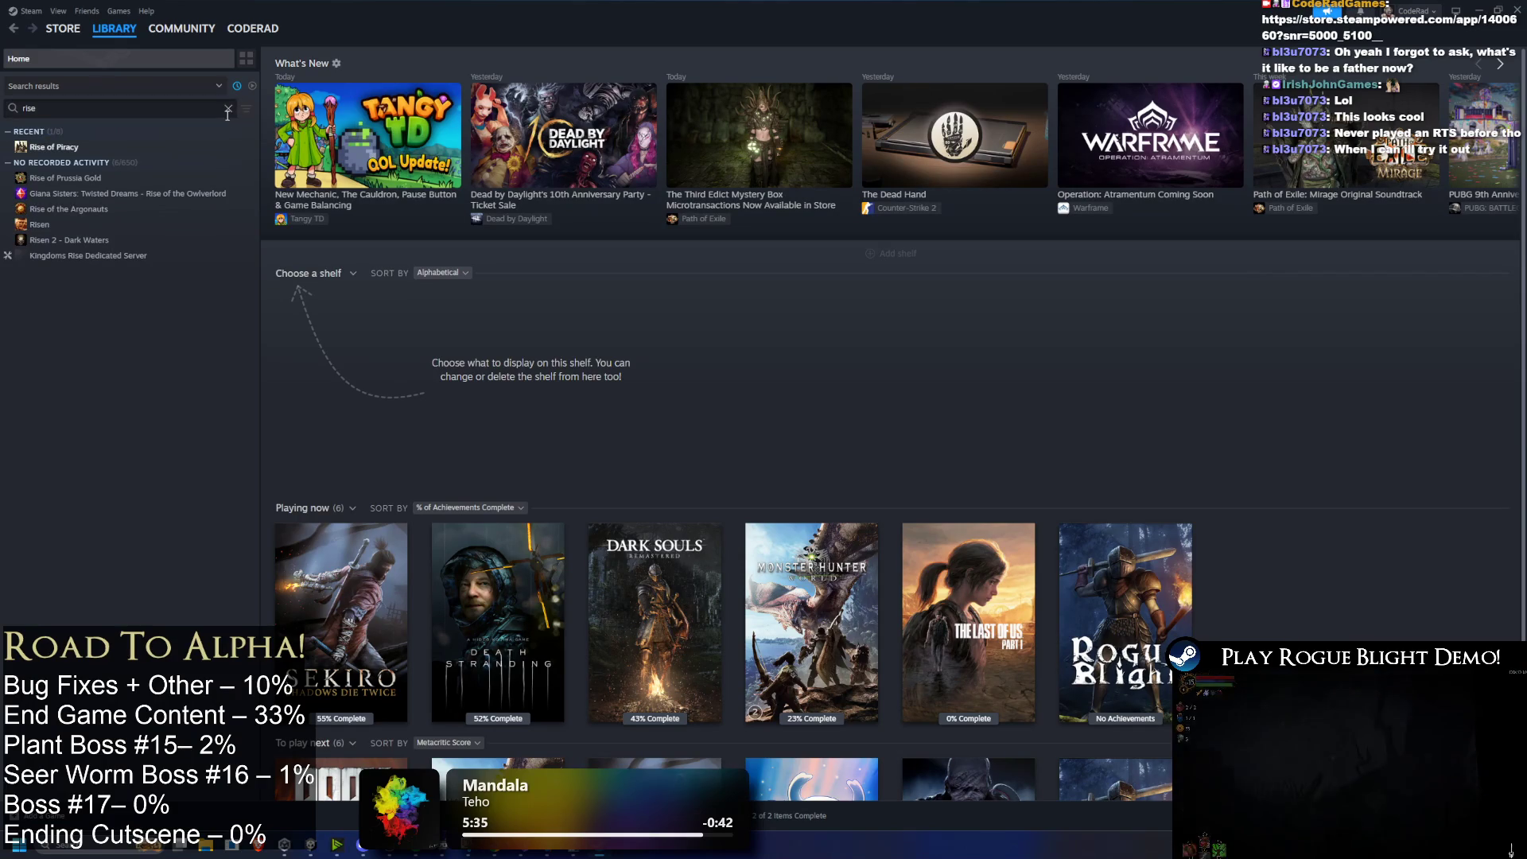
pyautogui.click(228, 108)
pyautogui.scroll(-3, 223, 150)
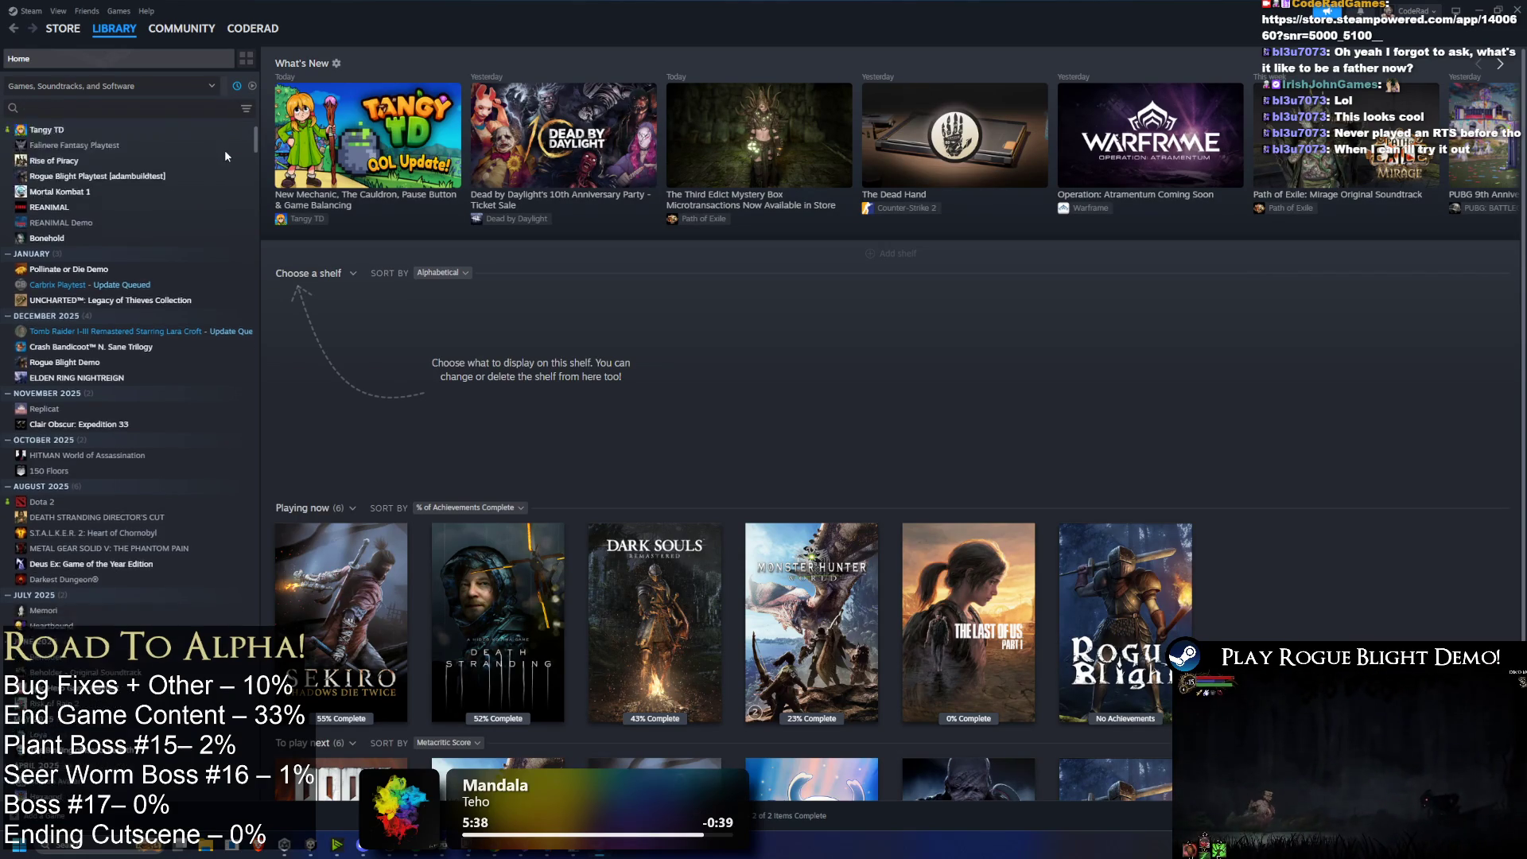
pyautogui.scroll(3, 213, 185)
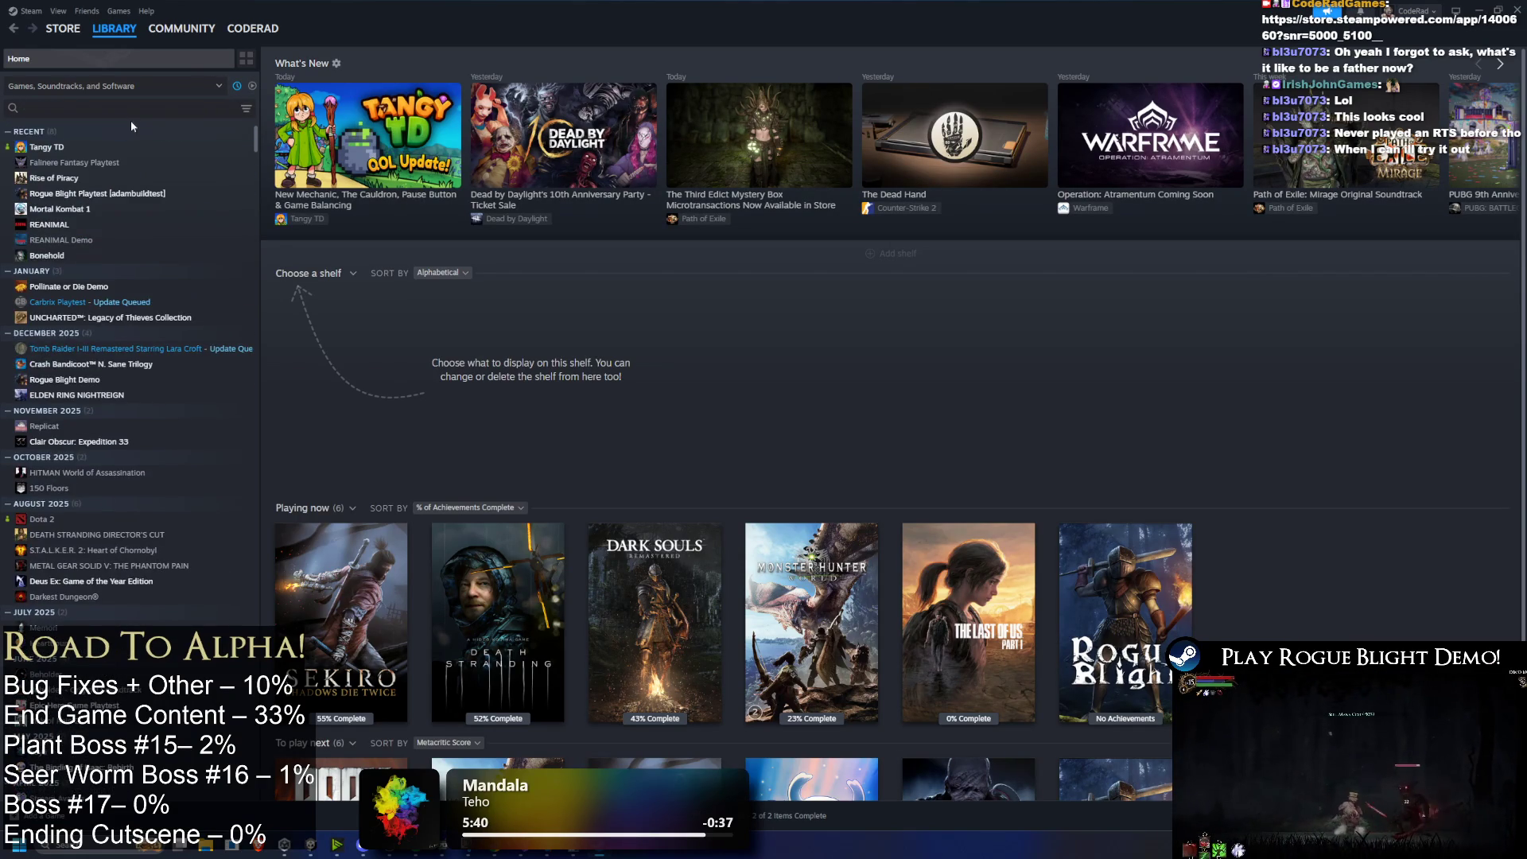
pyautogui.write('civi')
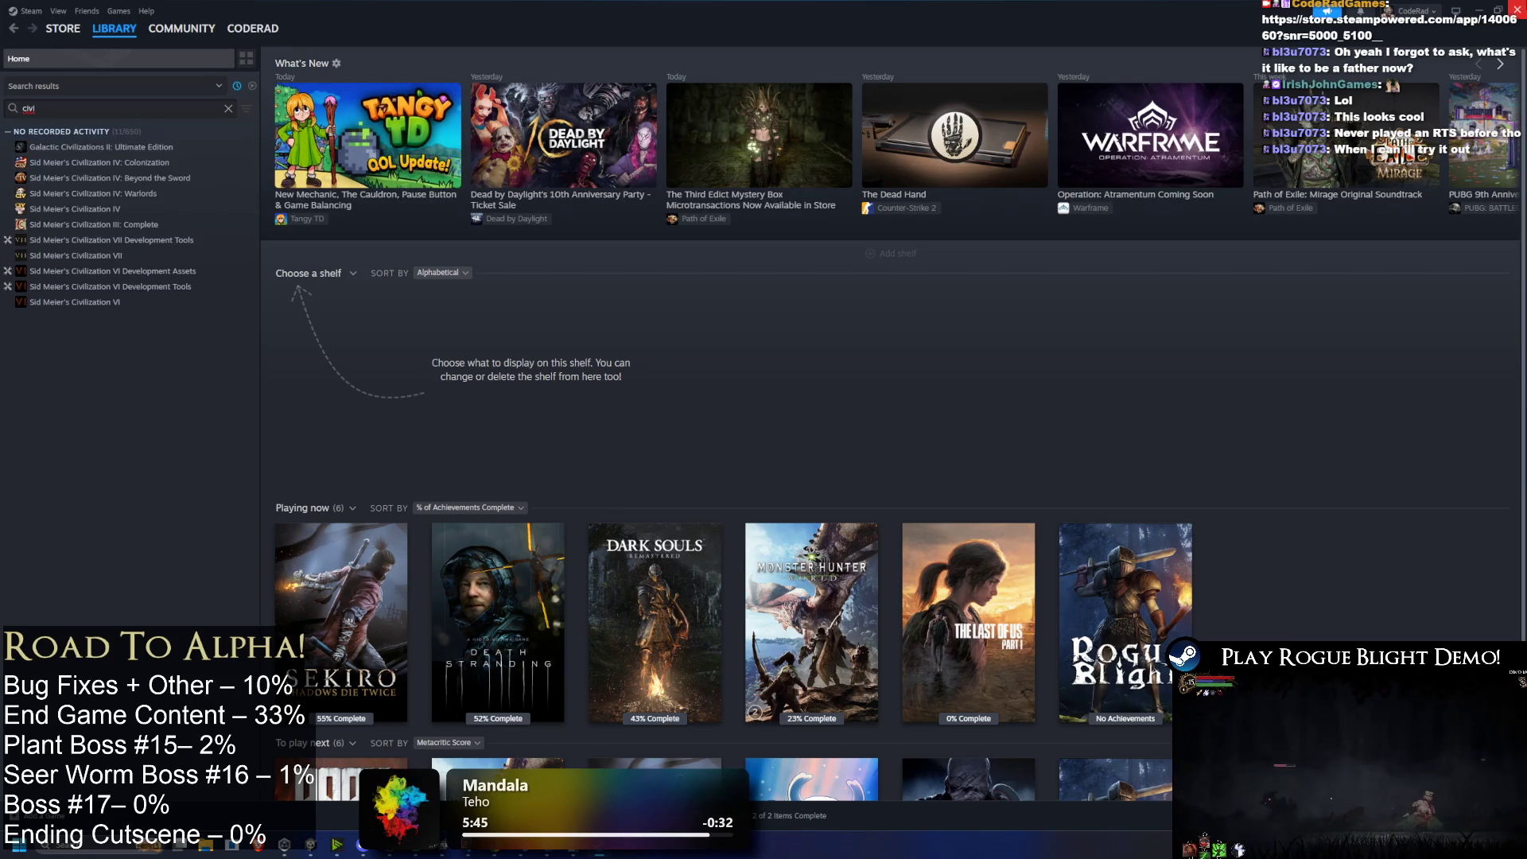
pyautogui.hotkey('alt', 'Tab')
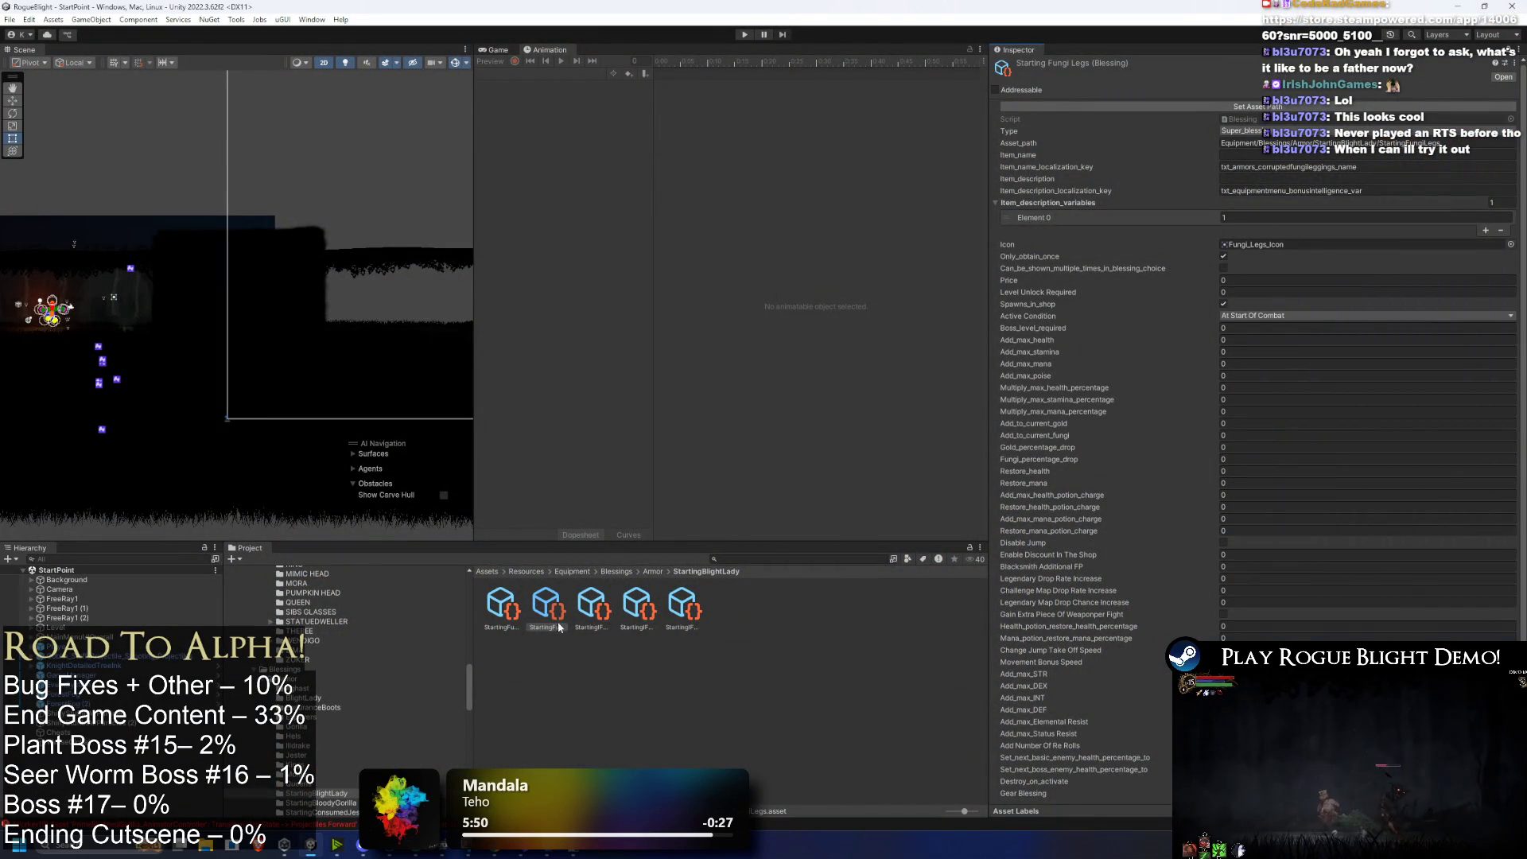
# Step: Arrow through the blessings to land on Starting Fungi Head with its Fungi_Helmet_Icon
pyautogui.press('Right')
pyautogui.press('Left')
pyautogui.press('Left')
pyautogui.press('Right')
pyautogui.press('Right')
pyautogui.press('Right')
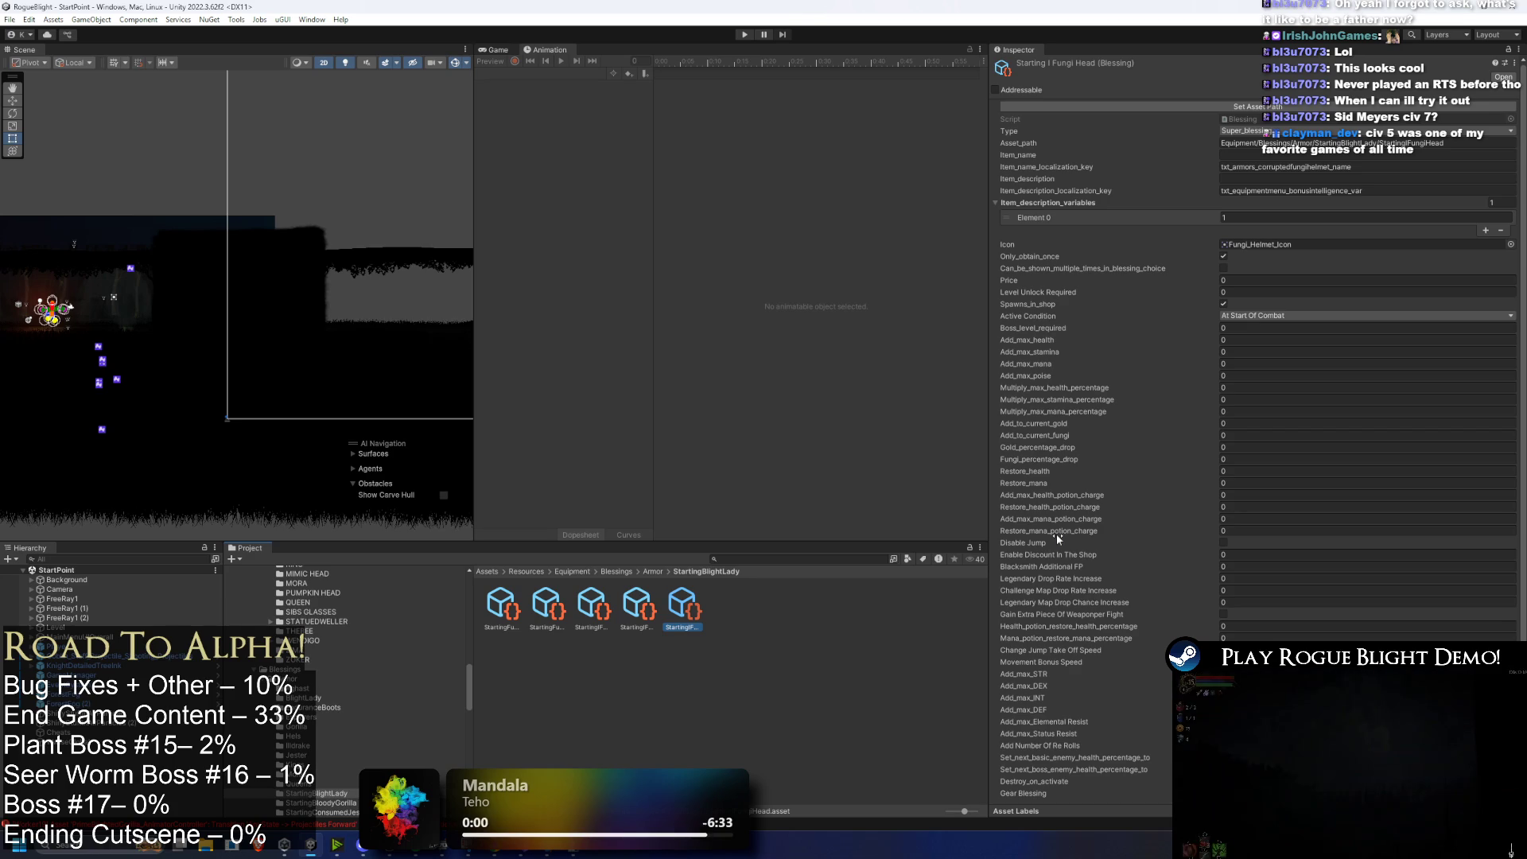
pyautogui.press('super')
# Step: Reopen Steam and browse the Civilization IV expansions and Civilization VI library pages
pyautogui.write('steam')
pyautogui.press('Return')
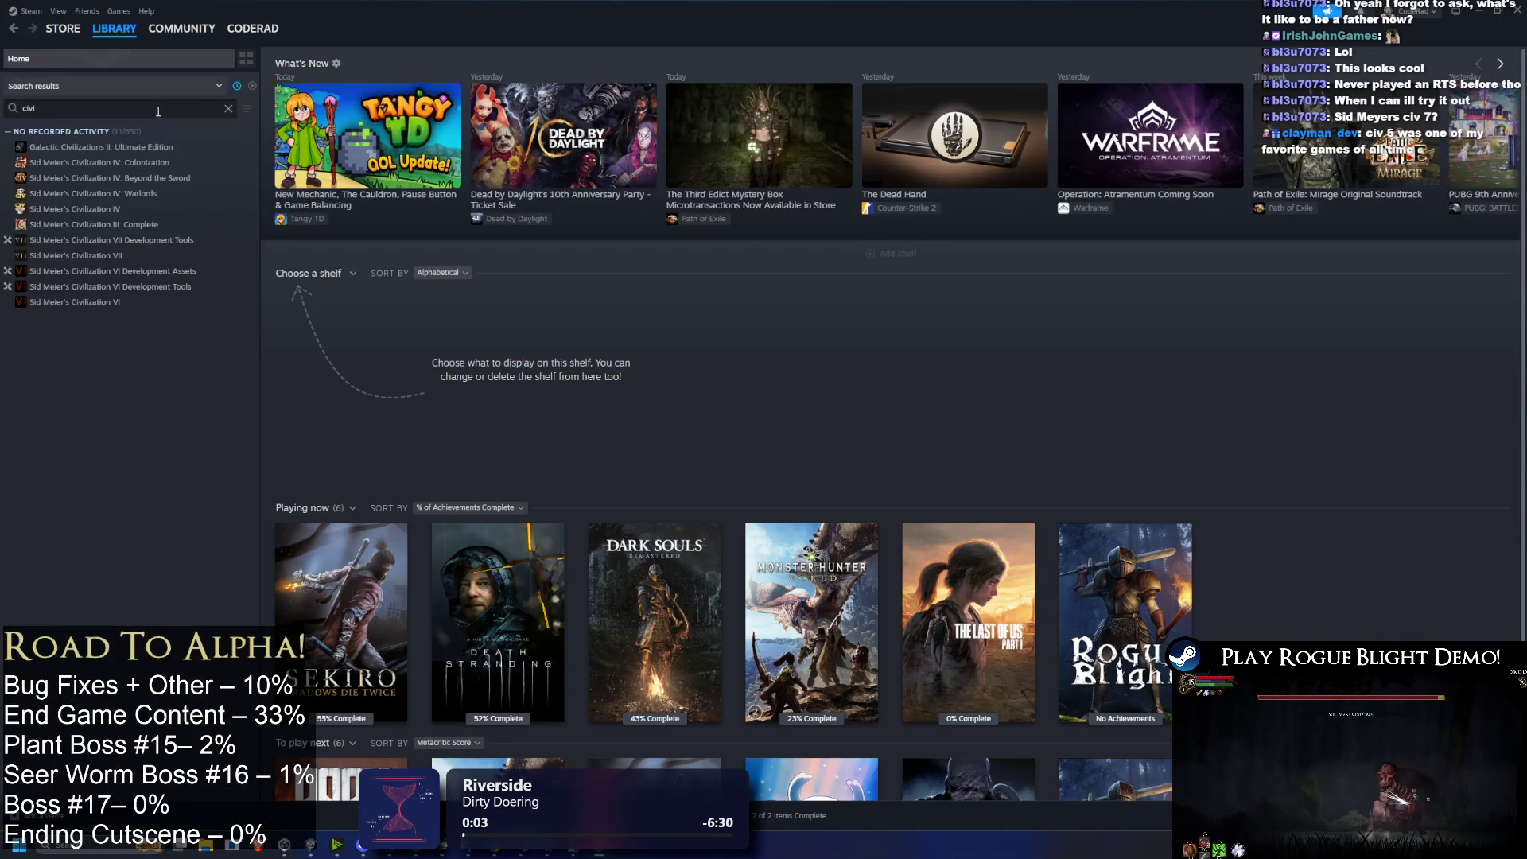
pyautogui.click(149, 163)
pyautogui.click(163, 181)
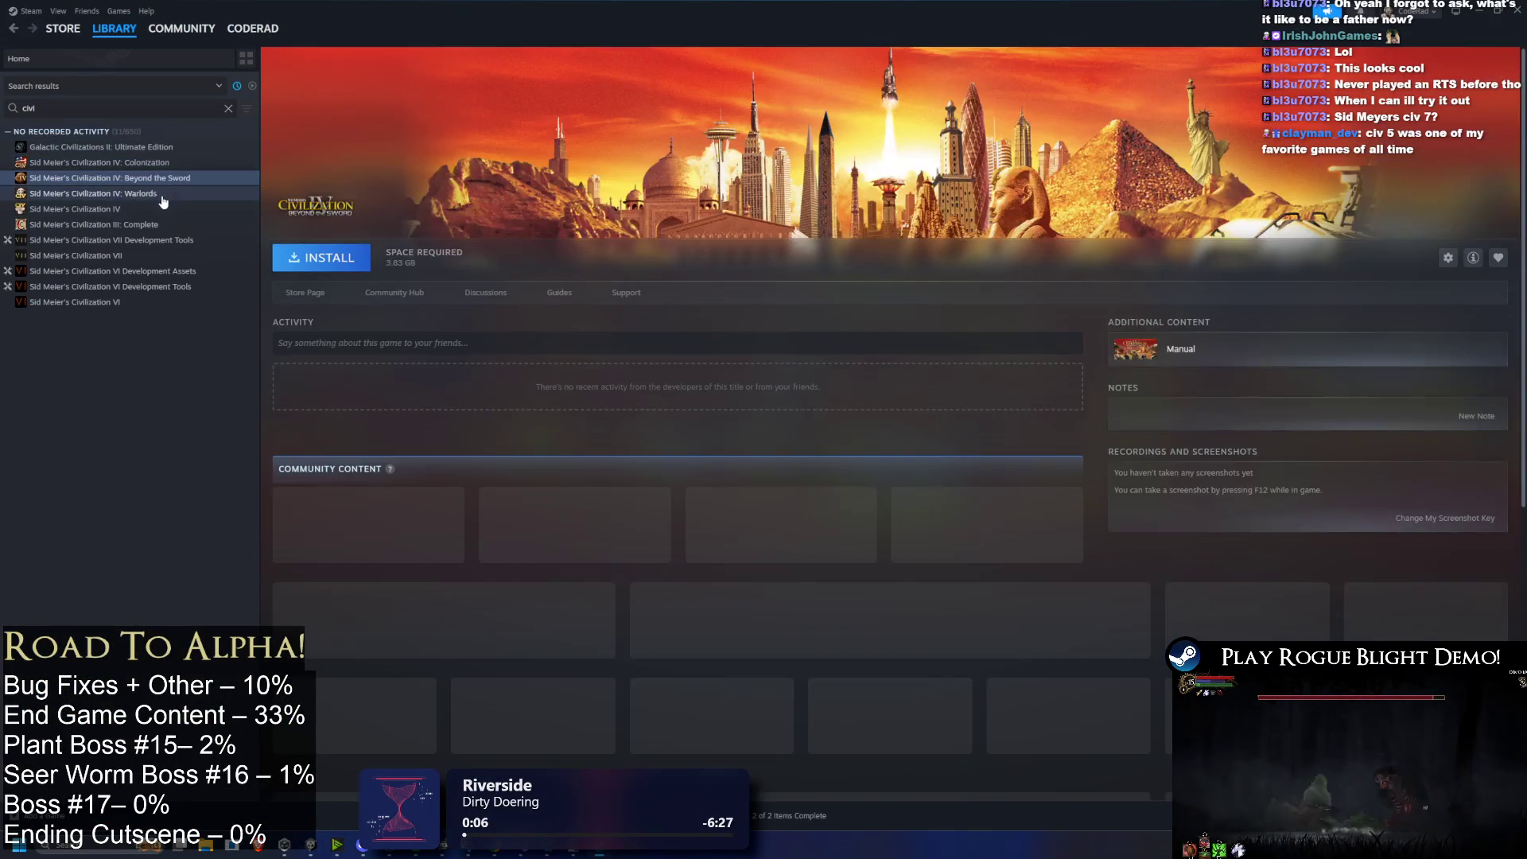
pyautogui.click(163, 195)
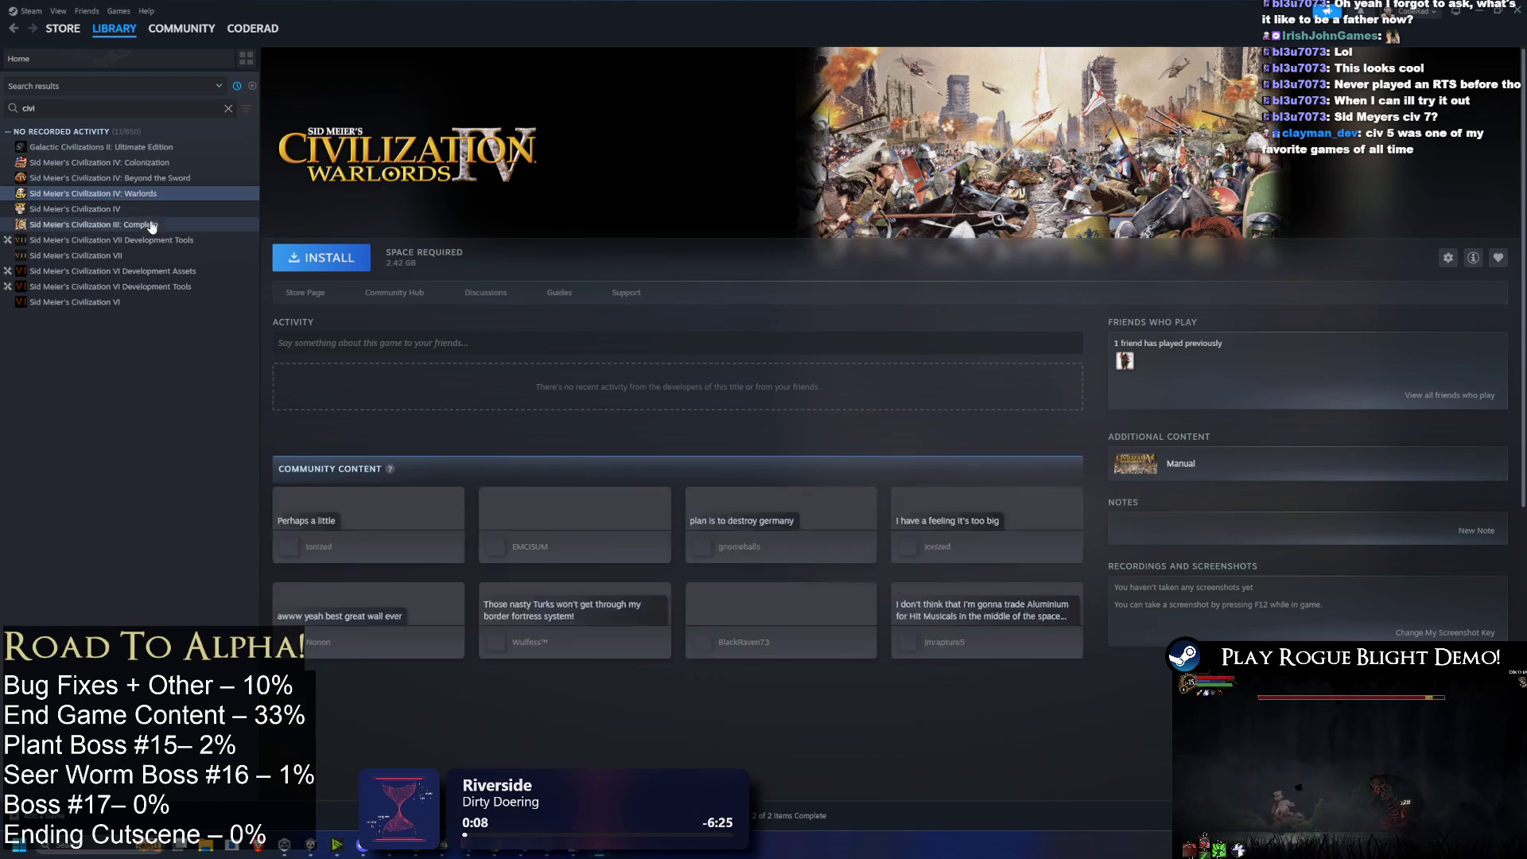
pyautogui.click(136, 305)
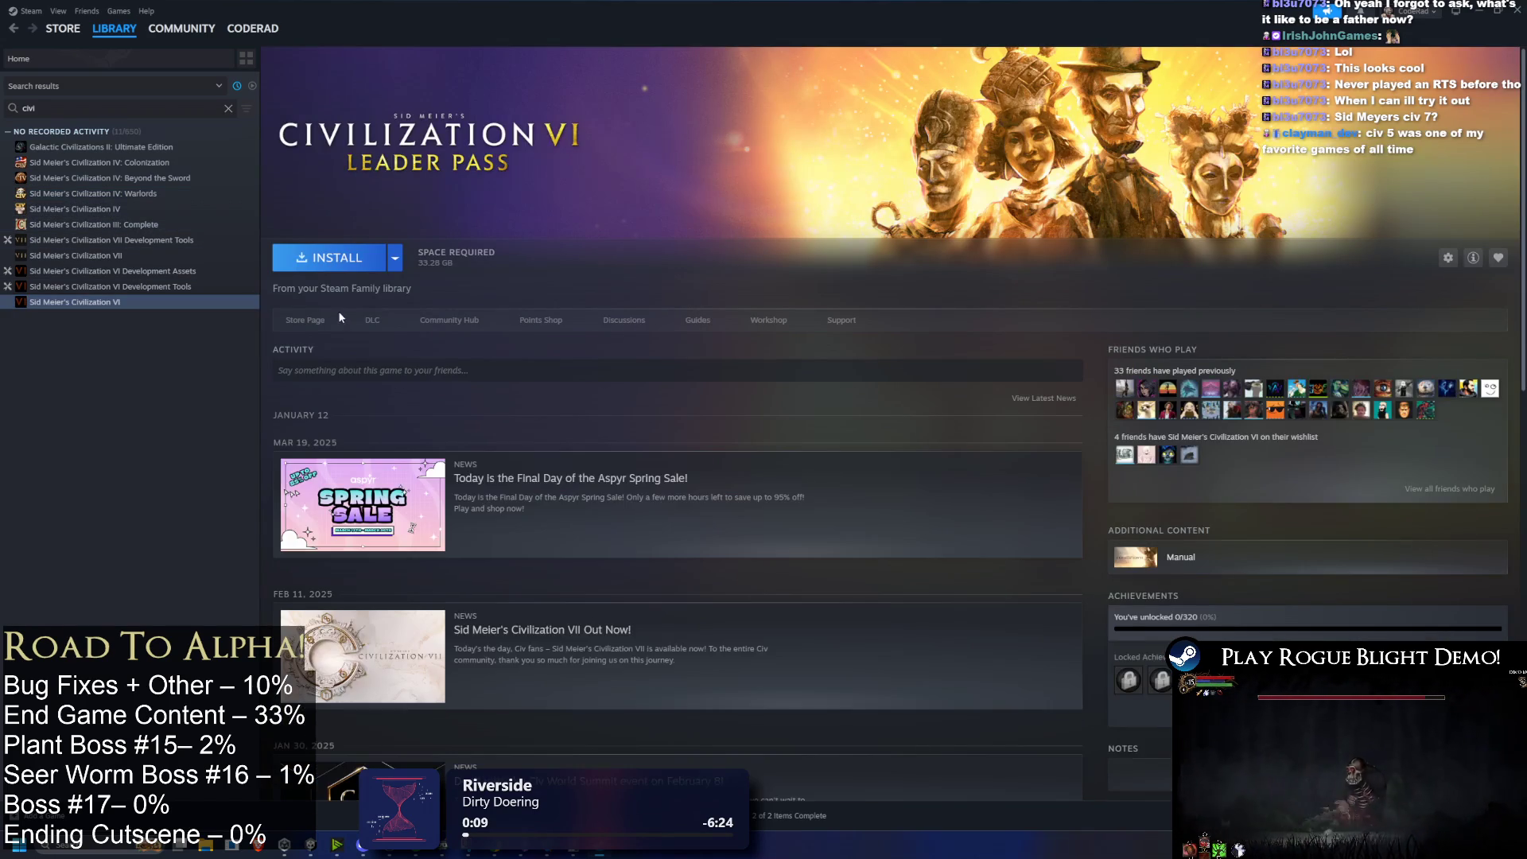
pyautogui.click(318, 323)
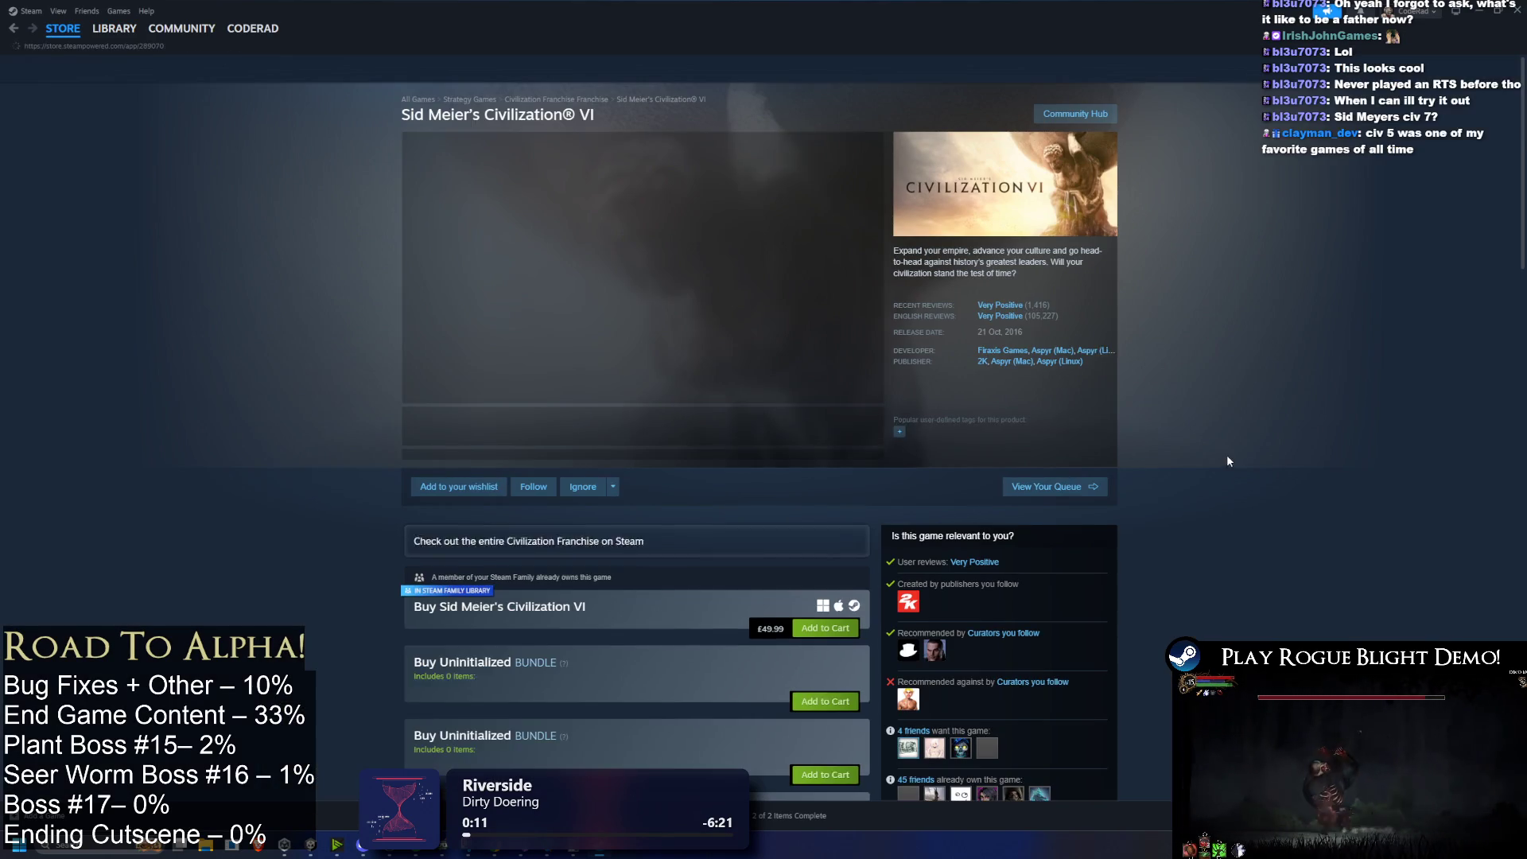
pyautogui.hotkey('alt', 'Left')
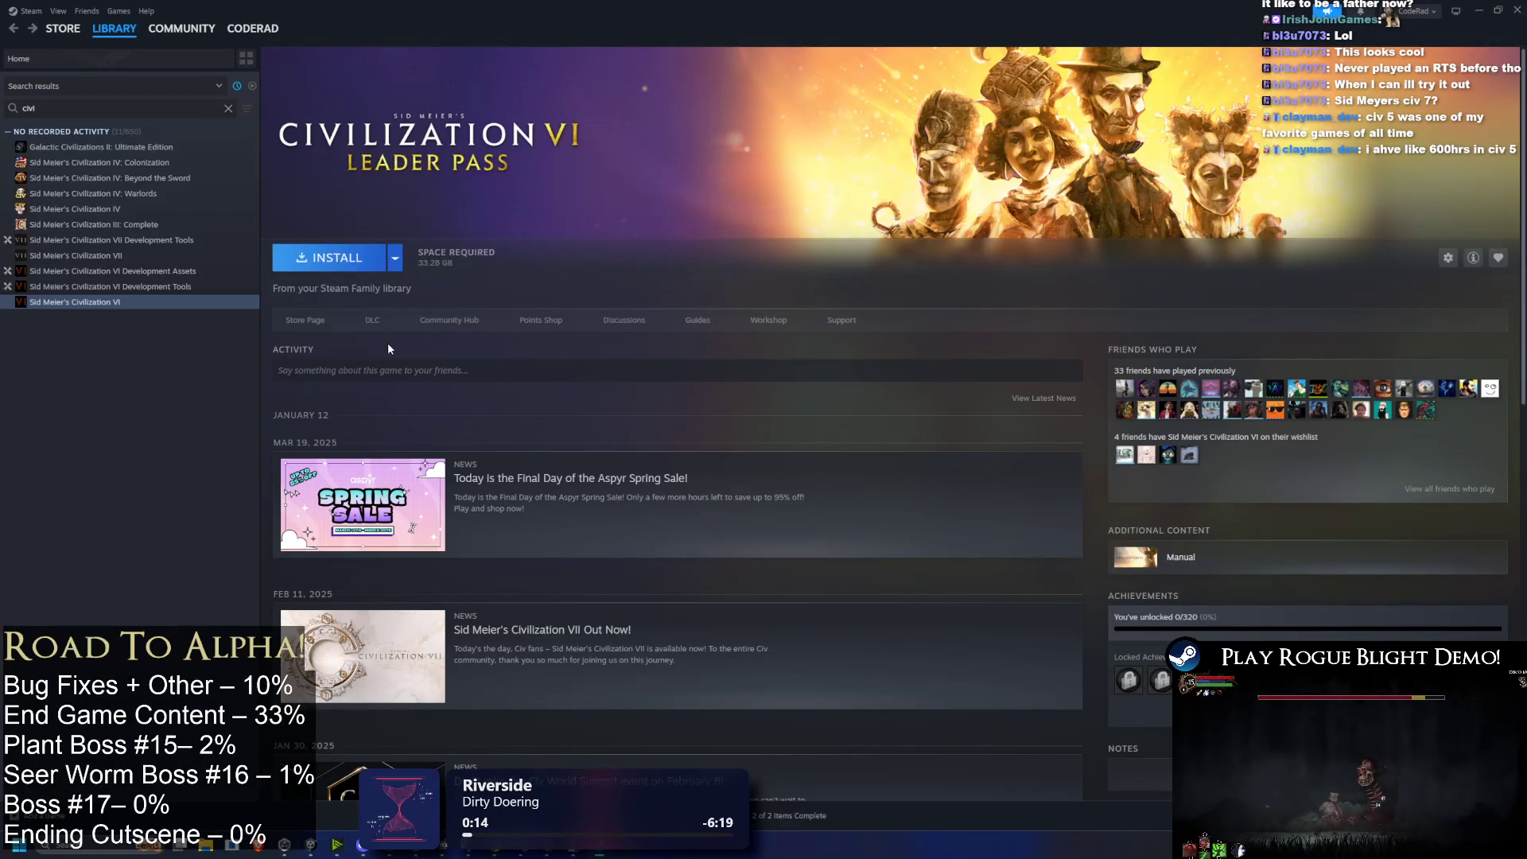
# Step: Look over Civilization VII's store page and screenshots, then return to its library page
pyautogui.click(151, 275)
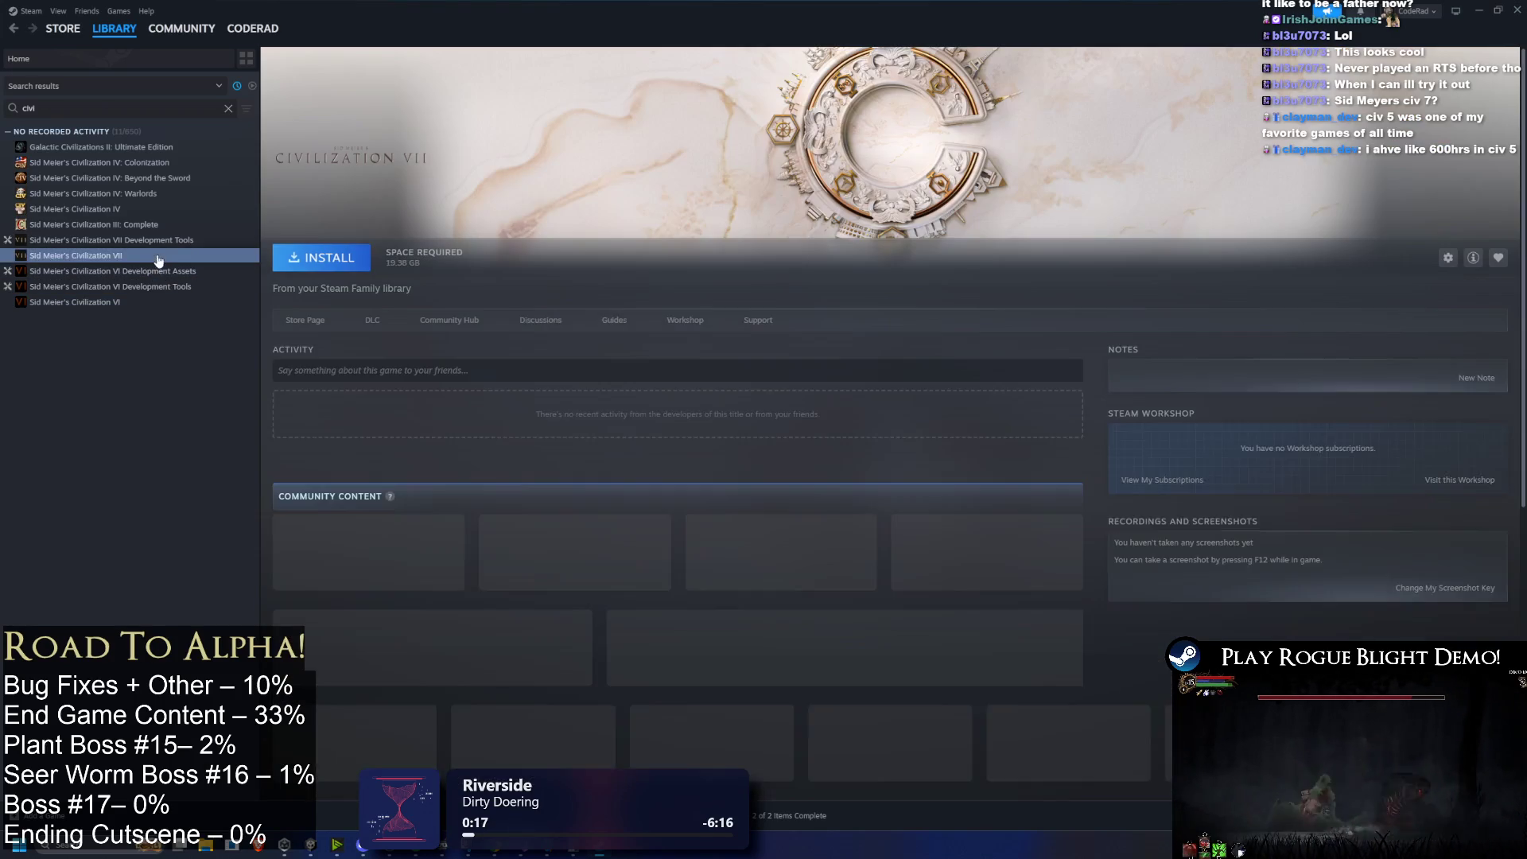
pyautogui.click(317, 322)
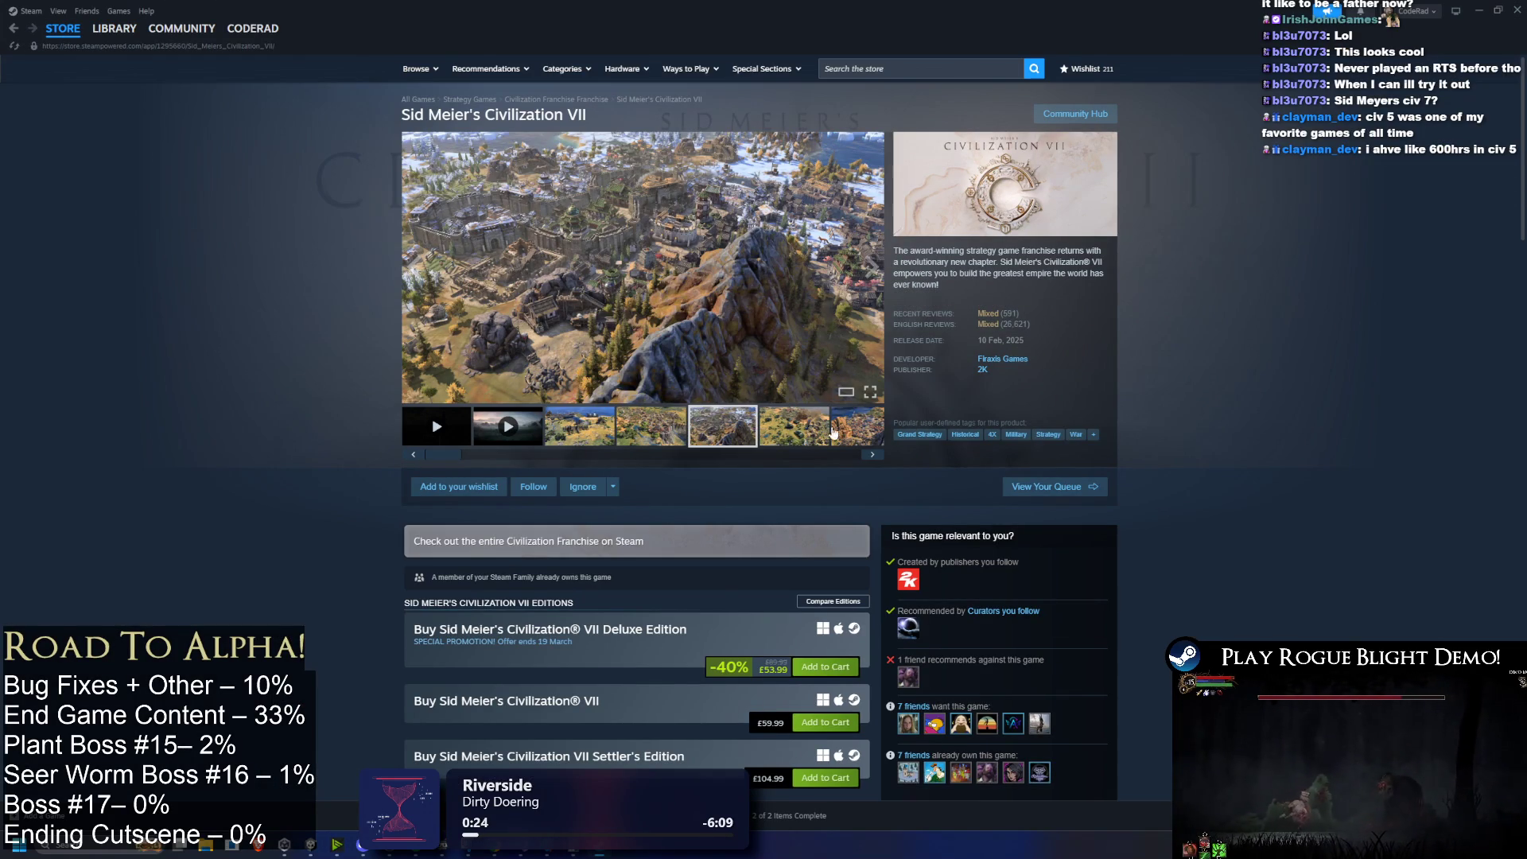
pyautogui.click(600, 446)
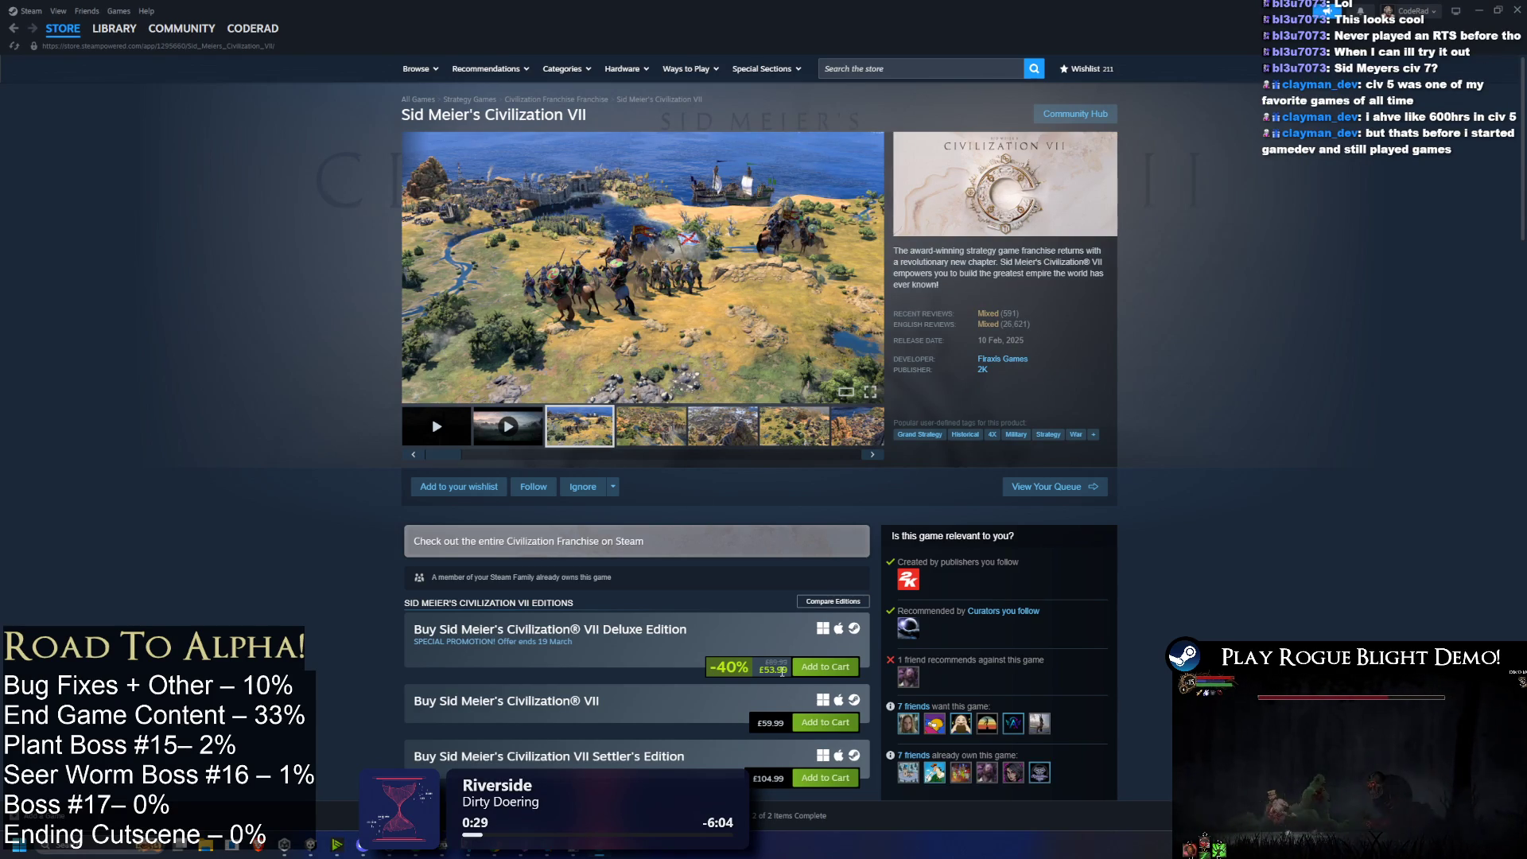
pyautogui.doubleClick(773, 664)
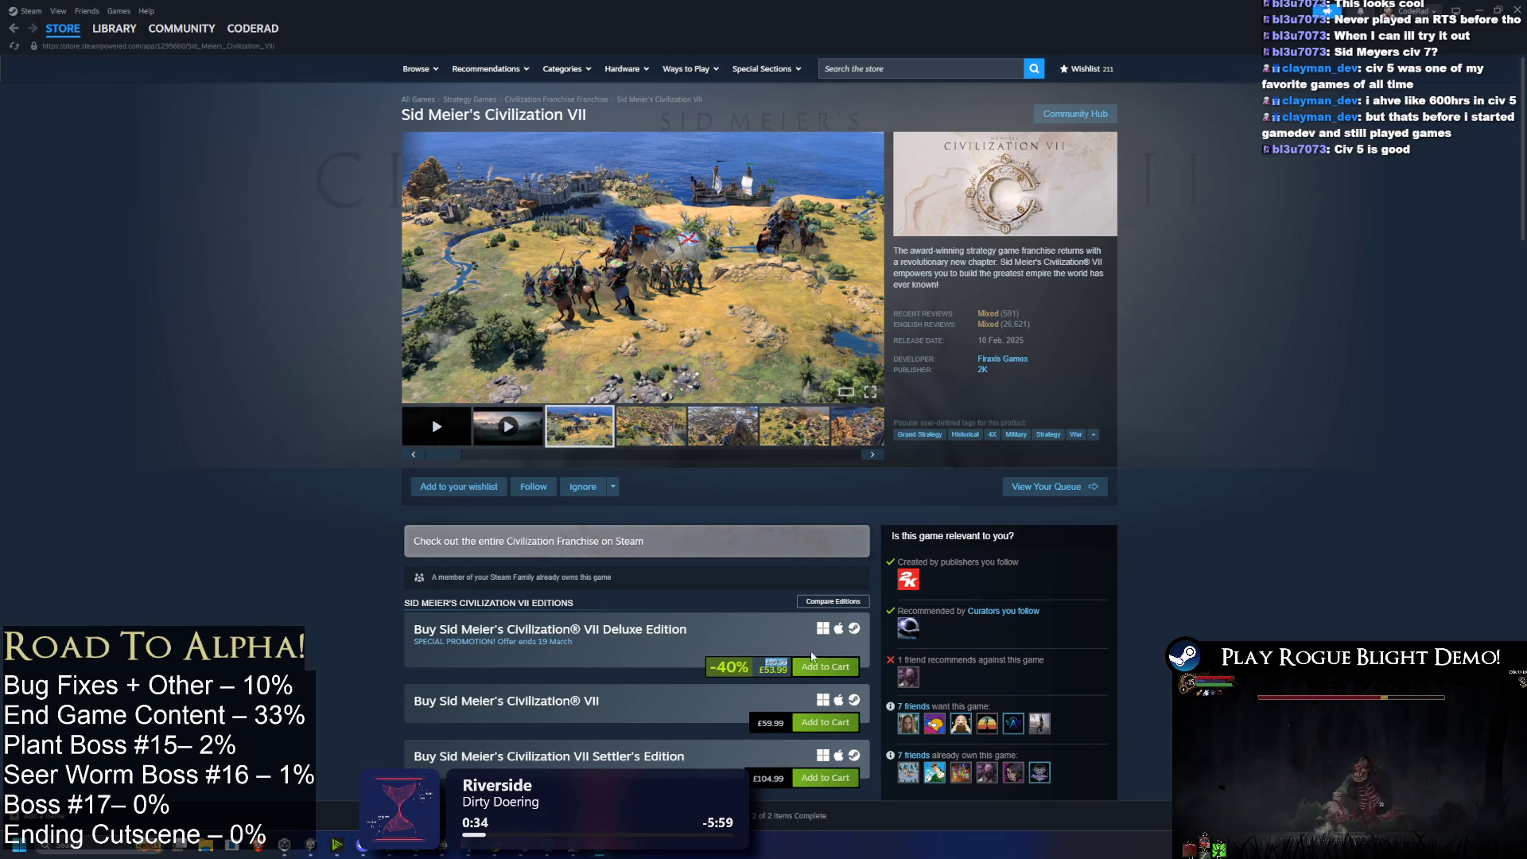
pyautogui.scroll(-2, 843, 567)
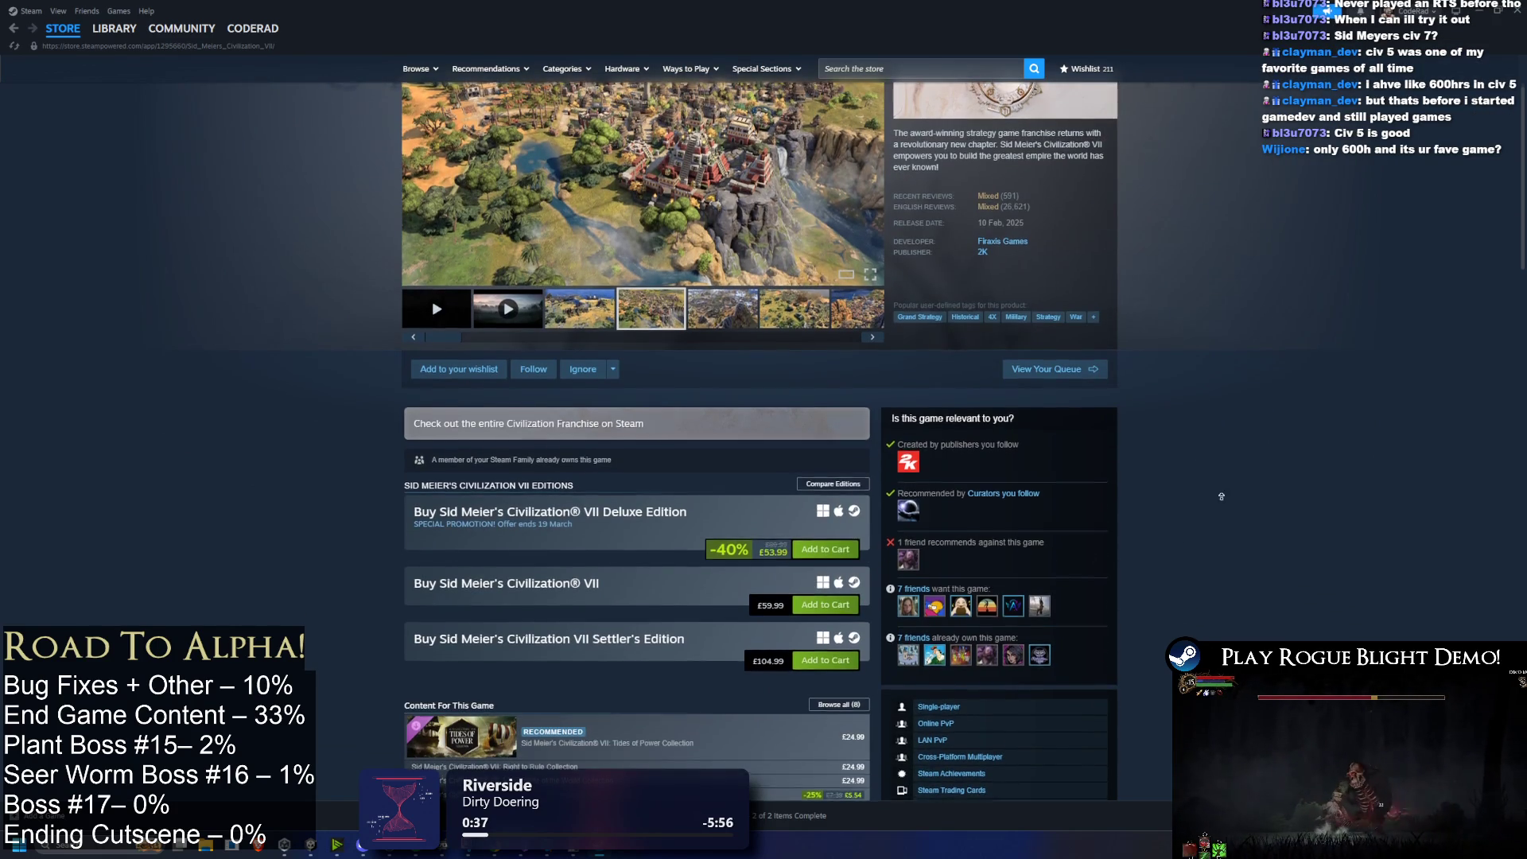
pyautogui.scroll(2, 1225, 469)
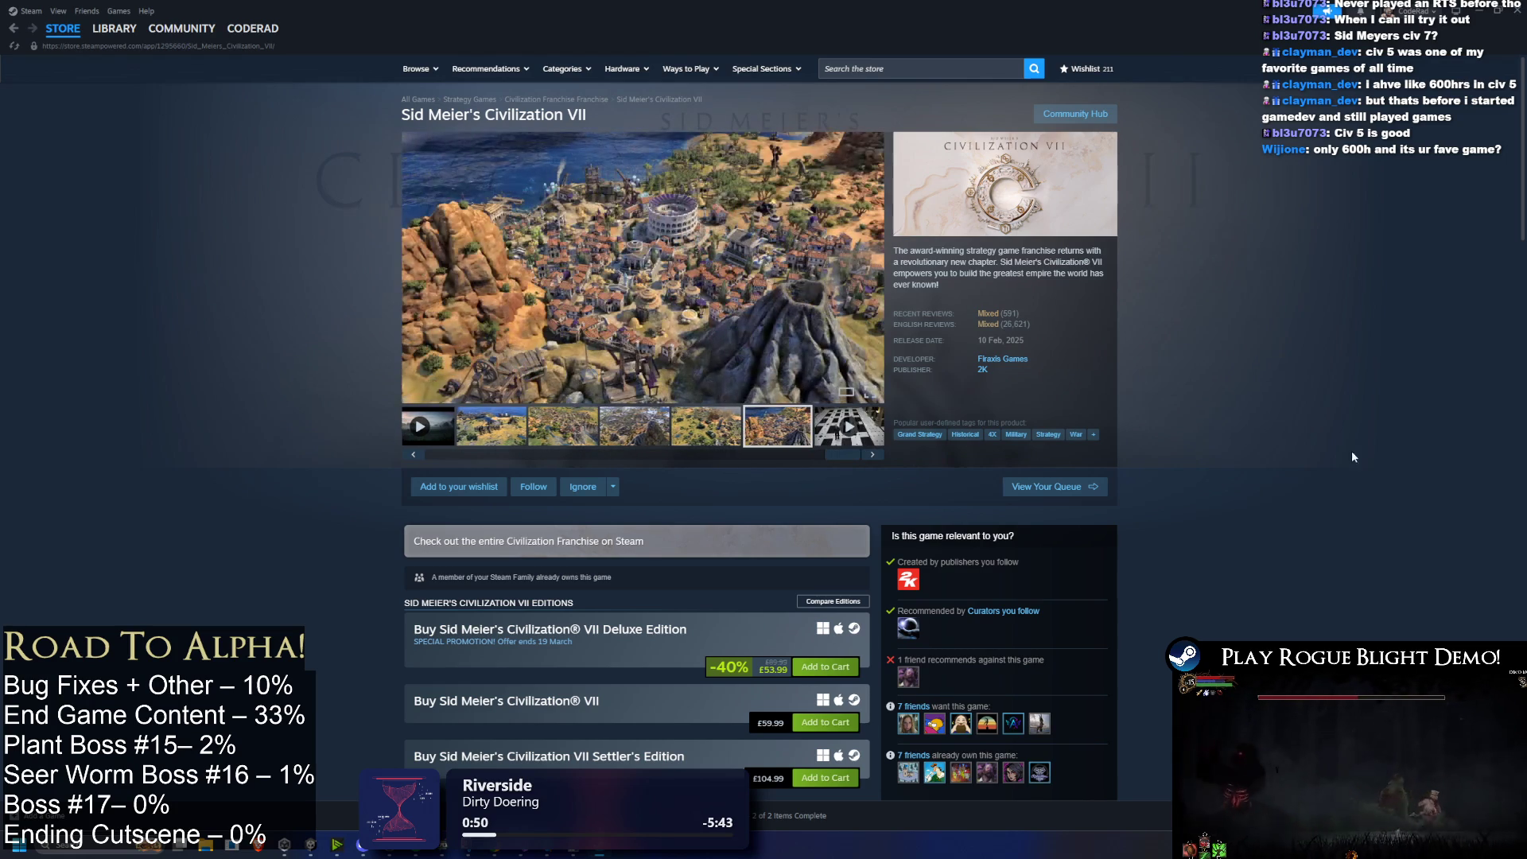
pyautogui.click(113, 28)
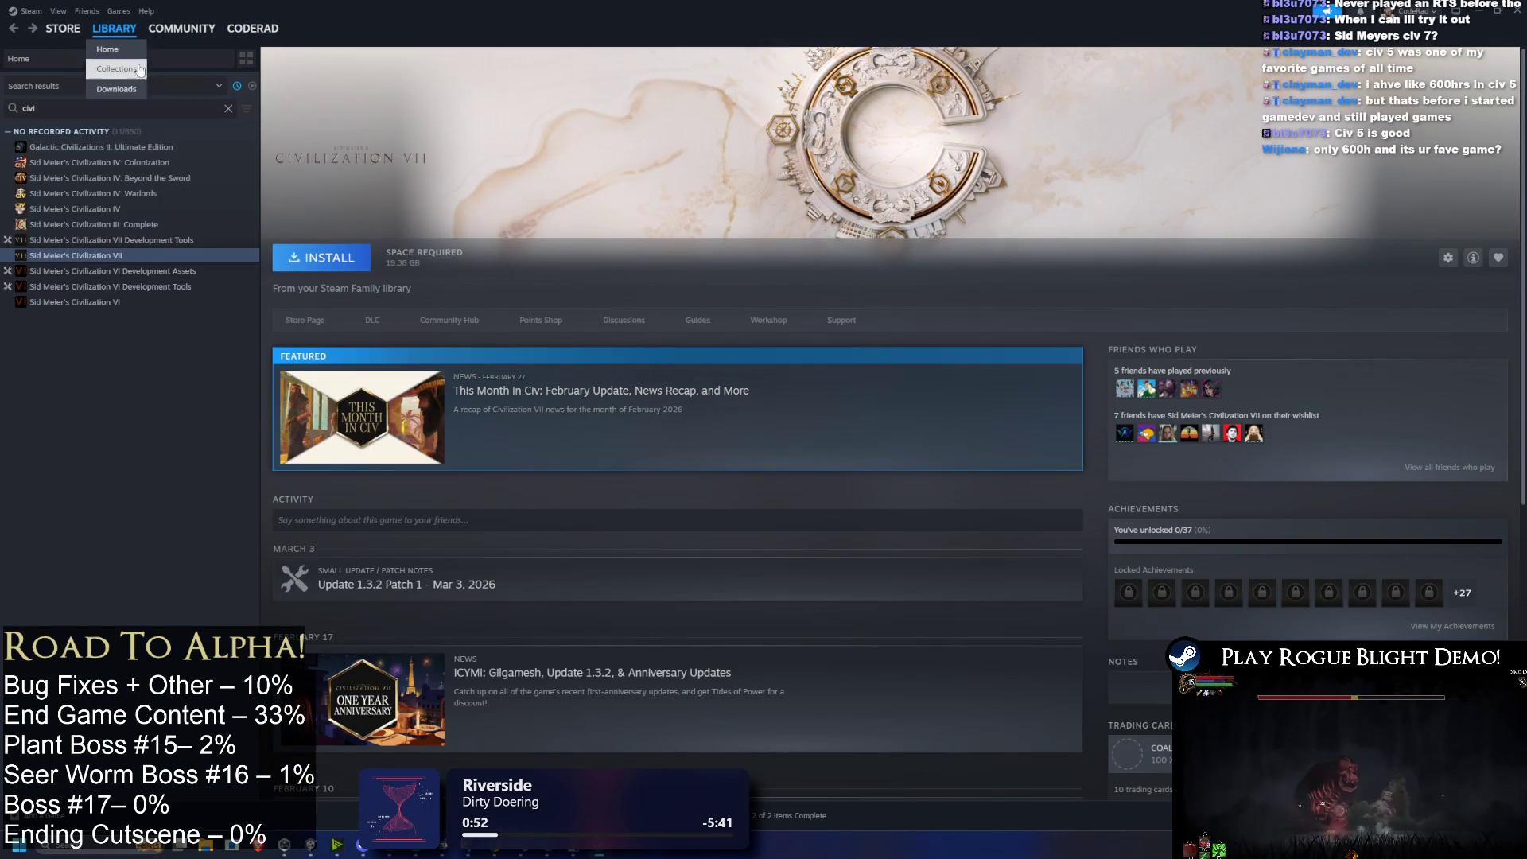
# Step: Search the library for 'dark sou' and view the Dark Souls III, II and Remastered pages
pyautogui.write('dark sou')
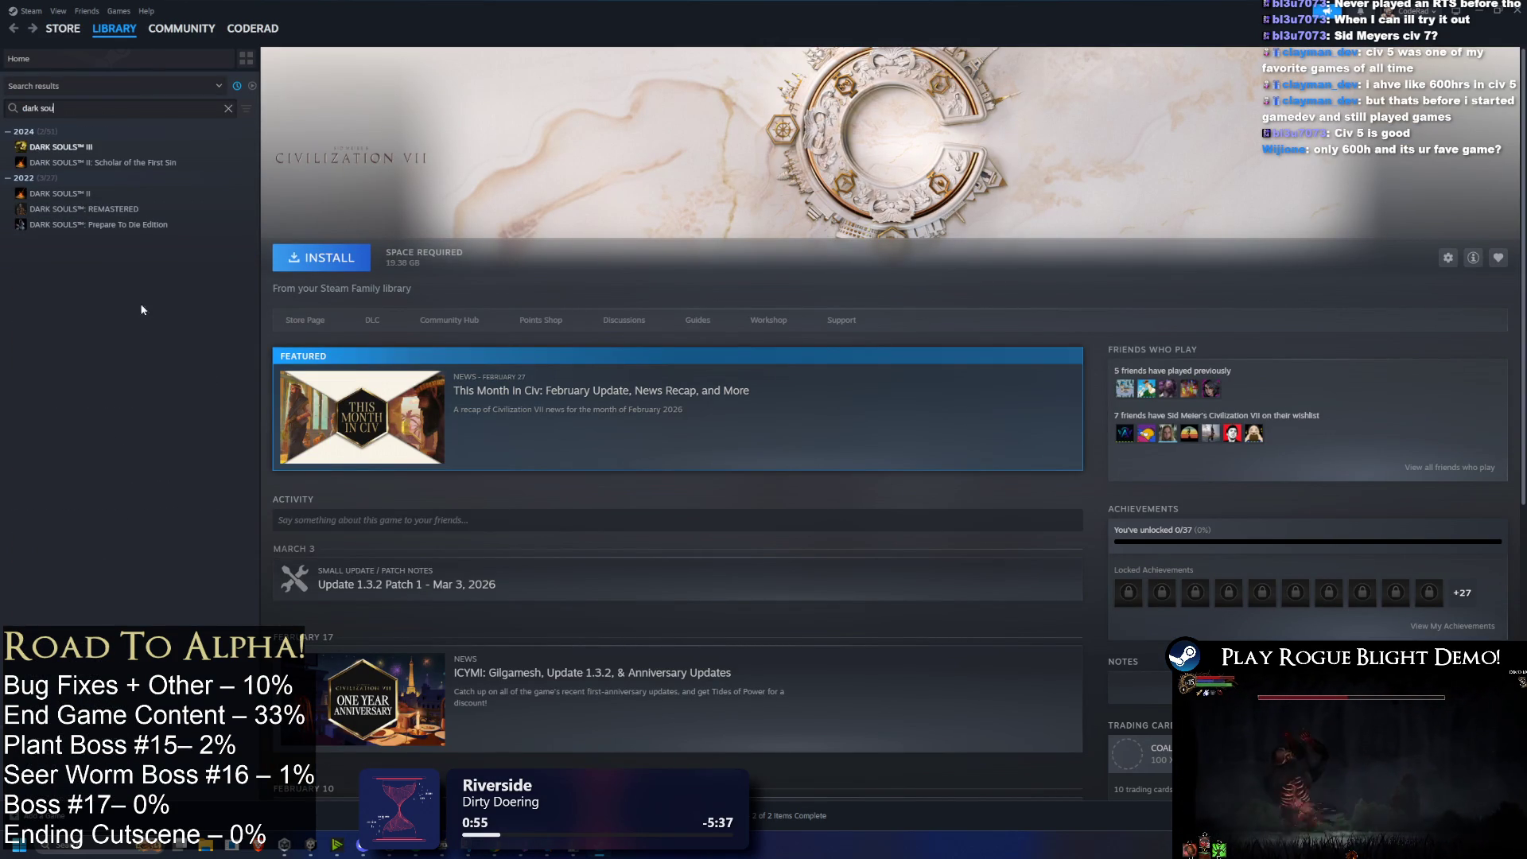
pyautogui.click(136, 147)
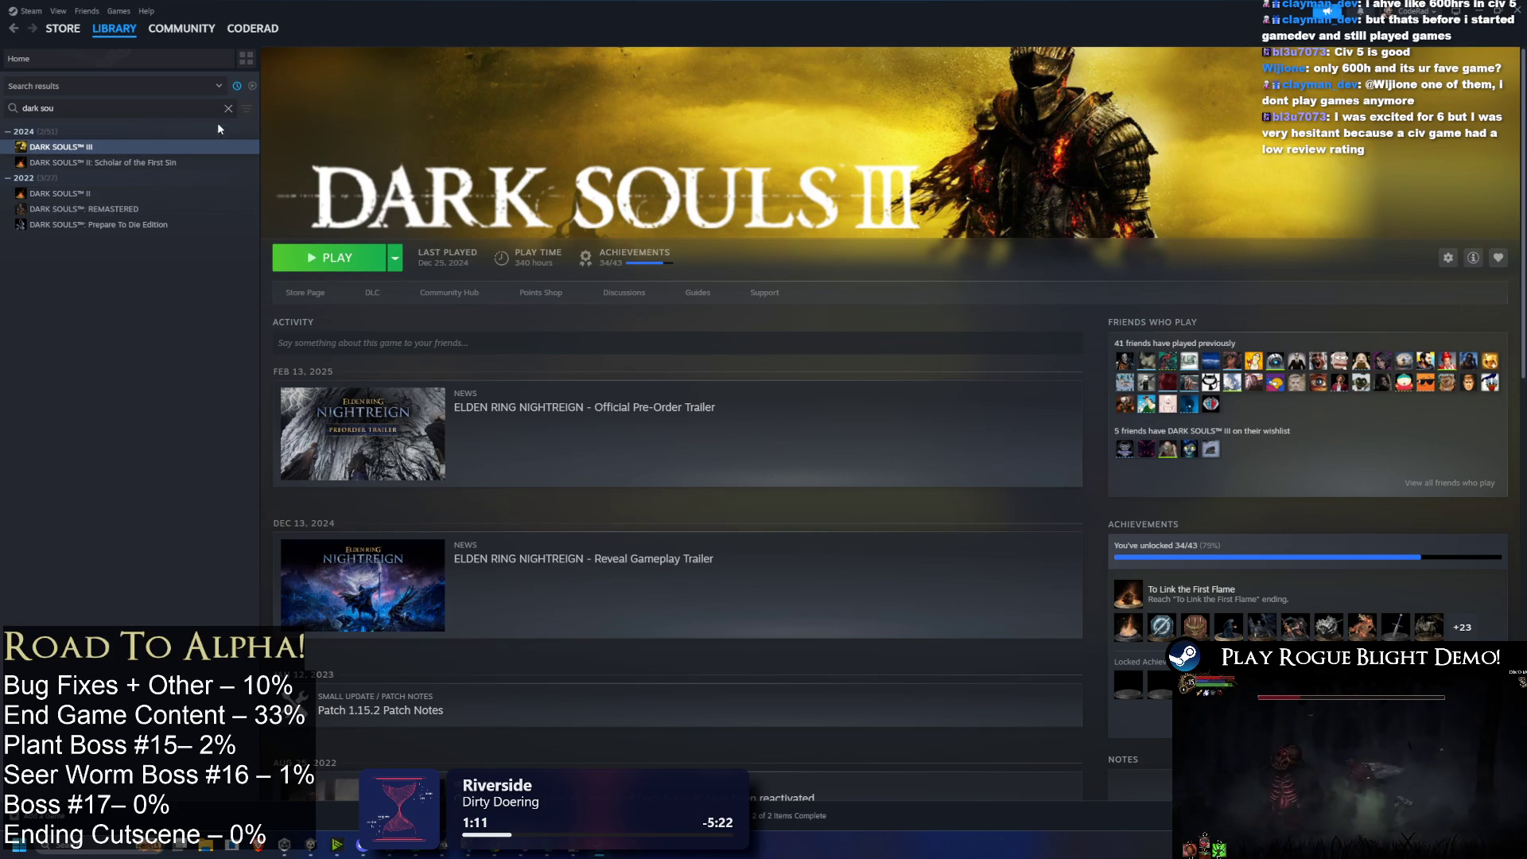
pyautogui.click(119, 162)
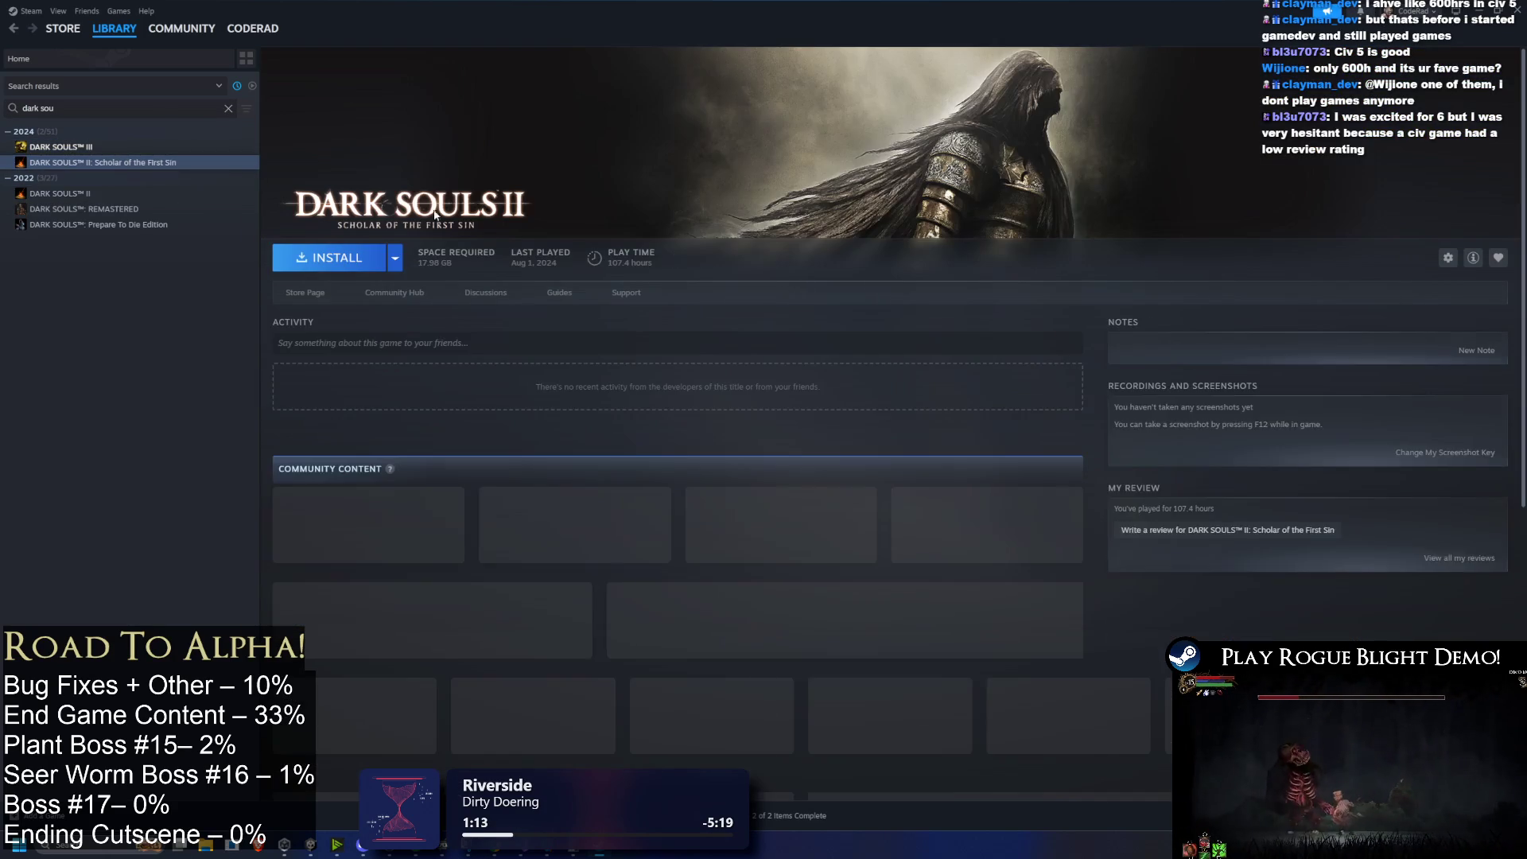
pyautogui.click(123, 193)
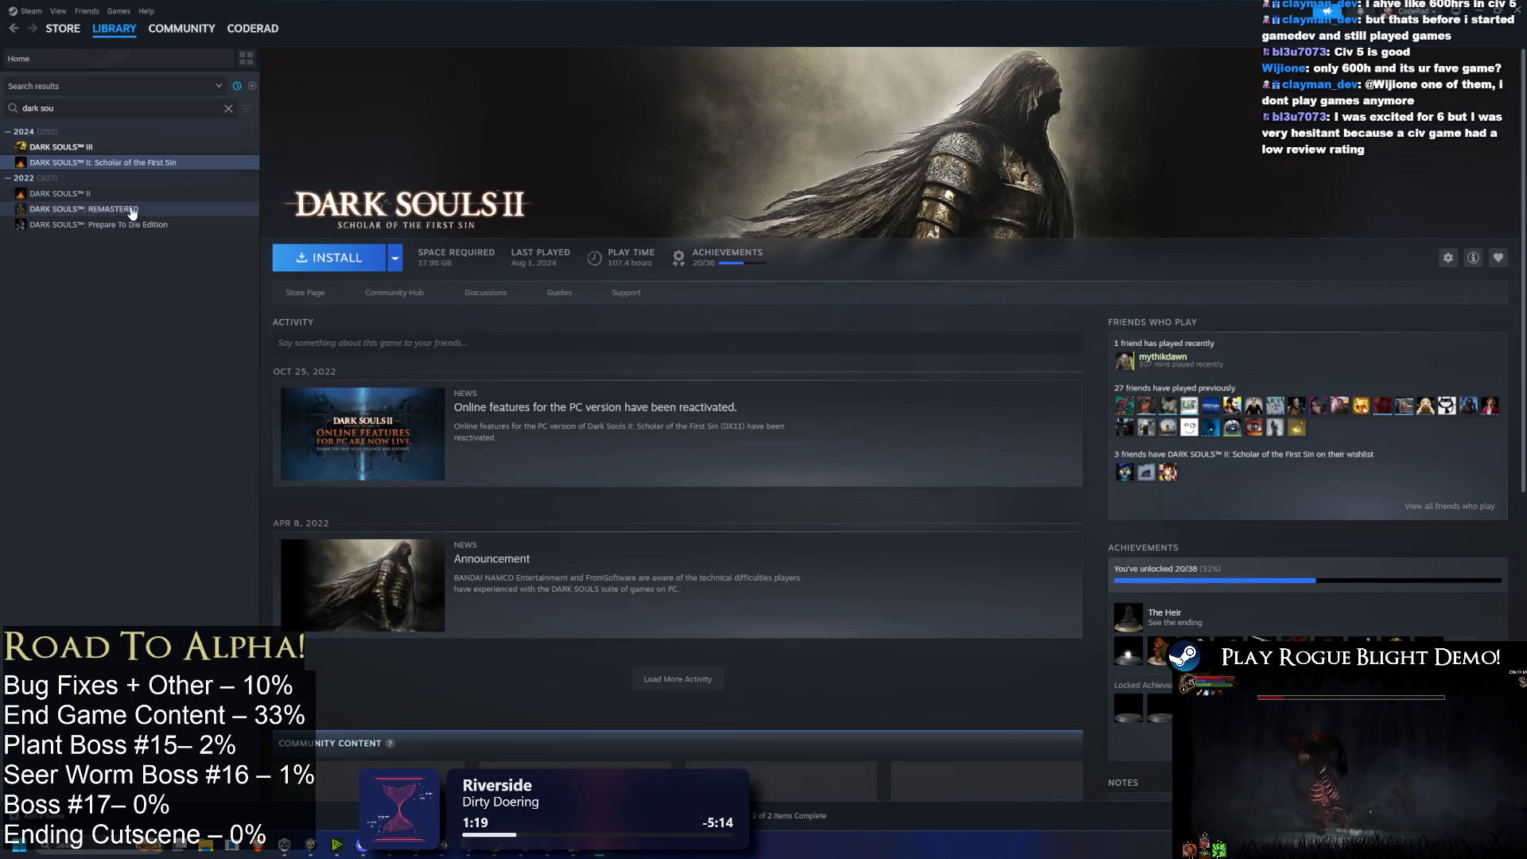
pyautogui.click(135, 210)
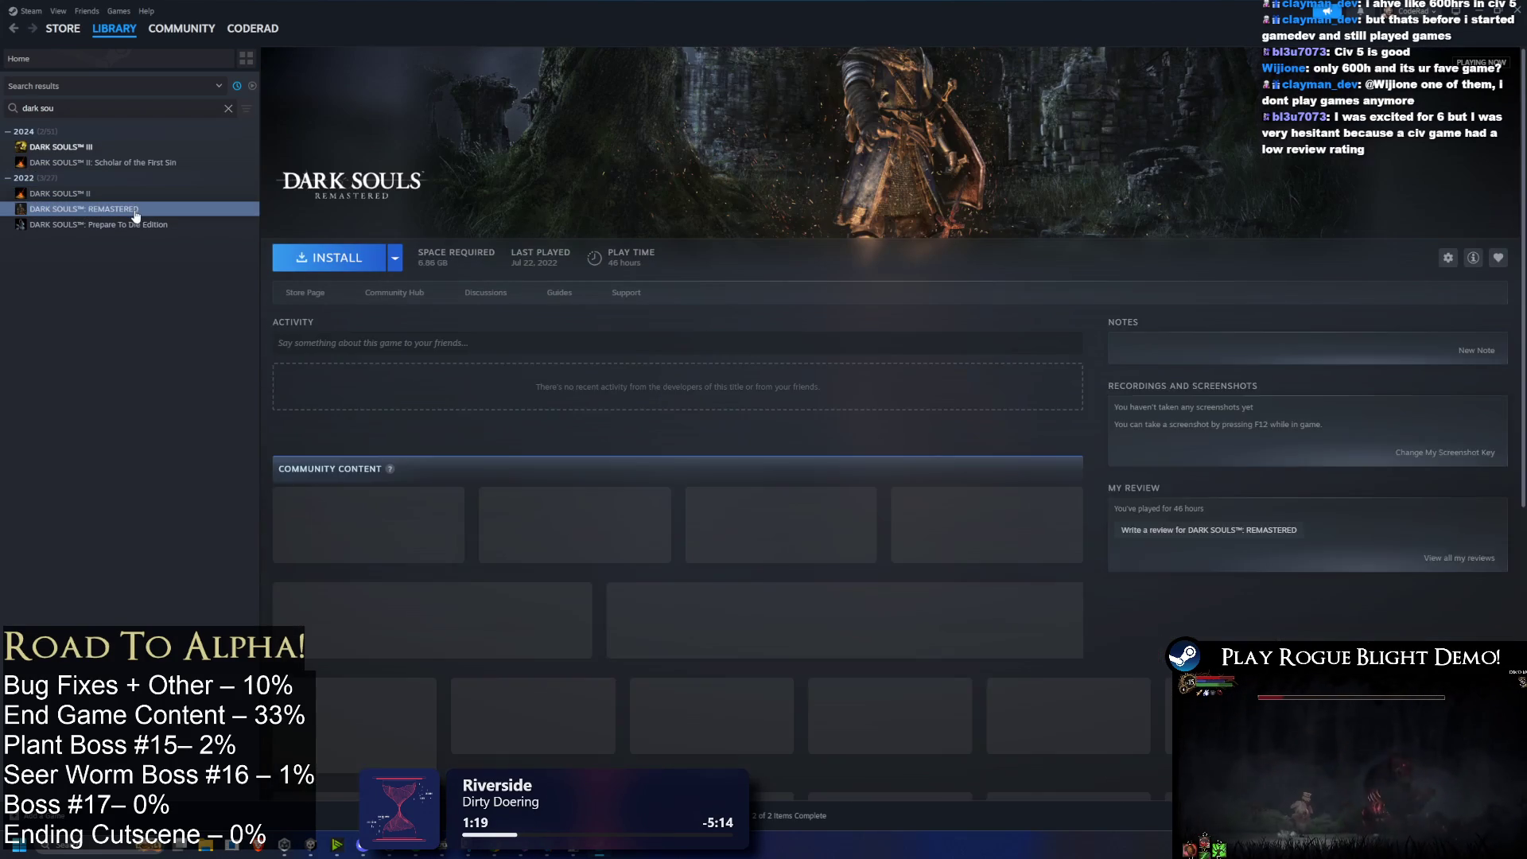
pyautogui.press('Down')
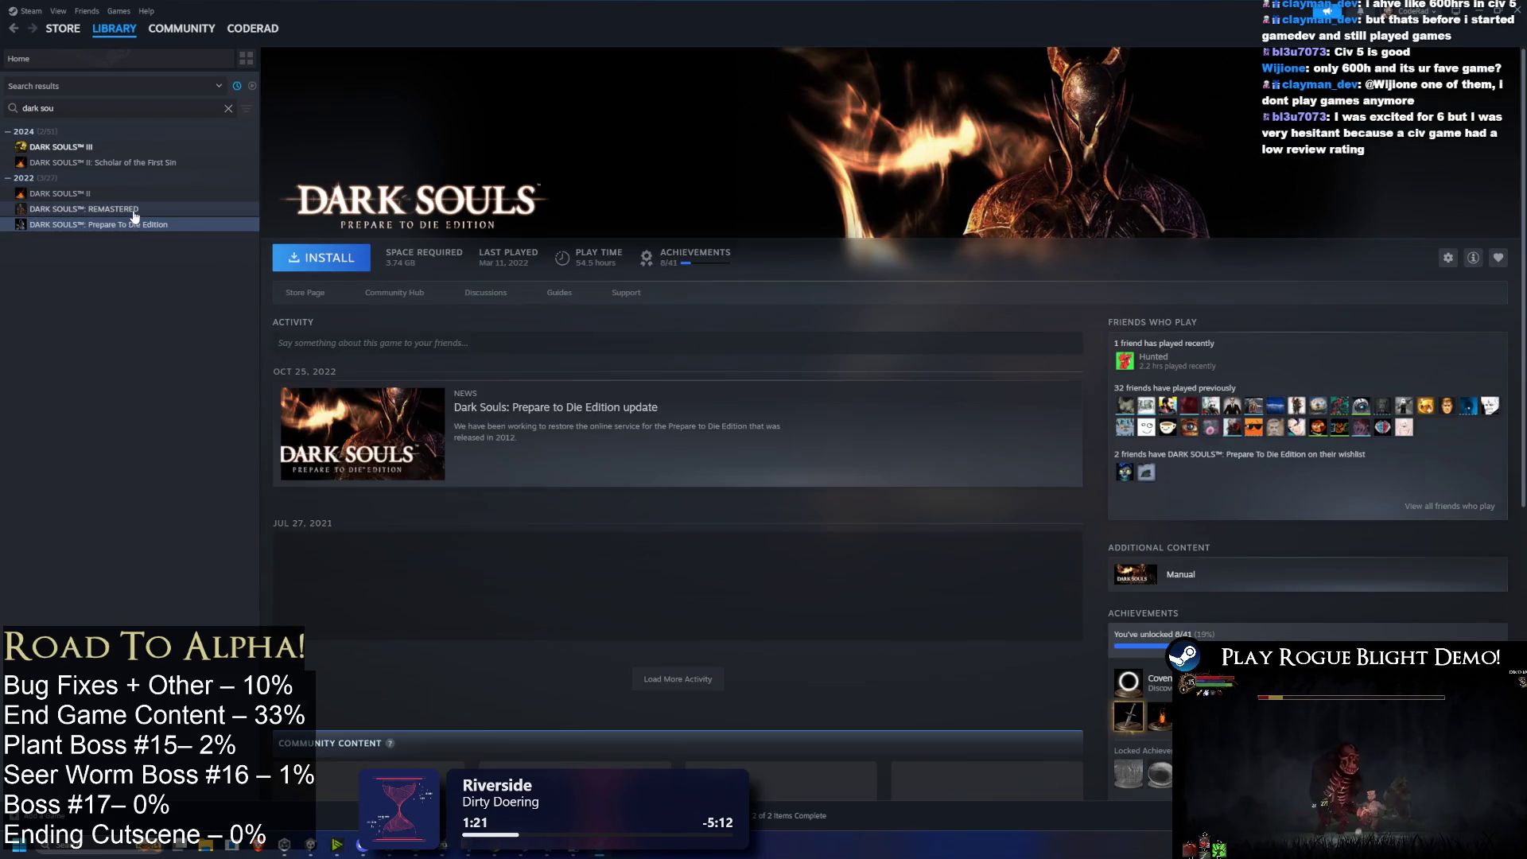
pyautogui.click(134, 212)
# Step: Search 'elden', view ELDEN RING and ELDEN RING NIGHTREIGN pages, then close Steam
pyautogui.click(228, 109)
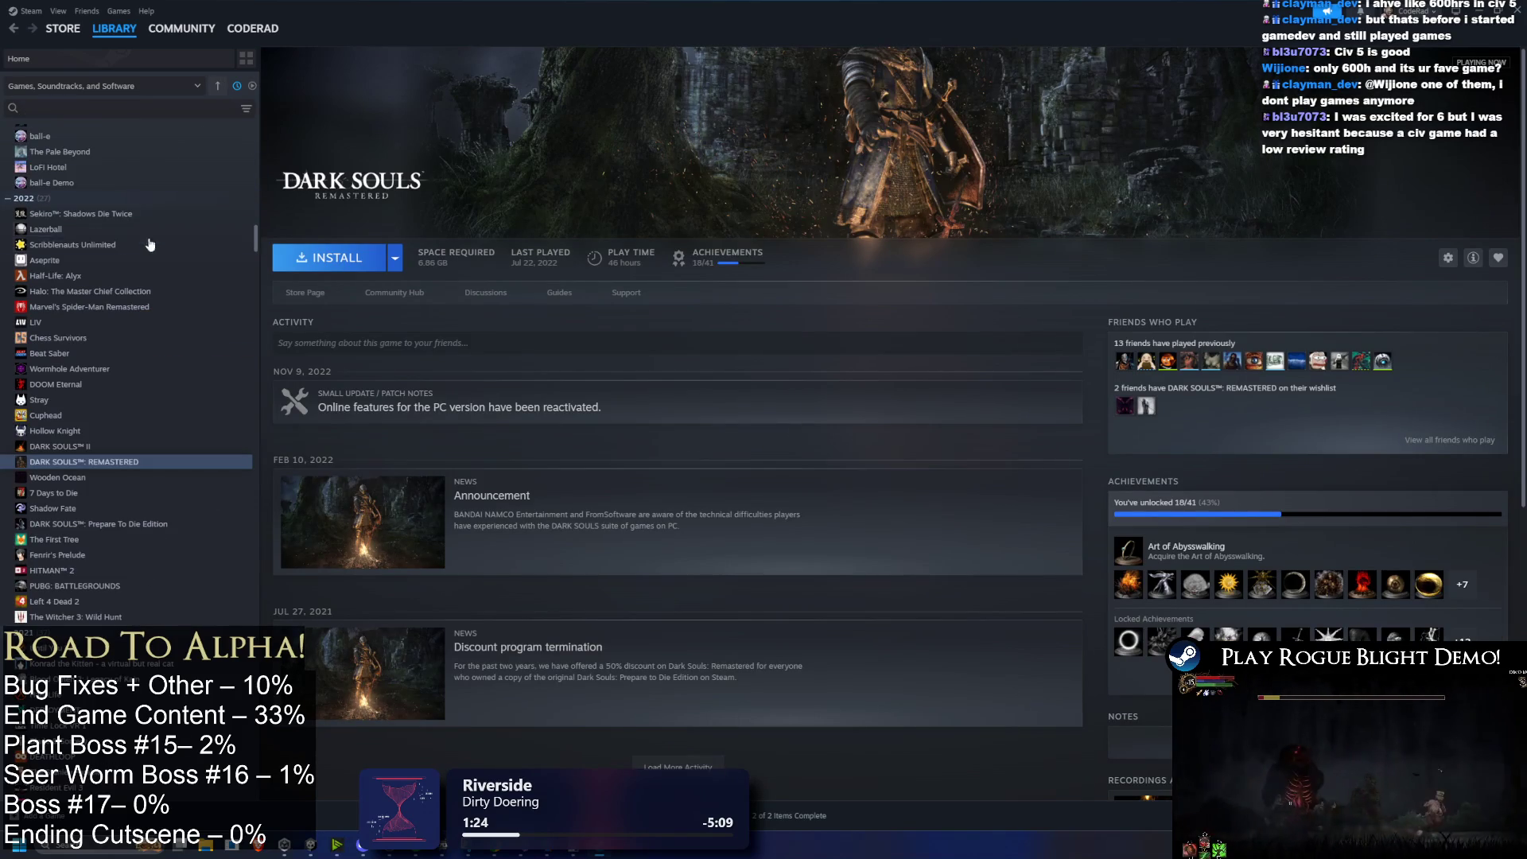
pyautogui.scroll(1, 159, 302)
pyautogui.write('elden')
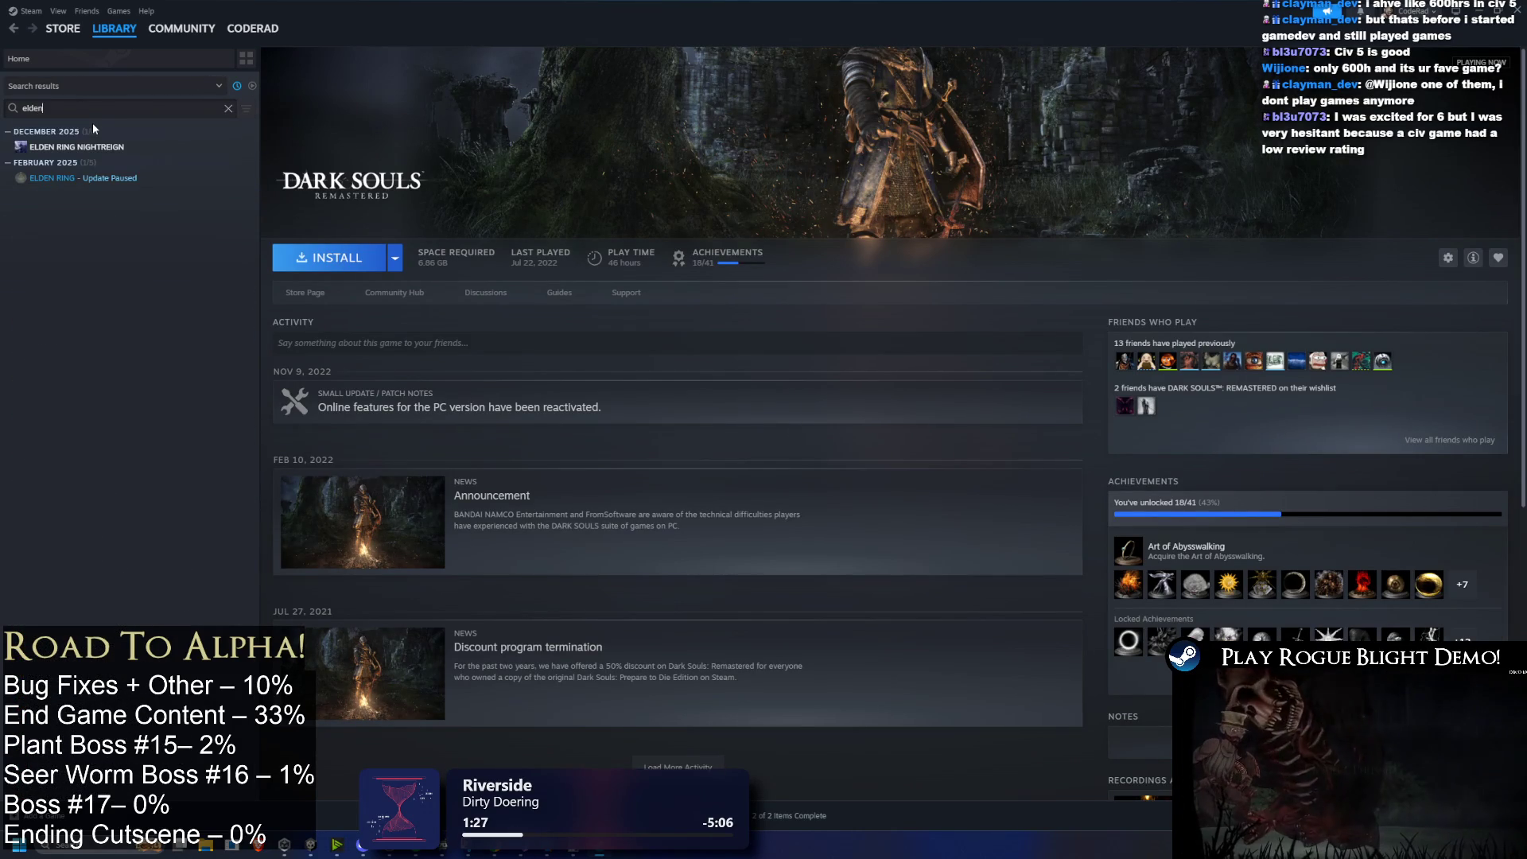
pyautogui.click(64, 177)
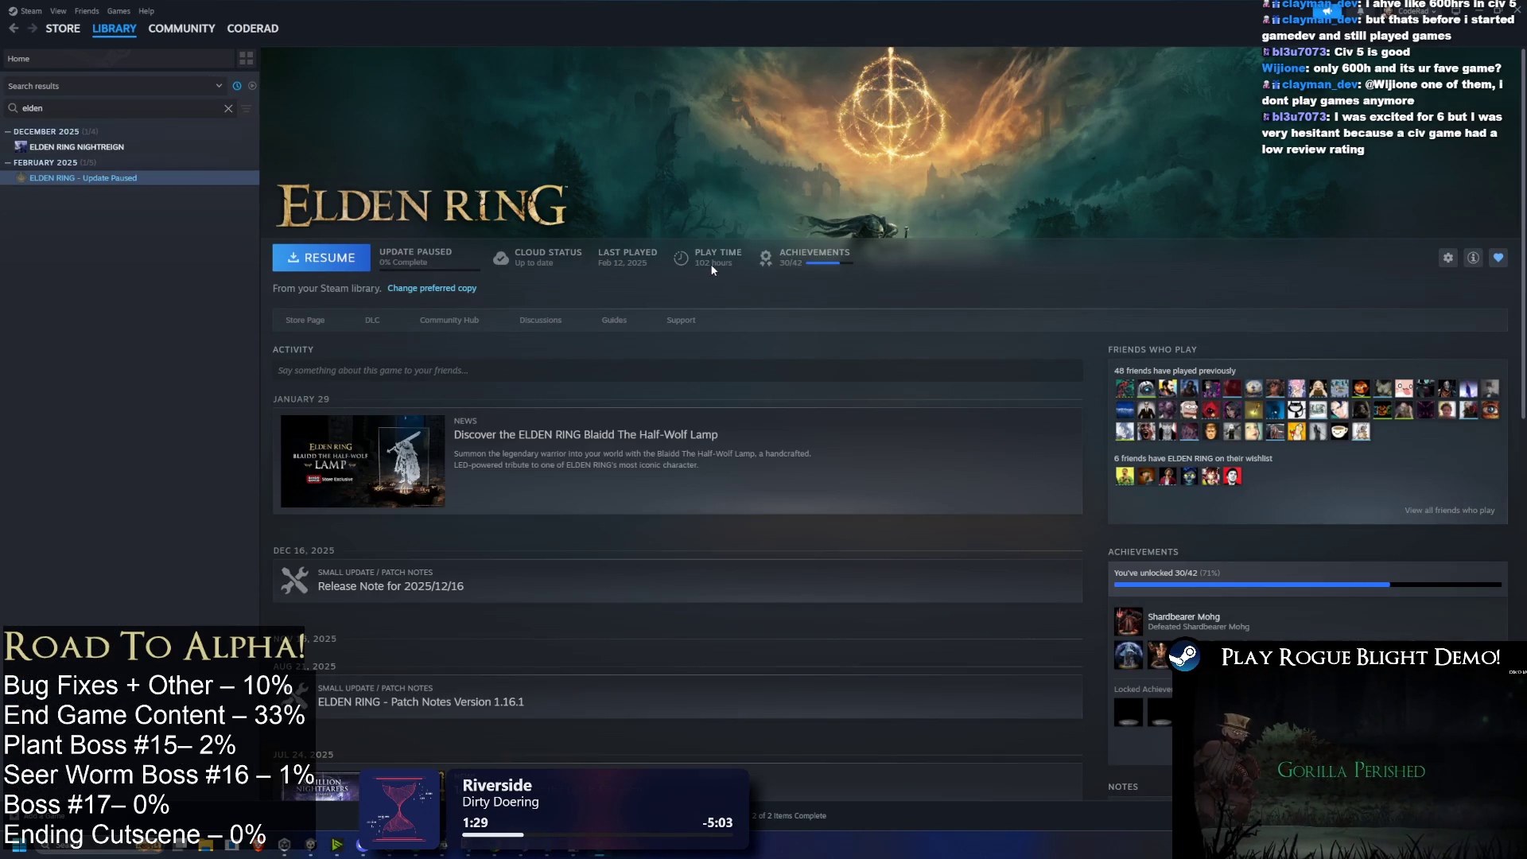
pyautogui.click(79, 146)
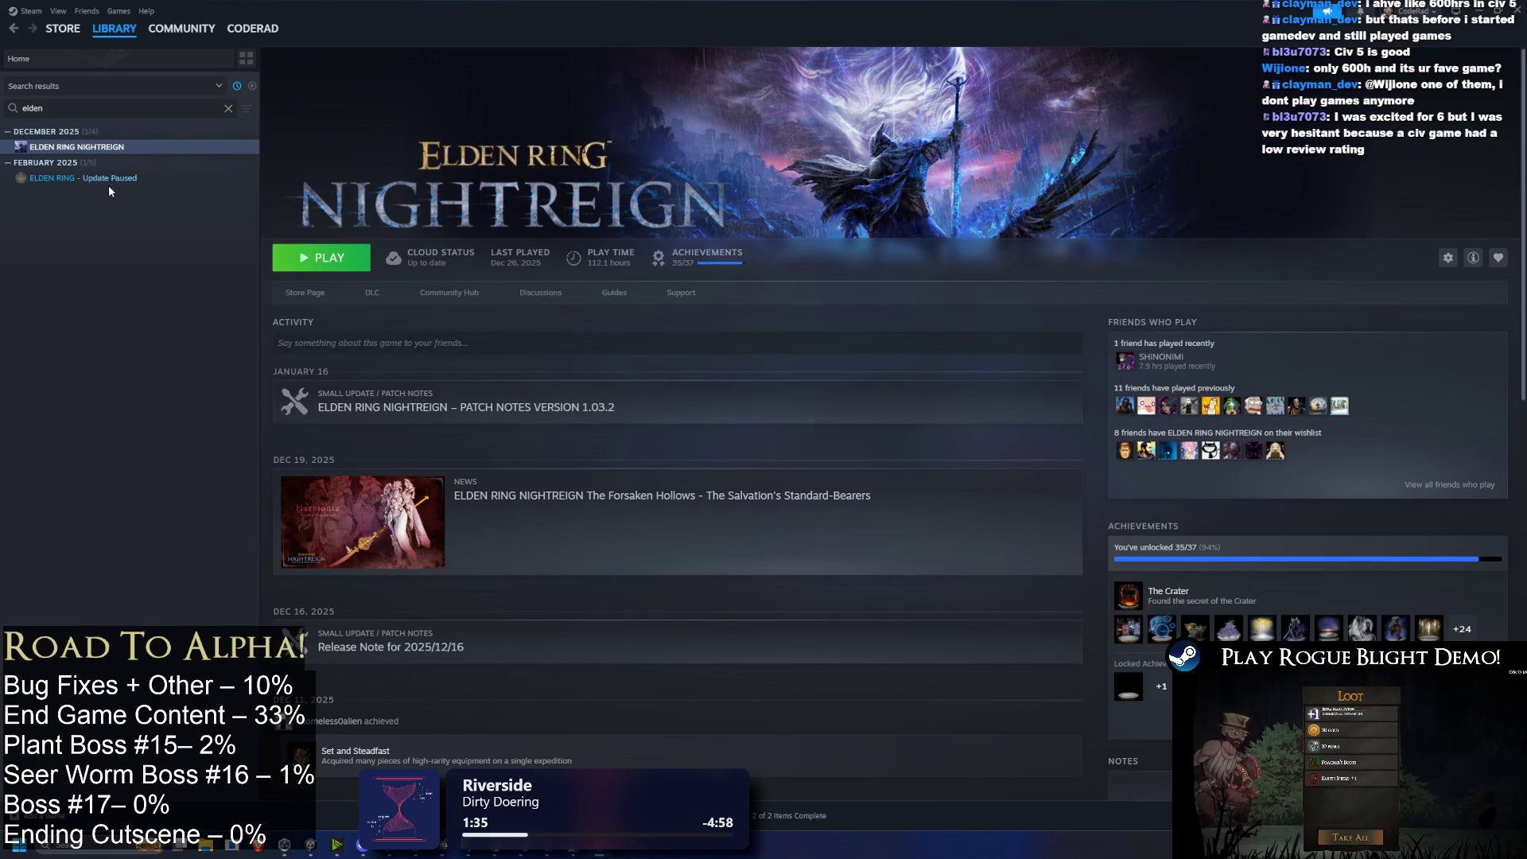
pyautogui.click(1520, 9)
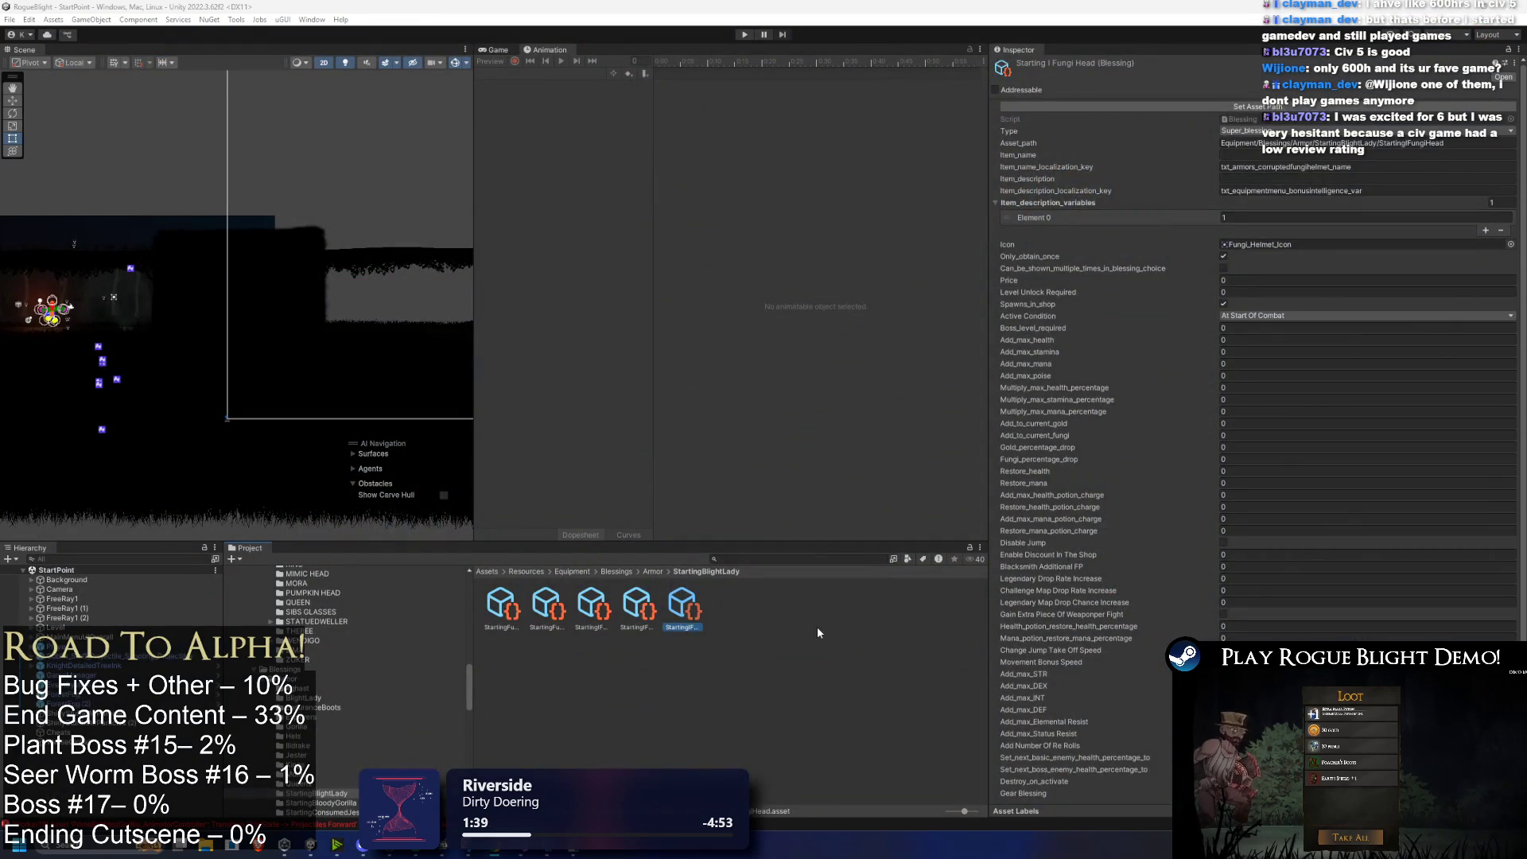
# Step: Inspect the first and second Starting Fungi blessing assets' icons and activation condition
pyautogui.click(819, 632)
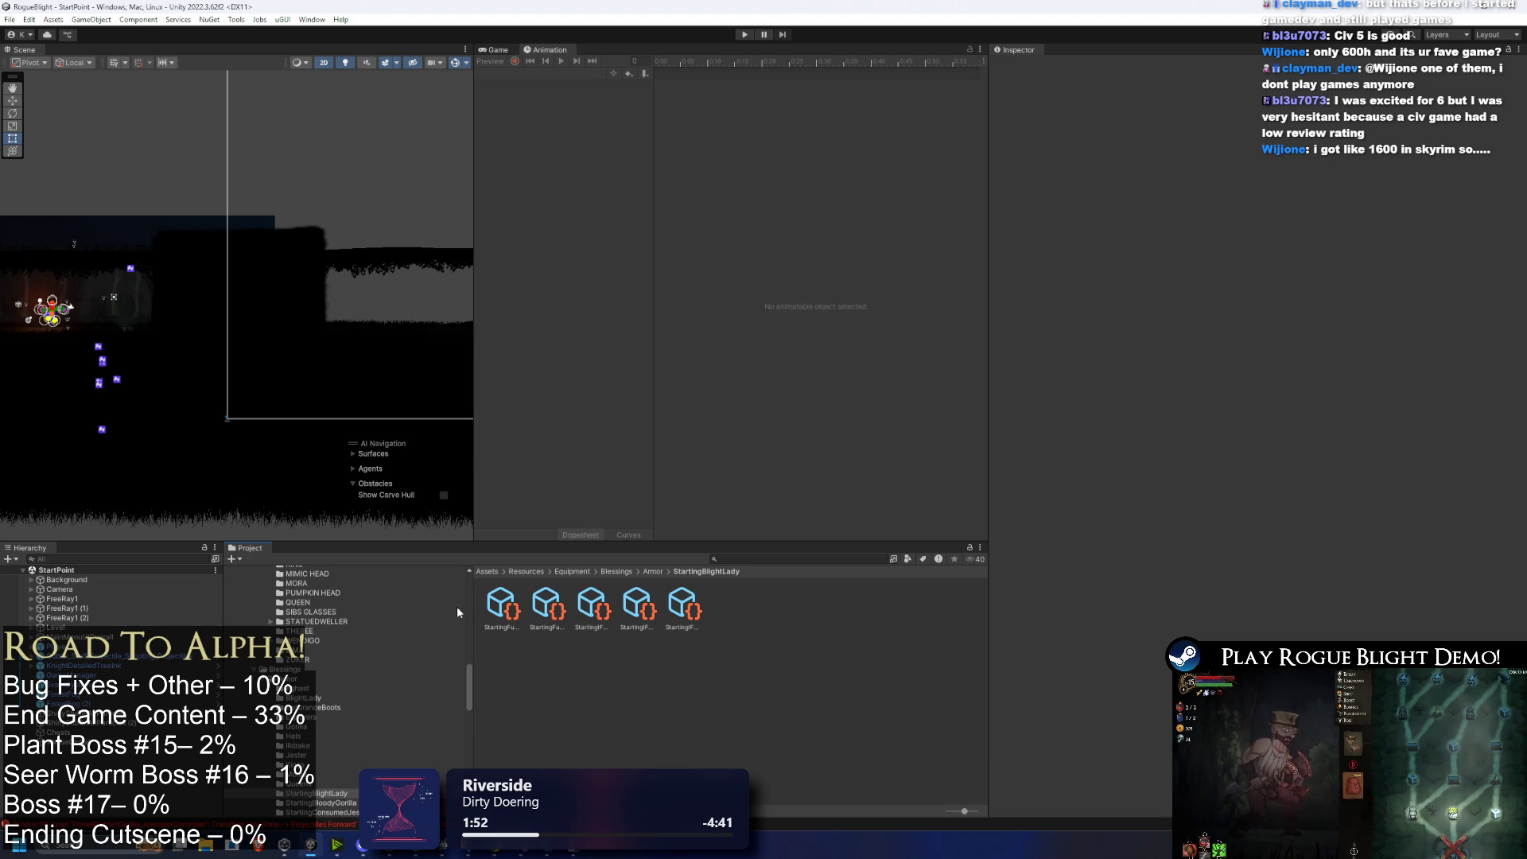
pyautogui.click(513, 597)
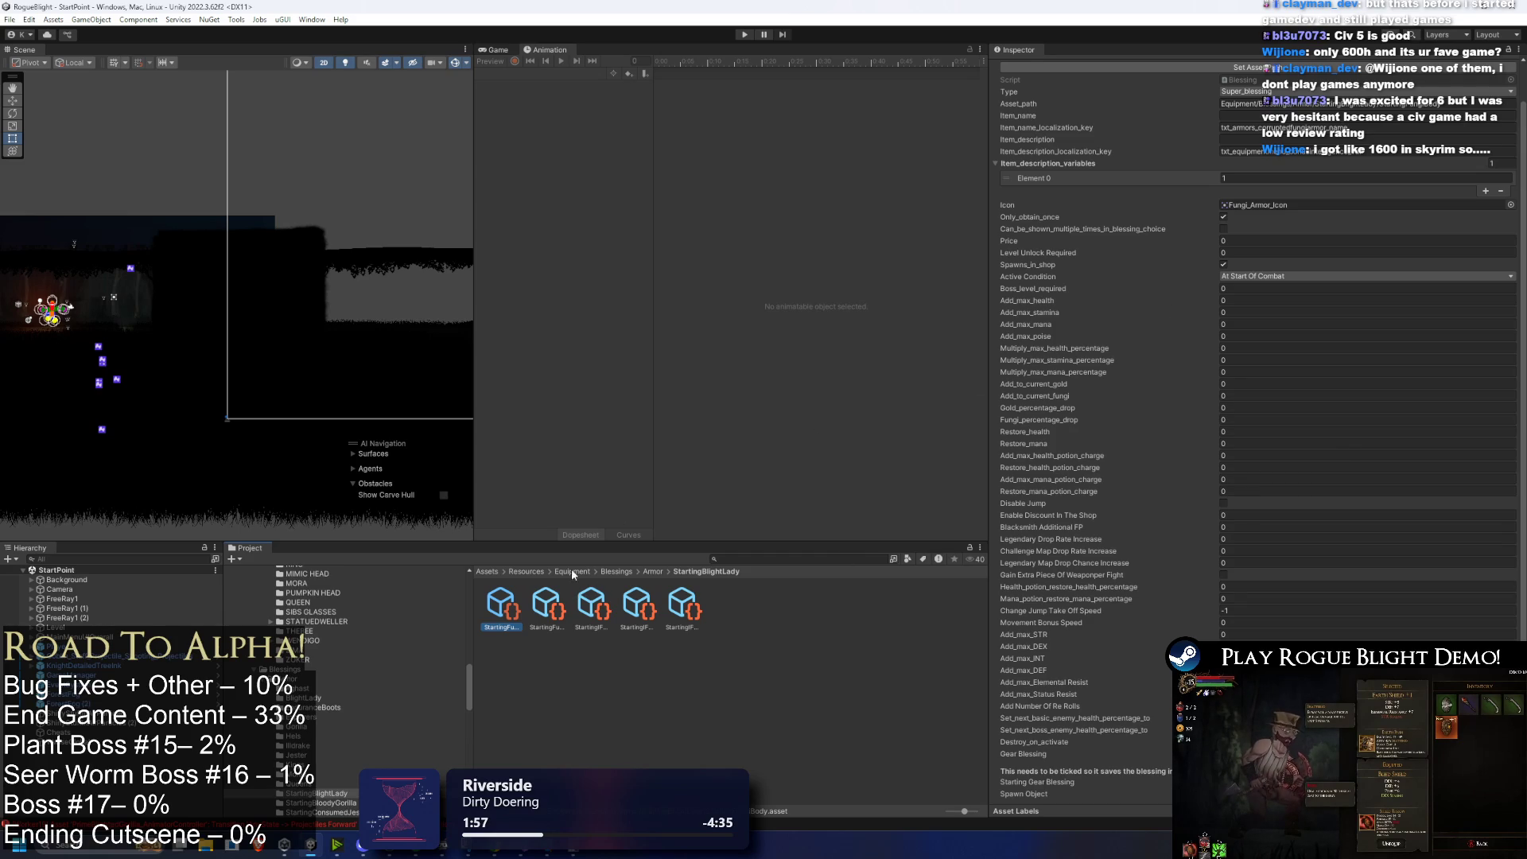
pyautogui.click(562, 614)
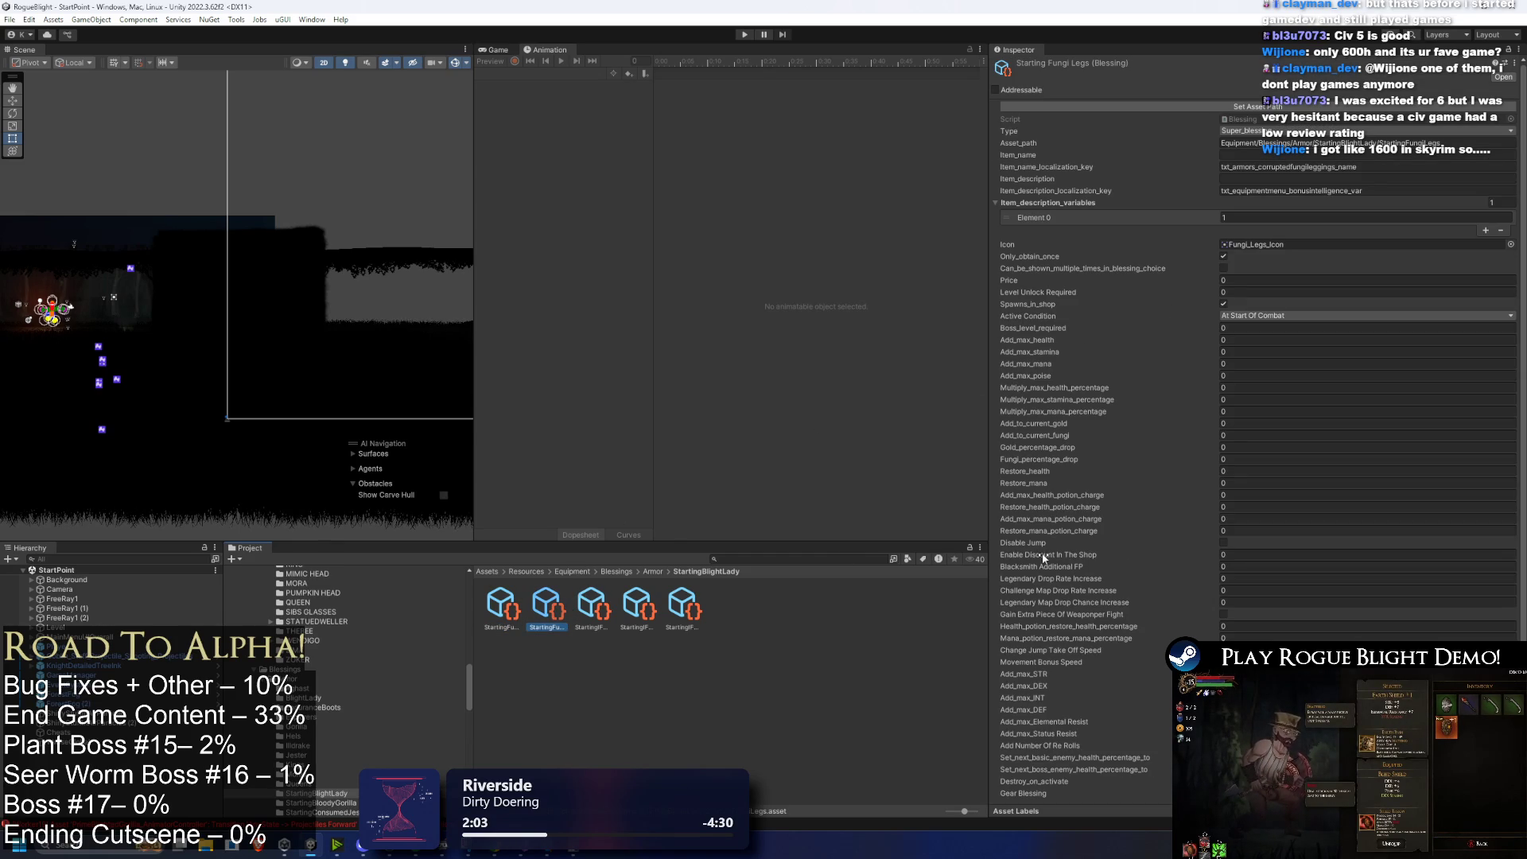
# Step: Bring Steam back up through Windows search
pyautogui.press('super')
pyautogui.write('steam')
pyautogui.press('Return')
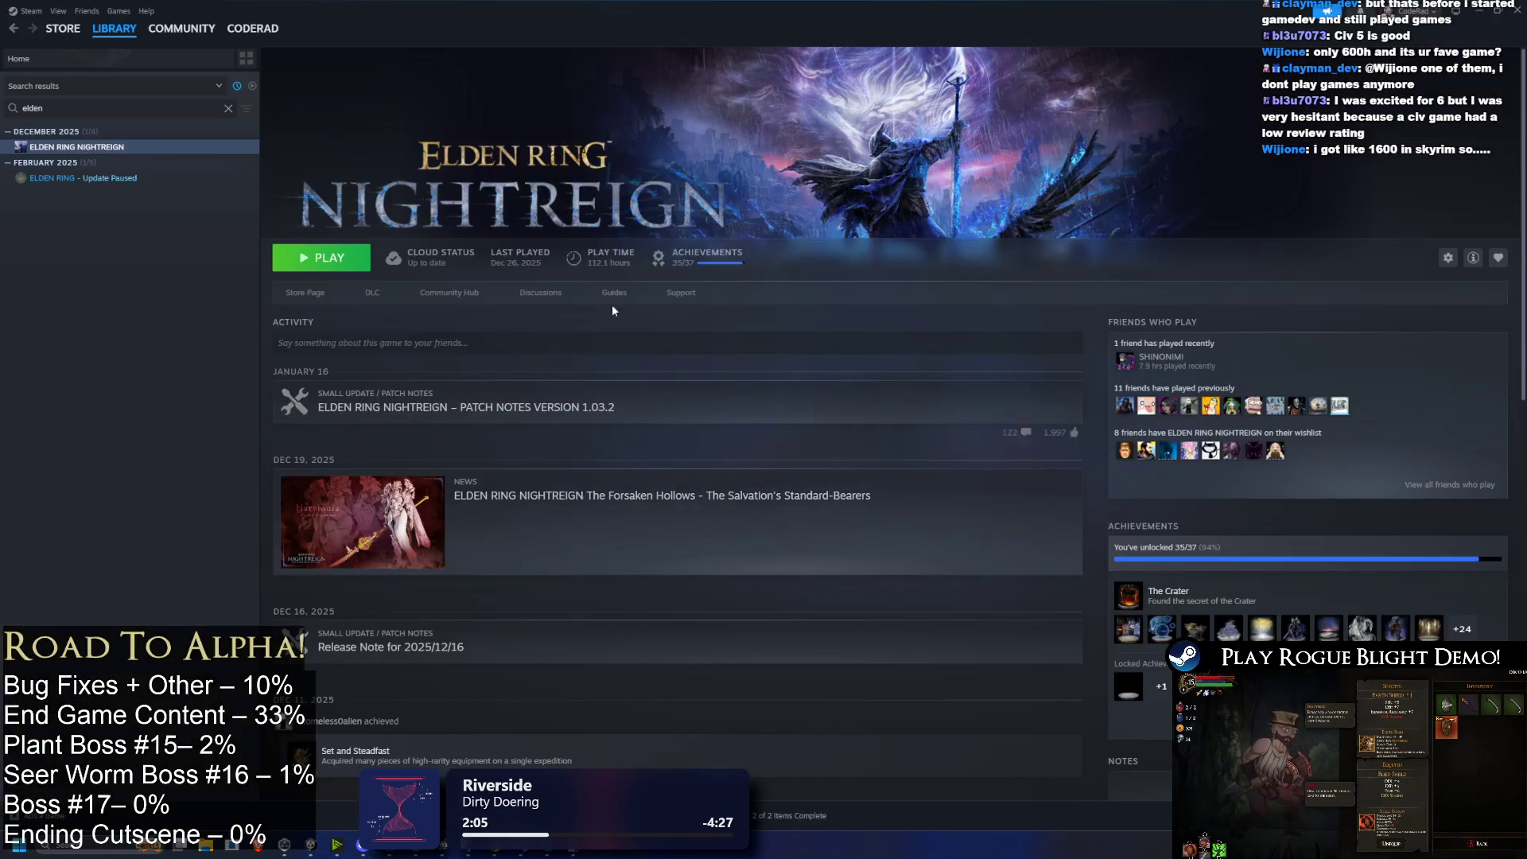
# Step: Search the library for 'dota', open Dota 2, then go to the account's community profile
pyautogui.press('BackSpace')
pyautogui.press('BackSpace')
pyautogui.press('BackSpace')
pyautogui.write('dota')
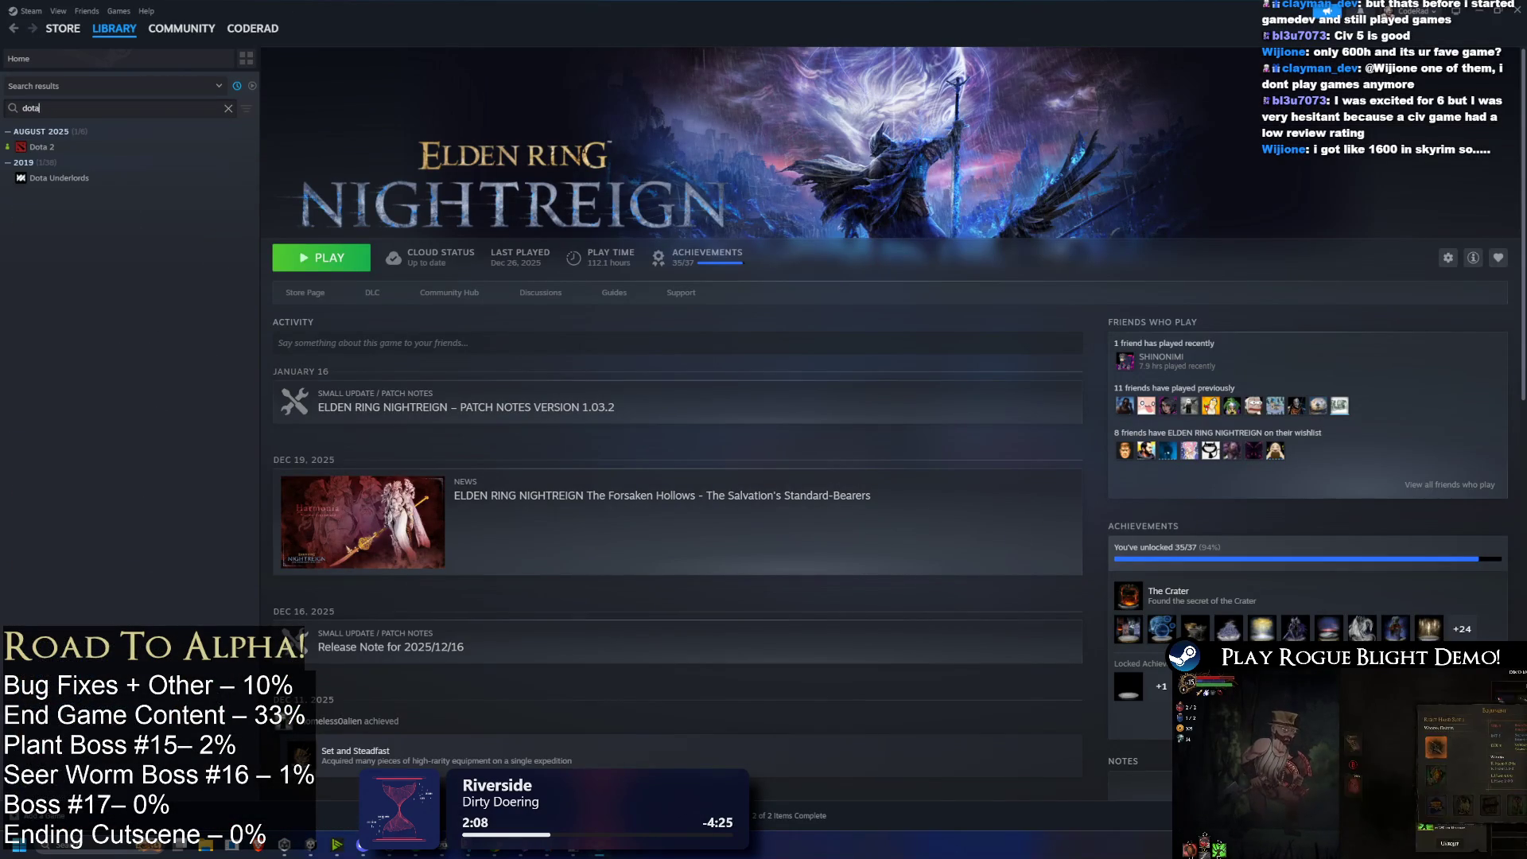
pyautogui.click(83, 151)
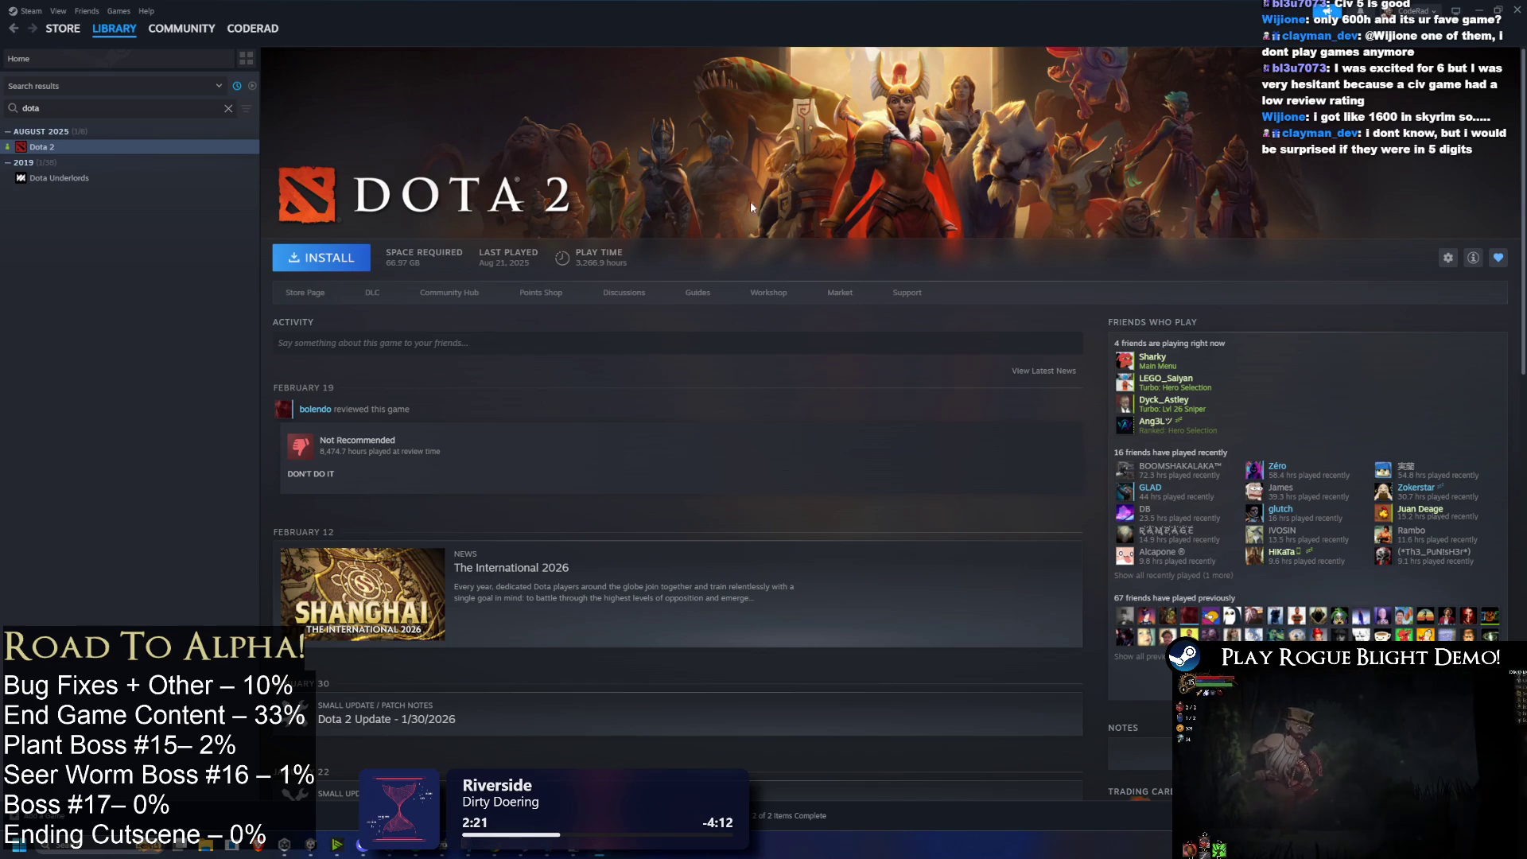
pyautogui.moveTo(54, 46)
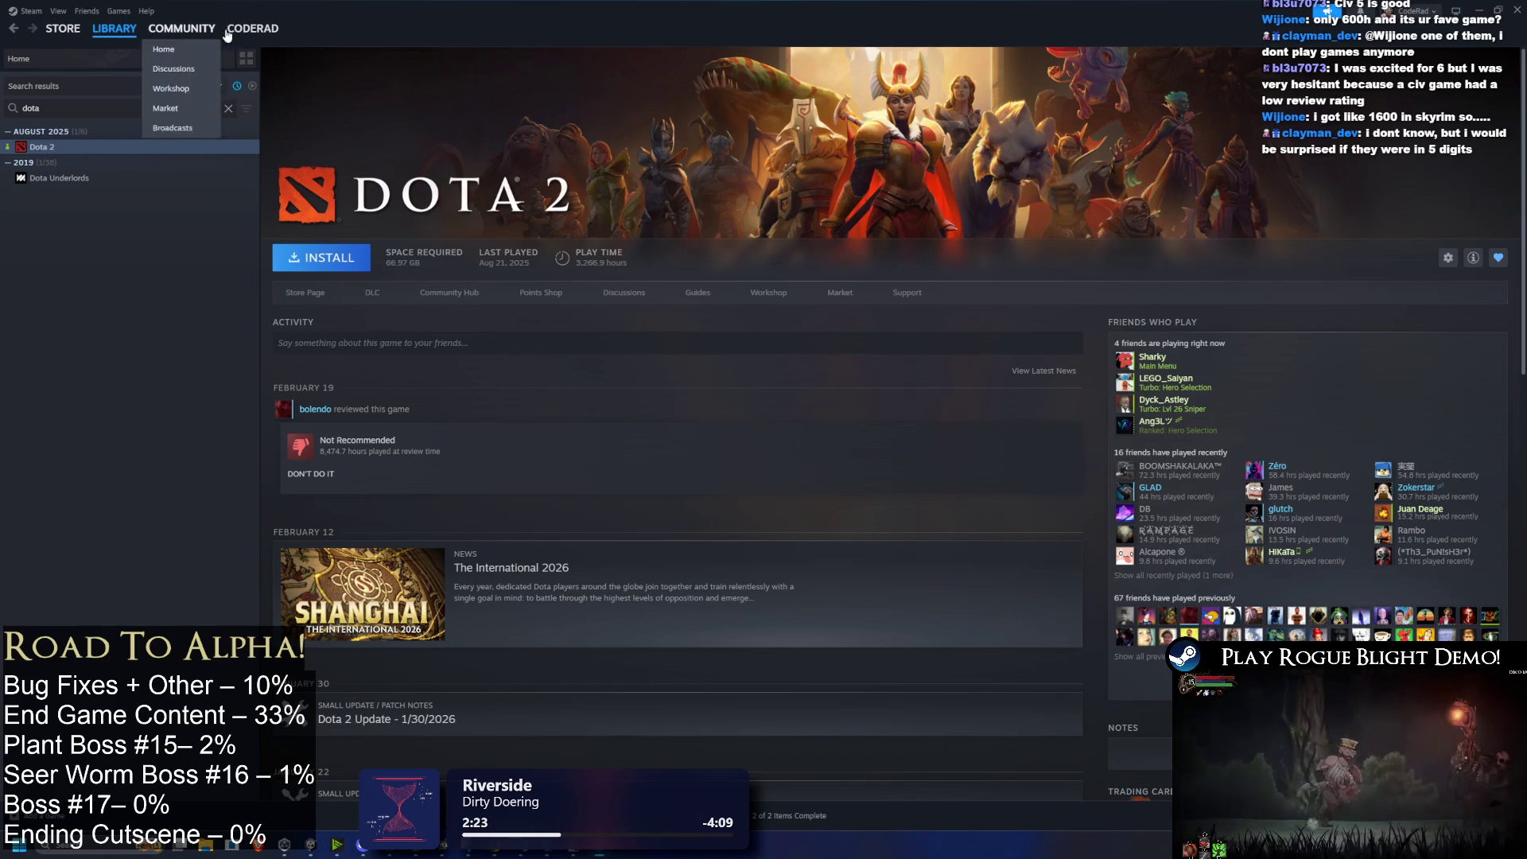
pyautogui.click(260, 71)
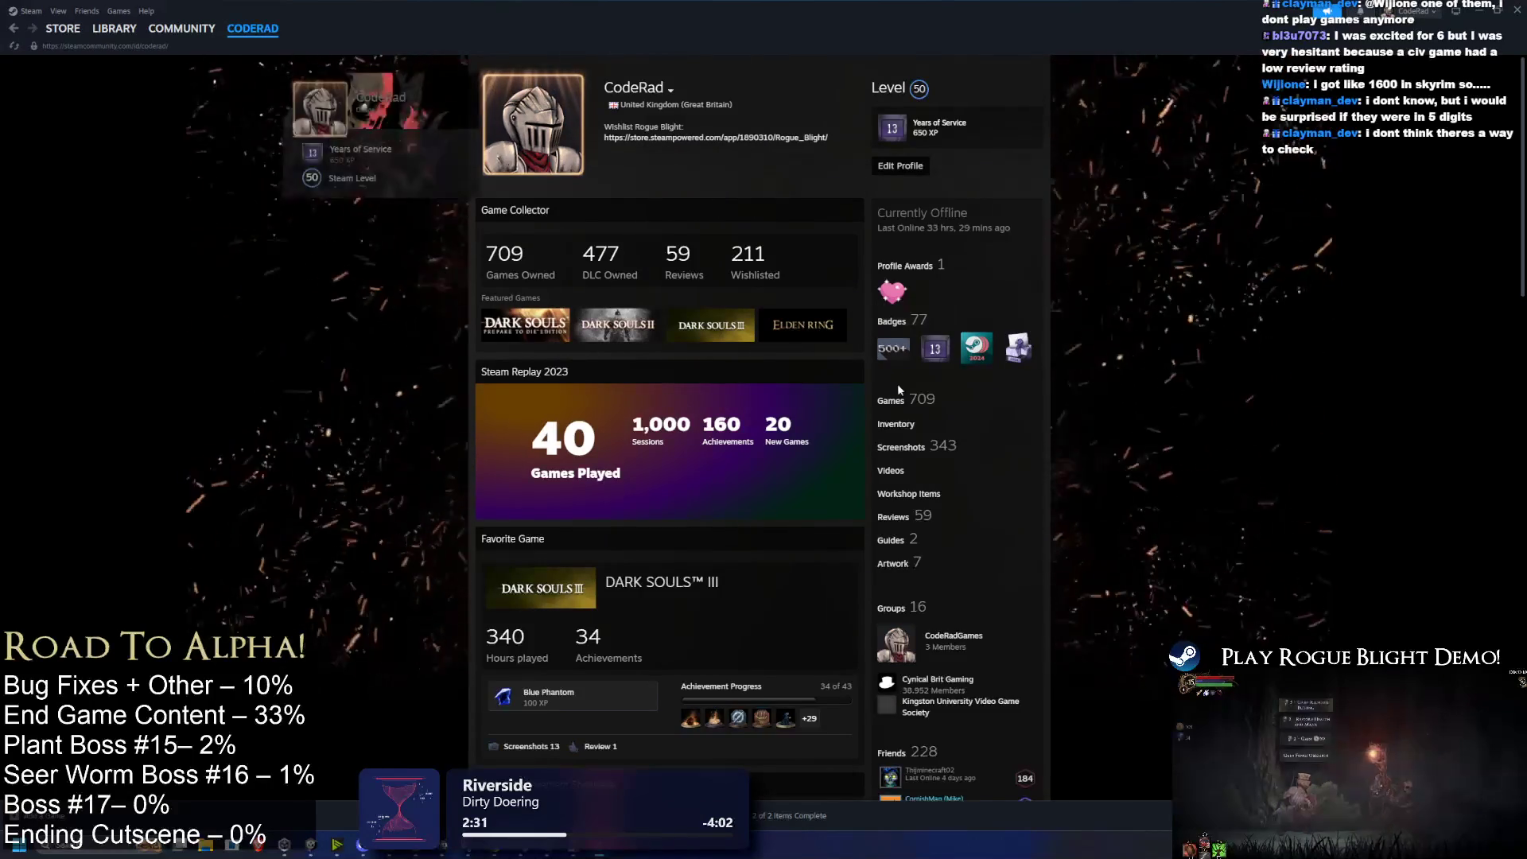
pyautogui.click(889, 394)
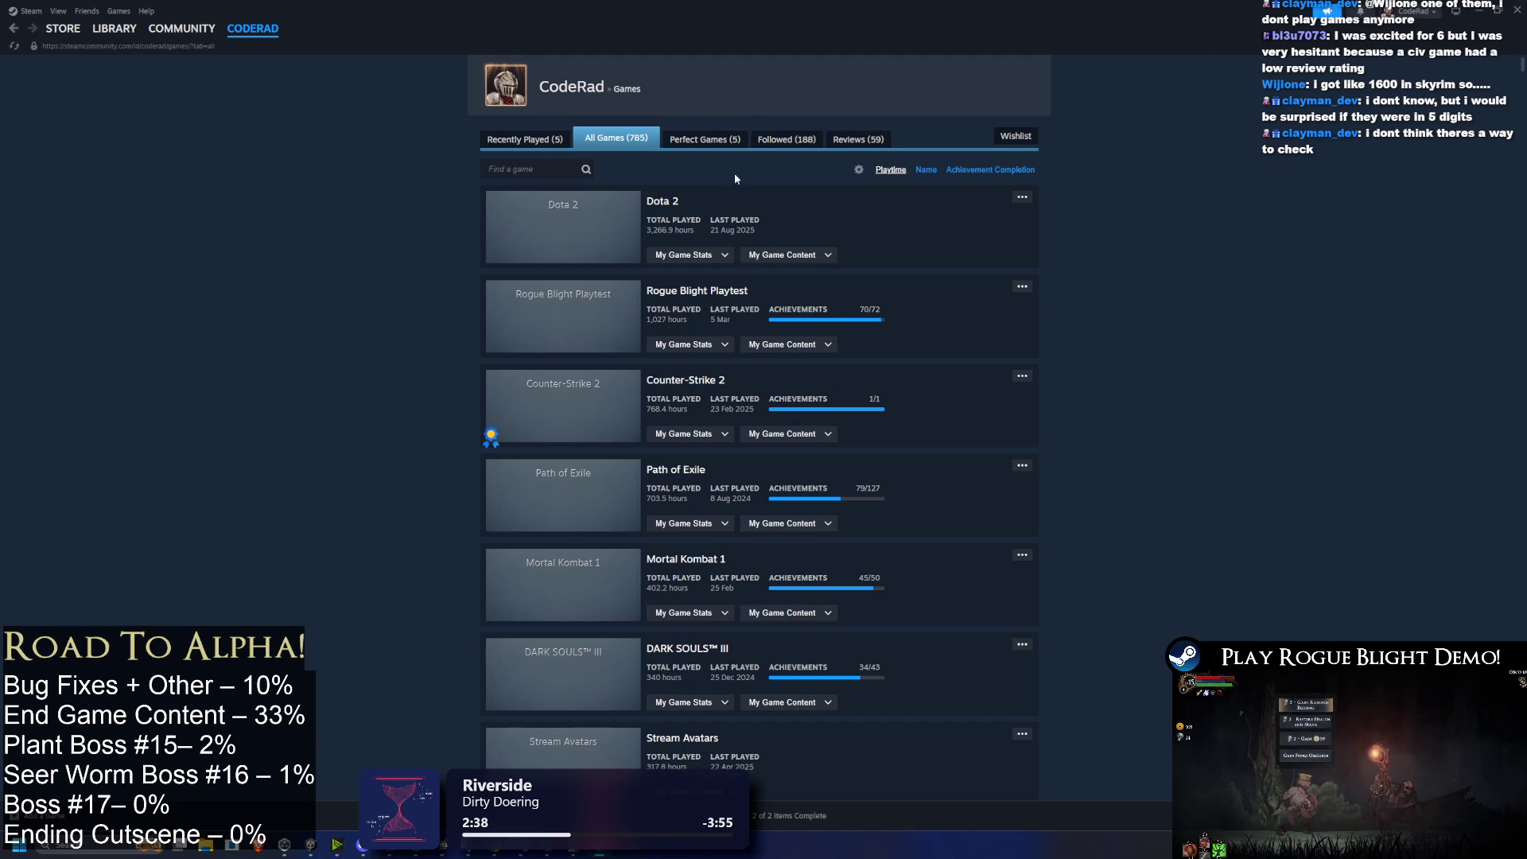
pyautogui.tripleClick(689, 325)
pyautogui.click(1138, 346)
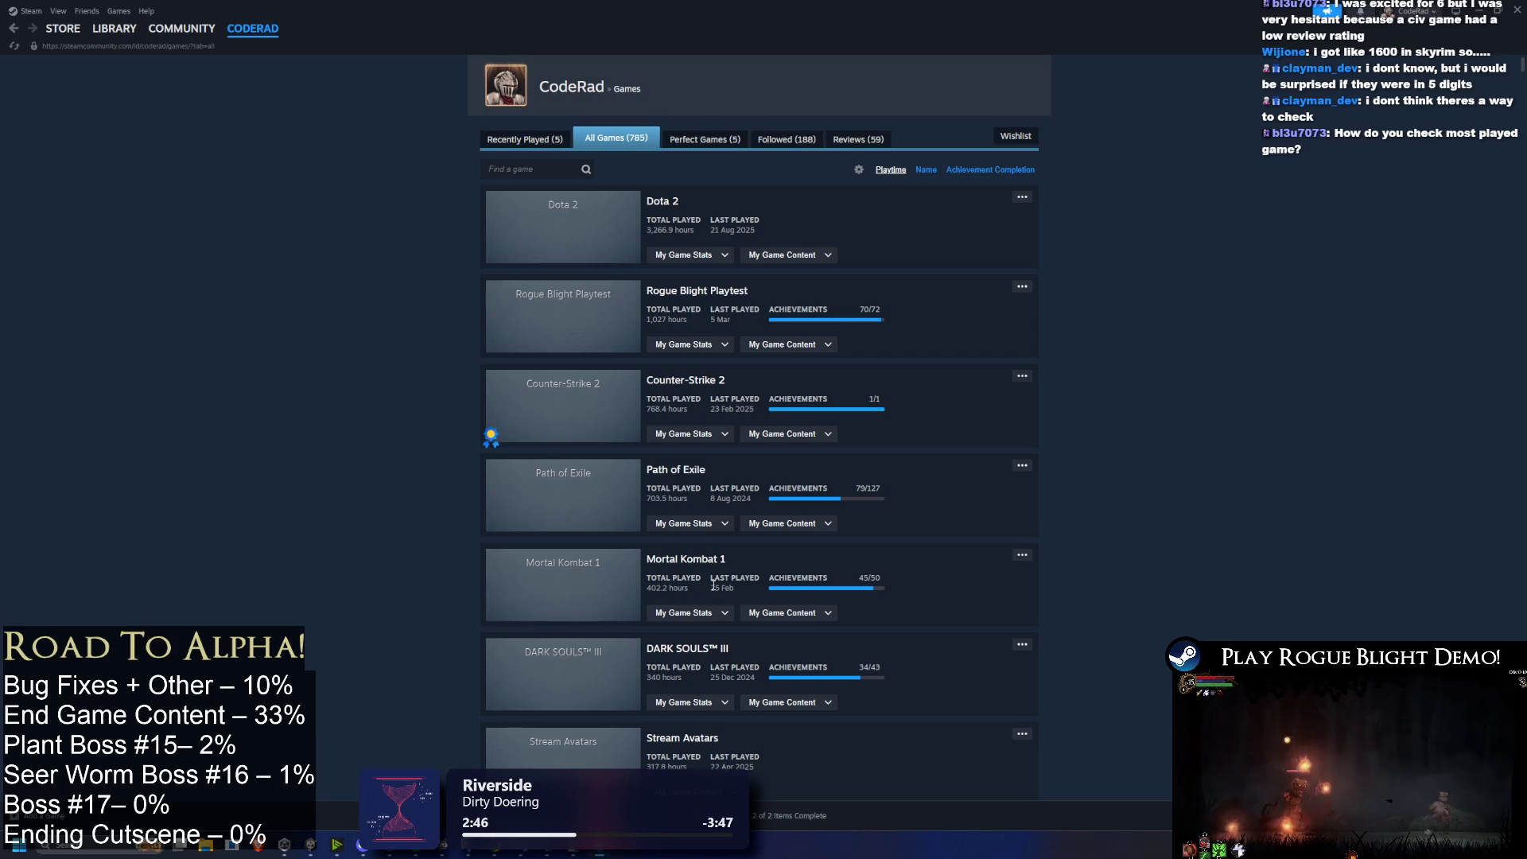
pyautogui.scroll(-4, 723, 652)
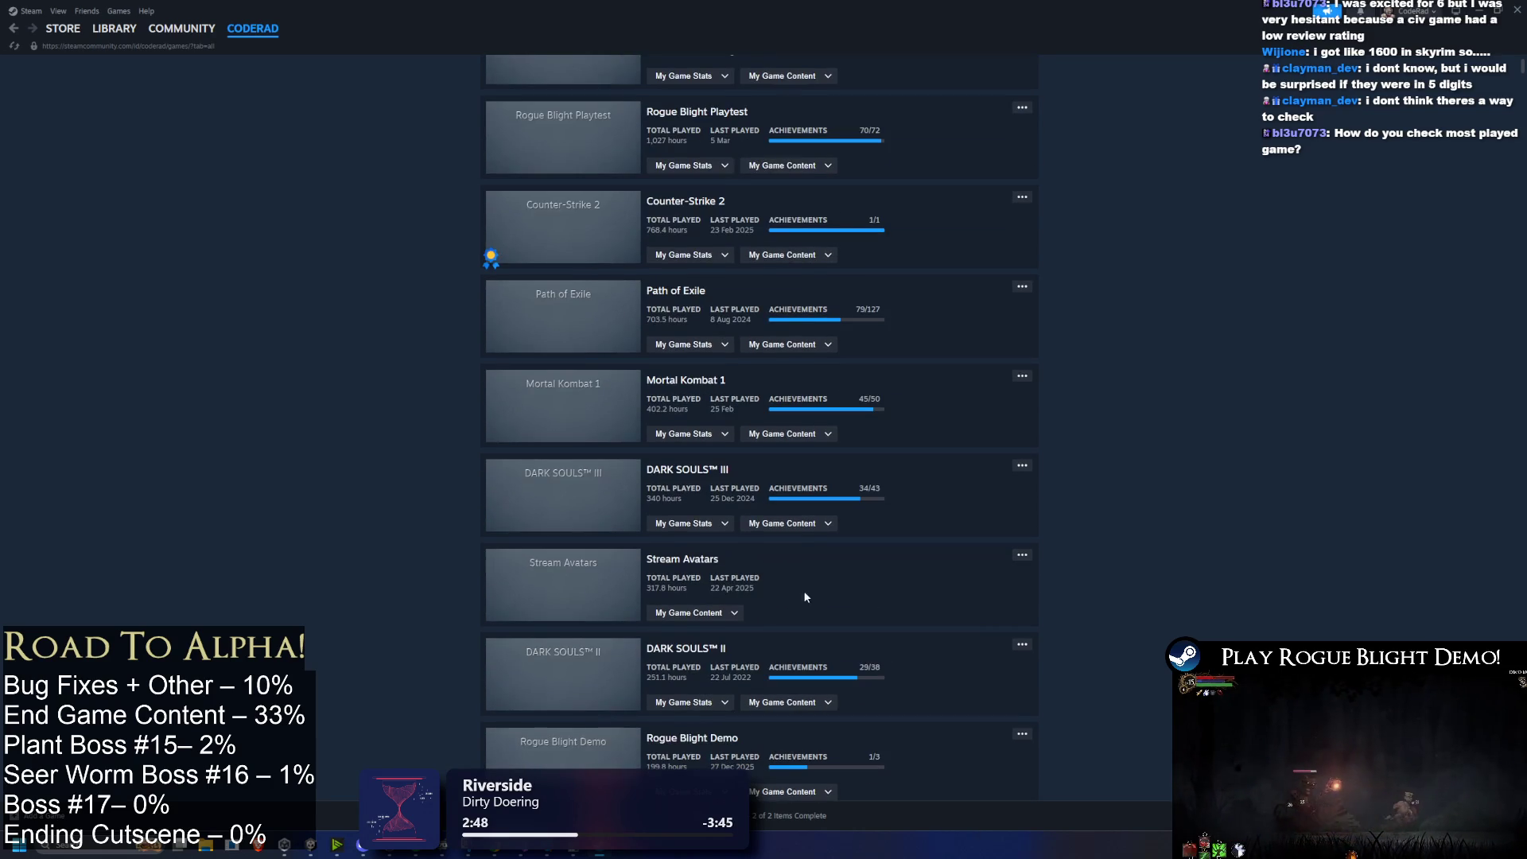
pyautogui.scroll(-2, 847, 592)
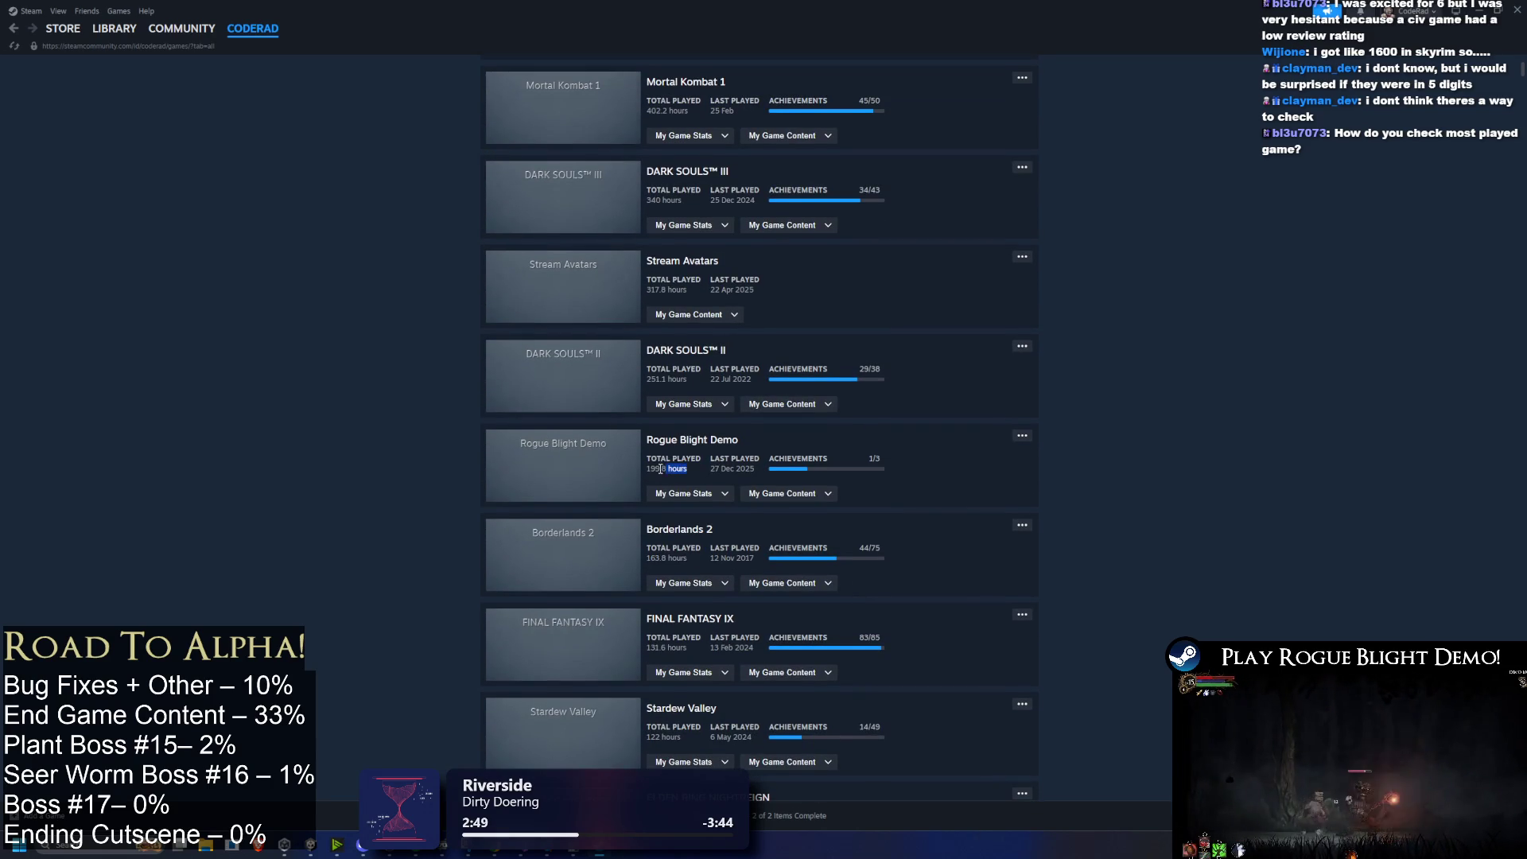
pyautogui.click(1155, 506)
pyautogui.scroll(-2, 1155, 506)
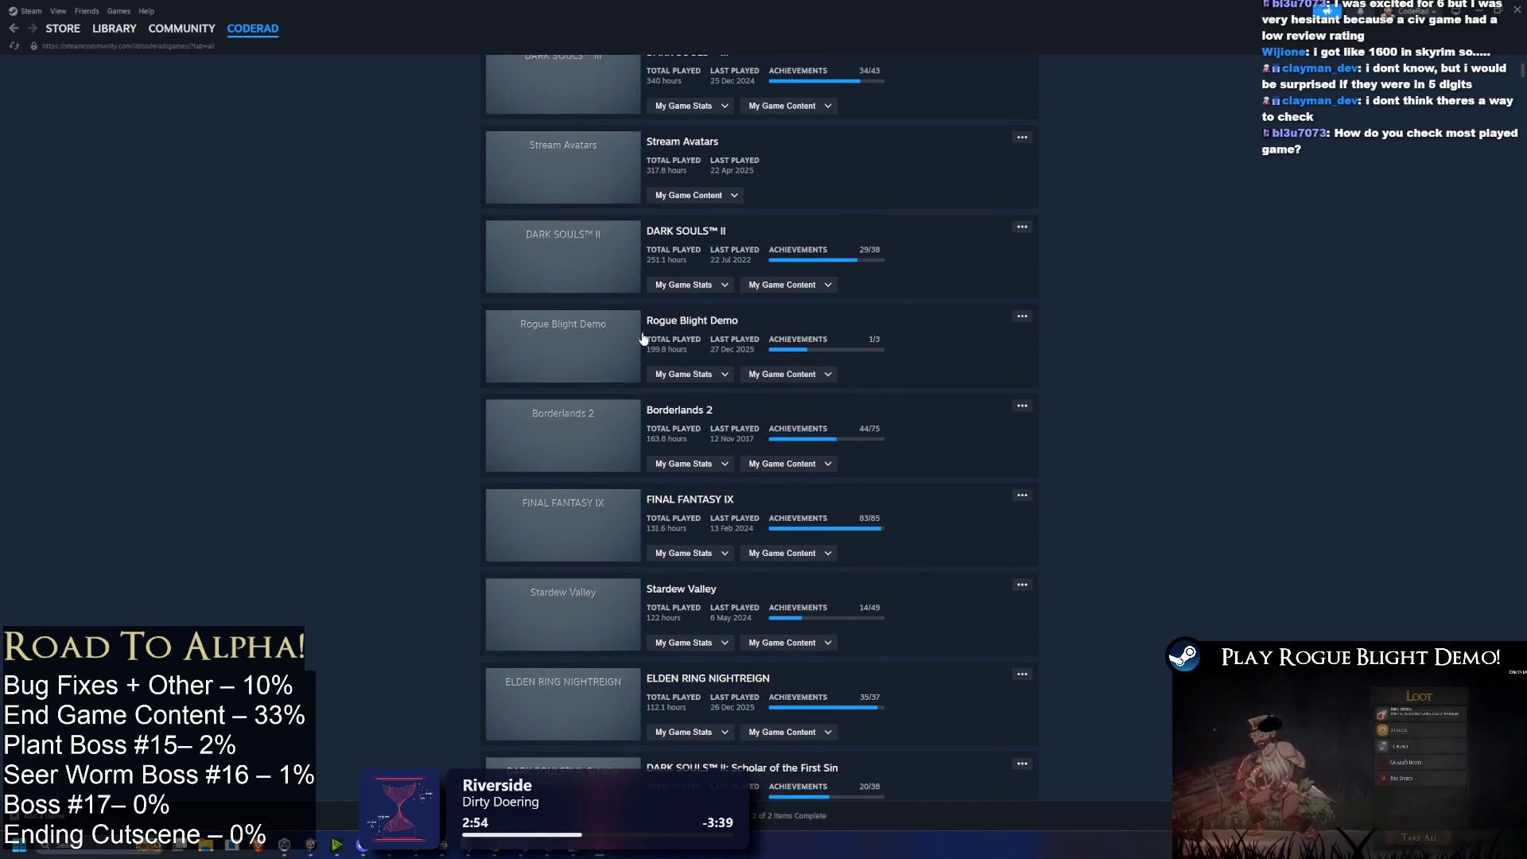
pyautogui.scroll(7, 612, 318)
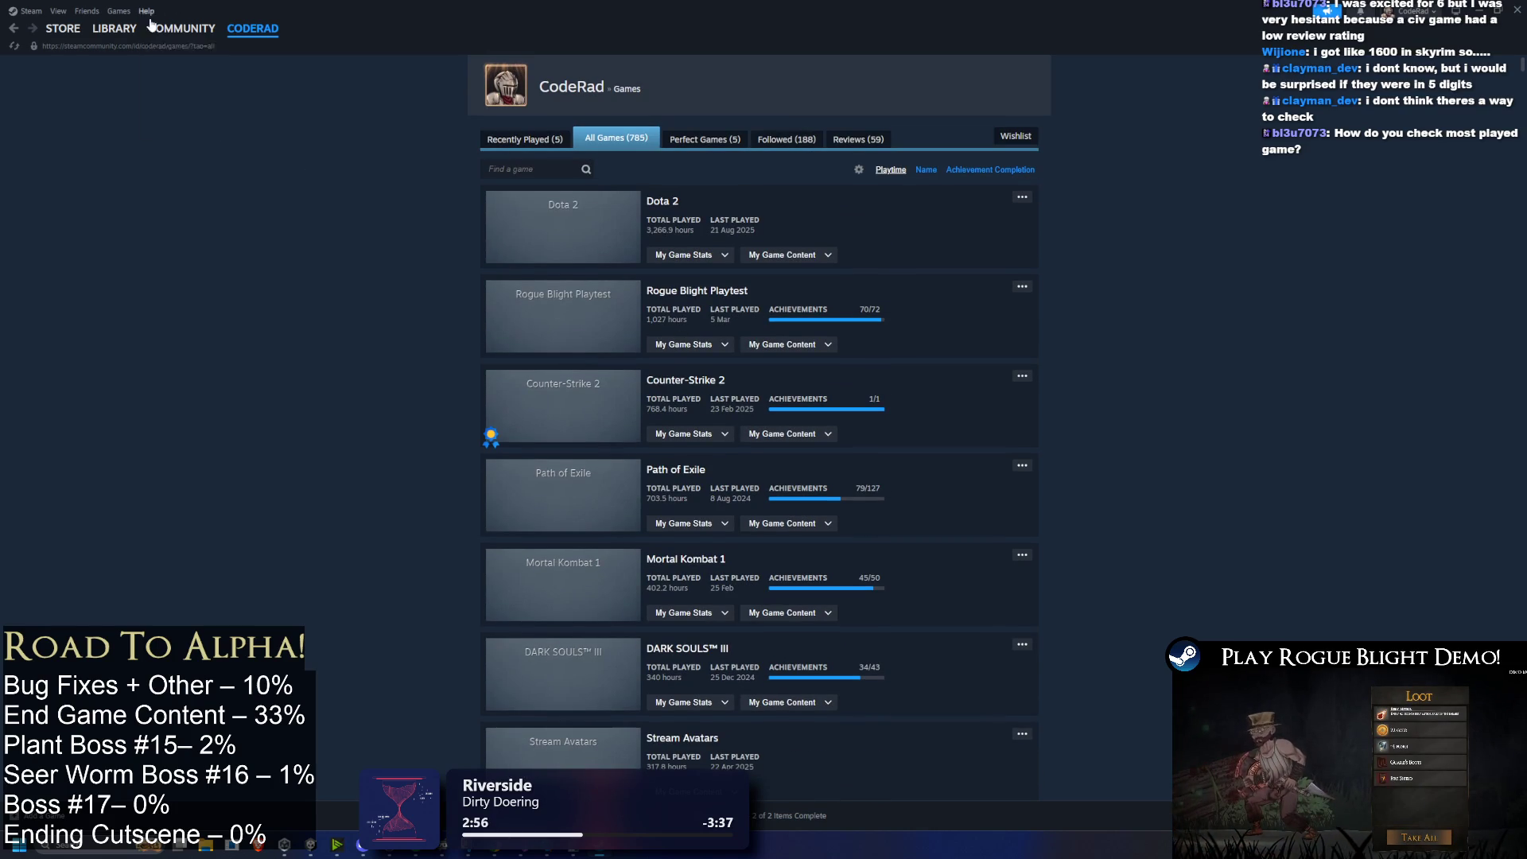
pyautogui.moveTo(269, 31)
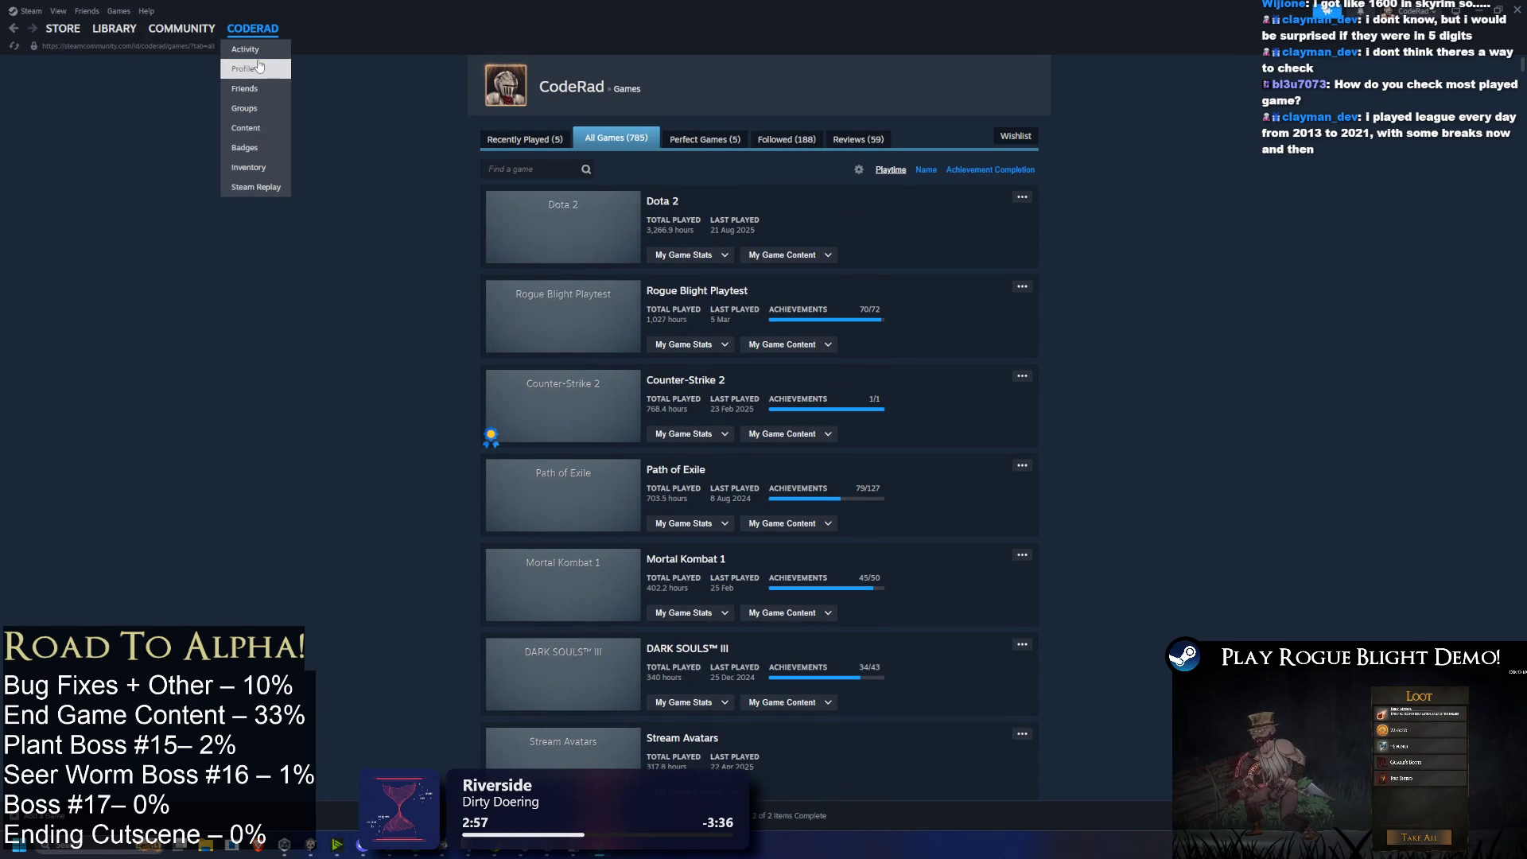
pyautogui.click(263, 63)
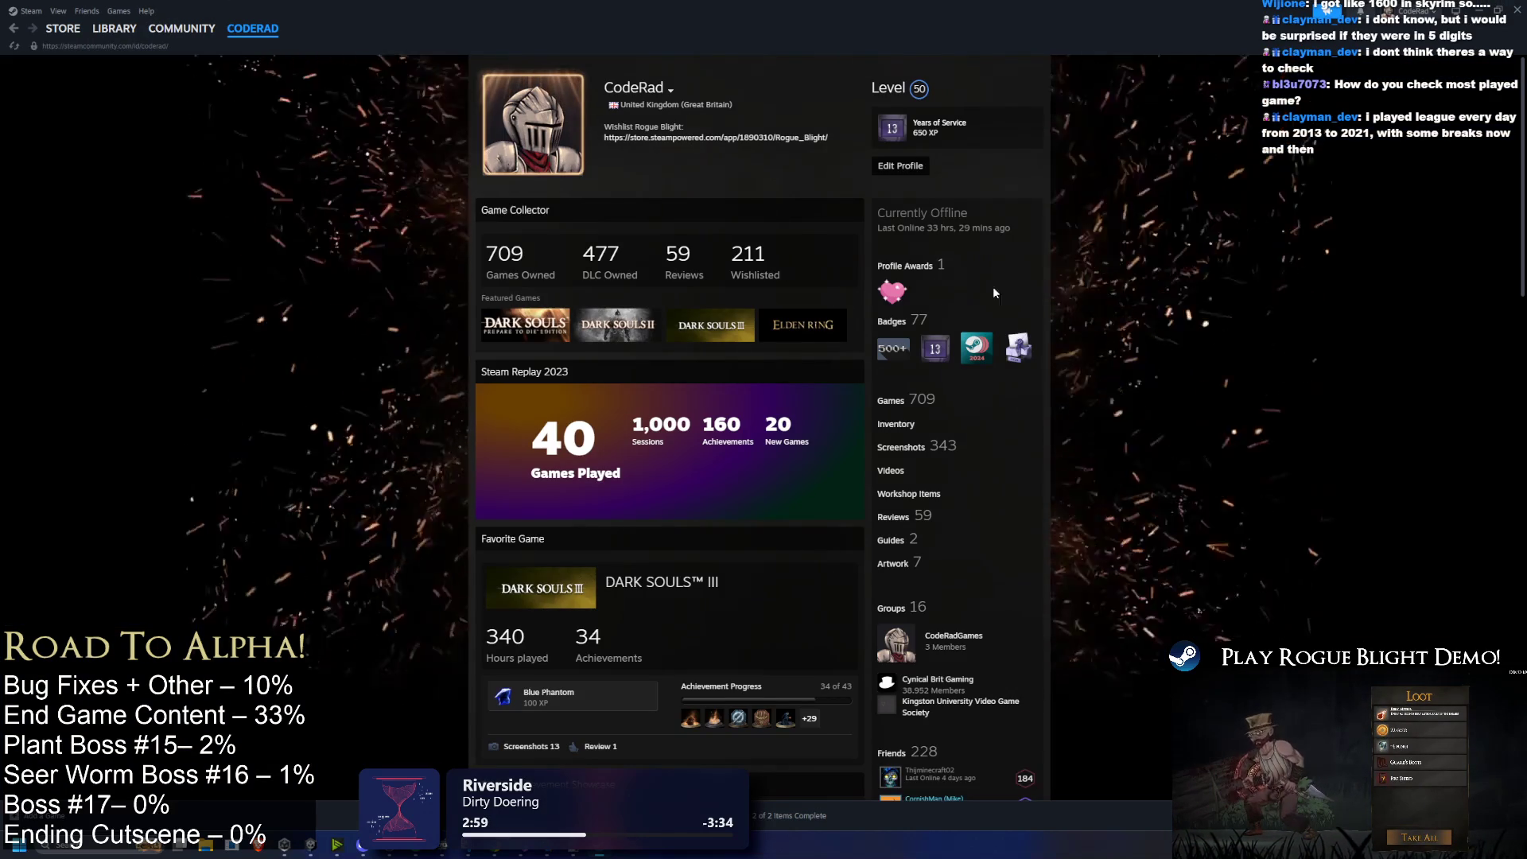
pyautogui.click(891, 402)
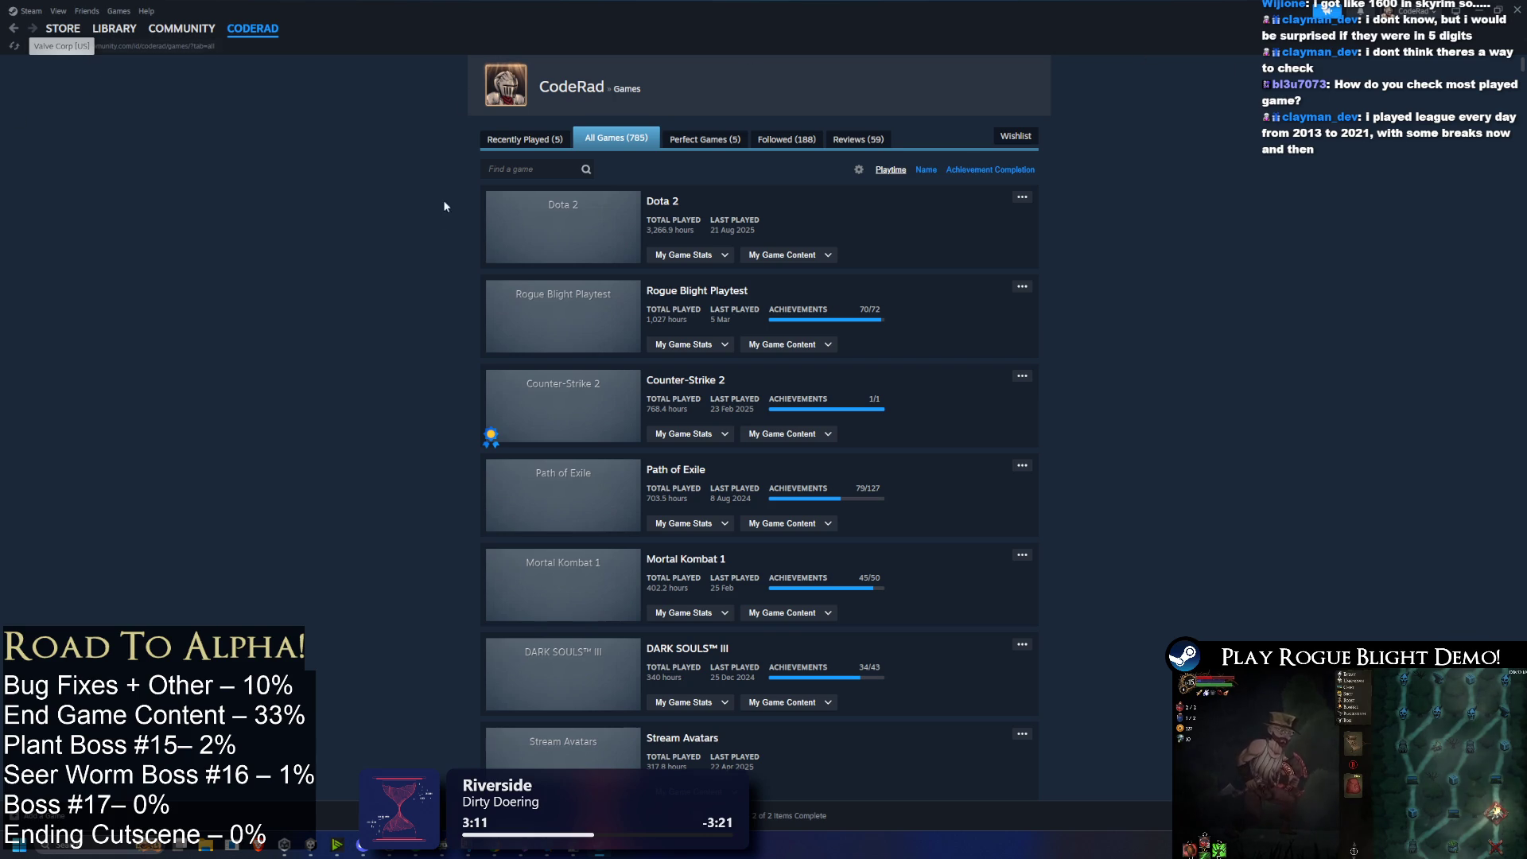
pyautogui.scroll(-9, 566, 262)
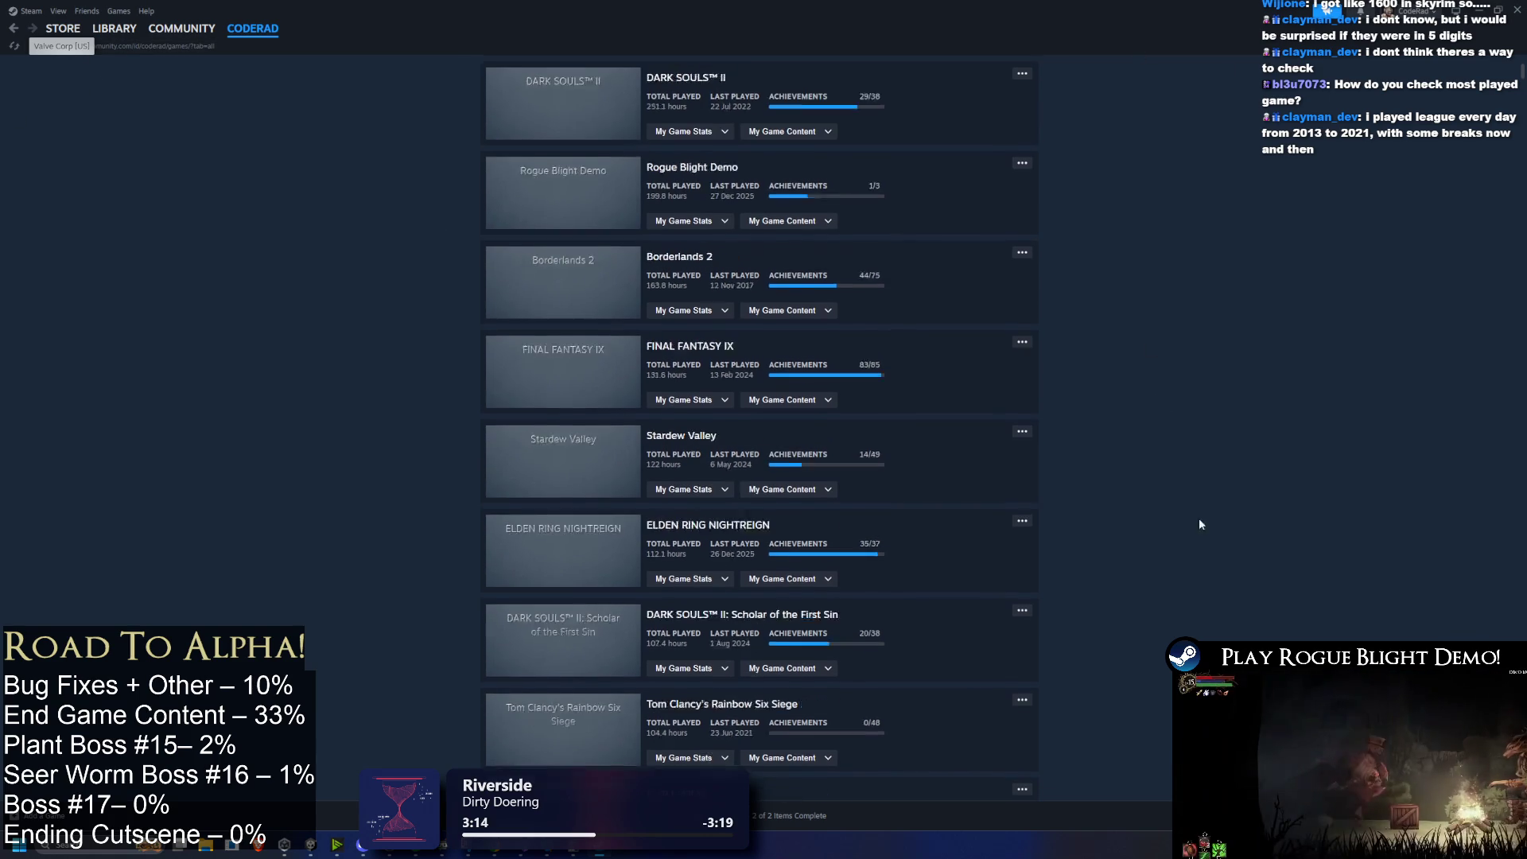
pyautogui.scroll(-5, 1198, 516)
pyautogui.scroll(15, 1161, 181)
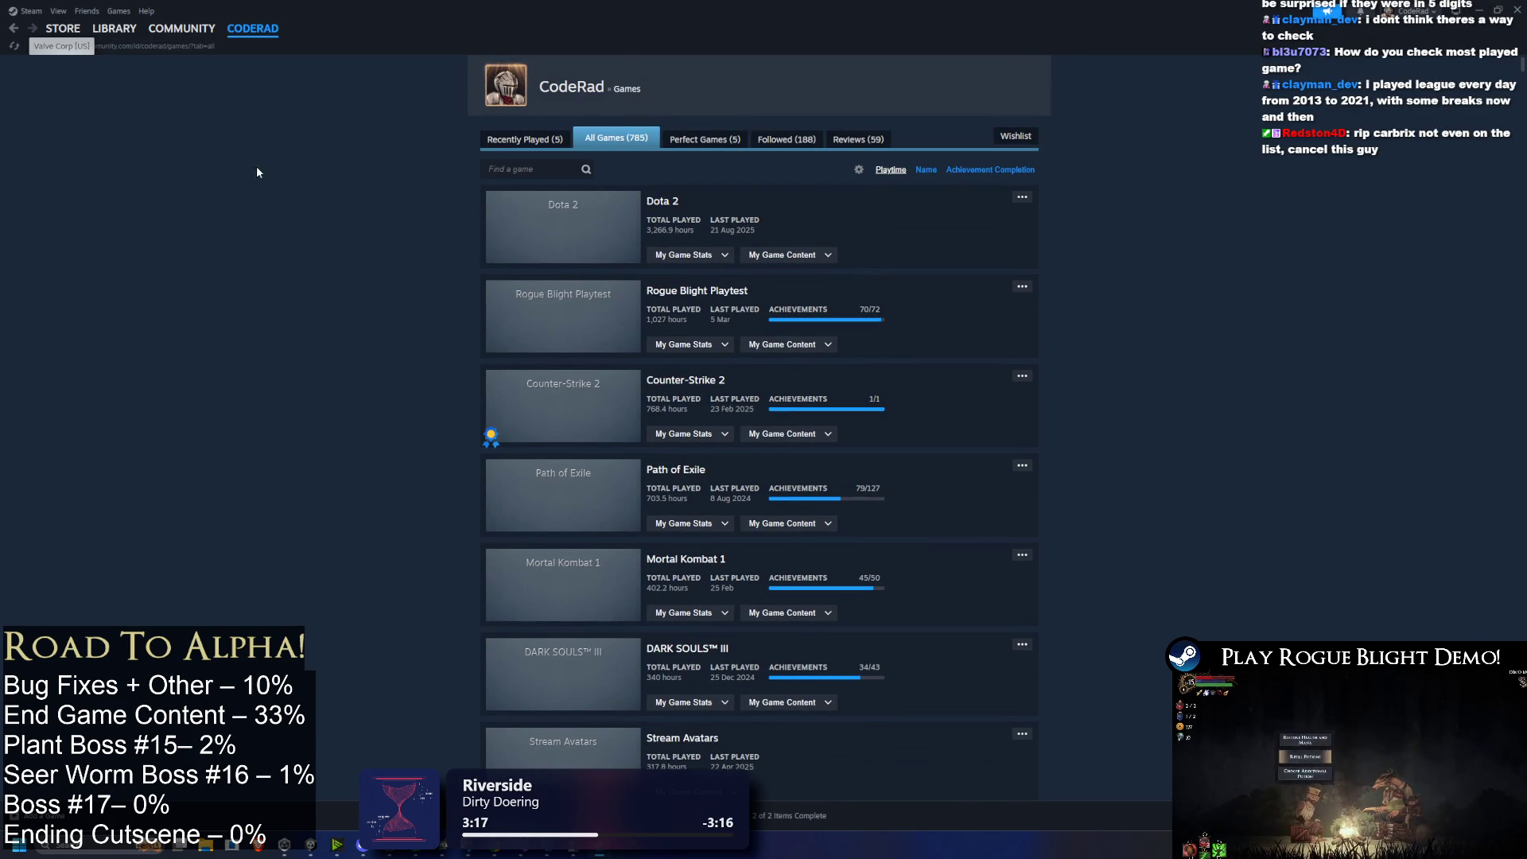
pyautogui.click(114, 28)
# Step: Search the Steam library for 'car' and start updating Carbrix Playtest
pyautogui.press('BackSpace')
pyautogui.press('BackSpace')
pyautogui.press('BackSpace')
pyautogui.write('car')
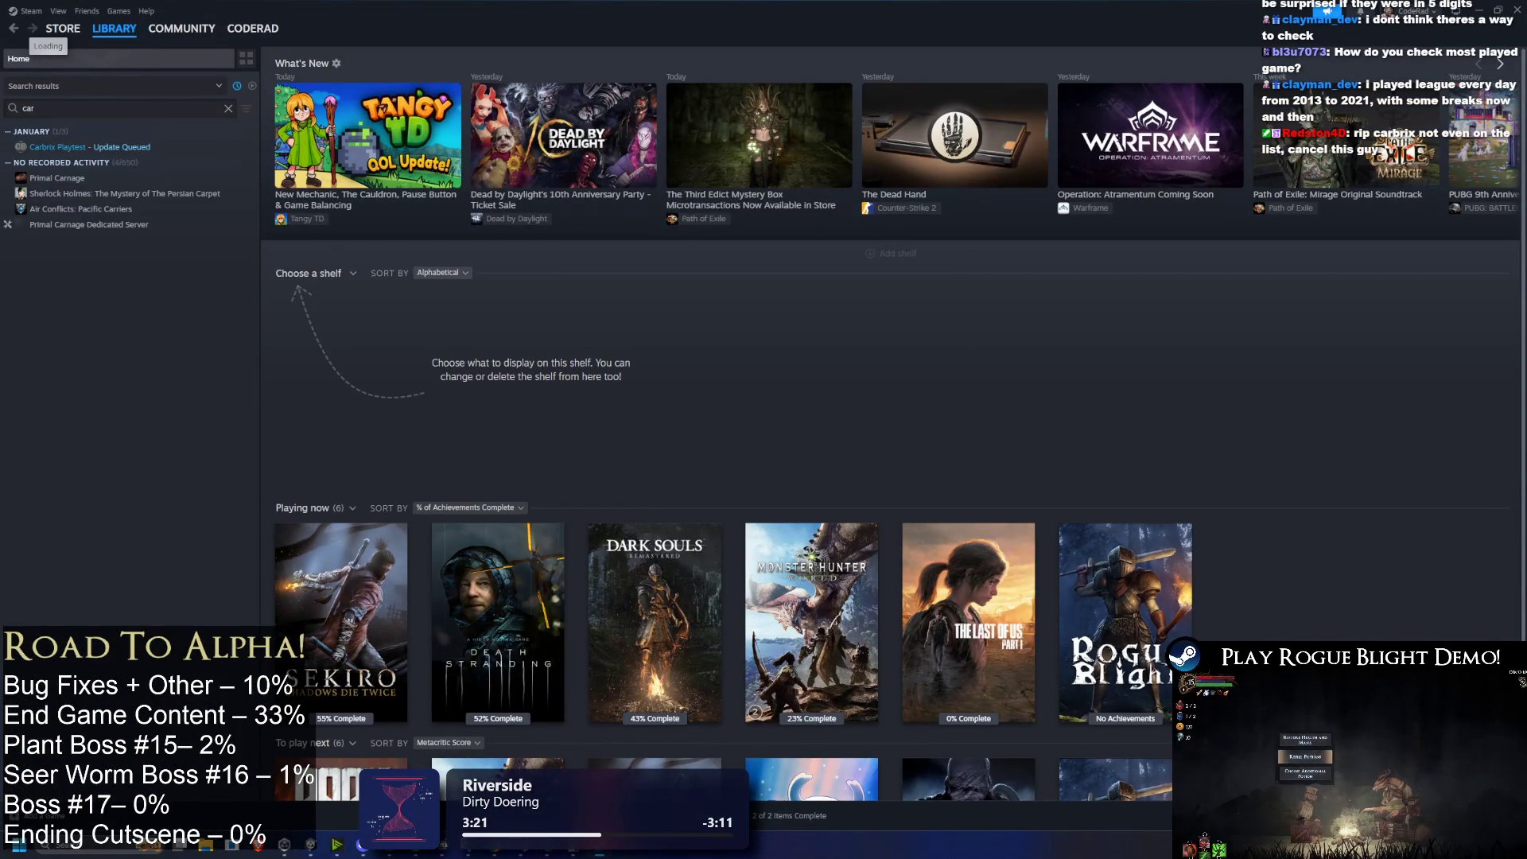
pyautogui.click(119, 147)
pyautogui.click(333, 262)
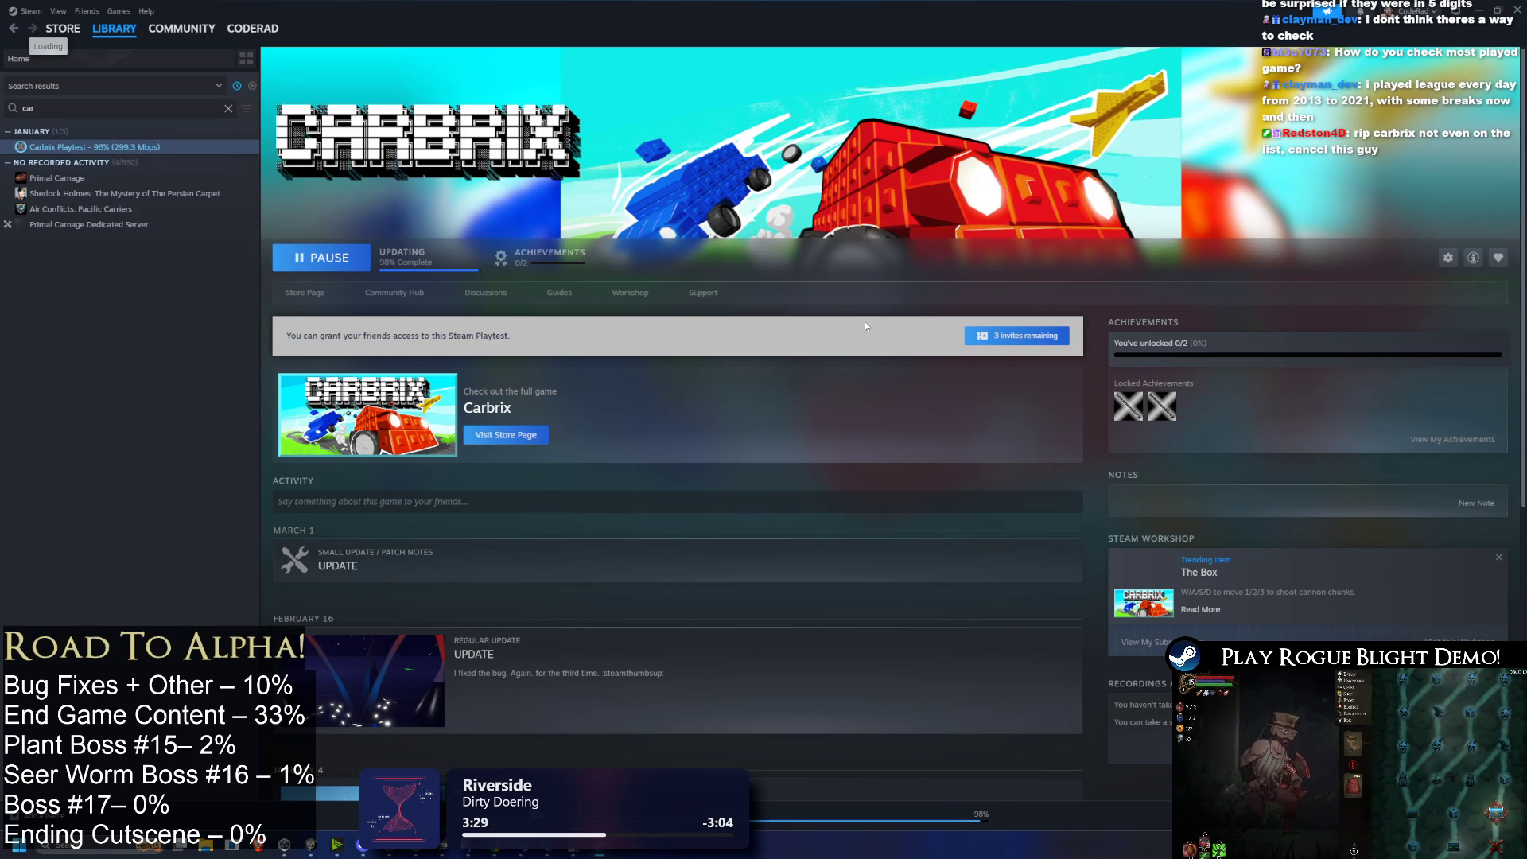
# Step: Clear the library search, return to the Carbrix Playtest page, and close the Steam window
pyautogui.click(228, 109)
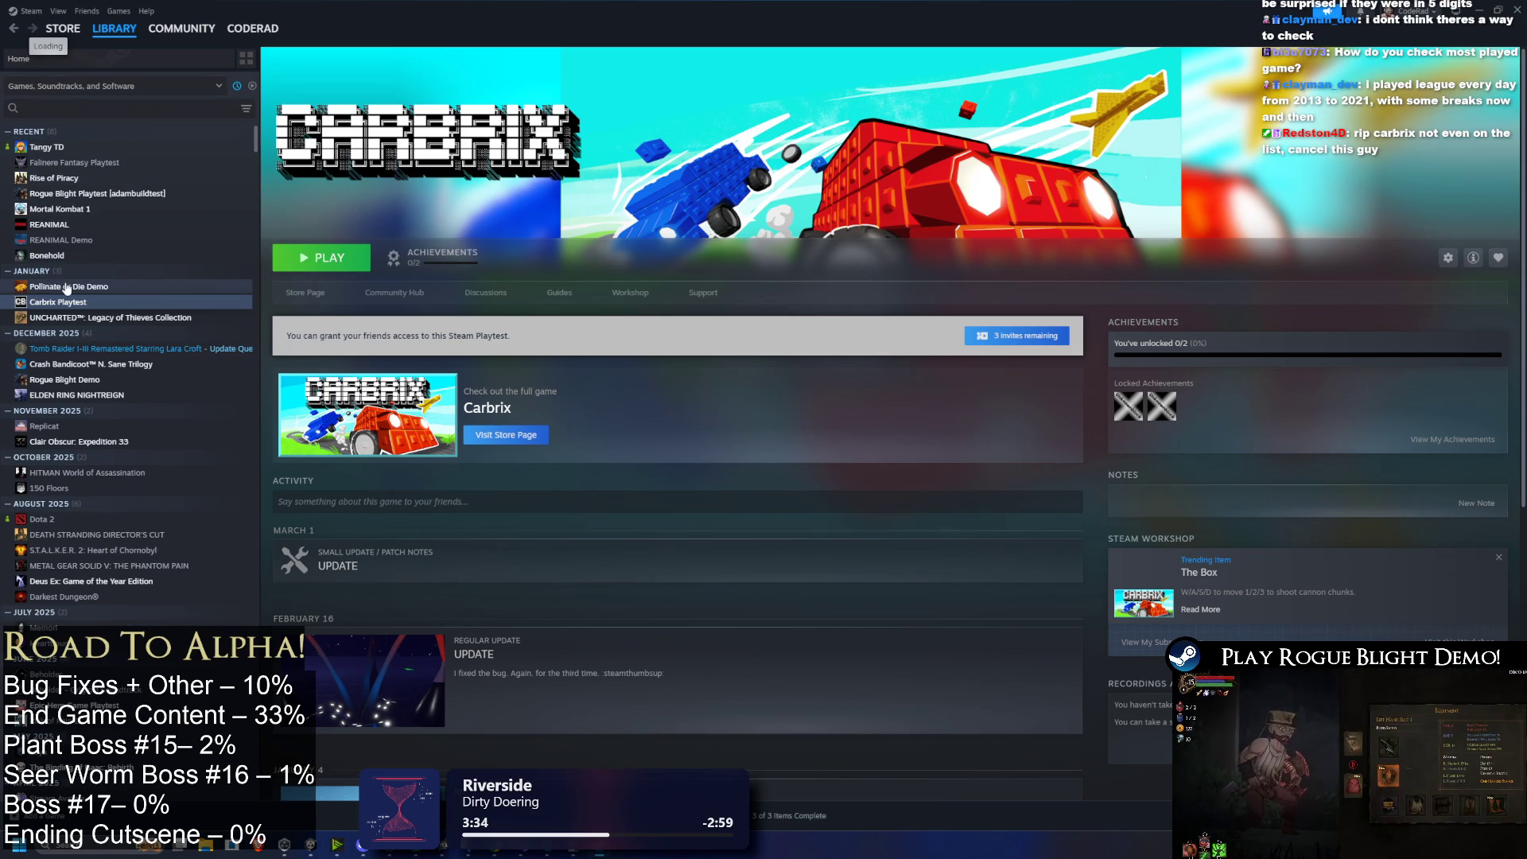
pyautogui.click(69, 288)
pyautogui.click(70, 306)
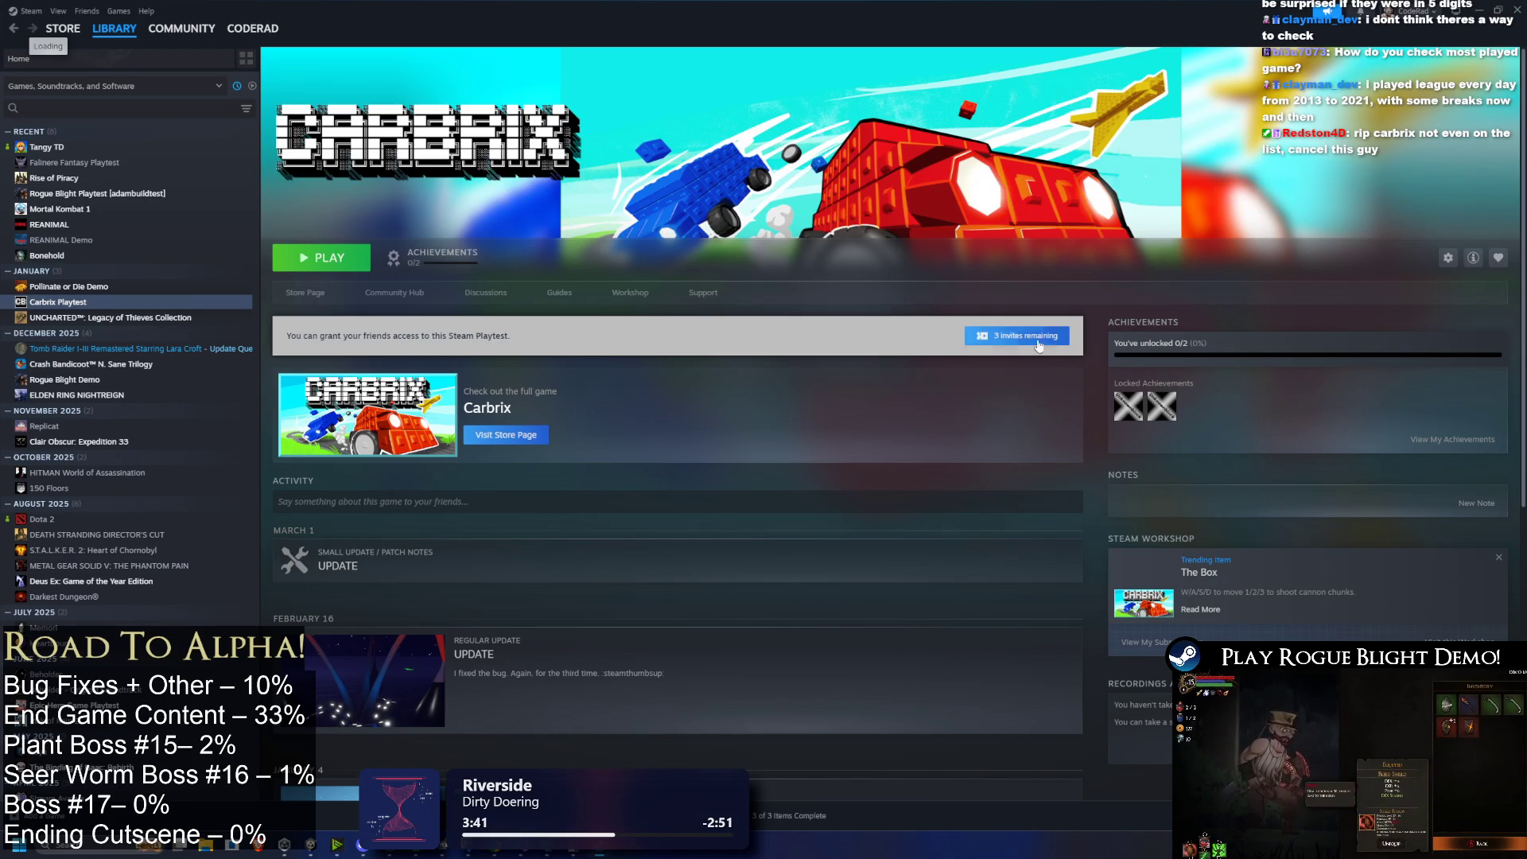
pyautogui.click(1511, 19)
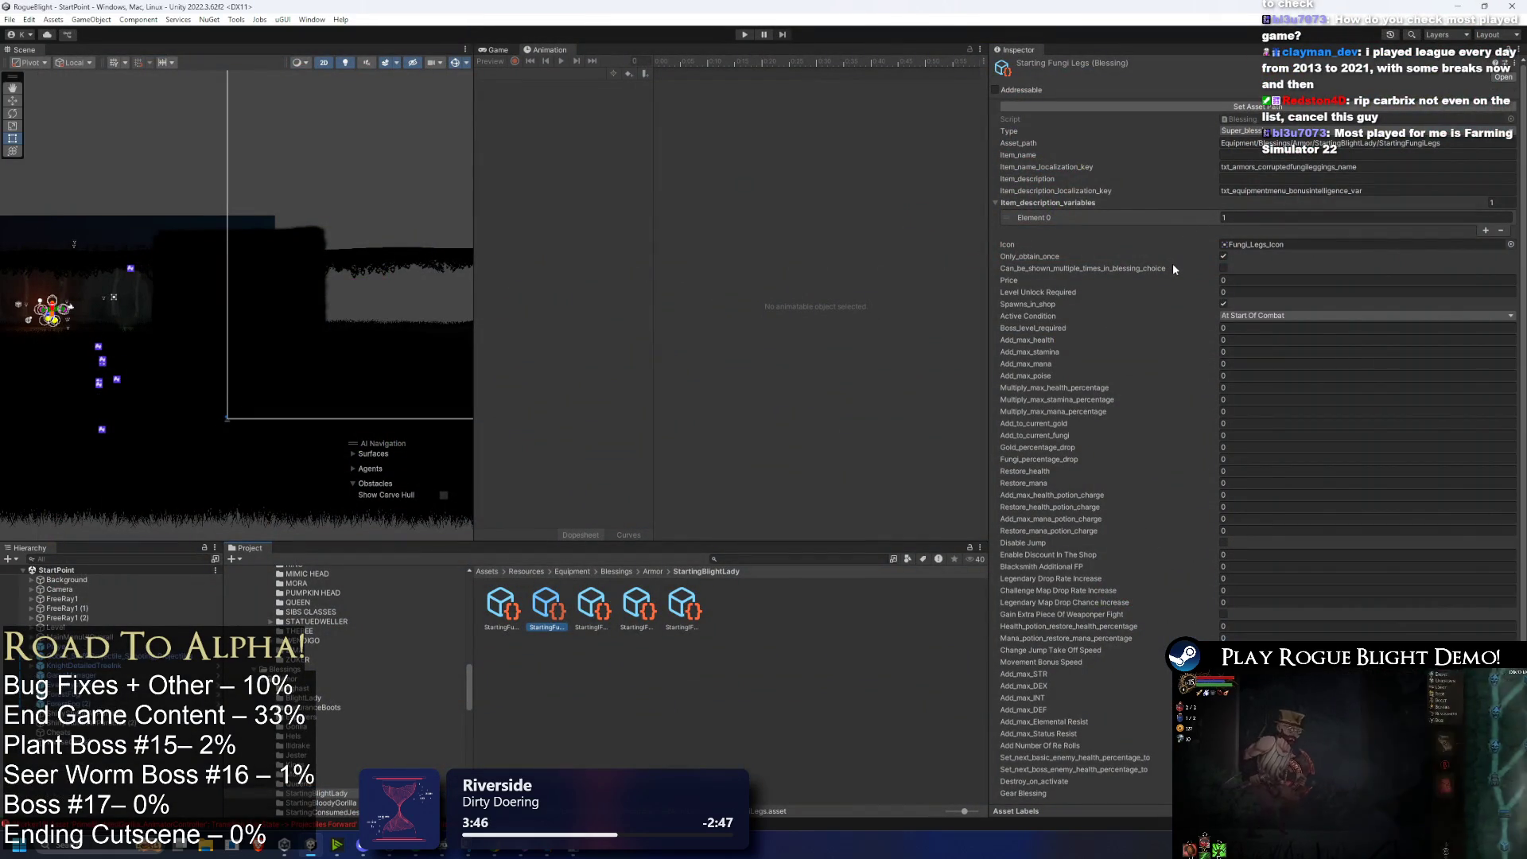
# Step: Review the StartingFungiFeet and StartingFungiBody blessings' icons and At Start Of Combat activation
pyautogui.scroll(-2, 1173, 271)
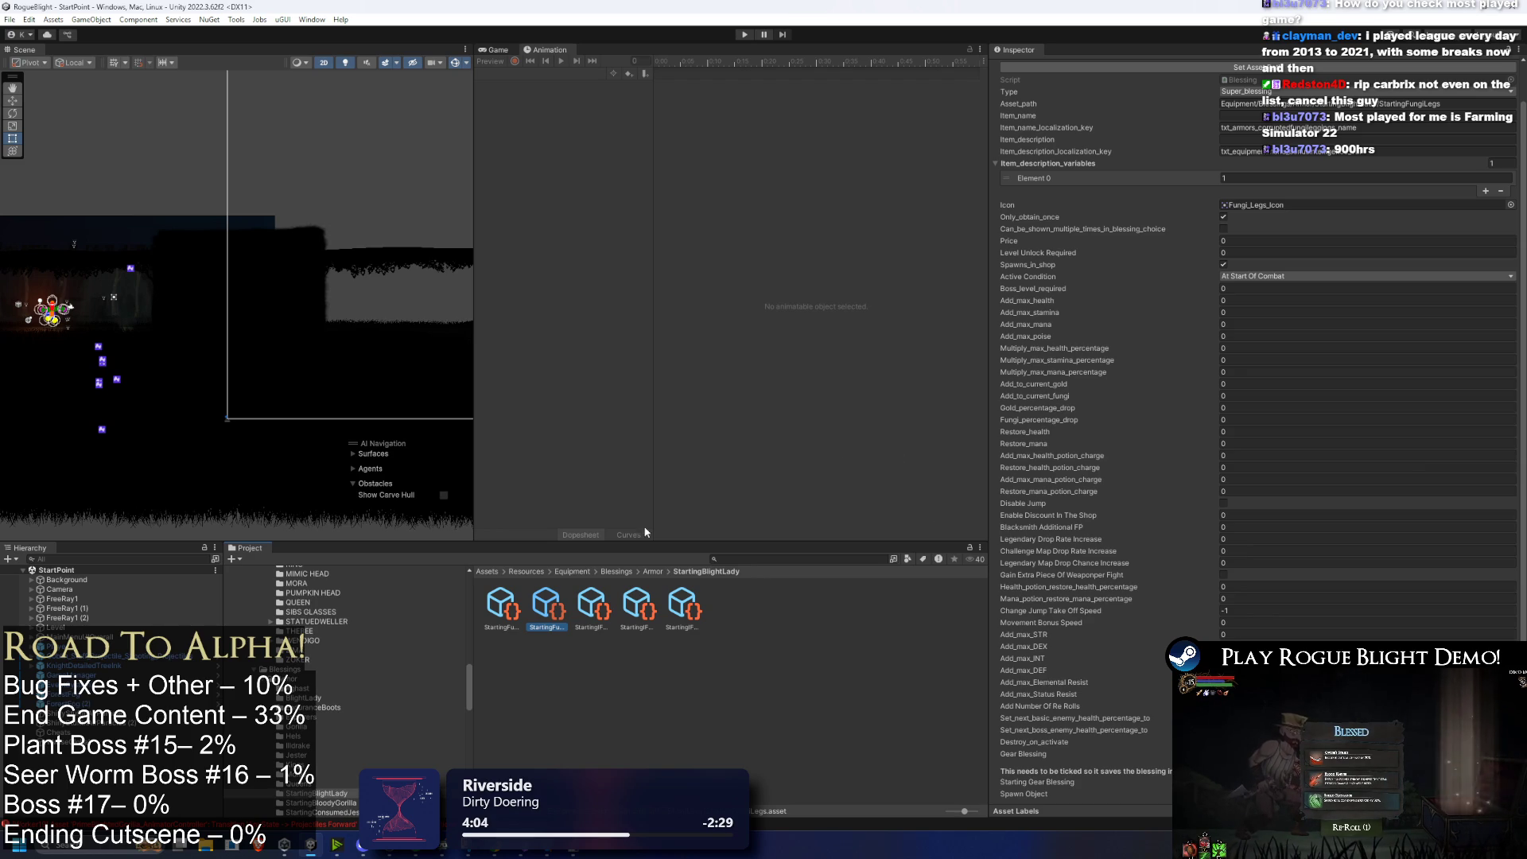
pyautogui.click(593, 606)
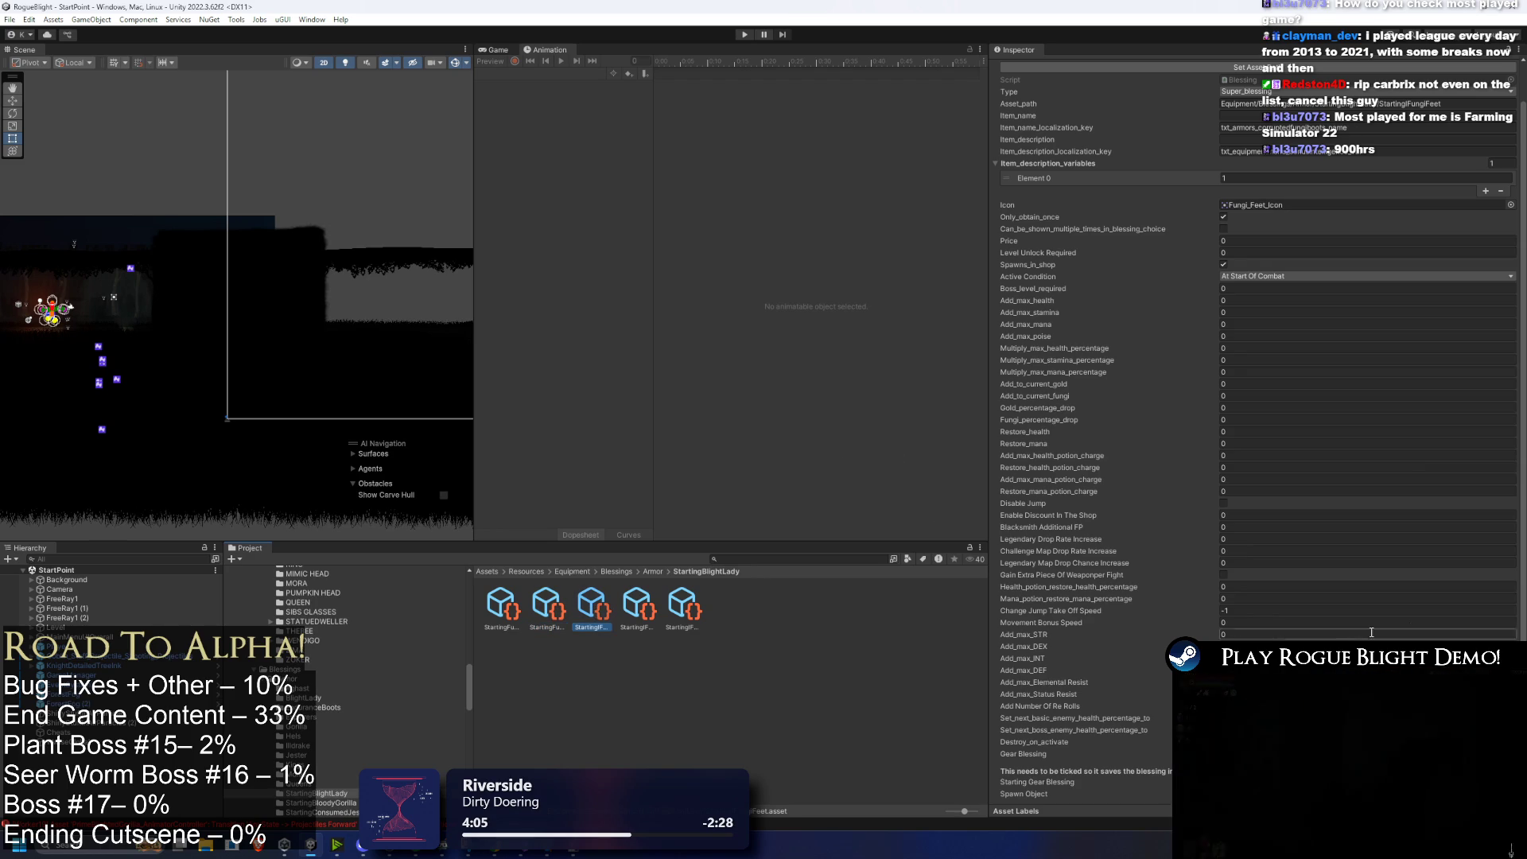
pyautogui.press('Right')
pyautogui.press('Right')
pyautogui.press('Left')
pyautogui.press('Left')
pyautogui.press('Left')
pyautogui.press('Right')
pyautogui.press('Right')
pyautogui.press('Right')
pyautogui.press('Left')
pyautogui.press('Left')
# Step: Check the StartingFungiHands blessing, then ping its Blessing script in the Loot folder
pyautogui.click(638, 604)
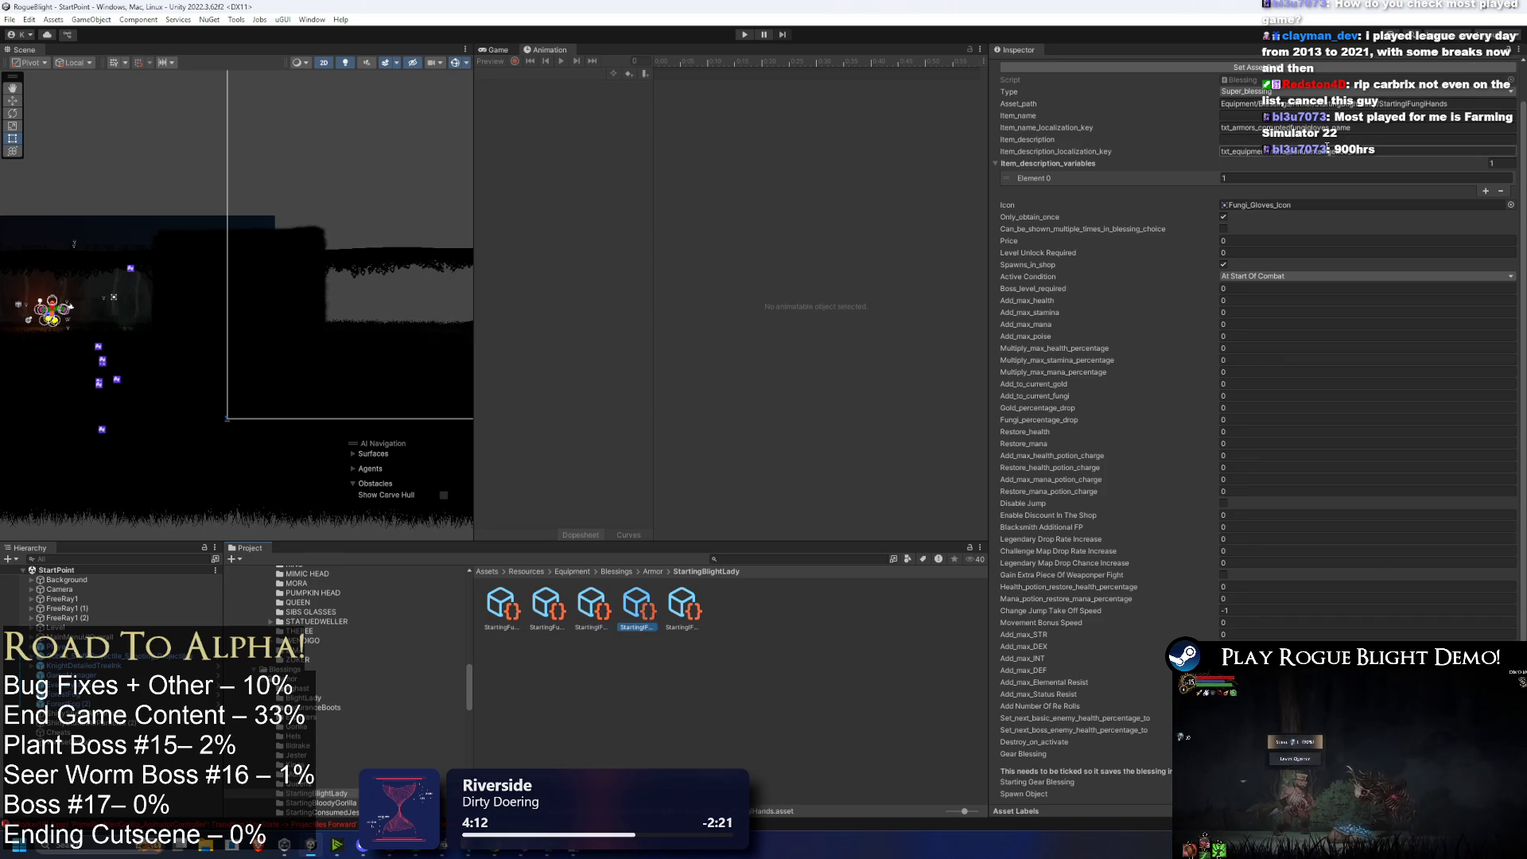
pyautogui.click(1306, 81)
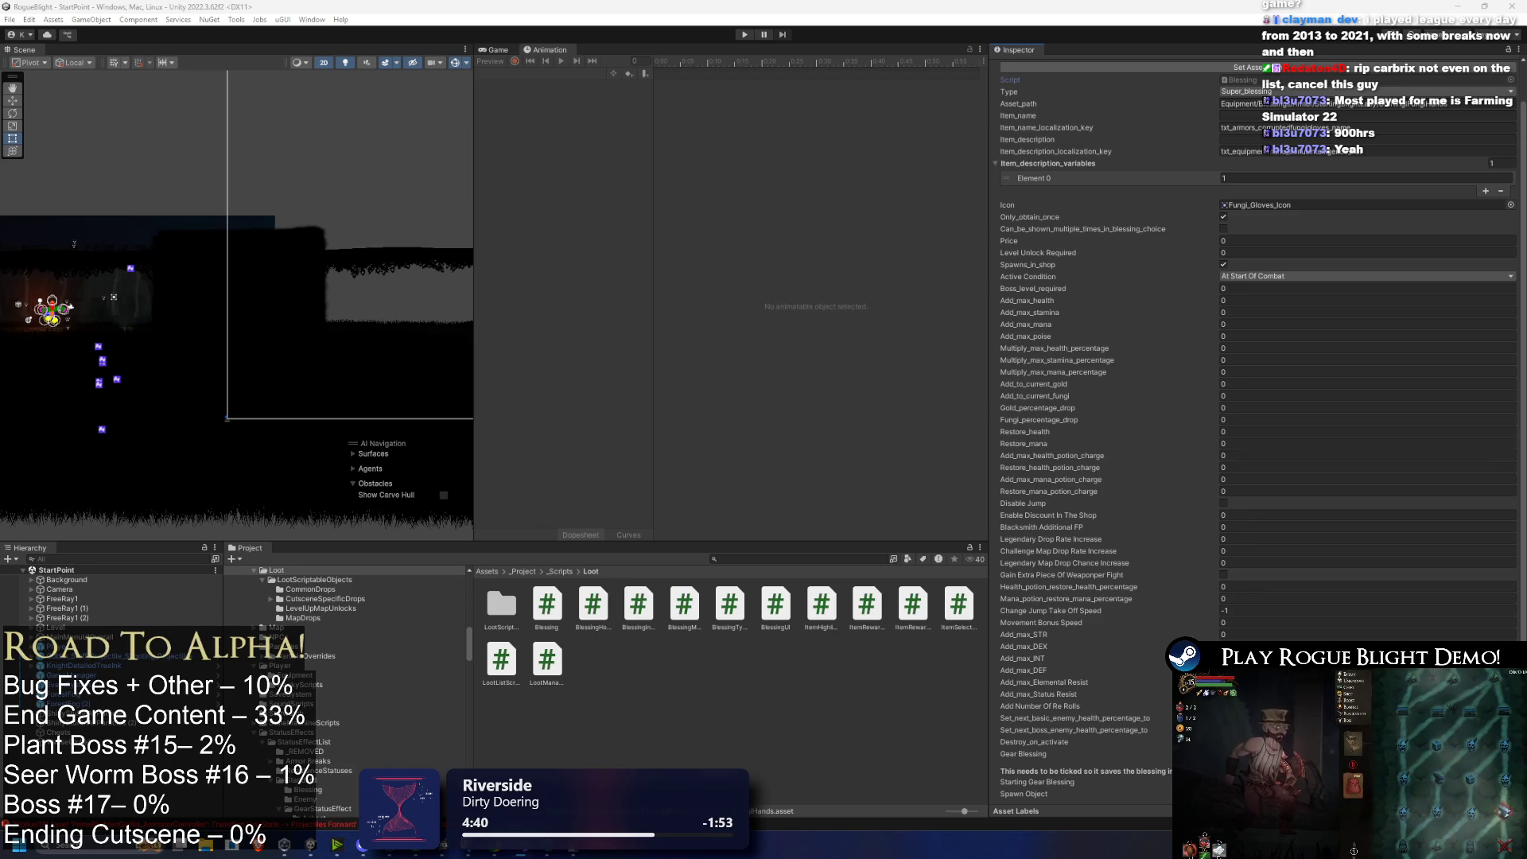
pyautogui.click(784, 559)
# Step: Find FungiObsessionBody via 'fungi obs' and review its Active Condition options, keeping After Every Combat
pyautogui.write('ungi obs')
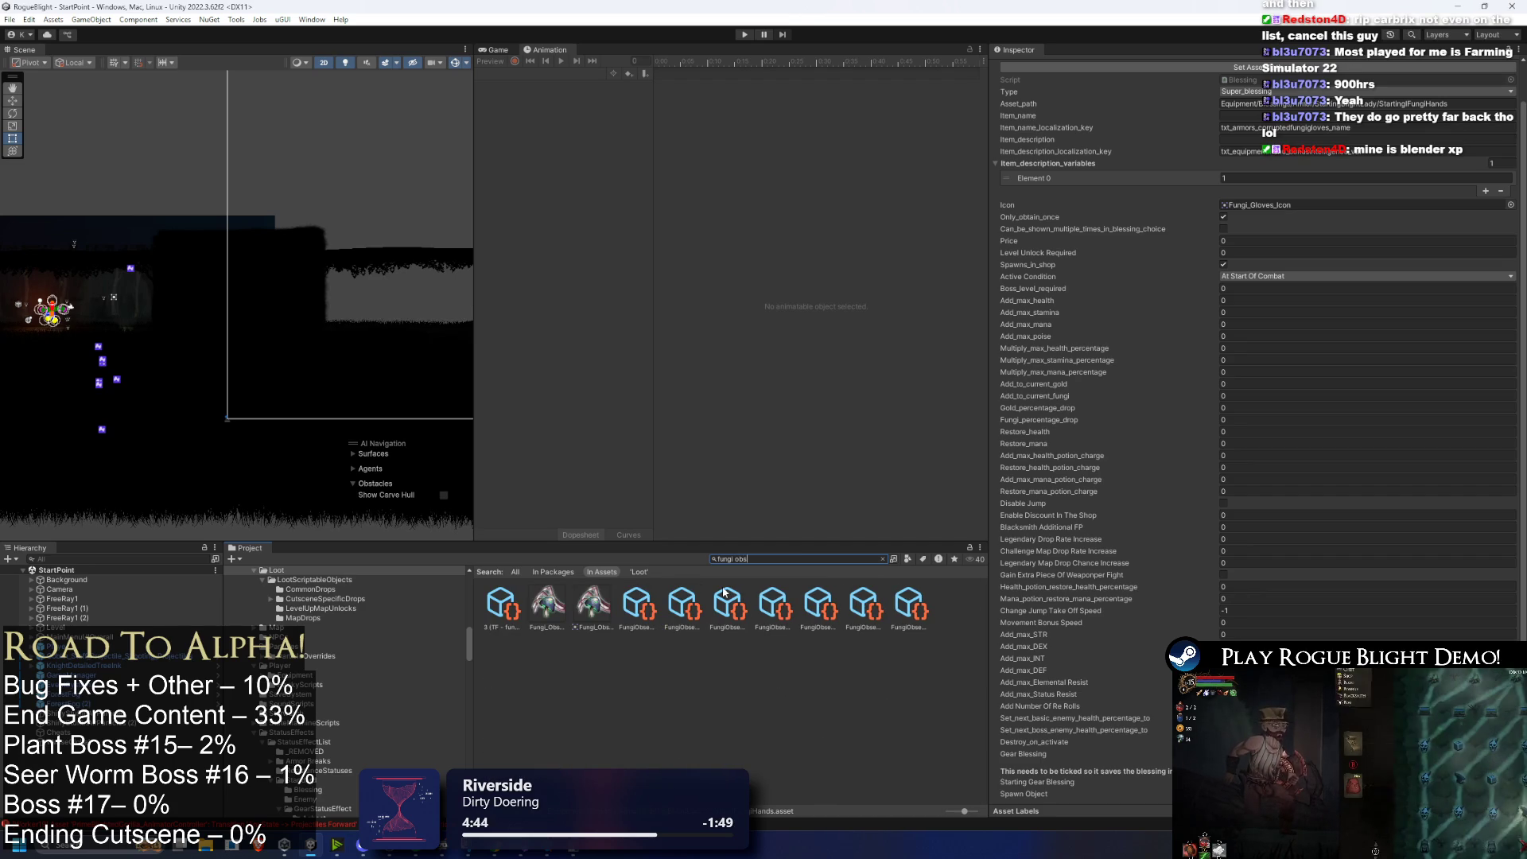
pyautogui.click(739, 609)
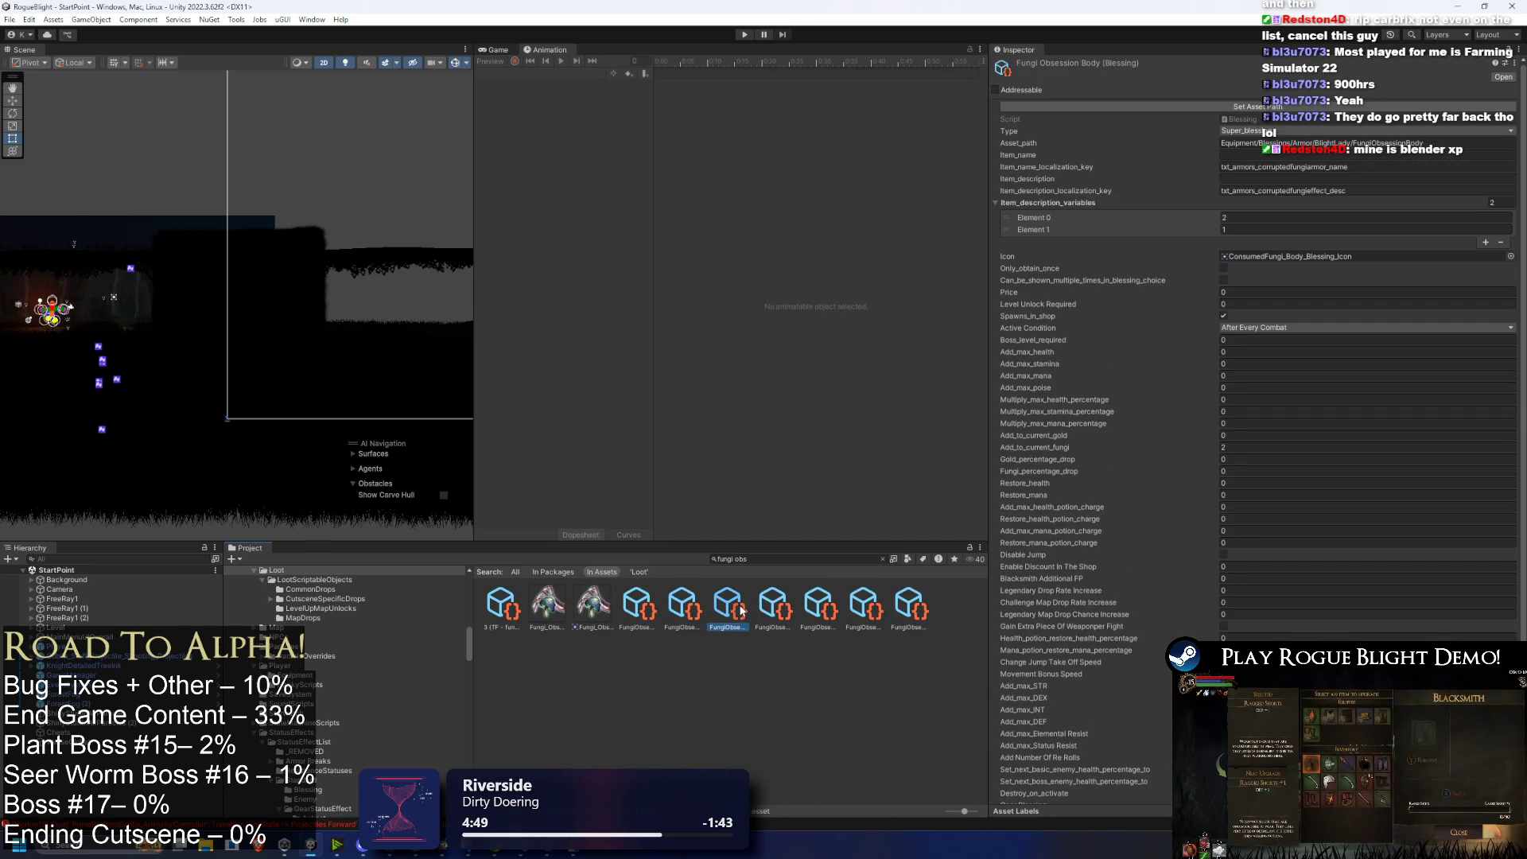
pyautogui.click(1296, 327)
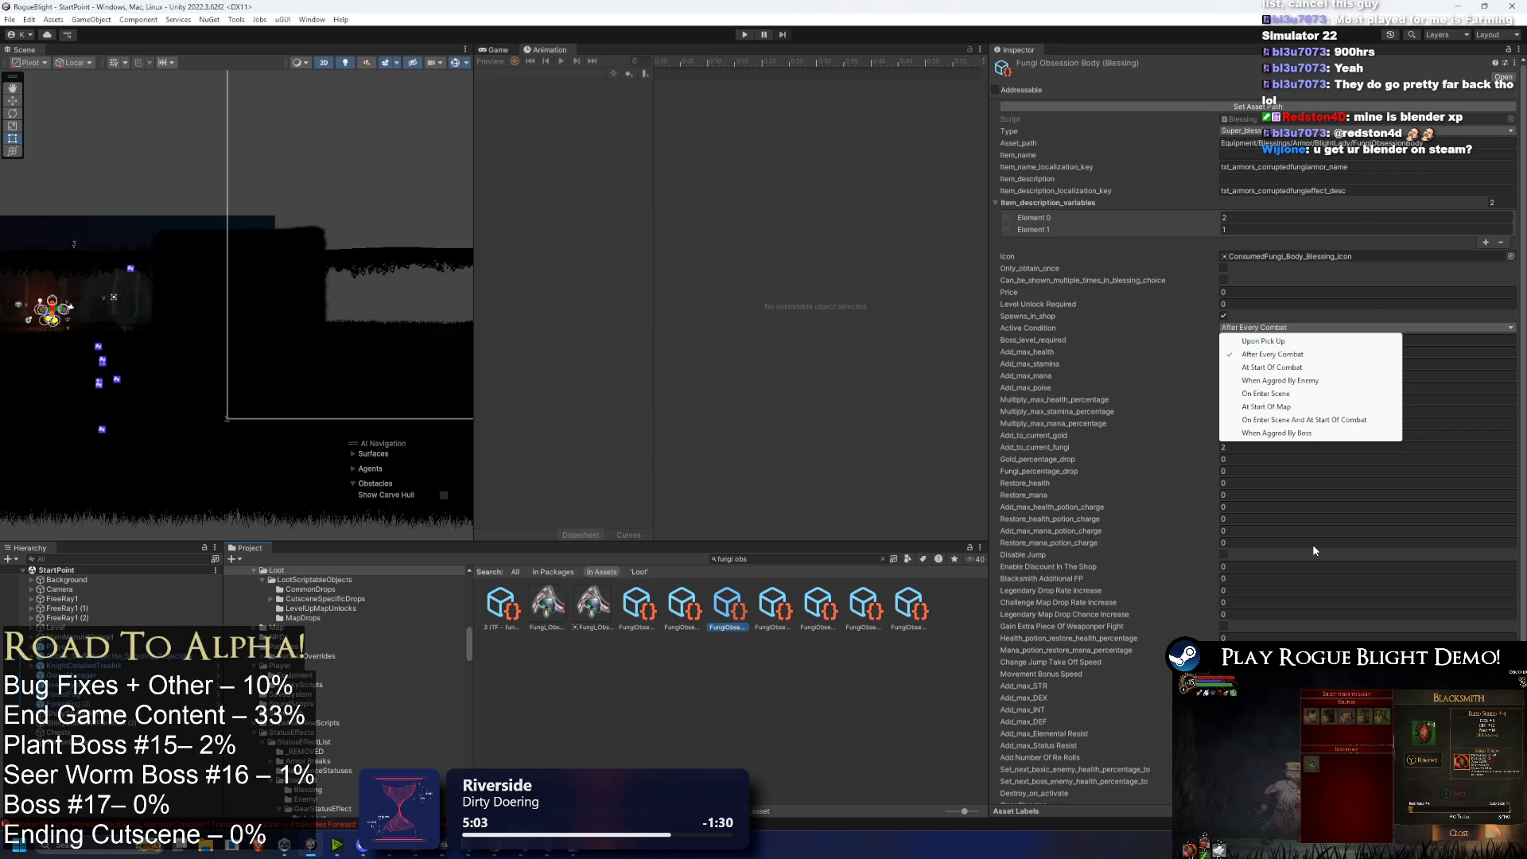
pyautogui.click(1245, 119)
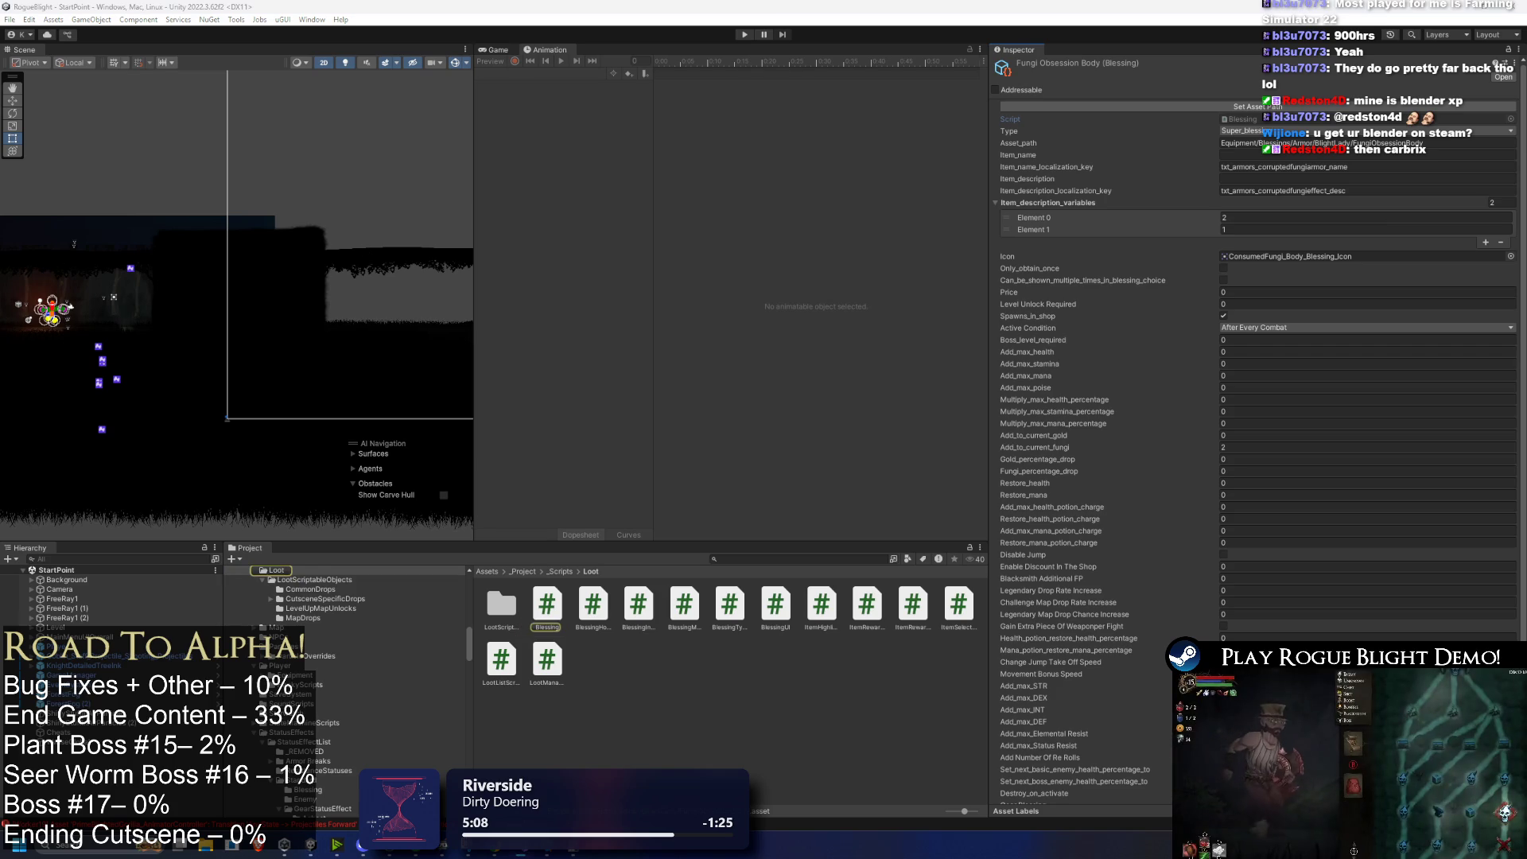